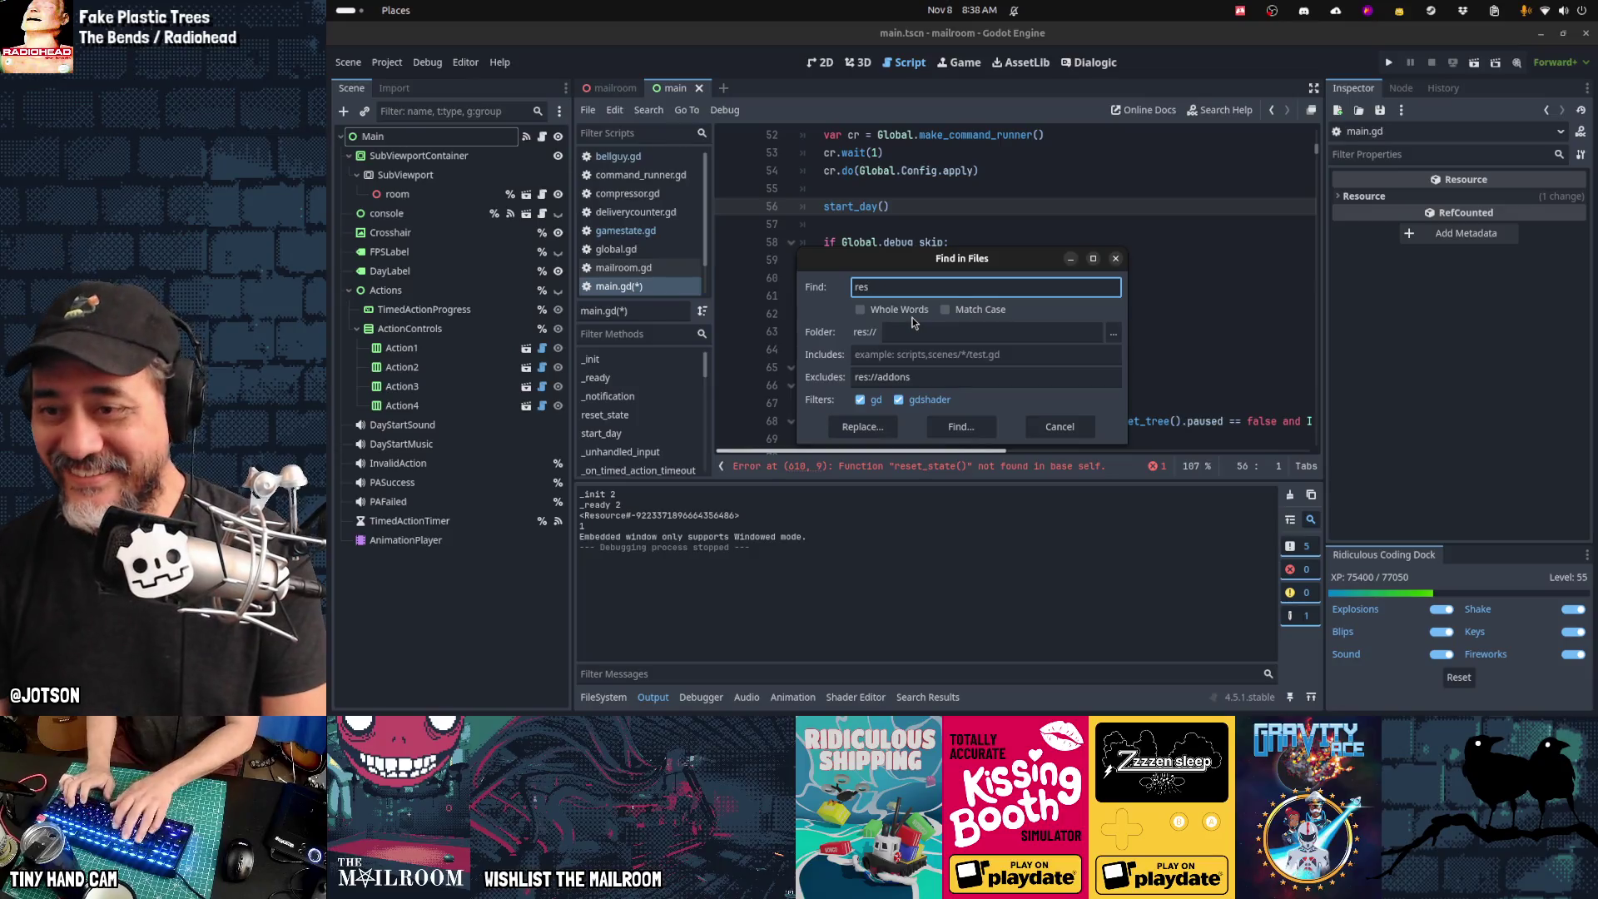
Step: Search all scripts for reset_state, fix the line 58 match, and save main.gd
{"action": "type", "text": "tate"}
{"action": "key", "text": "Return"}
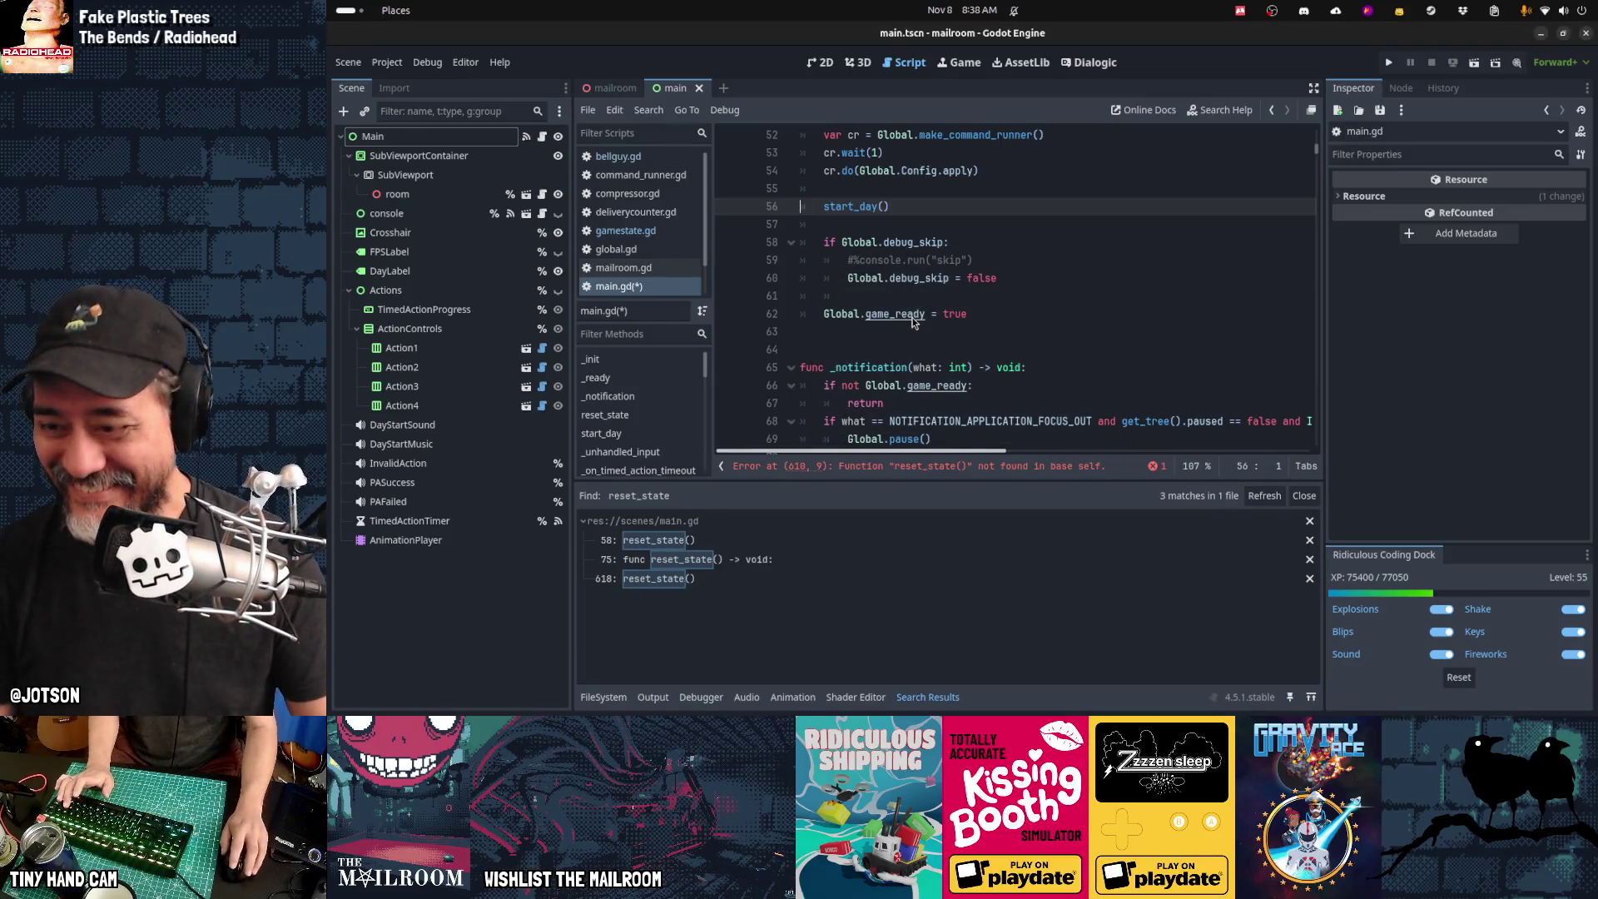
{"action": "left_click", "coordinate": [684, 541]}
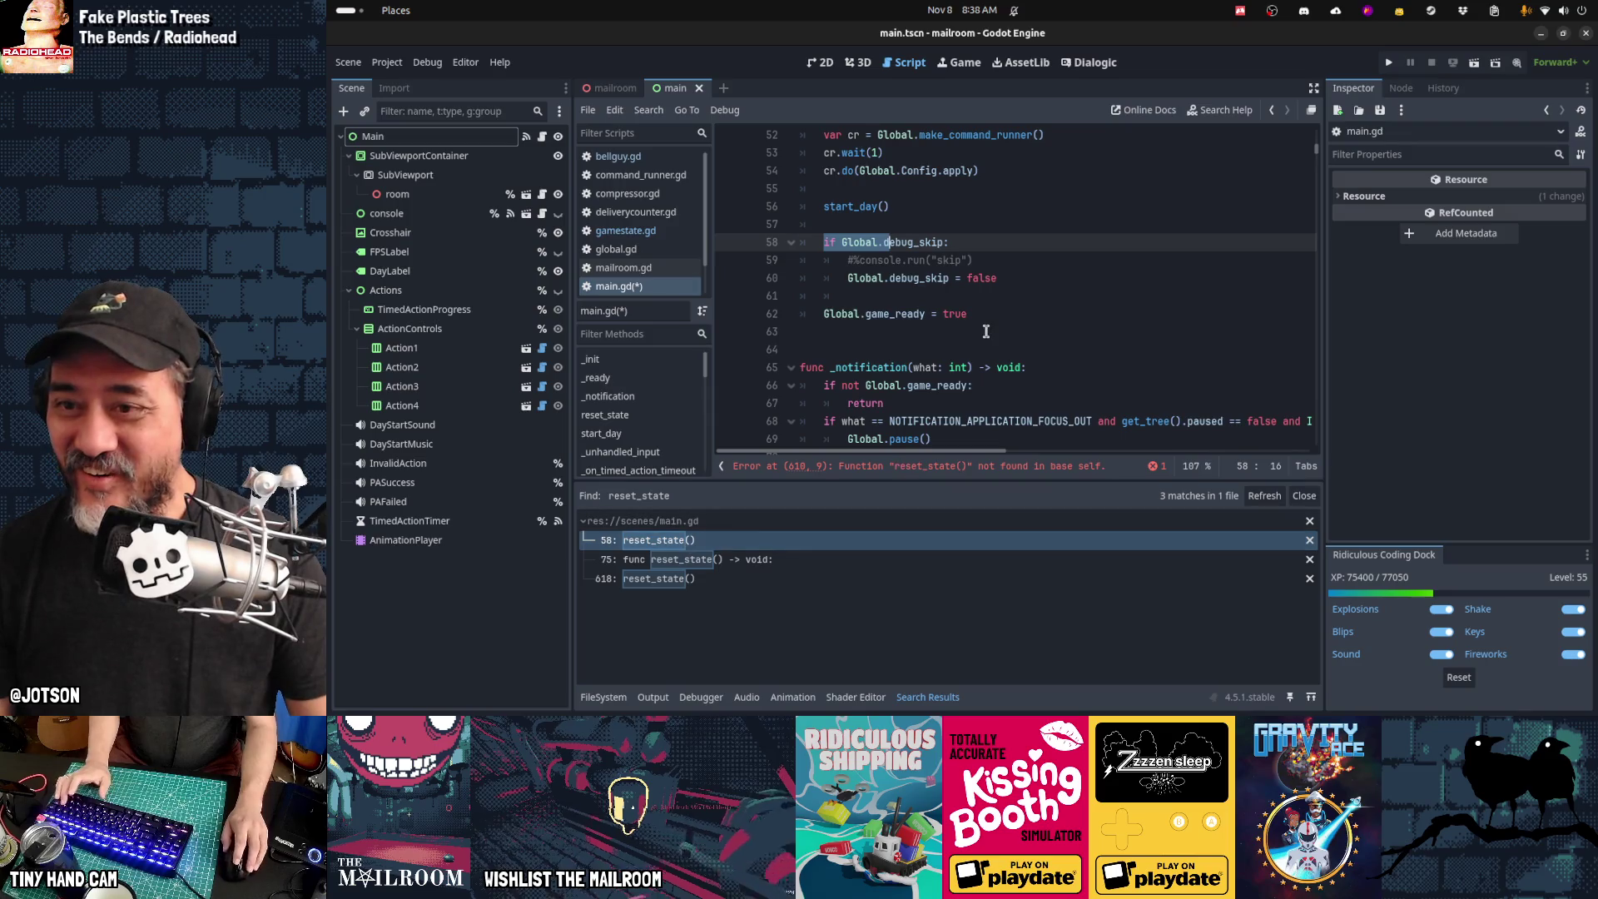
{"action": "key", "text": "ctrl+s"}
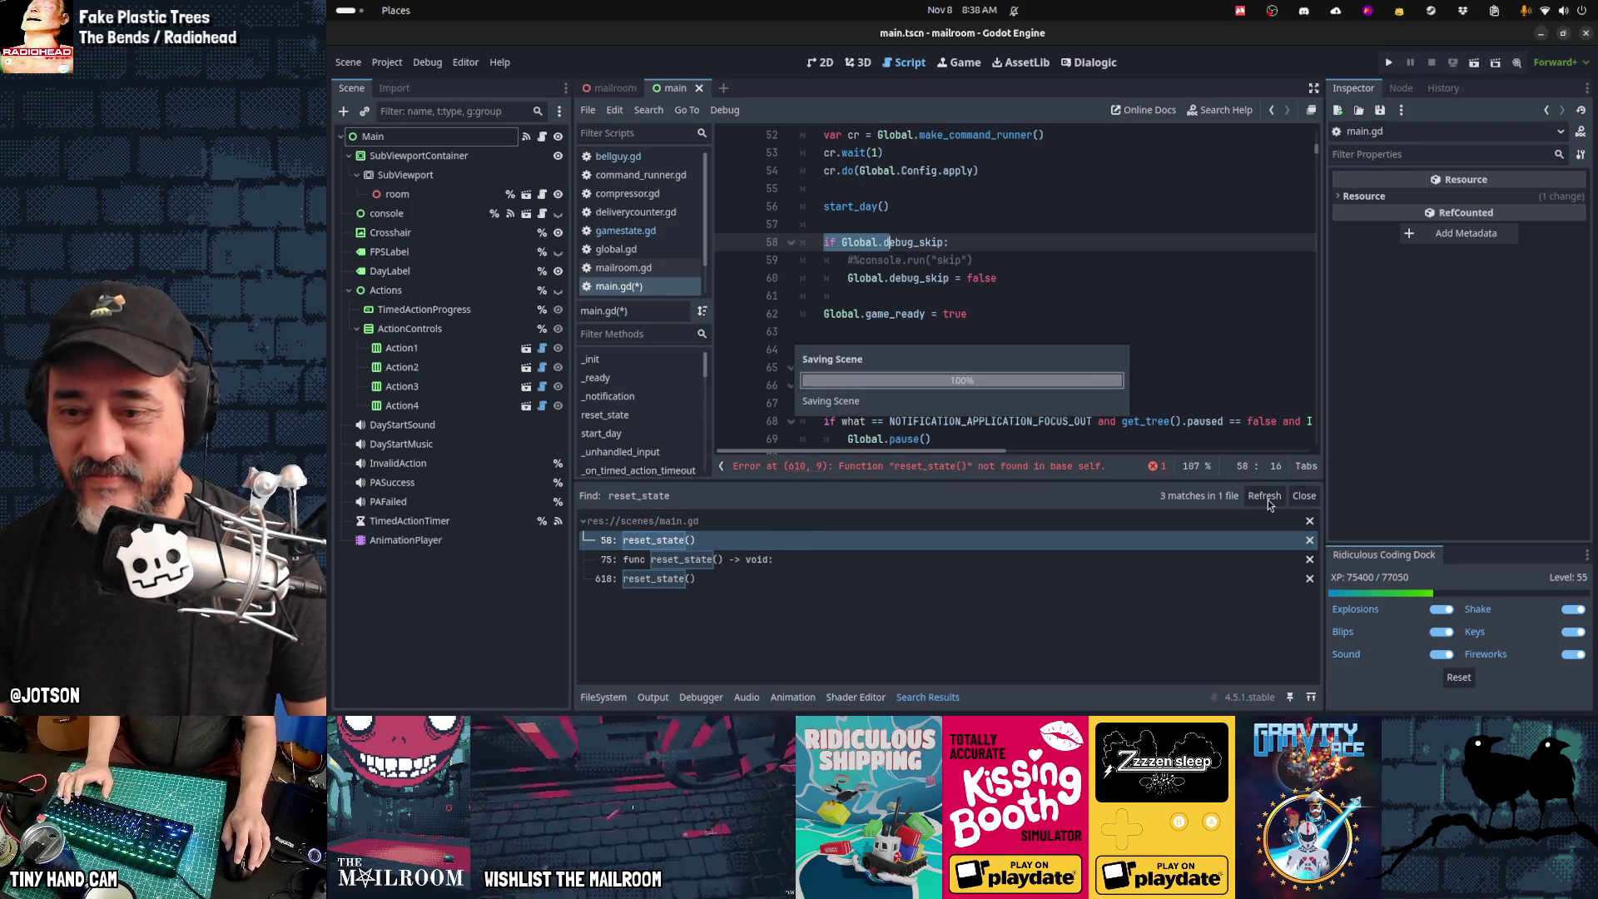
Step: Refresh the results and put the caret on the remaining reset_state call on line 610
{"action": "left_click", "coordinate": [1265, 496]}
{"action": "left_click", "coordinate": [667, 541]}
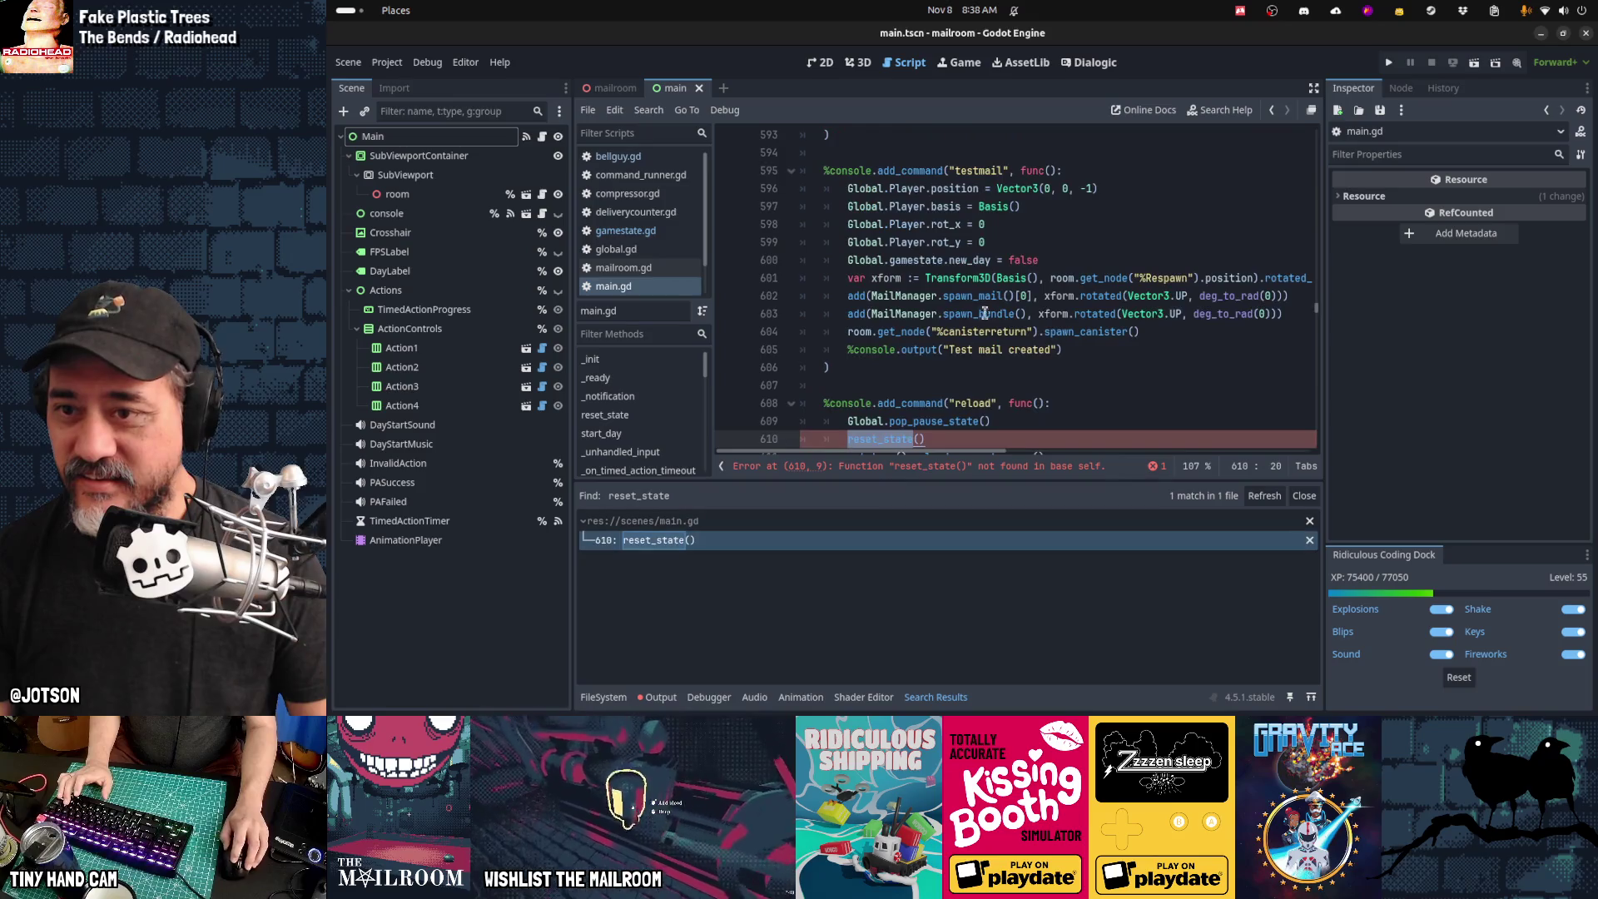
{"action": "scroll", "coordinate": [986, 306], "scroll_direction": "down", "scroll_amount": 3}
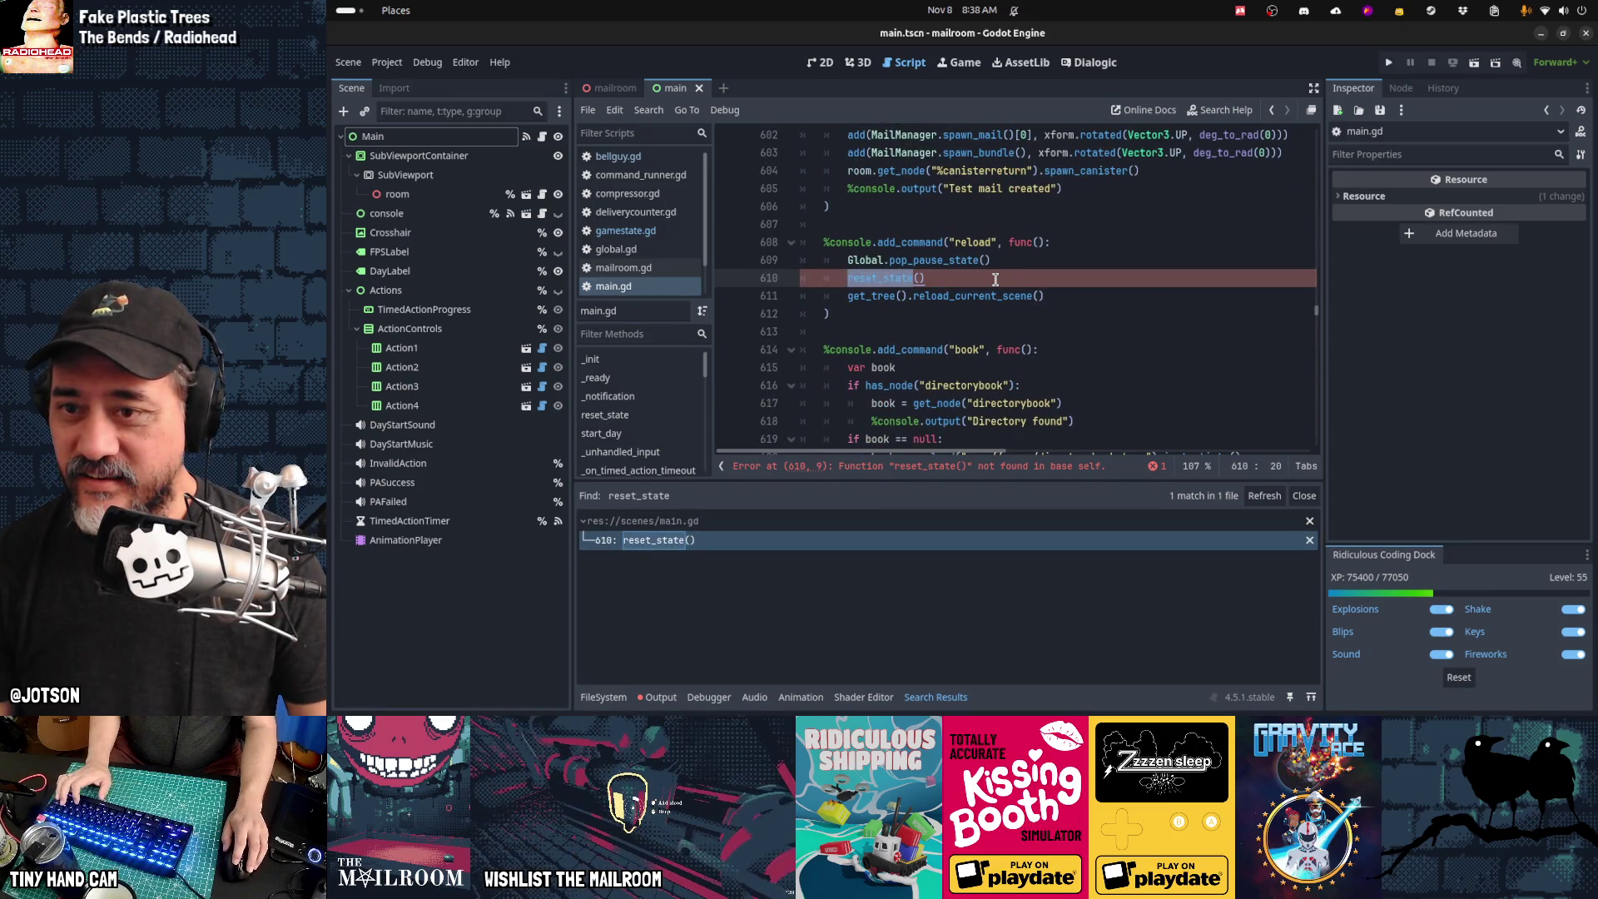
{"action": "left_click", "coordinate": [996, 279]}
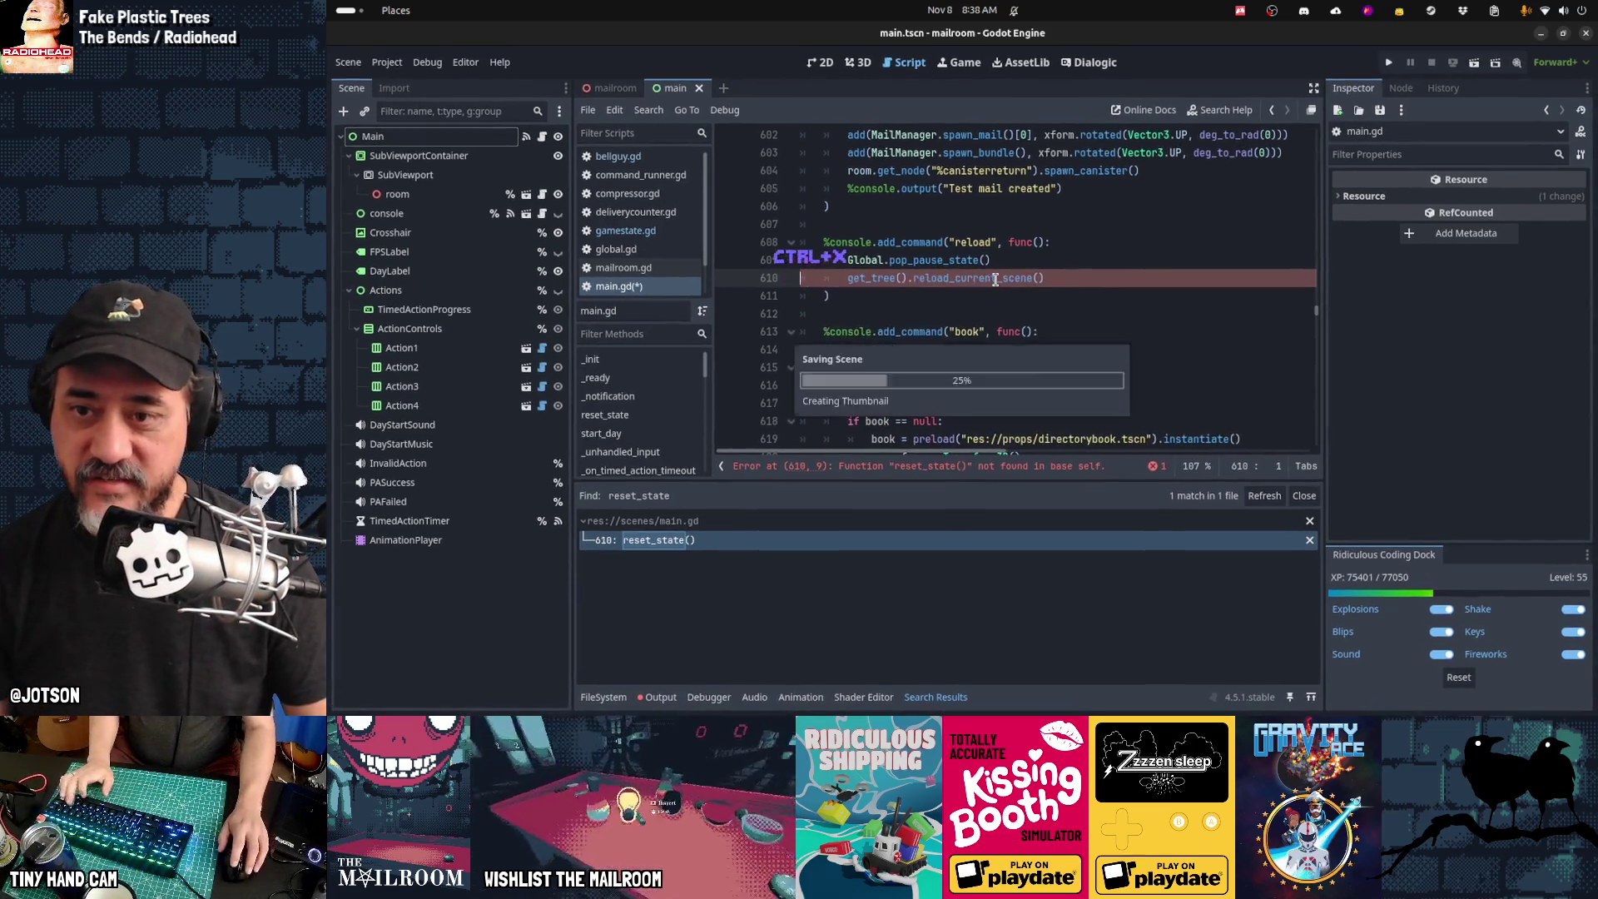
Step: Check the reload_current_scene documentation, then return to the top of main.gd
{"action": "left_click", "coordinate": [1010, 291], "text": "ctrl"}
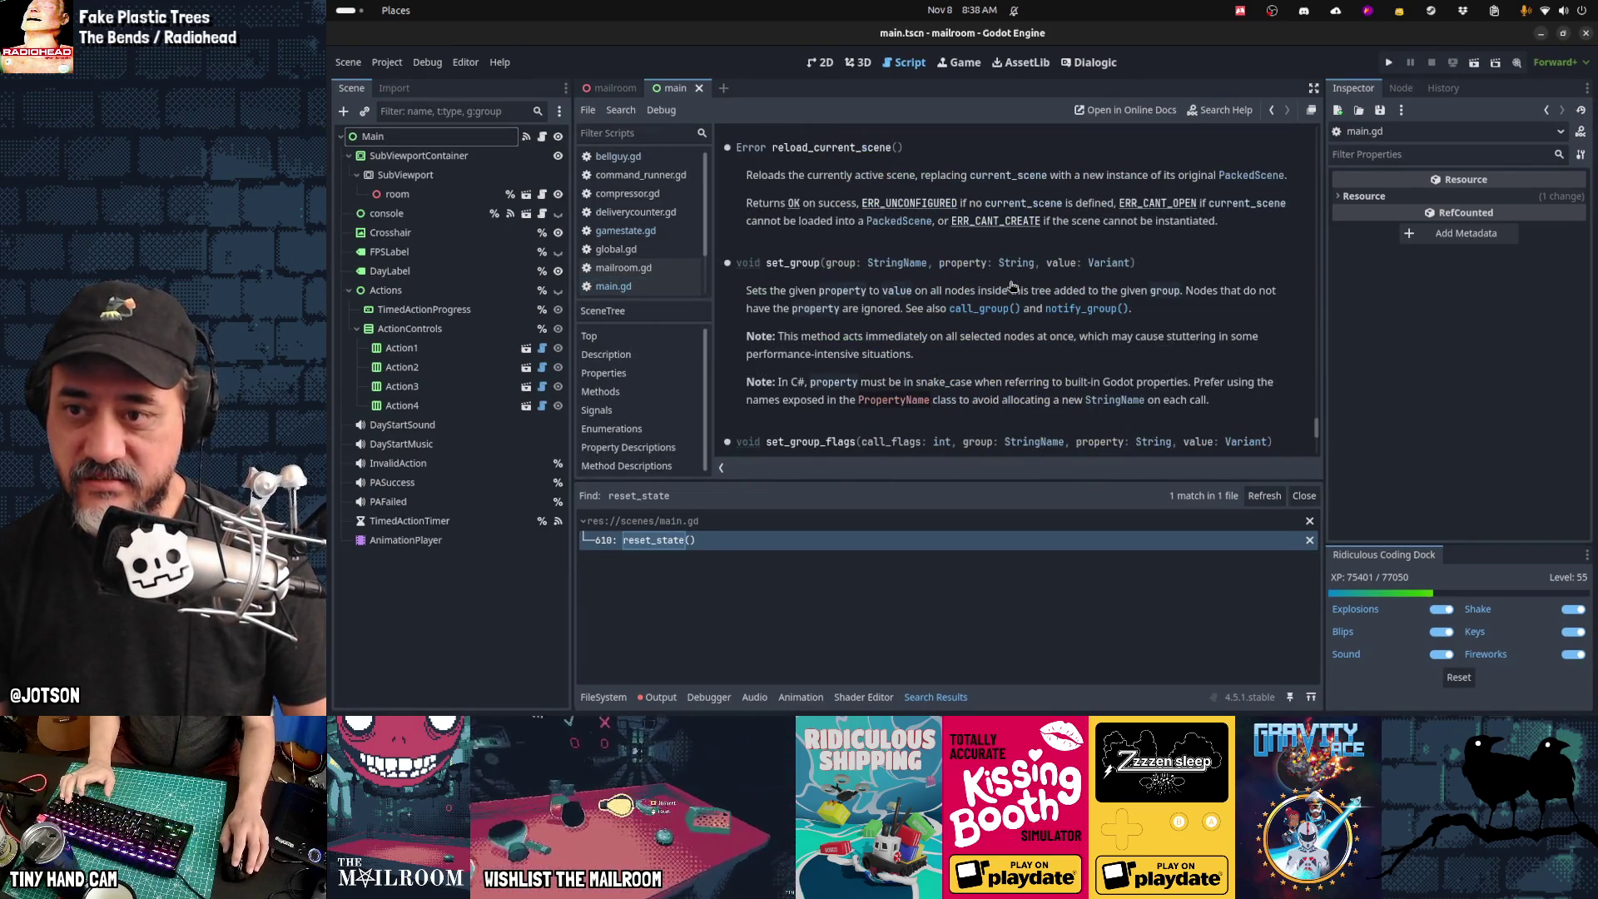
{"action": "left_click", "coordinate": [624, 285]}
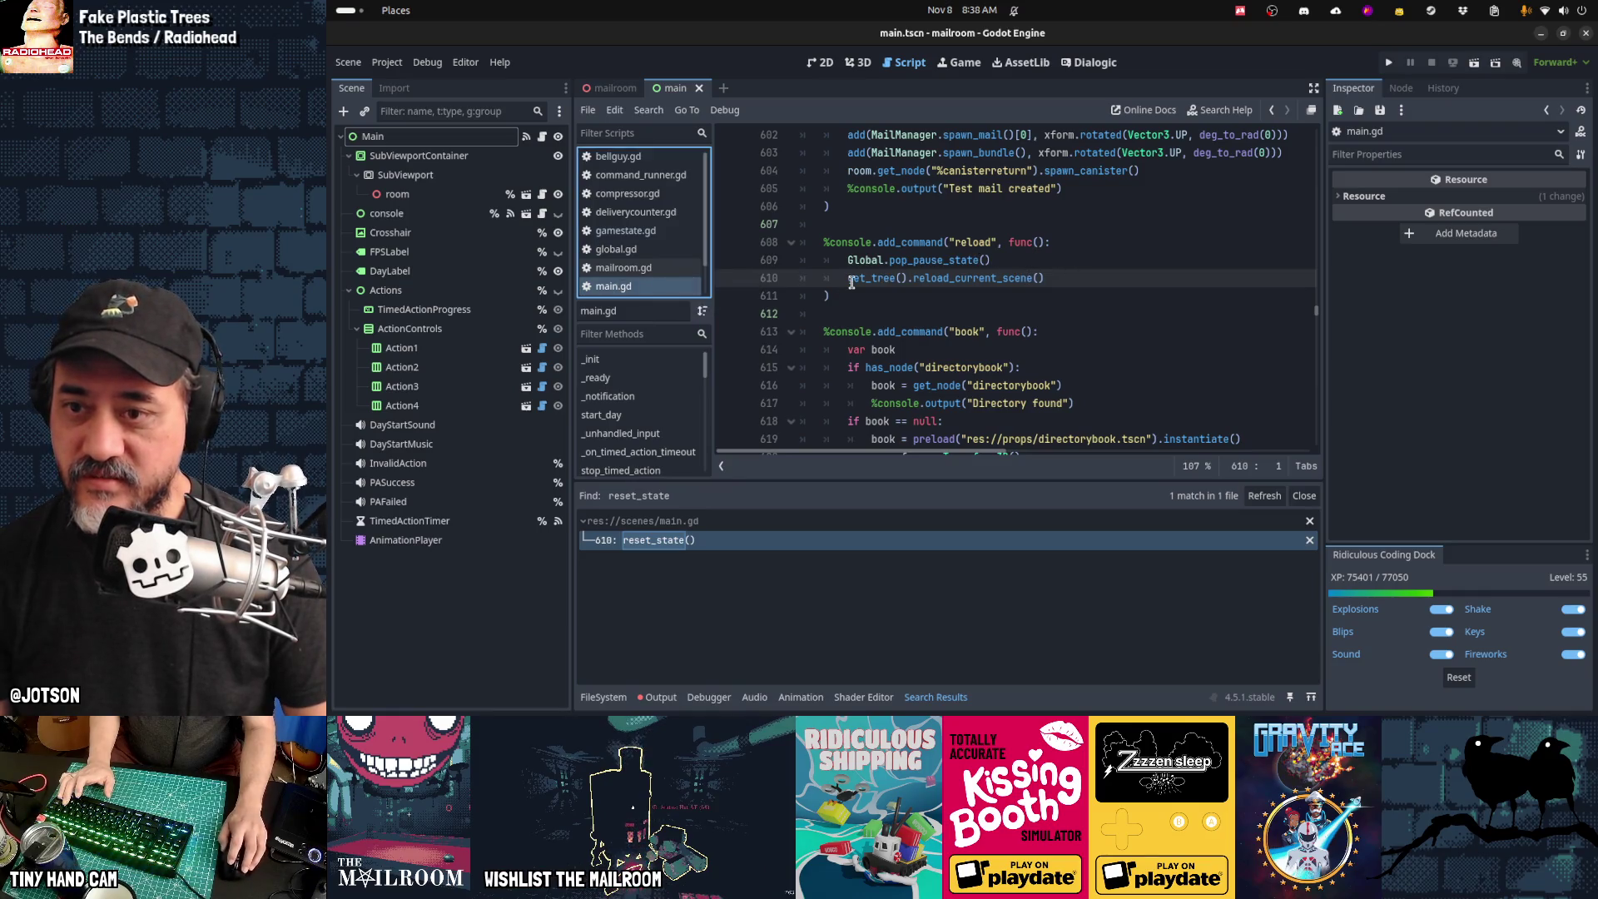
{"action": "key", "text": "ctrl+Home"}
{"action": "scroll", "coordinate": [851, 282], "scroll_direction": "down", "scroll_amount": 1}
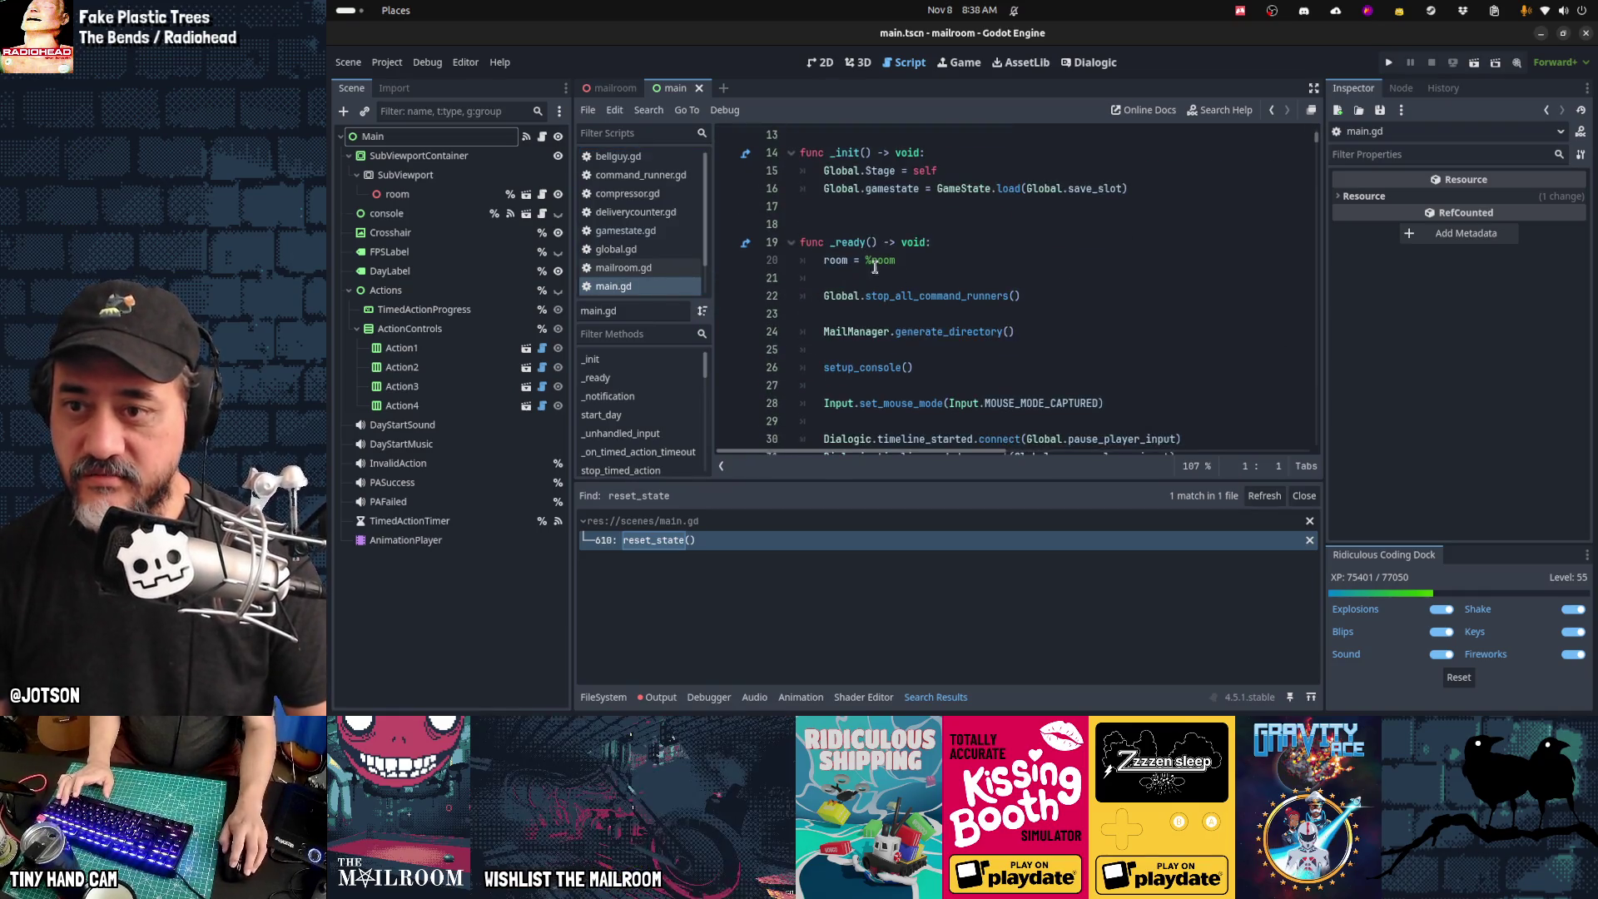
Step: Run a project-wide Find in Files for reset_state and confirm it returns 0 matches
{"action": "left_click", "coordinate": [1152, 191]}
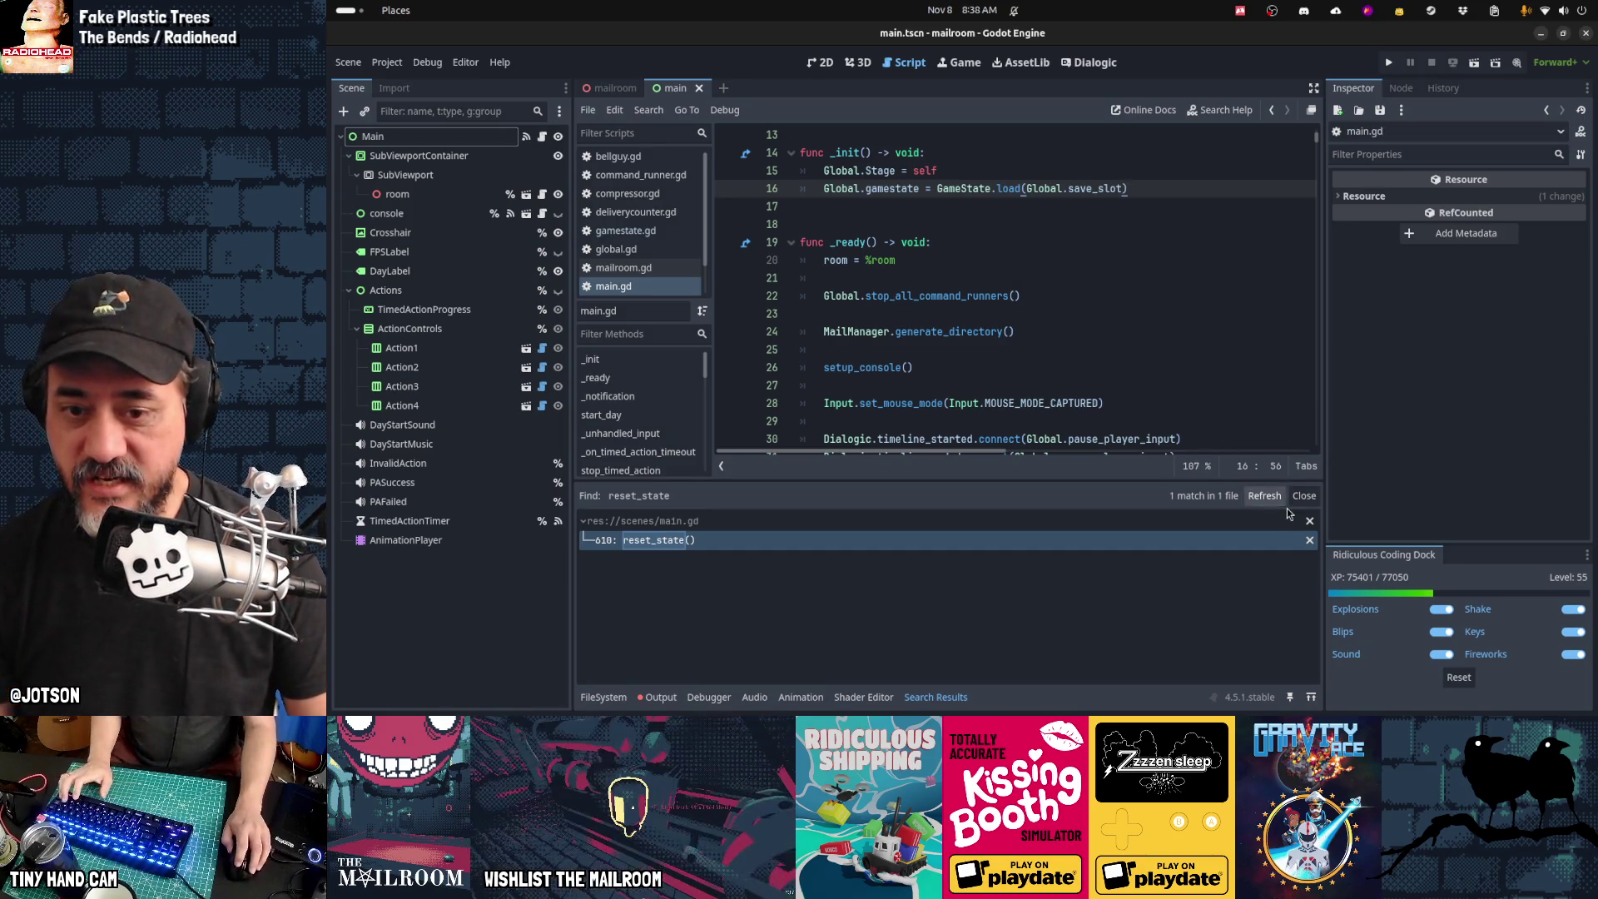
{"action": "left_click", "coordinate": [1309, 521]}
{"action": "key", "text": "ctrl+shift+f"}
{"action": "type", "text": "reset_"}
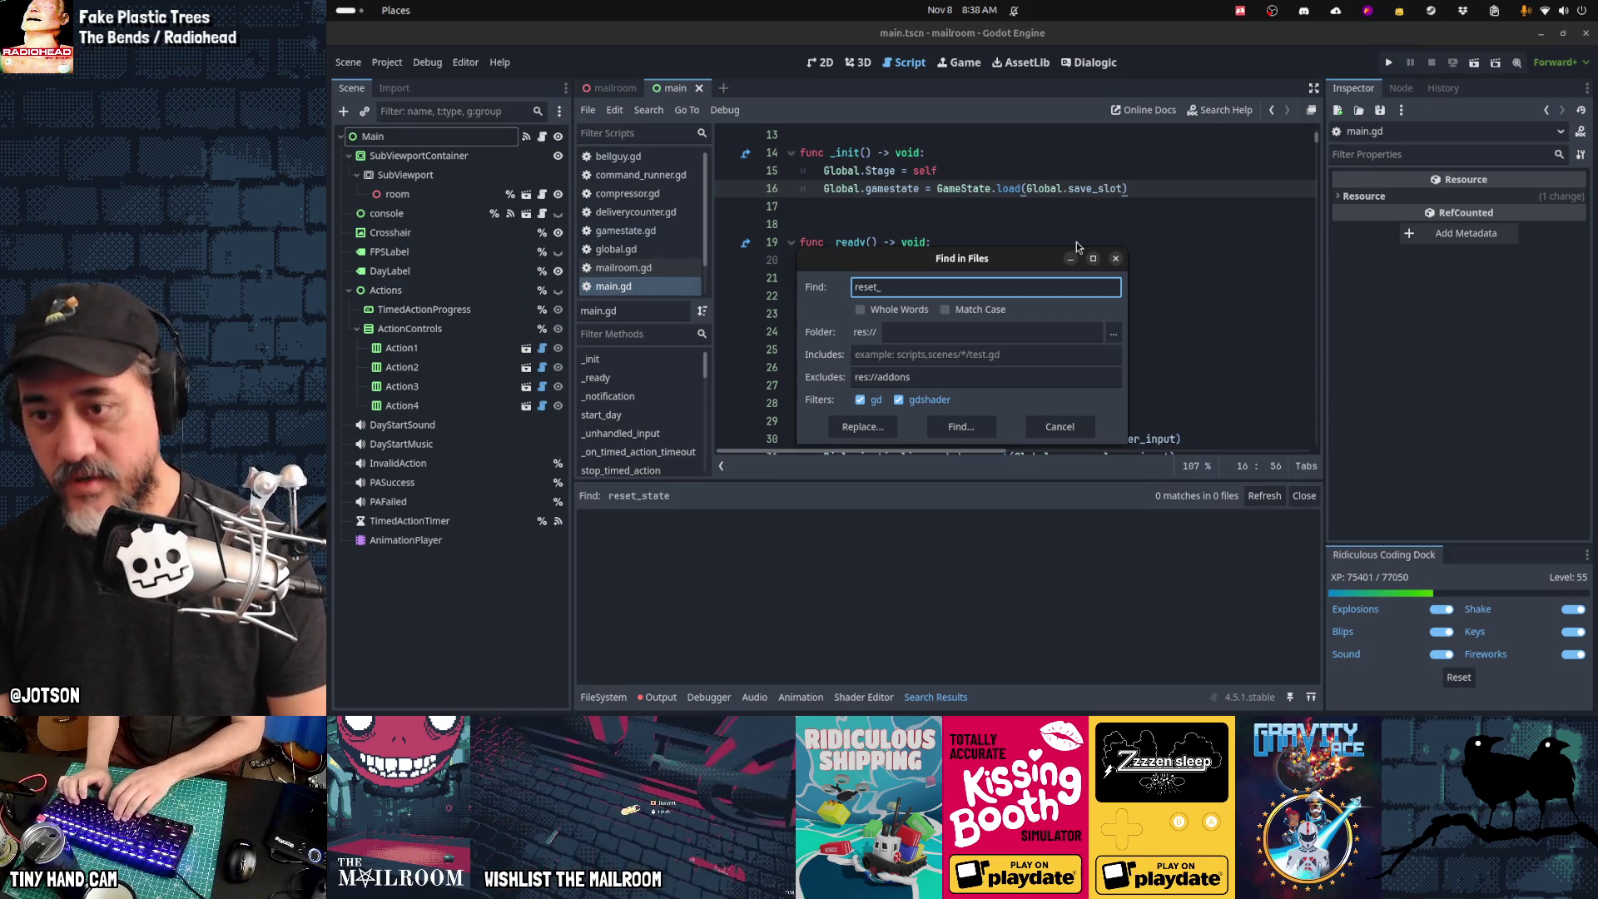
{"action": "type", "text": "state"}
{"action": "key", "text": "Return"}
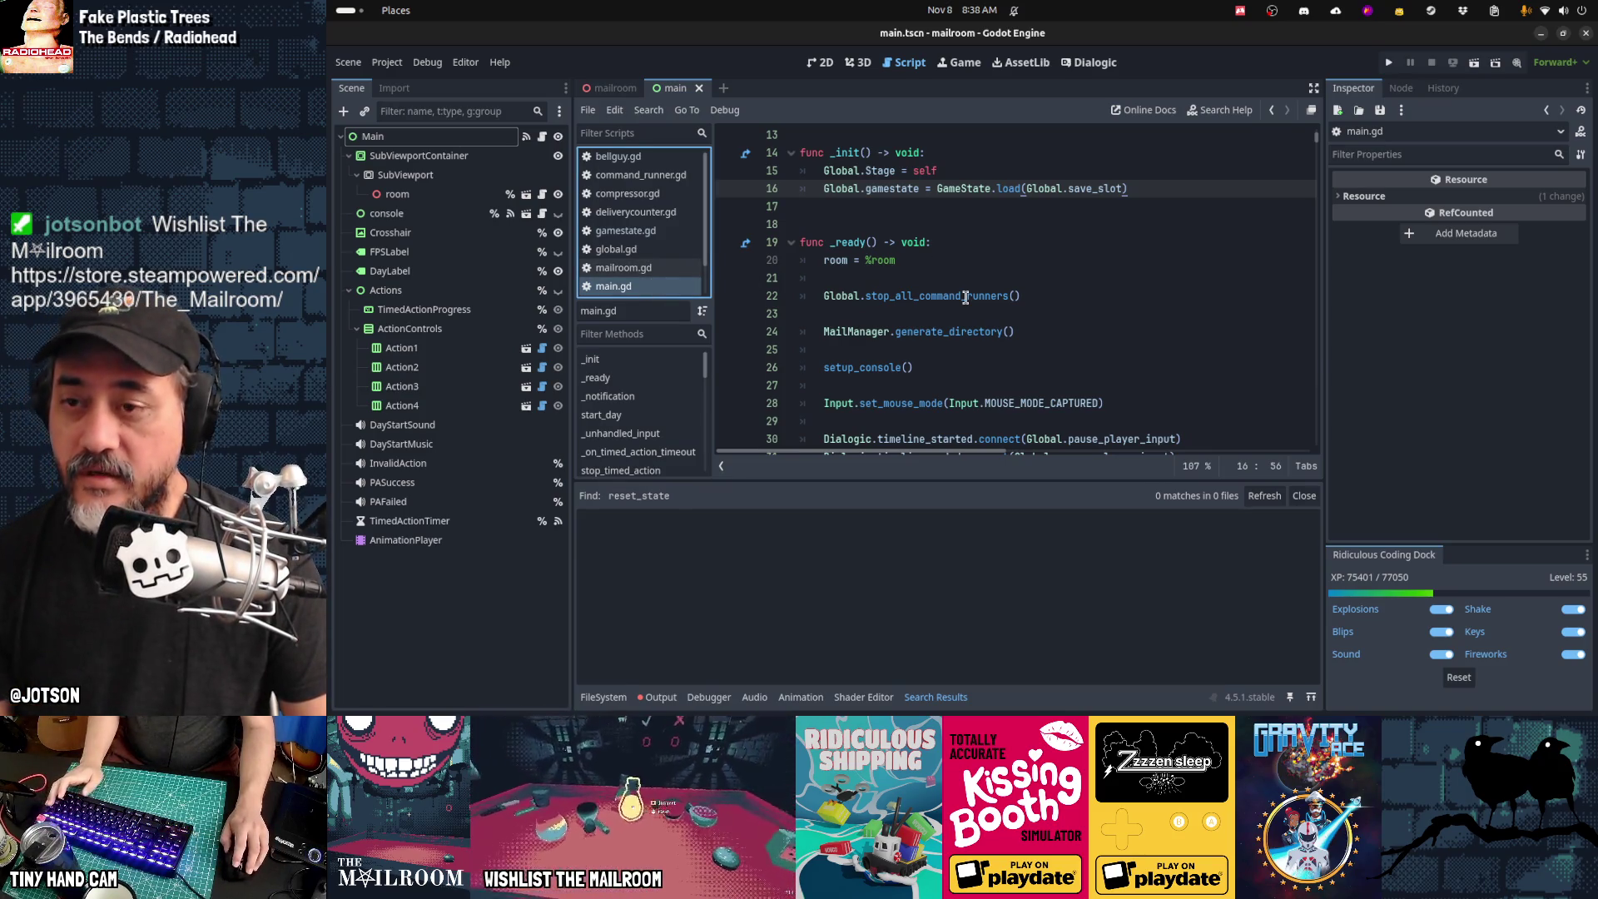
{"action": "scroll", "coordinate": [965, 297], "scroll_direction": "down", "scroll_amount": 20}
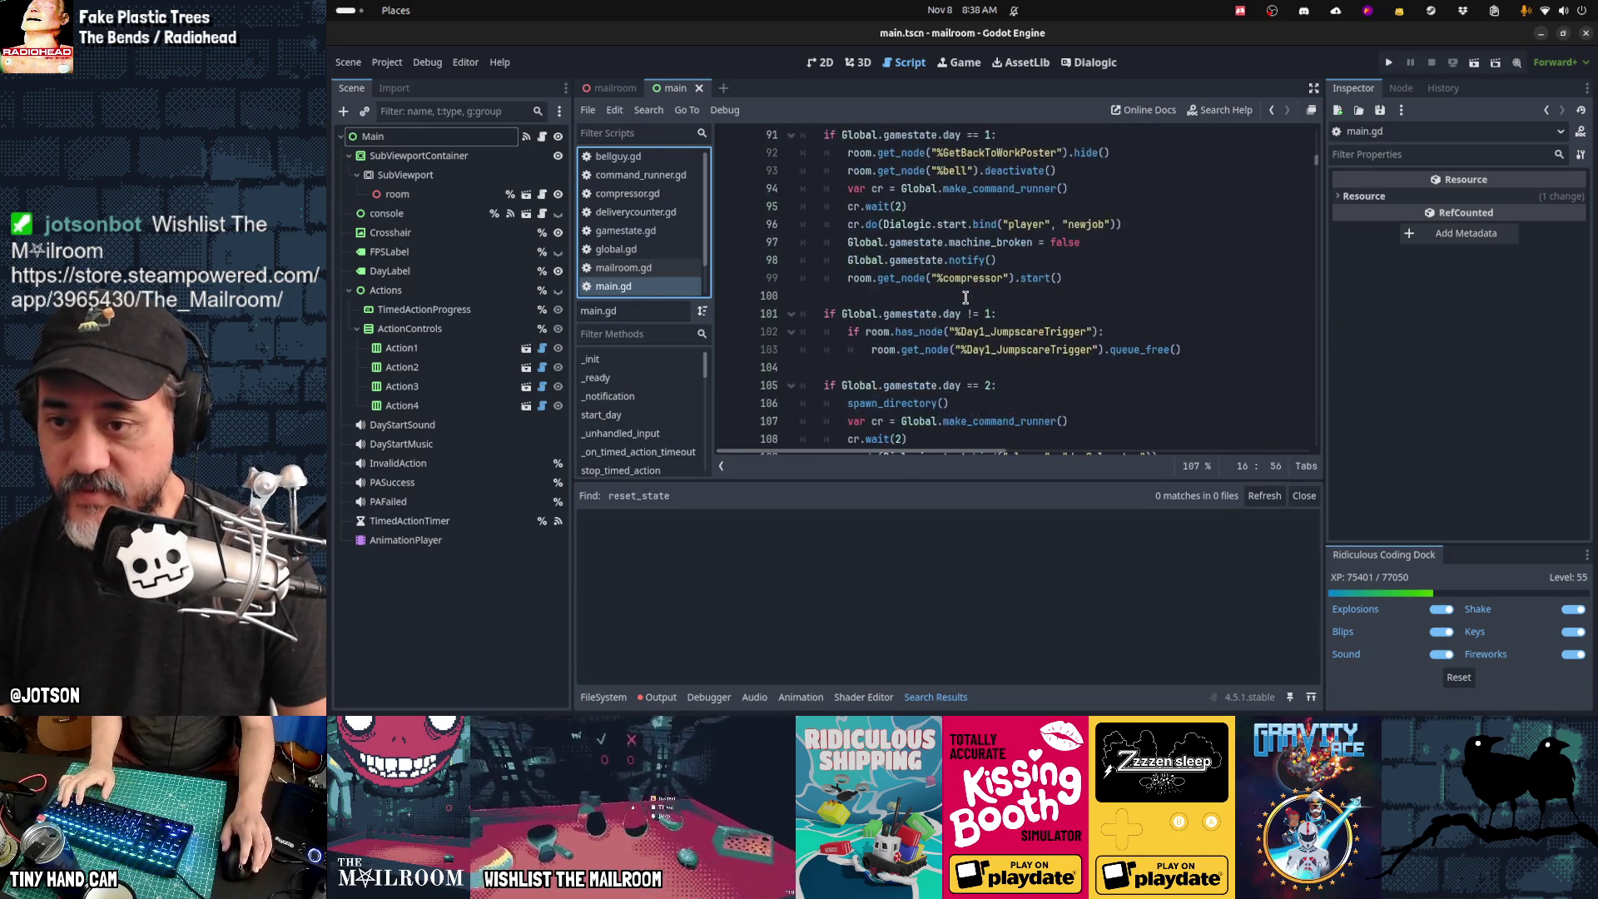
{"action": "scroll", "coordinate": [965, 297], "scroll_direction": "up", "scroll_amount": 4}
Step: Uncomment the gamestate save call on line 88, delete the two debug prints, and save
{"action": "left_click", "coordinate": [1024, 295]}
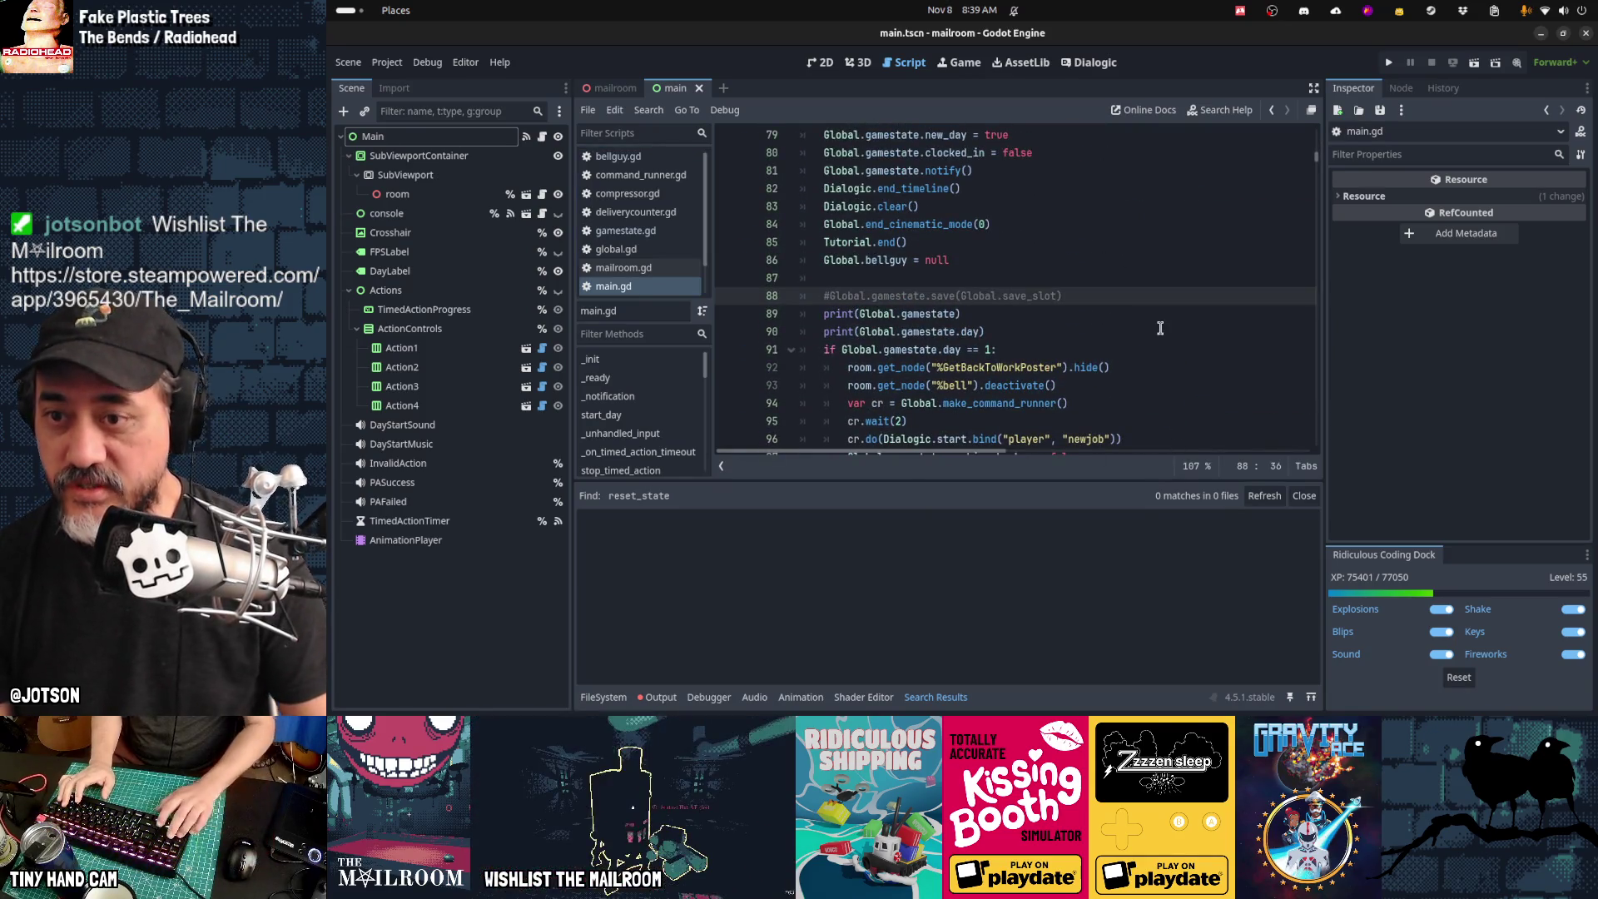
{"action": "key", "text": "Home"}
{"action": "key", "text": "Delete"}
{"action": "key", "text": "Down"}
{"action": "key", "text": "shift+Down"}
{"action": "key", "text": "shift+End"}
{"action": "key", "text": "BackSpace"}
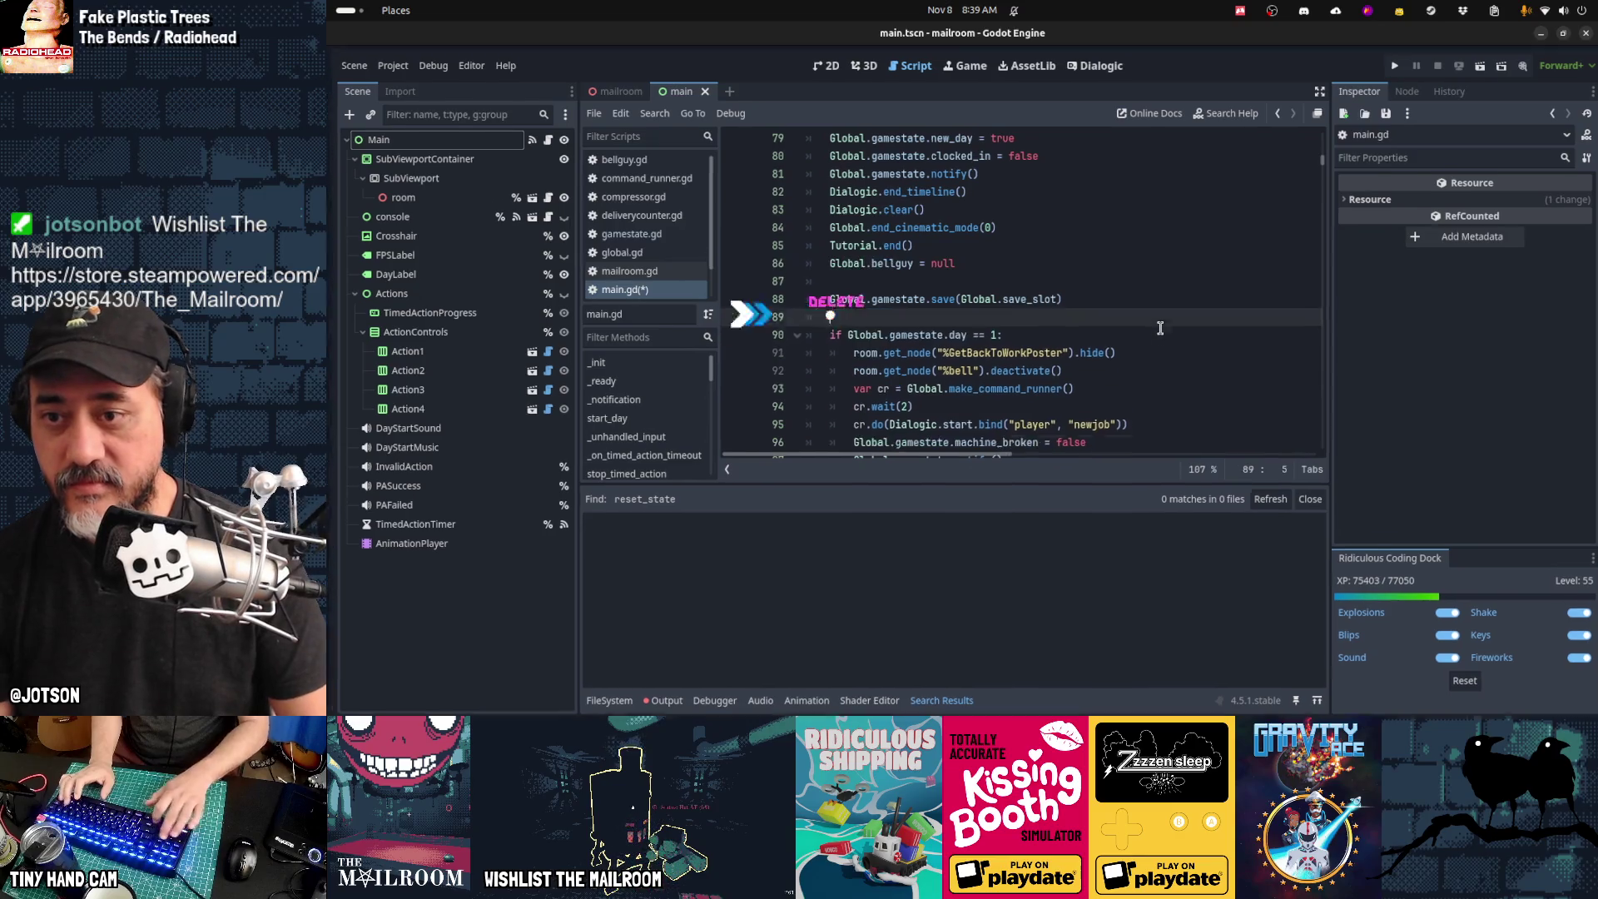
{"action": "key", "text": "Down"}
{"action": "key", "text": "Down"}
{"action": "key", "text": "Up"}
{"action": "key", "text": "ctrl+s"}
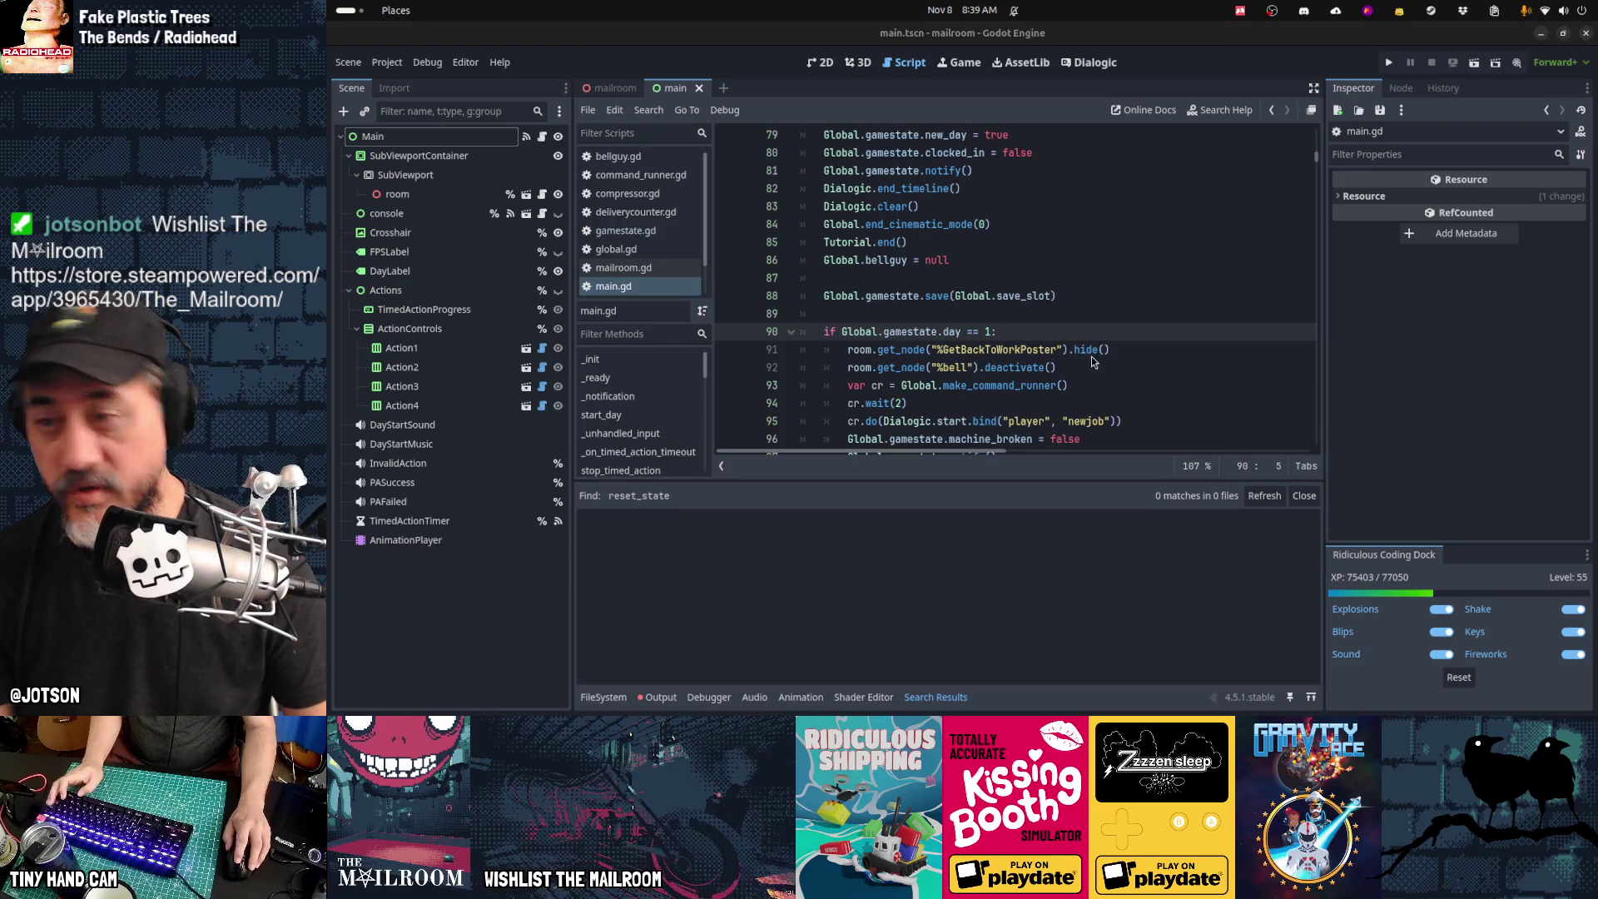
Step: Check saveslot_1.tres in Visual Studio Code, then run the game
{"action": "key", "text": "alt+Tab"}
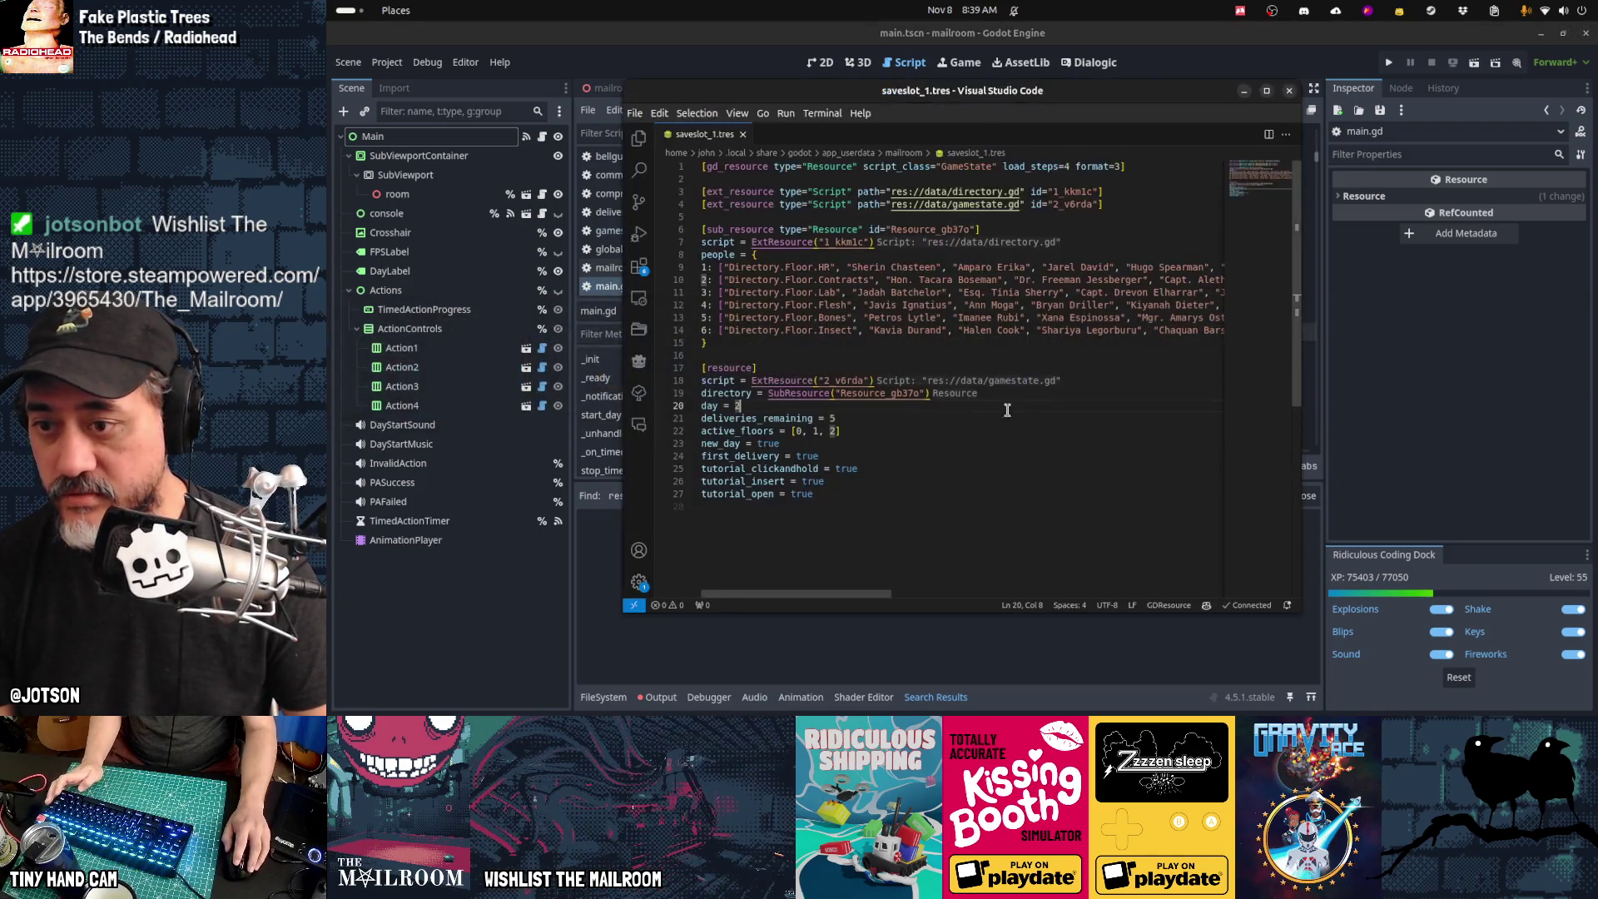
{"action": "key", "text": "alt+Tab"}
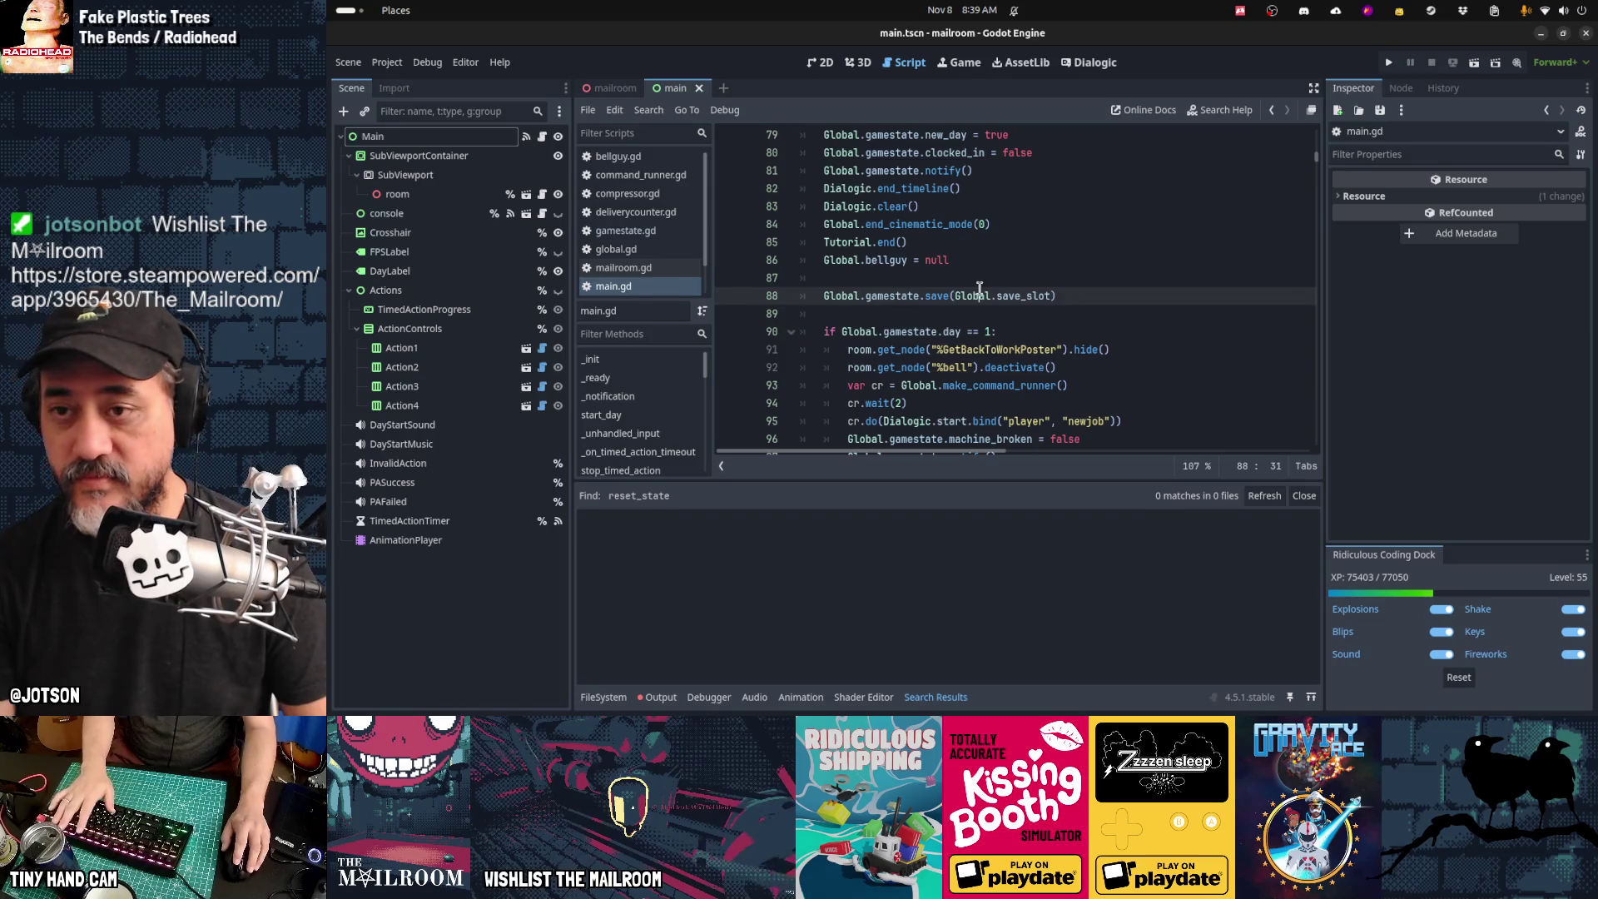
{"action": "key", "text": "F5"}
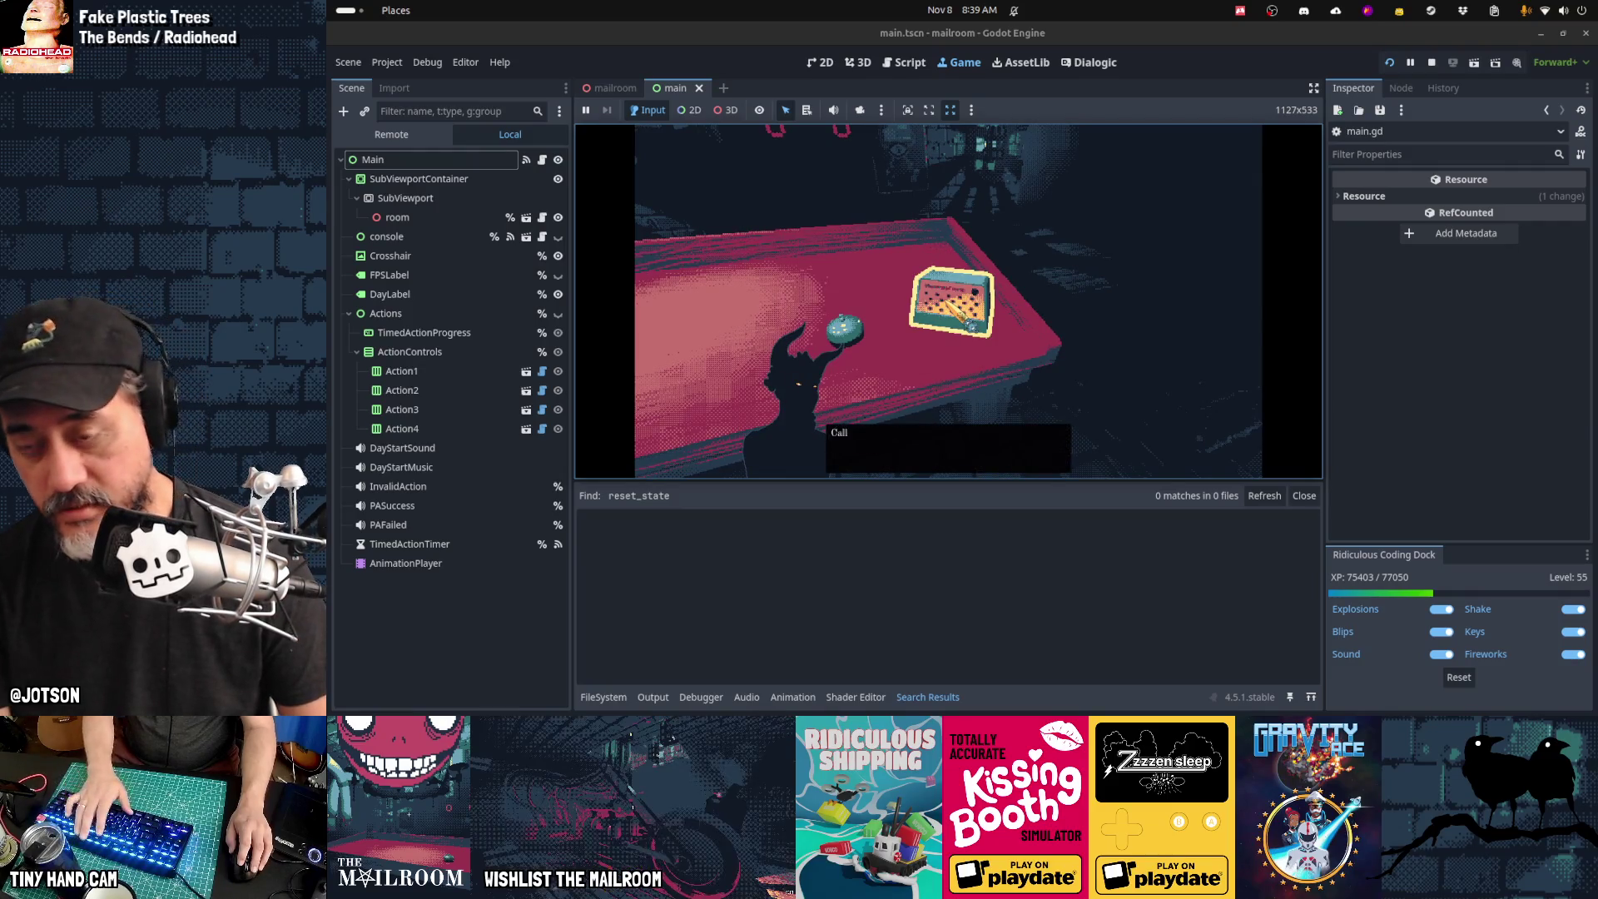
Step: Stop the running game with F8
{"action": "key", "text": "F8"}
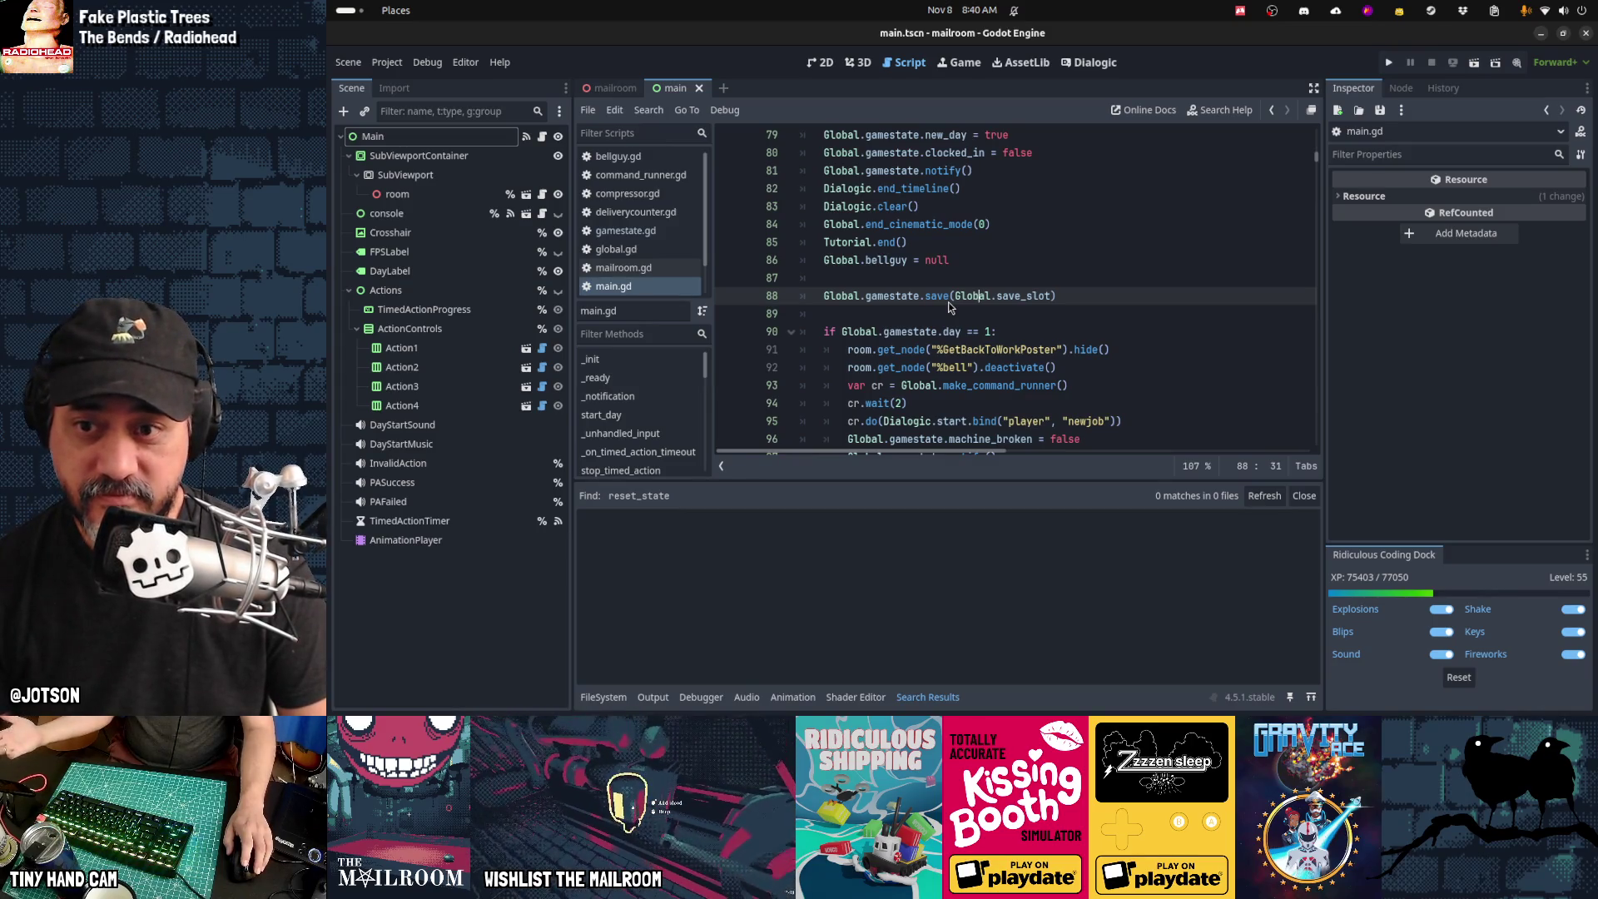
Step: Show the mailroom scene in the 3D view and orbit toward the back wall
{"action": "mouse_move", "coordinate": [935, 295]}
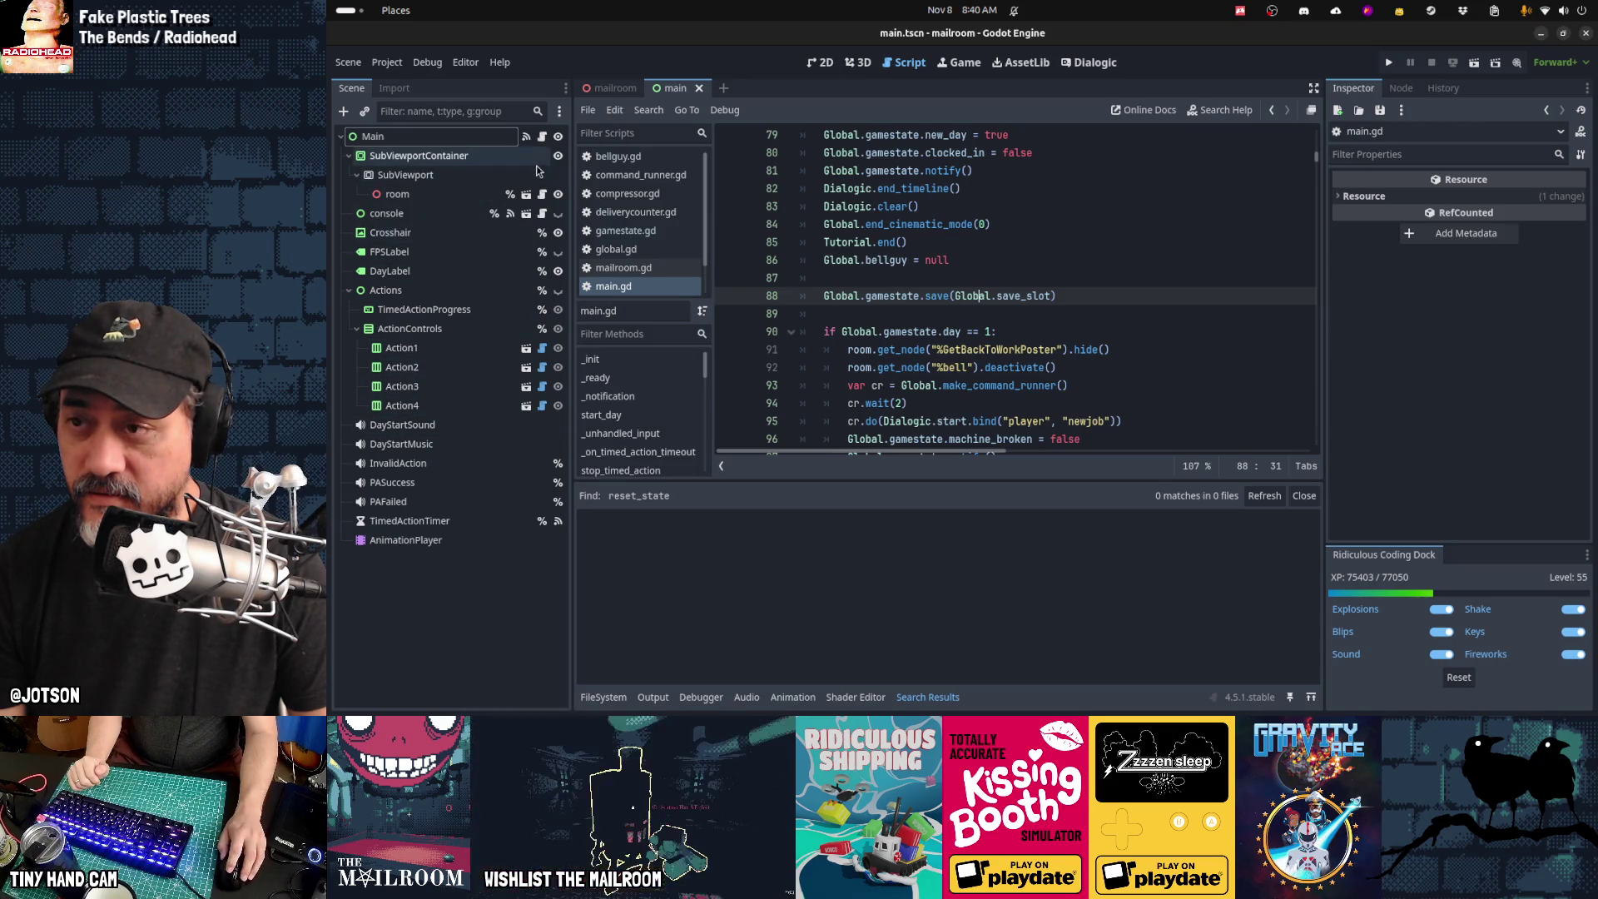
{"action": "left_click", "coordinate": [599, 90]}
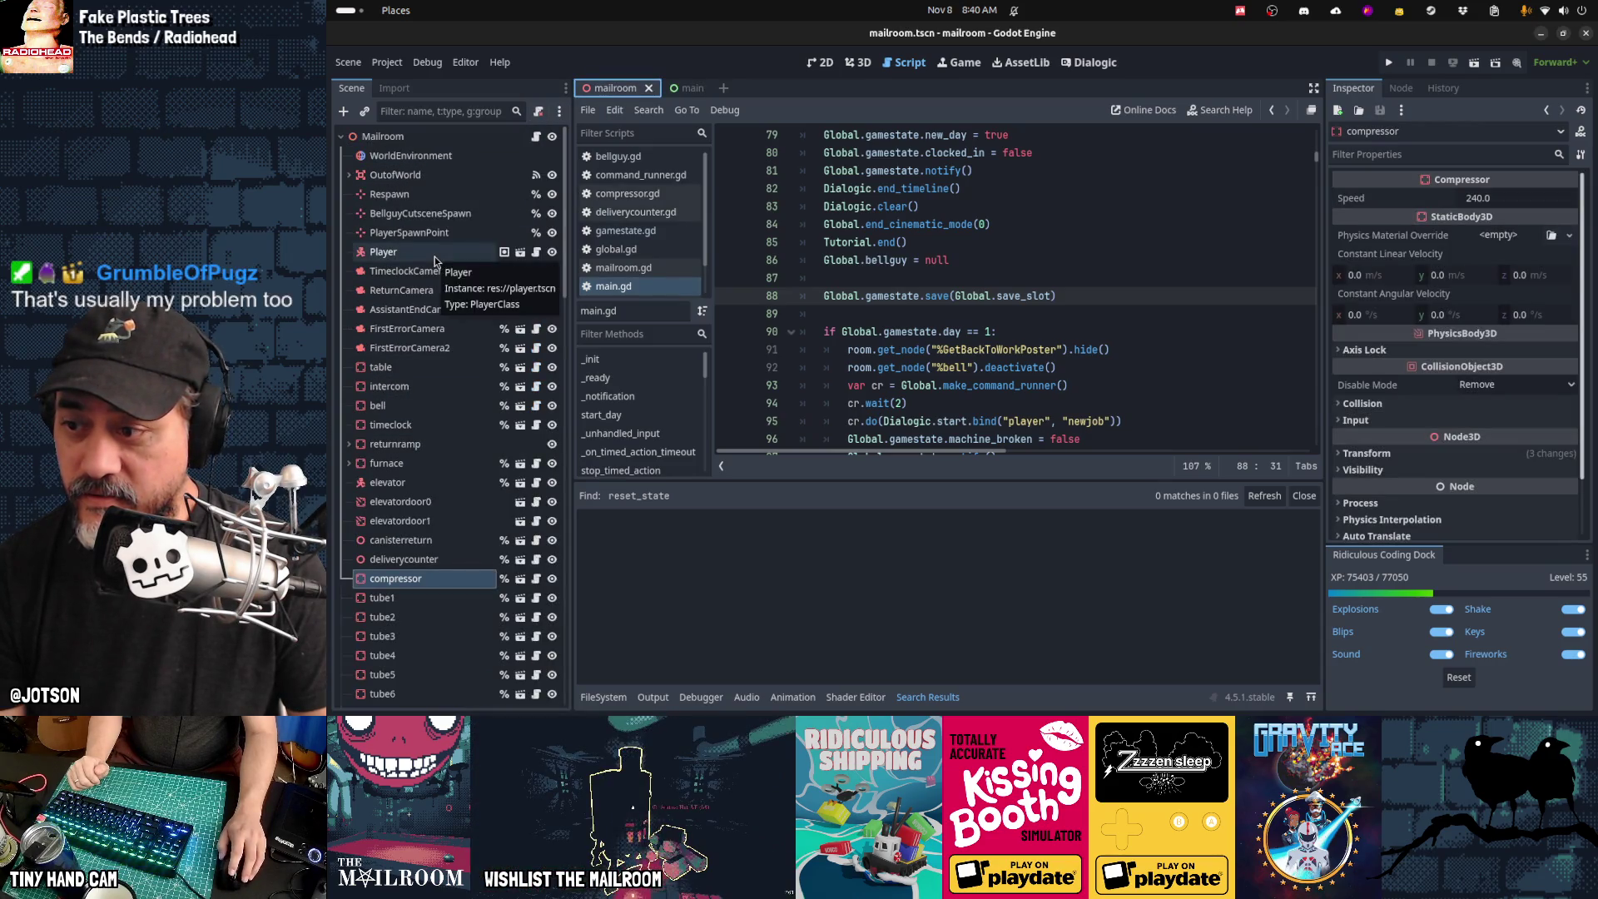
{"action": "scroll", "coordinate": [461, 396], "scroll_direction": "down", "scroll_amount": 3}
{"action": "scroll", "coordinate": [461, 396], "scroll_direction": "down", "scroll_amount": 5}
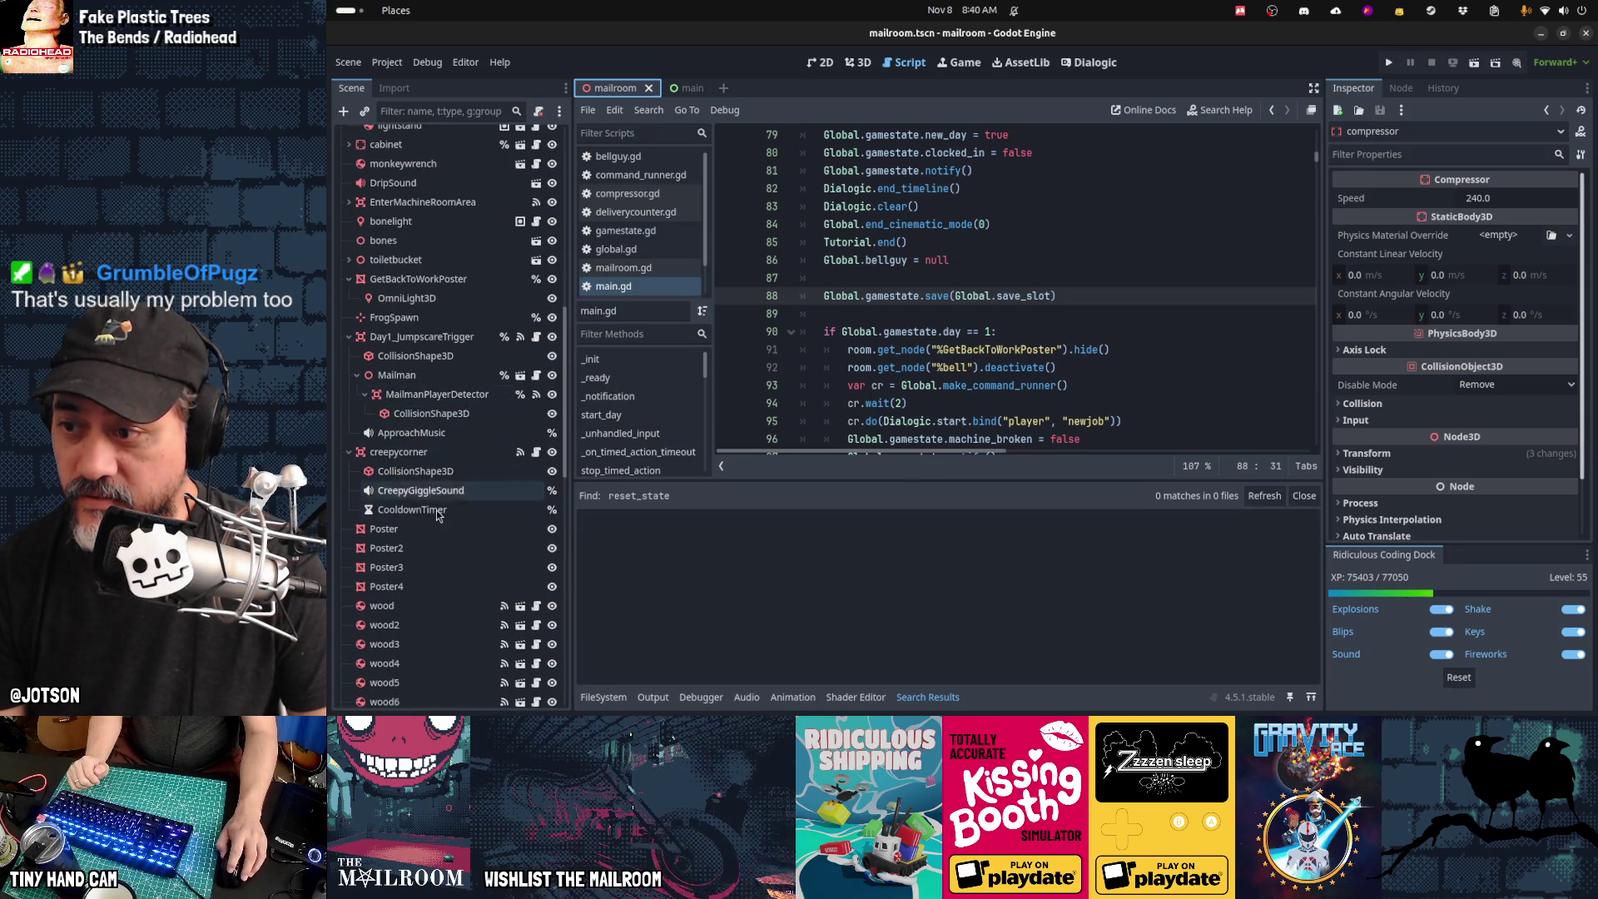
{"action": "scroll", "coordinate": [436, 511], "scroll_direction": "up", "scroll_amount": 10}
{"action": "scroll", "coordinate": [436, 511], "scroll_direction": "up", "scroll_amount": 5}
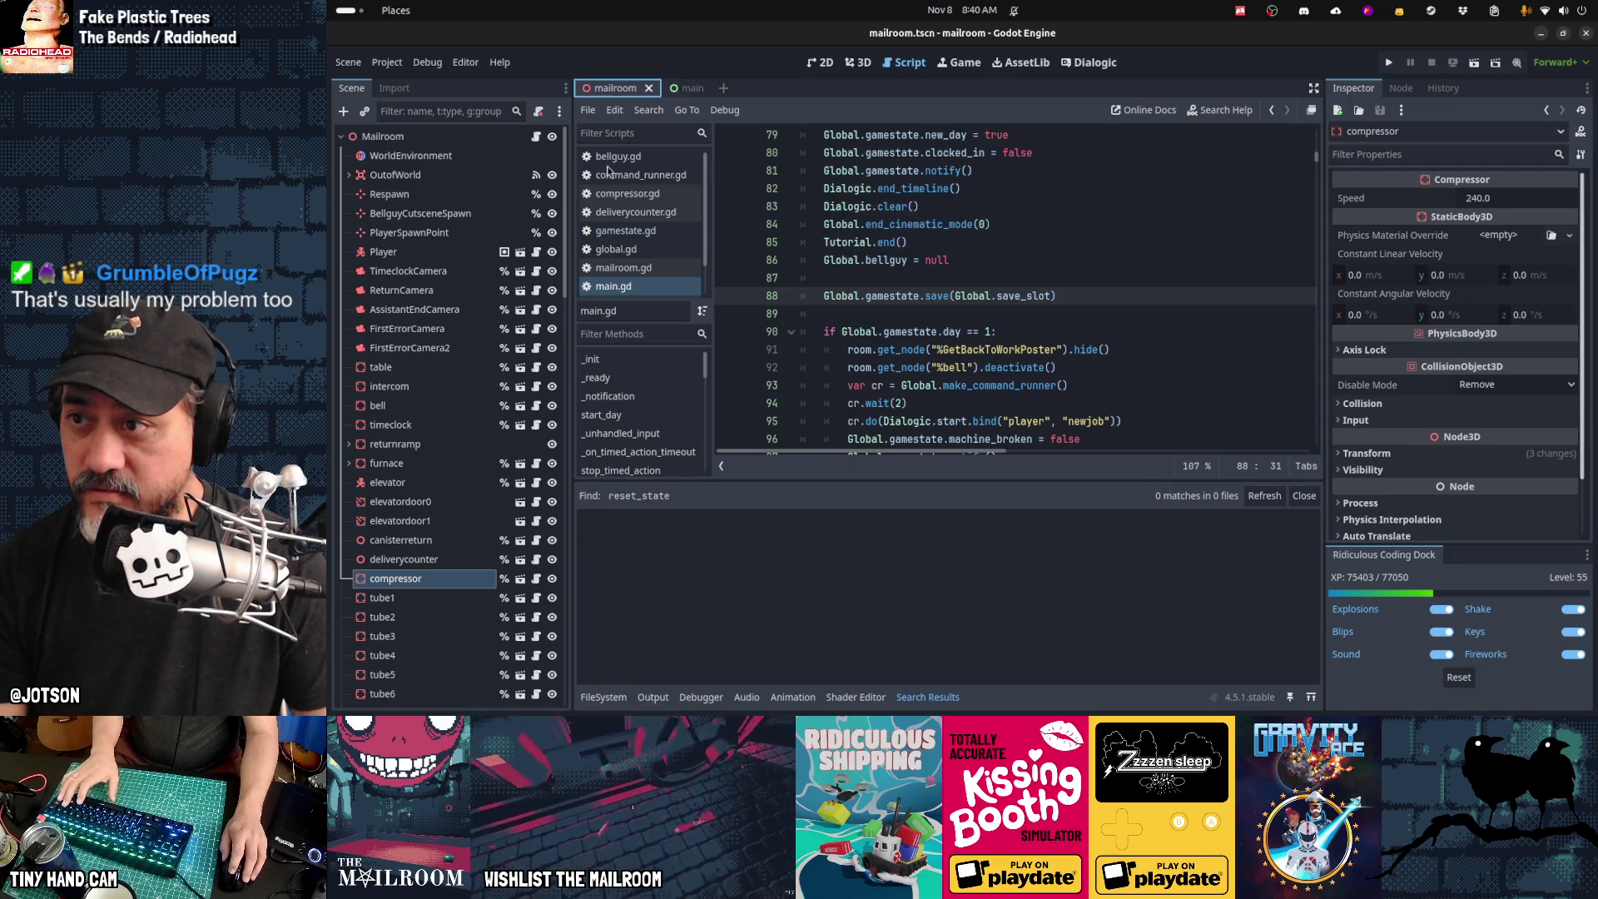
{"action": "key", "text": "ctrl+F2"}
{"action": "mouse_move", "coordinate": [949, 300]}
{"action": "left_mouse_down"}
{"action": "mouse_move", "coordinate": [1065, 304]}
{"action": "mouse_move", "coordinate": [882, 296]}
{"action": "mouse_move", "coordinate": [1015, 304]}
{"action": "mouse_move", "coordinate": [963, 386]}
{"action": "left_mouse_up"}
Step: Select the building's mesh node and its CollisionShape3D from the viewport
{"action": "left_click", "coordinate": [970, 343]}
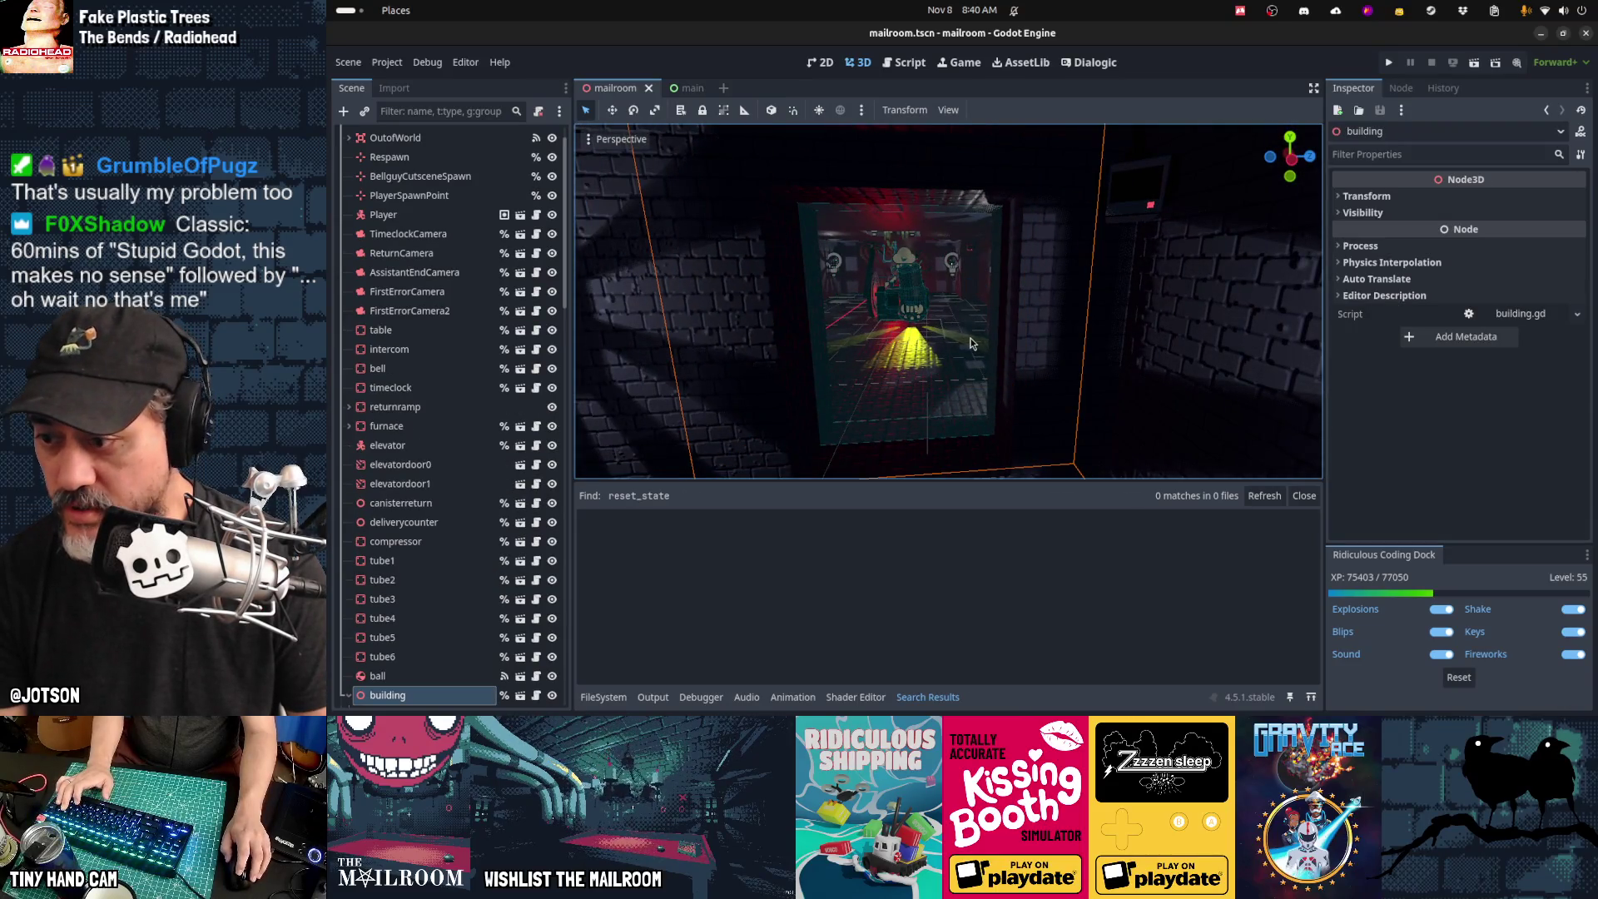
{"action": "mouse_move", "coordinate": [783, 427]}
{"action": "left_mouse_down"}
{"action": "mouse_move", "coordinate": [762, 430]}
{"action": "mouse_move", "coordinate": [915, 329]}
{"action": "mouse_move", "coordinate": [827, 420]}
{"action": "left_mouse_up"}
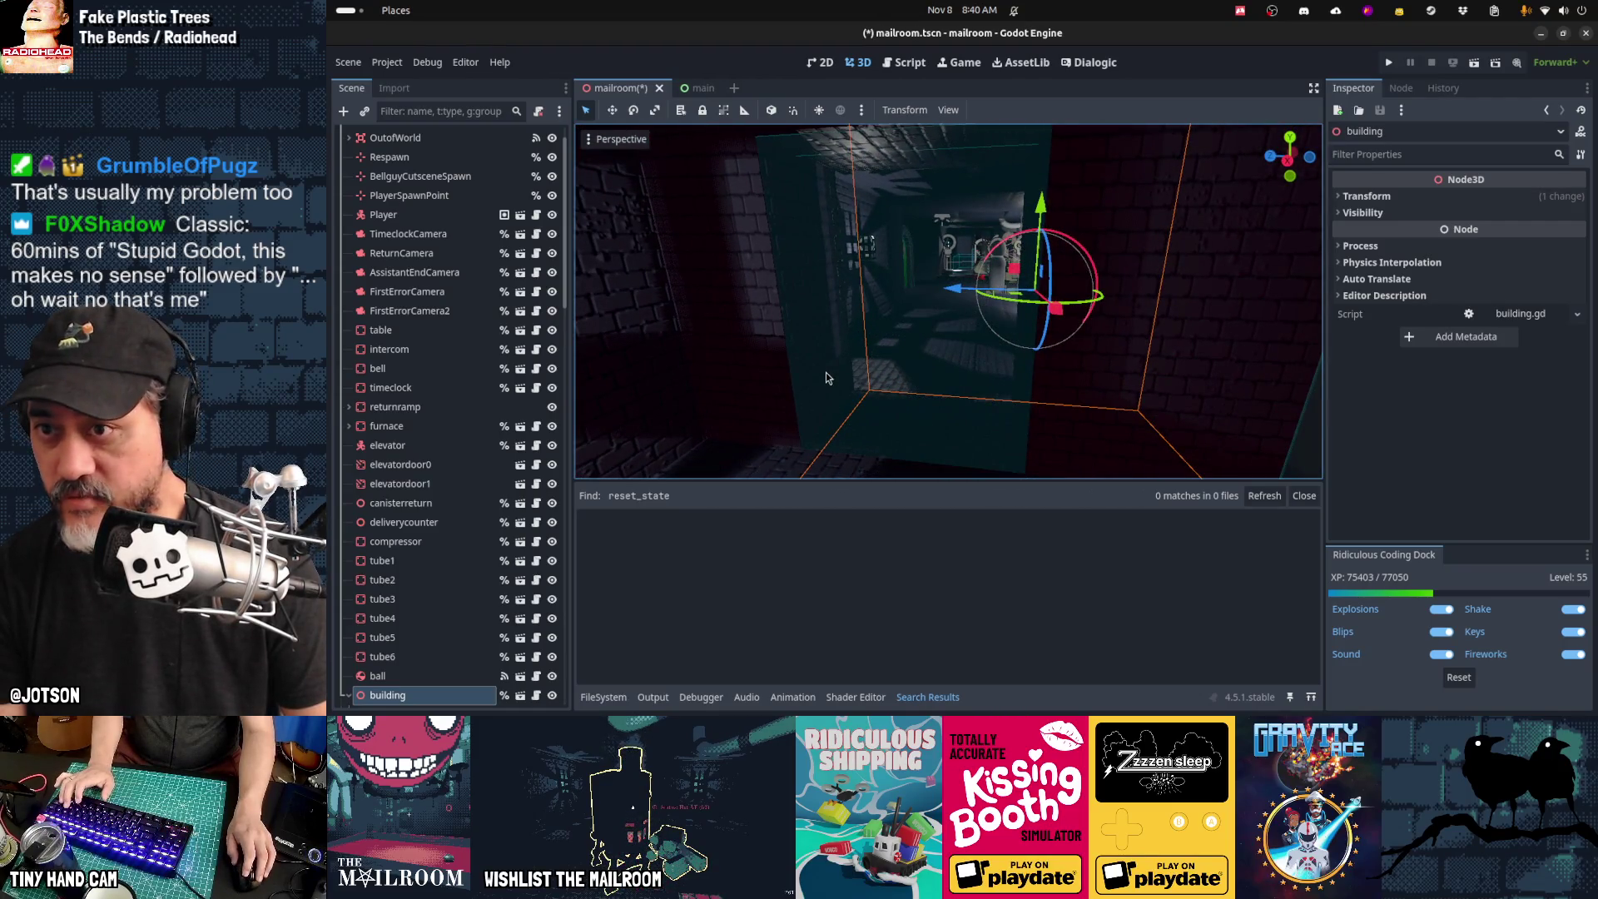
{"action": "right_click", "coordinate": [827, 263], "text": "alt"}
{"action": "left_click", "coordinate": [845, 289]}
{"action": "right_click", "coordinate": [881, 408], "text": "alt"}
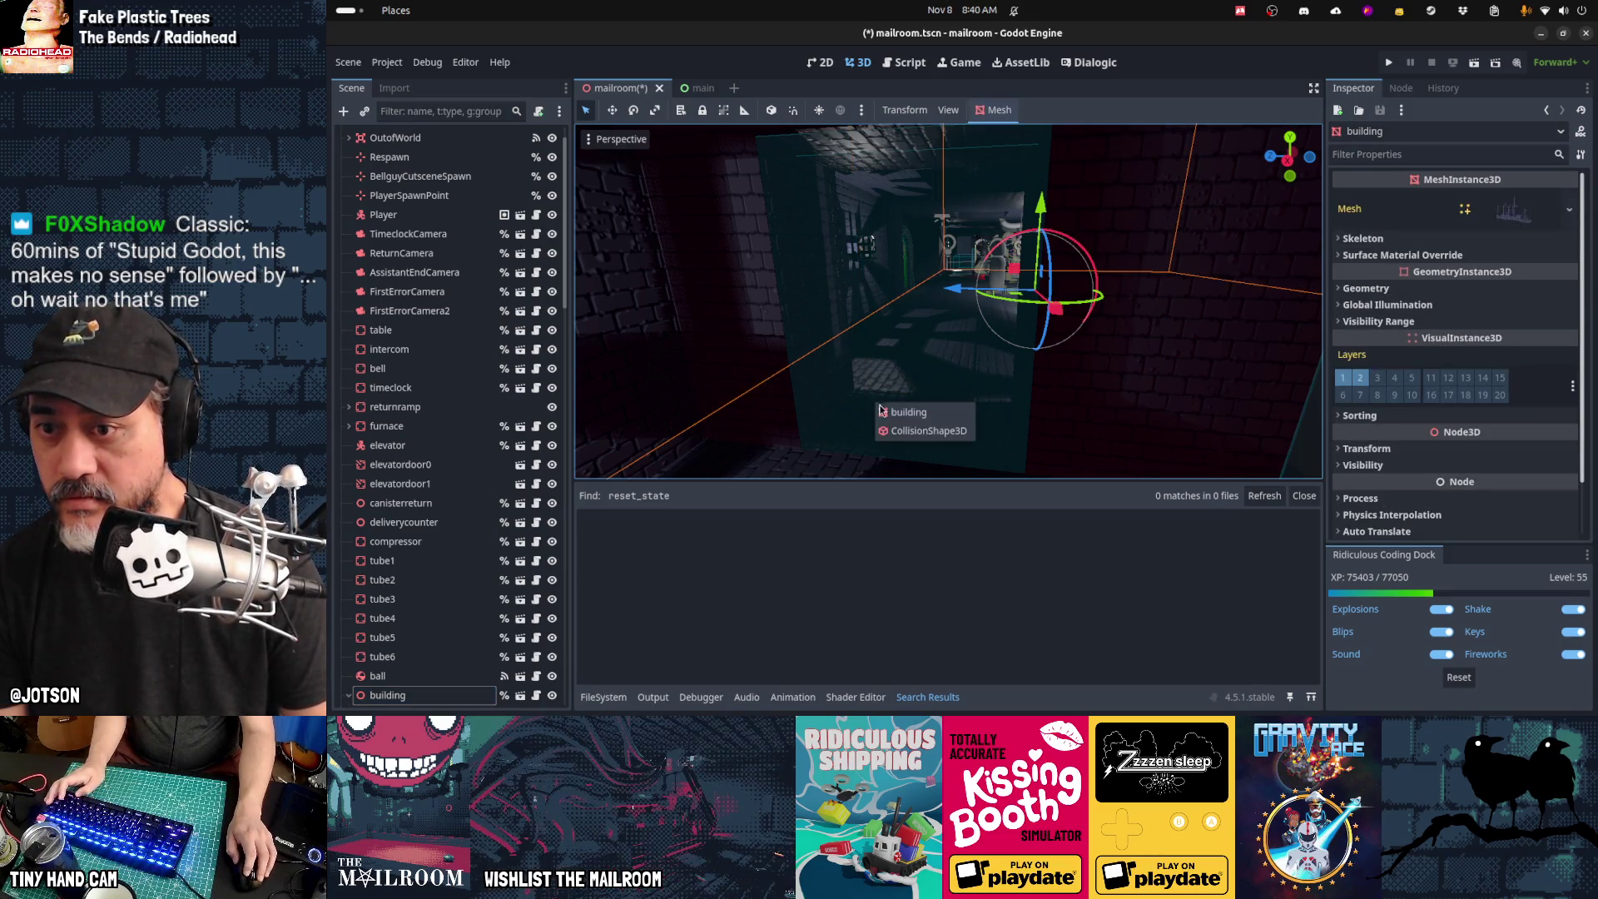
{"action": "left_click", "coordinate": [904, 432]}
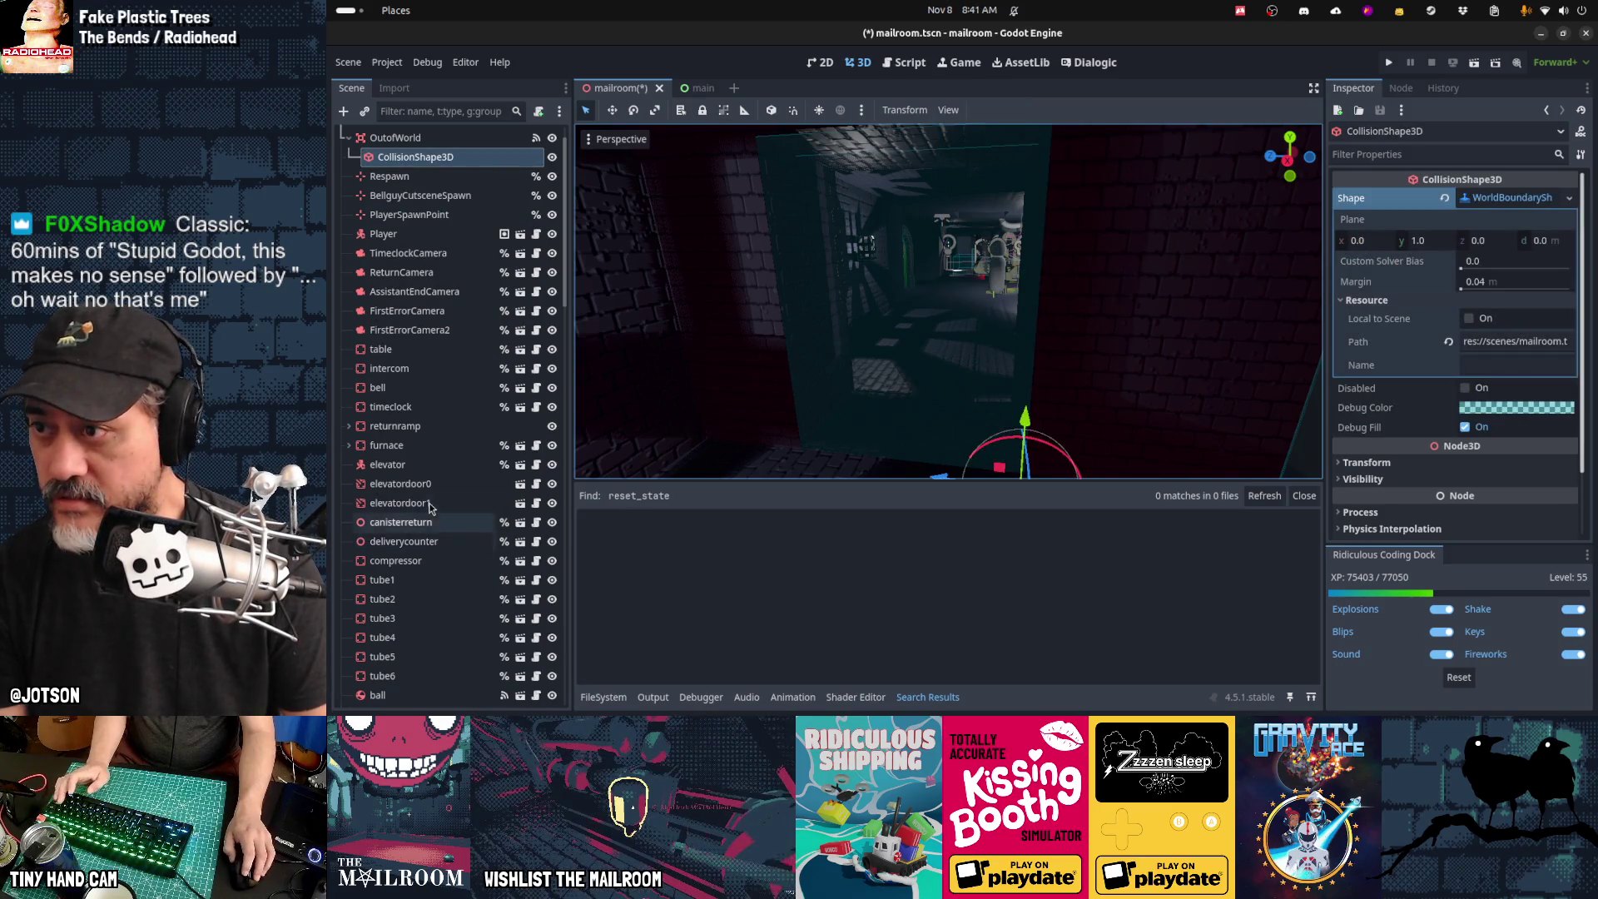
Step: Look around the room and reselect the building from another angle
{"action": "scroll", "coordinate": [438, 219], "scroll_direction": "up", "scroll_amount": 1}
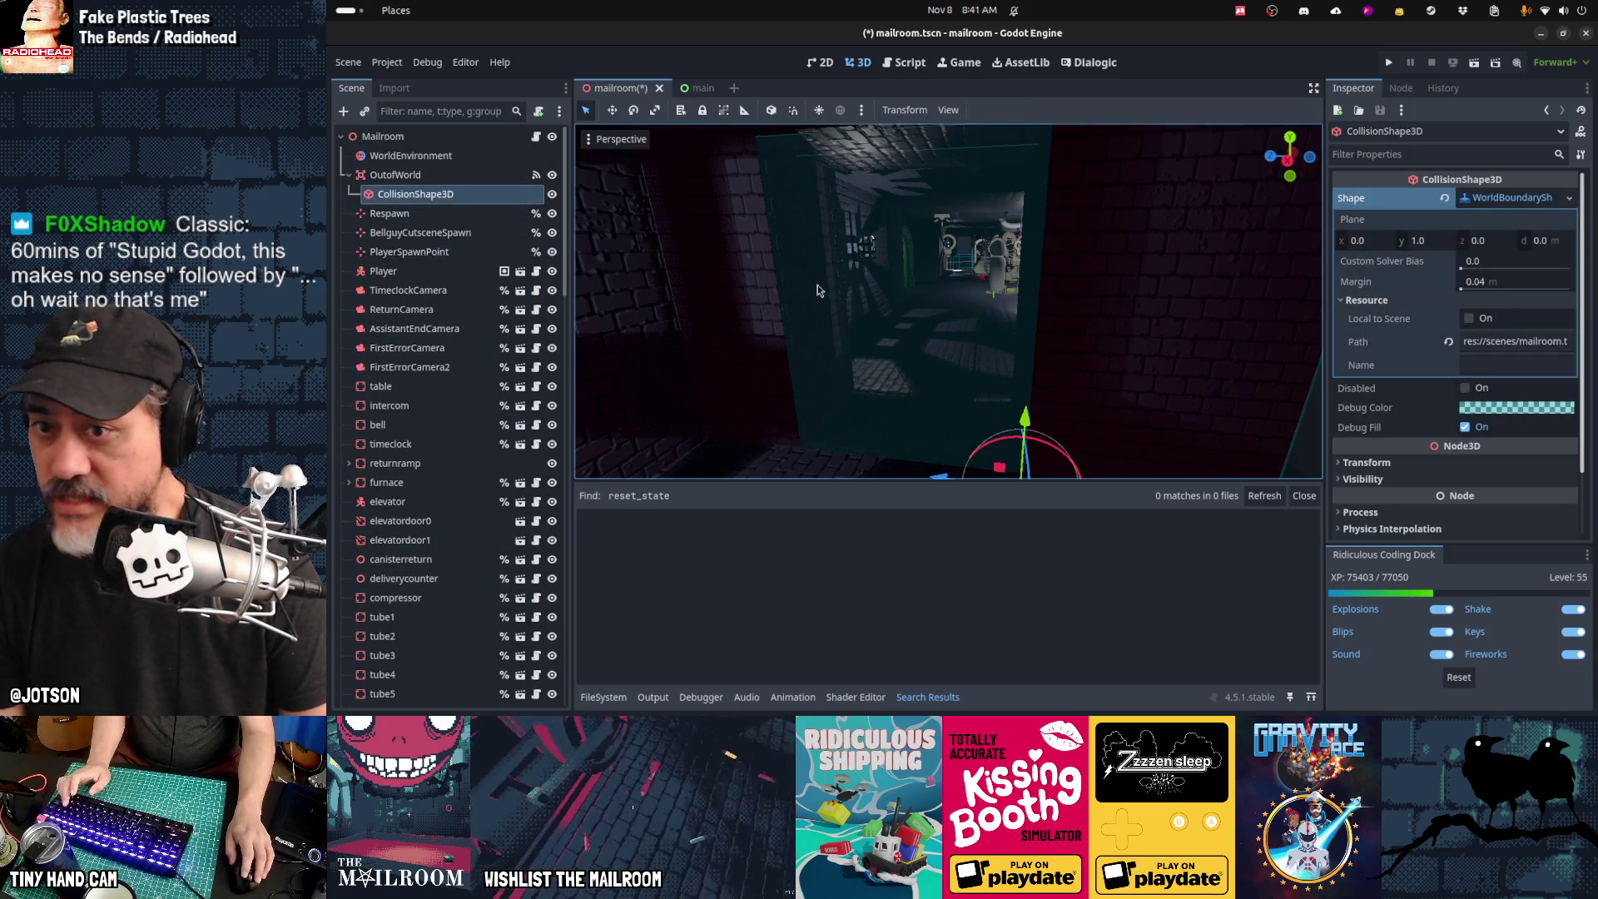
{"action": "mouse_move", "coordinate": [818, 285]}
{"action": "left_mouse_down"}
{"action": "mouse_move", "coordinate": [882, 285]}
{"action": "mouse_move", "coordinate": [767, 270]}
{"action": "left_mouse_up"}
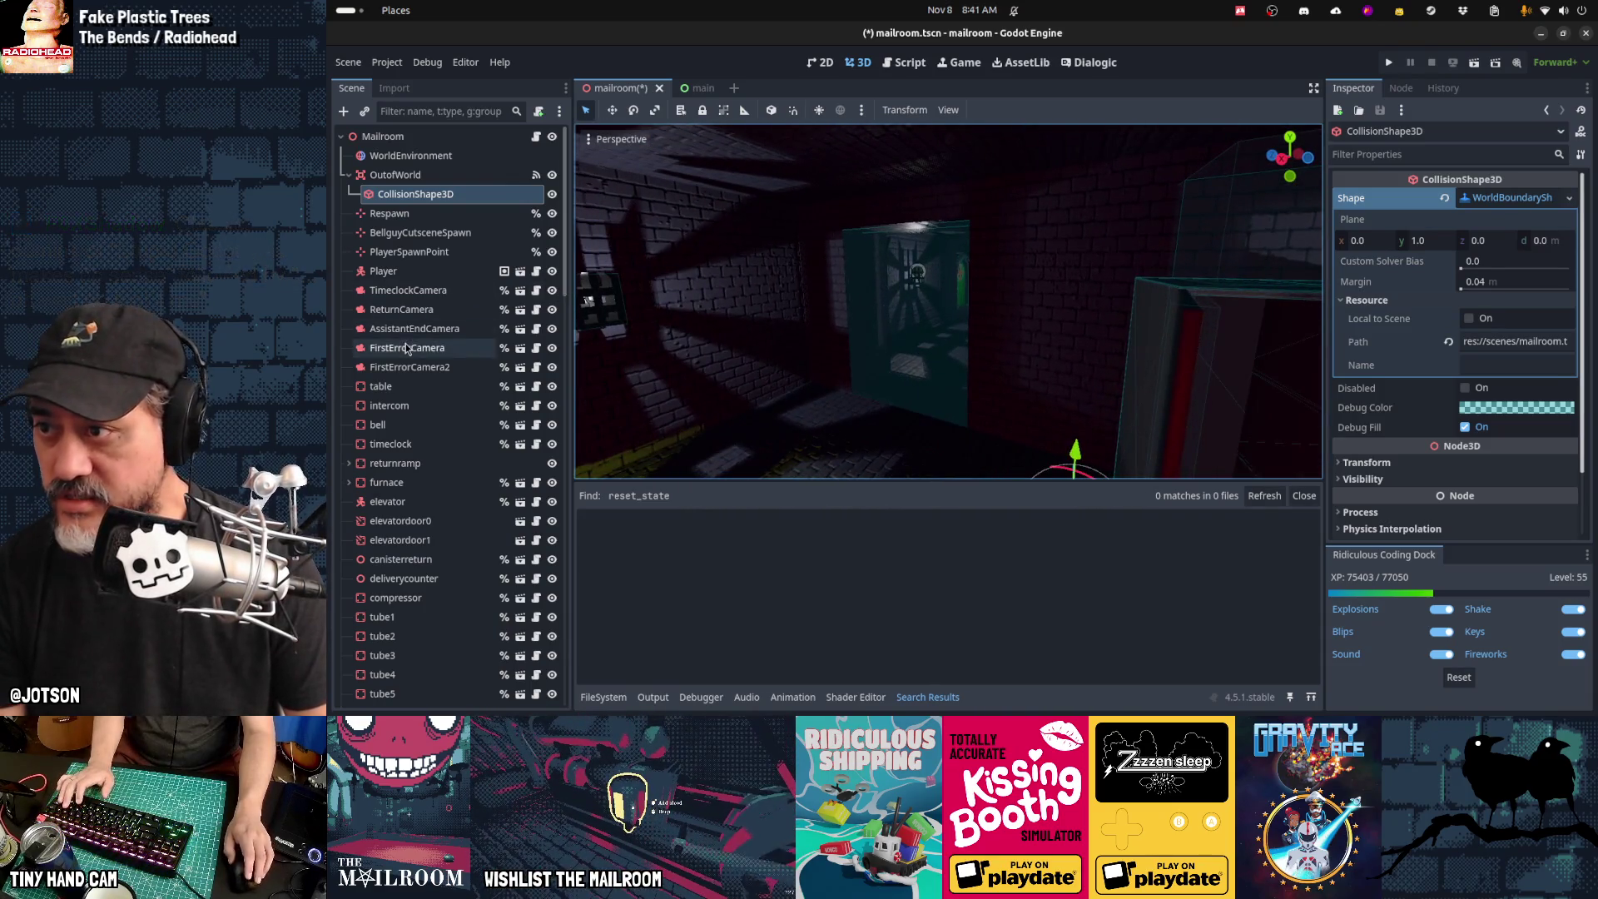
{"action": "left_click", "coordinate": [902, 296]}
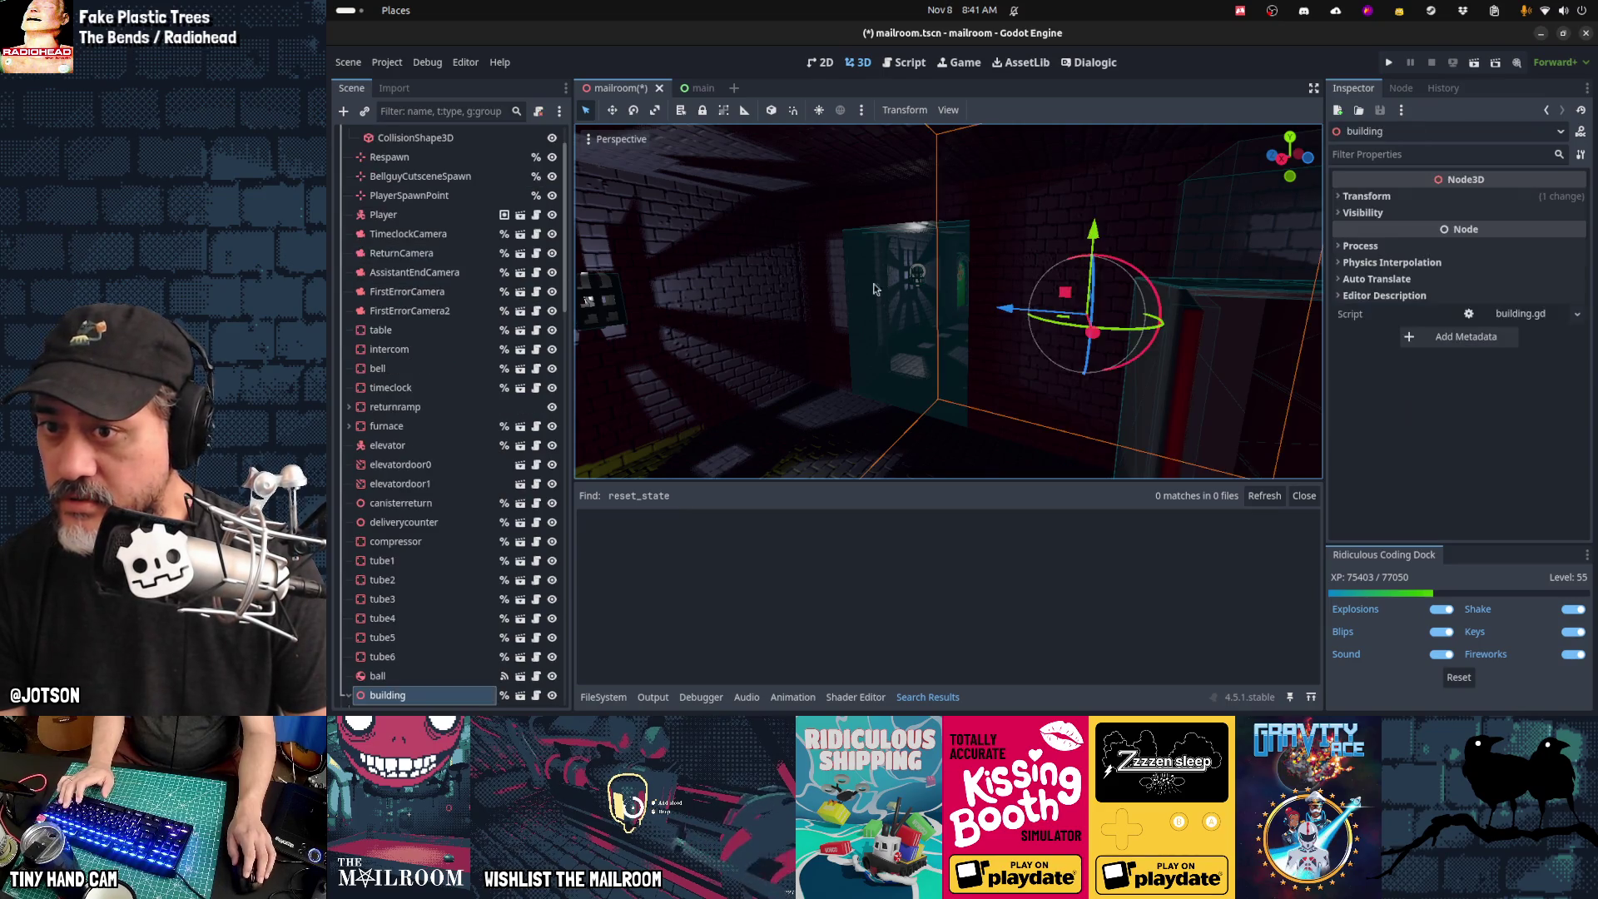
{"action": "left_click_drag", "start_coordinate": [865, 268], "coordinate": [842, 198]}
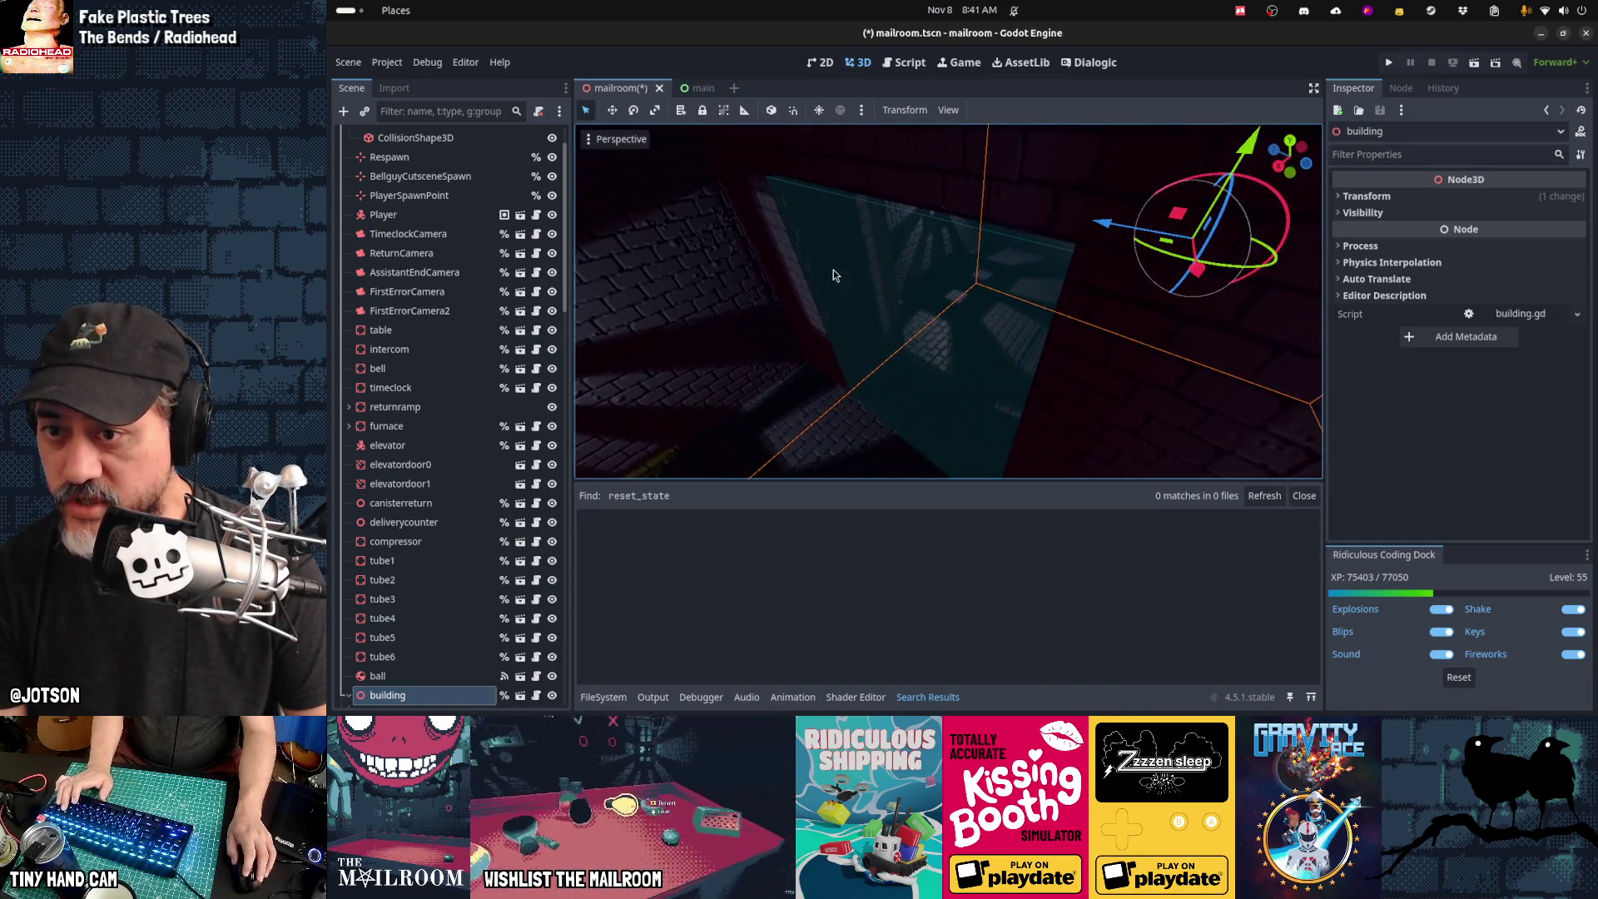
Step: Back in the mailroom scene, select the compressor and switch to the script editor
{"action": "left_click", "coordinate": [698, 90]}
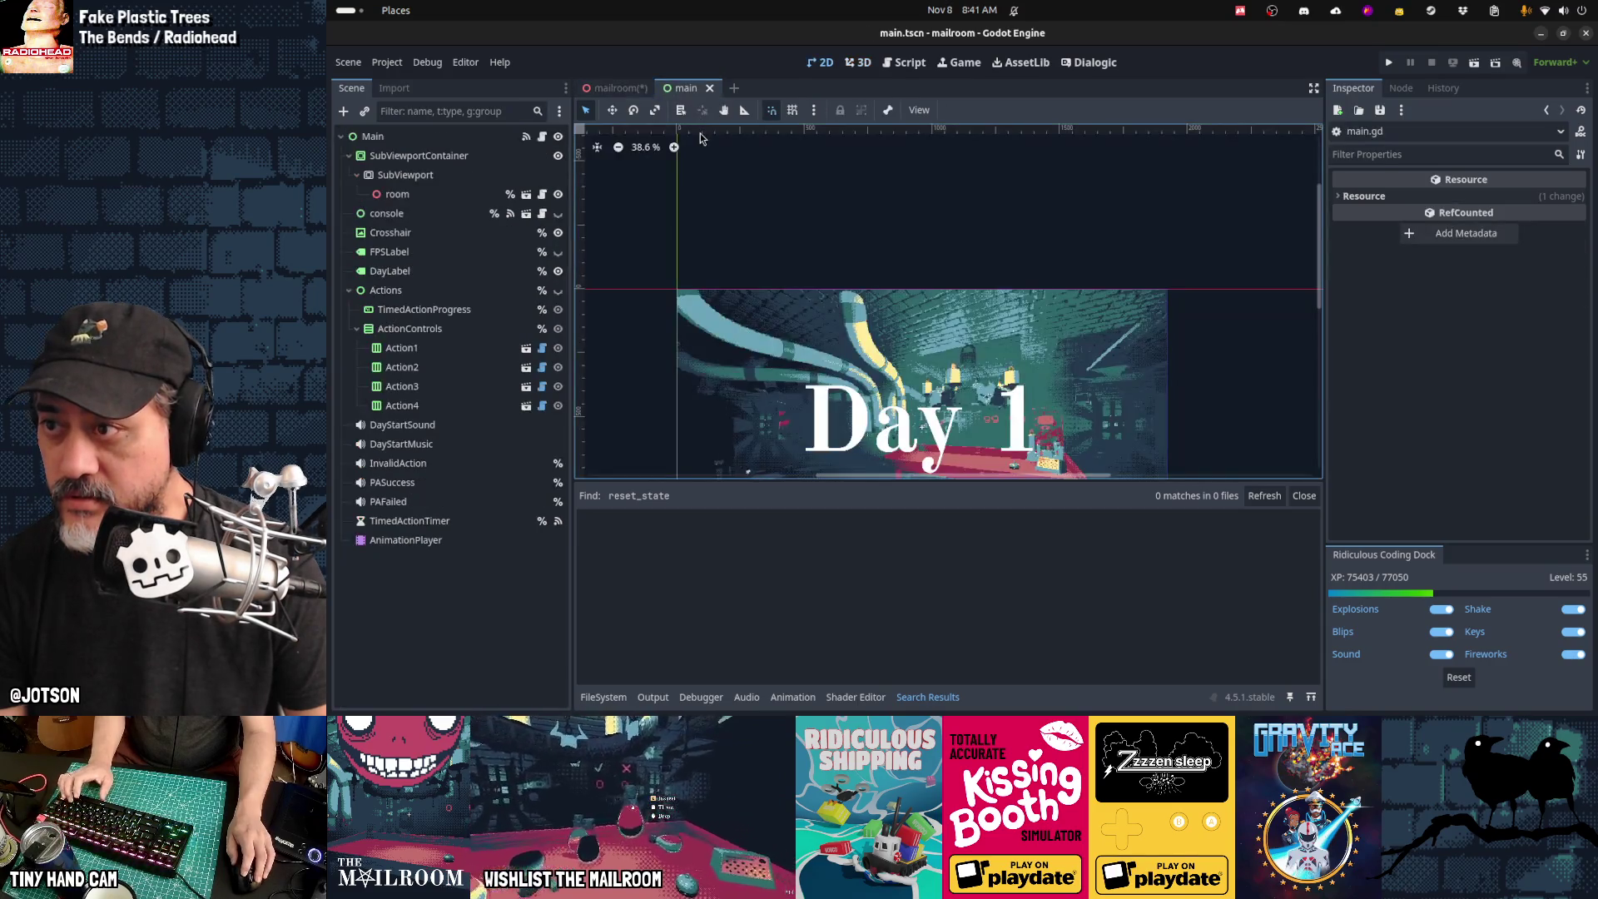
{"action": "left_click", "coordinate": [620, 87]}
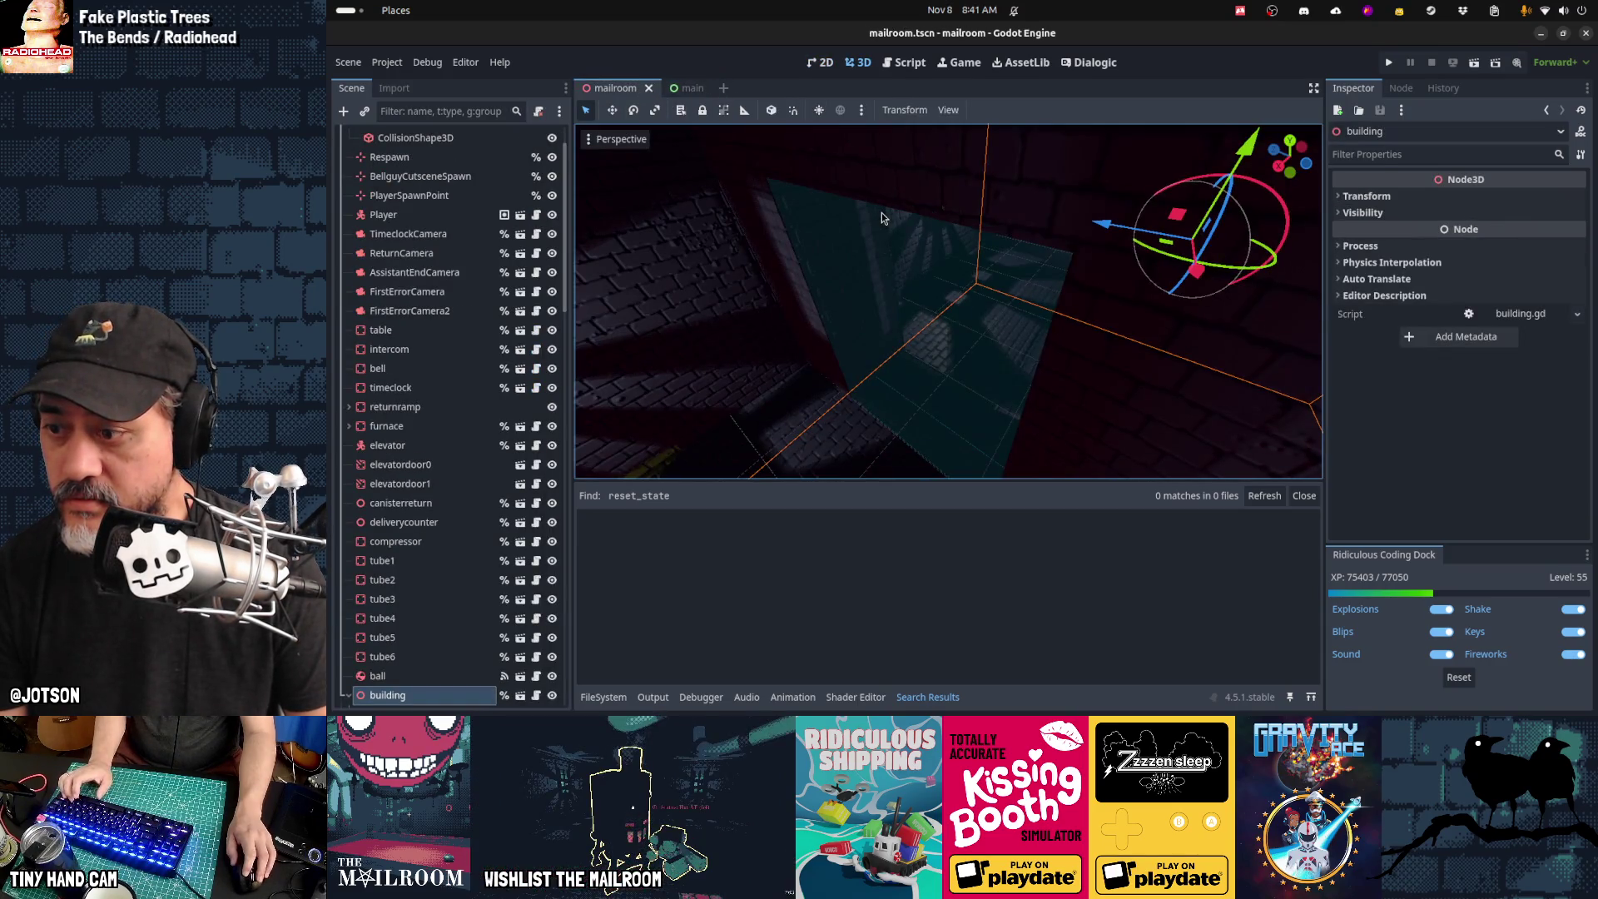
{"action": "left_click", "coordinate": [881, 213]}
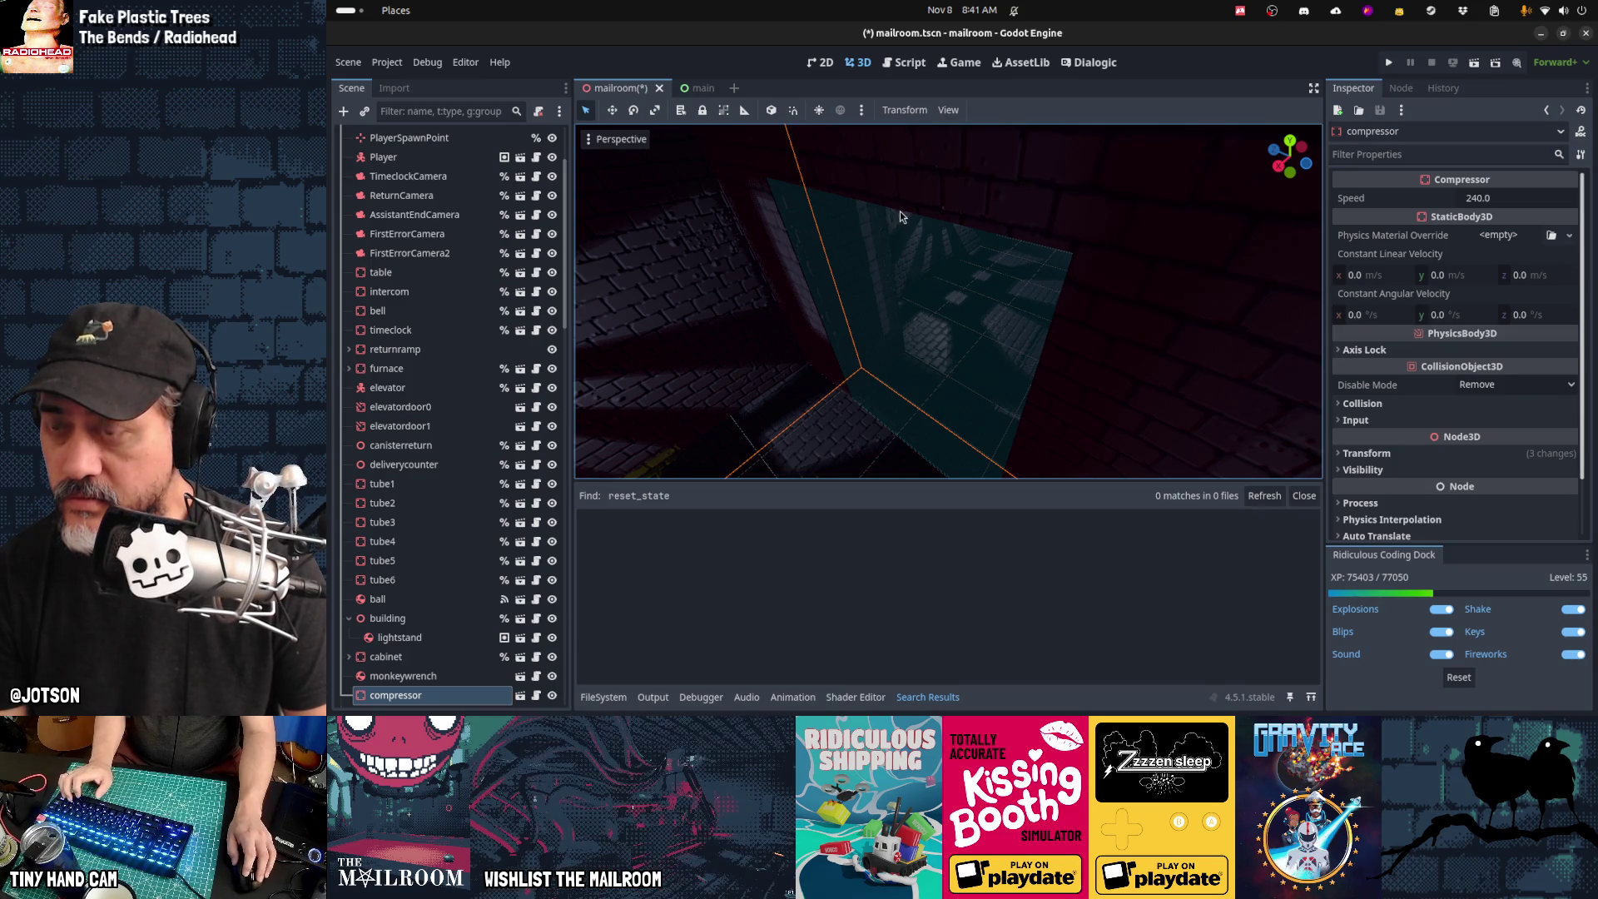
{"action": "left_click", "coordinate": [902, 69]}
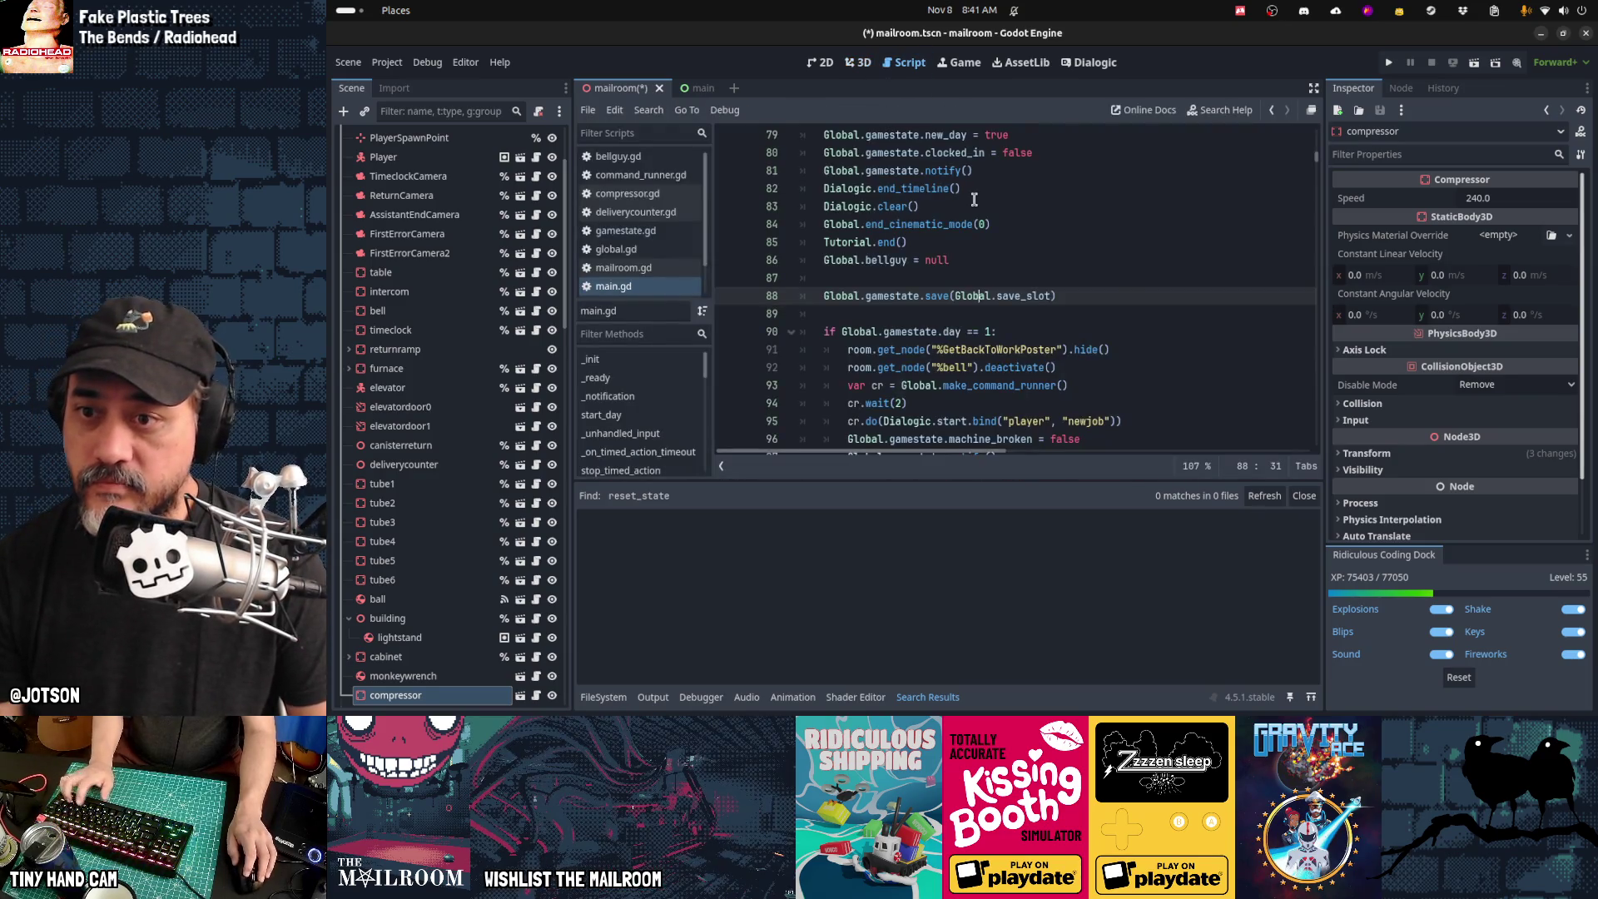
{"action": "key", "text": "ctrl+shift+f"}
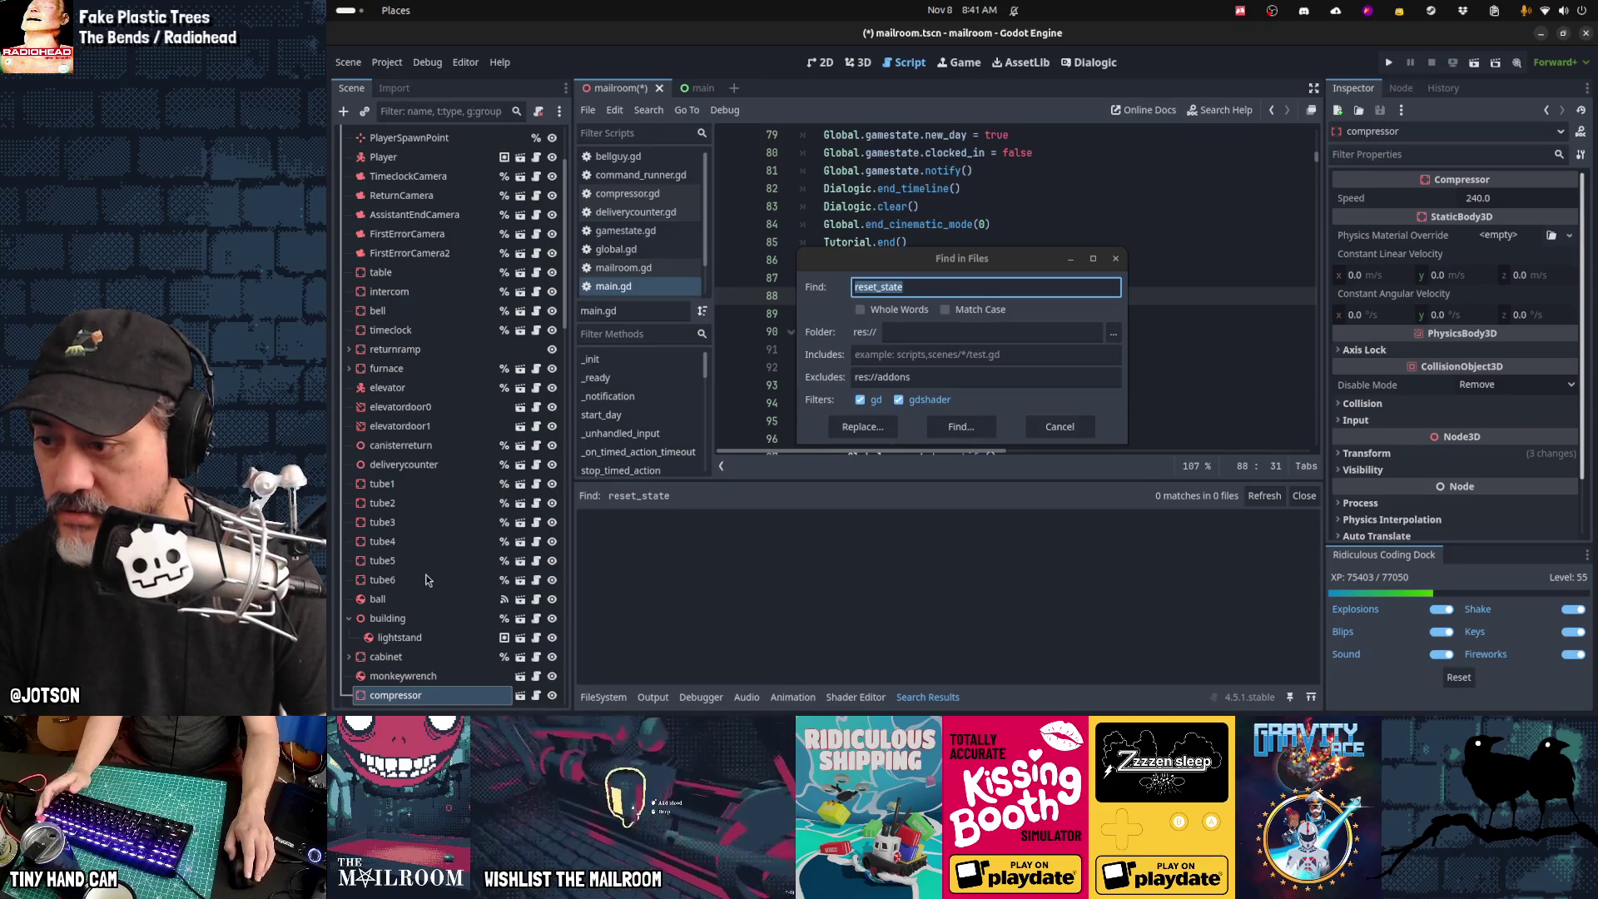
{"action": "left_click", "coordinate": [1055, 427]}
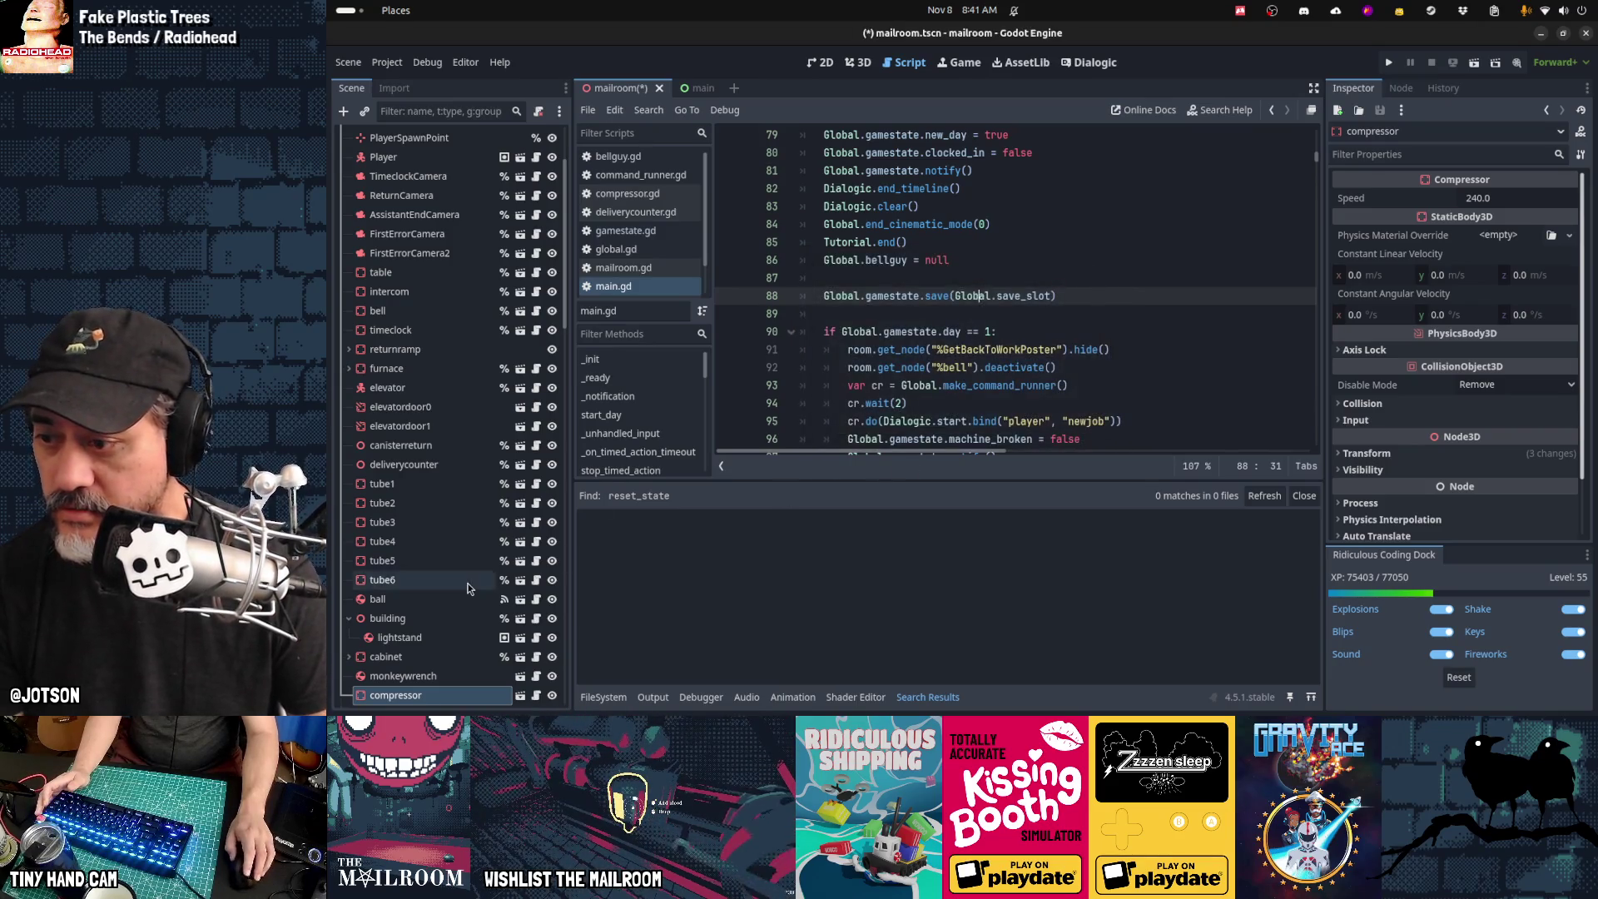
{"action": "scroll", "coordinate": [467, 587], "scroll_direction": "down", "scroll_amount": 5}
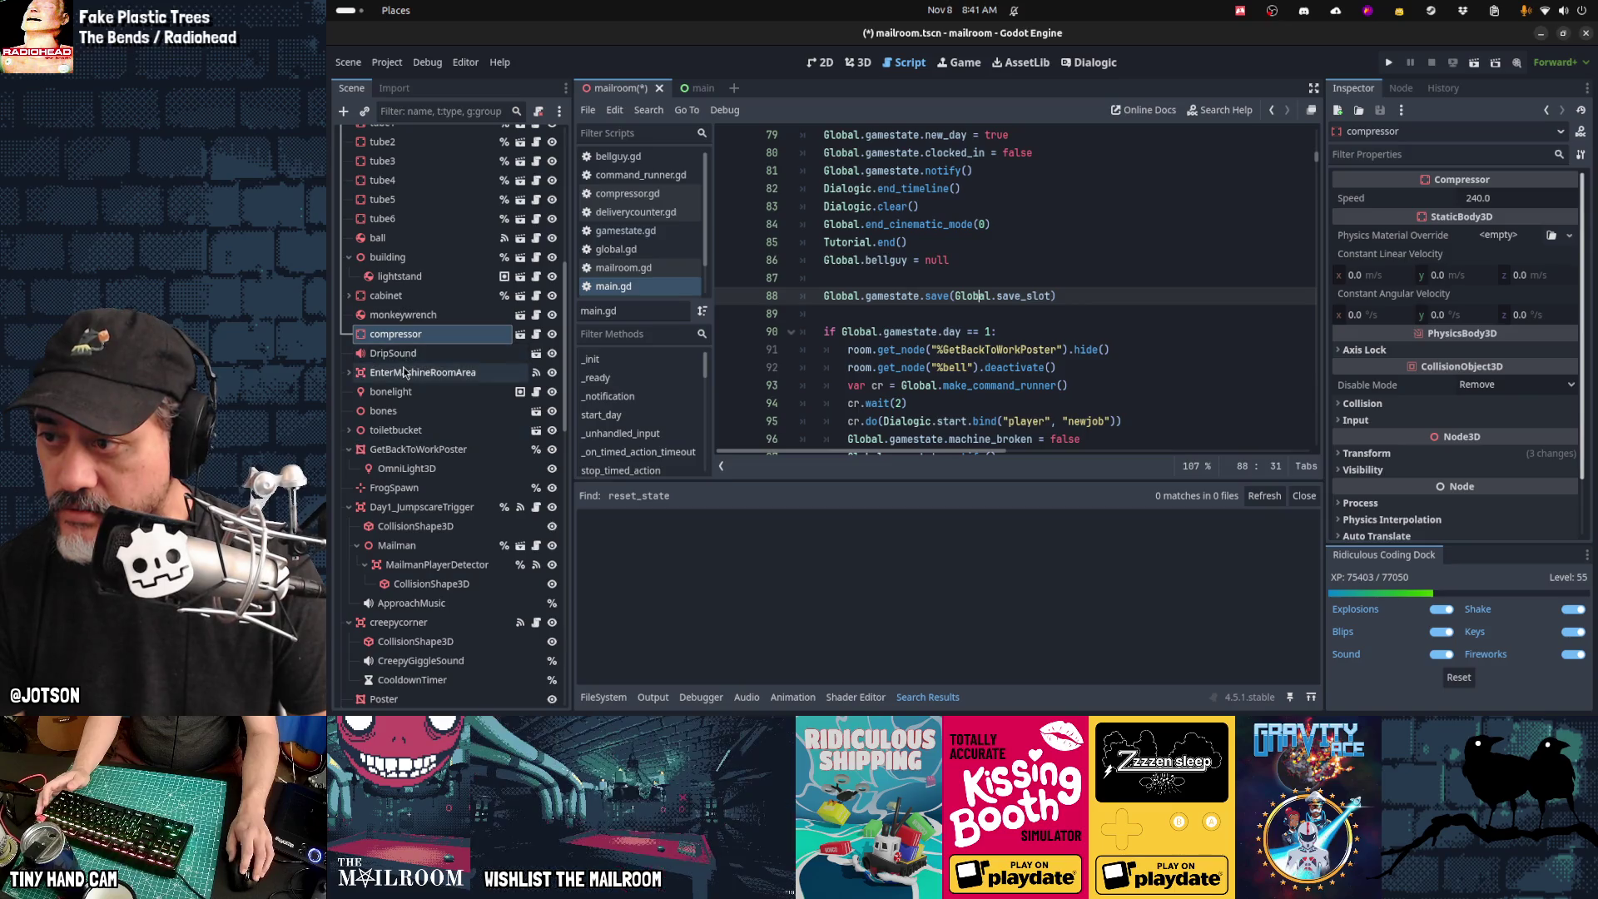
{"action": "scroll", "coordinate": [438, 481], "scroll_direction": "down", "scroll_amount": 5}
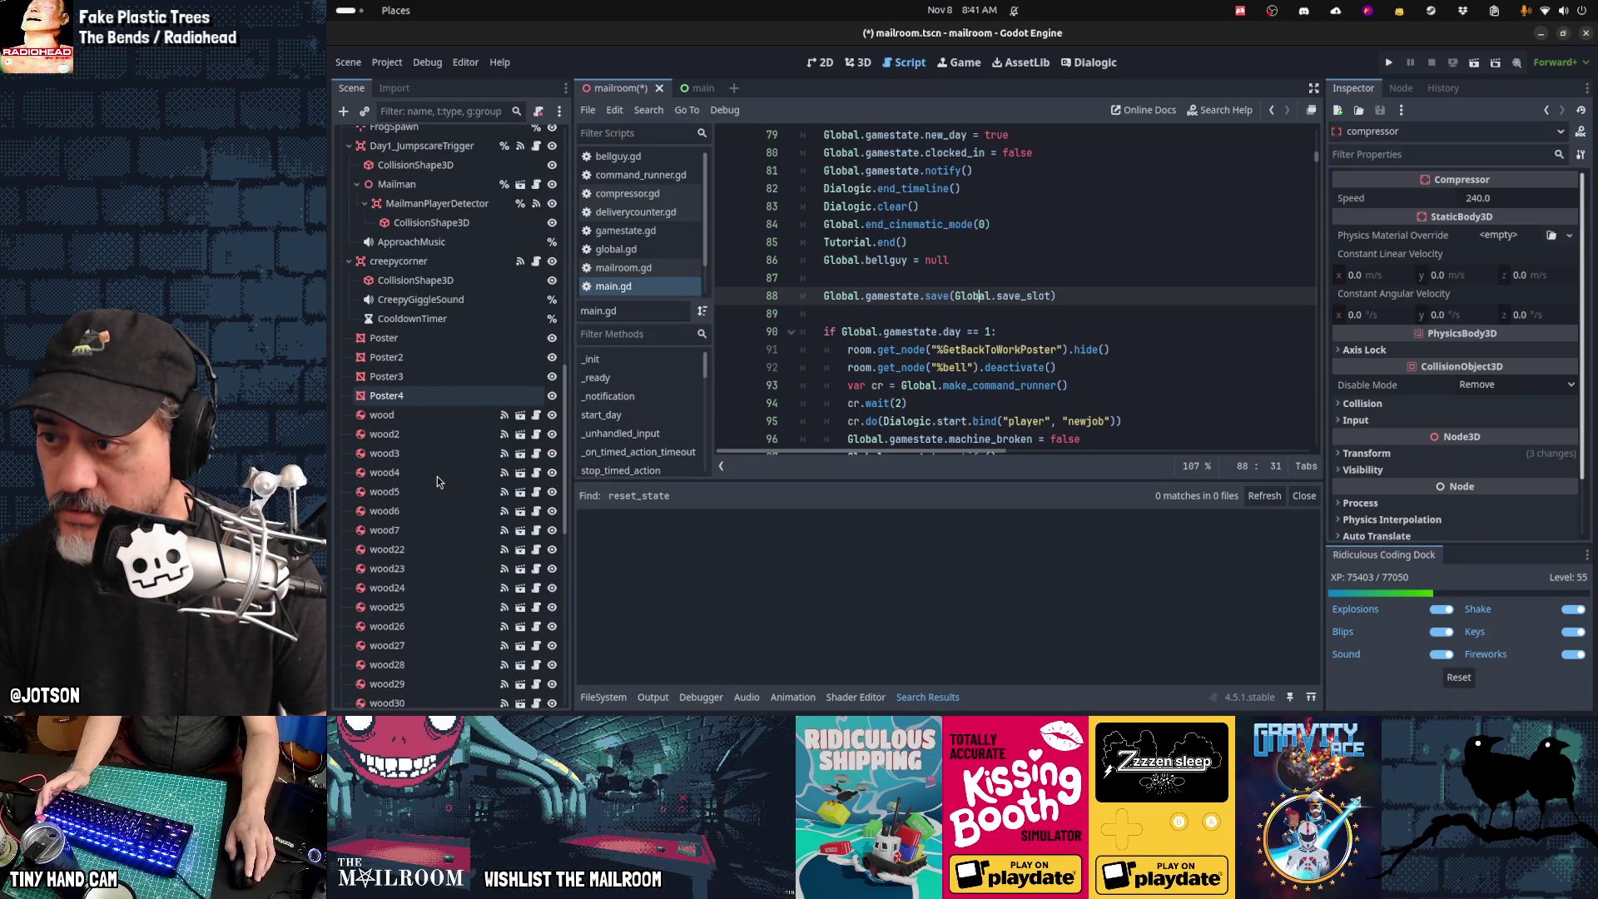
{"action": "scroll", "coordinate": [439, 481], "scroll_direction": "up", "scroll_amount": 5}
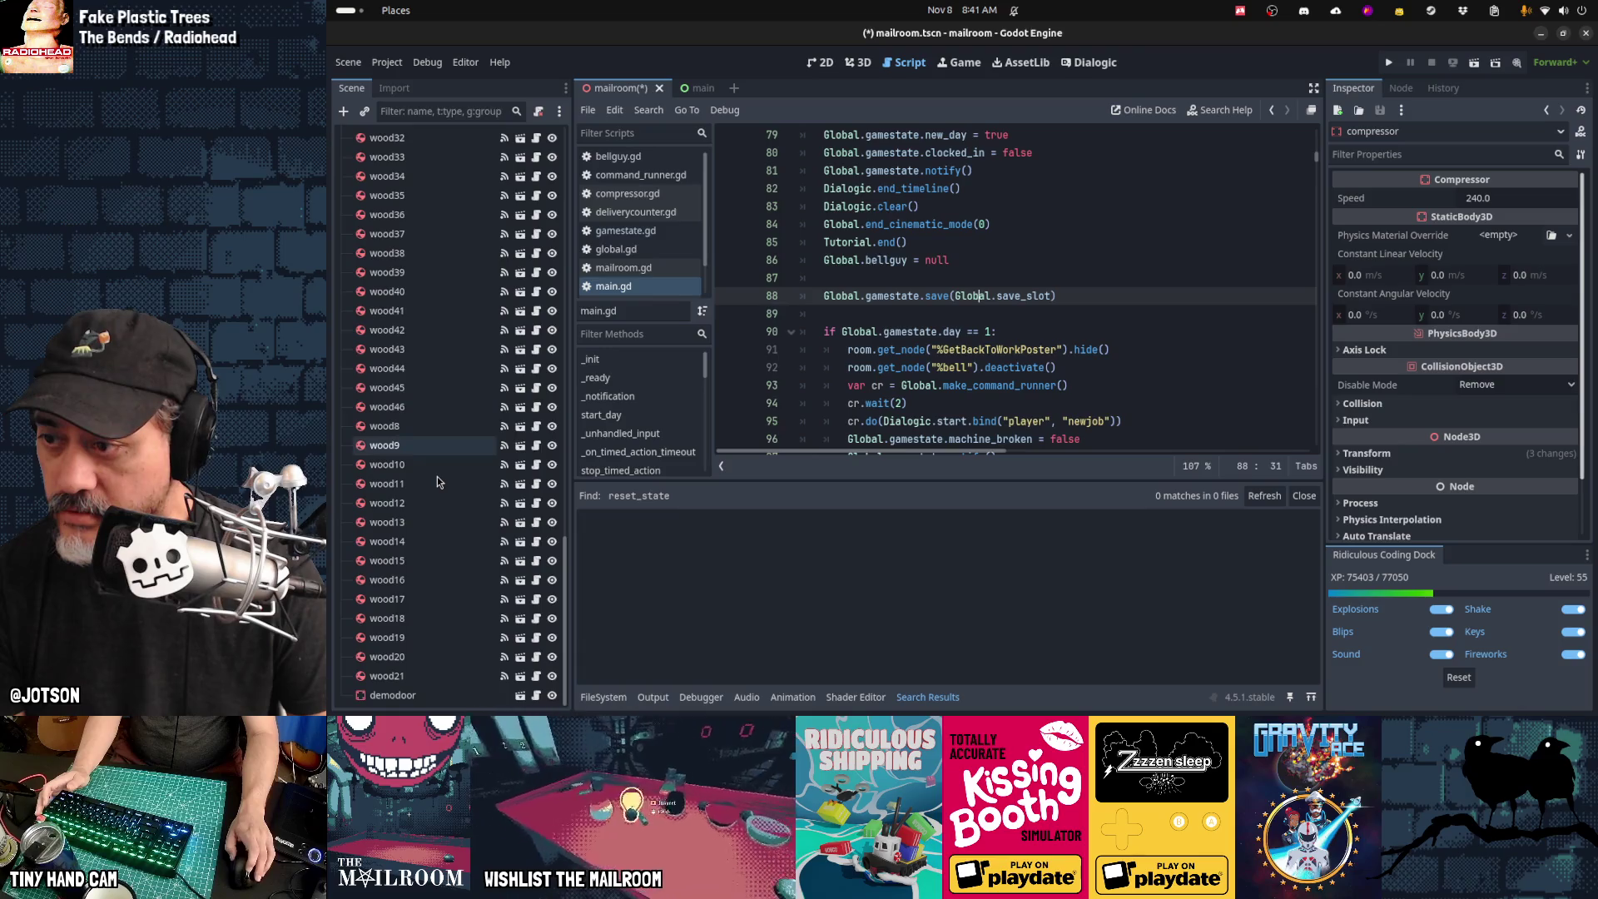
{"action": "scroll", "coordinate": [439, 481], "scroll_direction": "up", "scroll_amount": 5}
{"action": "left_click", "coordinate": [422, 113]}
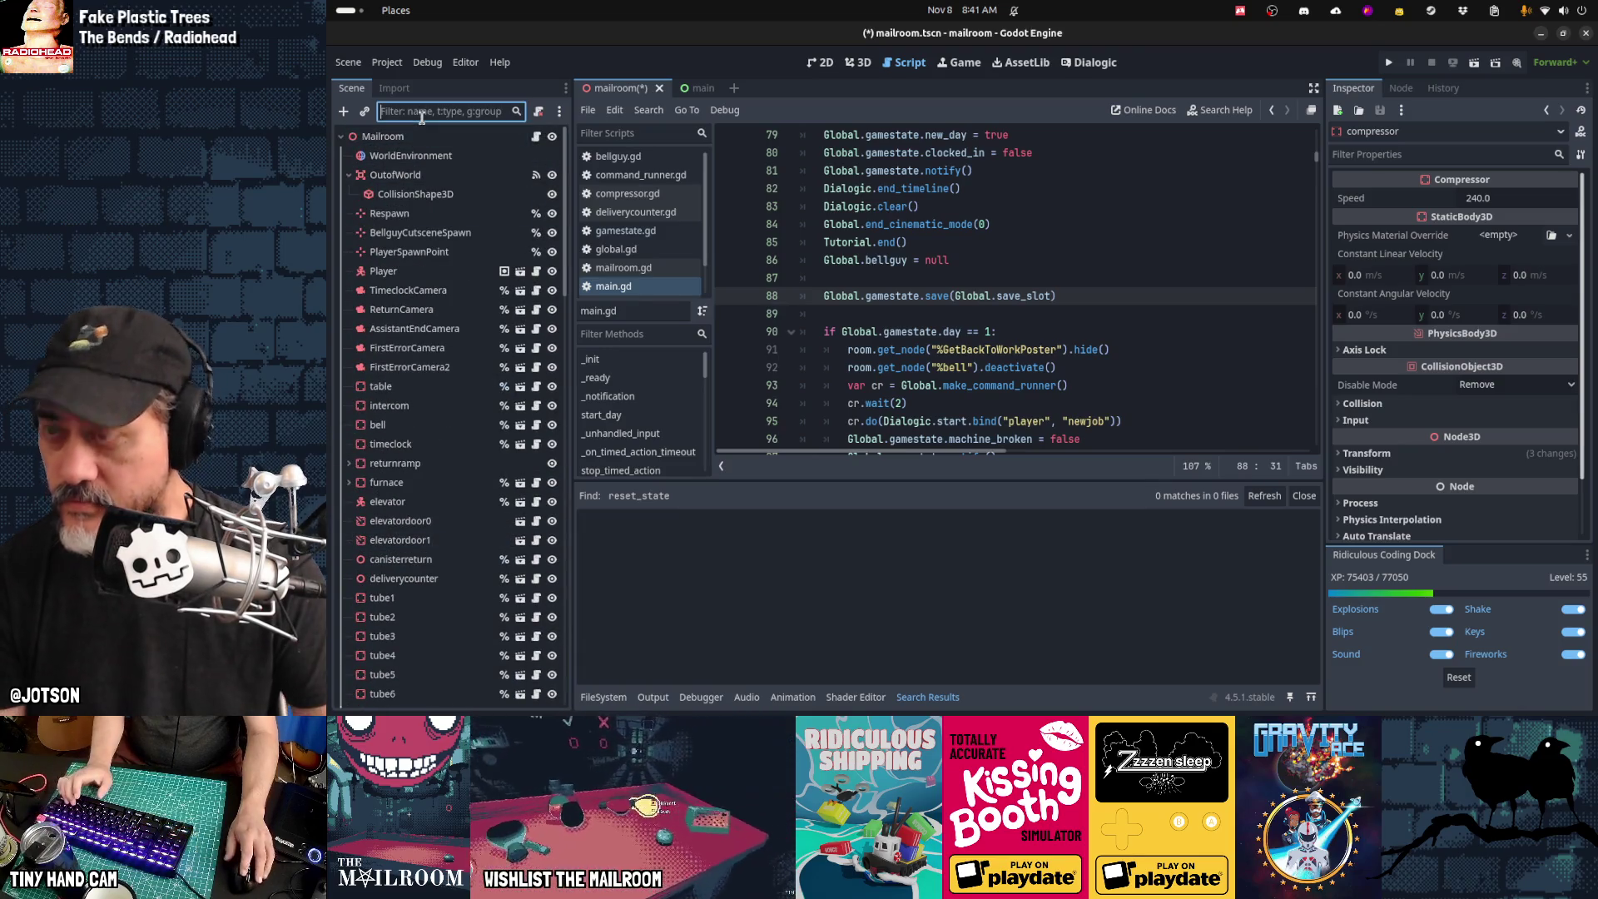
Step: Filter the Scene tree to 'sound' and select PlayerEnteredMachineroomSound
{"action": "type", "text": "sound"}
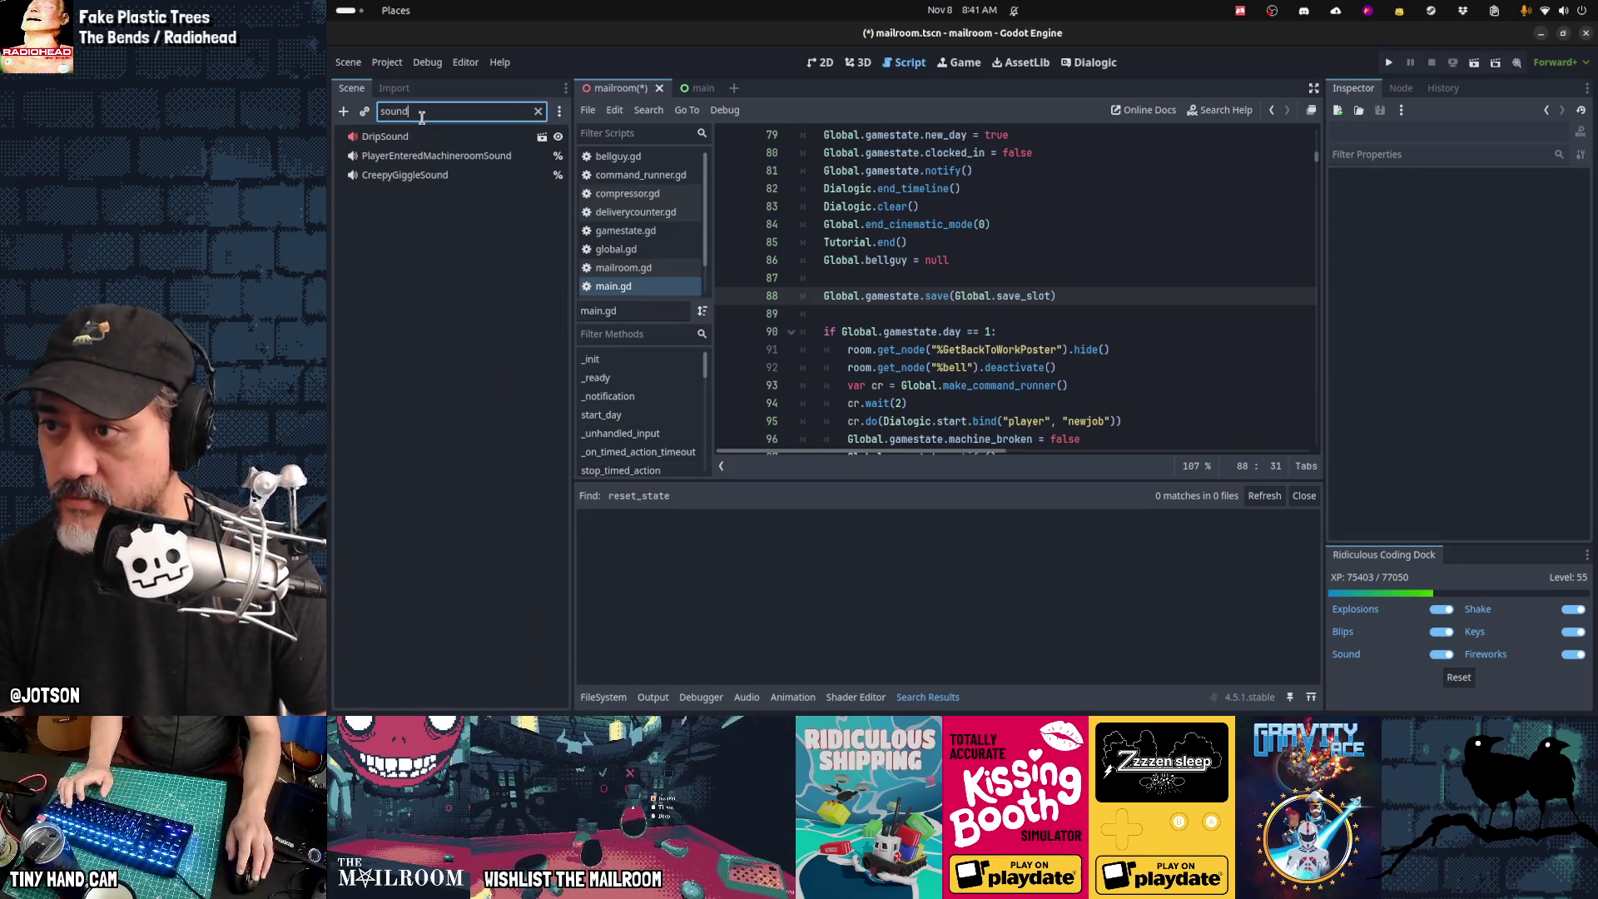
{"action": "left_click", "coordinate": [454, 161]}
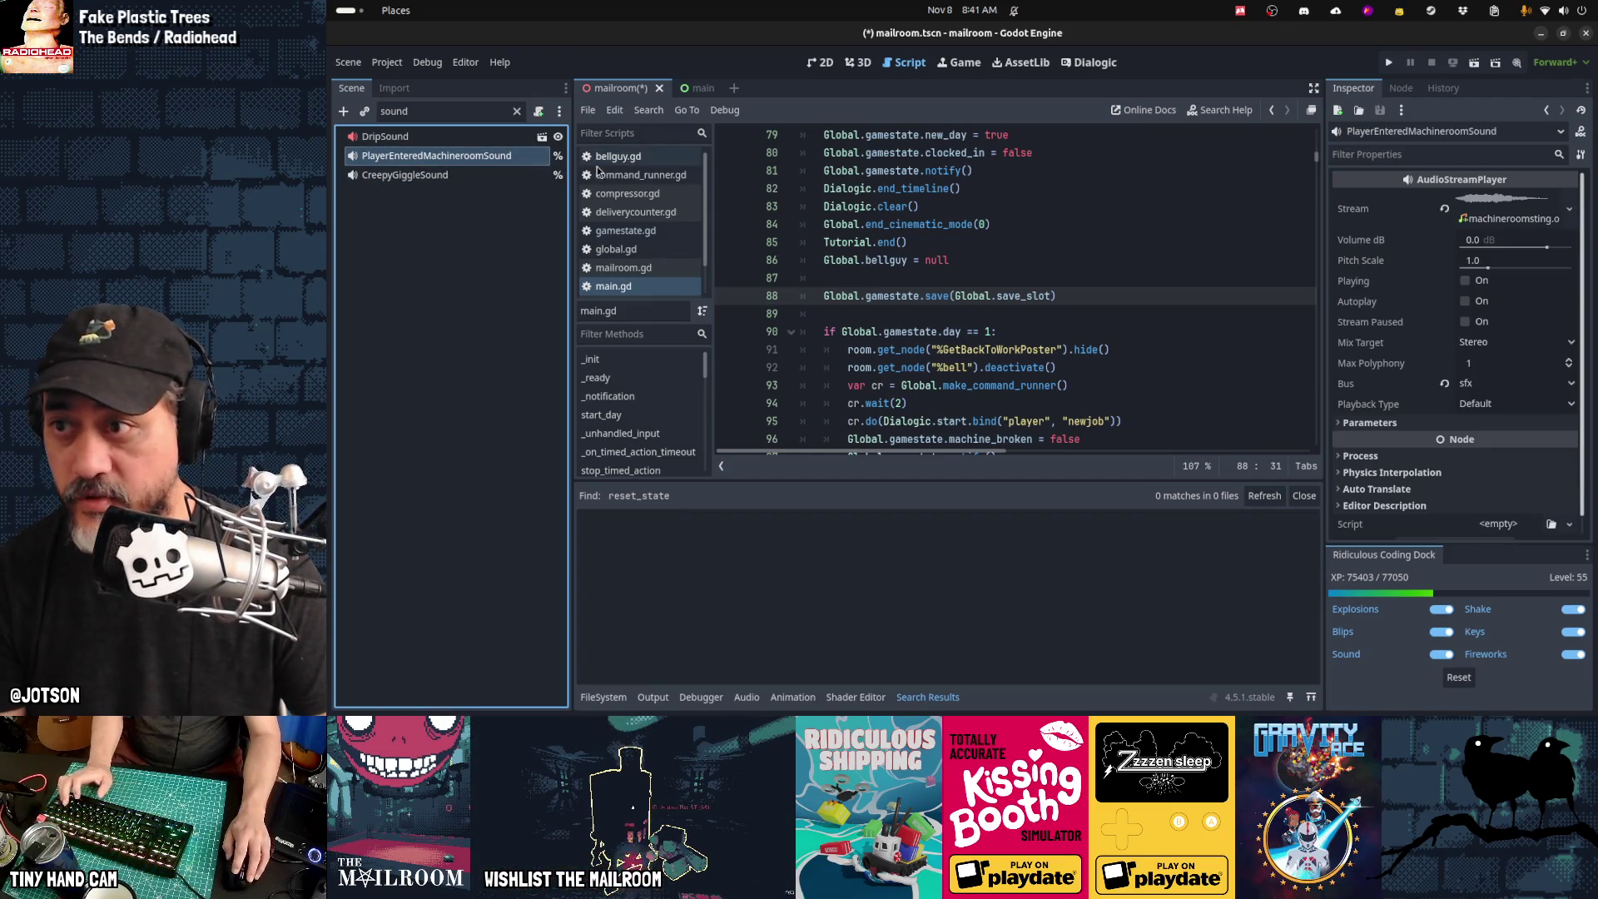
{"action": "left_click", "coordinate": [1009, 259]}
Step: Find PlayerEnteredMachineroom in mailroom.gd, inspect the line 16 check, then return to main.gd
{"action": "key", "text": "ctrl+shift+f"}
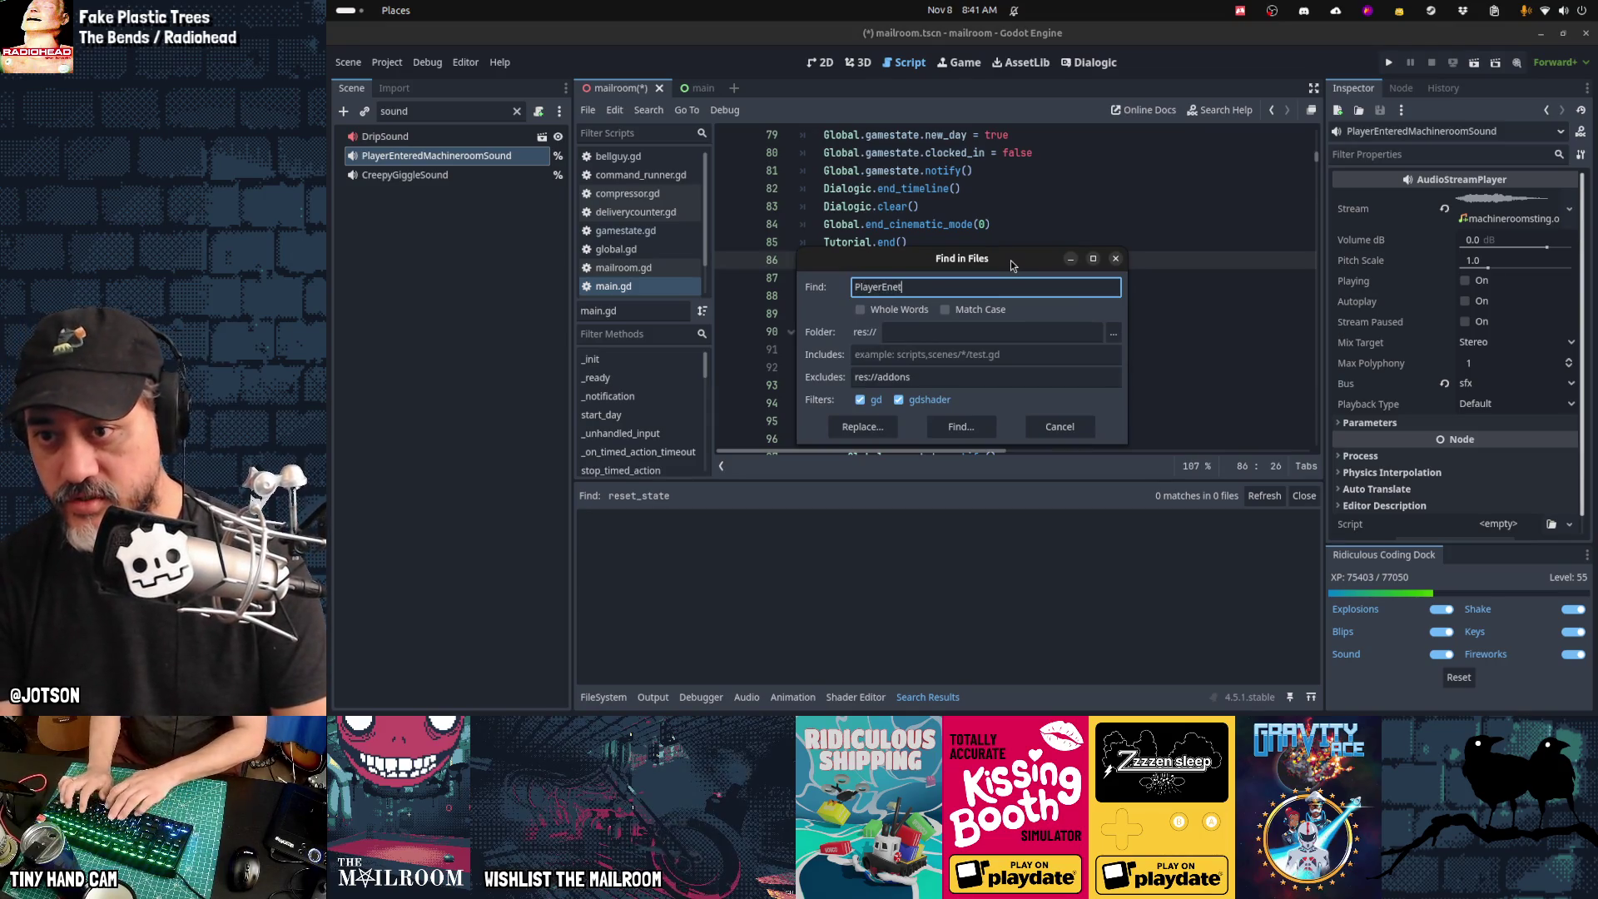
{"action": "type", "text": "redMachineR"}
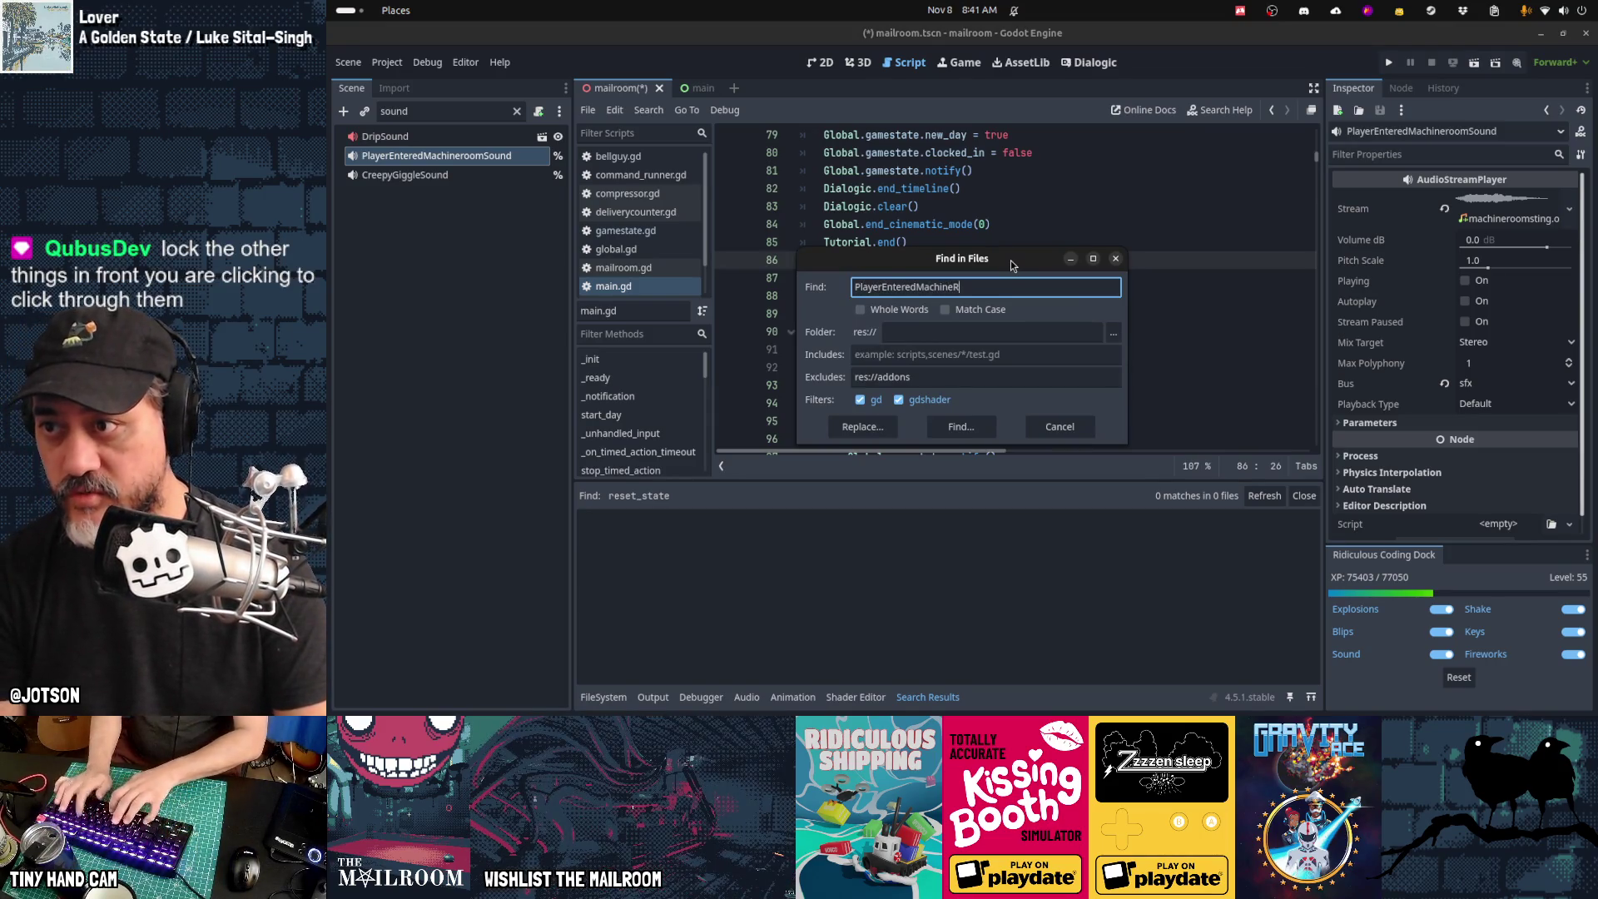
{"action": "type", "text": "room"}
{"action": "key", "text": "Return"}
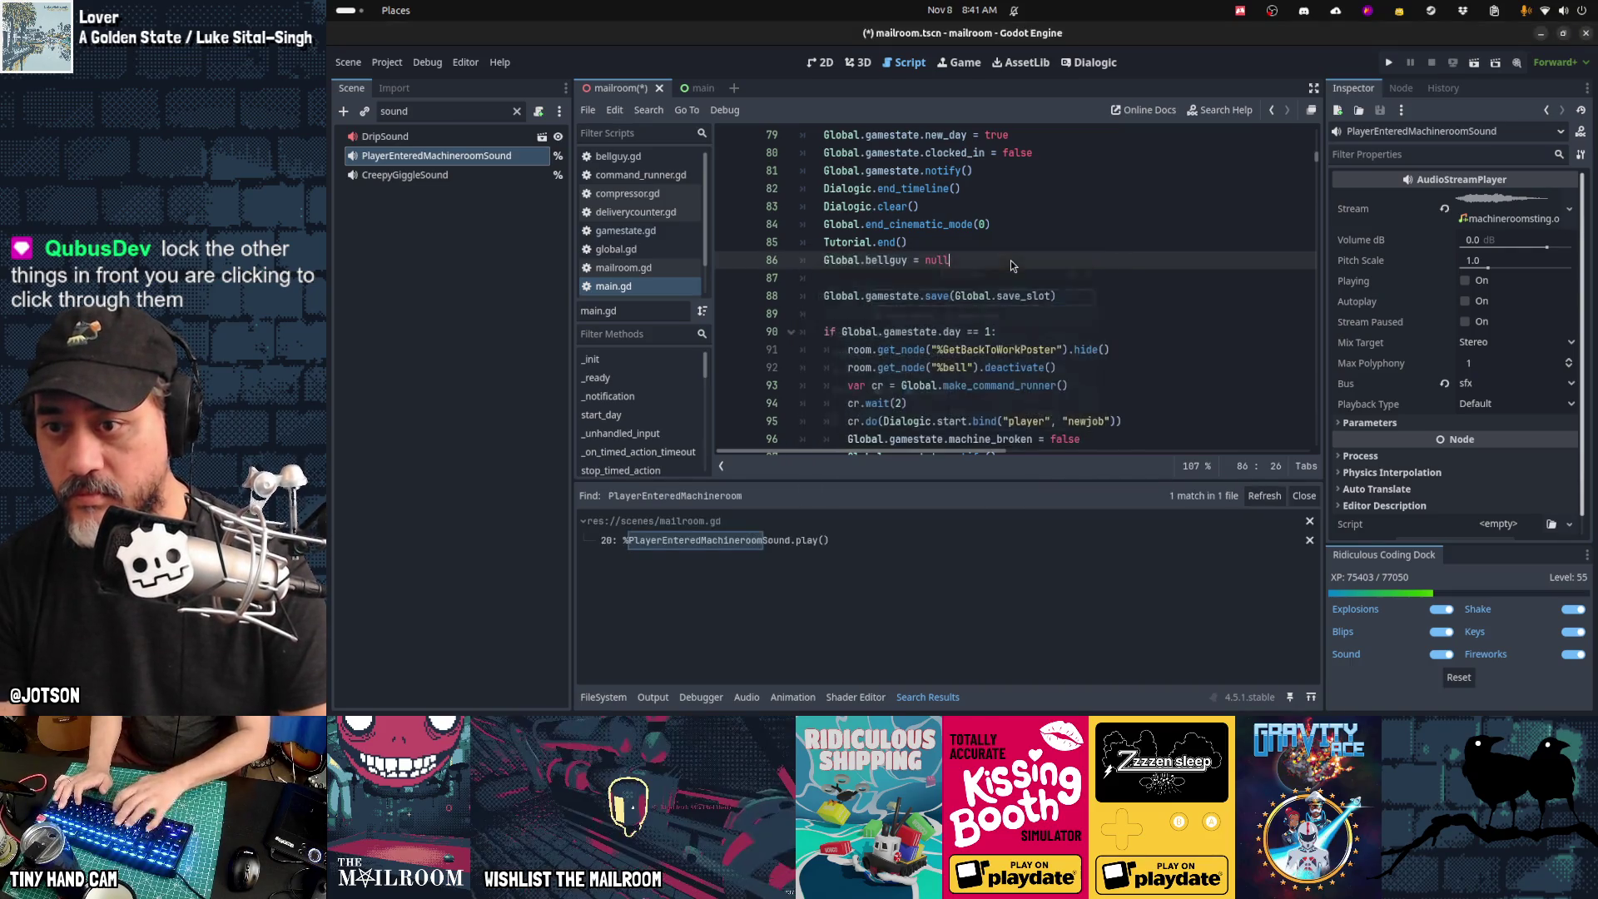
{"action": "left_click", "coordinate": [732, 540]}
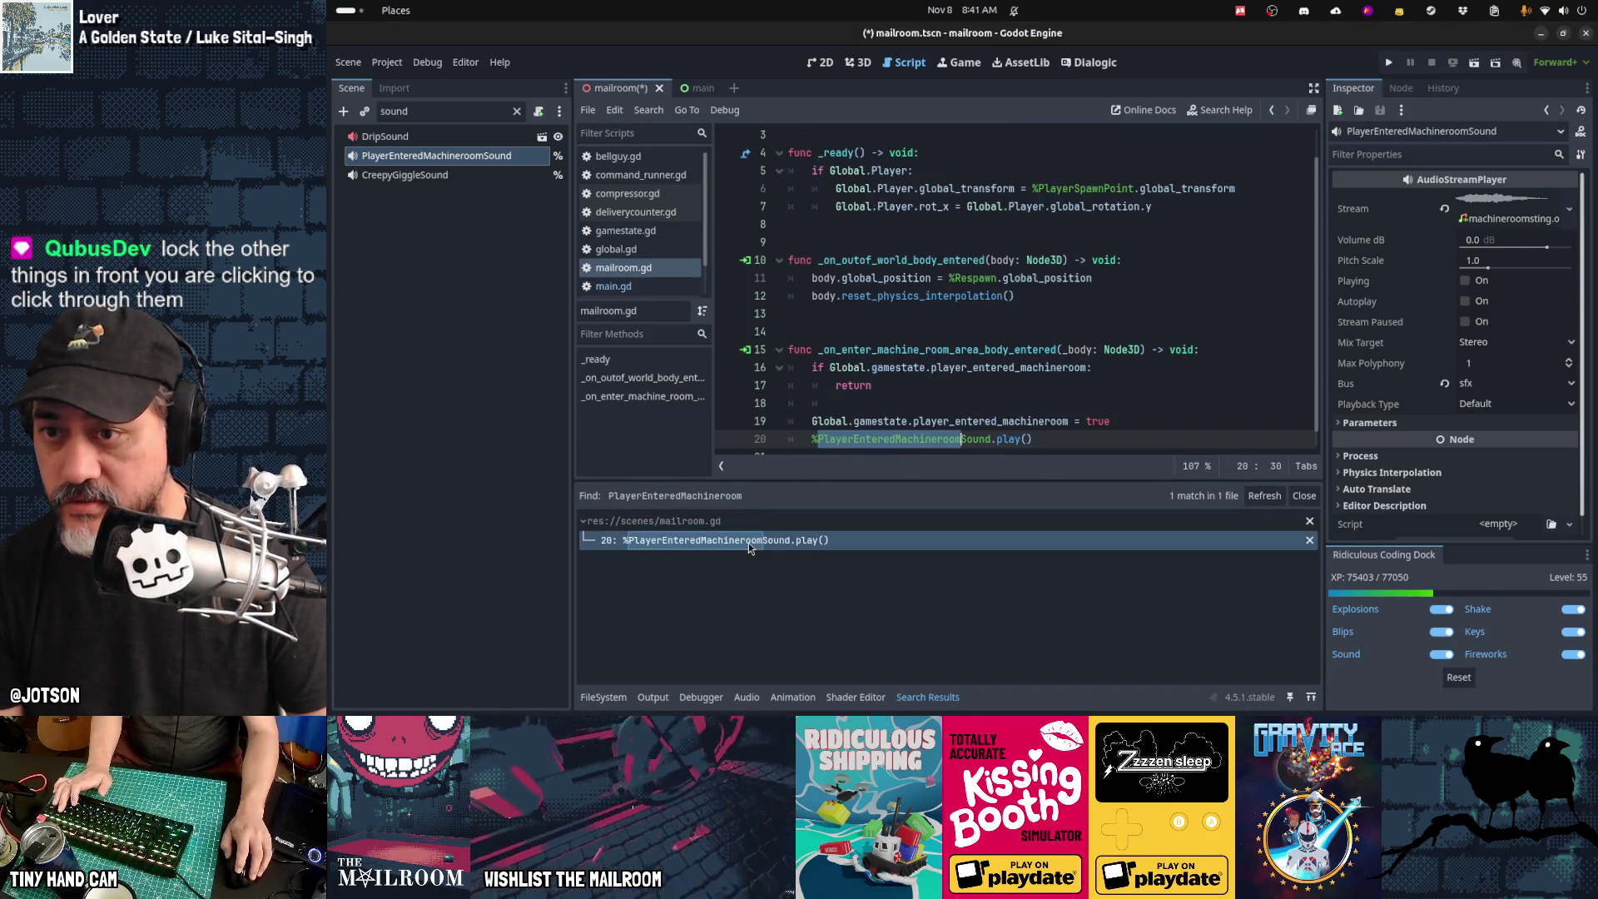
{"action": "scroll", "coordinate": [990, 343], "scroll_direction": "down", "scroll_amount": 1}
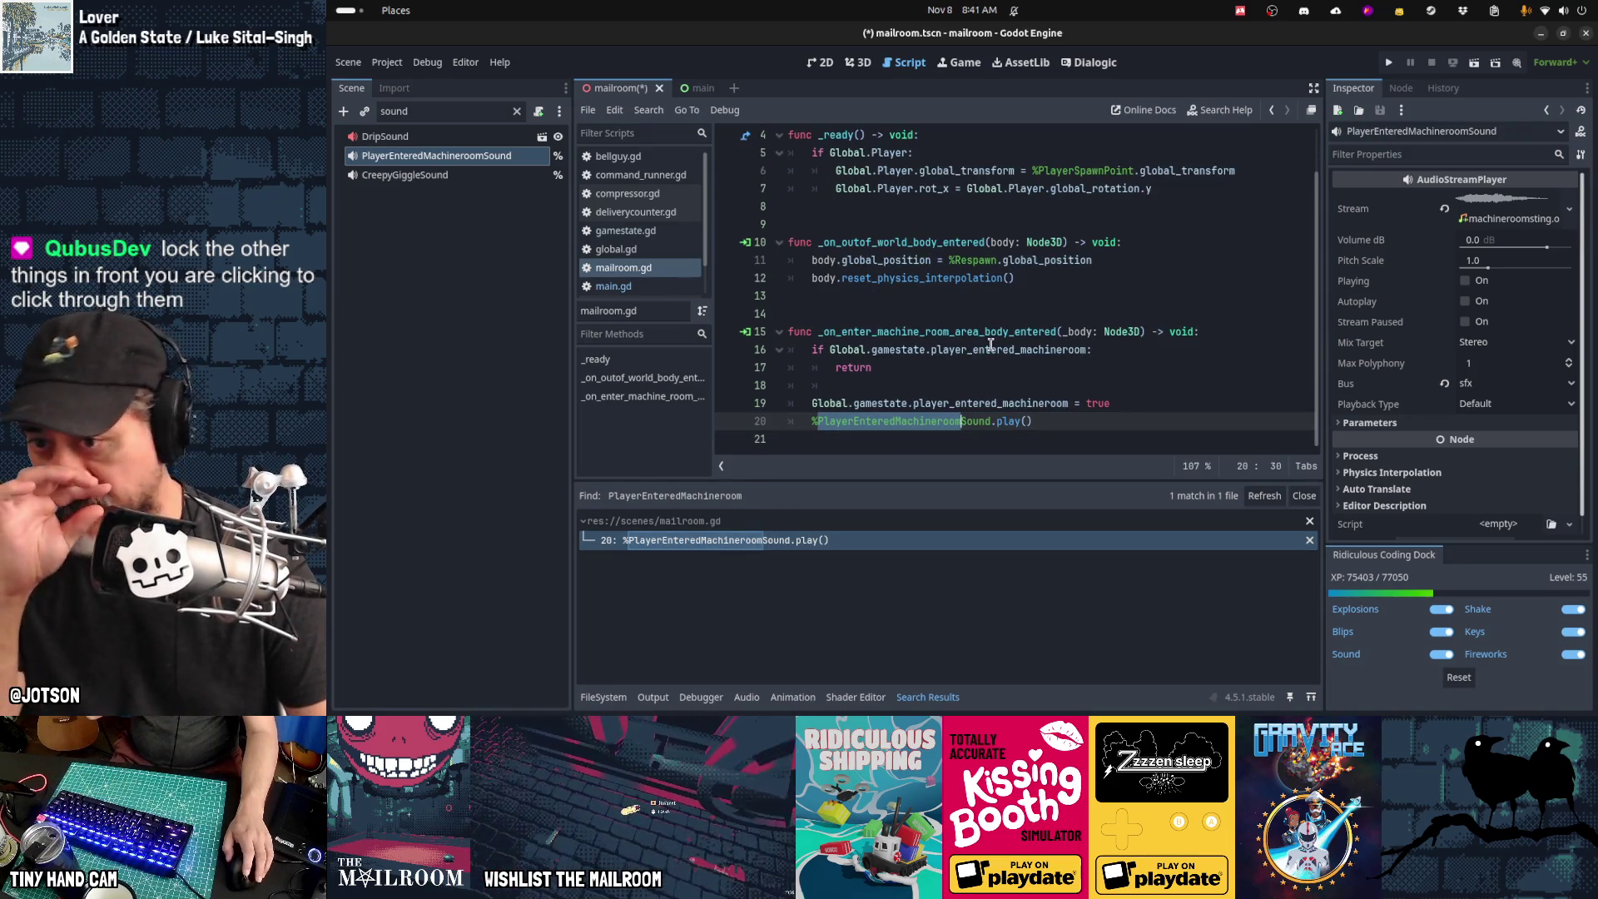
{"action": "left_click", "coordinate": [991, 350]}
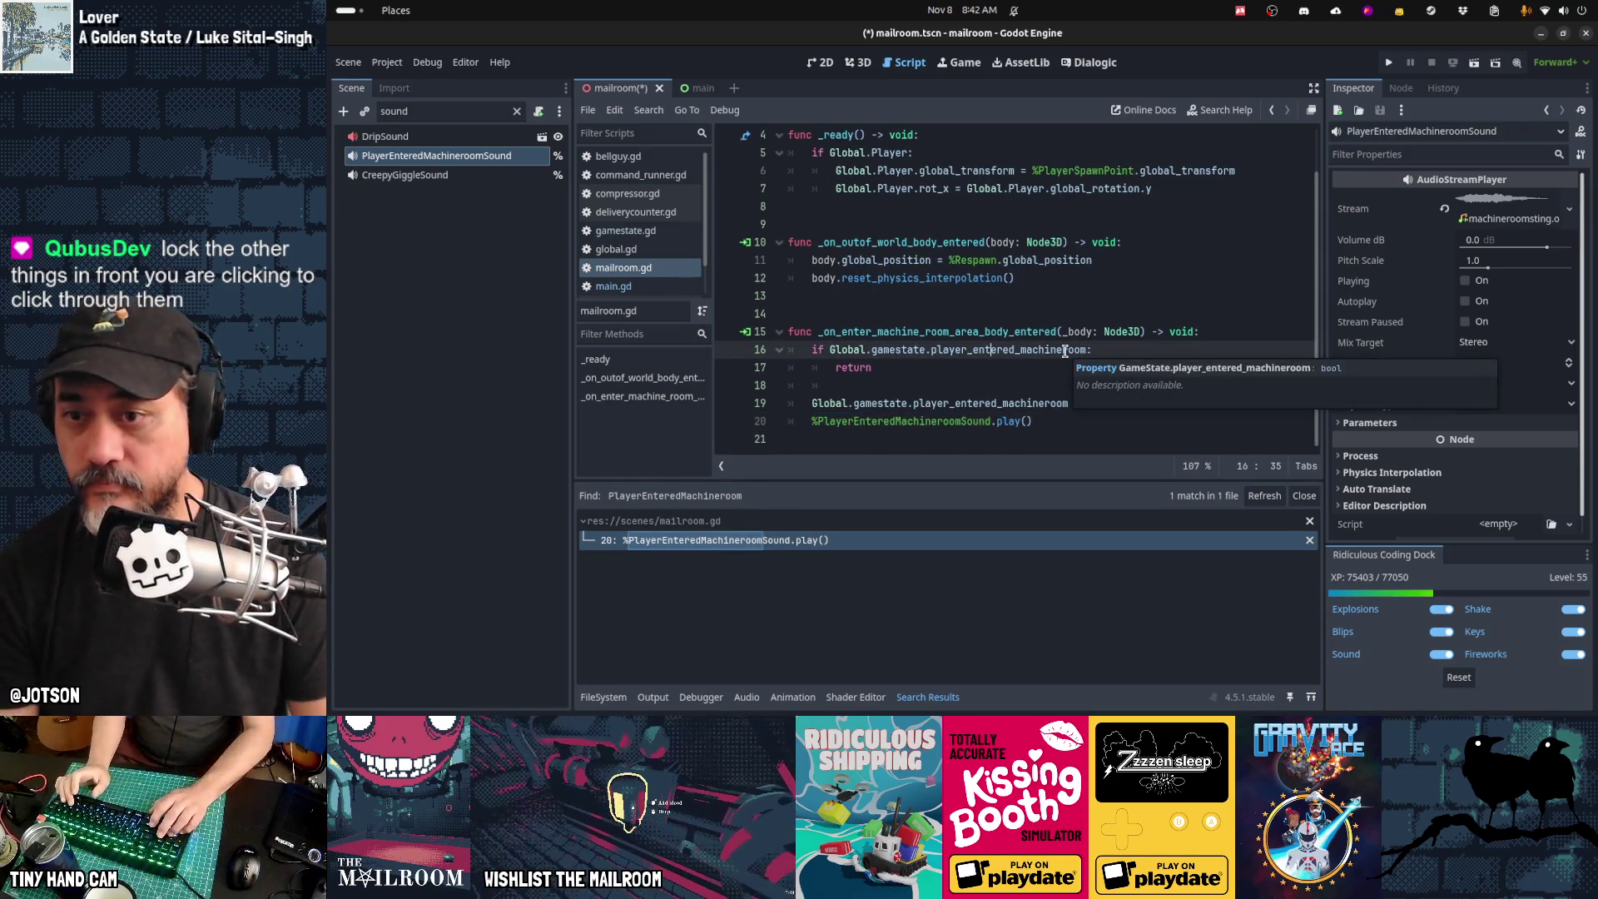
{"action": "key", "text": "Home"}
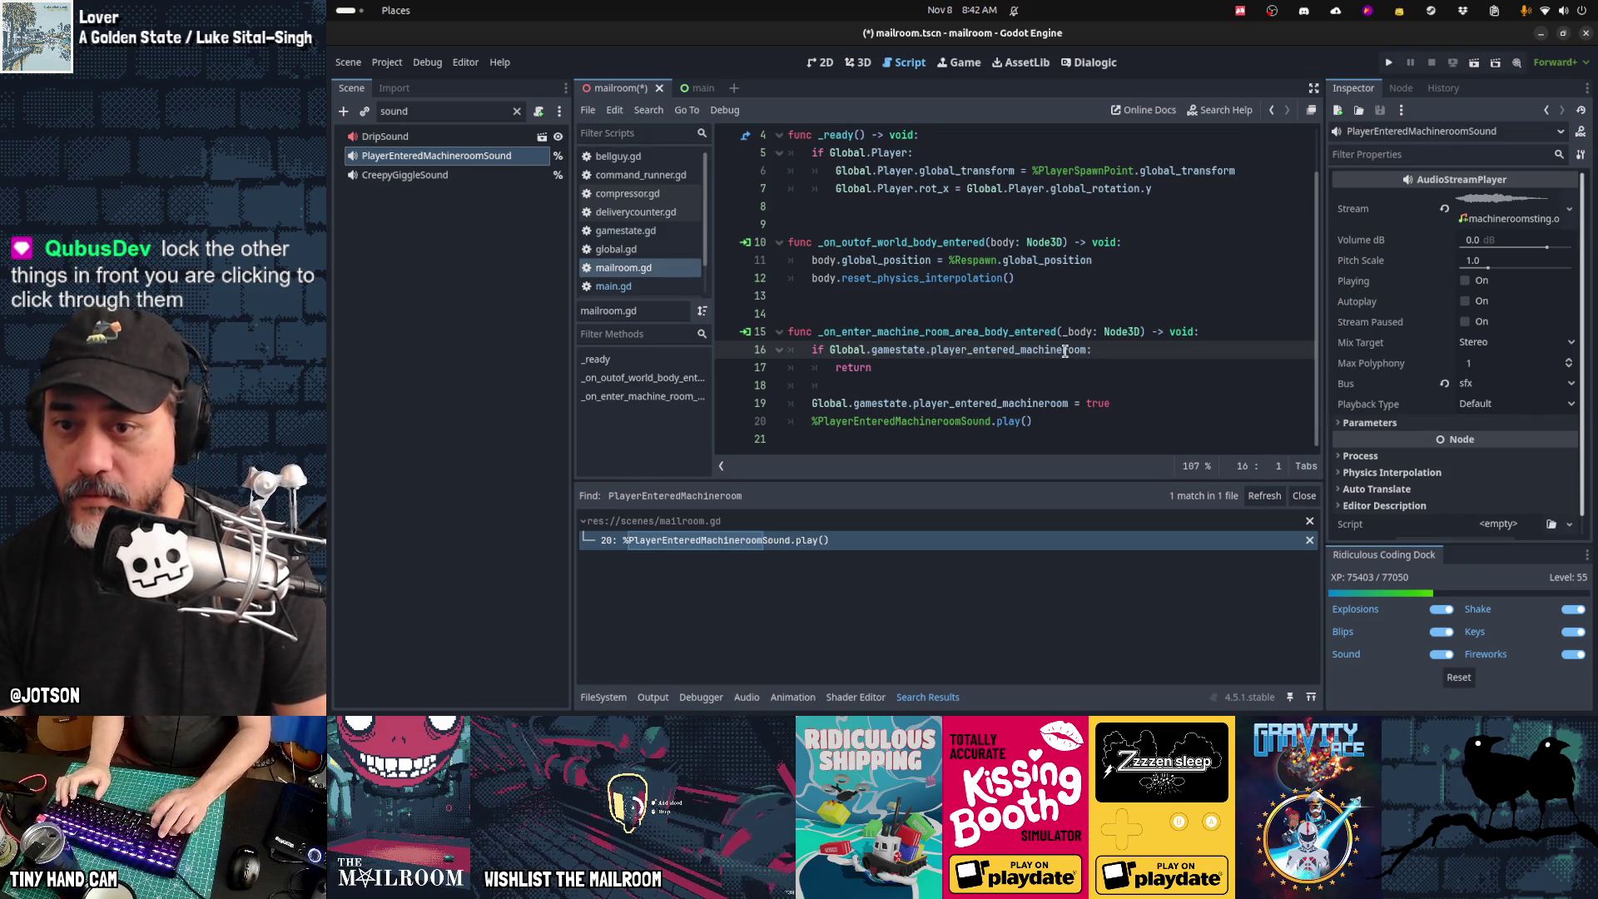
{"action": "key", "text": "ctrl+shift+Left"}
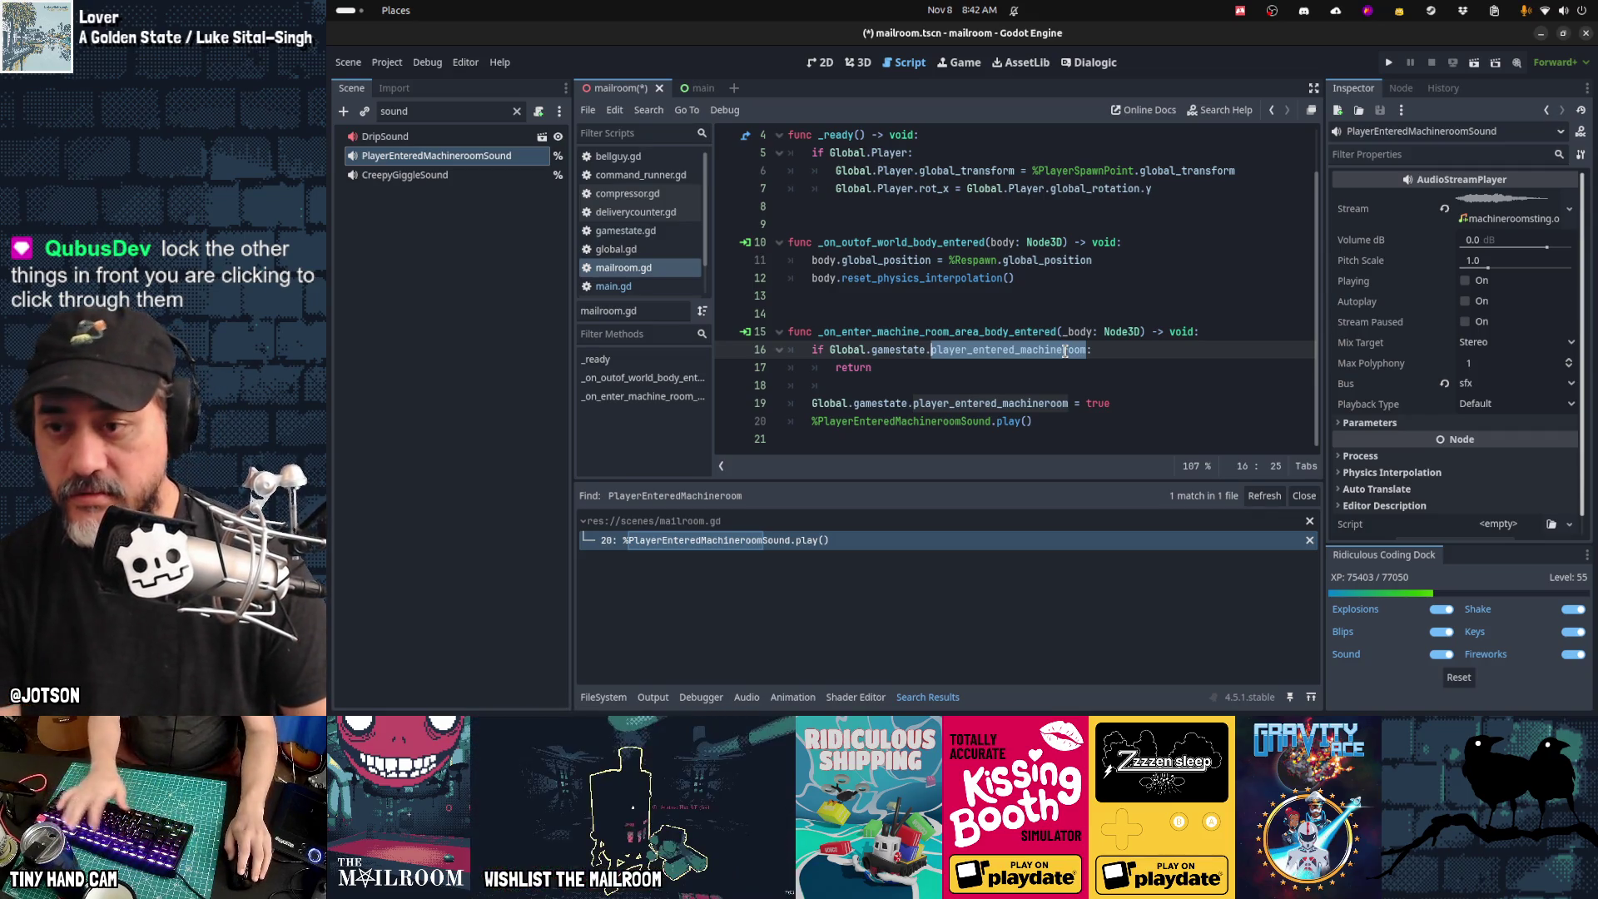
{"action": "left_click", "coordinate": [658, 287]}
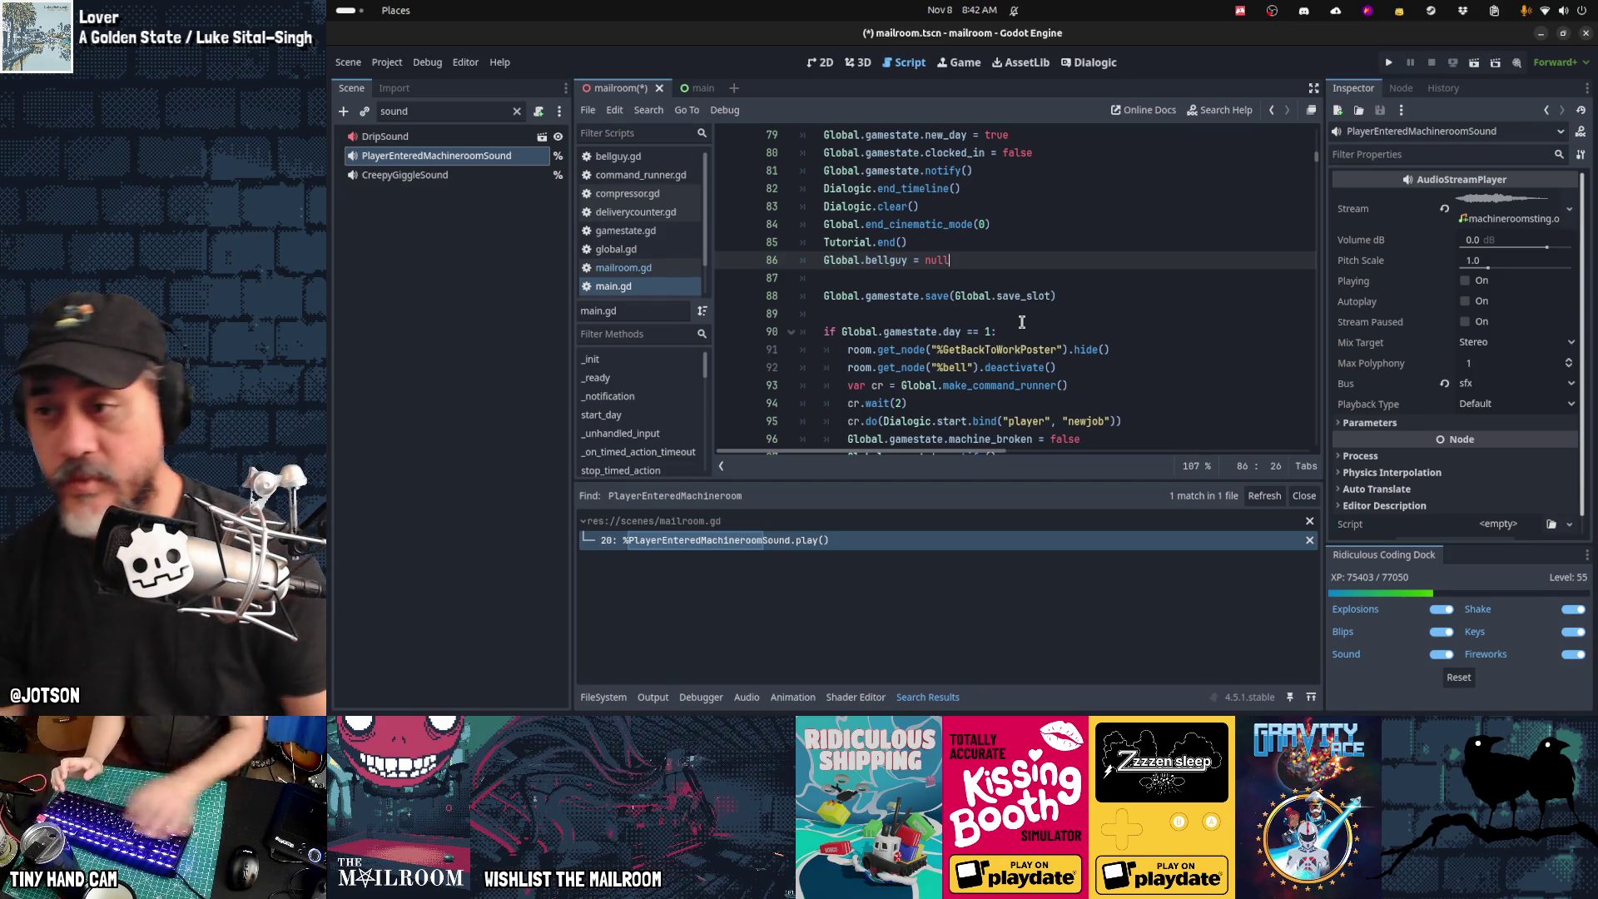
Step: Search main.gd for 'add' to reach the console add_command setup
{"action": "left_click", "coordinate": [1041, 314]}
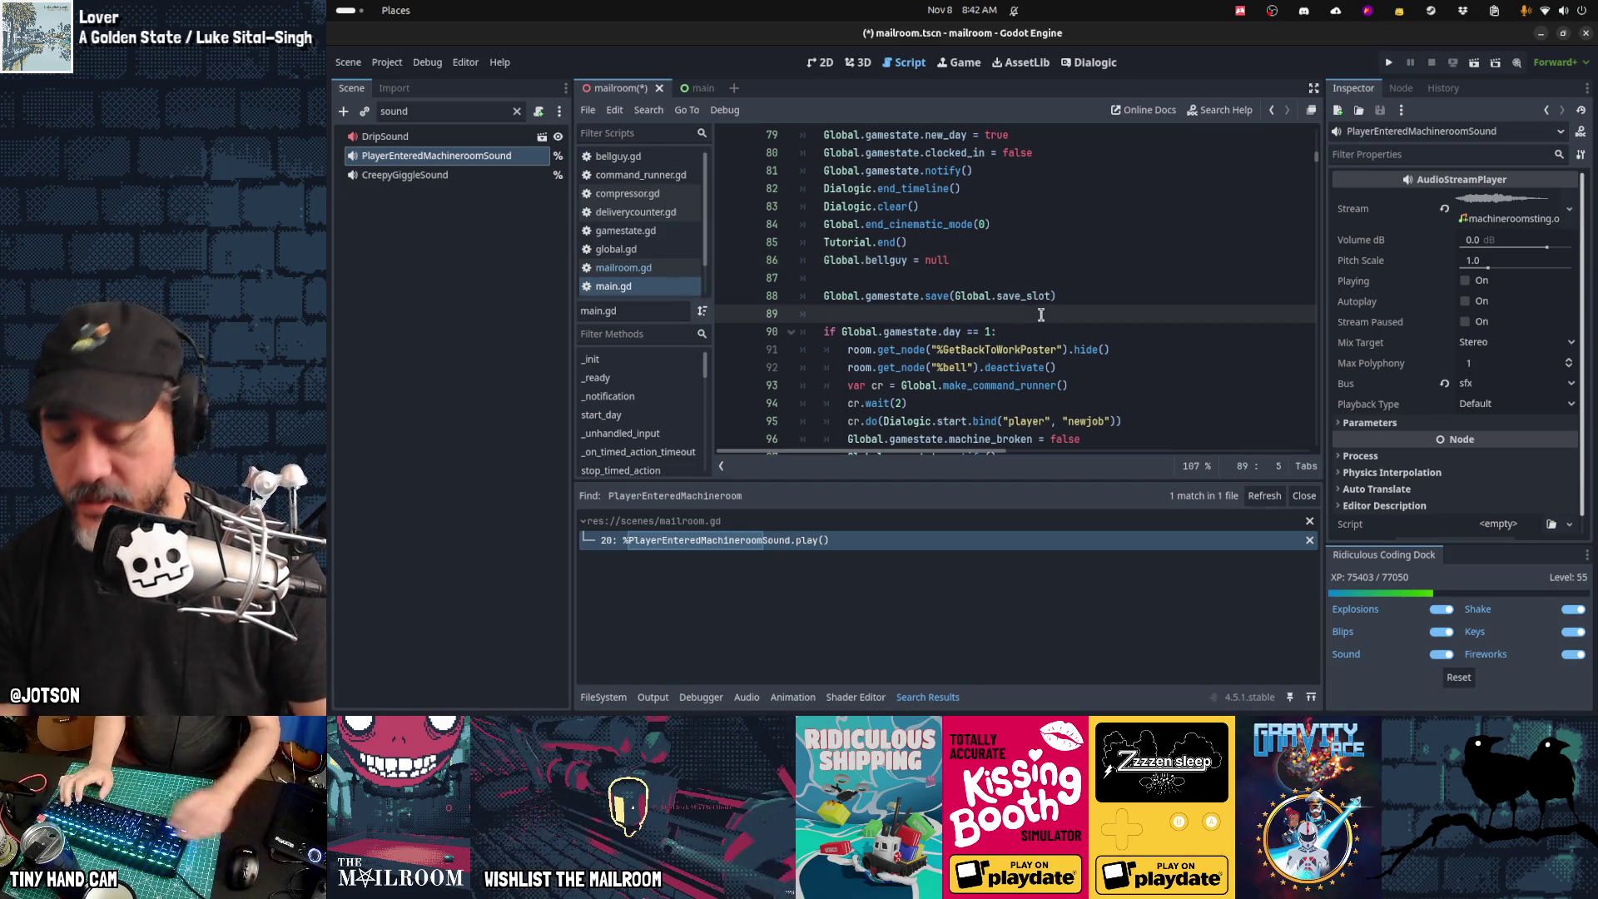
{"action": "key", "text": "ctrl+f"}
{"action": "type", "text": "add"}
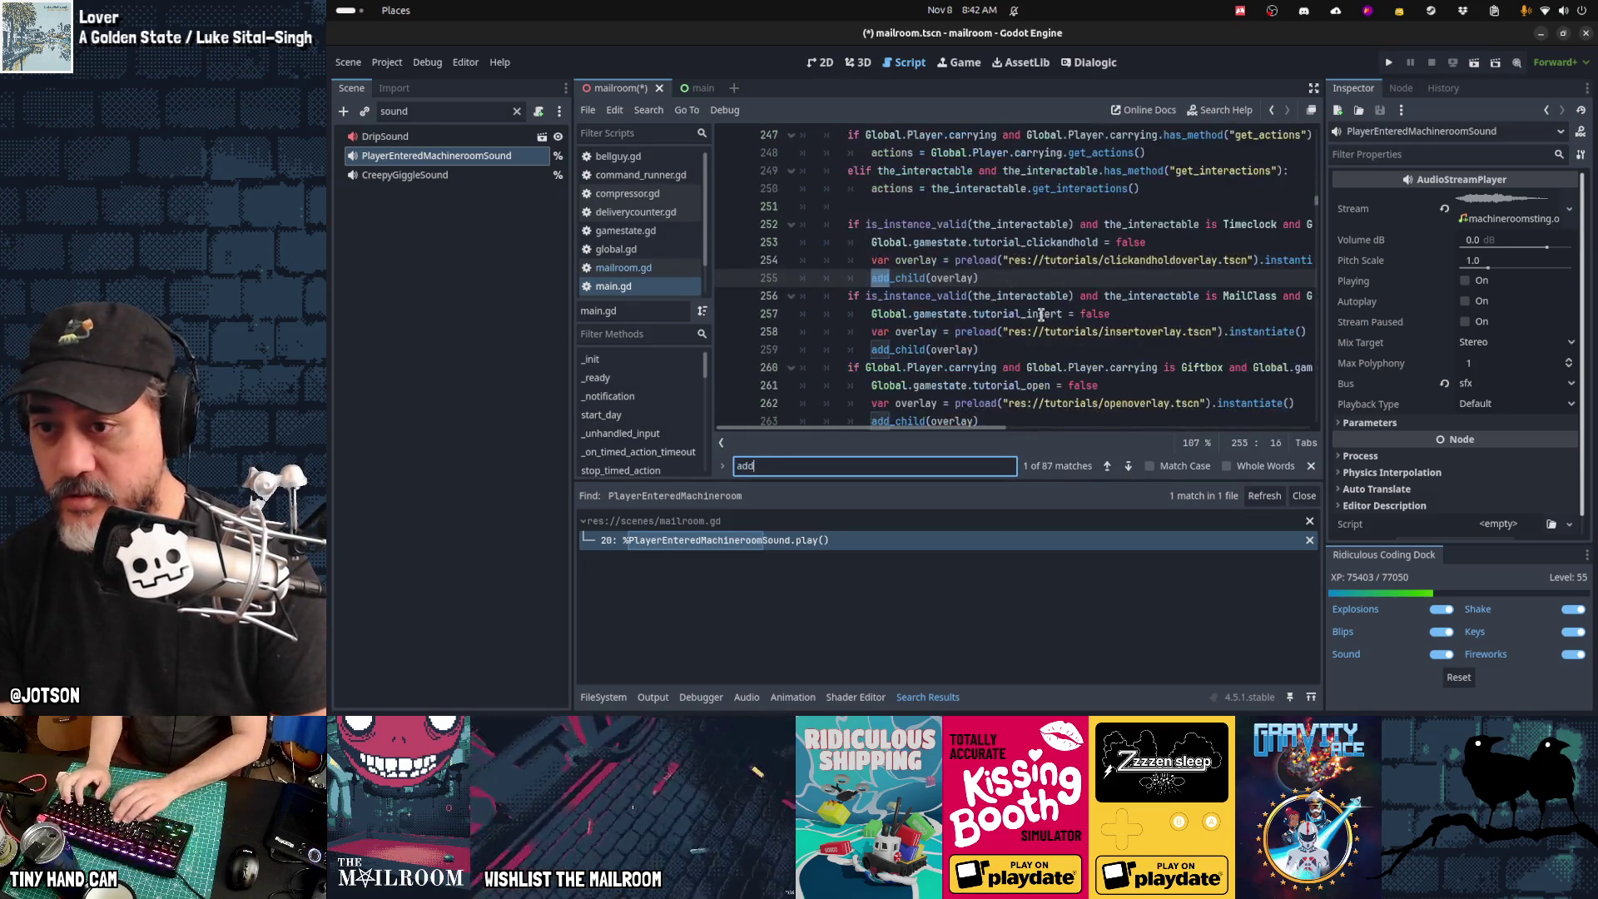
{"action": "key", "text": "Return"}
{"action": "key", "text": "Return"}
{"action": "key", "text": "Return"}
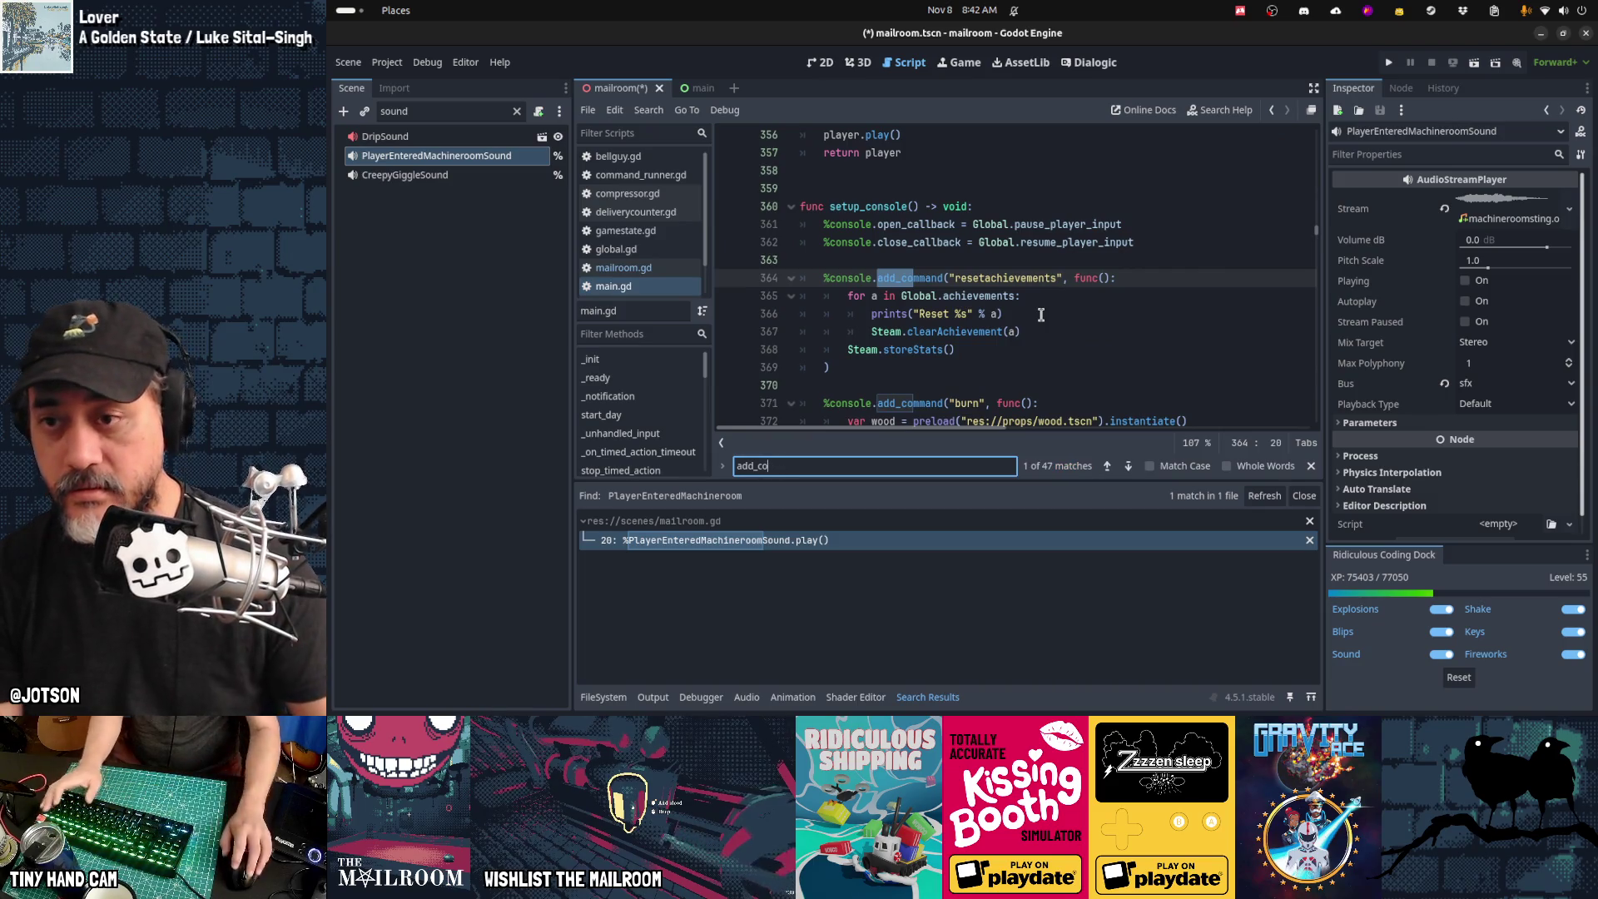
Step: Add a "save" console command calling Global.gamestate.save(int(value))
{"action": "left_click", "coordinate": [1018, 263]}
{"action": "key", "text": "Return"}
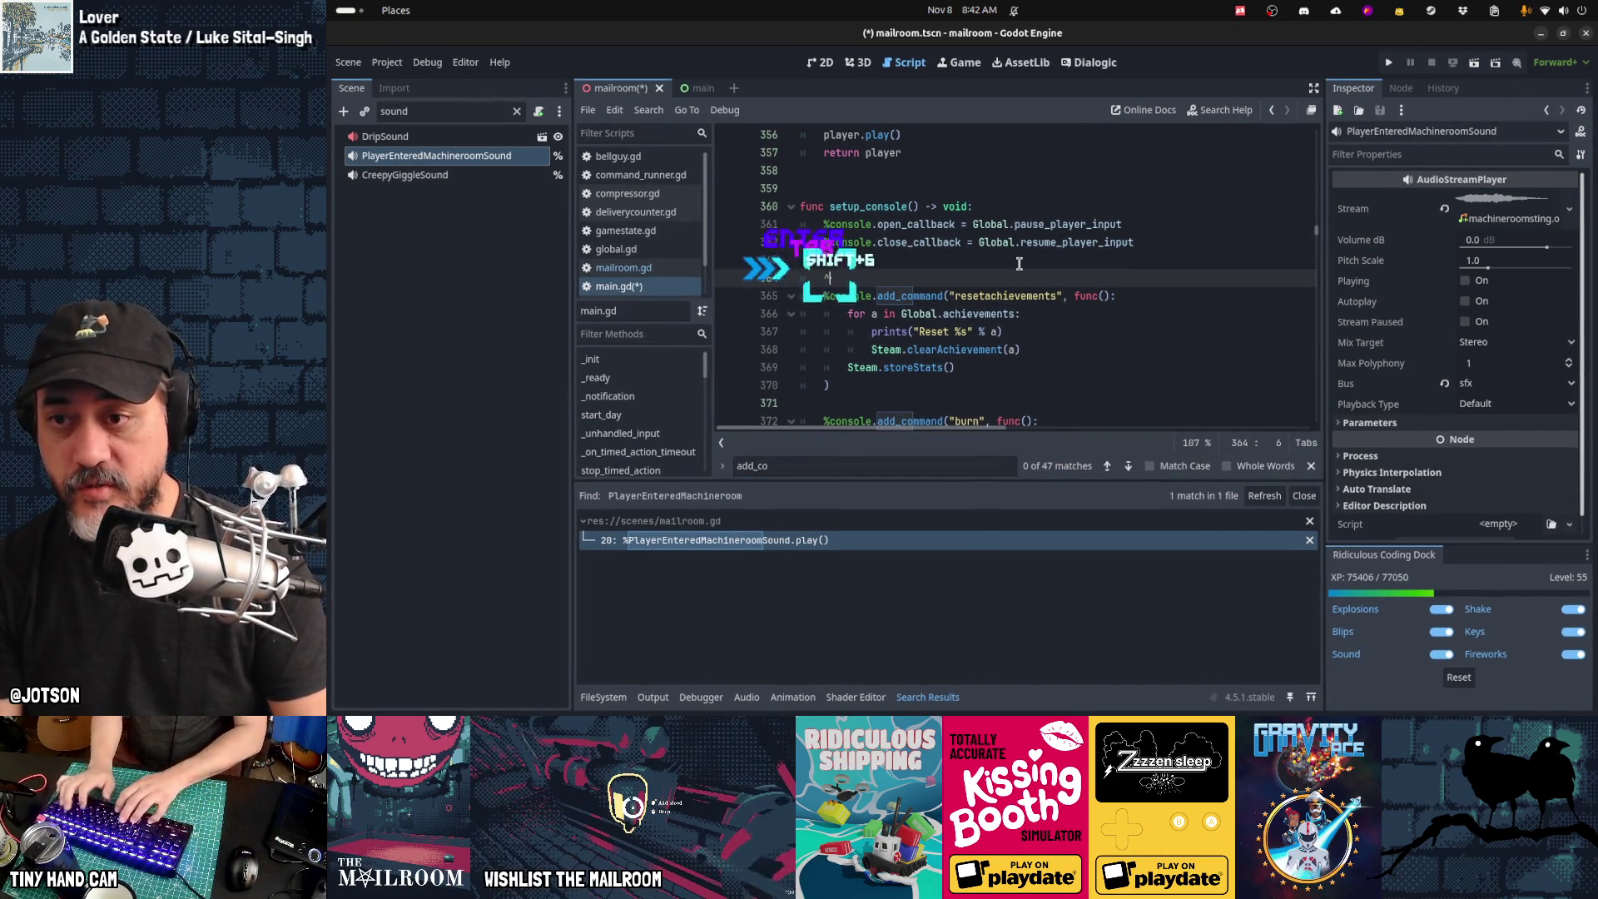
{"action": "type", "text": "vpmdp;"}
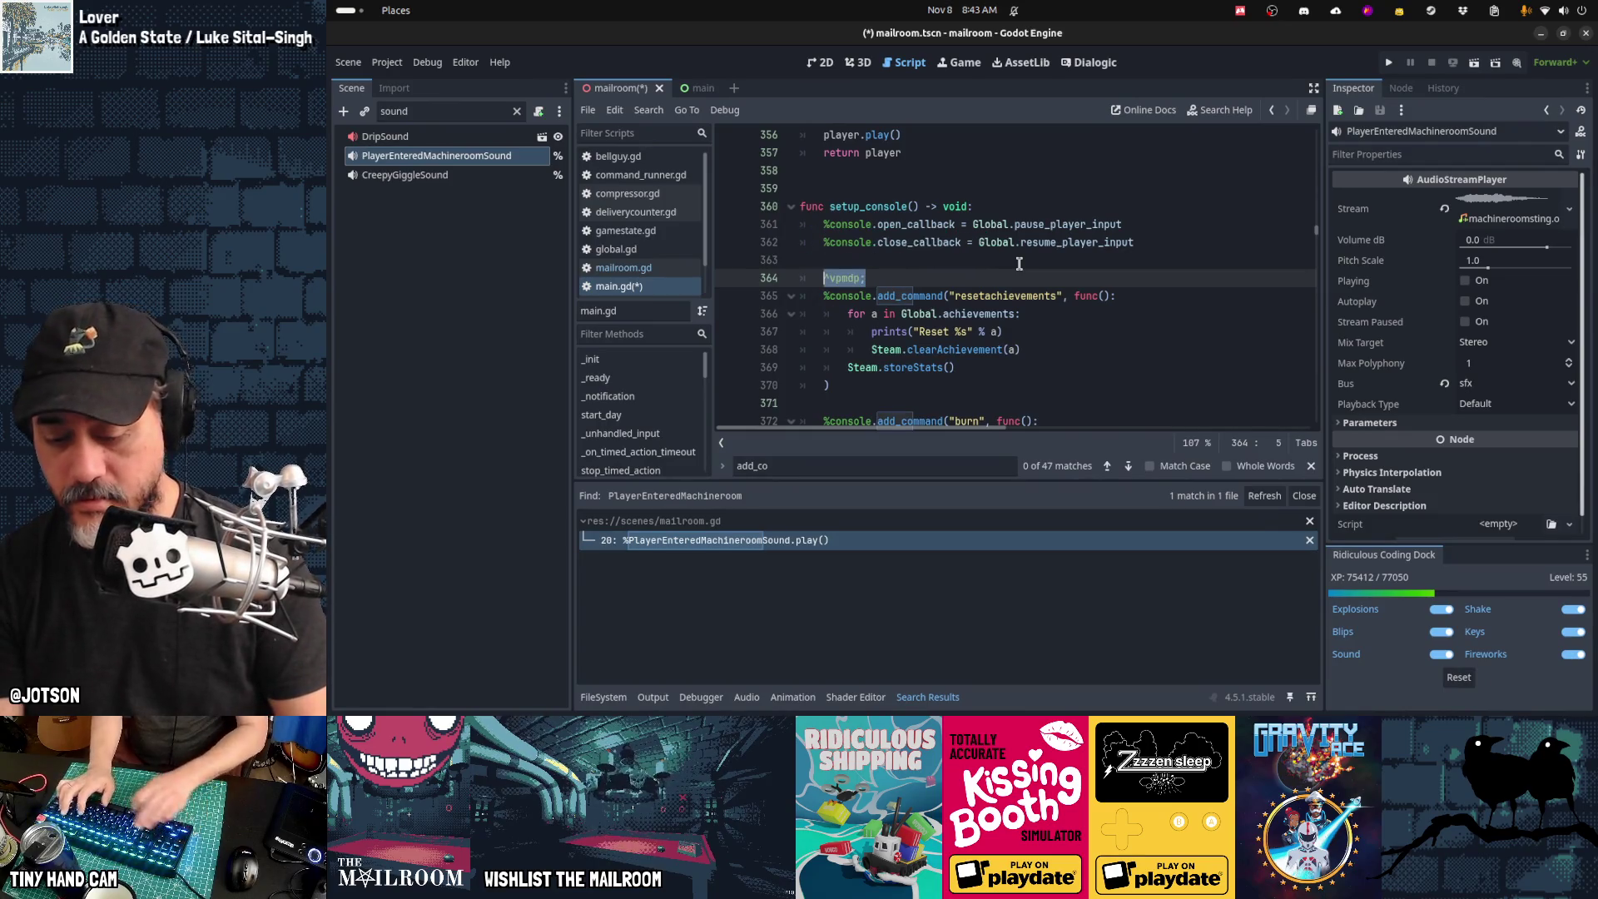
{"action": "type", "text": "%console.co"}
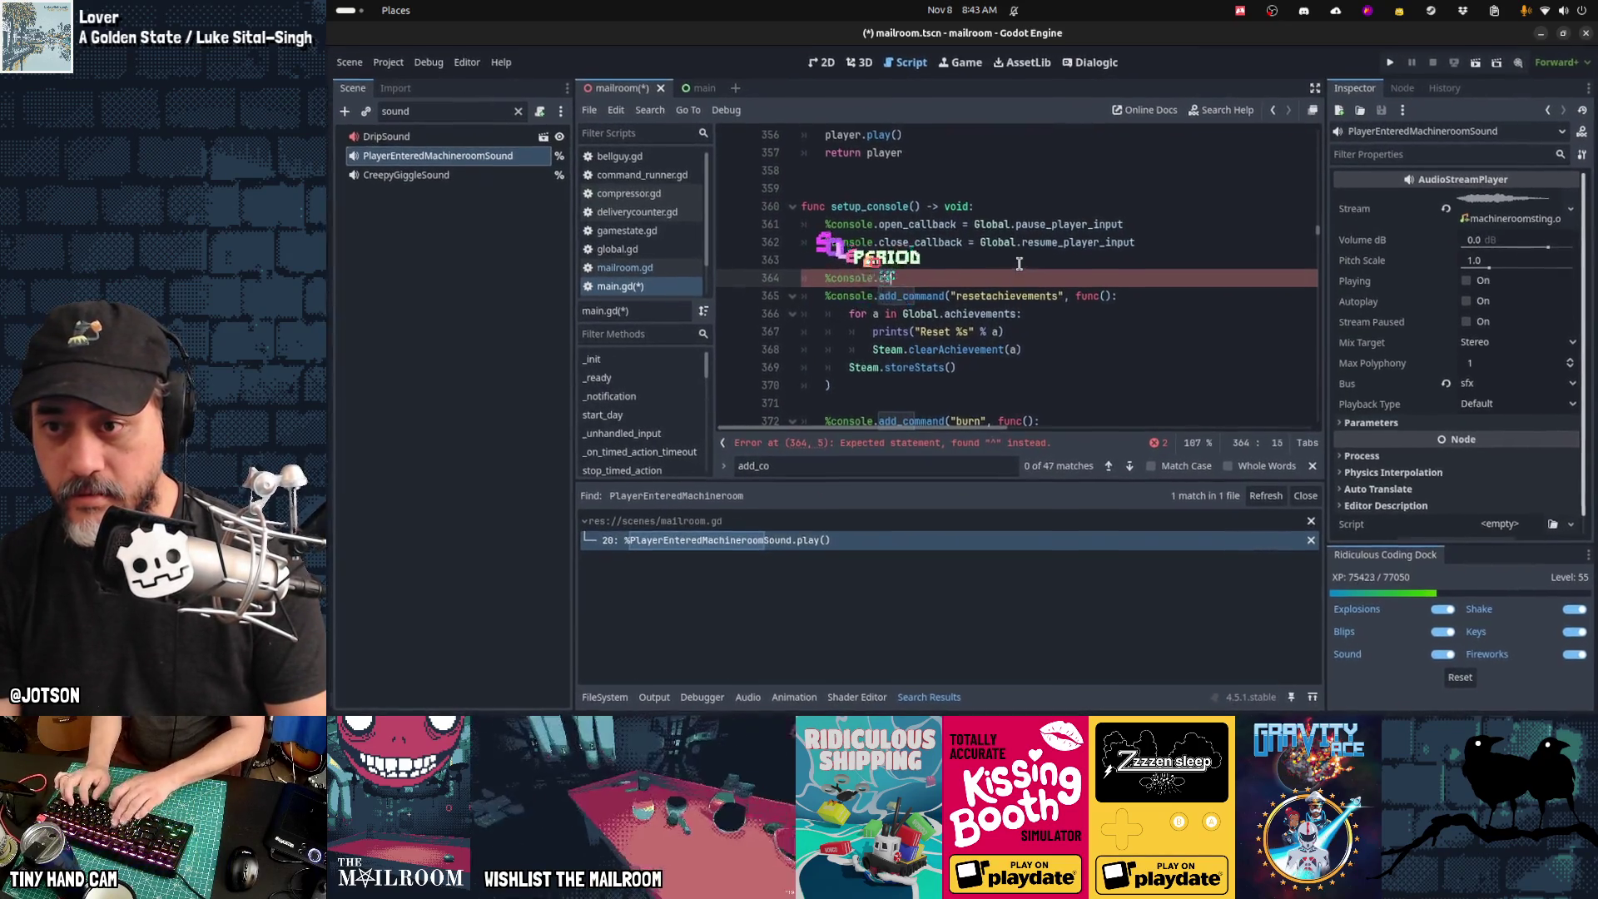
{"action": "key", "text": "BackSpace"}
{"action": "key", "text": "BackSpace"}
{"action": "type", "text": "add"}
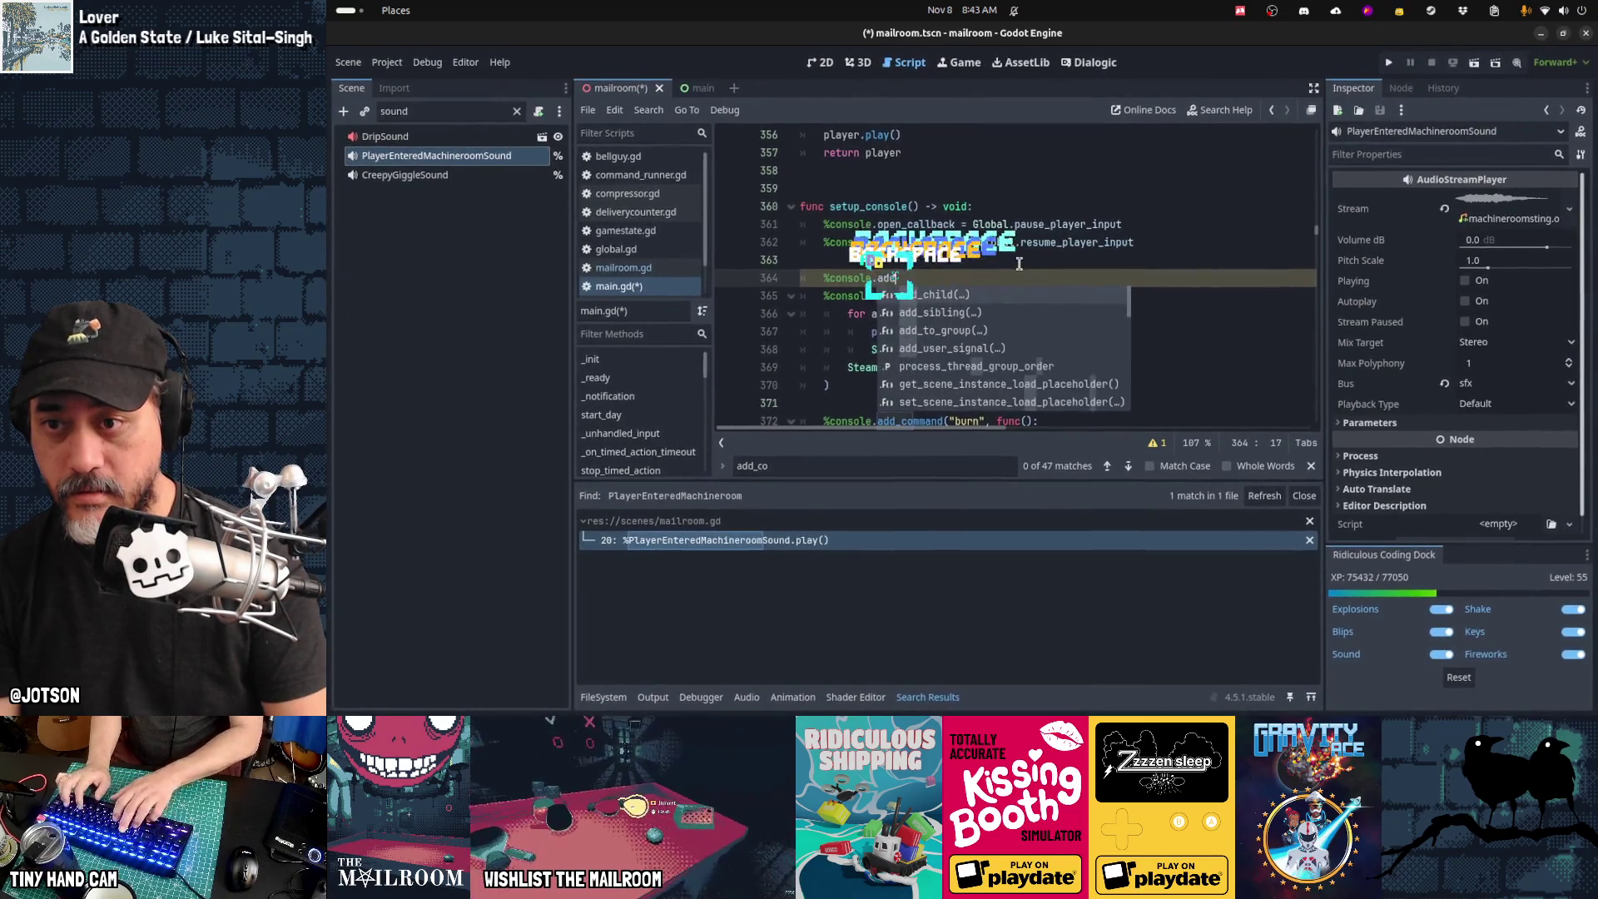
{"action": "type", "text": "_command(\"save\", func(value)"}
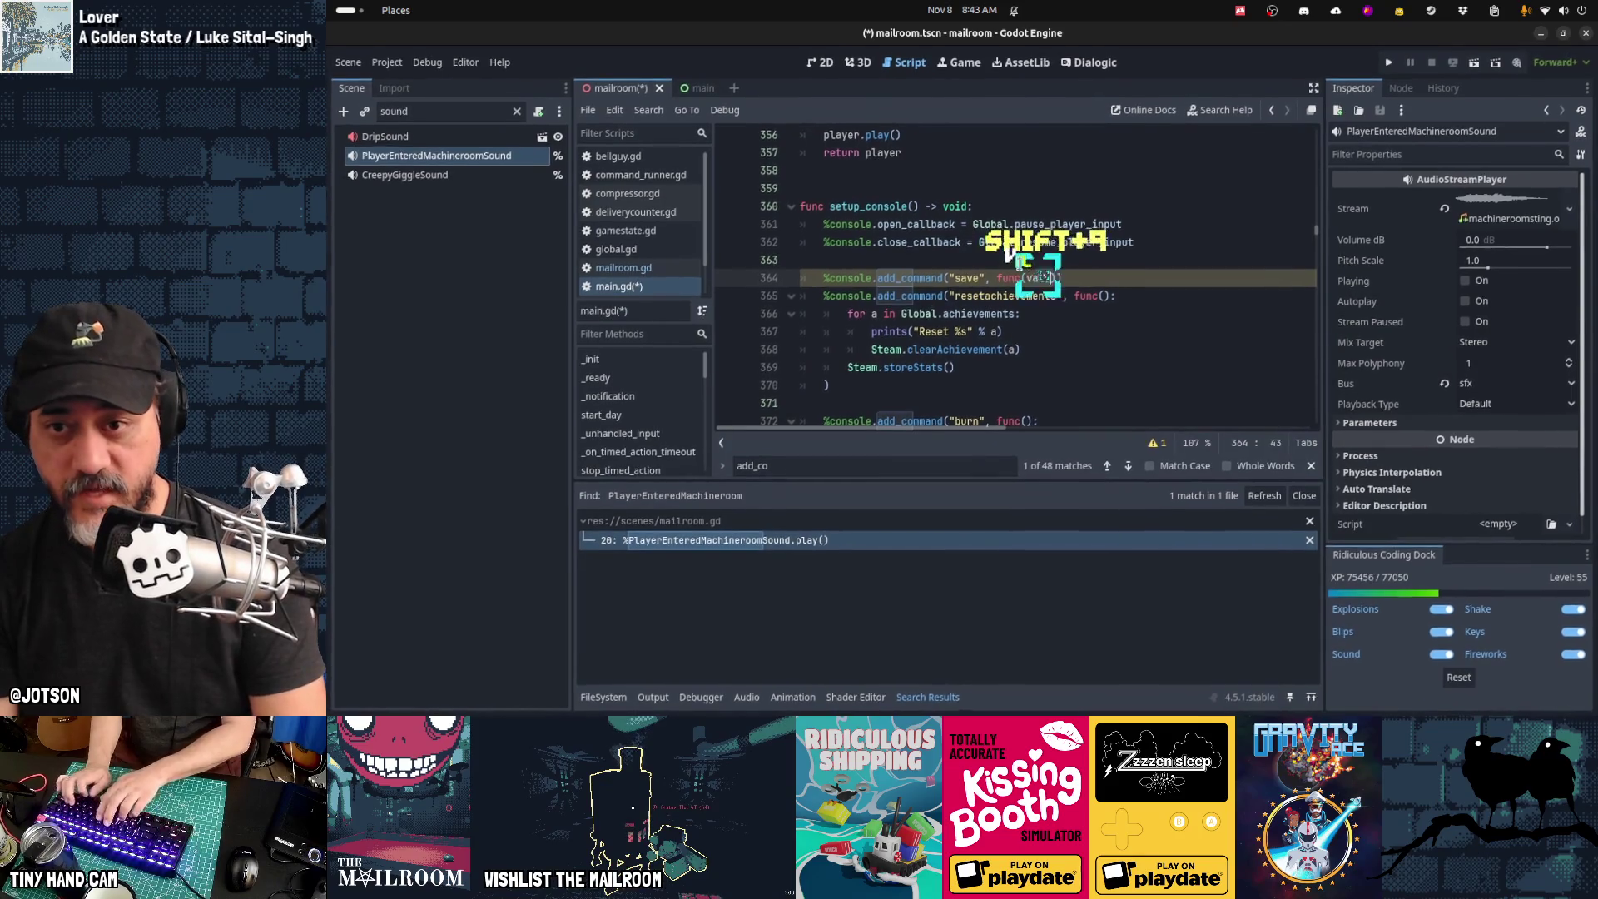
{"action": "type", "text": ":"}
{"action": "key", "text": "Return"}
{"action": "key", "text": "Return"}
{"action": "key", "text": "shift+Tab"}
{"action": "type", "text": "Global"}
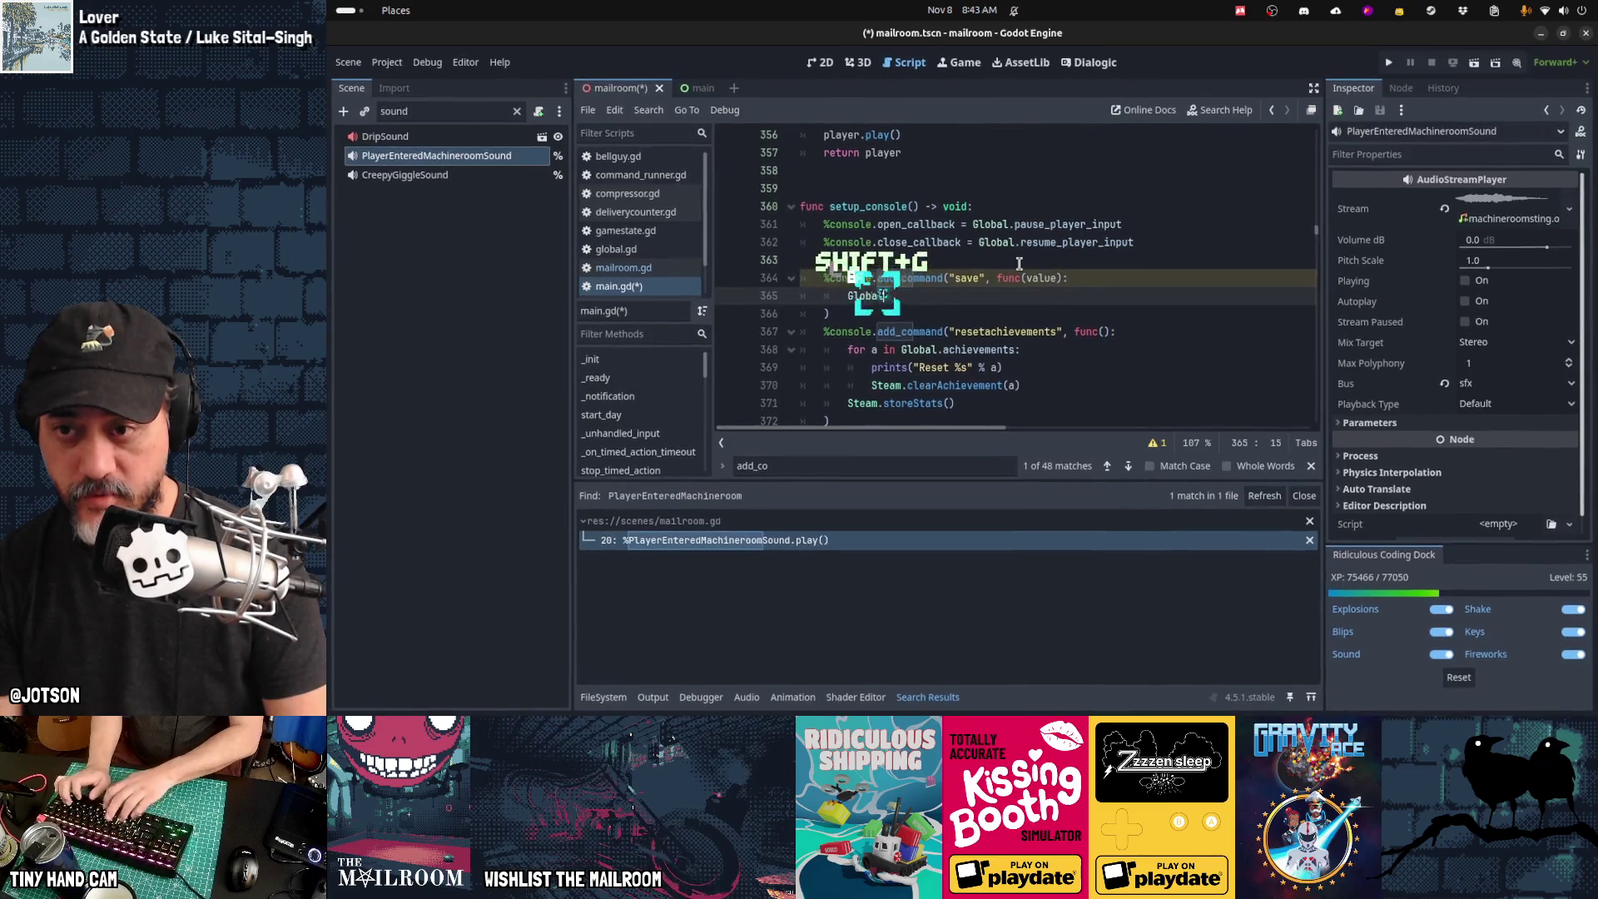
{"action": "type", "text": ".game"}
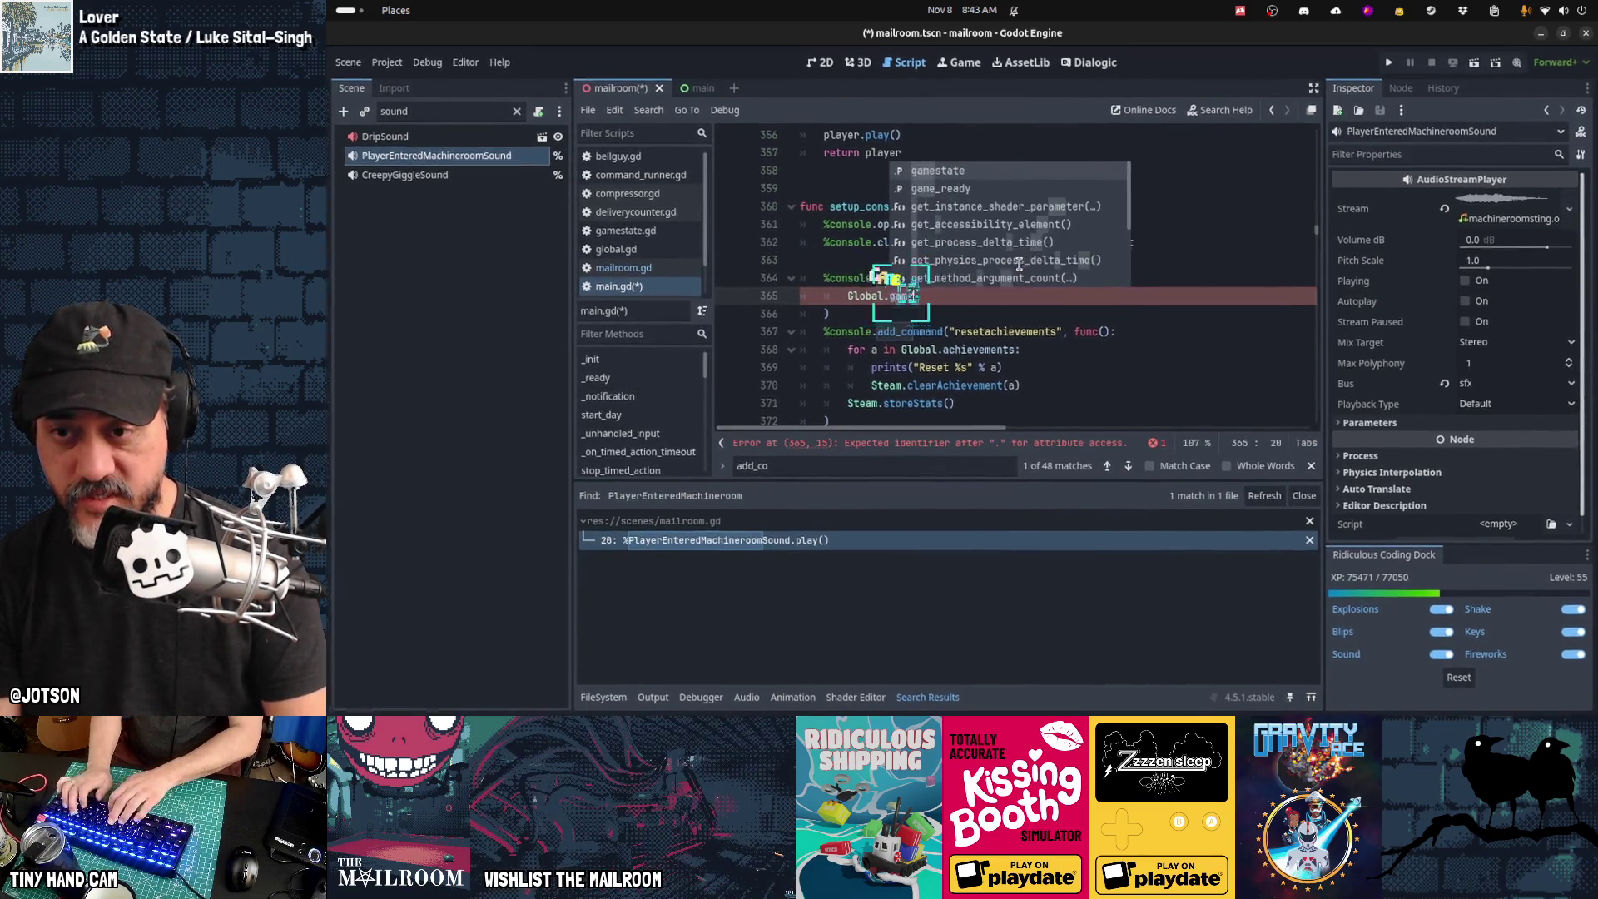
{"action": "type", "text": "state.save(v"}
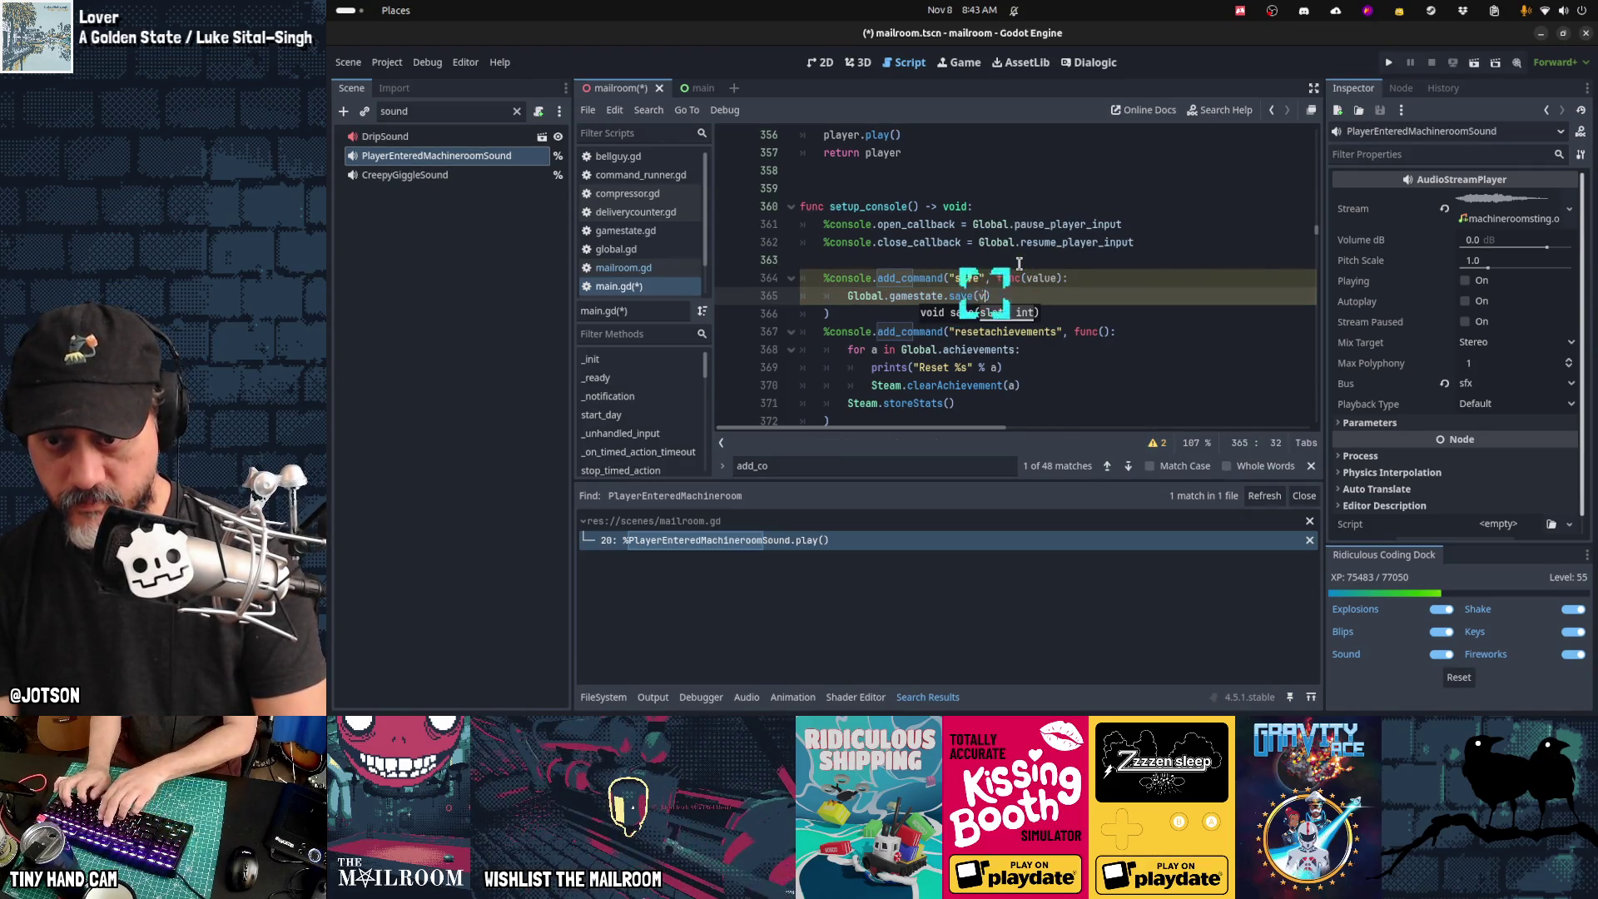
{"action": "key", "text": "BackSpace"}
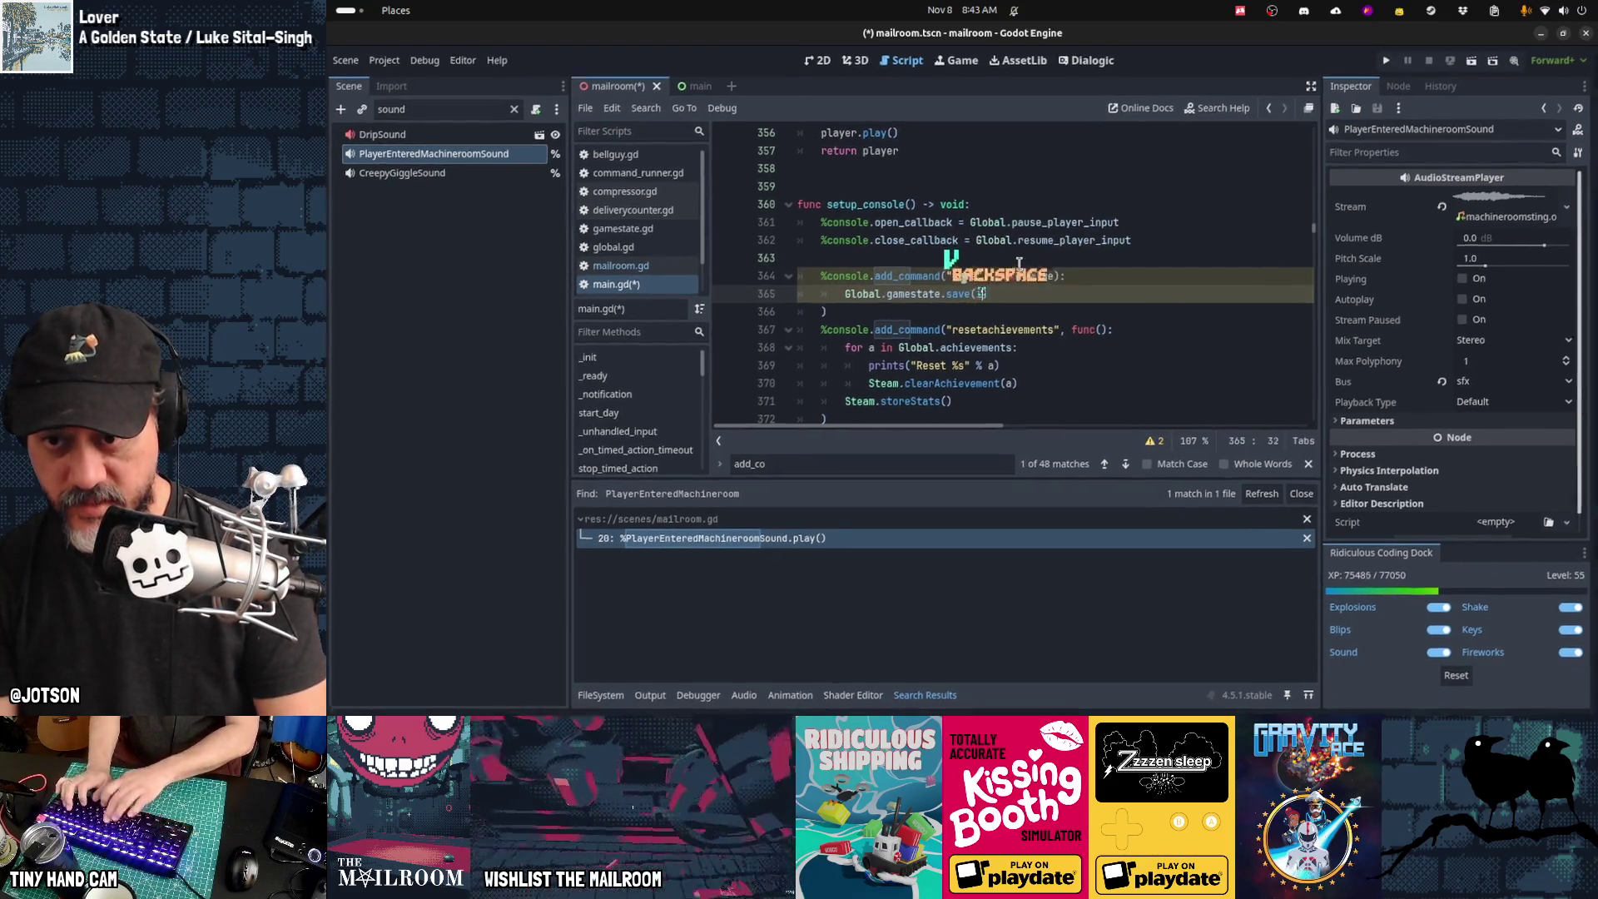
{"action": "type", "text": "int(value)"}
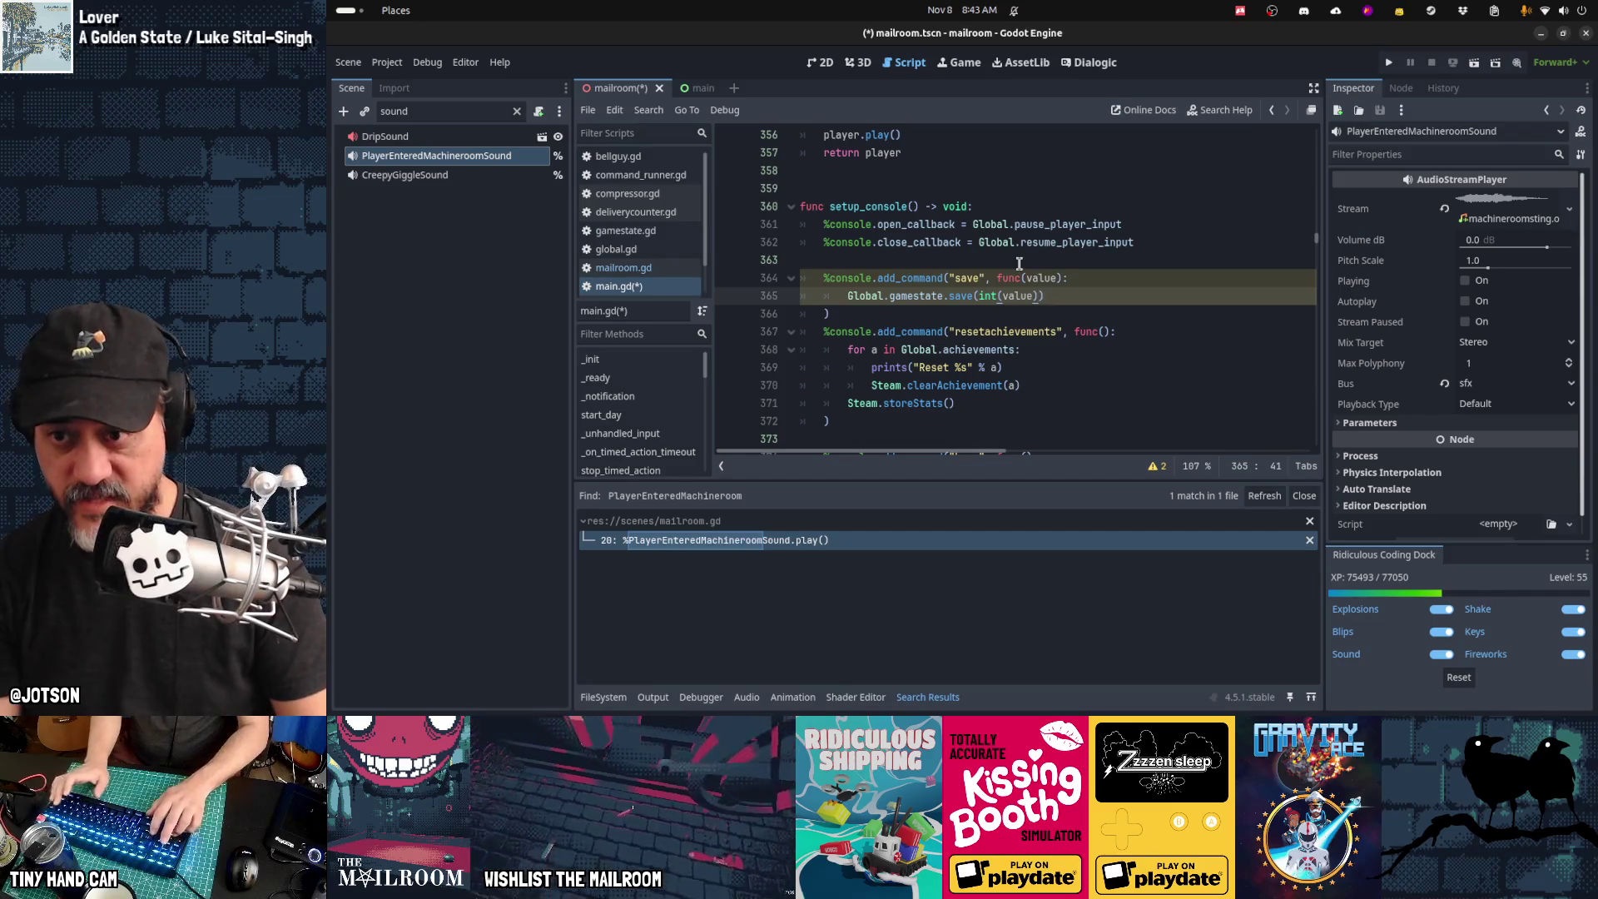
Step: Duplicate the save command block and rename the copy's command and call to load
{"action": "key", "text": "Down"}
{"action": "key", "text": "shift+Up"}
{"action": "key", "text": "shift+Up"}
{"action": "key", "text": "ctrl+c"}
{"action": "key", "text": "Right"}
{"action": "key", "text": "Return"}
{"action": "key", "text": "Return"}
{"action": "key", "text": "ctrl+v"}
{"action": "key", "text": "Return"}
{"action": "key", "text": "Up"}
{"action": "key", "text": "Up"}
{"action": "key", "text": "Up"}
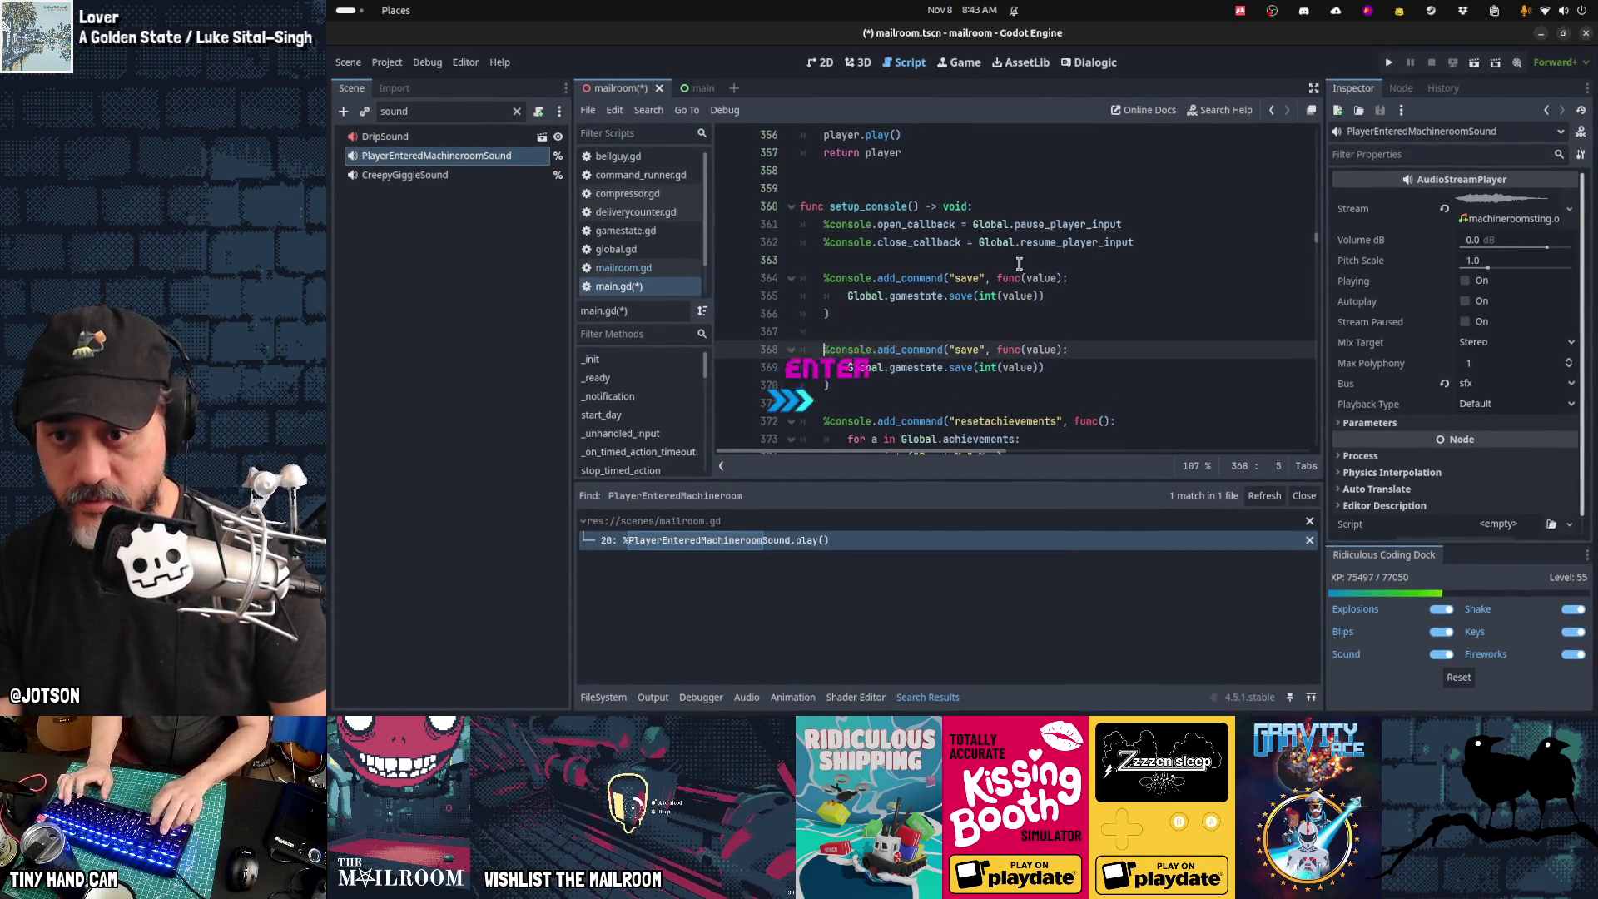
{"action": "key", "text": "ctrl+shift+Right"}
{"action": "type", "text": "load"}
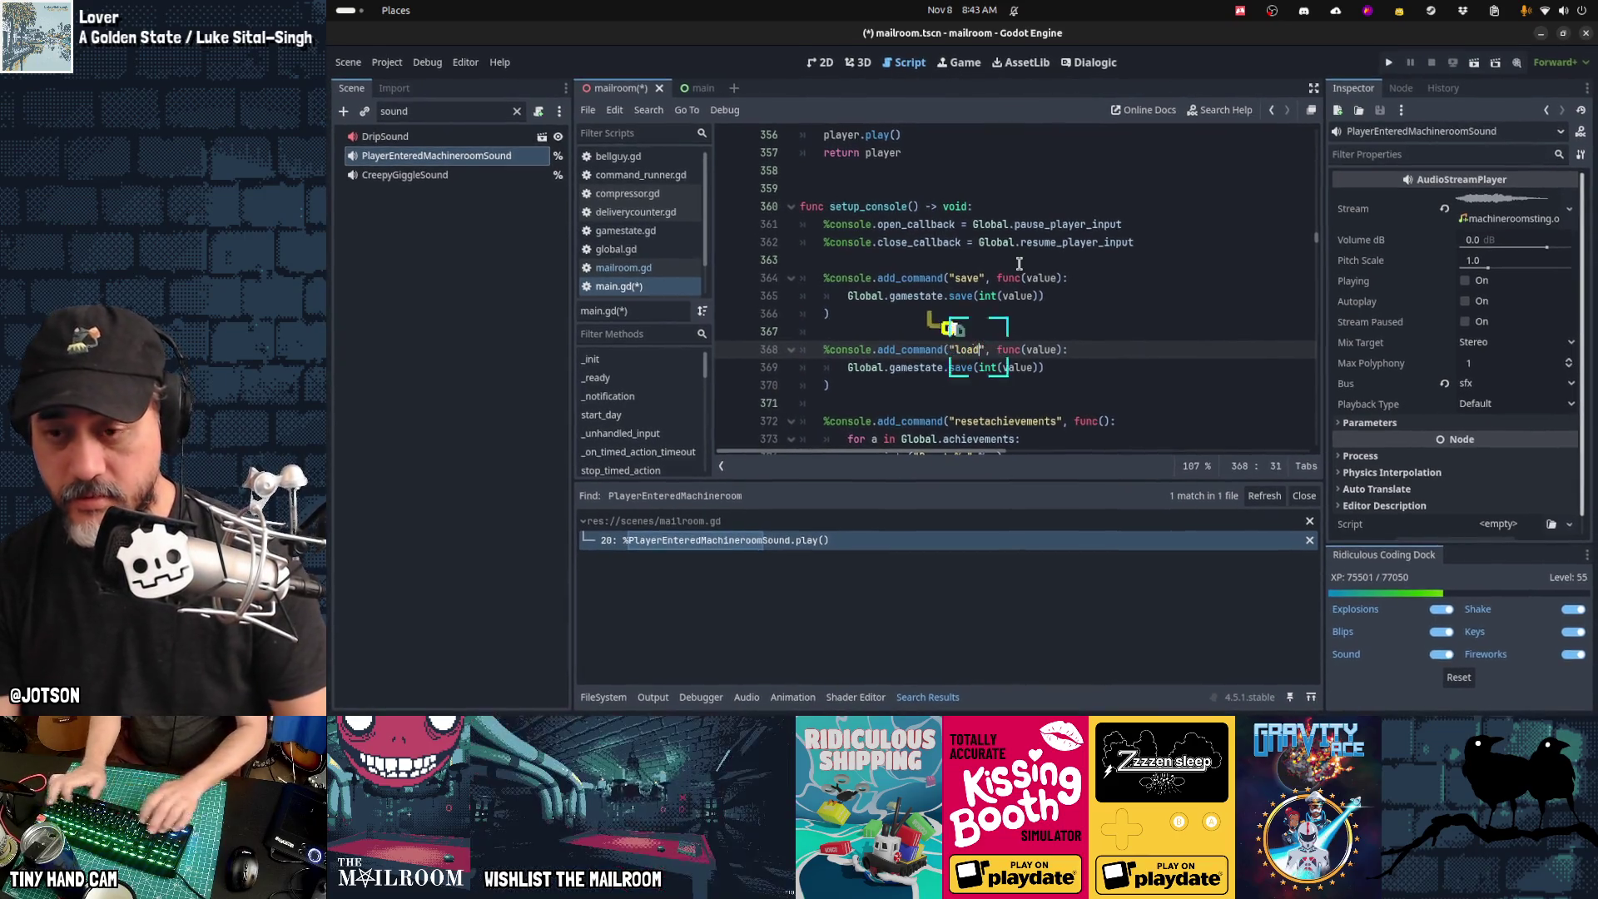
{"action": "key", "text": "Down"}
{"action": "type", "text": "load"}
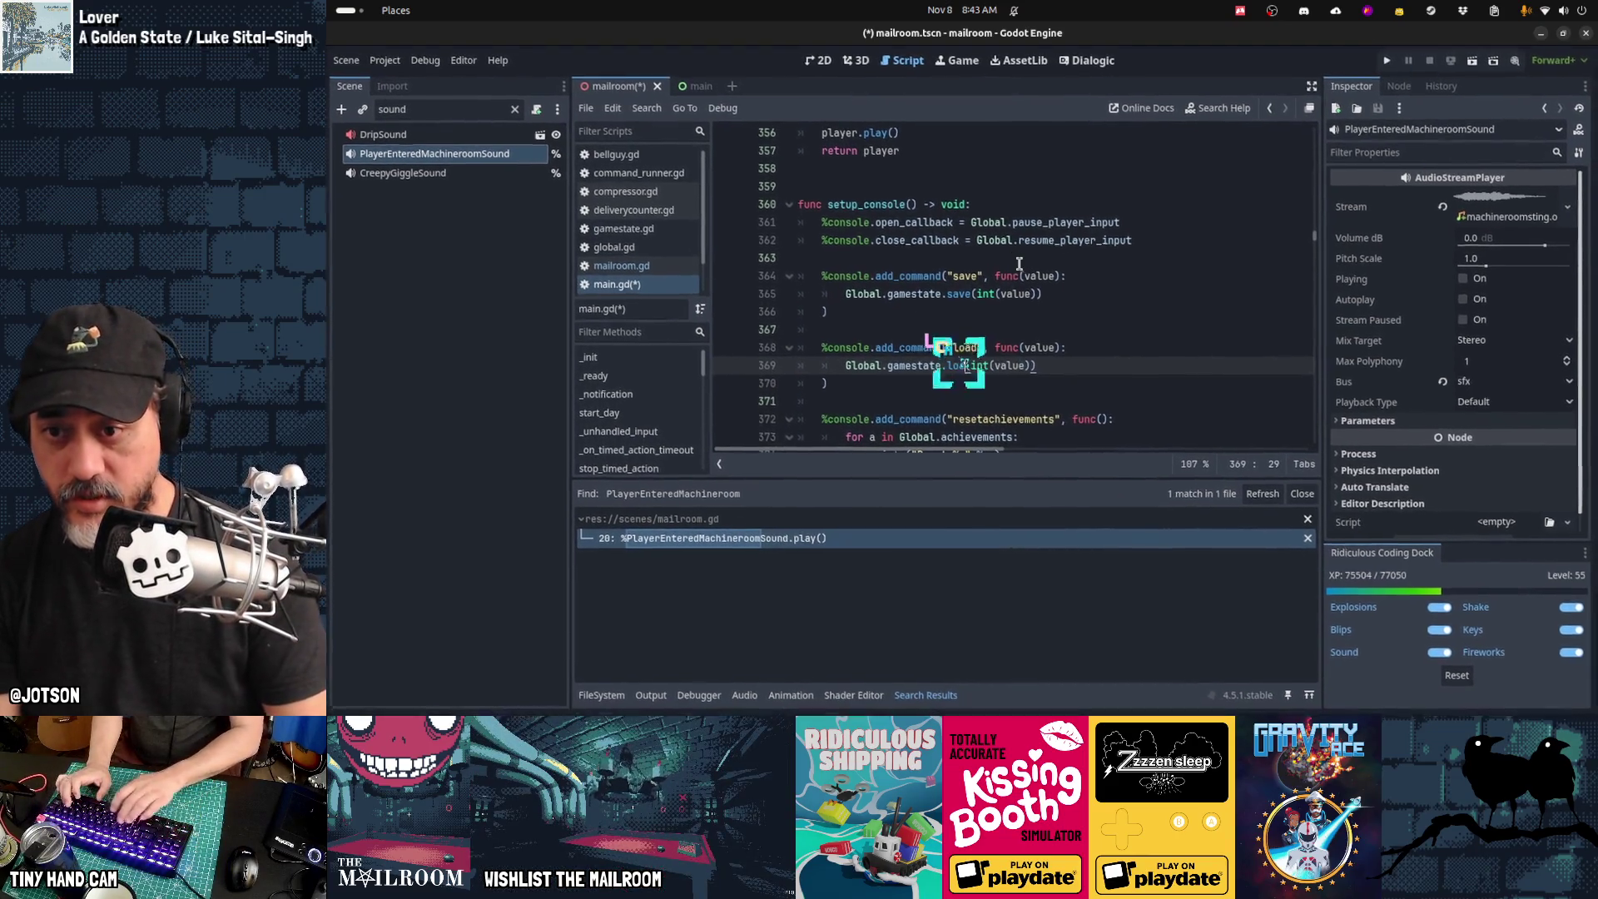
Step: Rewrite the load body as an assignment: Global.gamestate = GameState.load
{"action": "key", "text": "Home"}
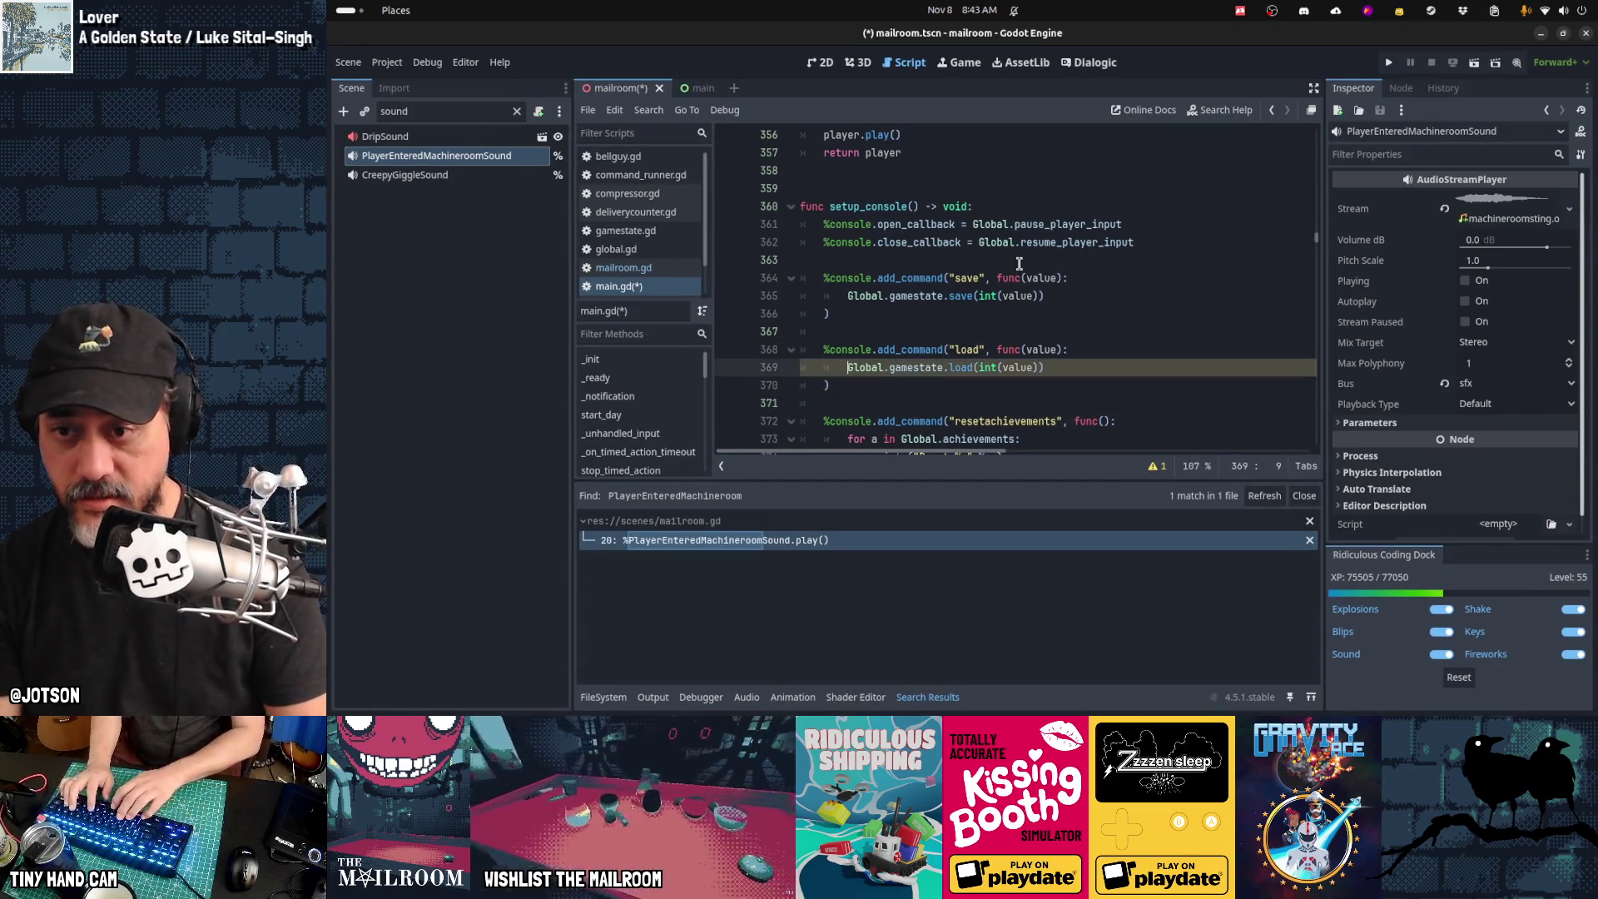
{"action": "key", "text": "shift+Right"}
{"action": "key", "text": "shift+Right"}
{"action": "key", "text": "shift+Right"}
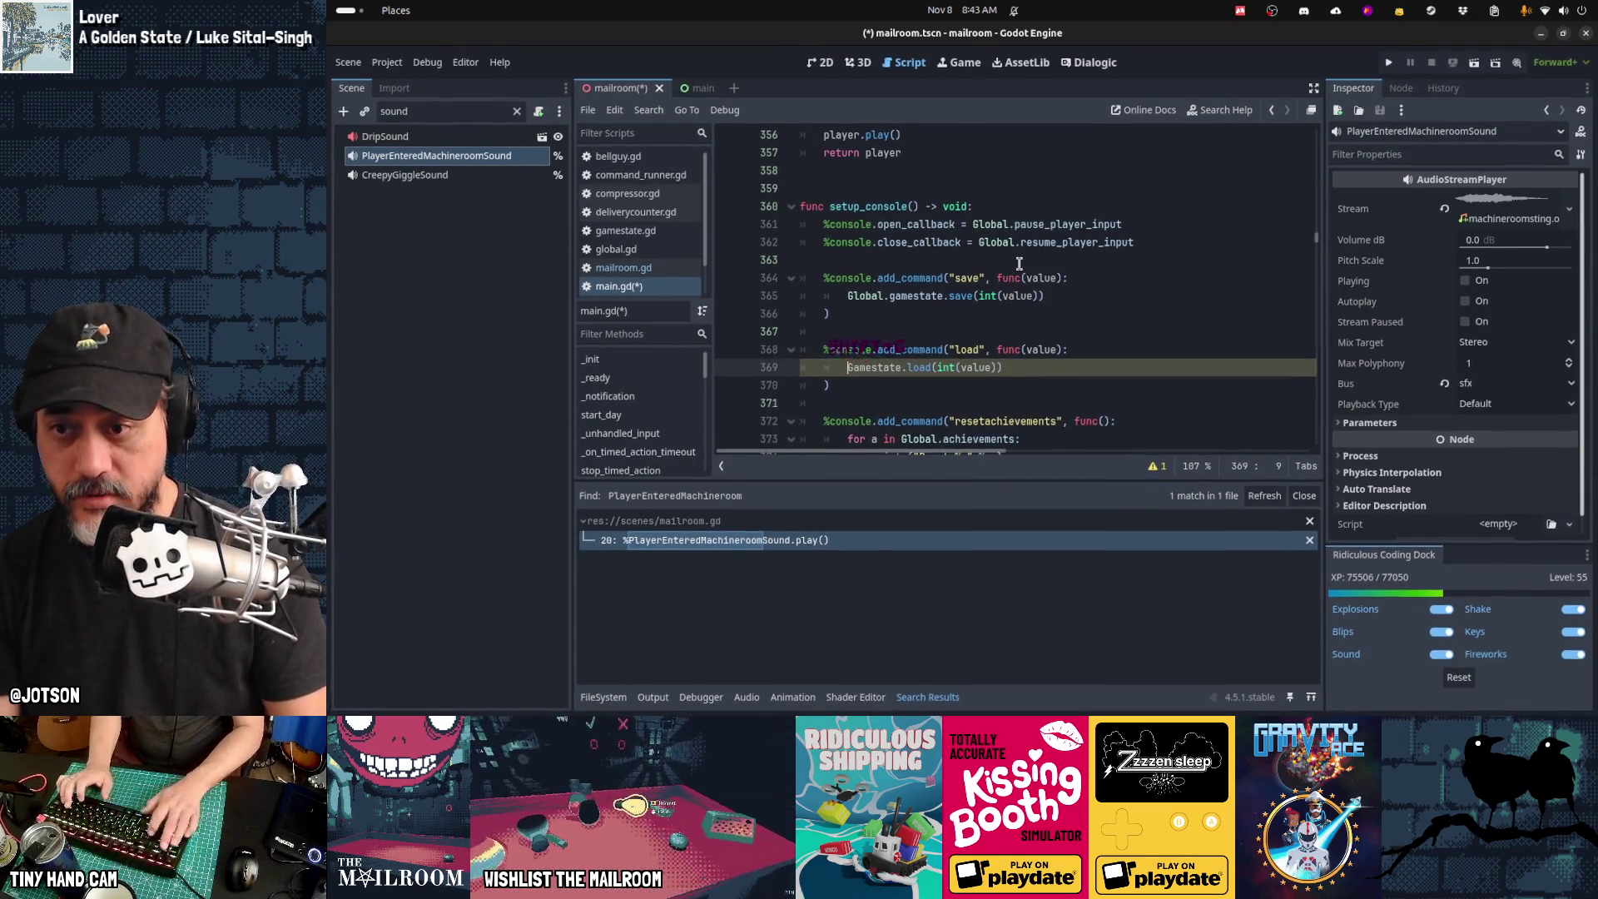
{"action": "key", "text": "BackSpace"}
{"action": "type", "text": "Global.gamestate ="}
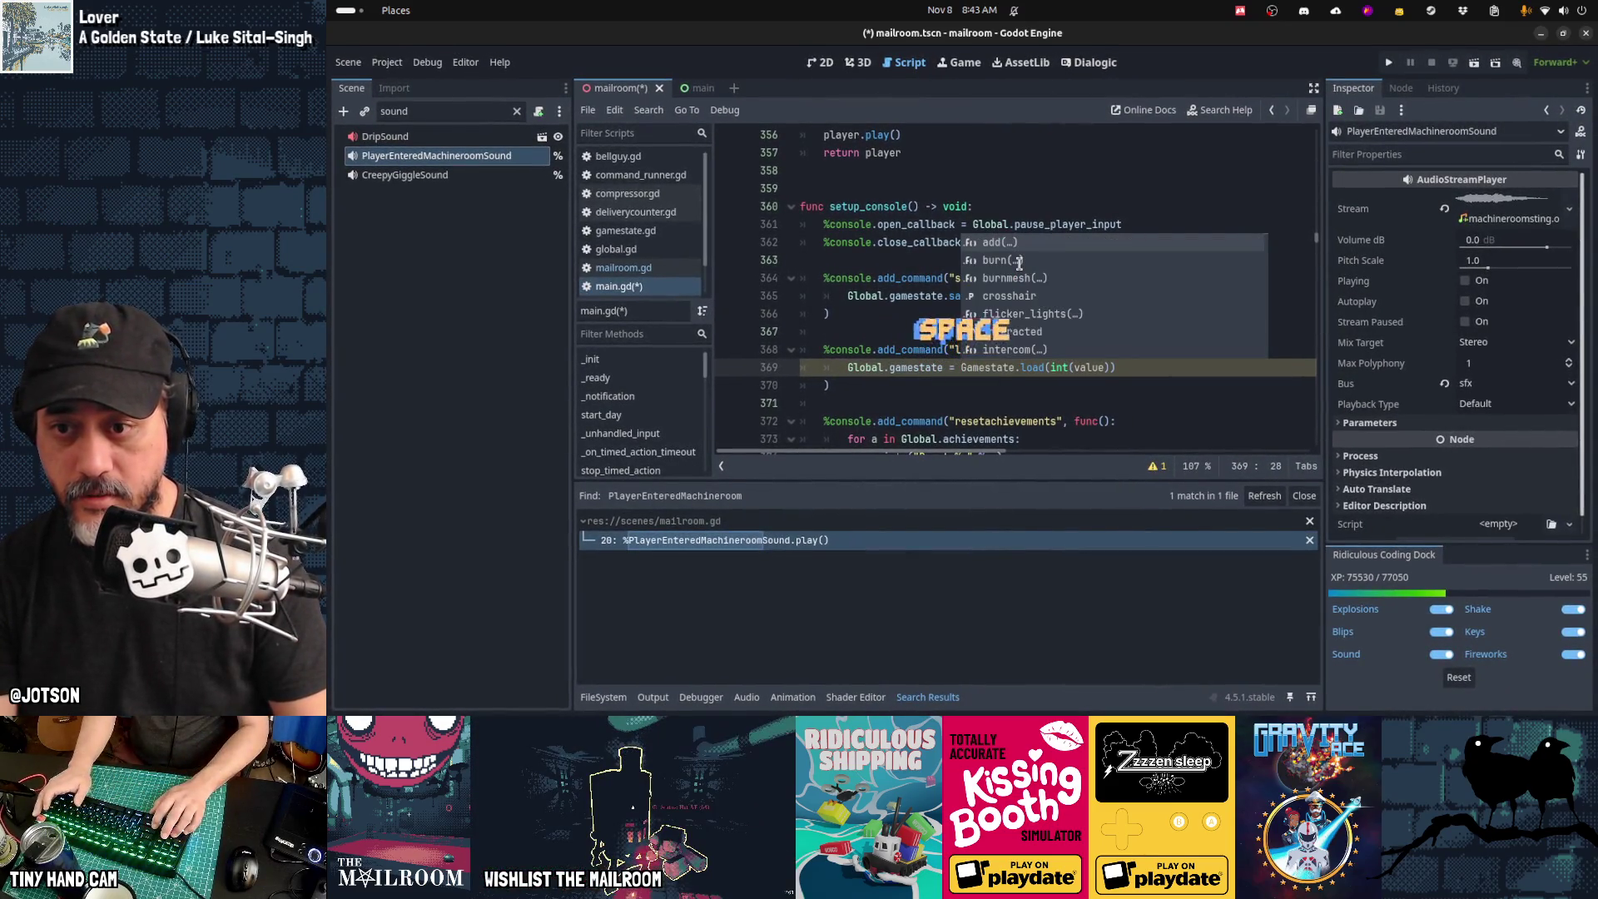
{"action": "key", "text": "Right"}
{"action": "key", "text": "Right"}
{"action": "key", "text": "Right"}
{"action": "key", "text": "BackSpace"}
{"action": "type", "text": "S"}
{"action": "key", "text": "End"}
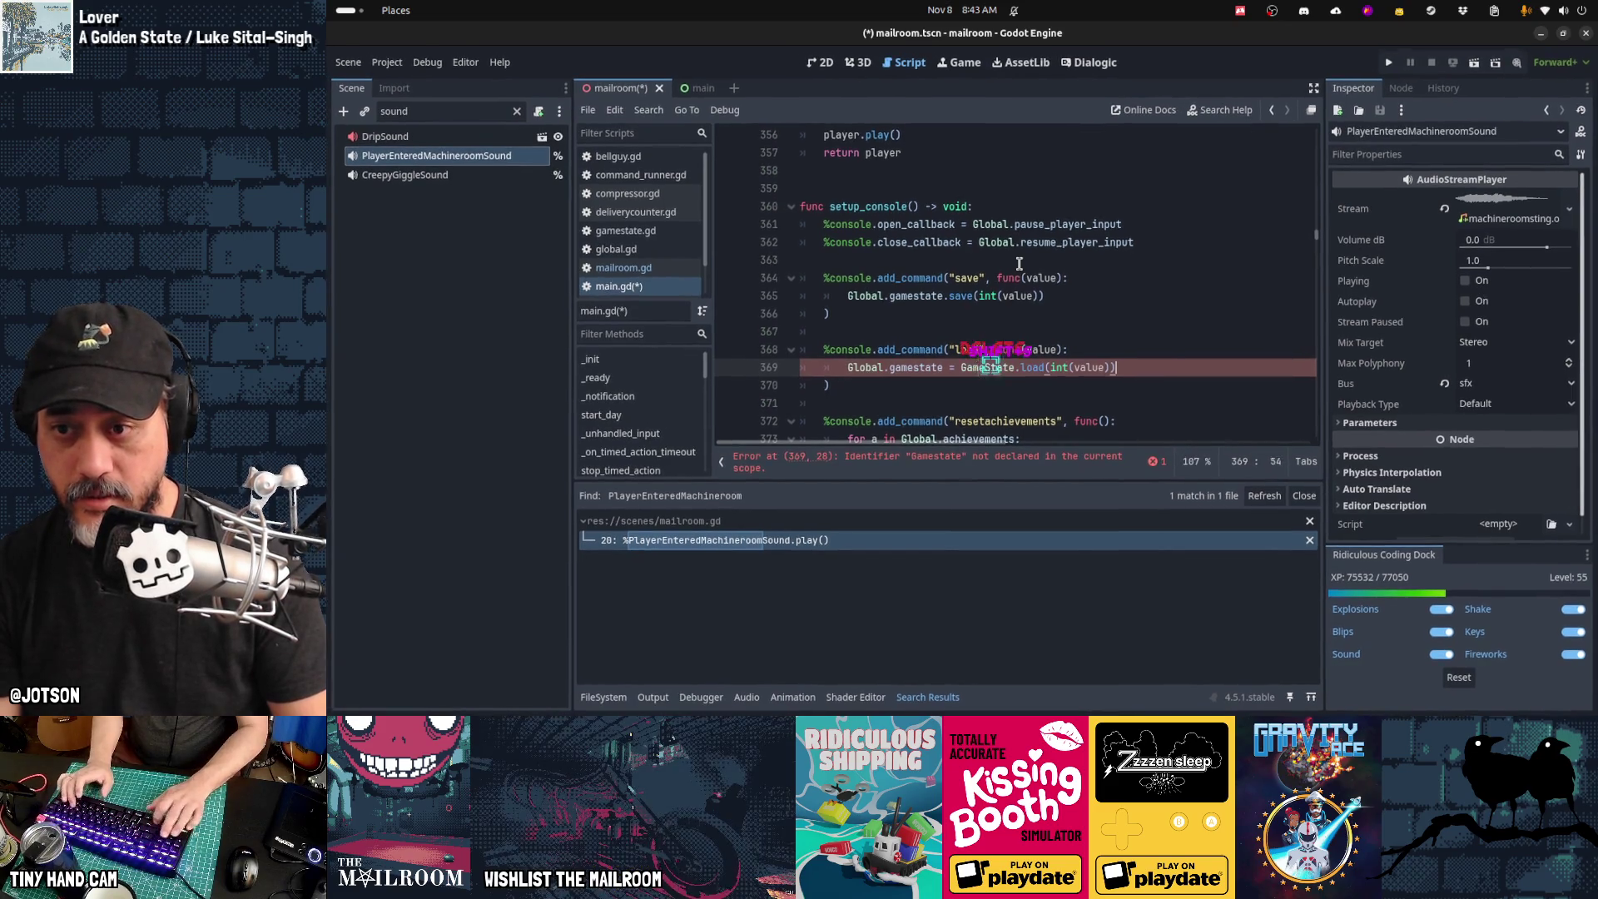
Step: Compare the save and load lines, save main.gd, and run the game
{"action": "key", "text": "Home"}
{"action": "key", "text": "Up"}
{"action": "key", "text": "Up"}
{"action": "key", "text": "Up"}
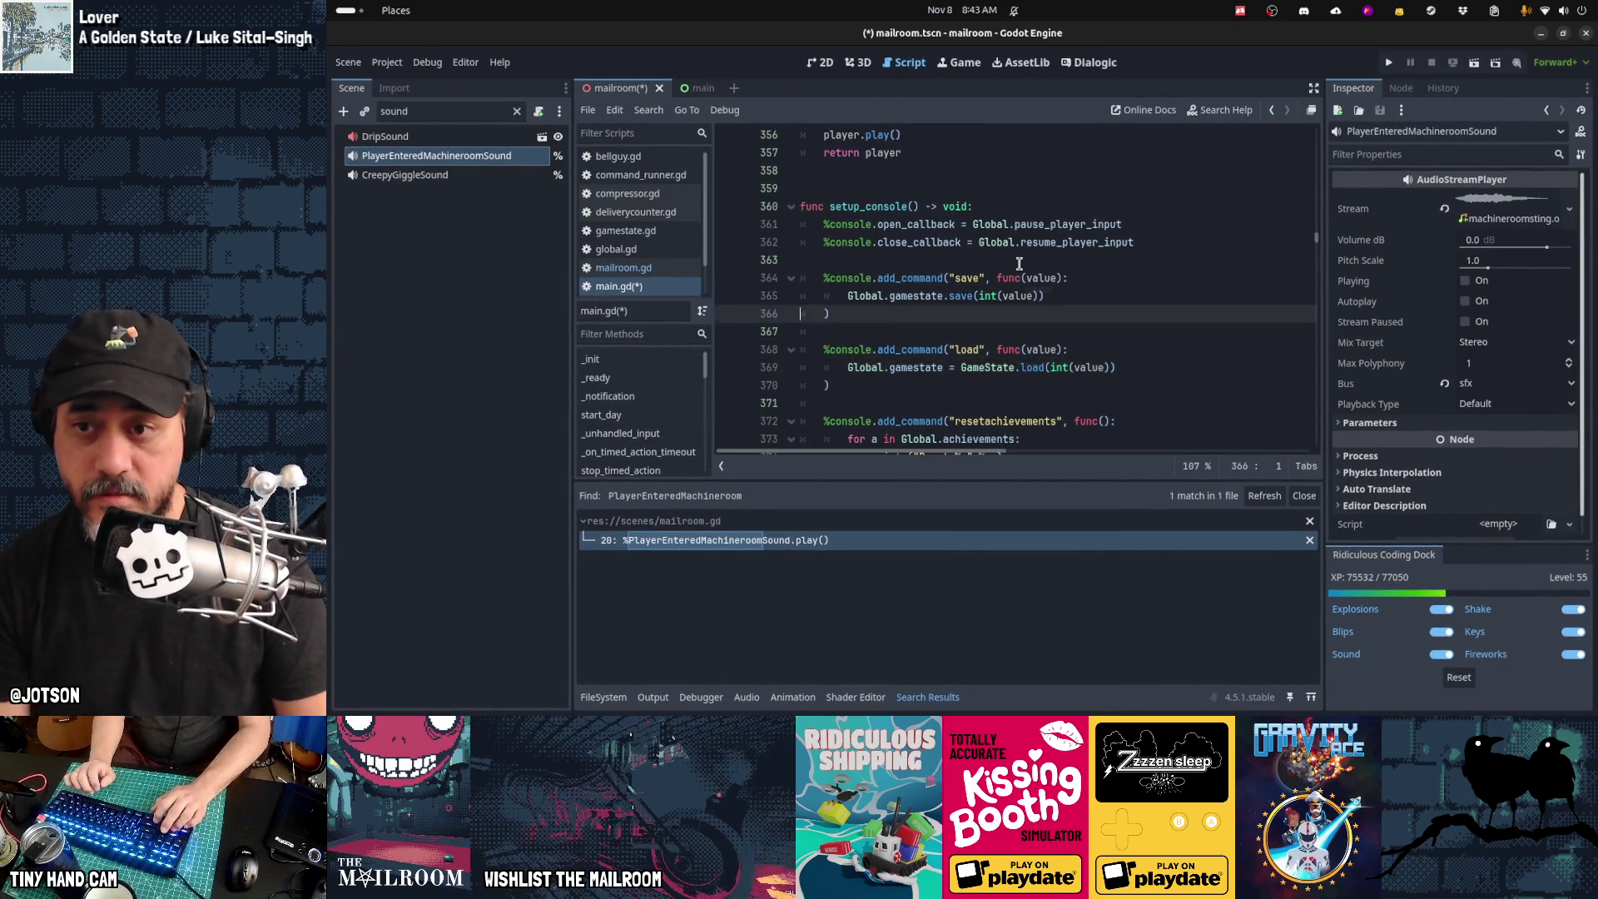
{"action": "key", "text": "shift+Home"}
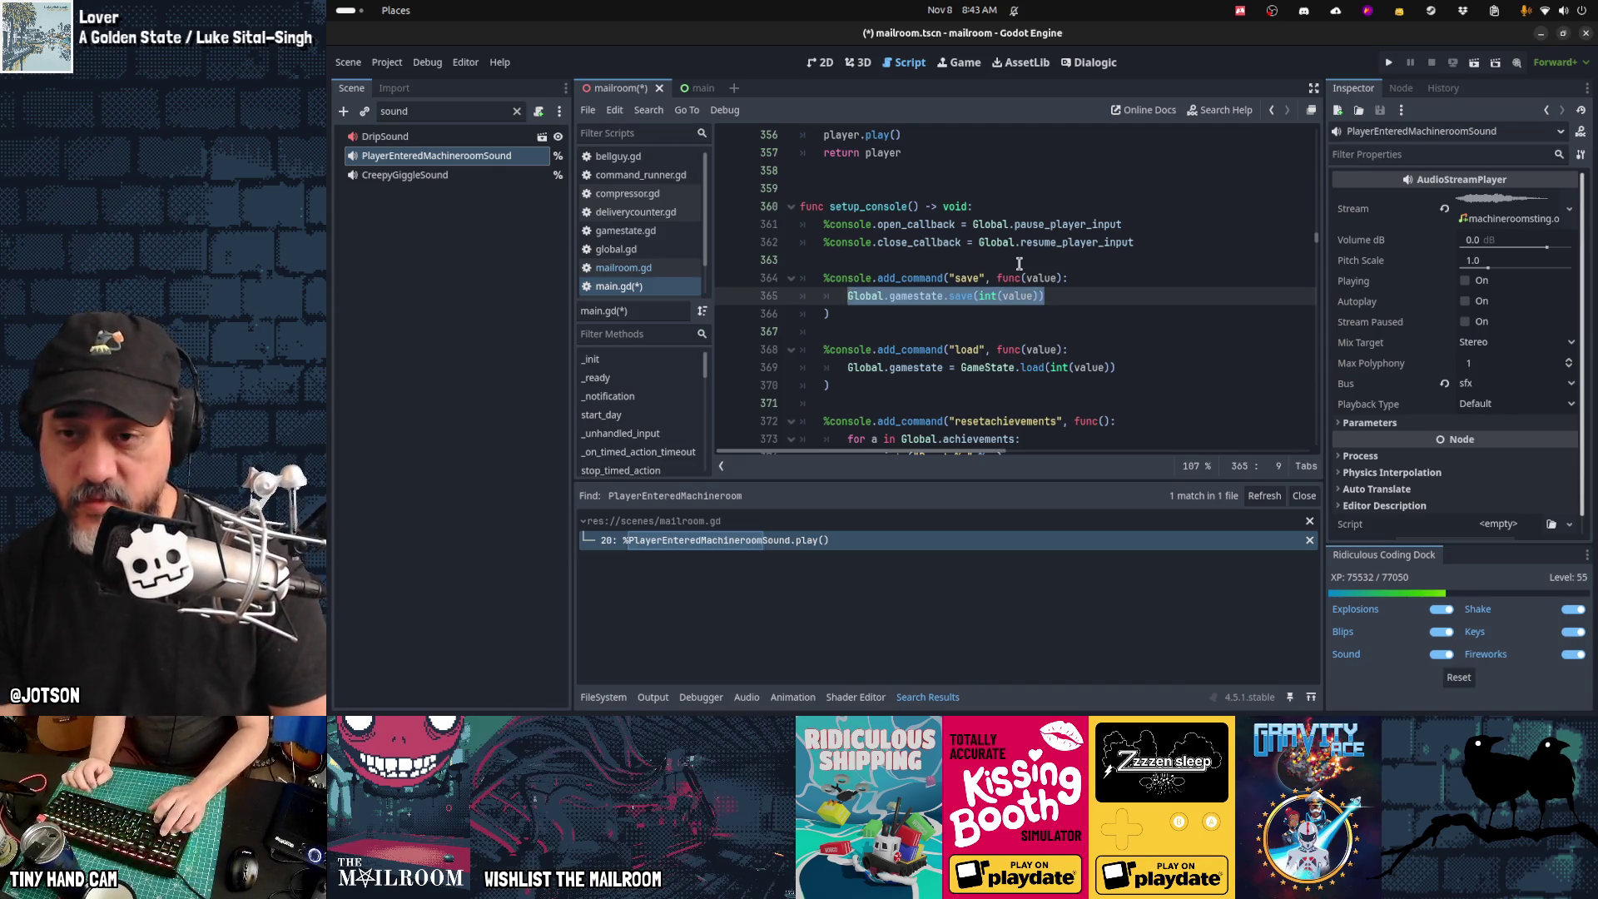
{"action": "key", "text": "Down"}
{"action": "key", "text": "Down"}
{"action": "key", "text": "Down"}
{"action": "key", "text": "shift+End"}
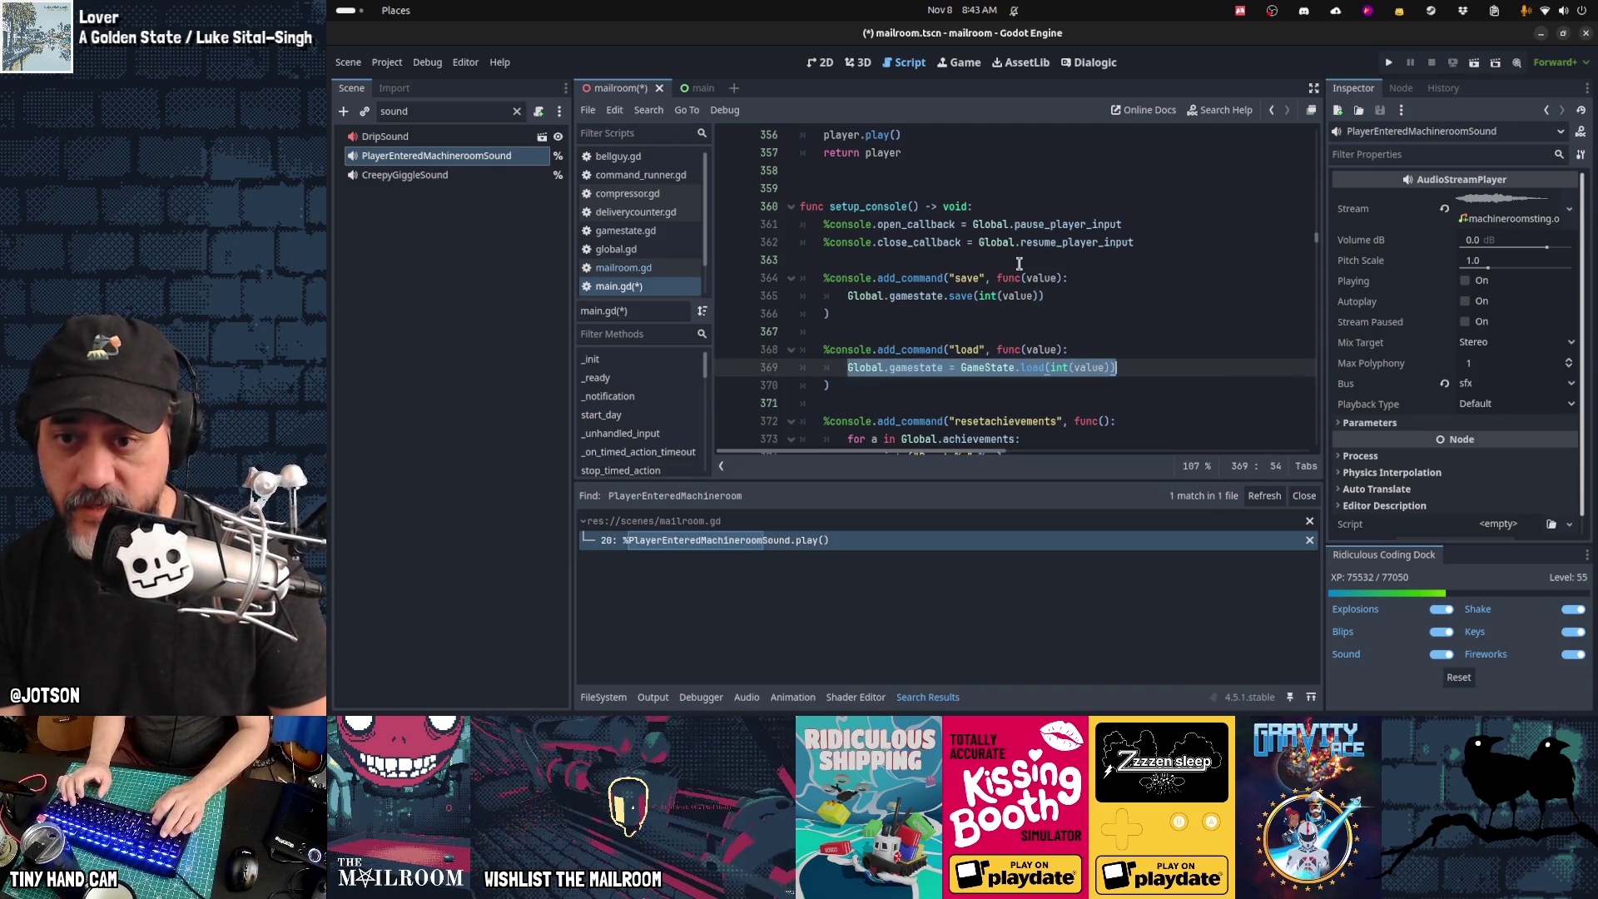
{"action": "key", "text": "Down"}
{"action": "key", "text": "Down"}
{"action": "key", "text": "ctrl+s"}
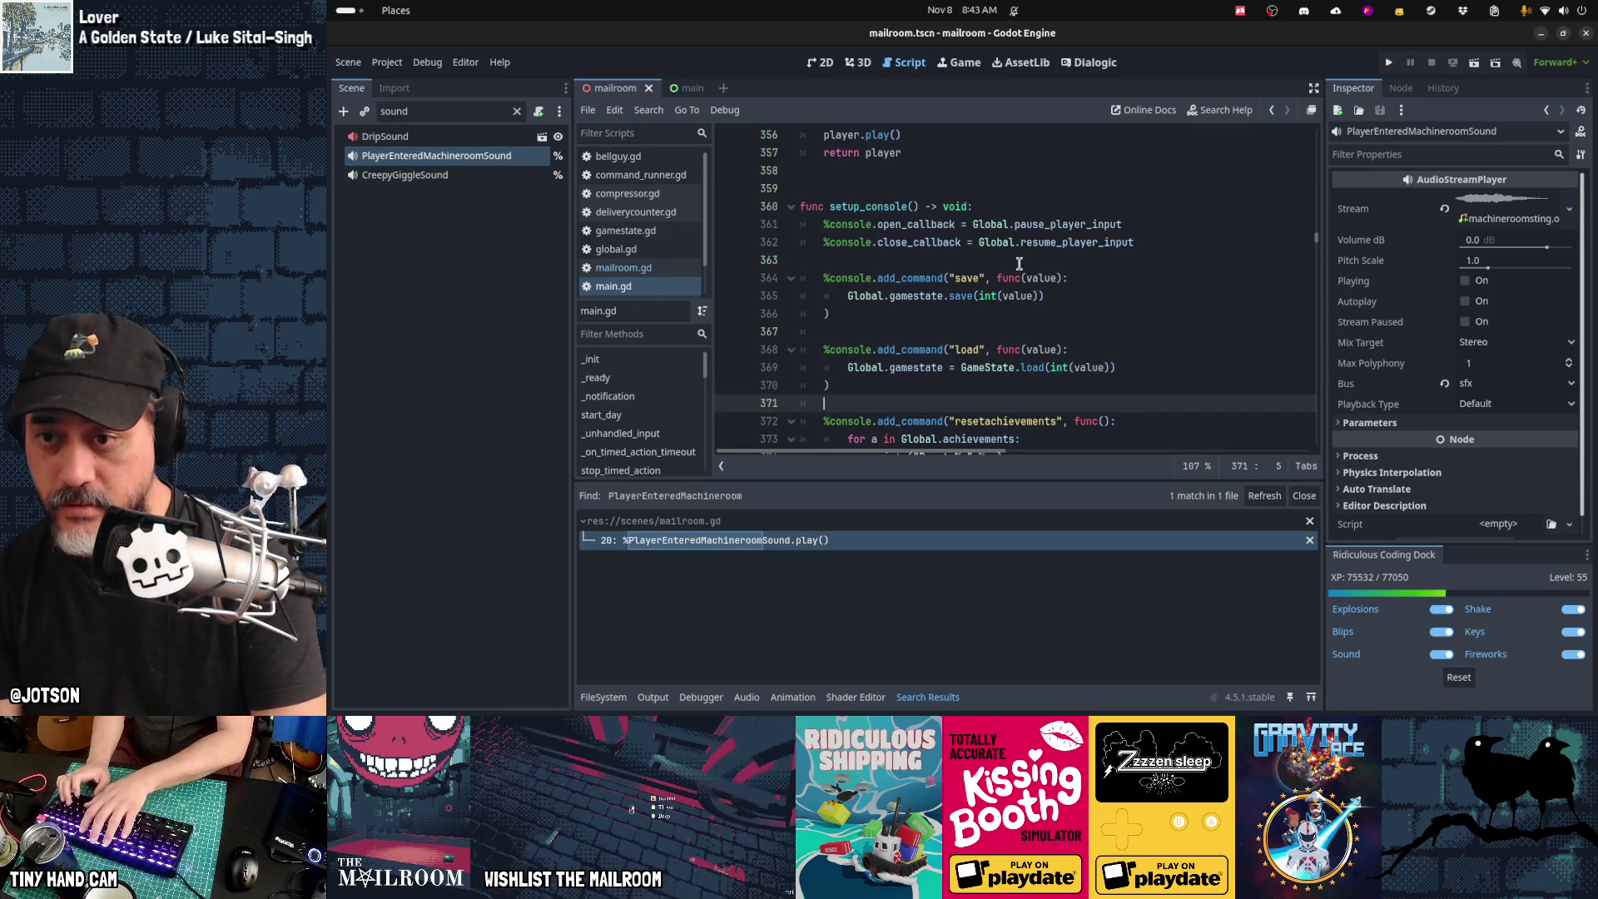
{"action": "key", "text": "F5"}
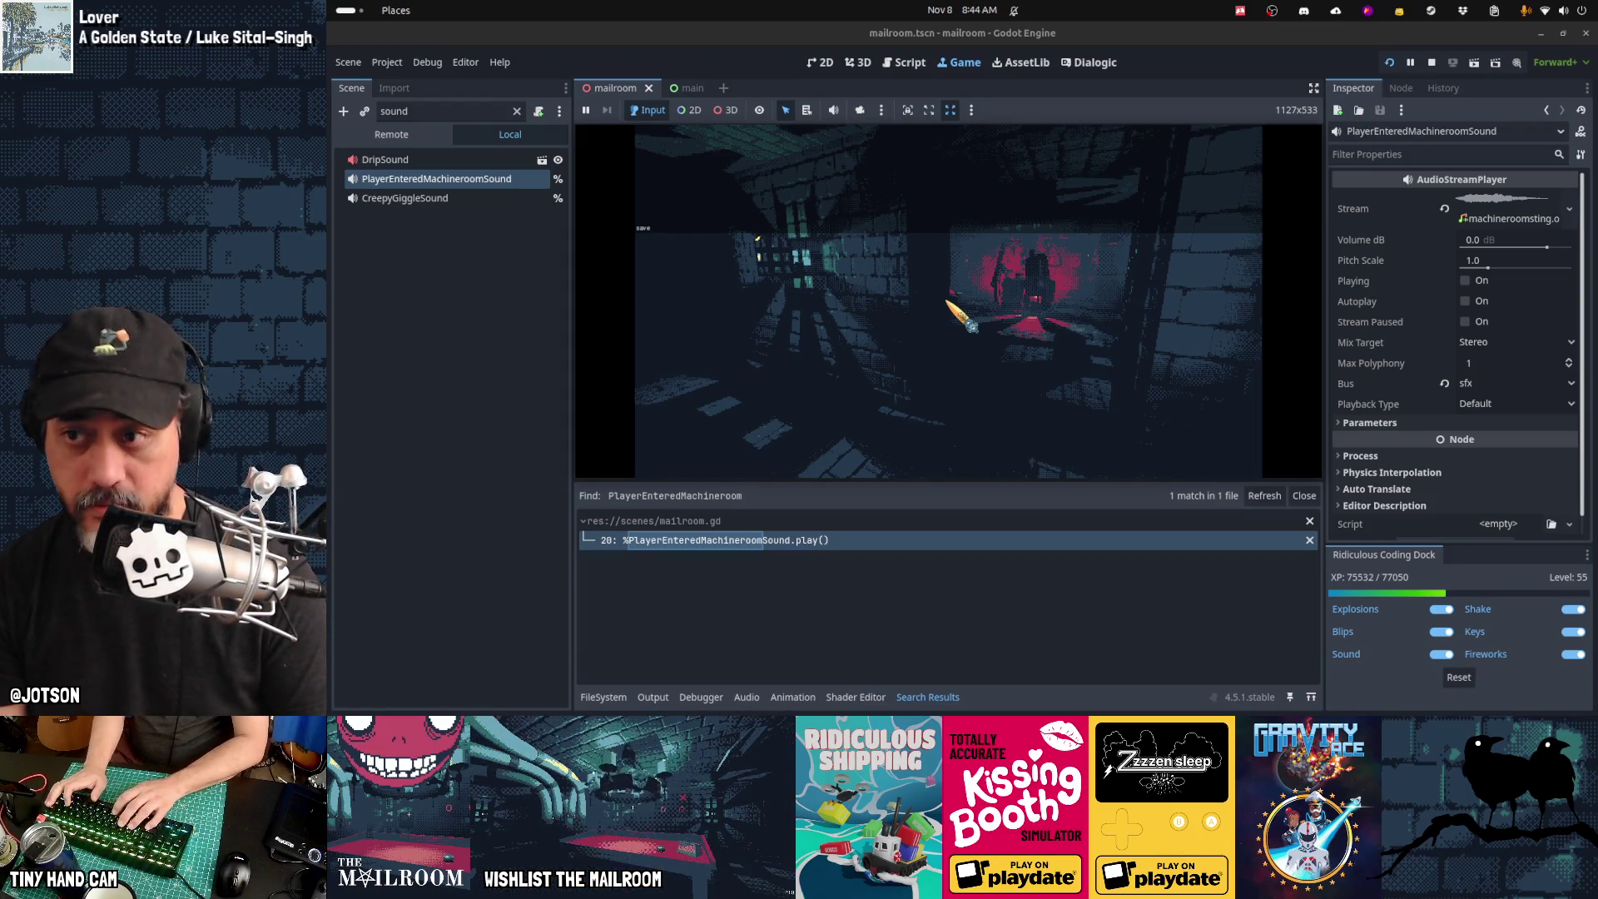
Step: Run 'save 1' and 'reload' in the in-game console, open the gate, then go to Visual Studio Code
{"action": "type", "text": "1"}
{"action": "key", "text": "Return"}
{"action": "type", "text": "reload"}
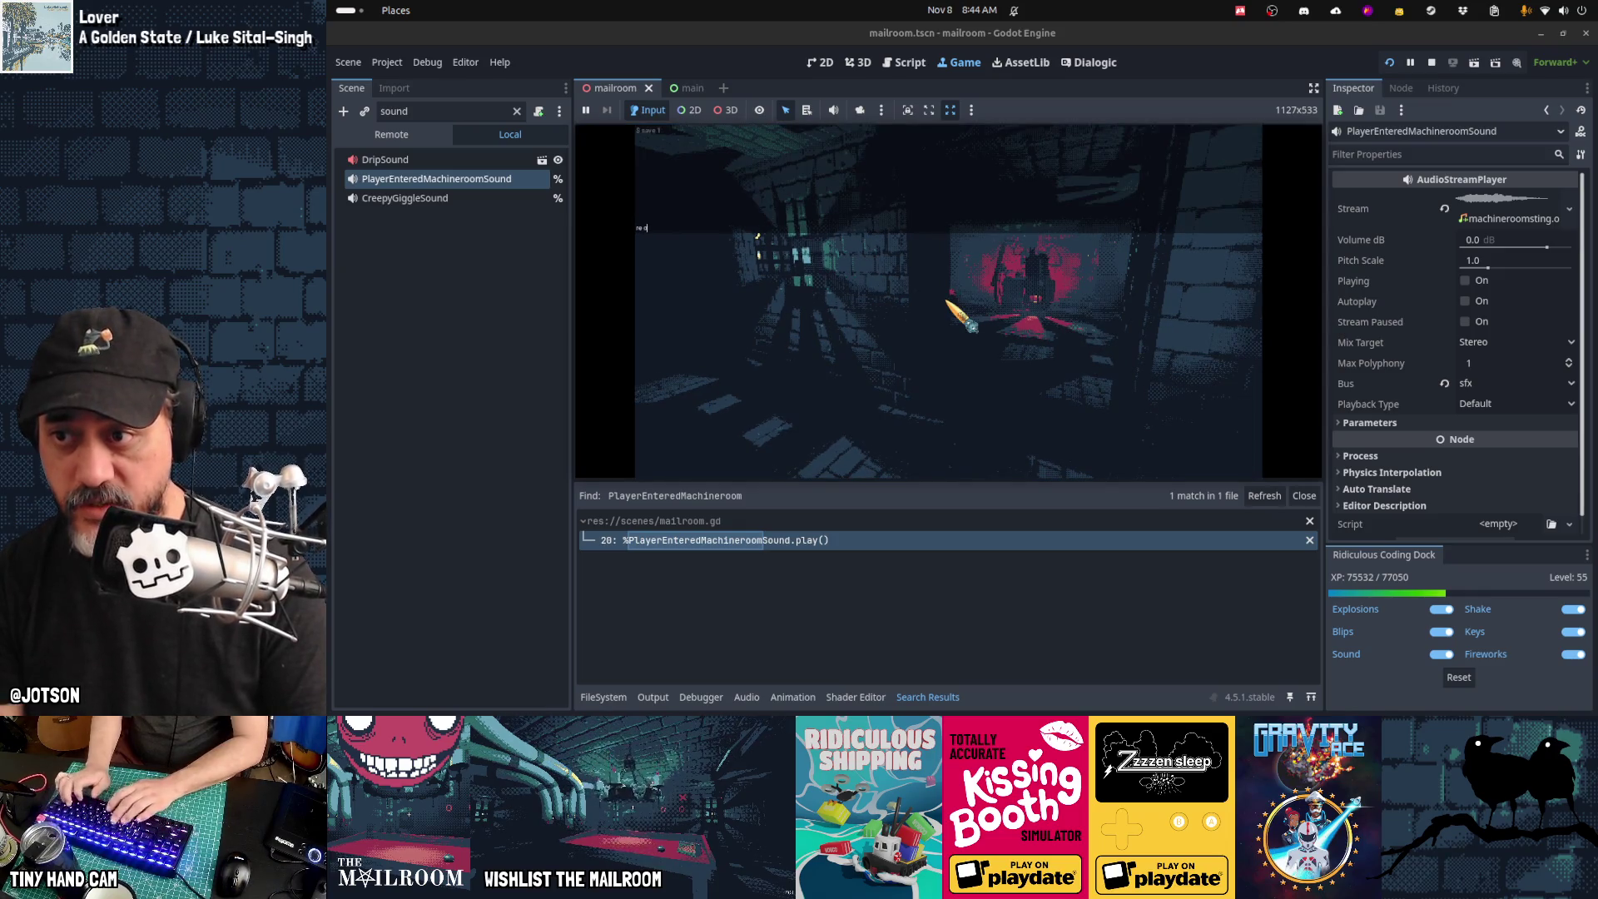
{"action": "key", "text": "Return"}
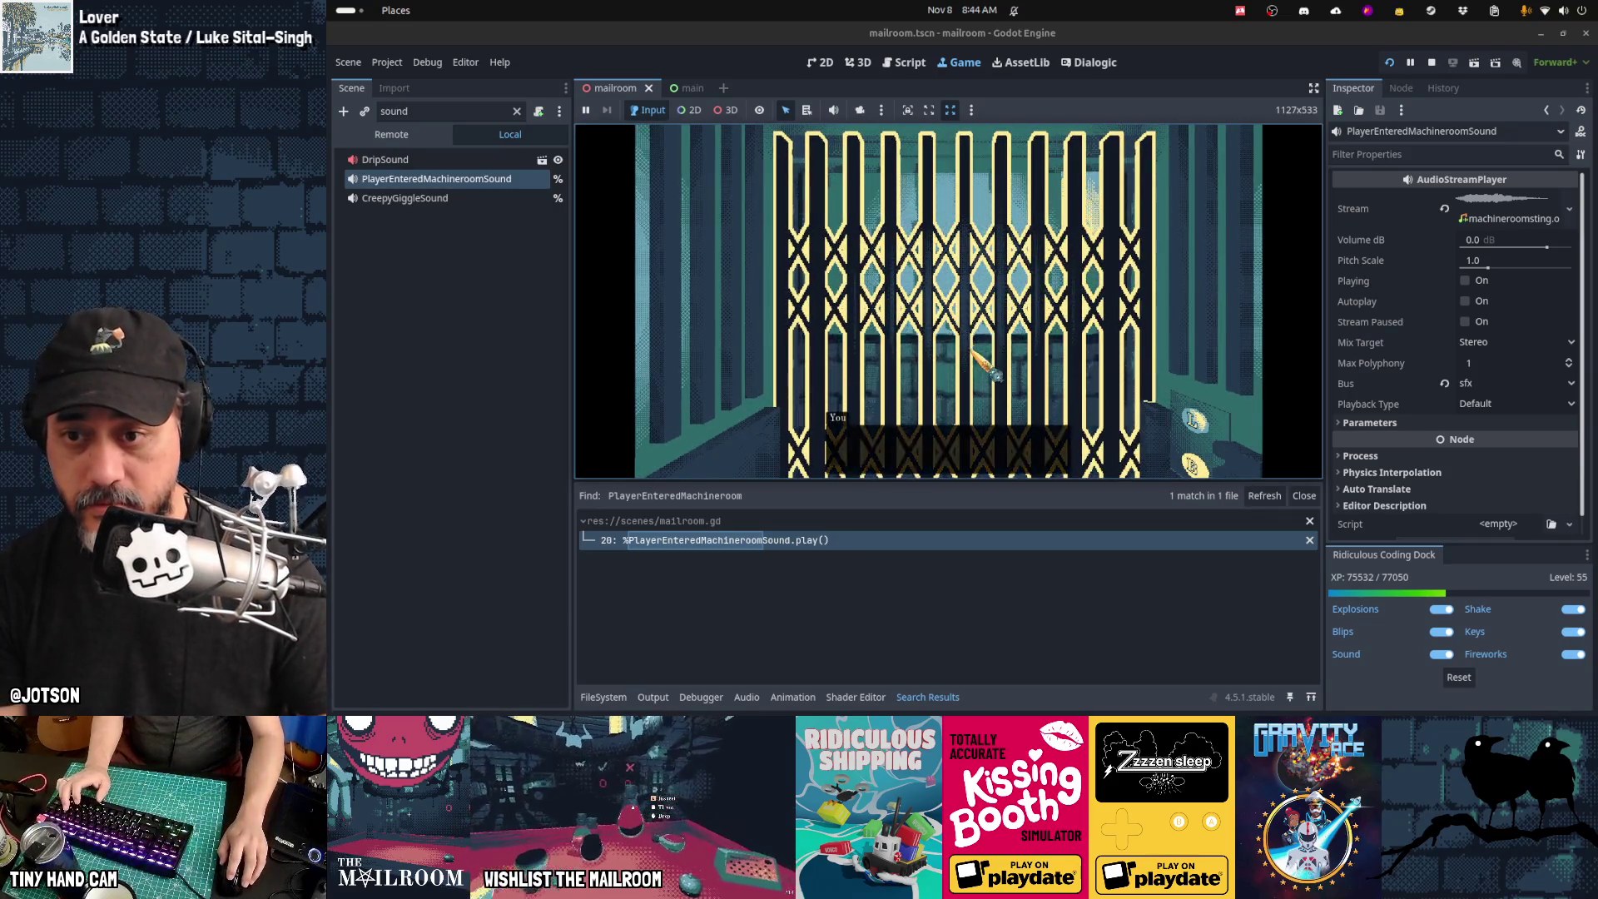
{"action": "left_click", "coordinate": [990, 371]}
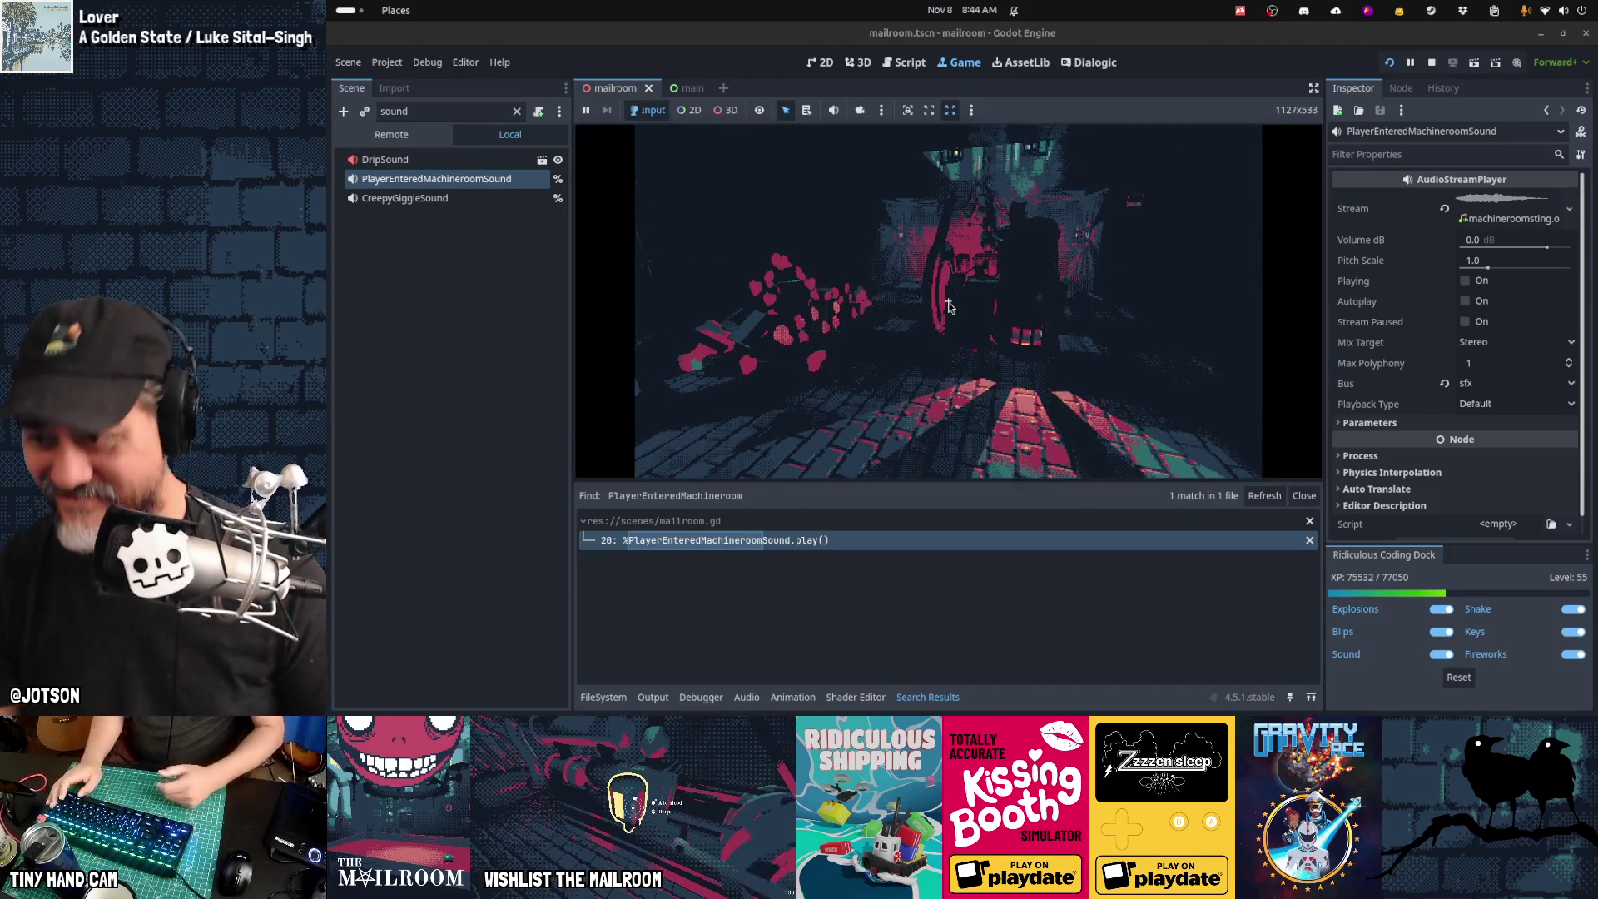
{"action": "key", "text": "alt+Tab"}
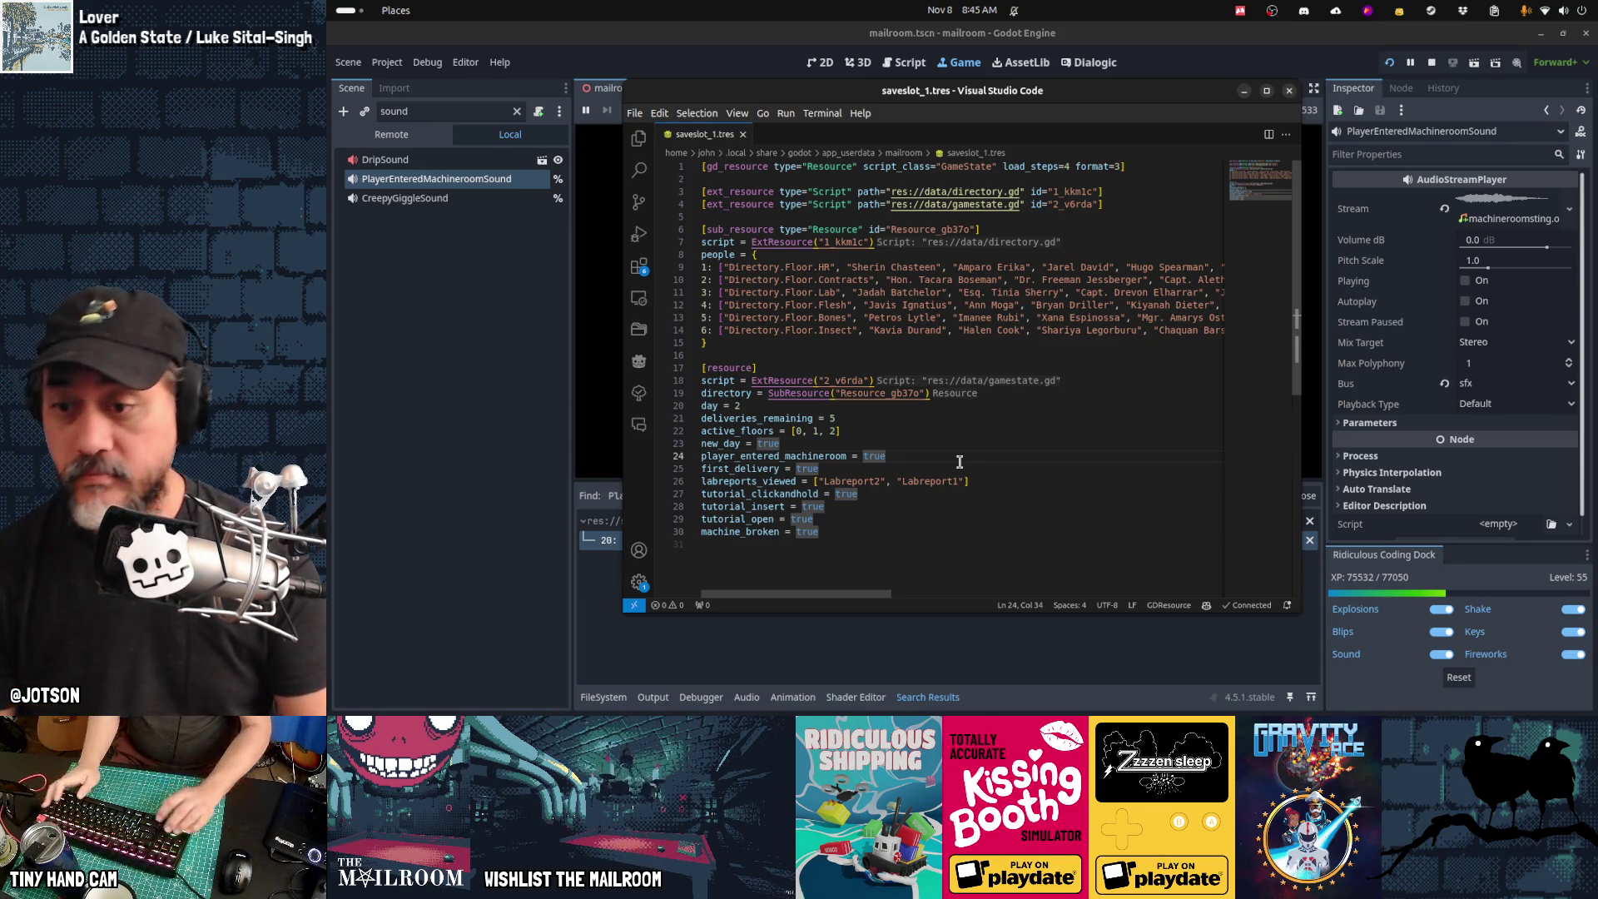
Step: Return to Godot and dismiss the PAUSED menu in the game view
{"action": "key", "text": "alt+Tab"}
{"action": "left_click", "coordinate": [953, 259]}
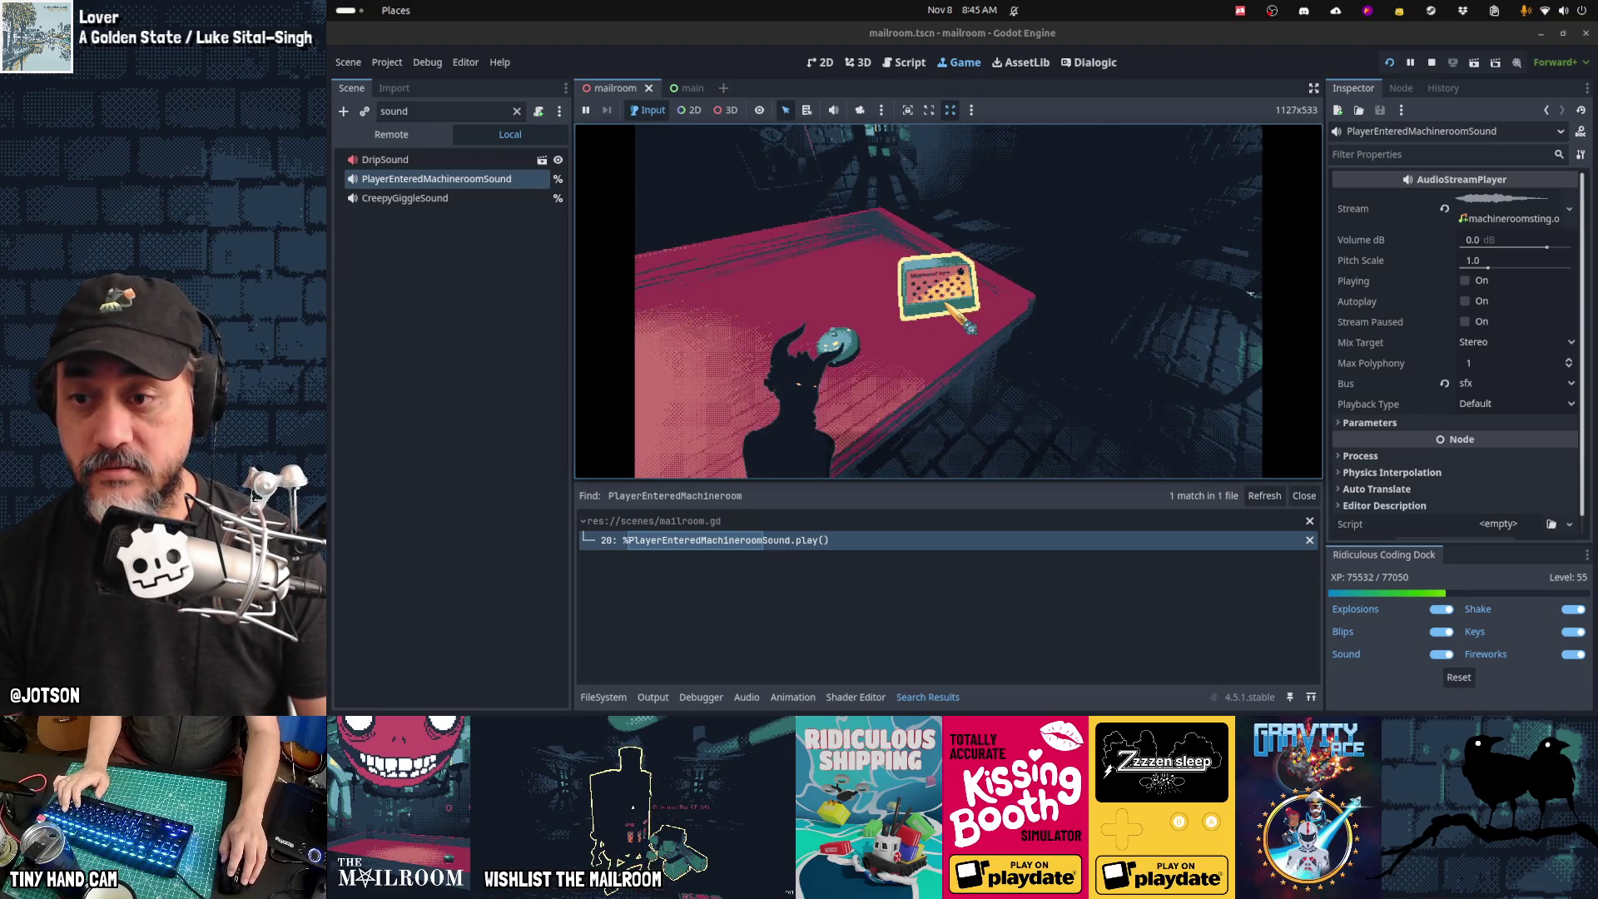
Step: Skip through the game's opening dialogue and switch to the Files window with the mailroom save data
{"action": "key", "text": "space"}
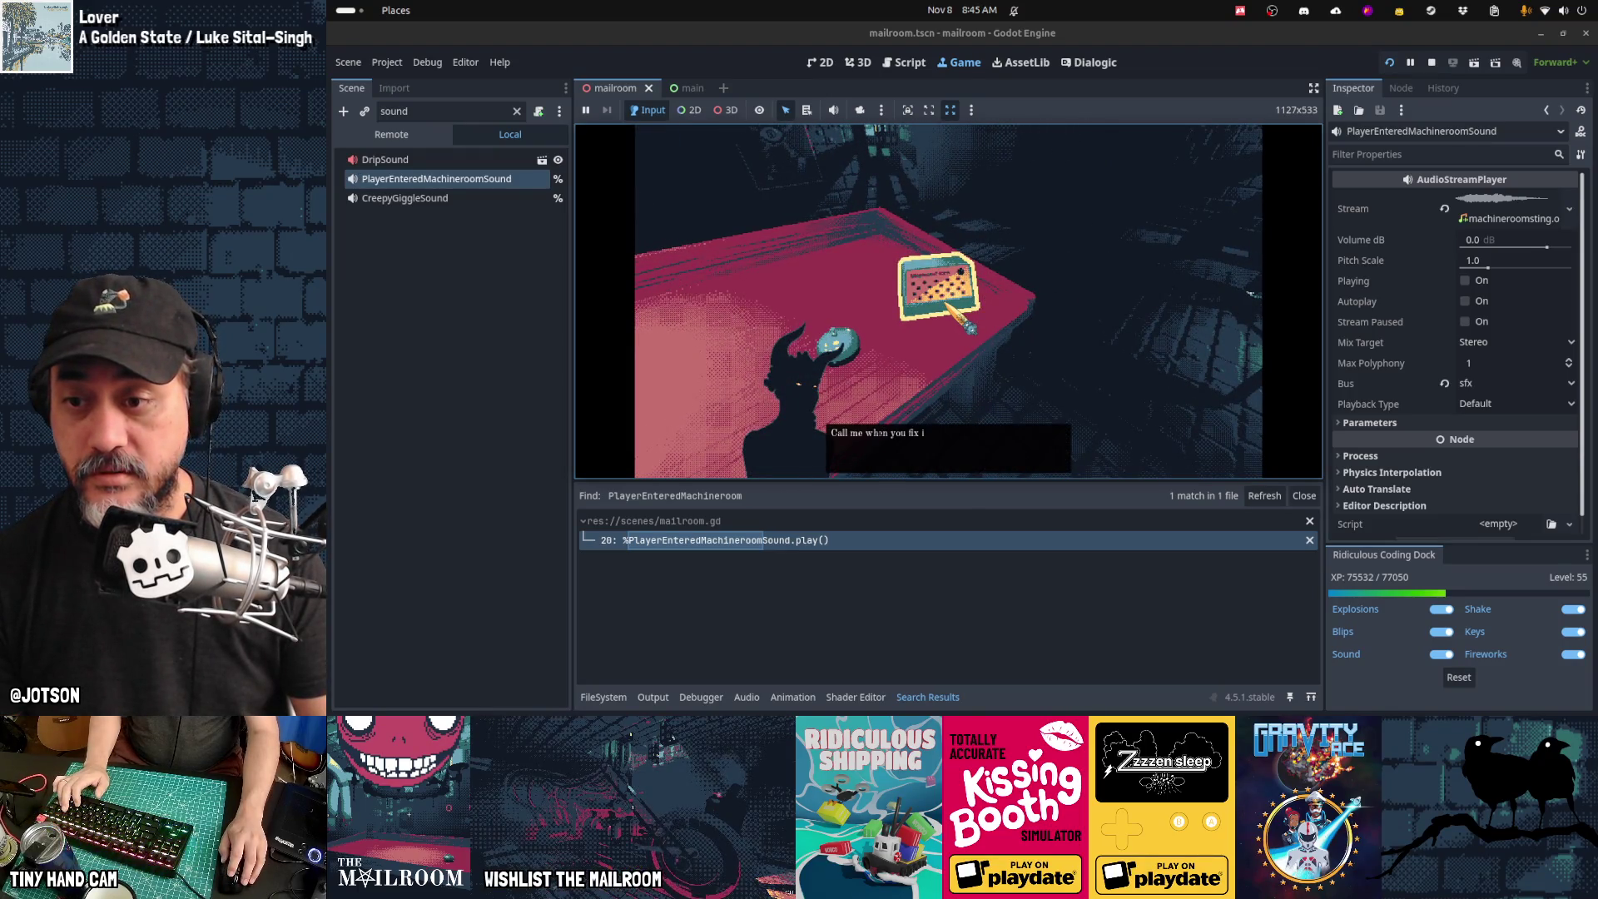
{"action": "key", "text": "space"}
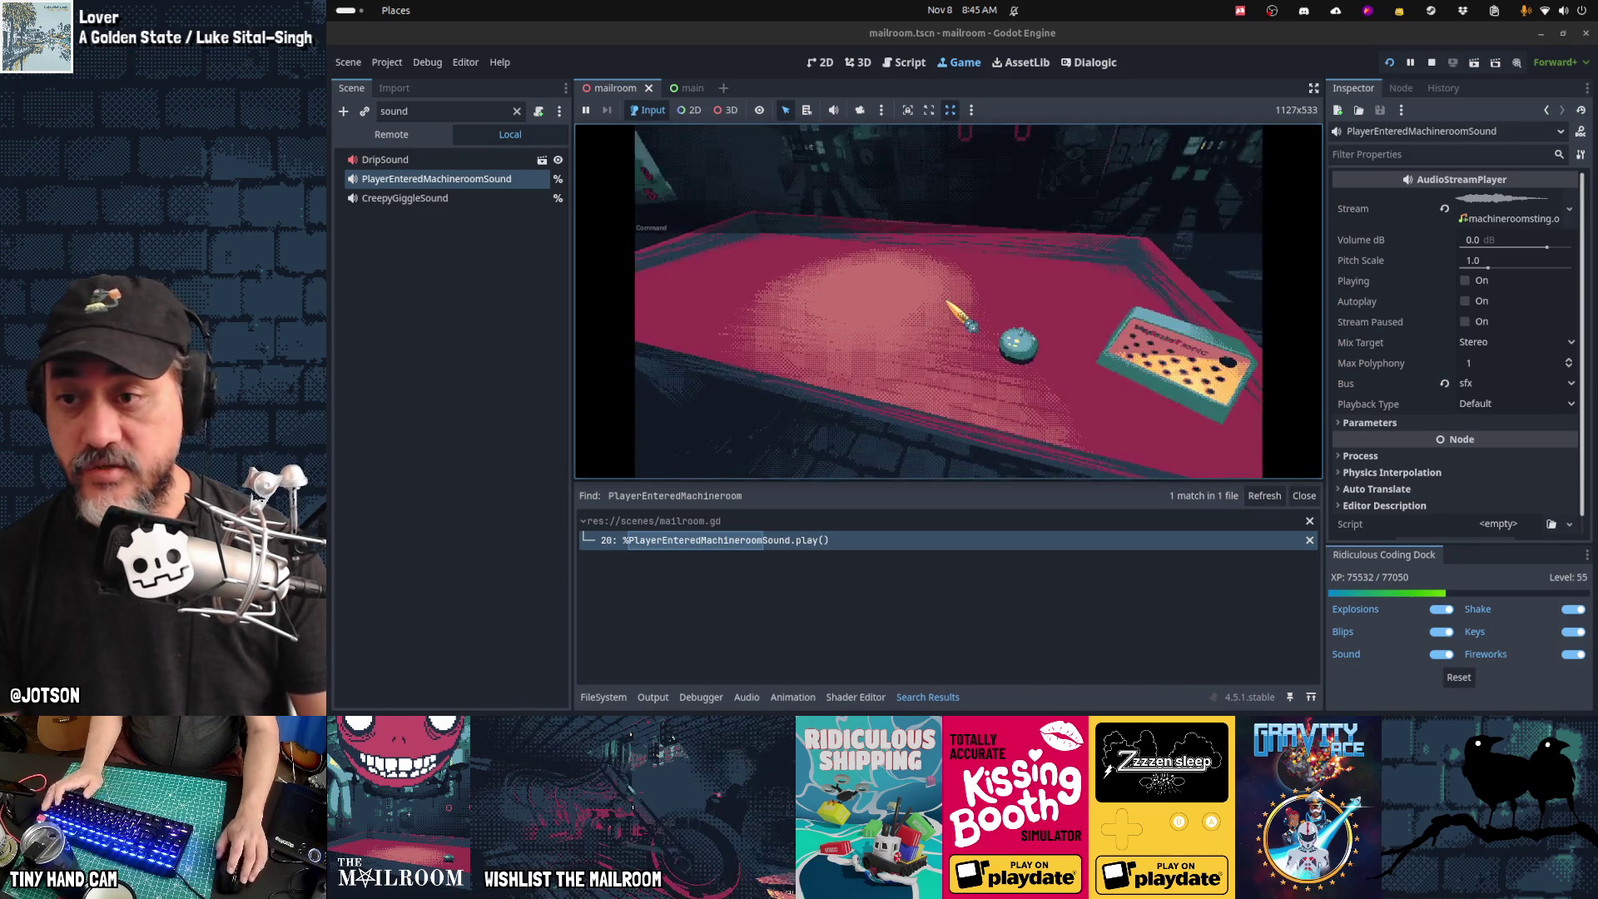
{"action": "key", "text": "alt+Tab"}
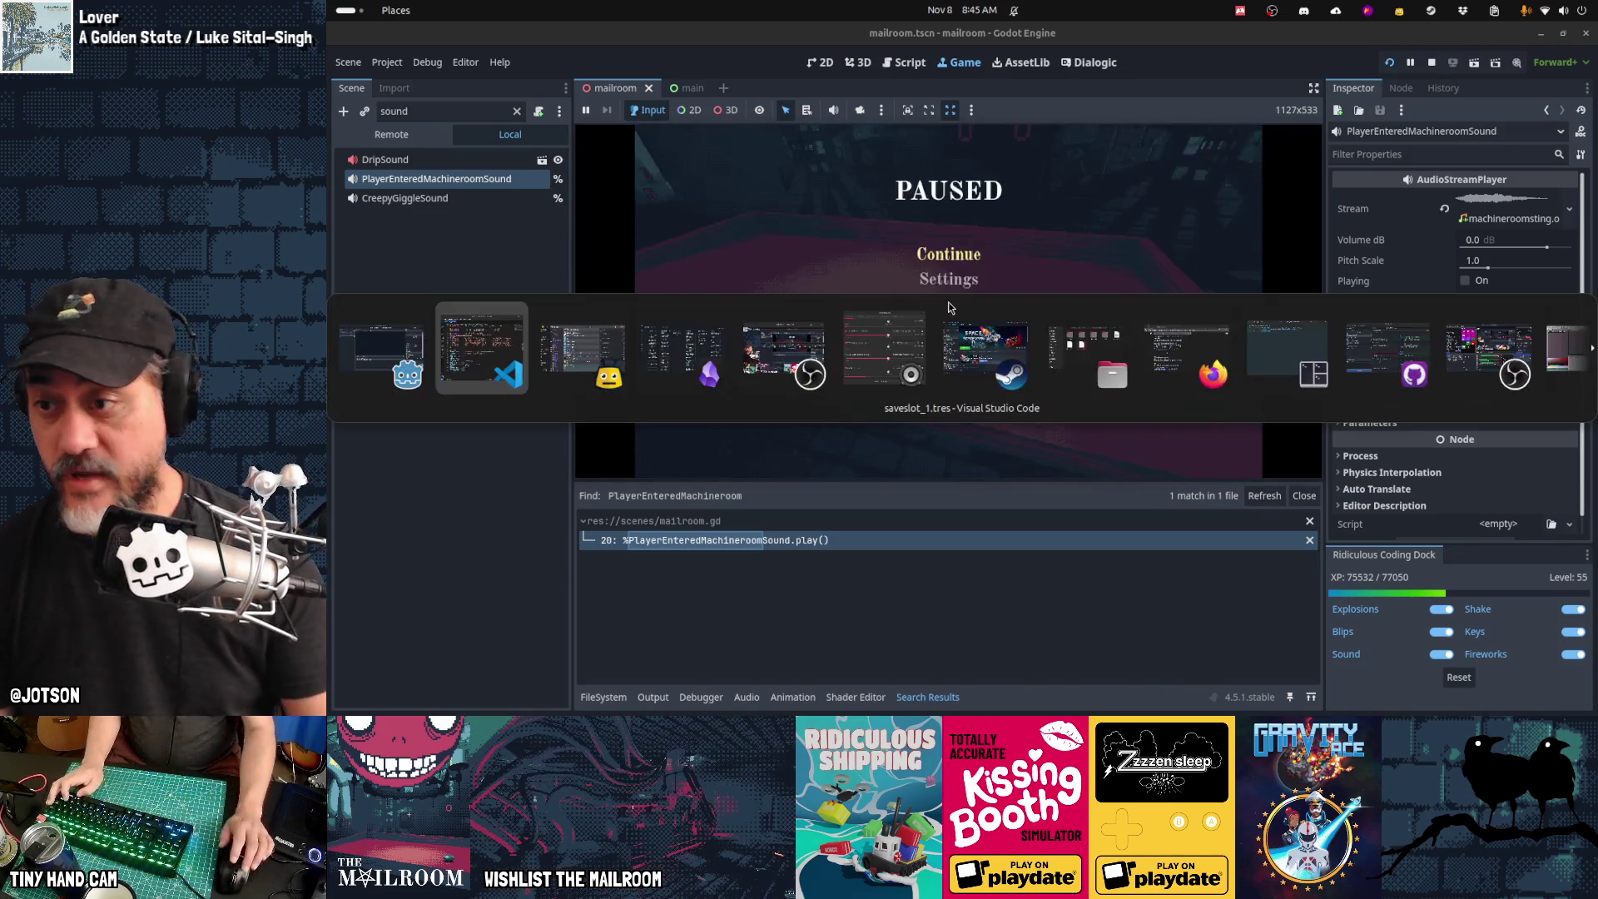
{"action": "key", "text": "alt+Tab"}
{"action": "key", "text": "alt+Tab"}
{"action": "key", "text": "alt+Tab"}
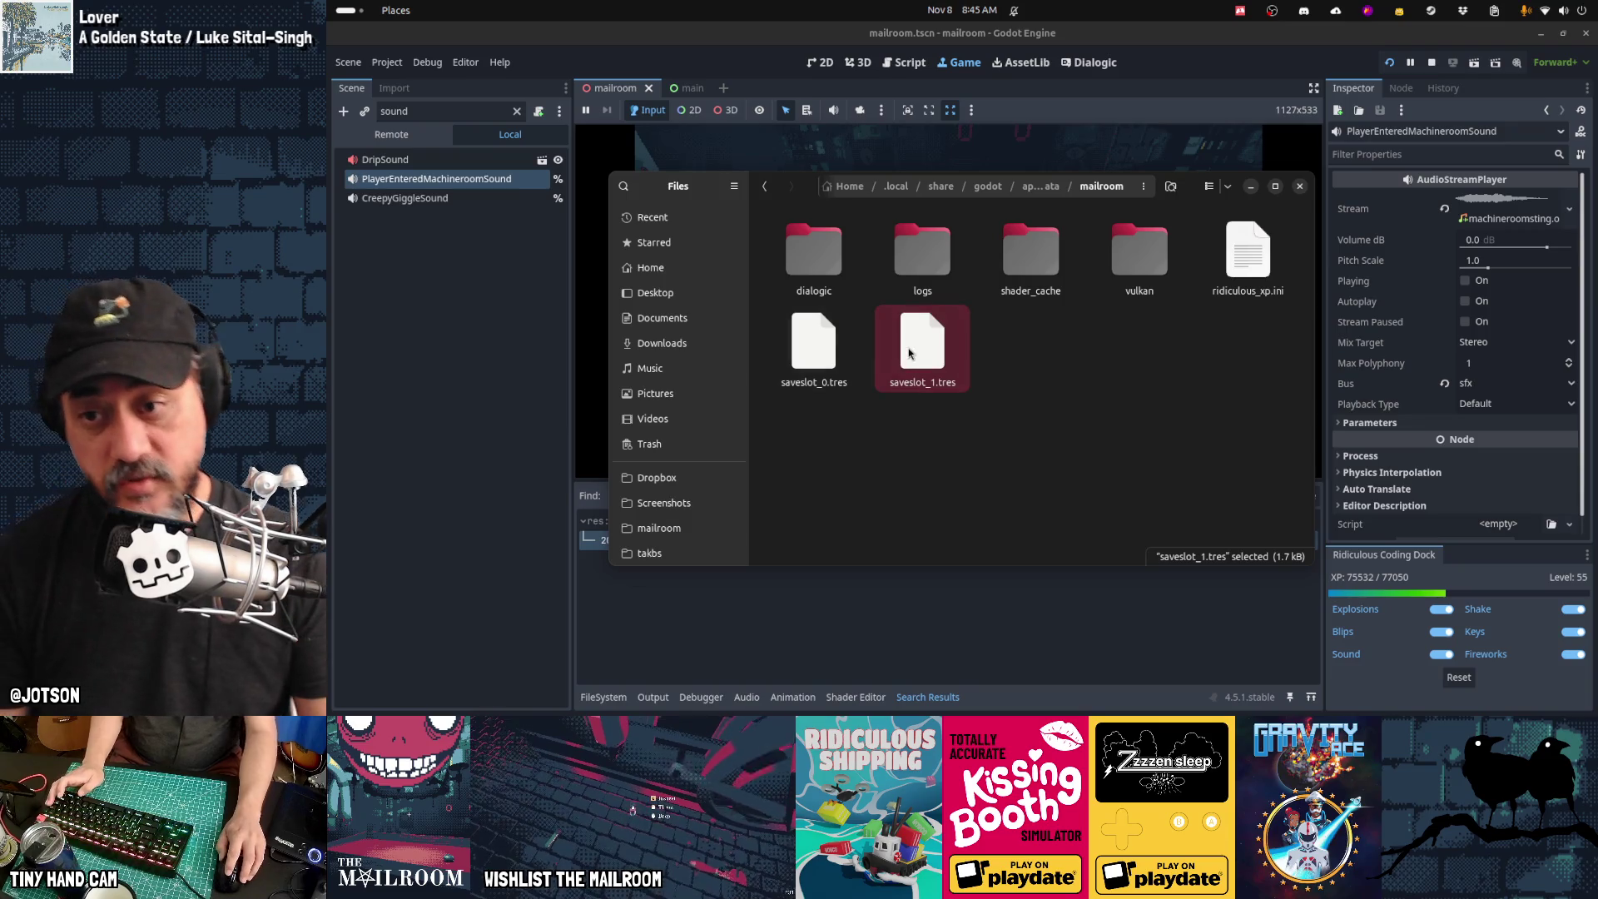
Step: Select saveslot_0.tres in the mailroom user-data folder
{"action": "left_click", "coordinate": [832, 360]}
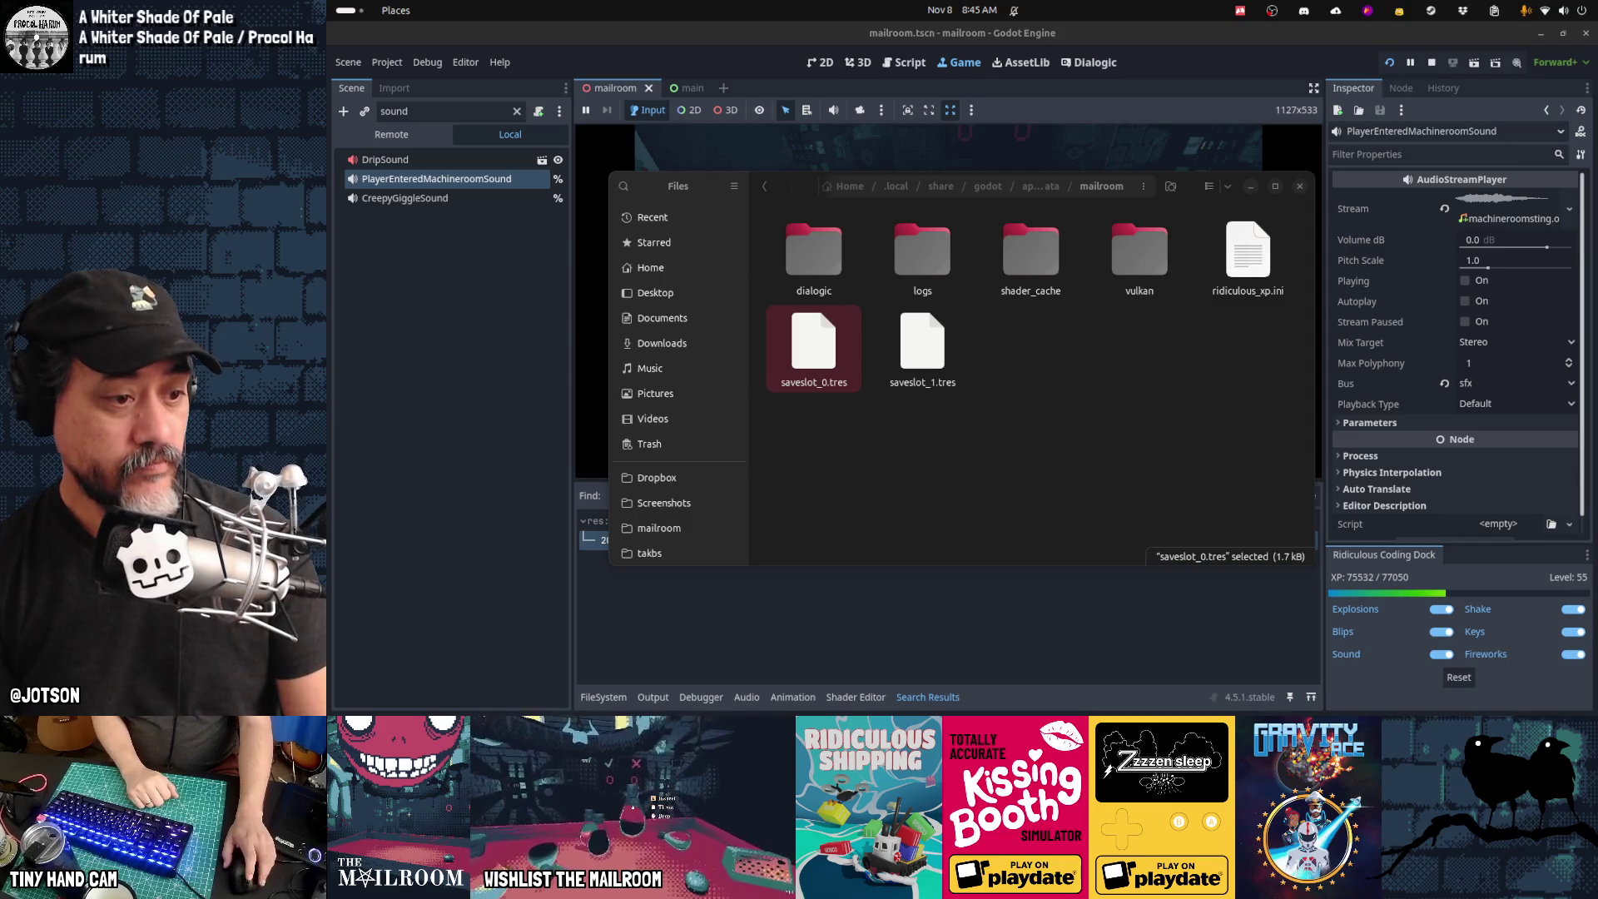
Step: In GitHub Desktop, review the diffs of gamestate.gd, mailmanager.gd, bellguy.gd, compressor.gd, deliverycounter.gd, loading.gd and main.gd
{"action": "mouse_move", "coordinate": [1139, 708]}
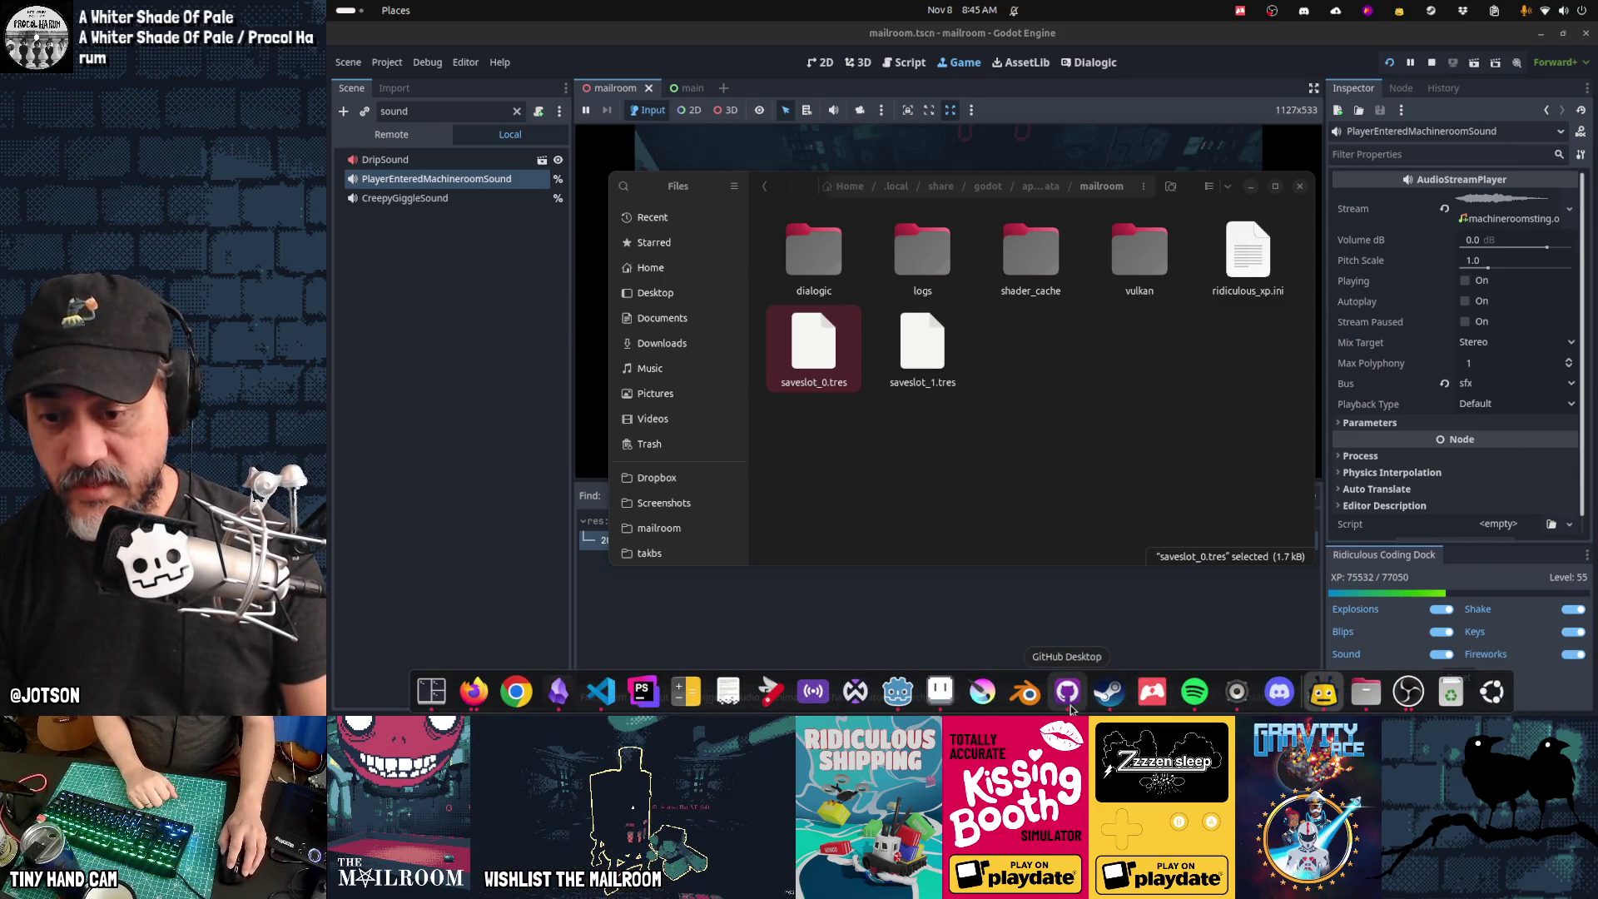
{"action": "left_click", "coordinate": [1067, 693]}
{"action": "left_click", "coordinate": [680, 231]}
{"action": "left_click", "coordinate": [684, 251]}
{"action": "left_click", "coordinate": [689, 270]}
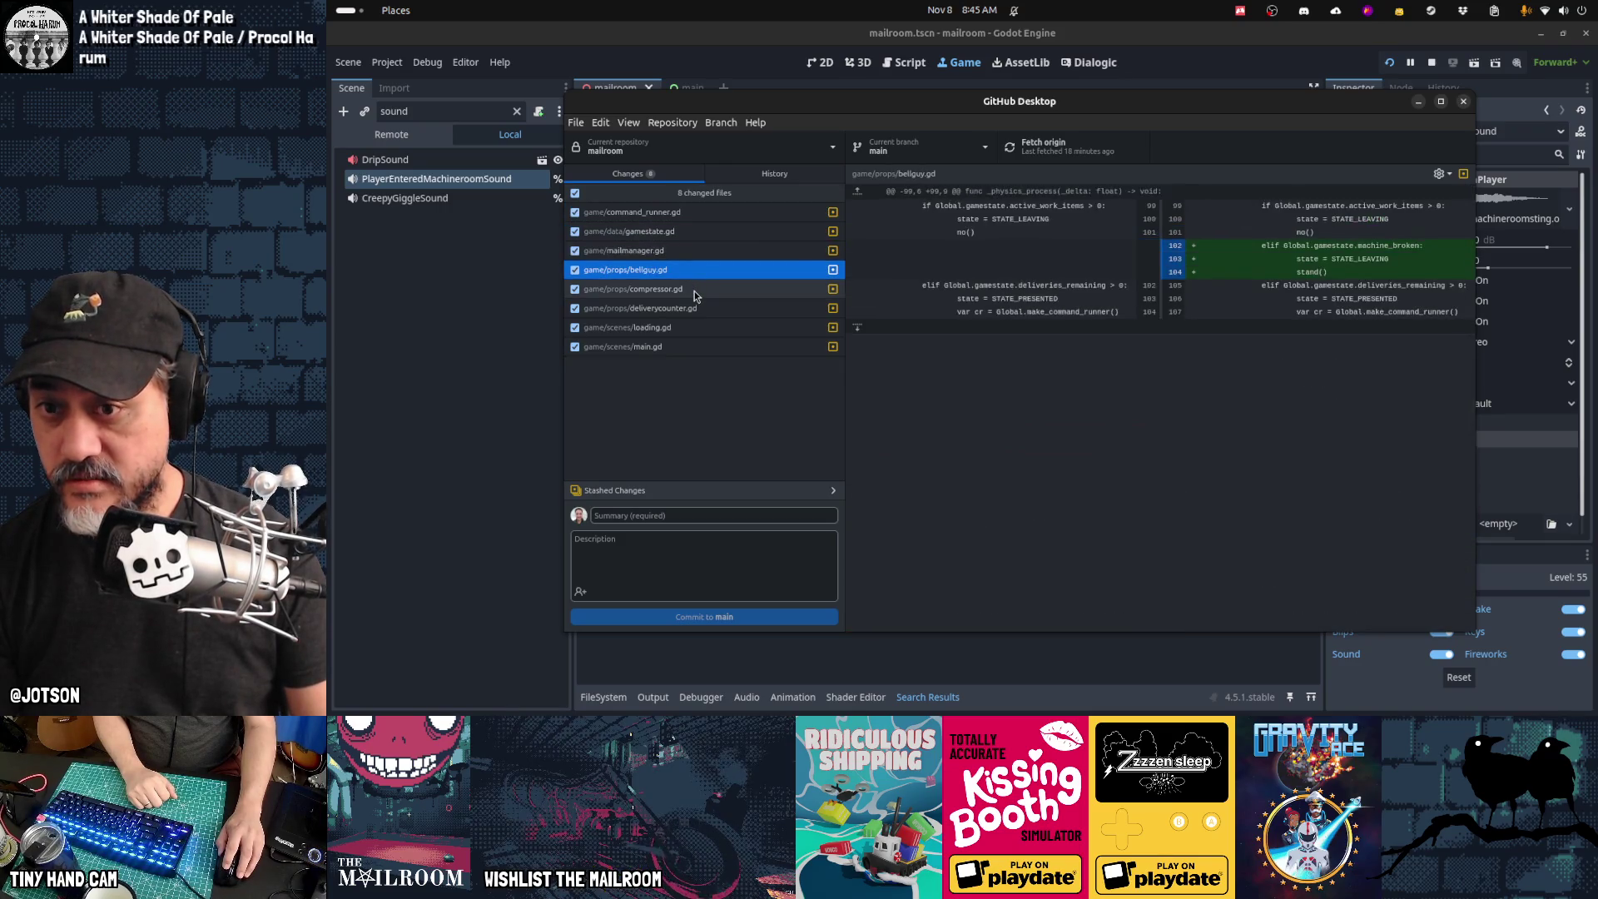
{"action": "left_click", "coordinate": [695, 290]}
{"action": "left_click", "coordinate": [696, 310]}
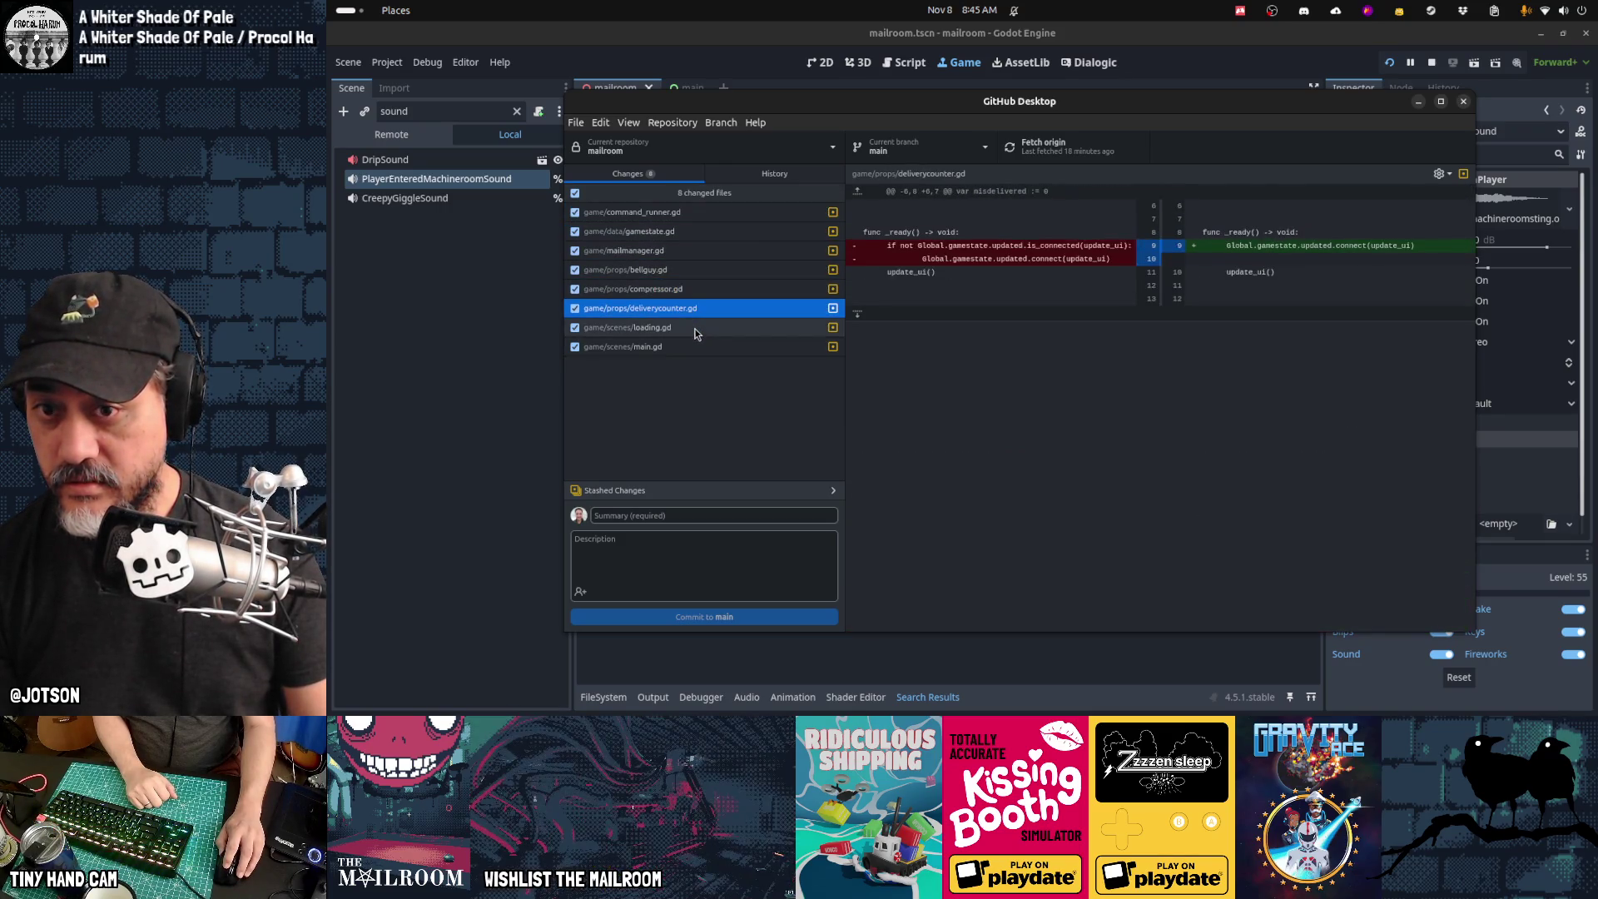
{"action": "left_click", "coordinate": [696, 328]}
{"action": "left_click", "coordinate": [689, 348]}
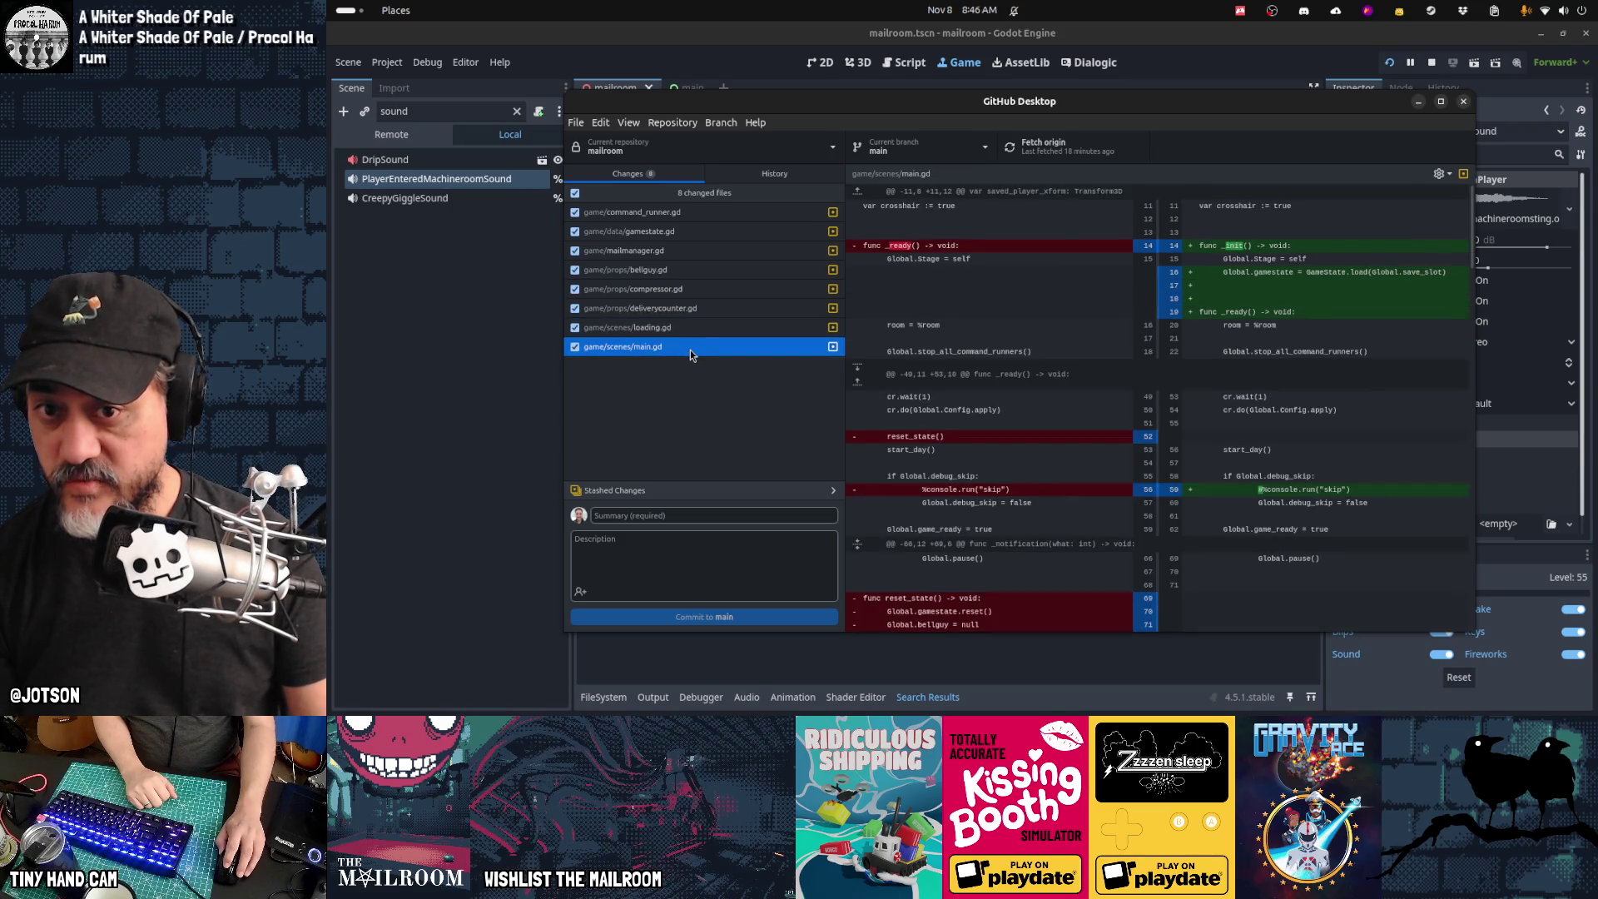
Step: Commit the changes to main with the summary 'Refactored gamestate management'
{"action": "left_click", "coordinate": [685, 516]}
{"action": "type", "text": "Refactored loa"}
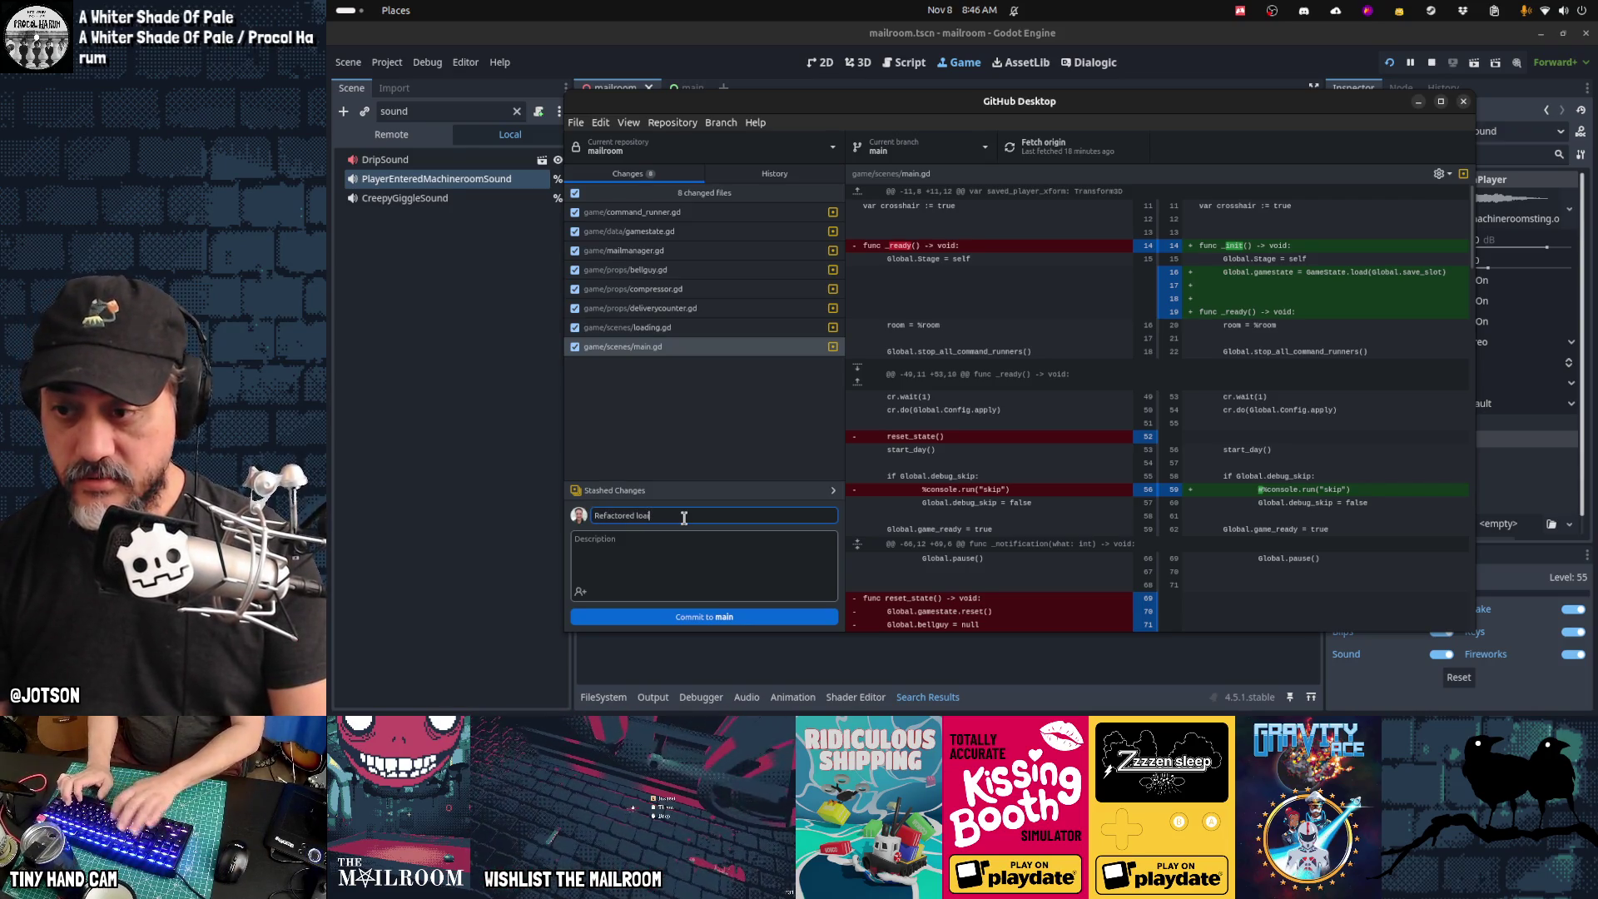
{"action": "type", "text": "st"}
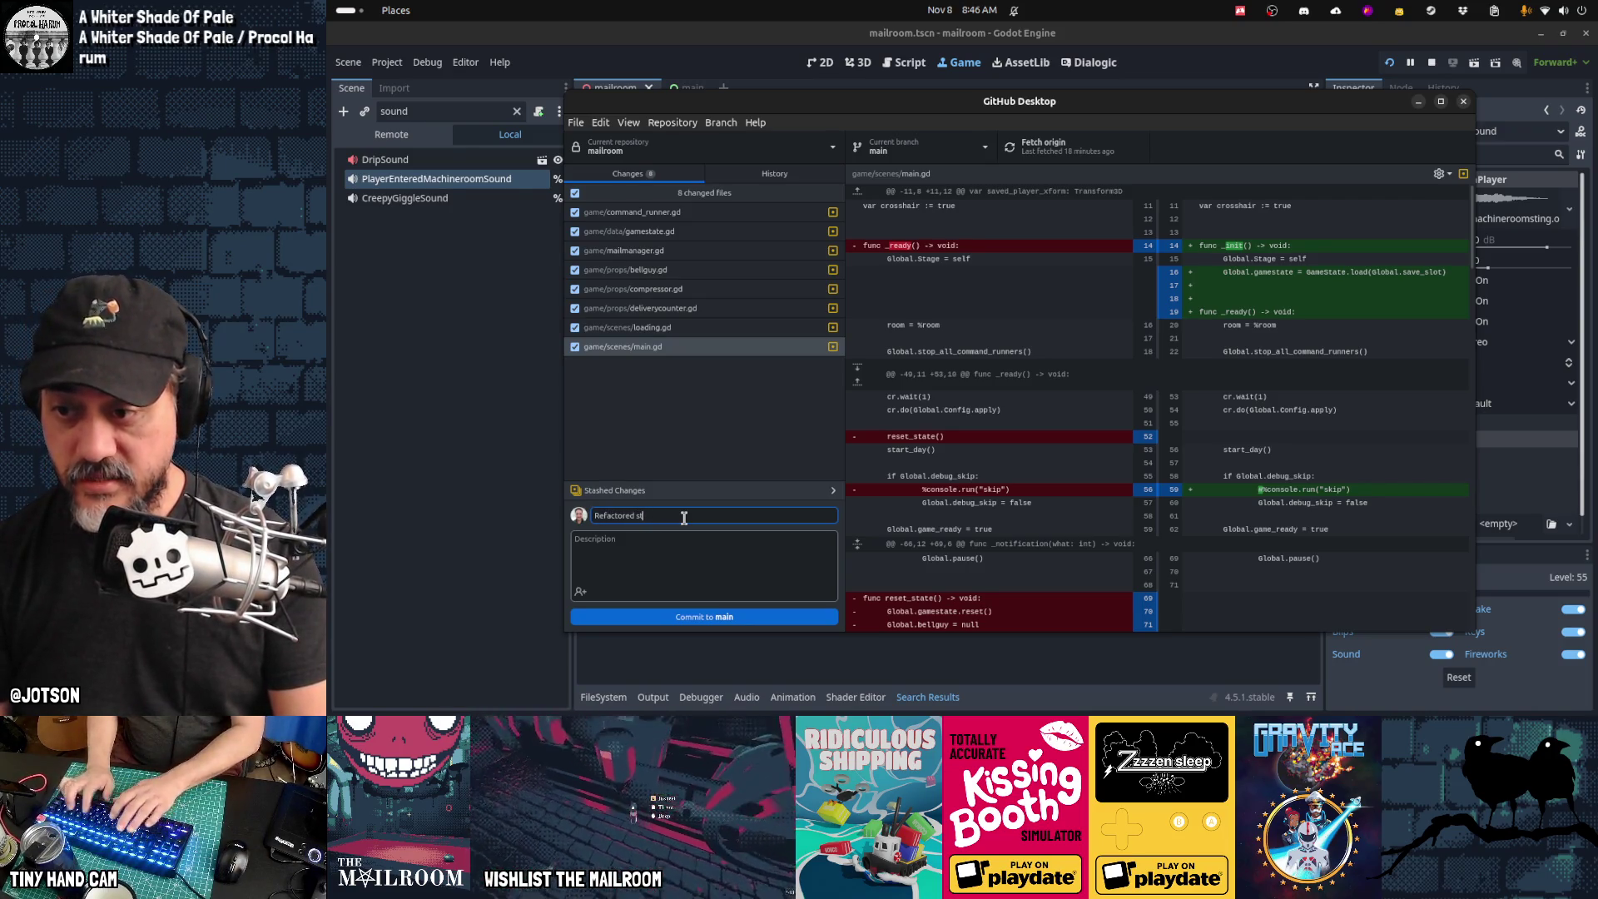
{"action": "key", "text": "BackSpace"}
{"action": "key", "text": "BackSpace"}
{"action": "type", "text": "gamestate management"}
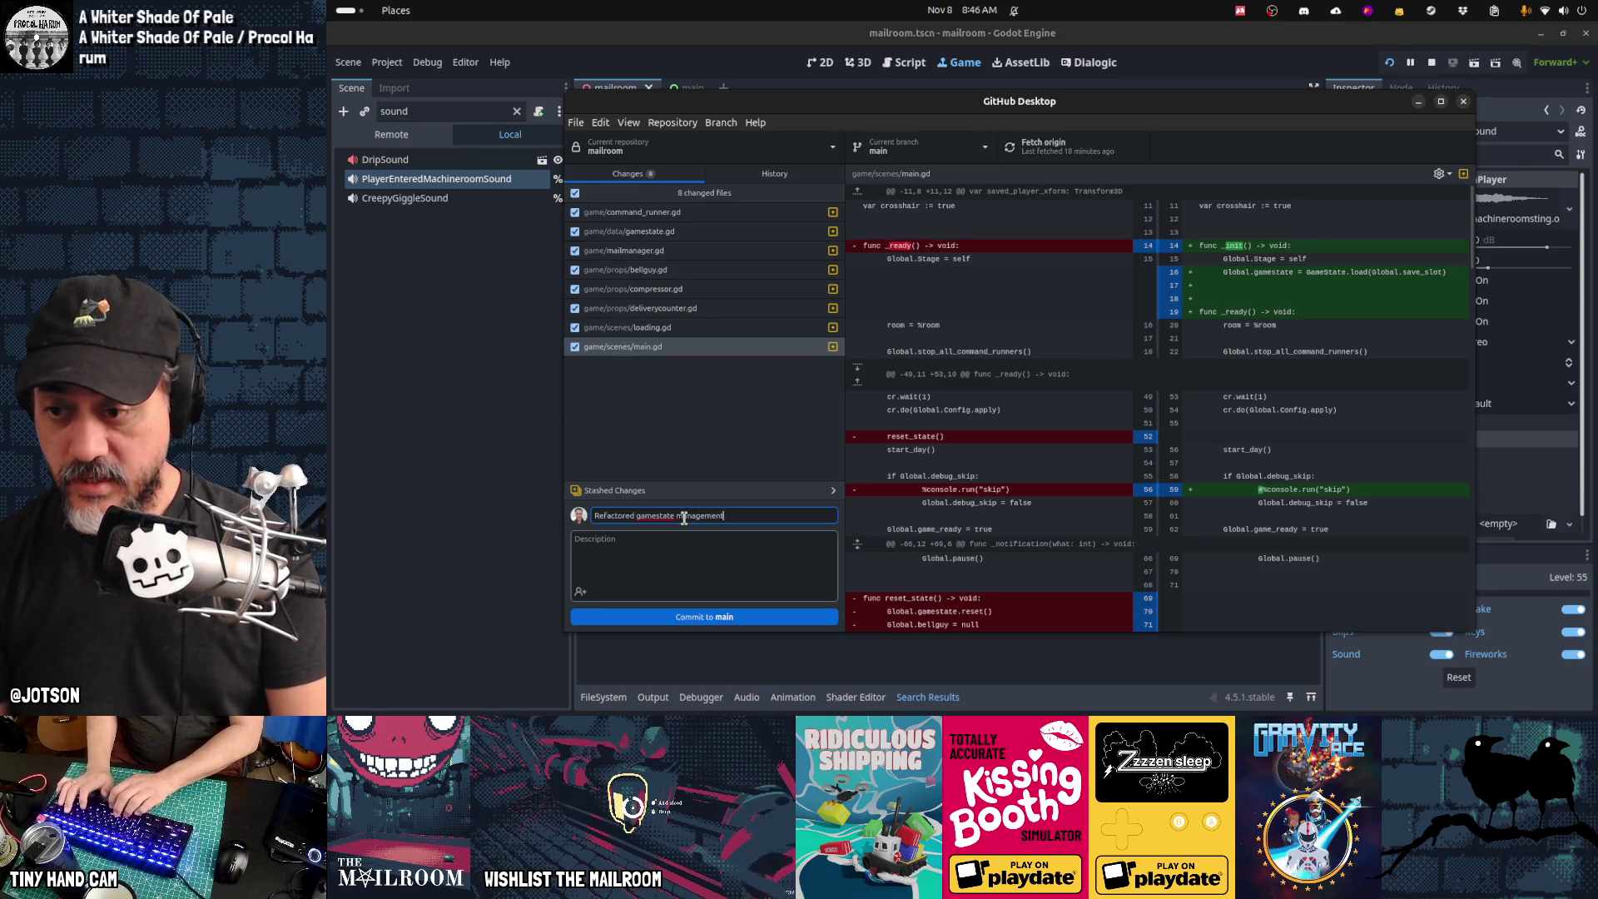
{"action": "type", "text": ";"}
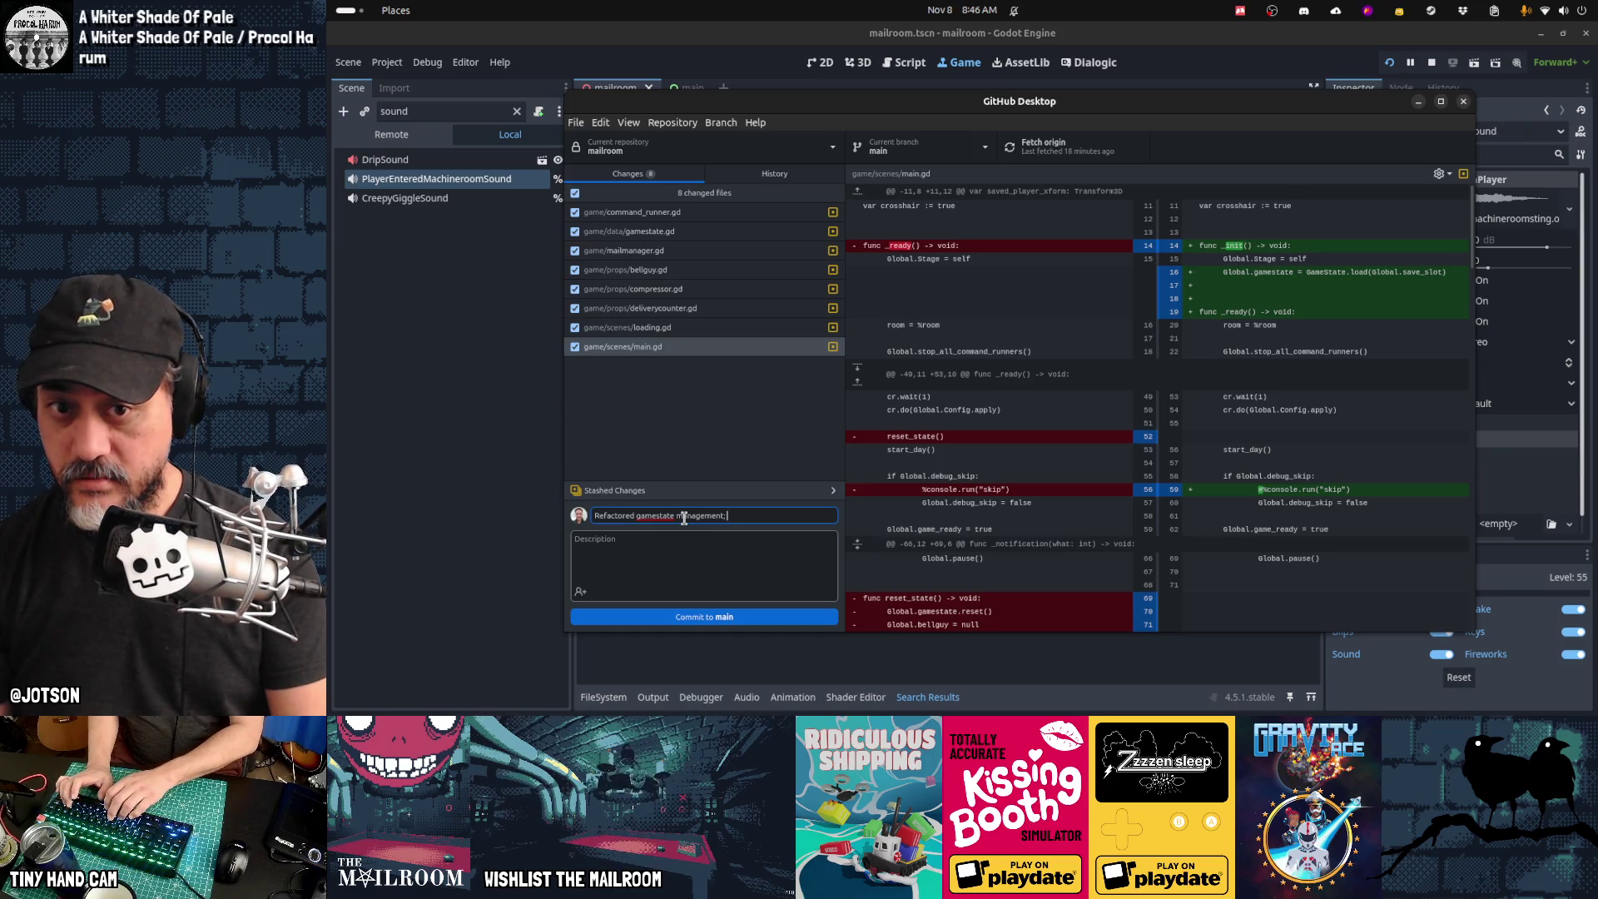
{"action": "left_click", "coordinate": [710, 614]}
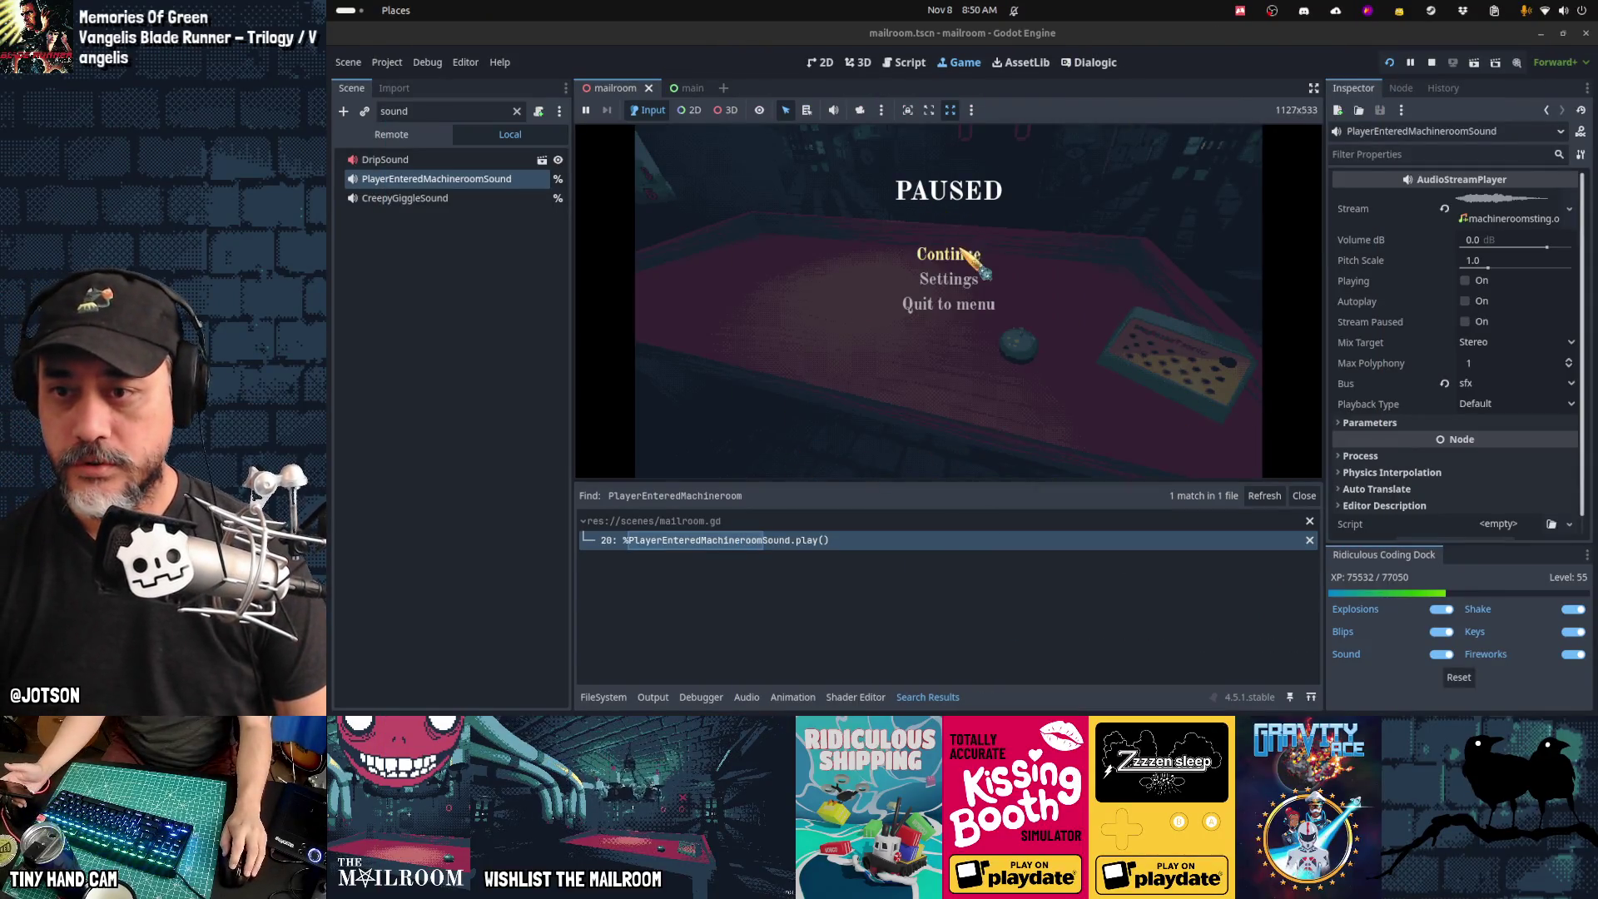
Step: Resume the game, then pick up, drop and switch off the machine room's lamp
{"action": "left_click", "coordinate": [963, 252]}
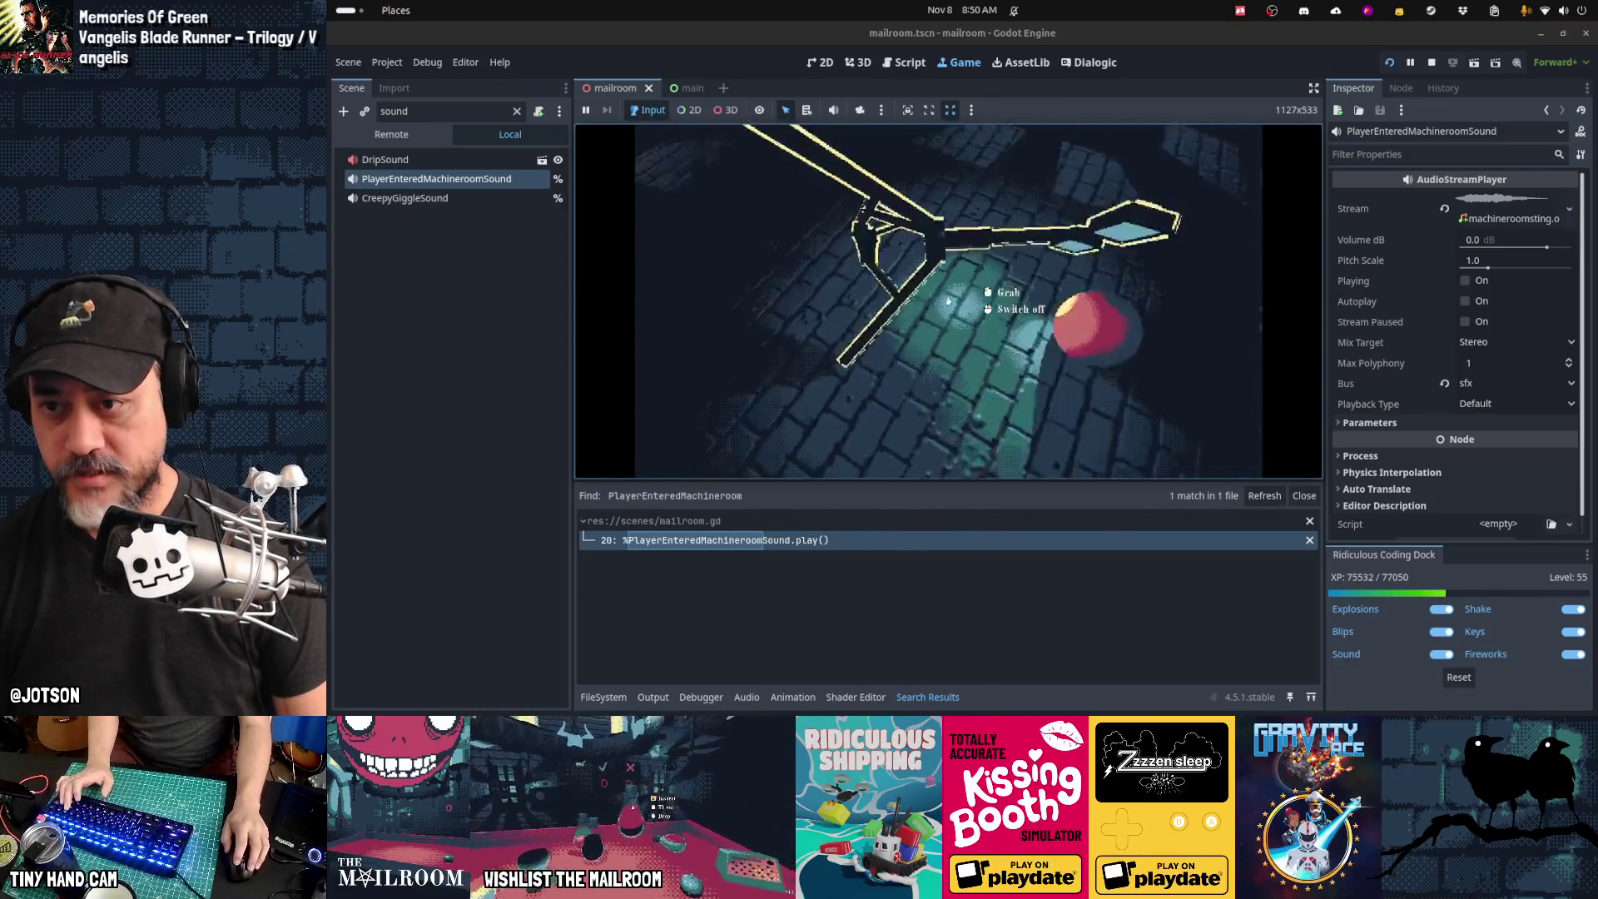
{"action": "left_click", "coordinate": [948, 301]}
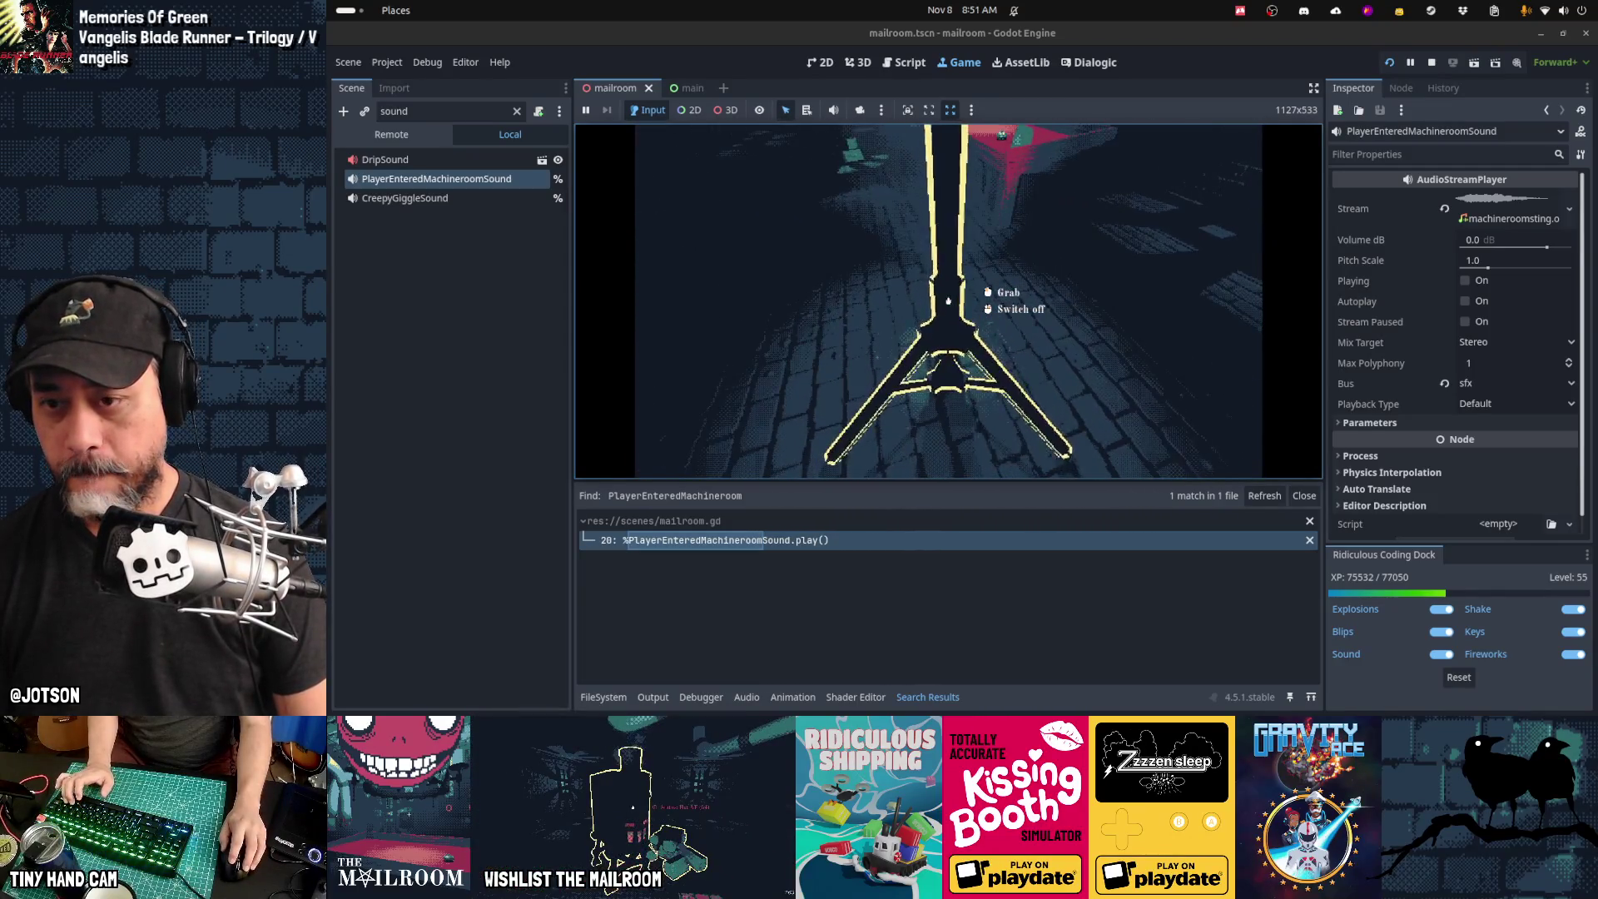
{"action": "mouse_move", "coordinate": [948, 301]}
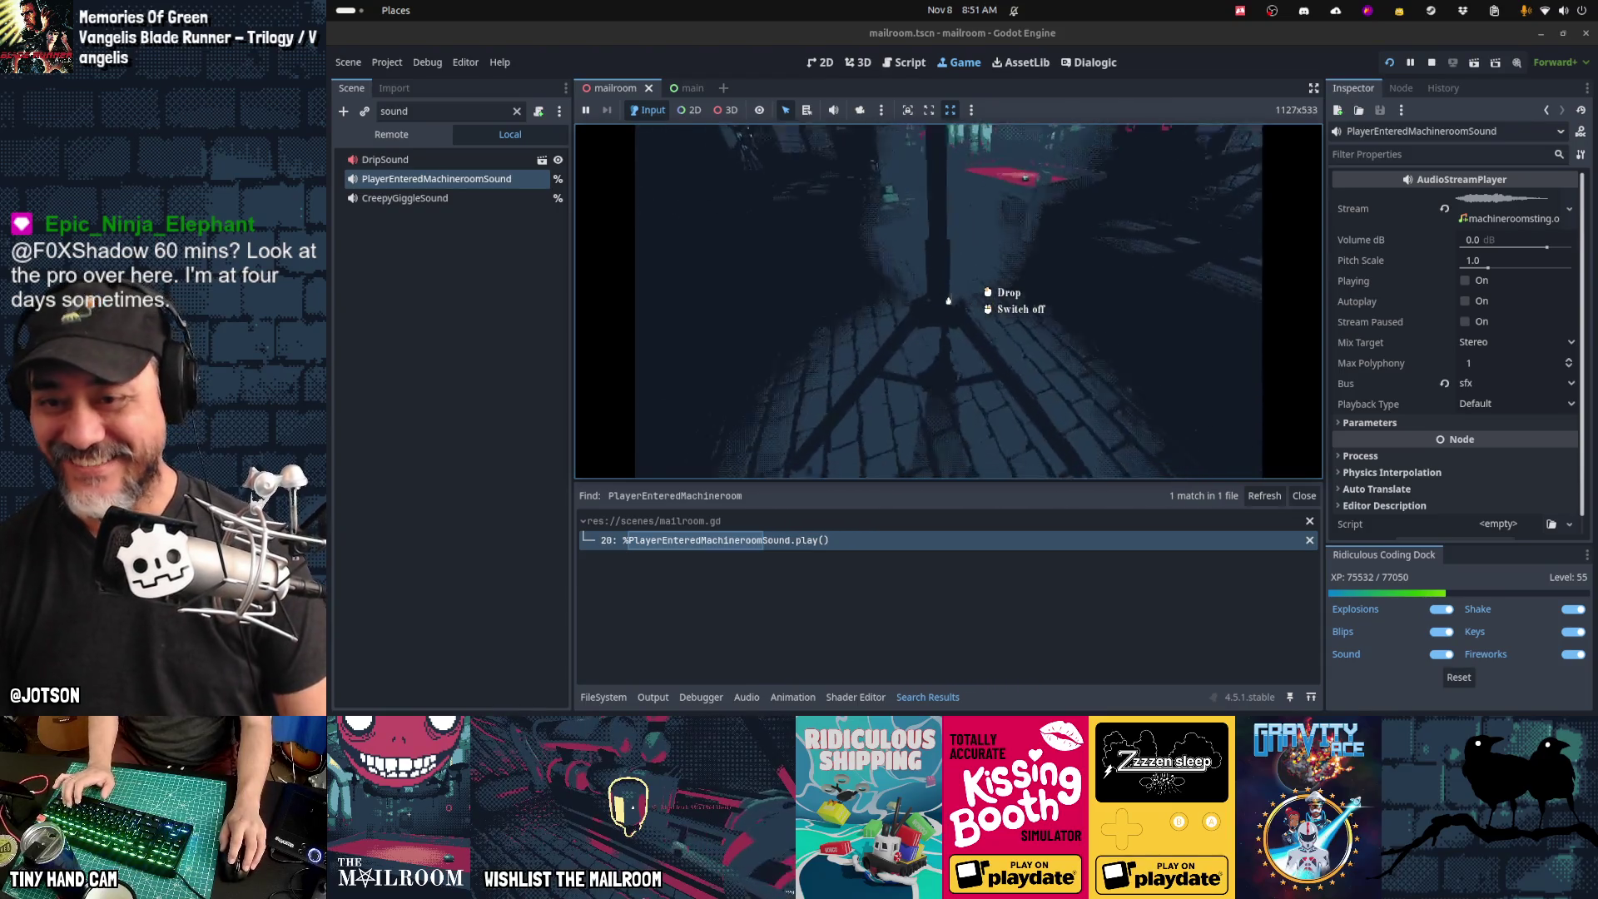
{"action": "left_click", "coordinate": [948, 300]}
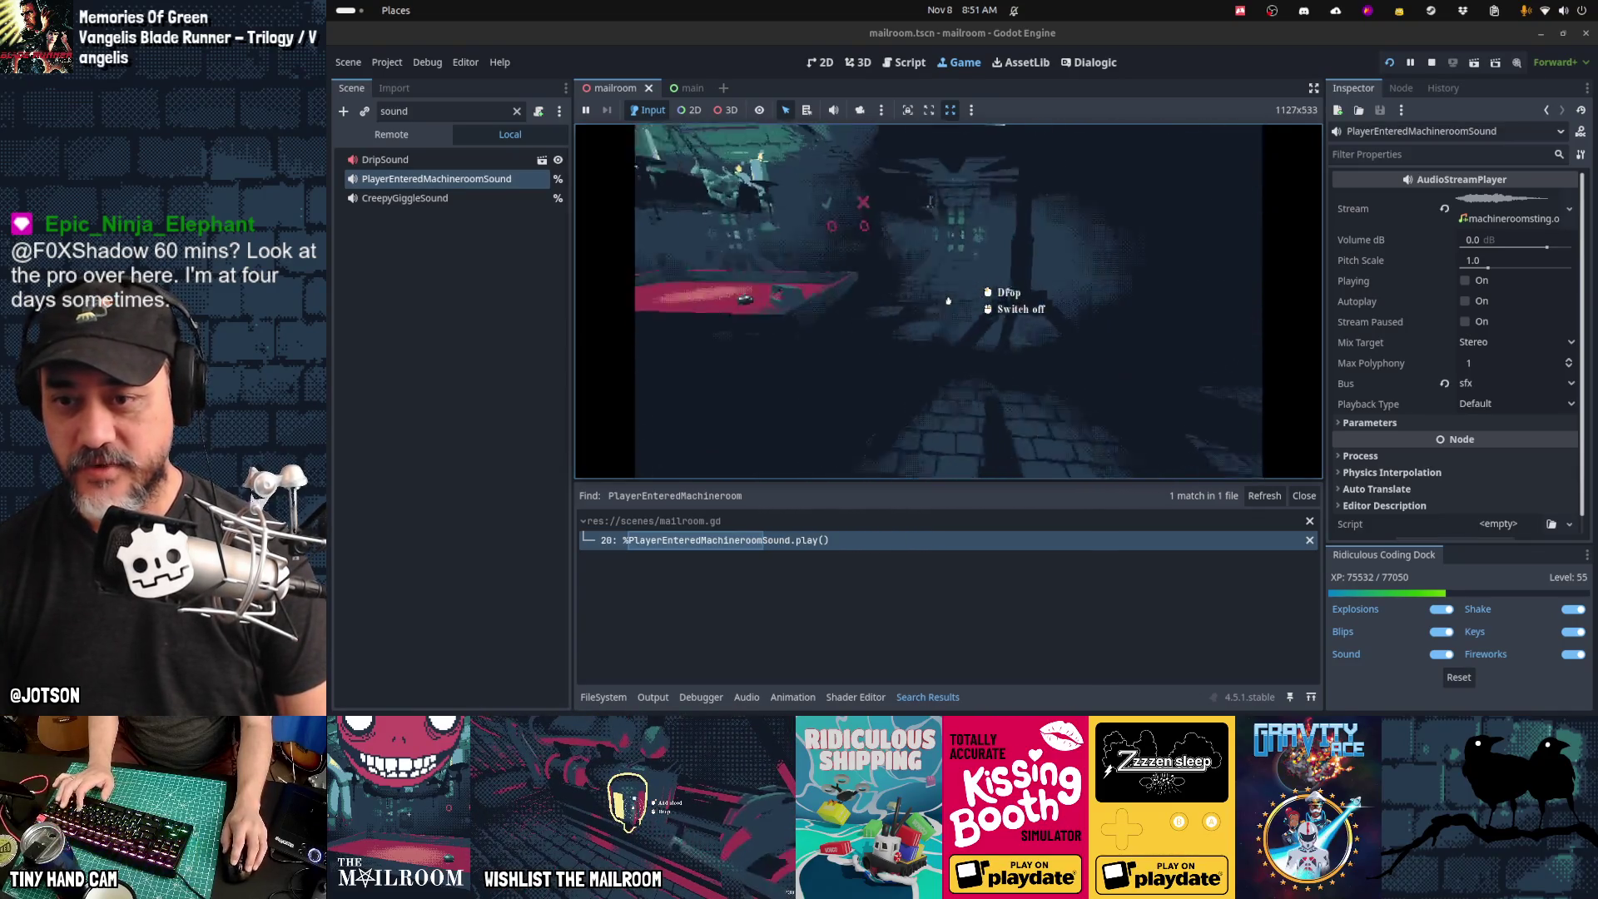
{"action": "left_click", "coordinate": [948, 301]}
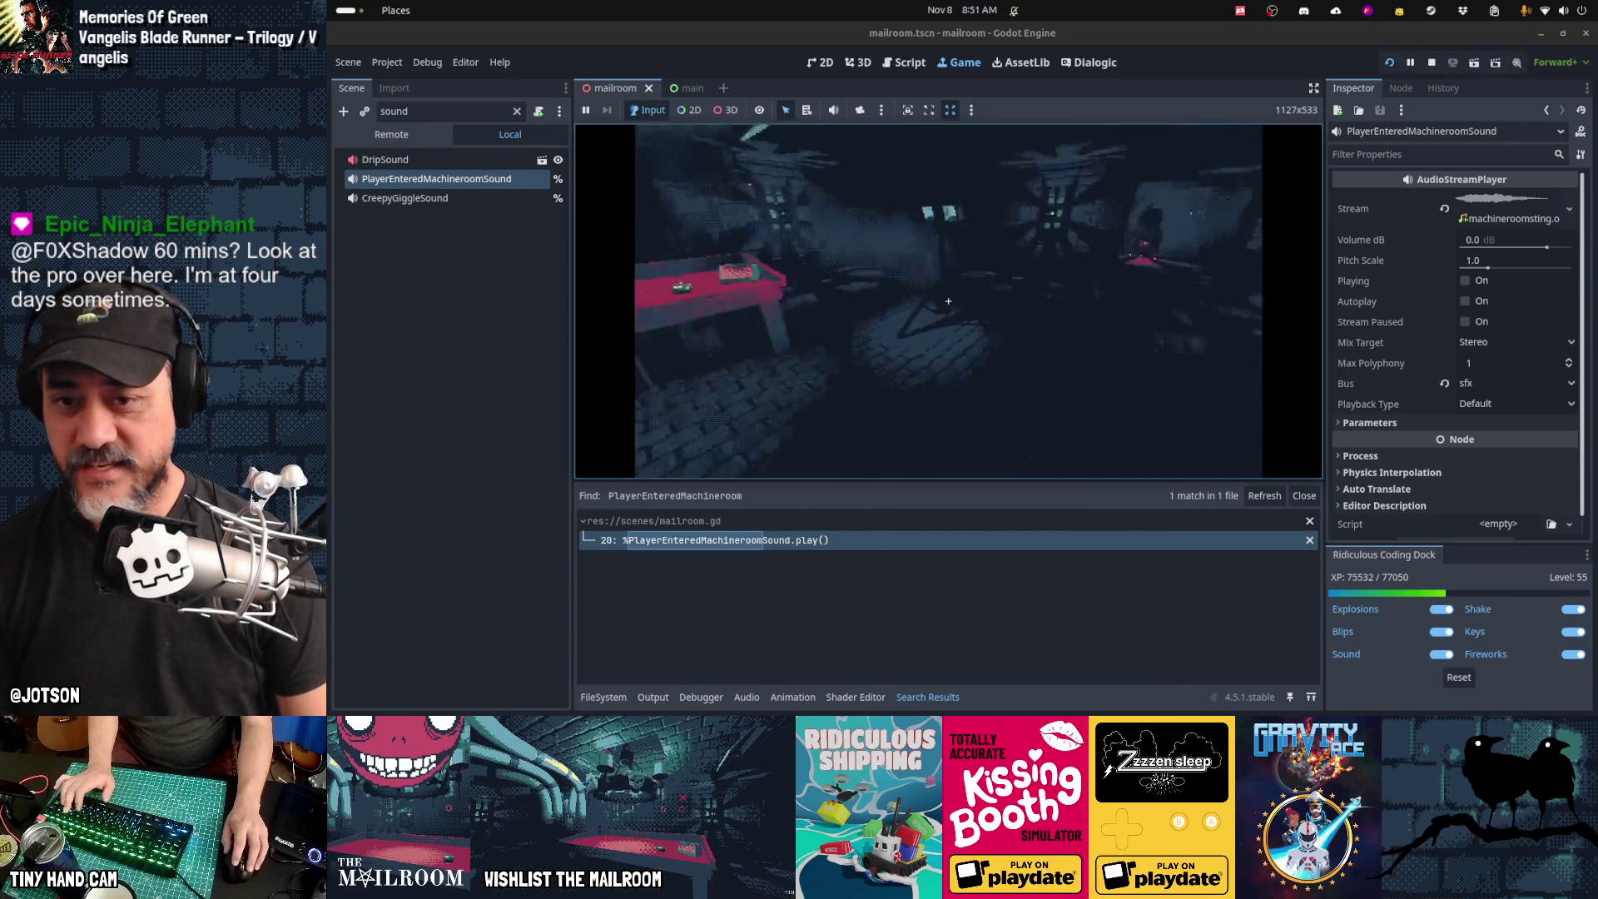
{"action": "left_click", "coordinate": [948, 300]}
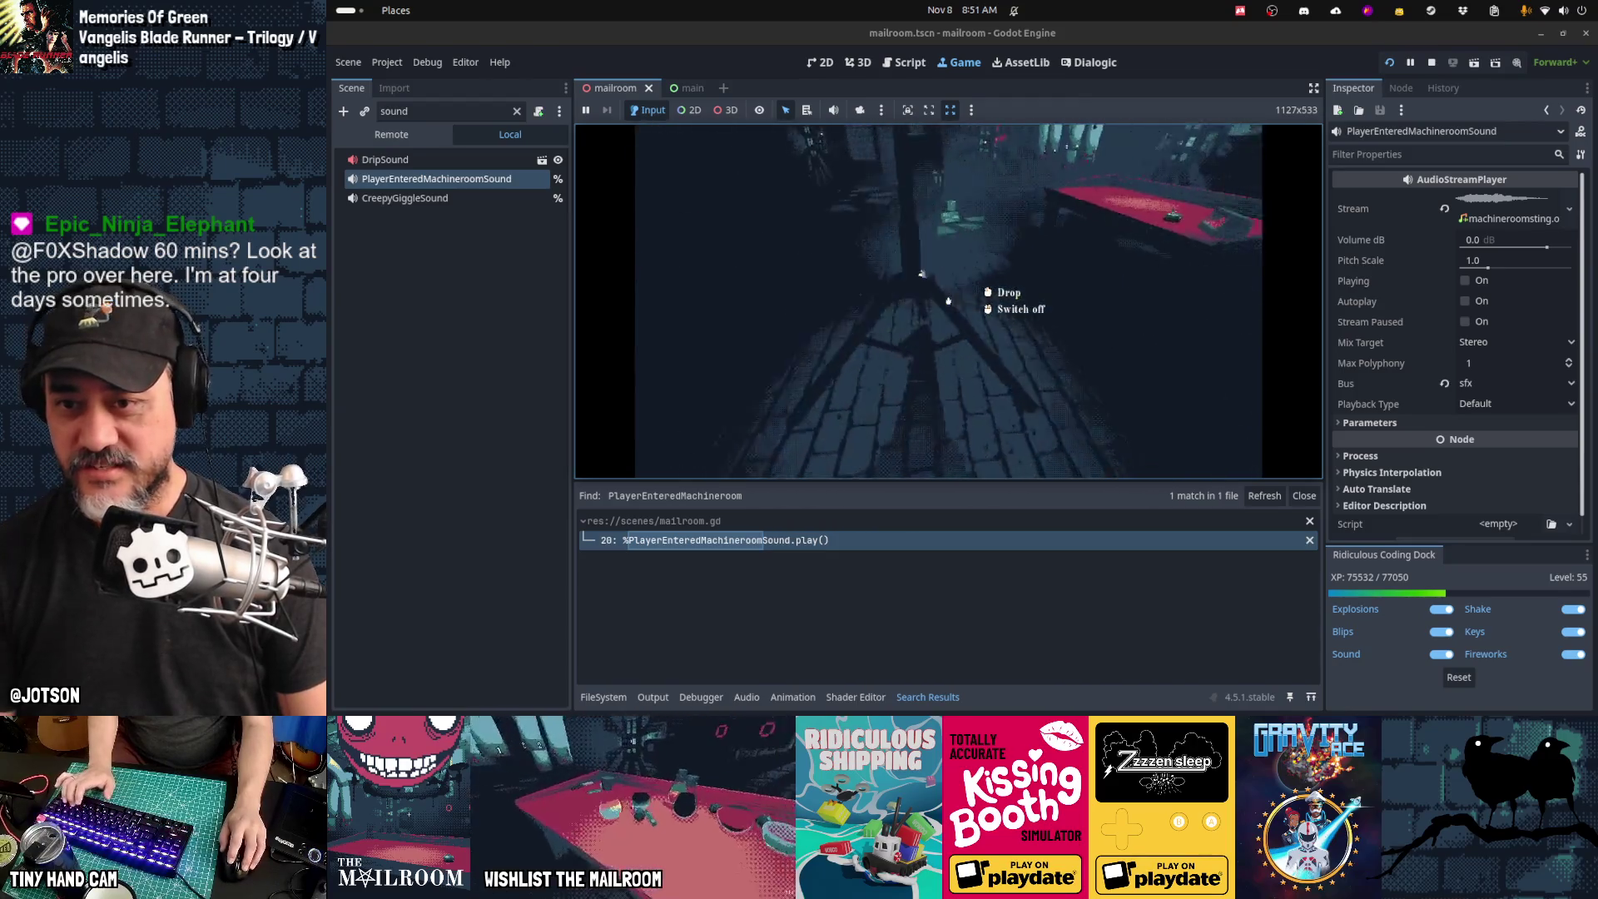
{"action": "right_click", "coordinate": [947, 301]}
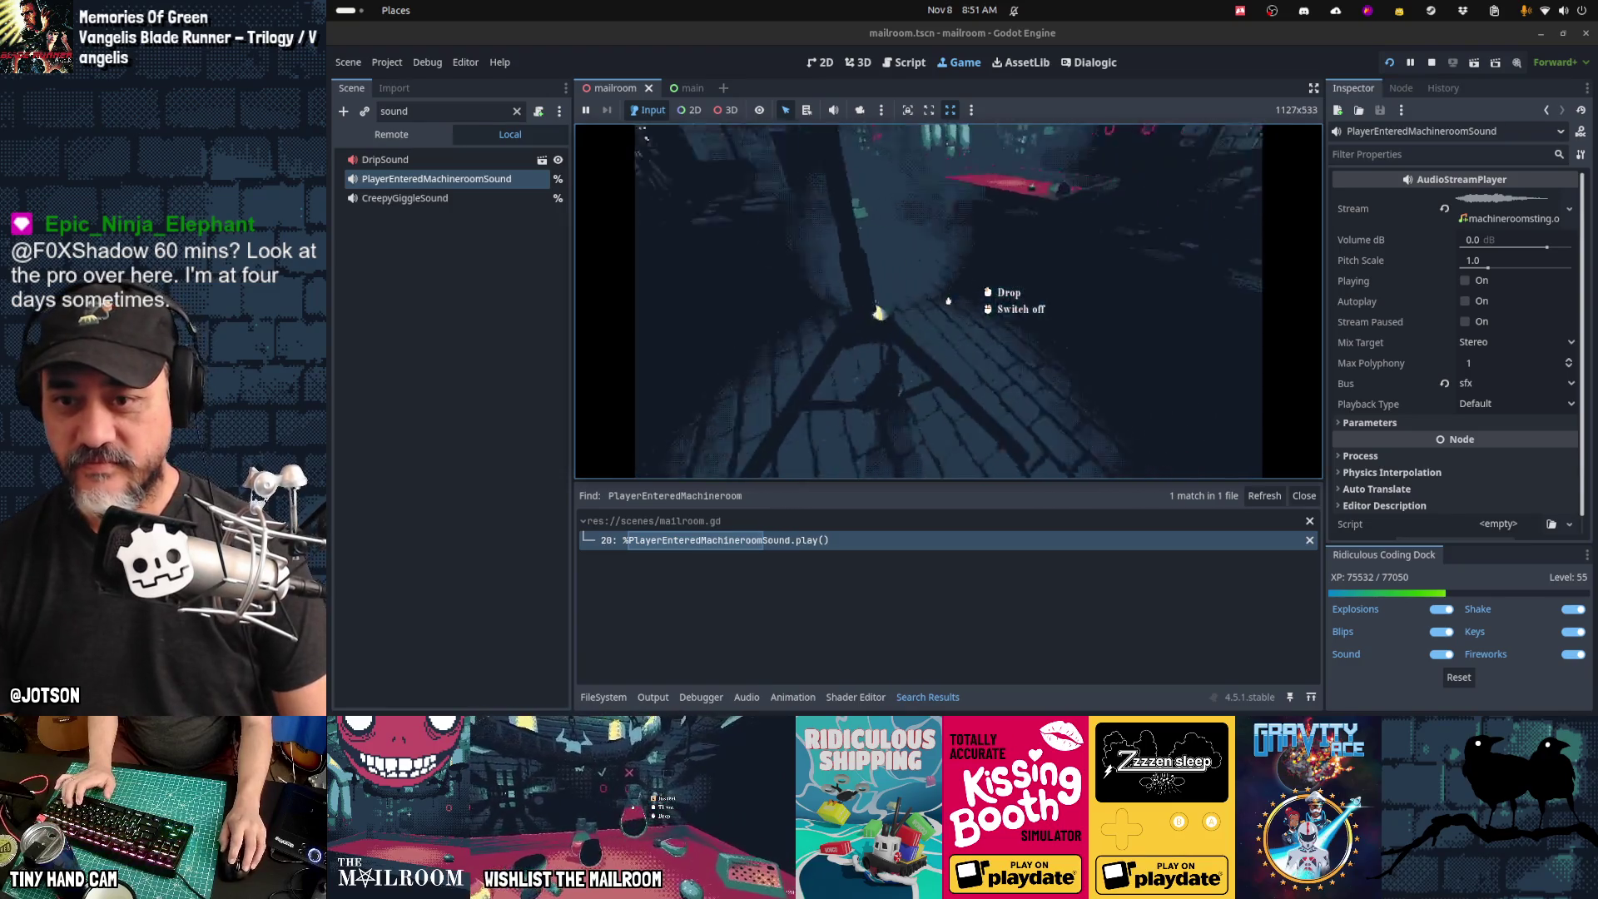
{"action": "left_click", "coordinate": [948, 300]}
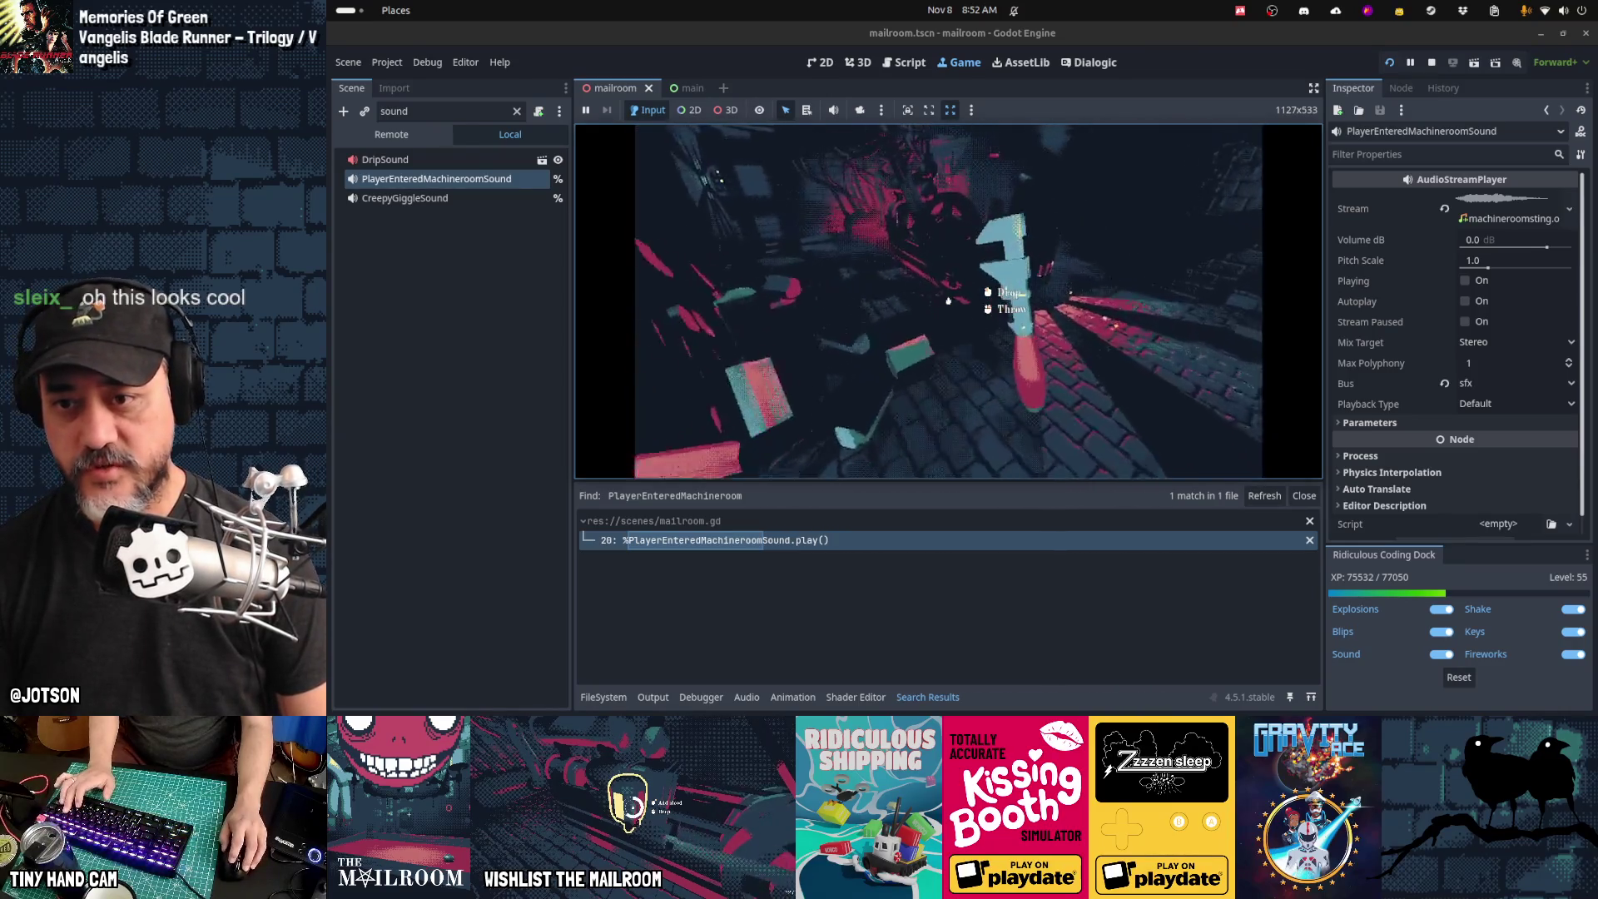
Step: Drop and repeatedly pick up the wrench, then try inserting canister 3 at the pipes
{"action": "left_click", "coordinate": [948, 300]}
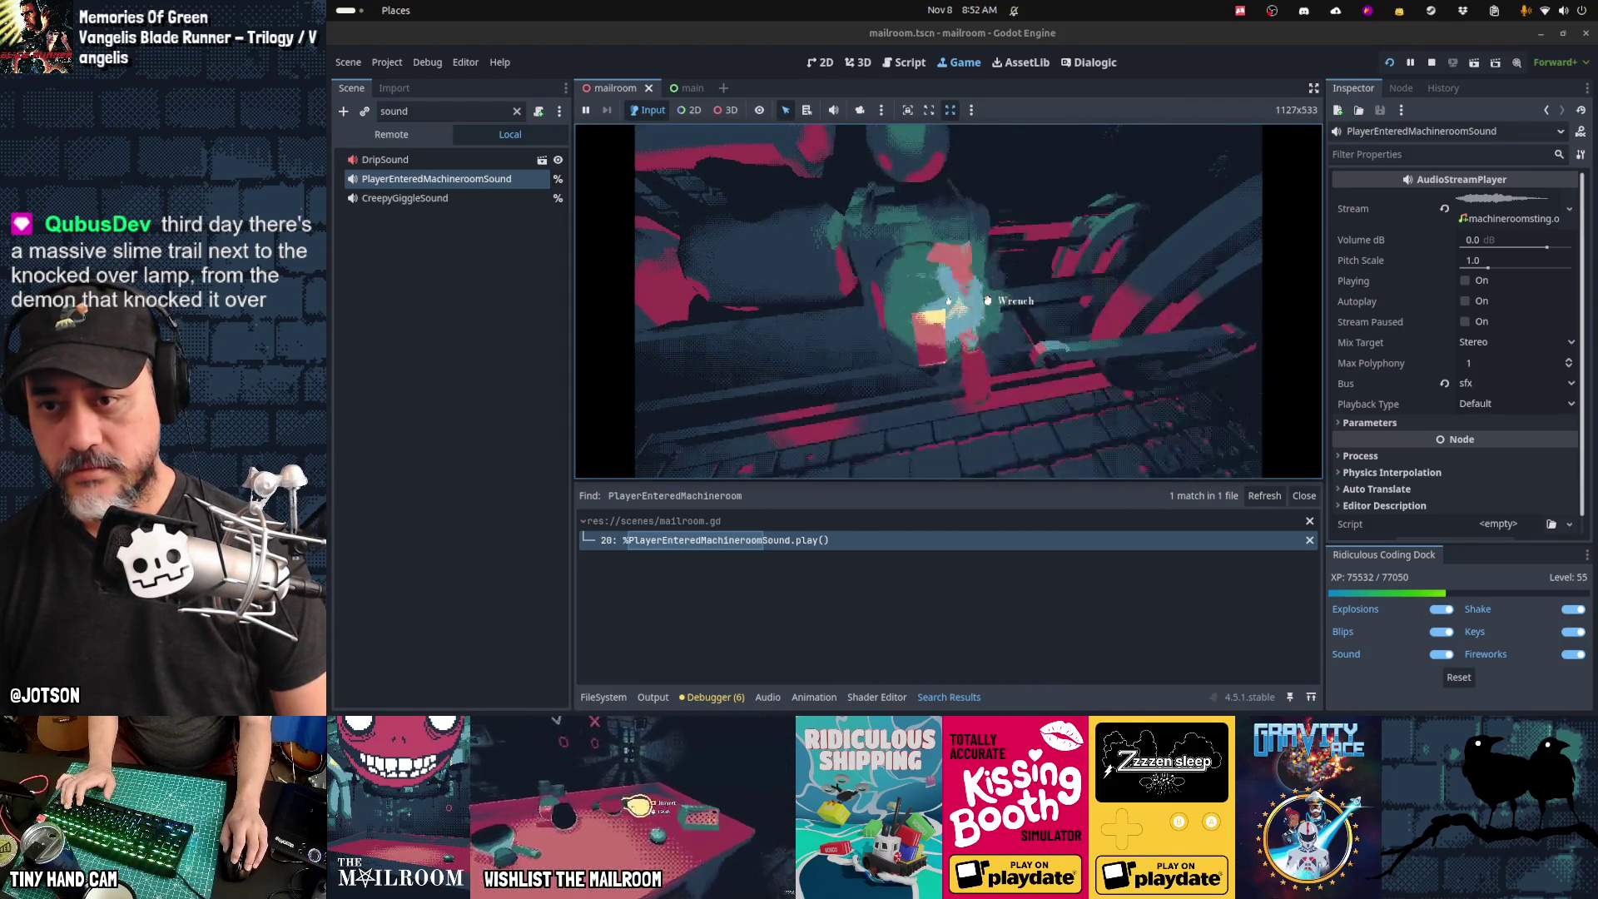
{"action": "left_click", "coordinate": [948, 300]}
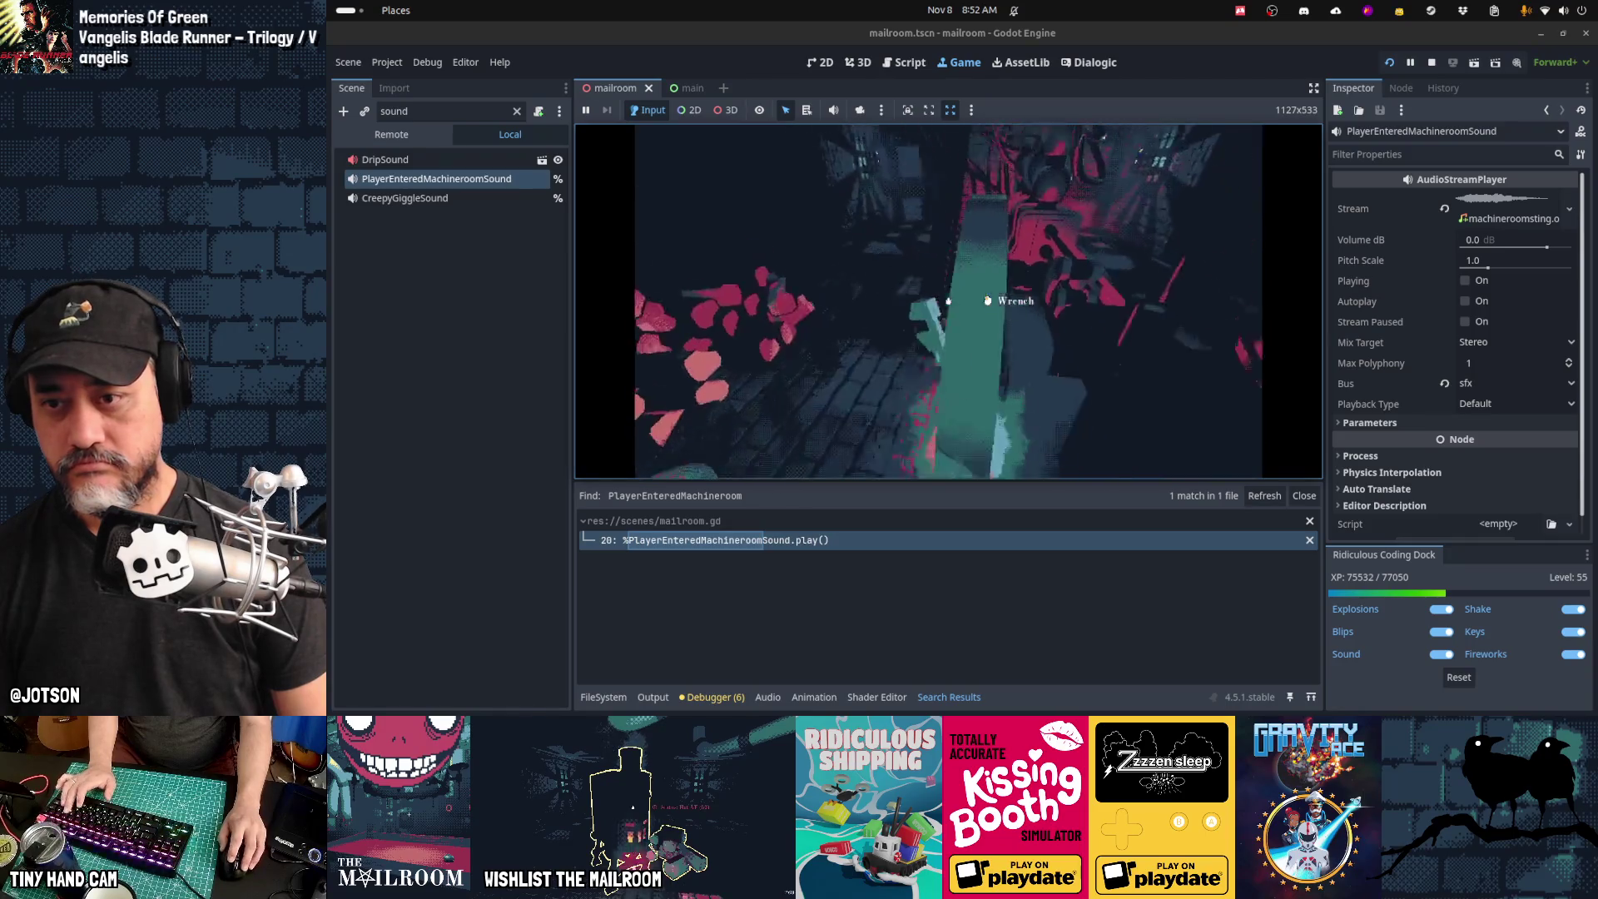
{"action": "left_click", "coordinate": [948, 300]}
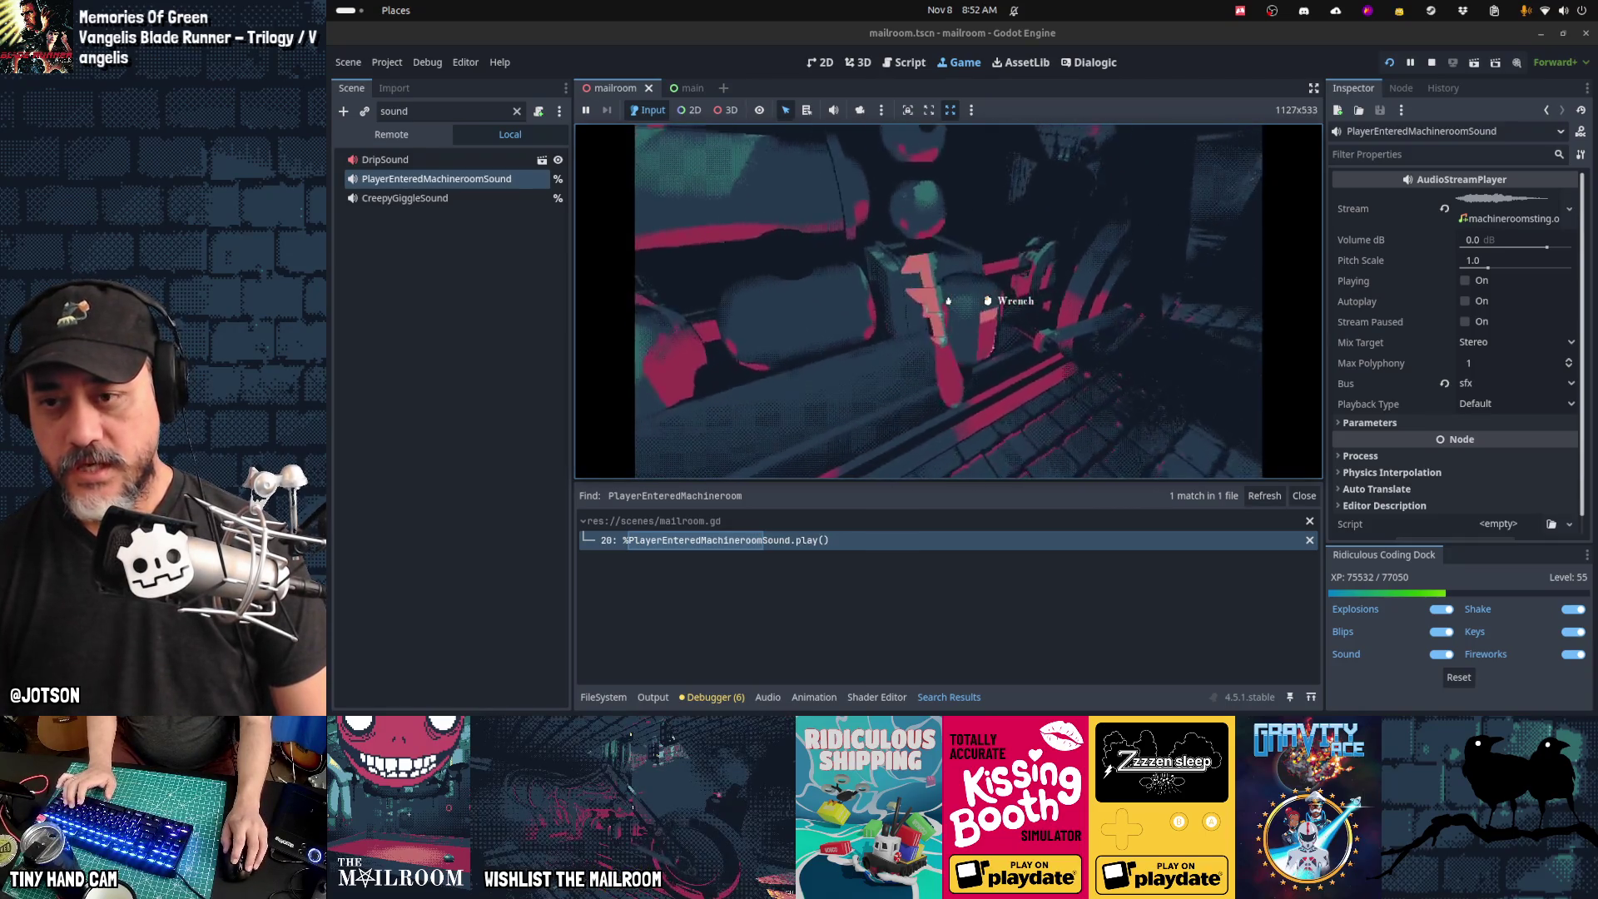
{"action": "left_click", "coordinate": [948, 300]}
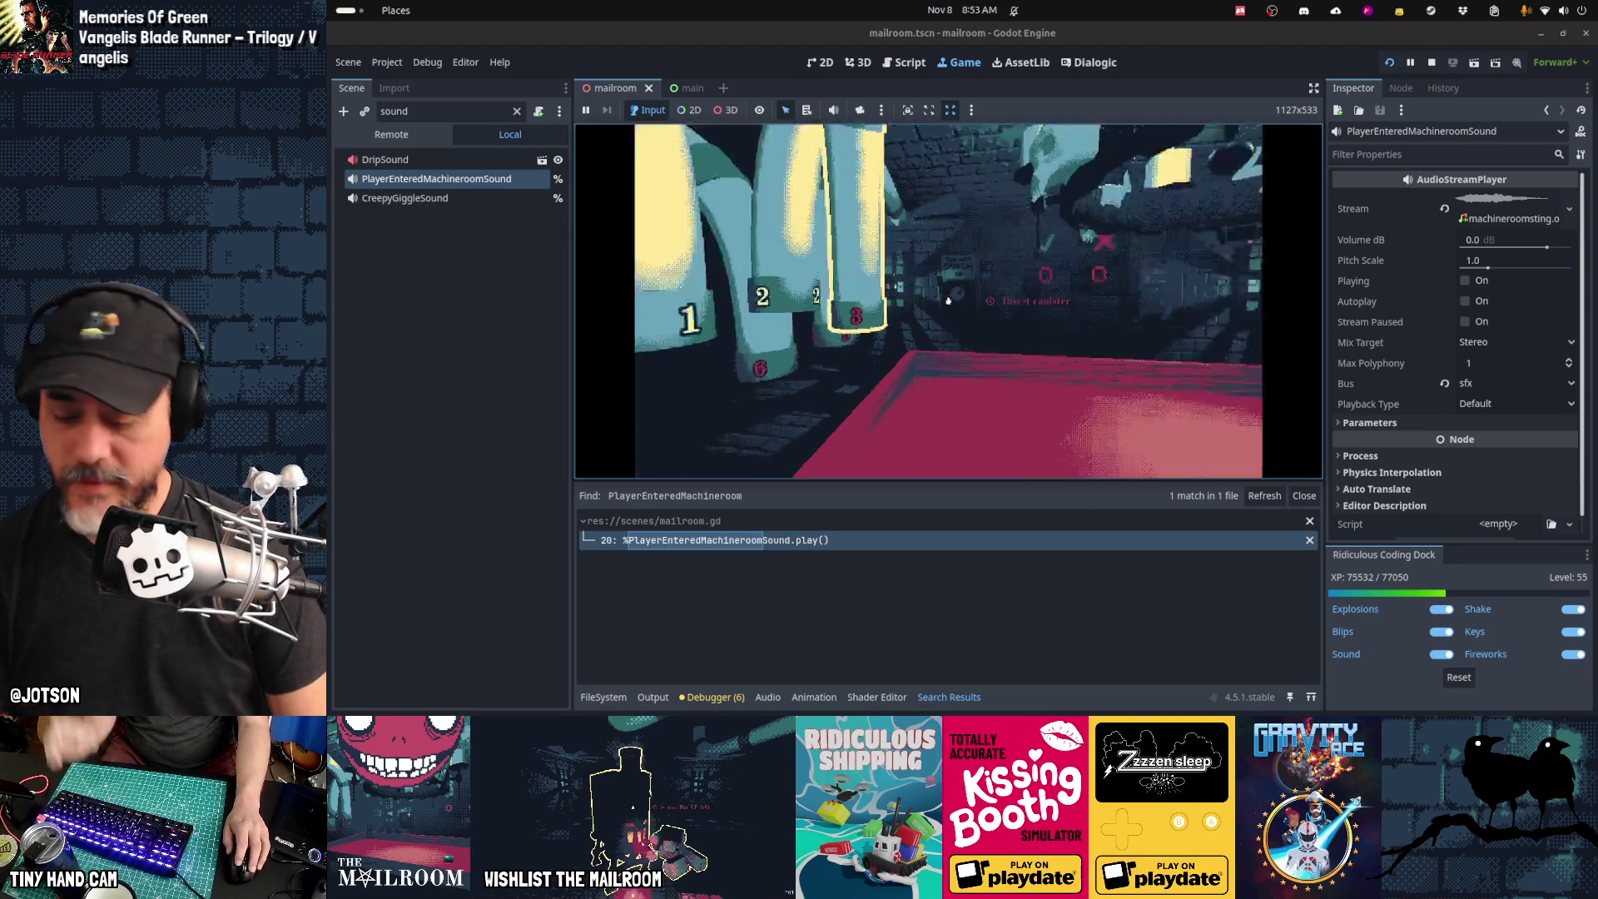
{"action": "left_click", "coordinate": [948, 300]}
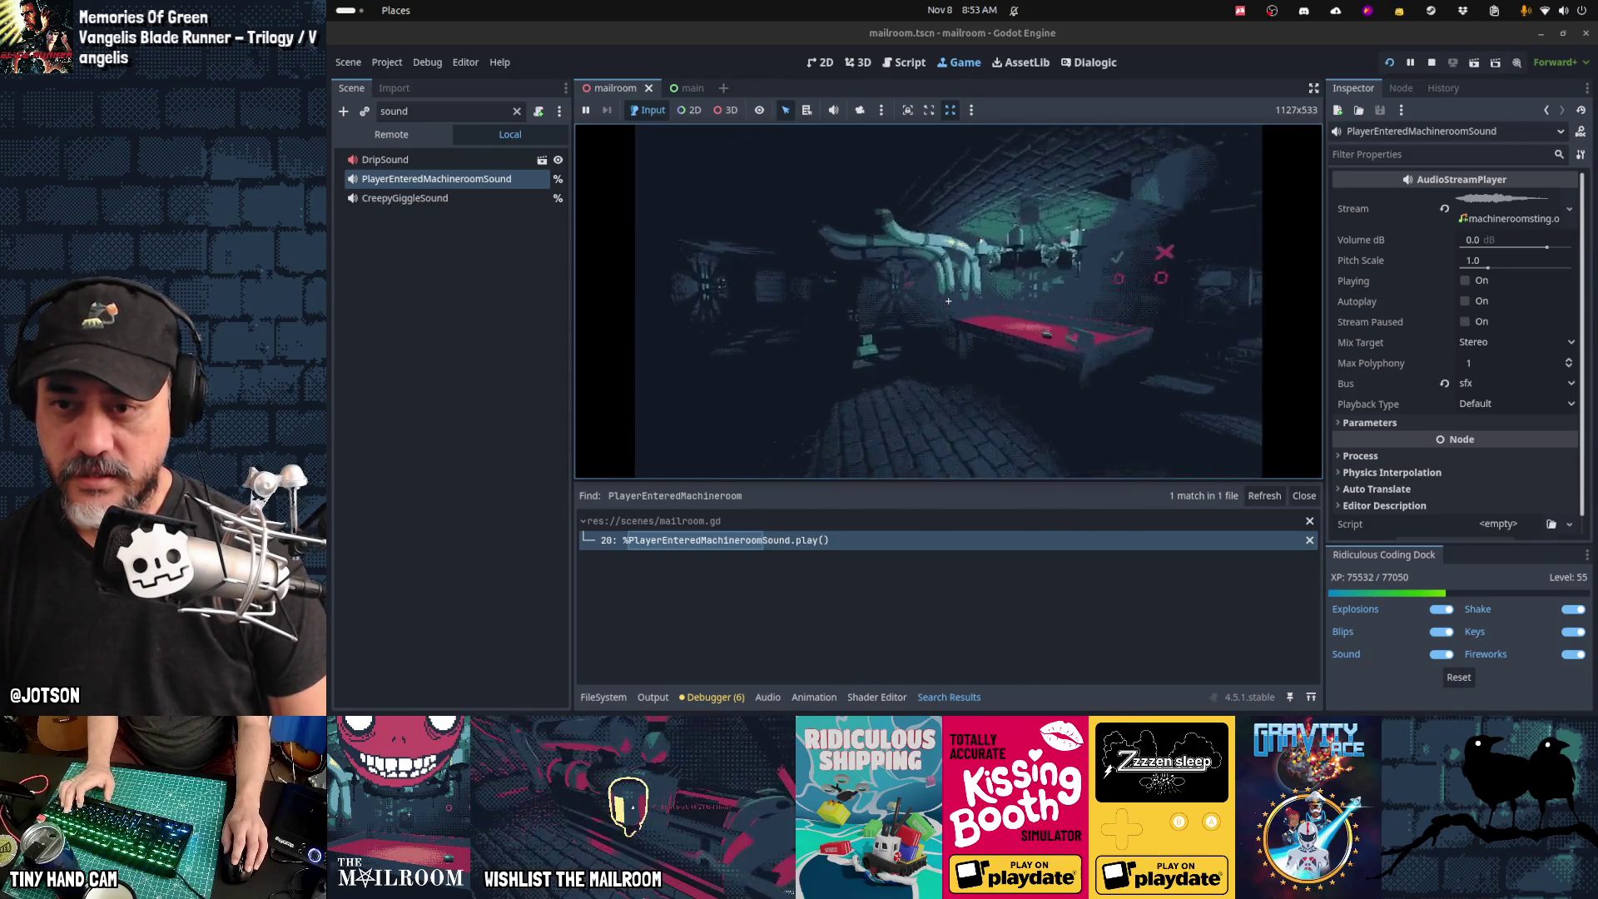
Step: Walk through the doorway into the corridor, then pick up and drop the wrench again
{"action": "key", "text": "w"}
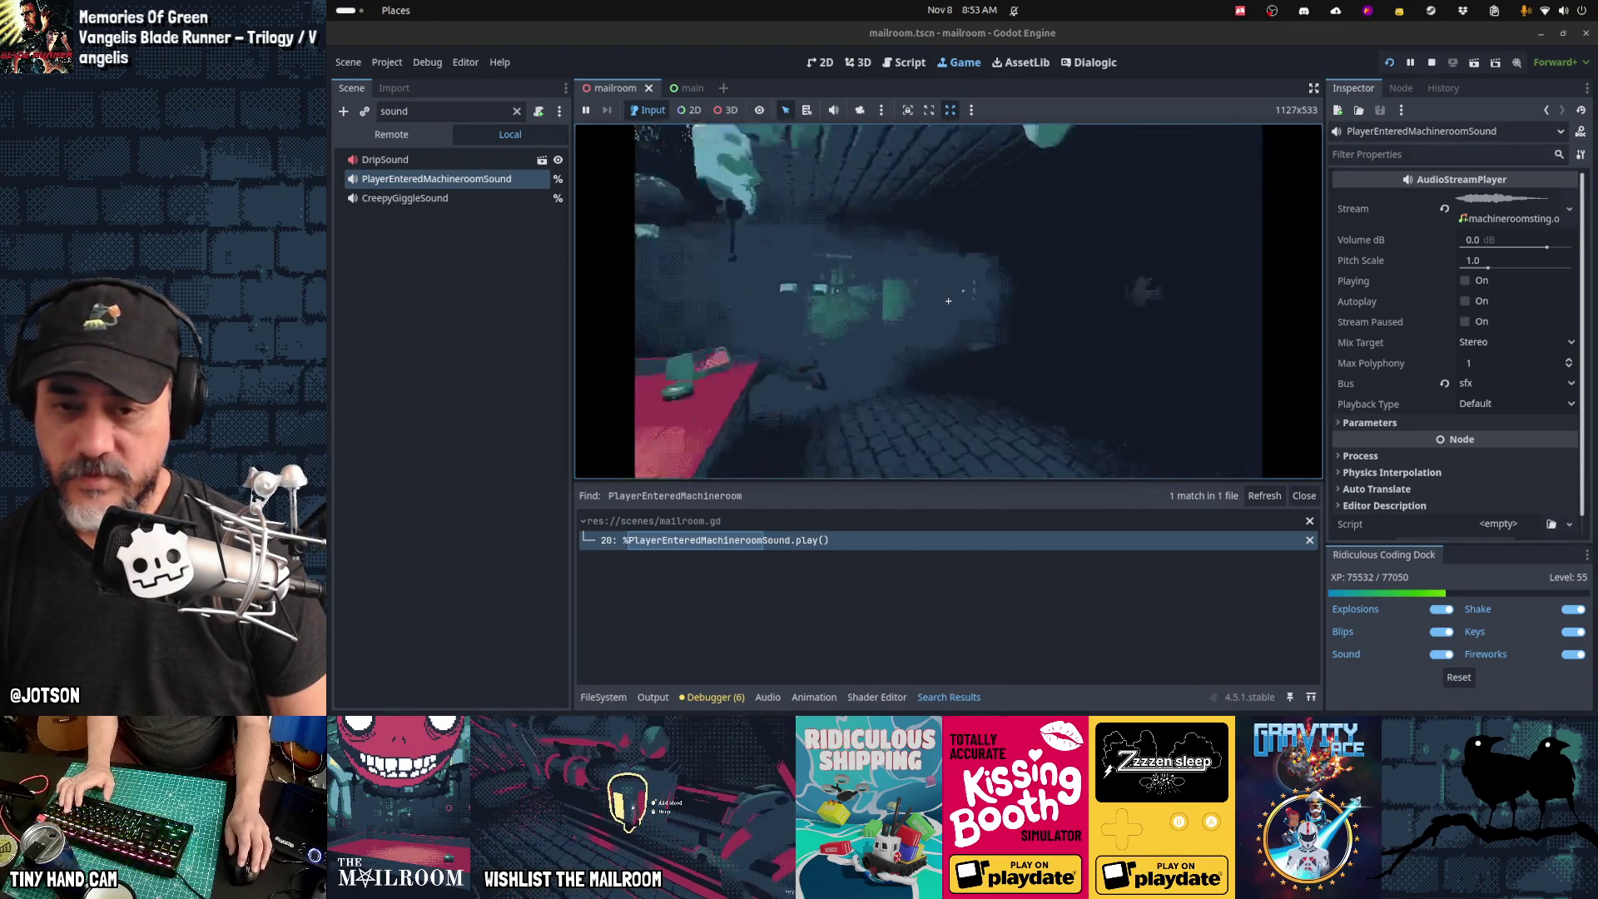
{"action": "key", "text": "w"}
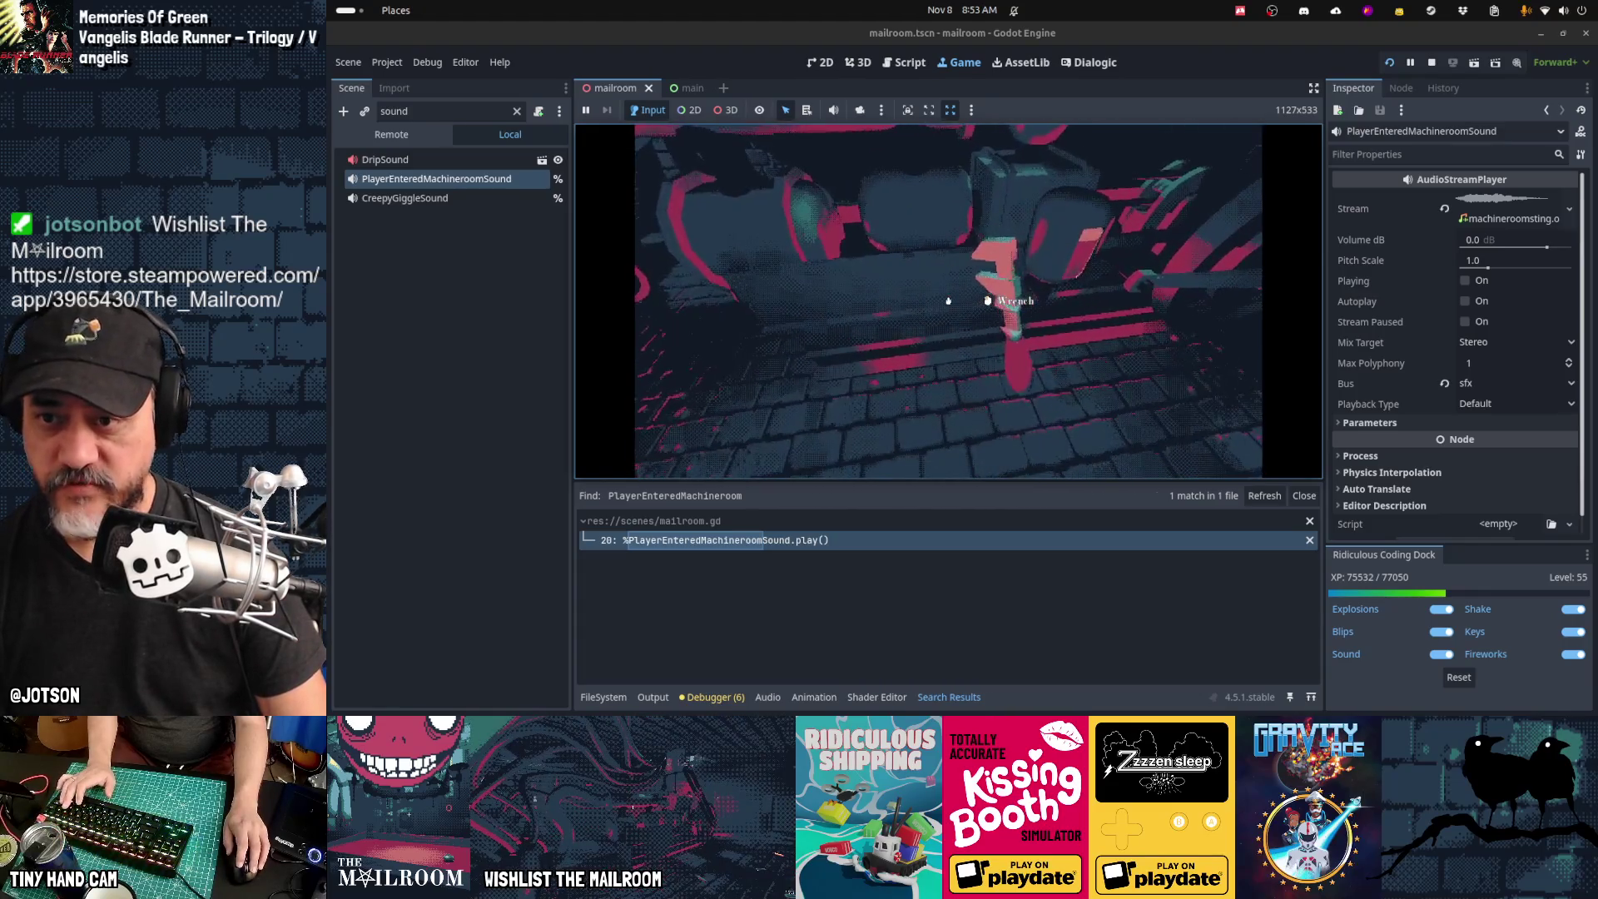
{"action": "left_click", "coordinate": [949, 301]}
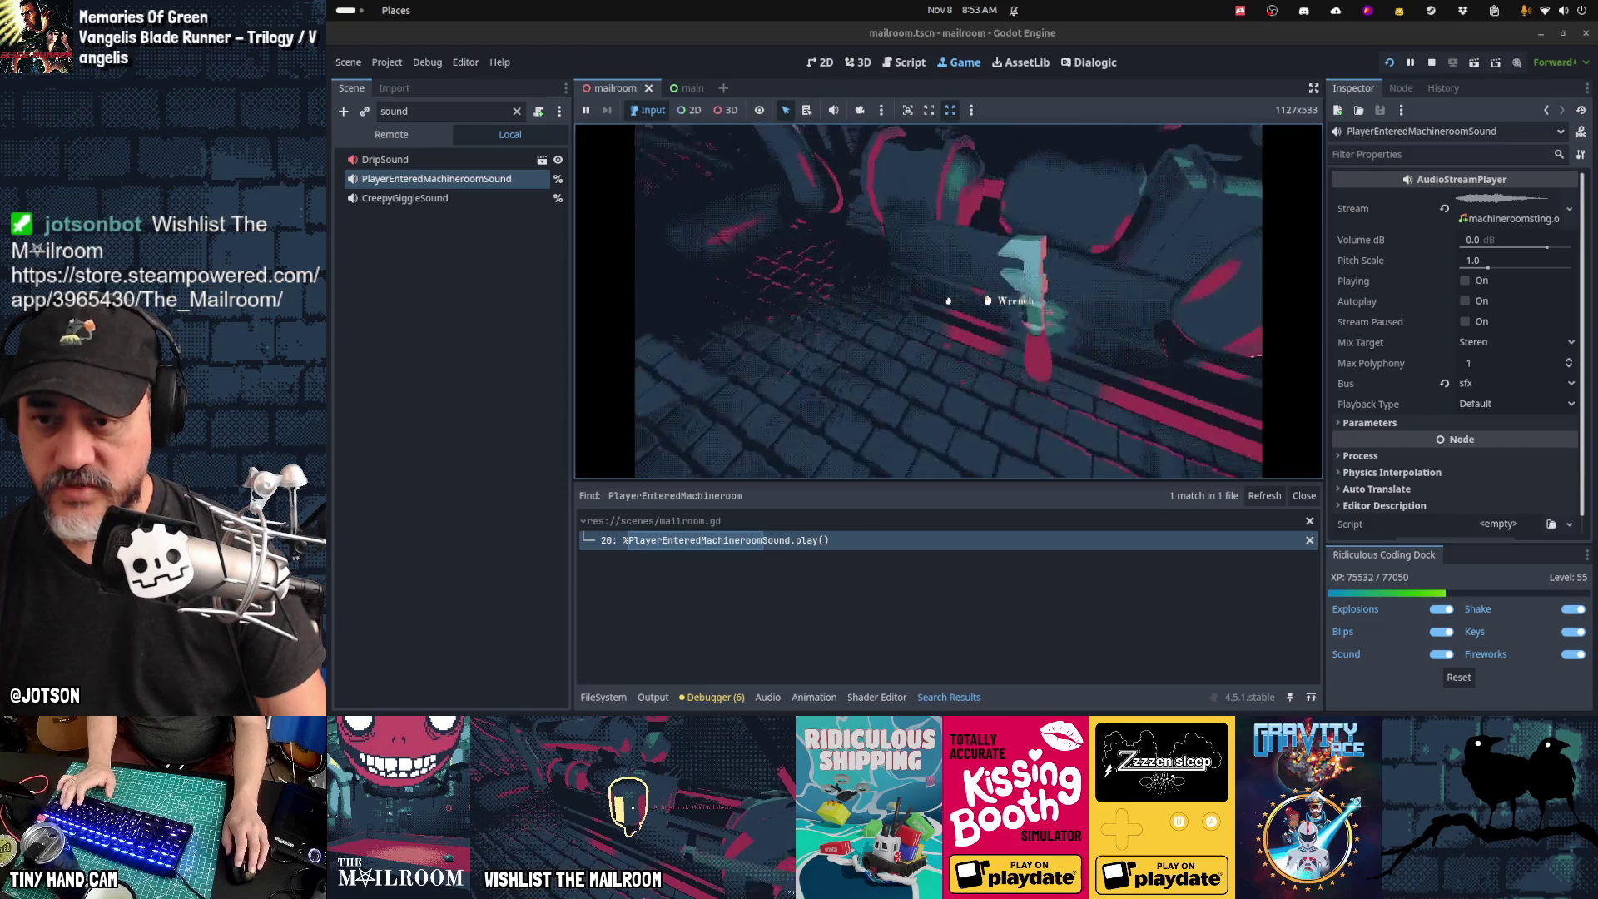
{"action": "left_click", "coordinate": [949, 301]}
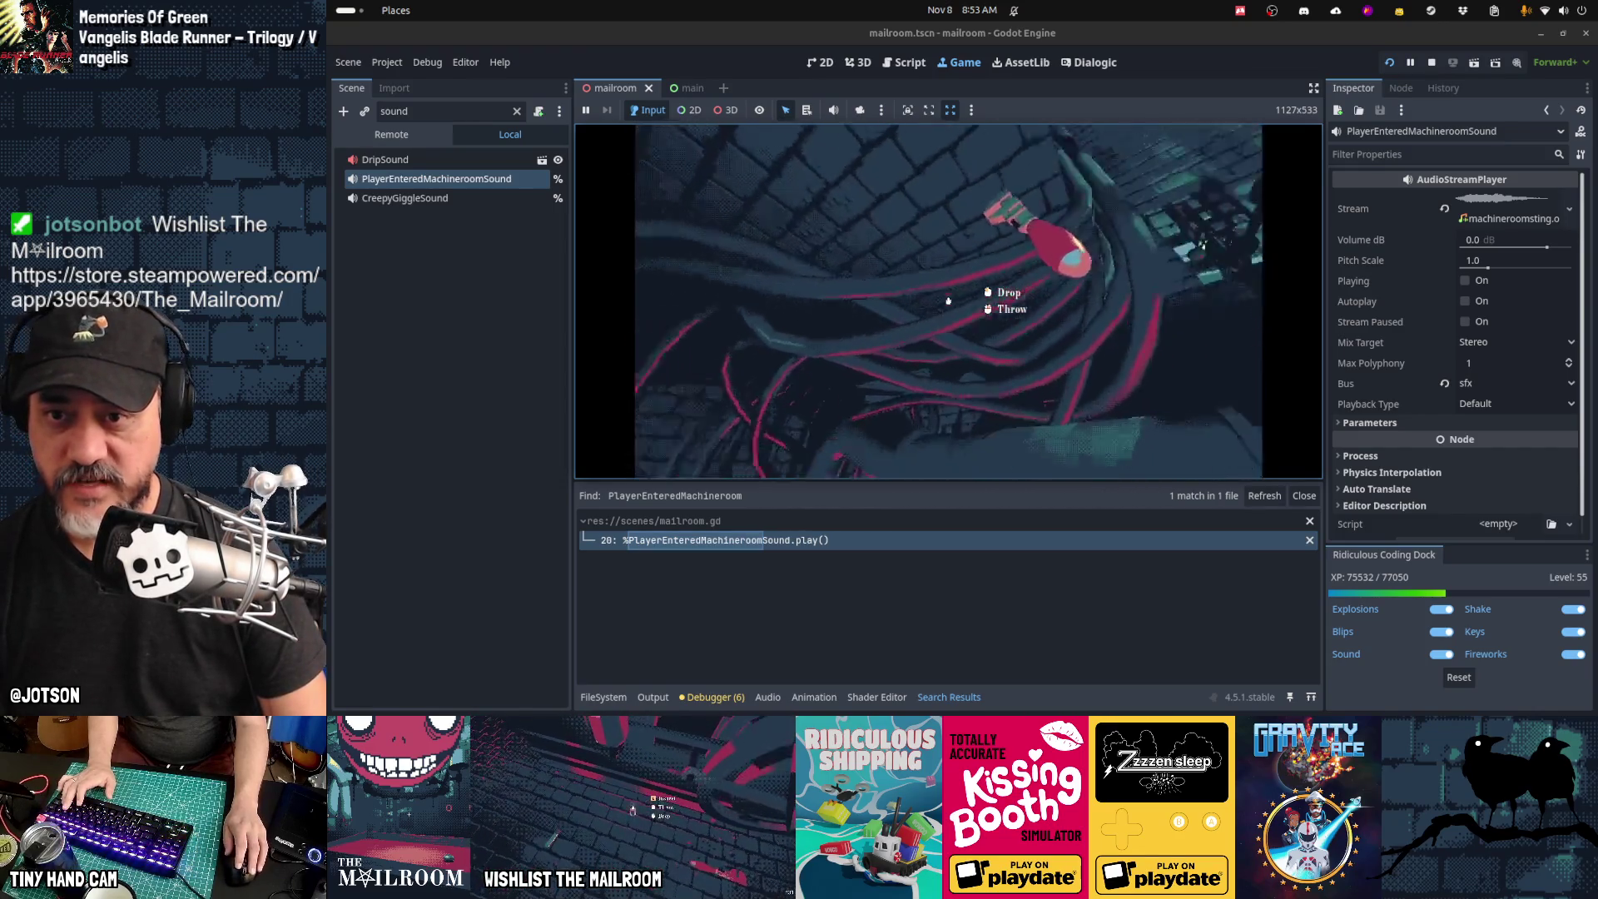
{"action": "left_click", "coordinate": [948, 301]}
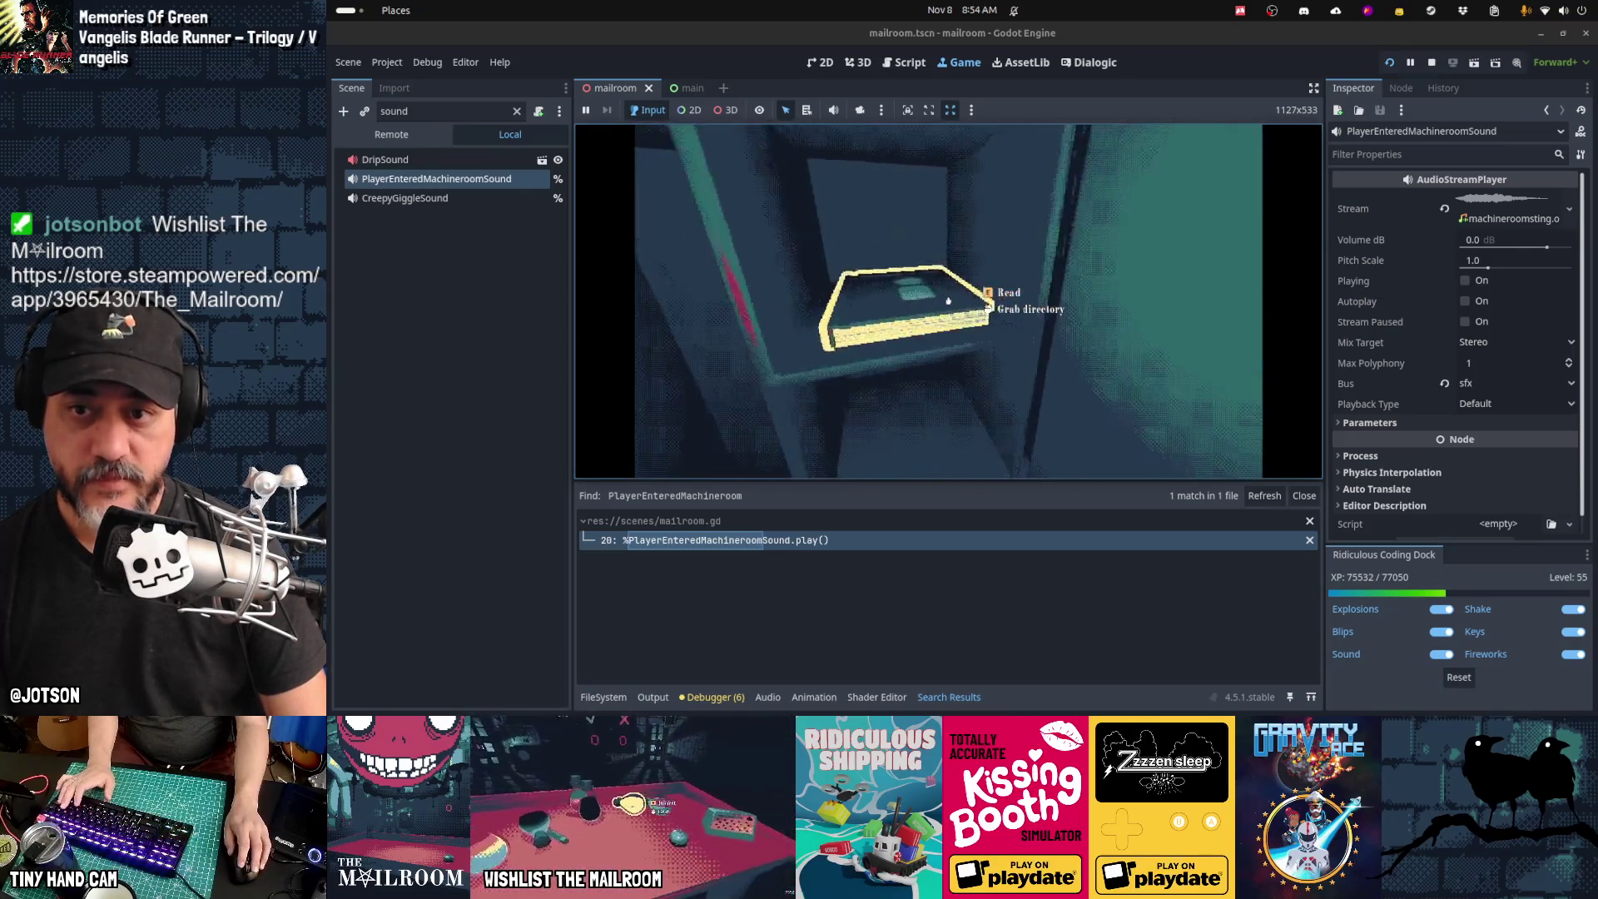
Step: Grab the directory card, read it to its second page, then stop the game with F8
{"action": "left_click", "coordinate": [947, 300]}
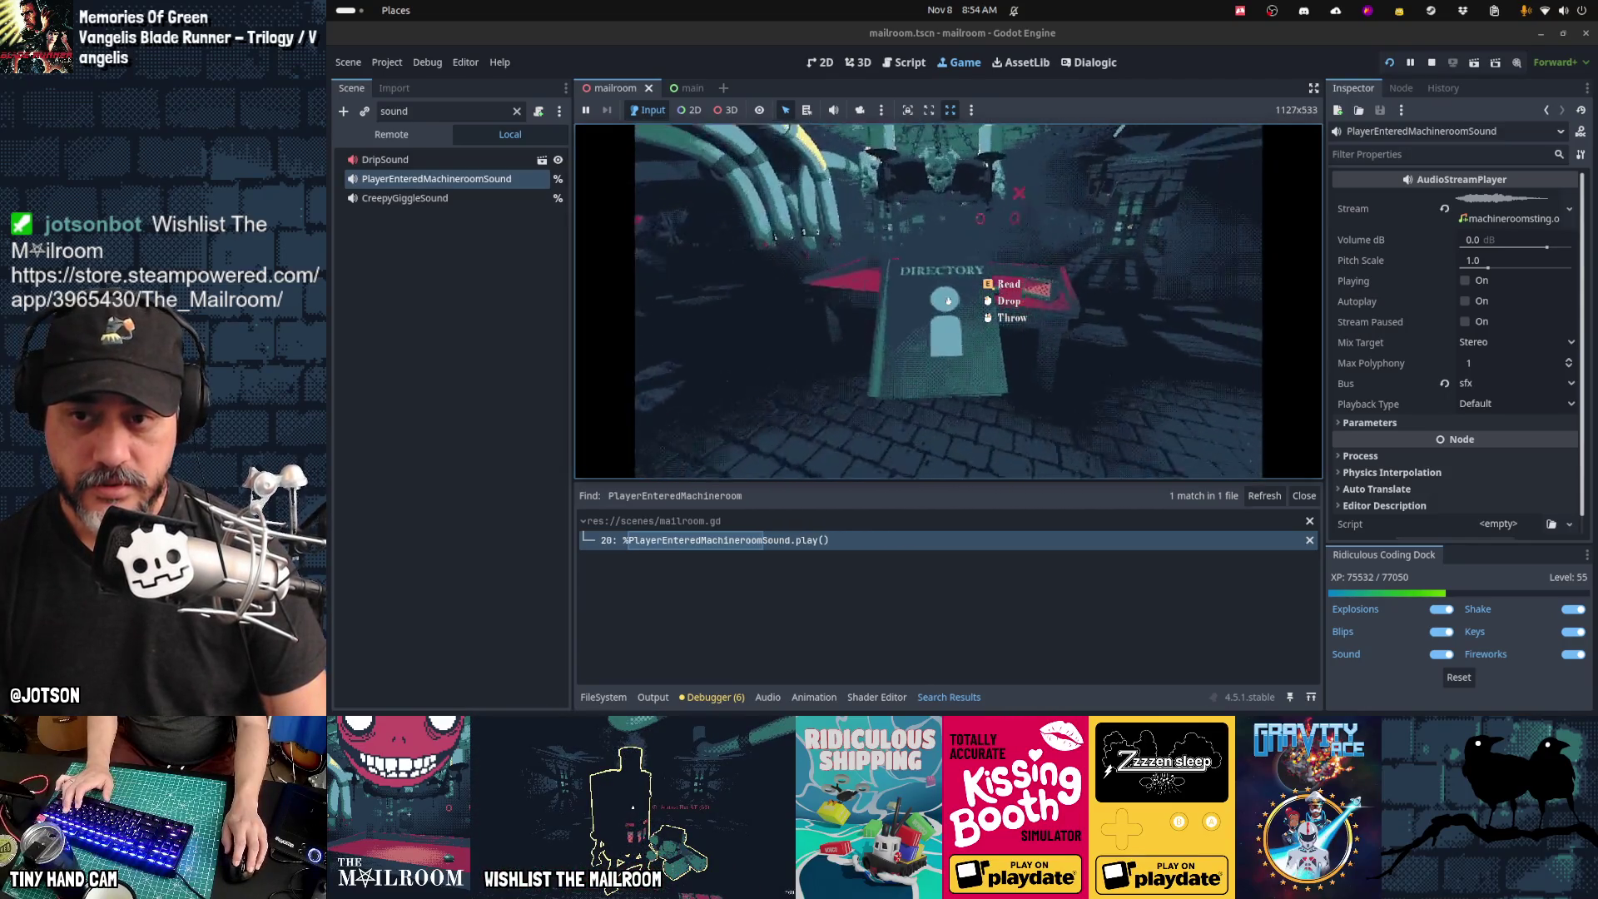
{"action": "key", "text": "e"}
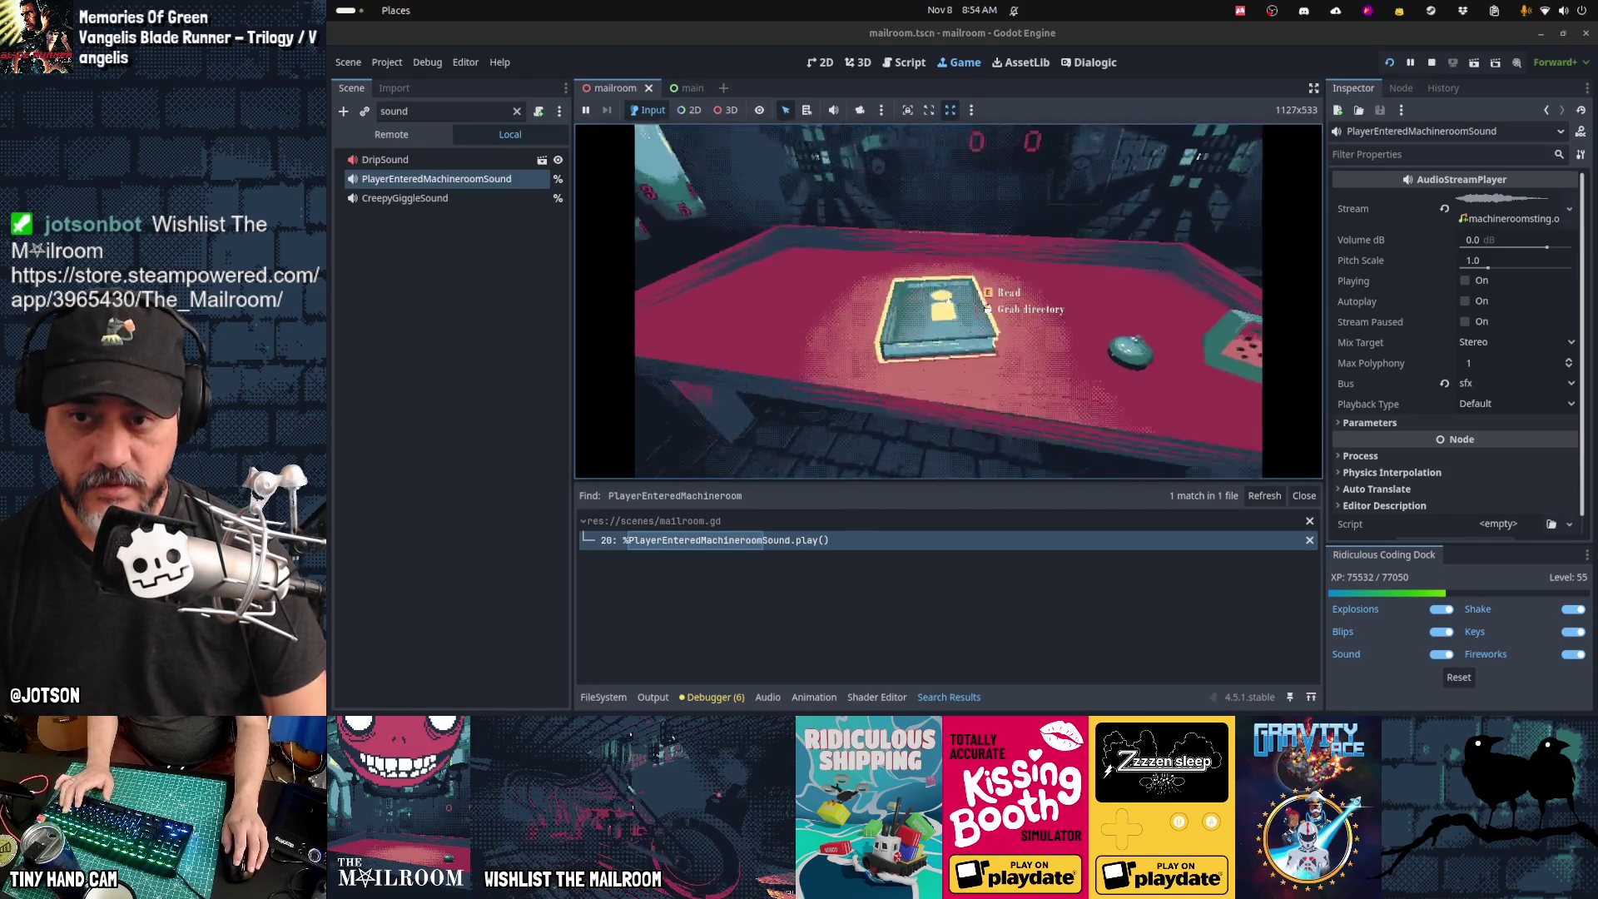
{"action": "key", "text": "d"}
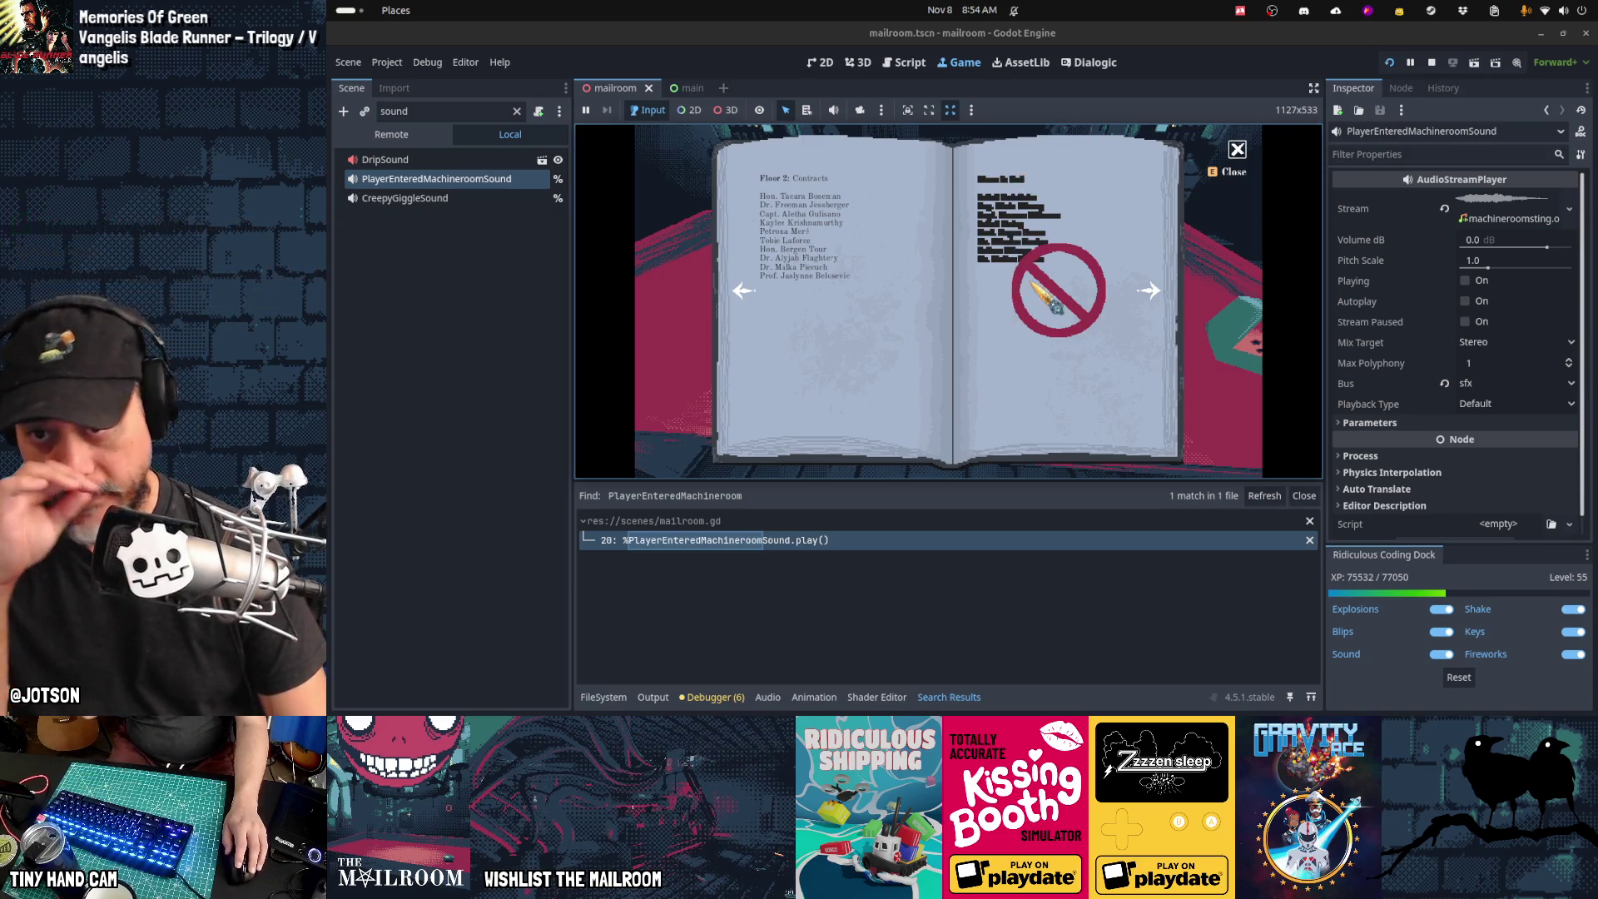
{"action": "key", "text": "F8"}
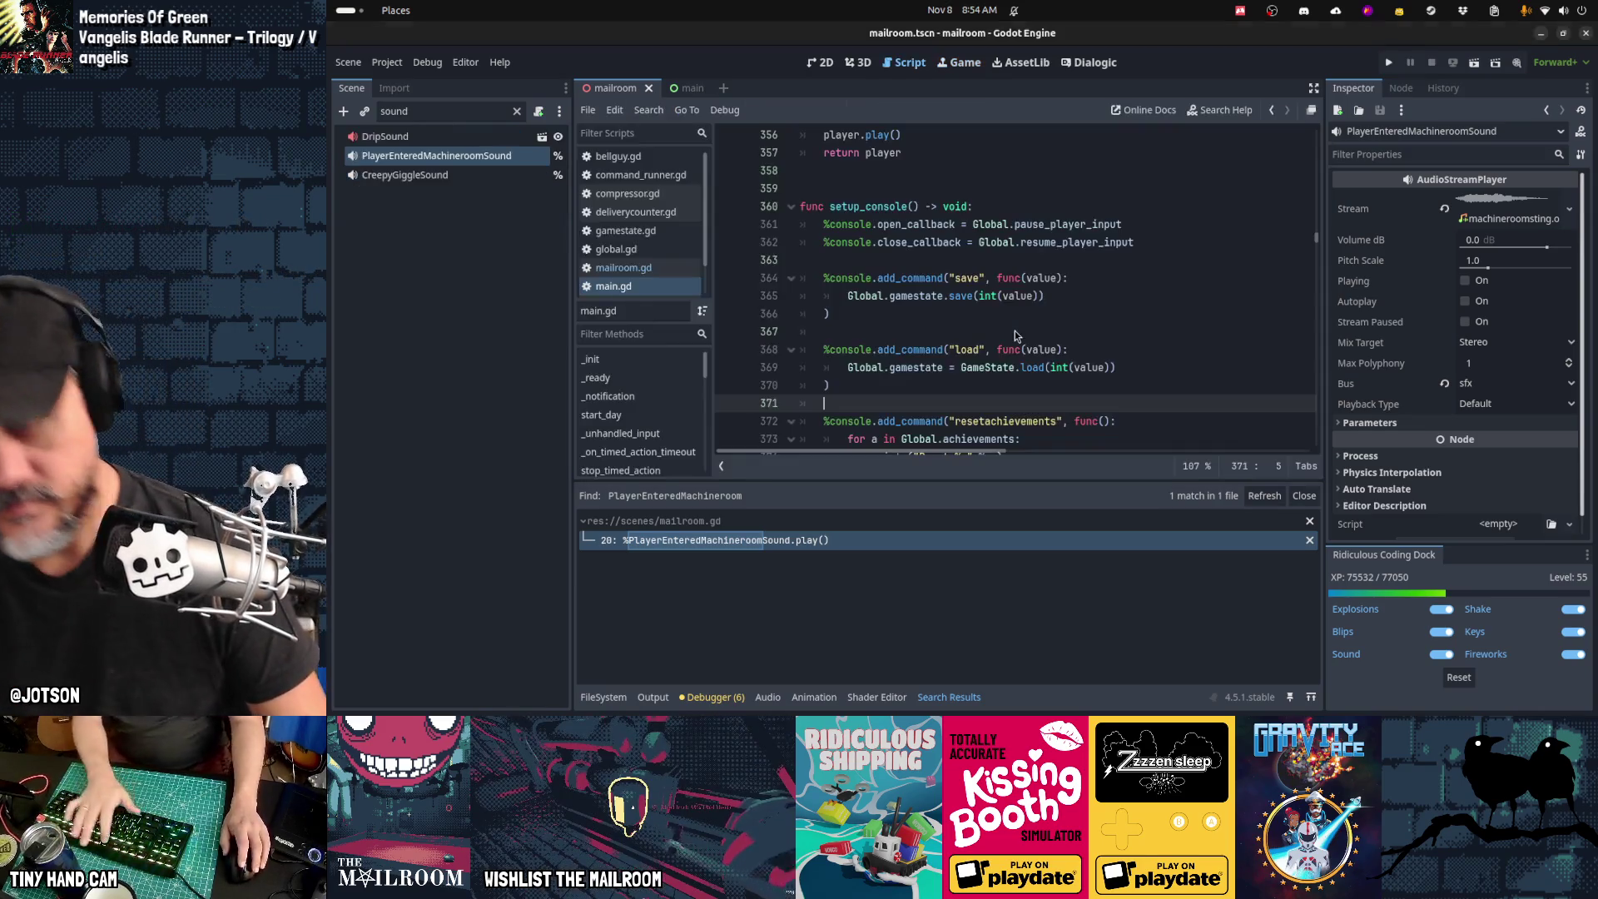
Step: Glance at the save file in another window, then return to Godot
{"action": "key", "text": "alt+Tab"}
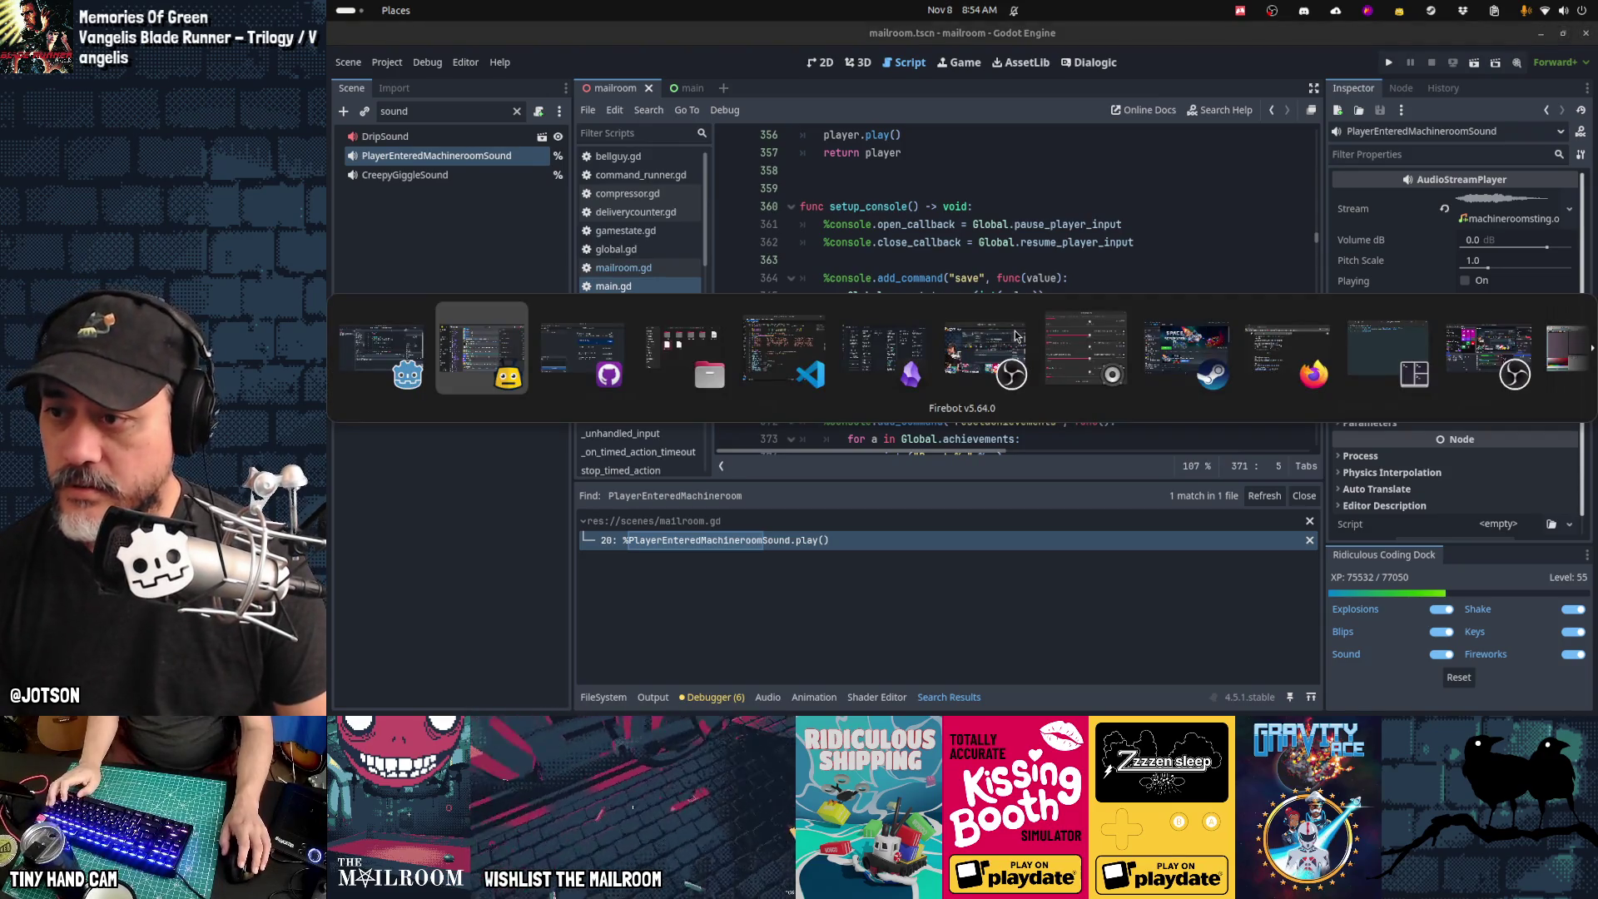
{"action": "key", "text": "alt+Tab"}
{"action": "key", "text": "alt+Tab"}
{"action": "key", "text": "alt+Tab"}
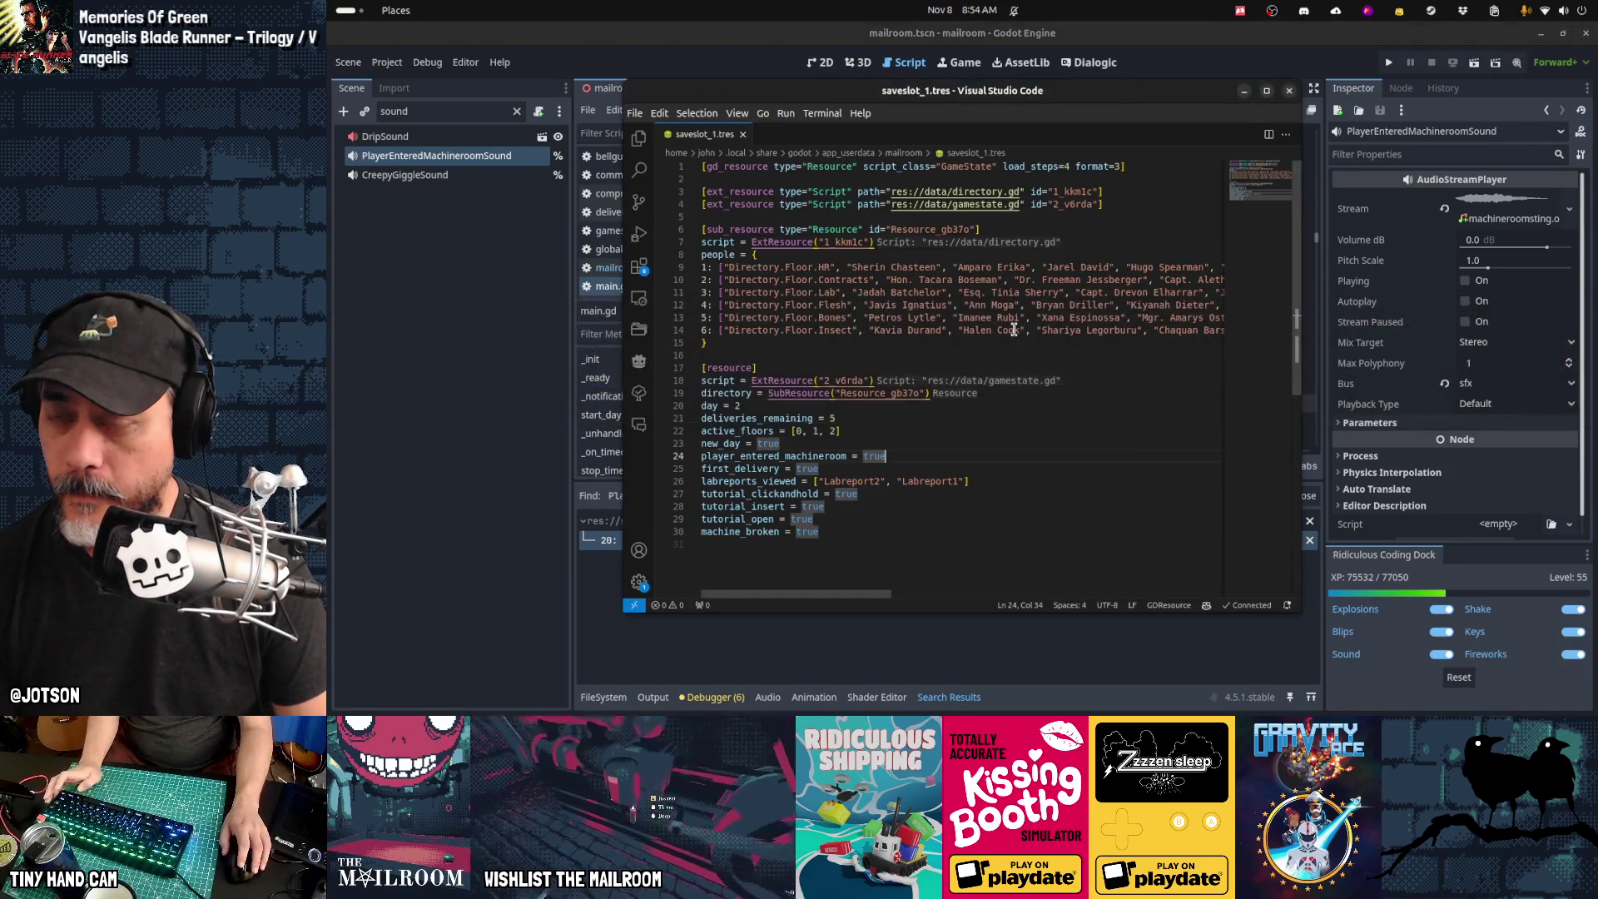
{"action": "key", "text": "alt+Tab"}
Step: Open the quick file search and filter it with 'directorui.gd' to find directoryui.gd
{"action": "left_click", "coordinate": [1014, 335]}
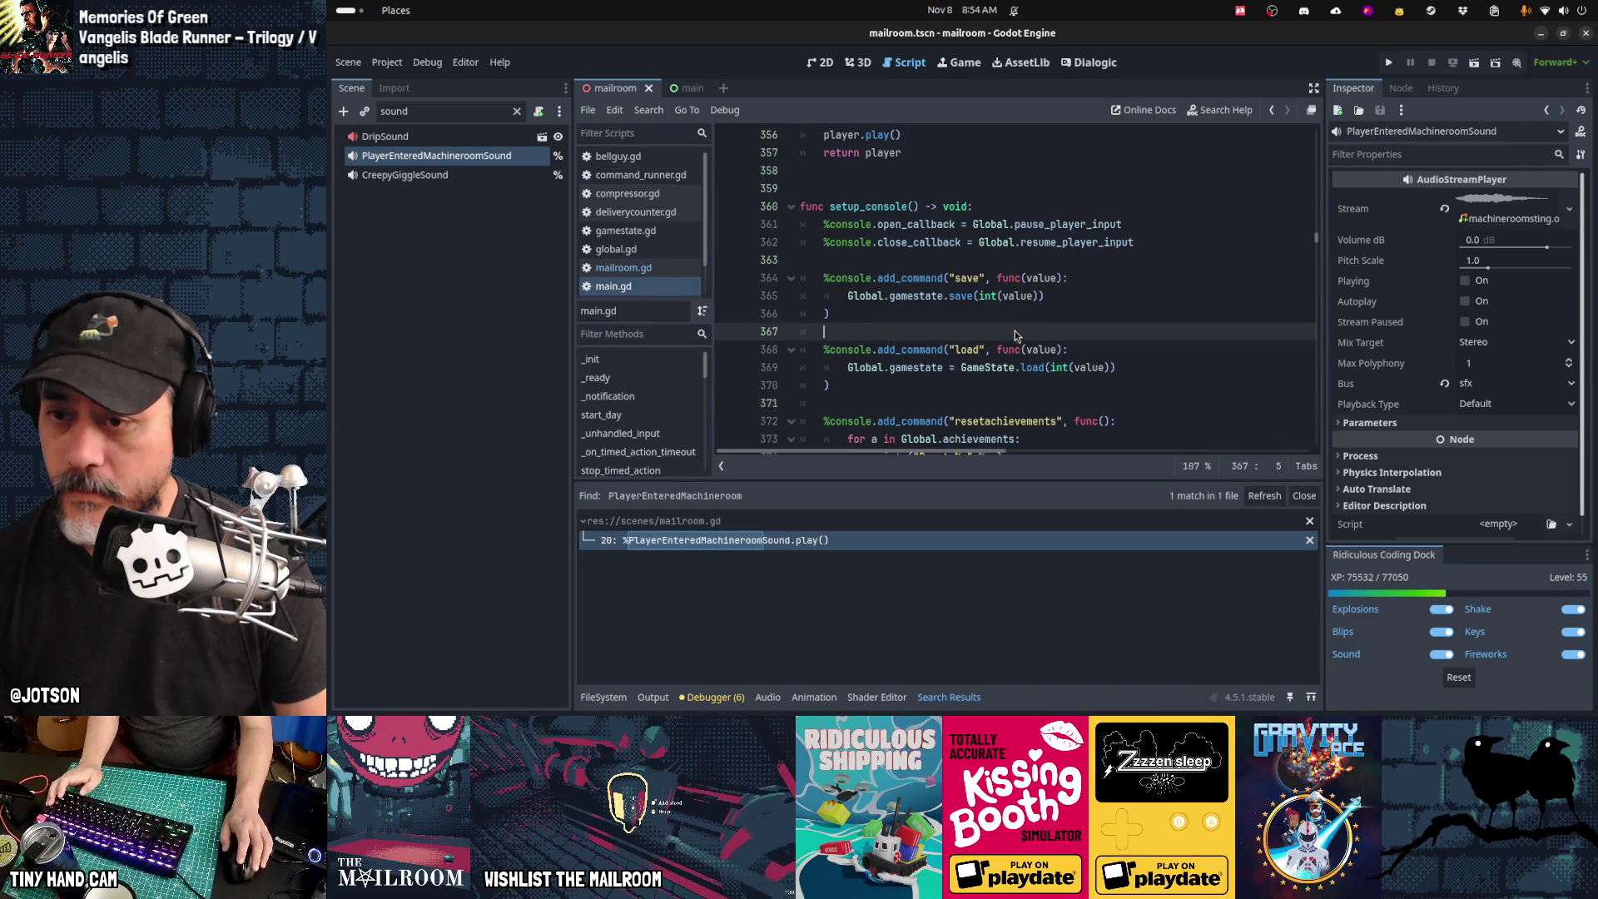
{"action": "key", "text": "ctrl+alt+o"}
{"action": "type", "text": "directorui.gd"}
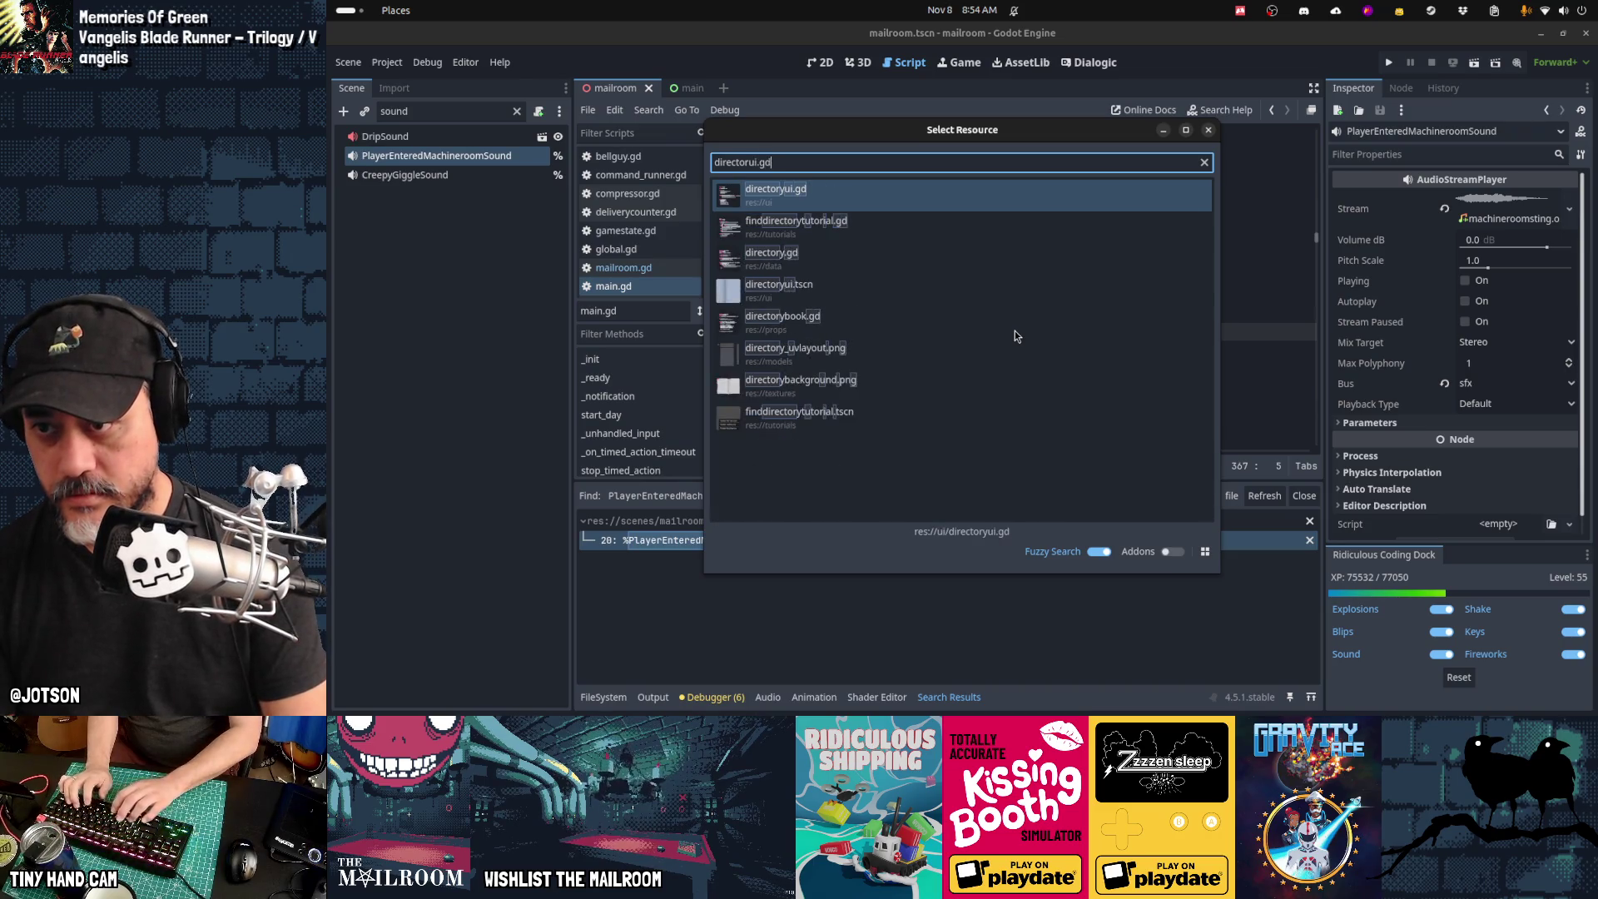
Step: Open directoryui.gd and search it for 'day3', scrolling through the results
{"action": "key", "text": "Return"}
{"action": "key", "text": "ctrl+f"}
{"action": "type", "text": "day3"}
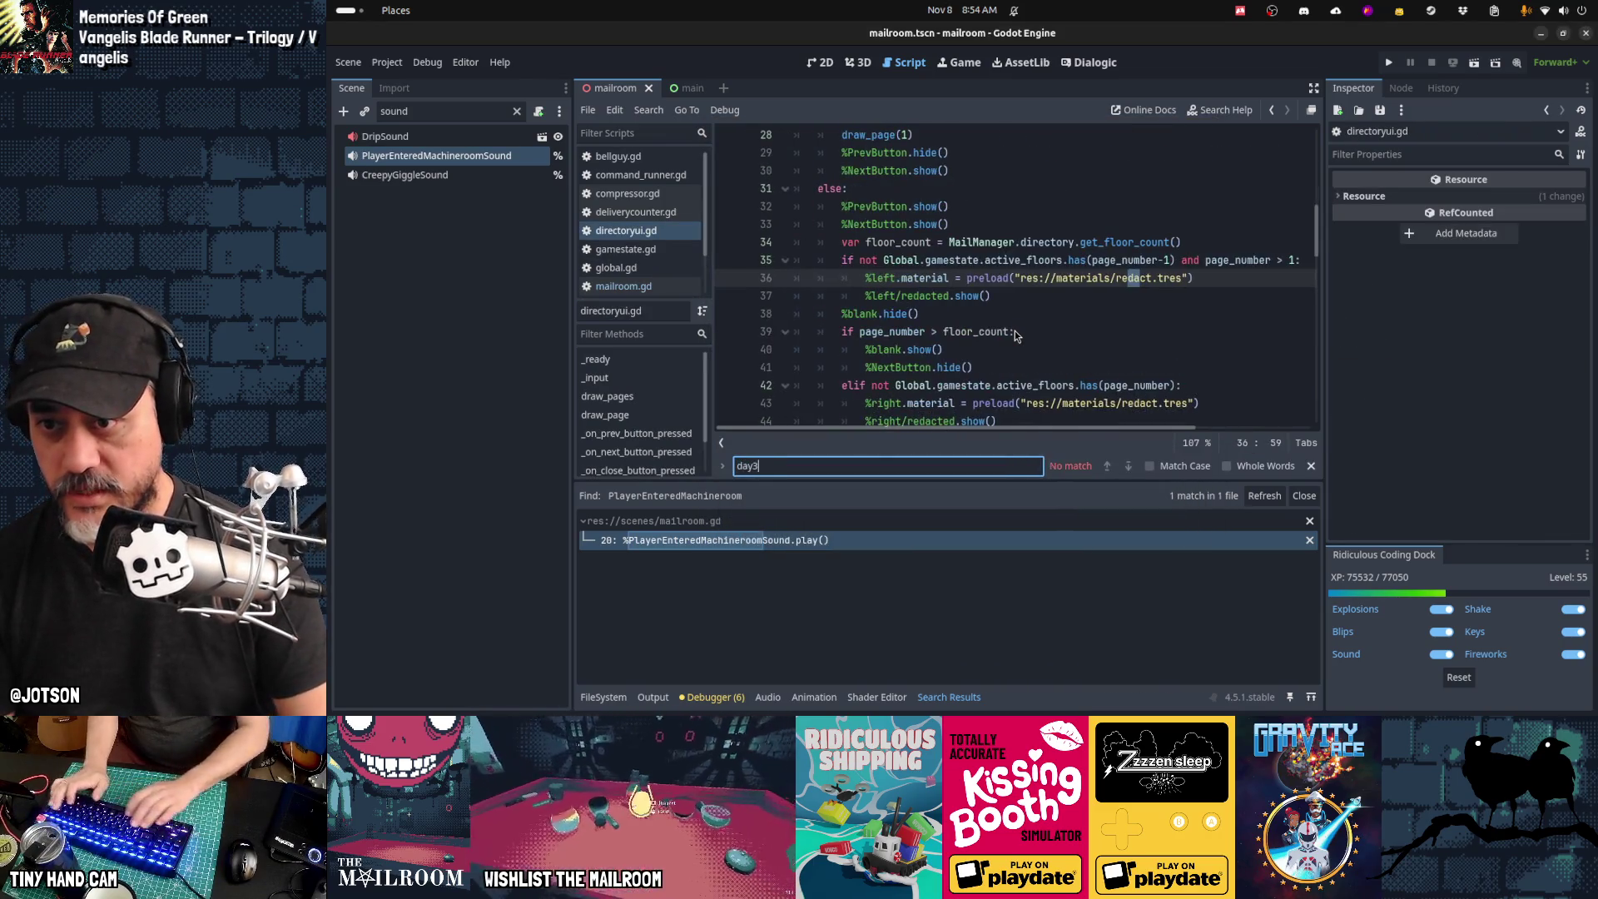
{"action": "key", "text": "Escape"}
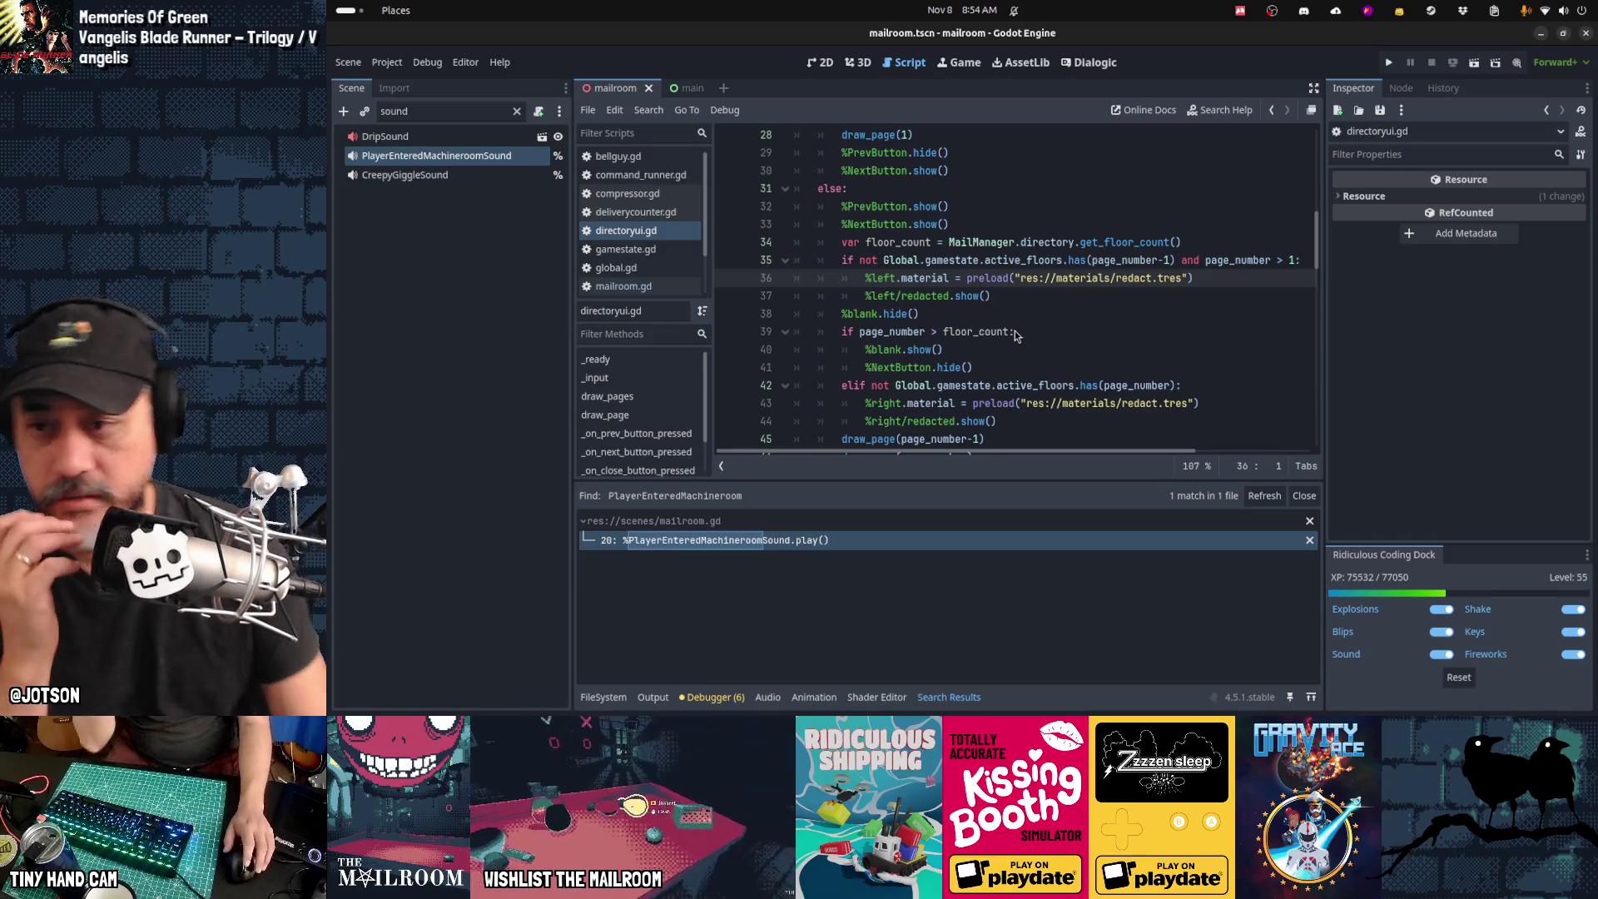
{"action": "scroll", "coordinate": [1015, 336], "scroll_direction": "up", "scroll_amount": 6}
{"action": "scroll", "coordinate": [1015, 335], "scroll_direction": "down", "scroll_amount": 3}
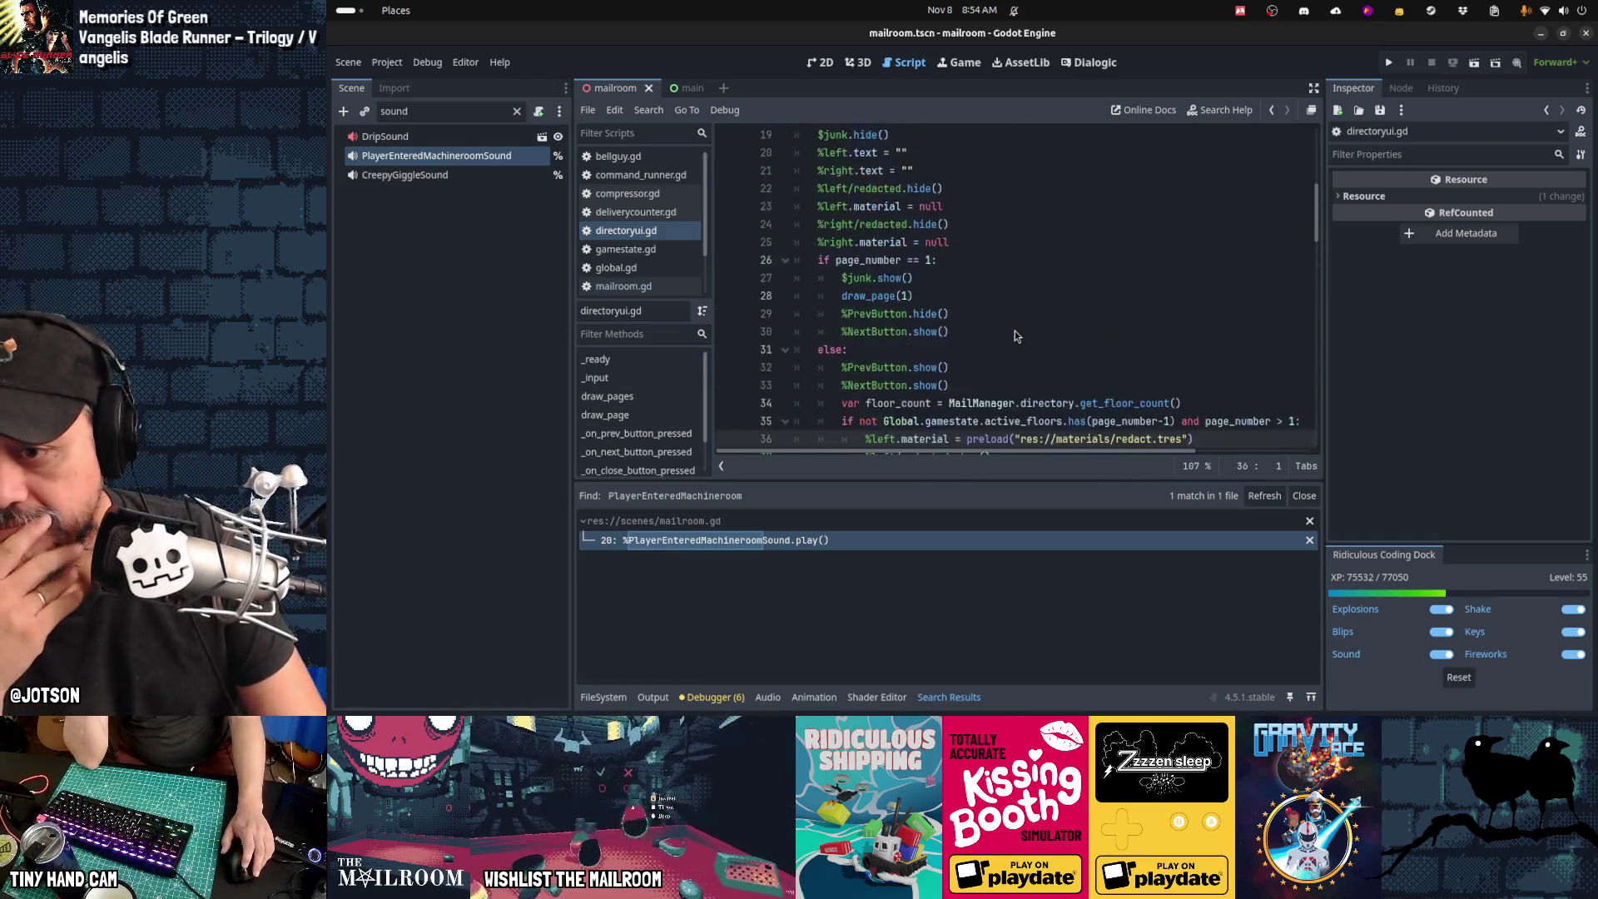
{"action": "scroll", "coordinate": [1015, 335], "scroll_direction": "down", "scroll_amount": 9}
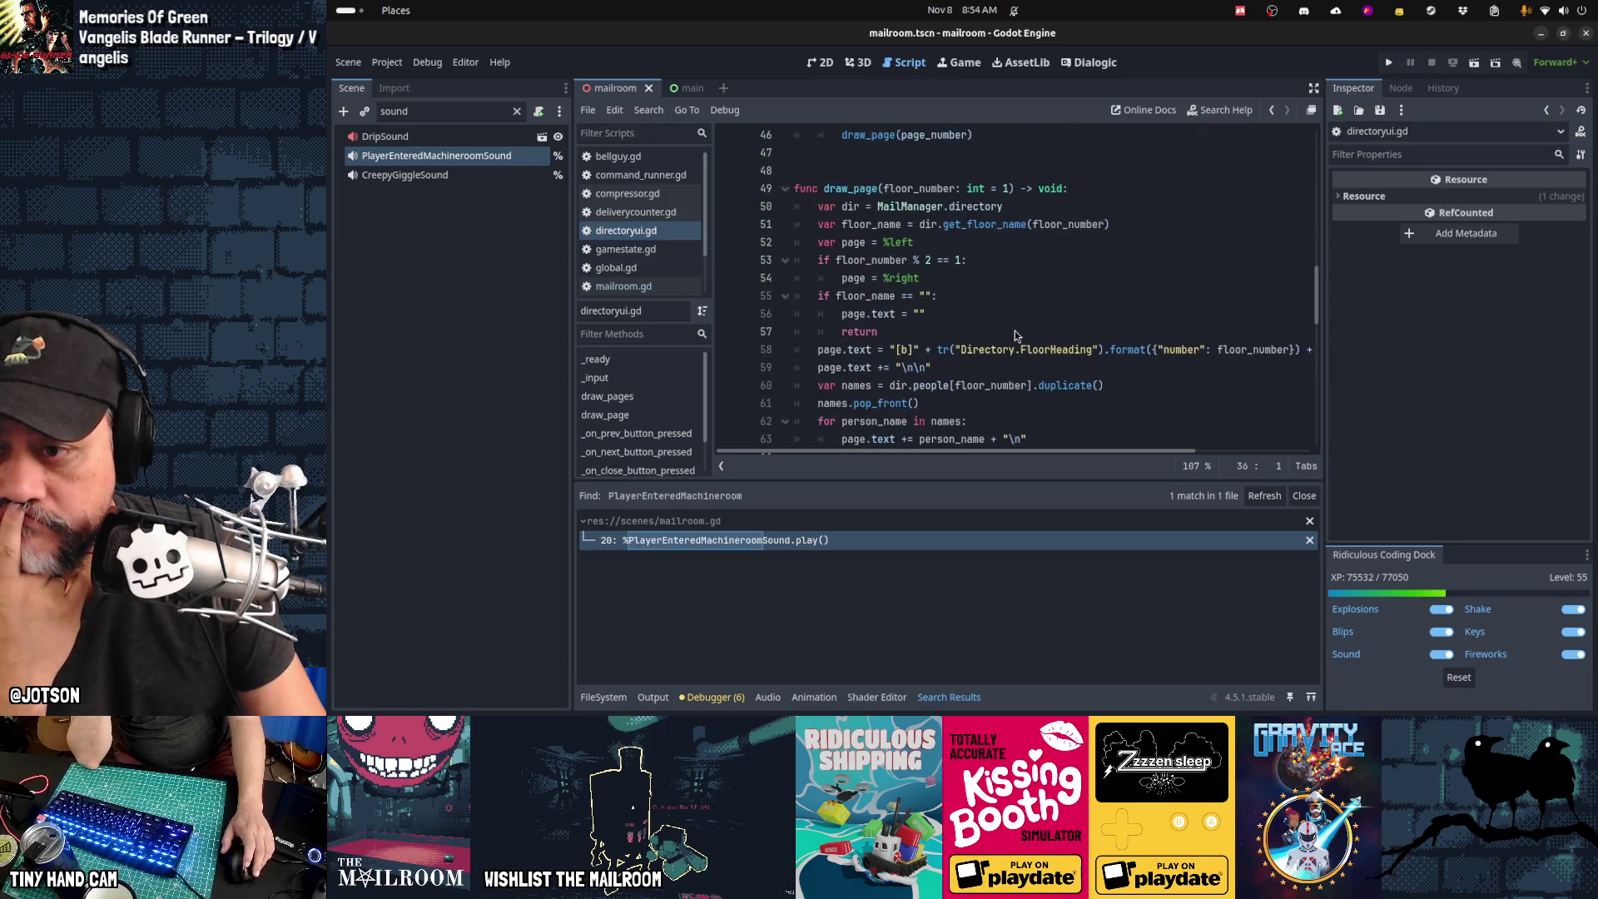
{"action": "scroll", "coordinate": [1015, 336], "scroll_direction": "down", "scroll_amount": 2}
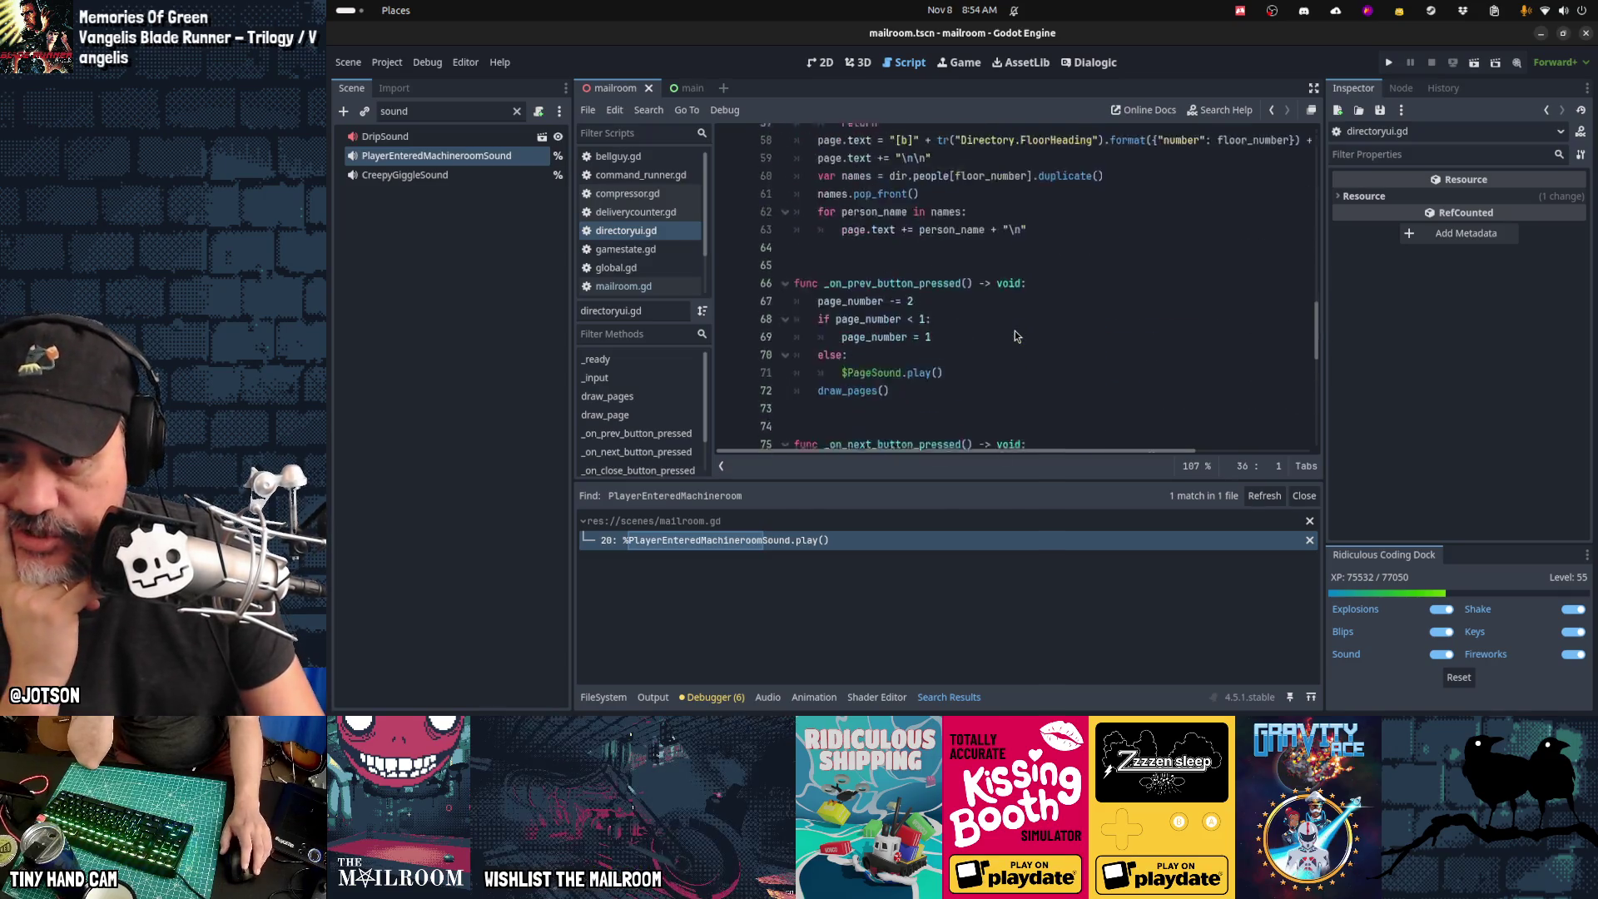
{"action": "scroll", "coordinate": [1015, 336], "scroll_direction": "down", "scroll_amount": 3}
{"action": "scroll", "coordinate": [1015, 335], "scroll_direction": "up", "scroll_amount": 4}
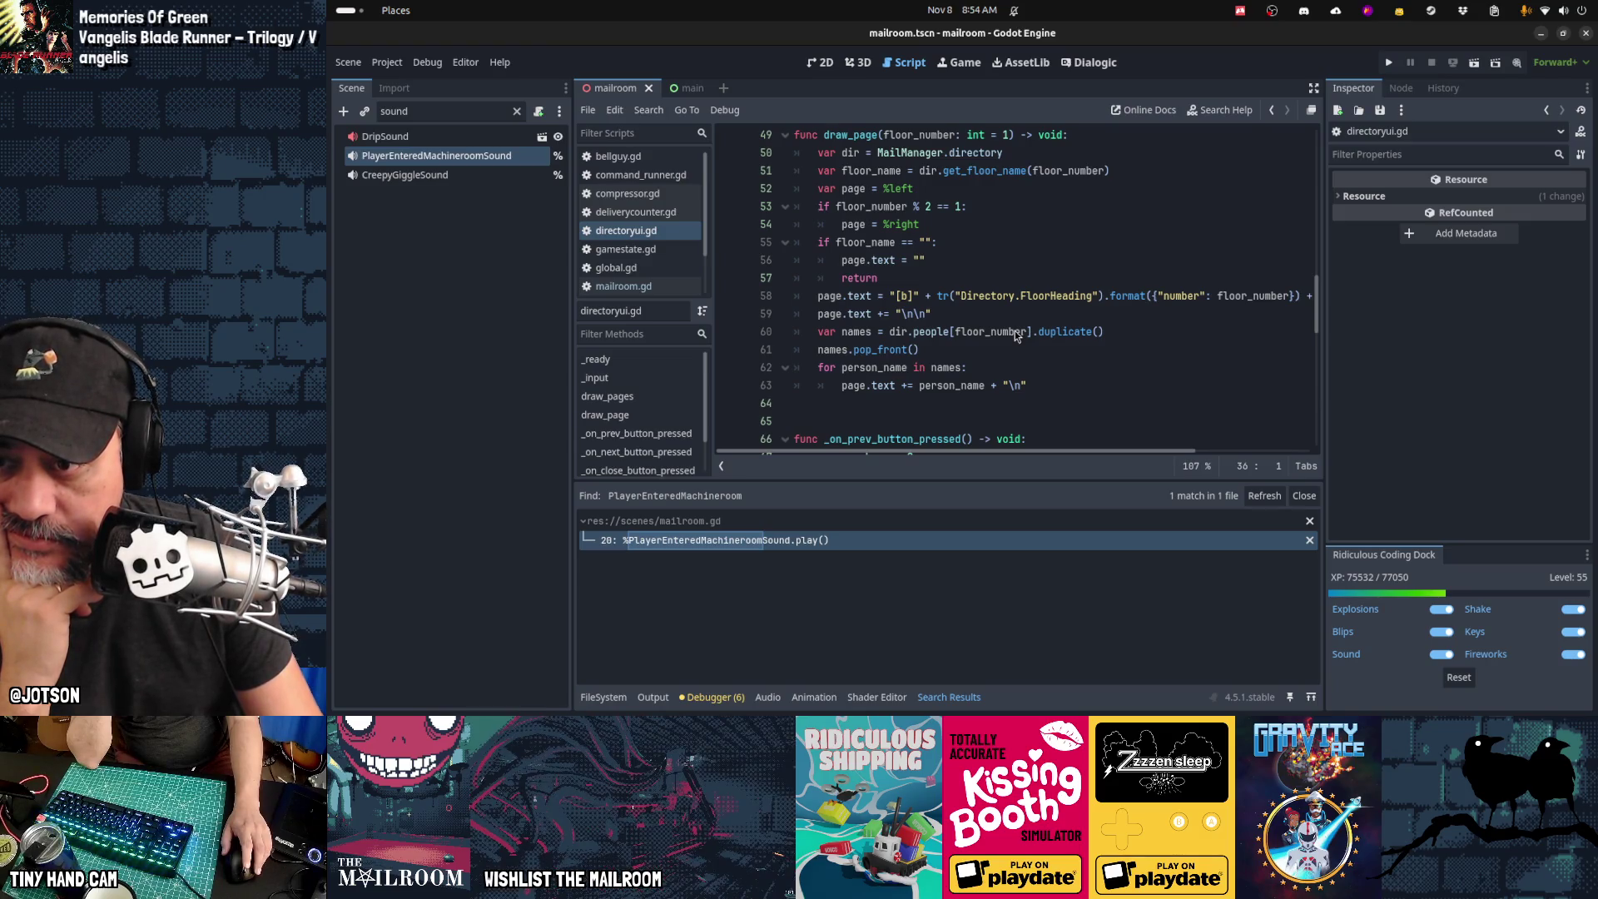
{"action": "scroll", "coordinate": [1015, 336], "scroll_direction": "down", "scroll_amount": 4}
{"action": "scroll", "coordinate": [1015, 335], "scroll_direction": "up", "scroll_amount": 15}
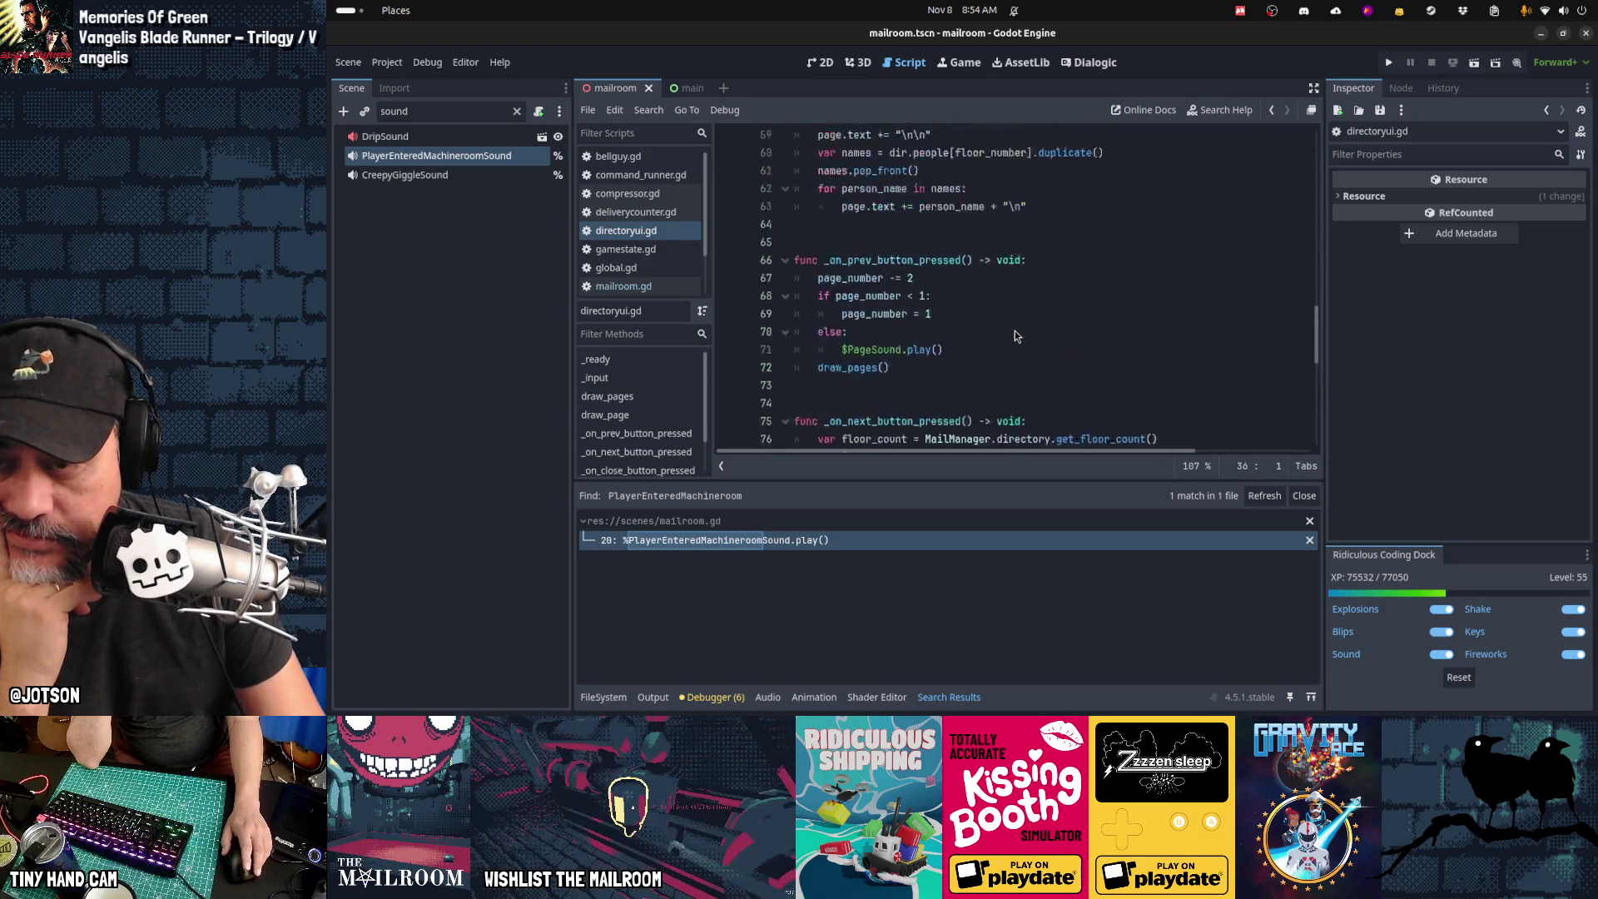
Step: Search for 'day3', inspect active_floors on line 35, then open mailroom.gd
{"action": "key", "text": "ctrl+f"}
{"action": "left_click", "coordinate": [1015, 335]}
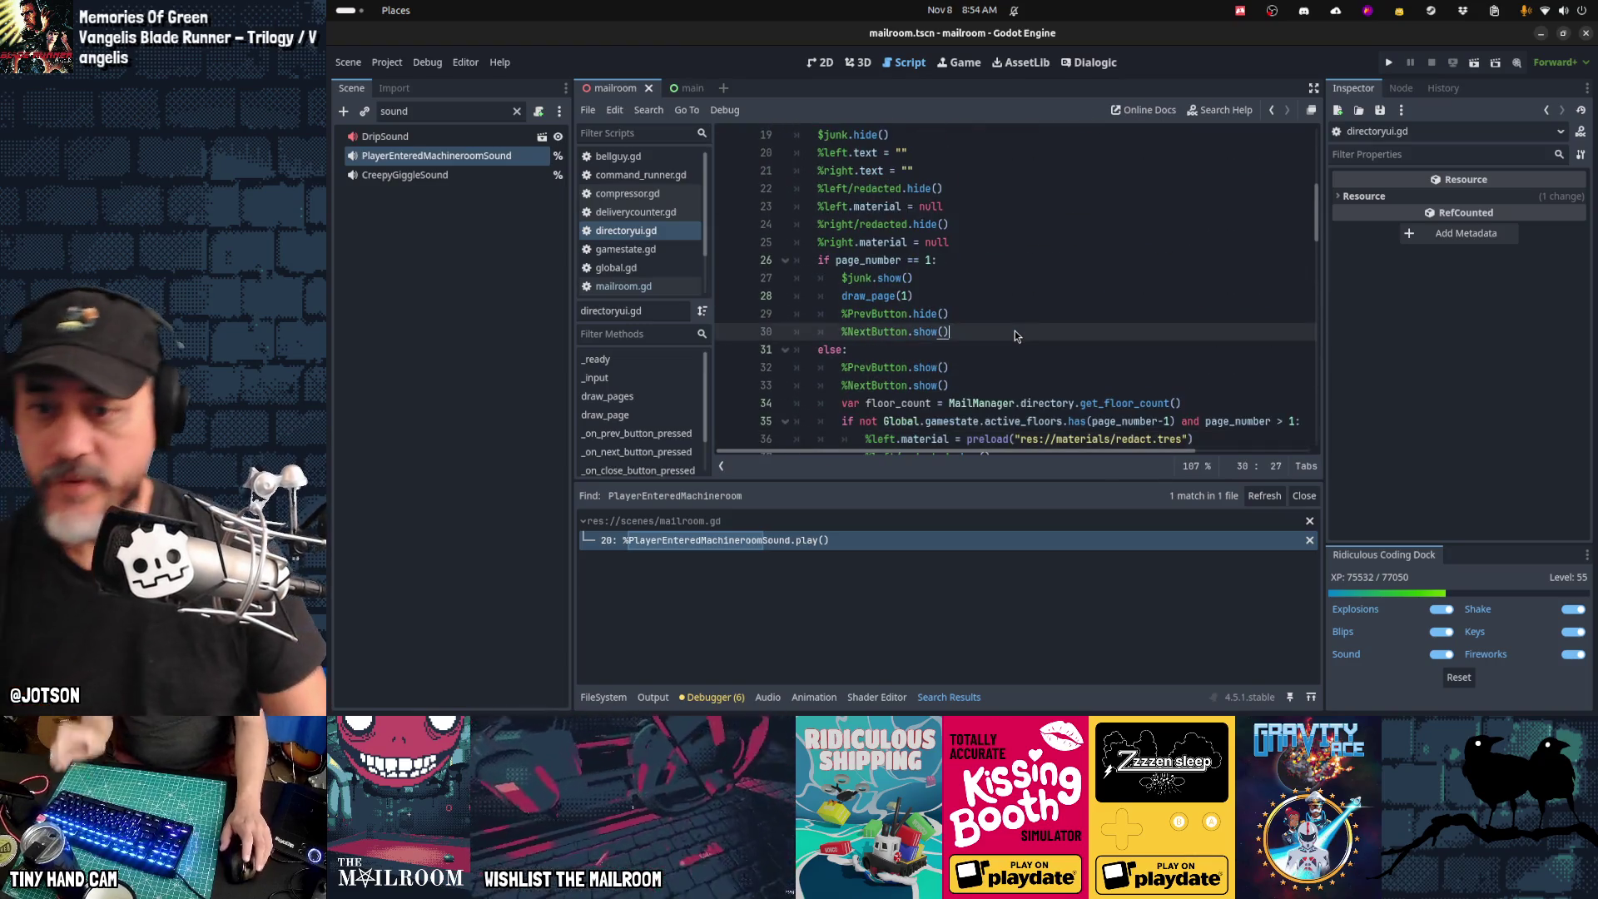
{"action": "key", "text": "ctrl+f"}
{"action": "key", "text": "Escape"}
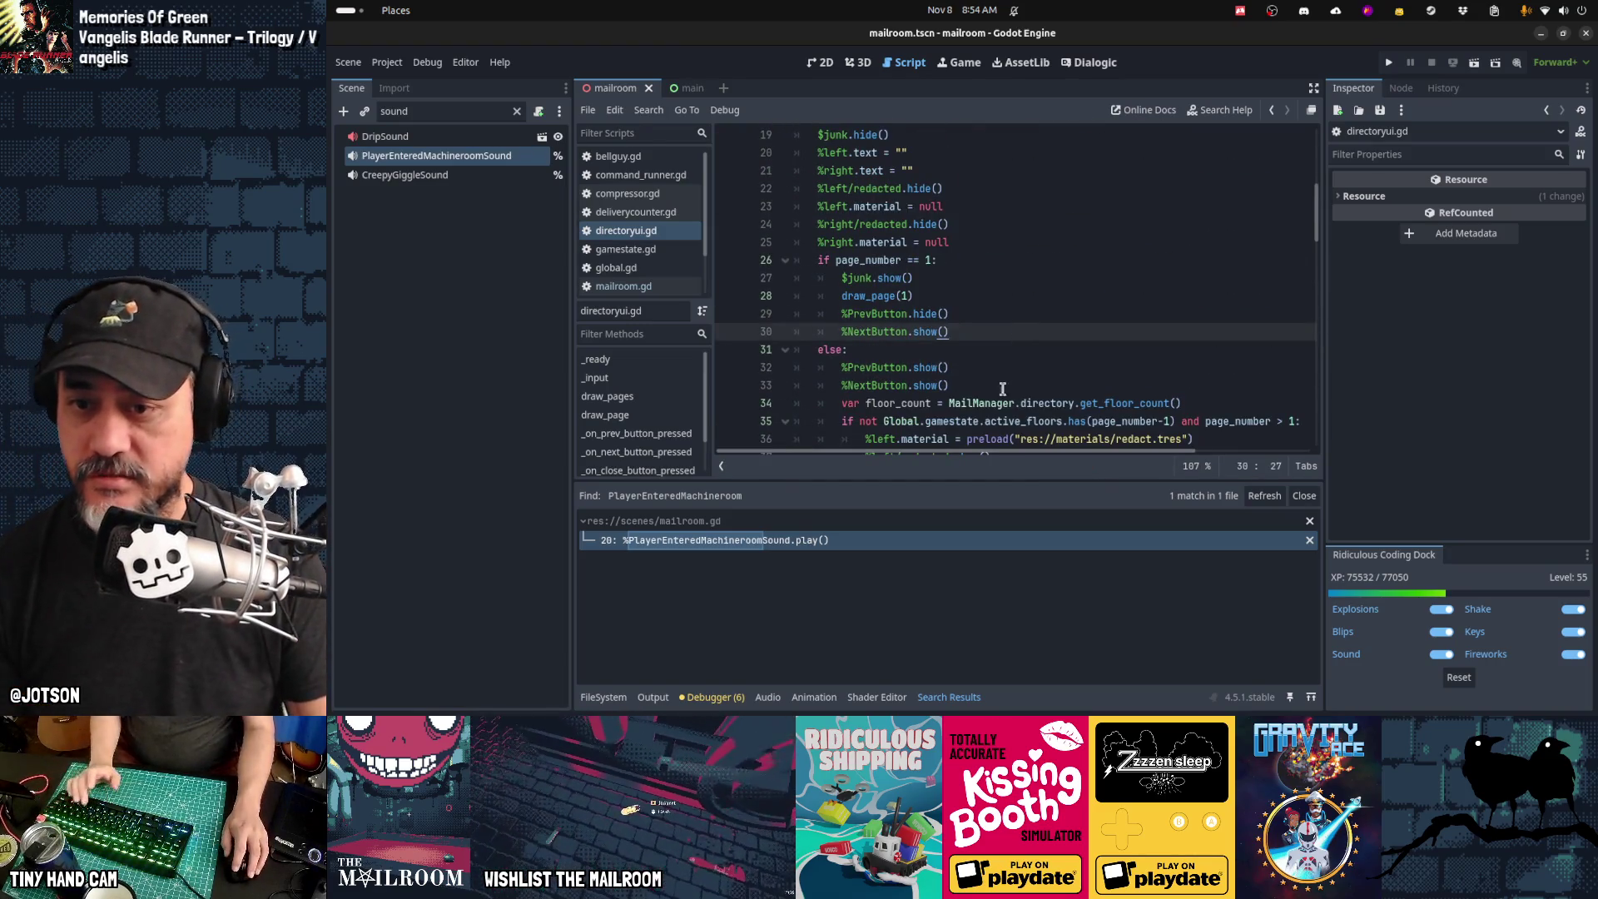
{"action": "left_click", "coordinate": [1006, 402]}
{"action": "scroll", "coordinate": [1006, 406], "scroll_direction": "down", "scroll_amount": 3}
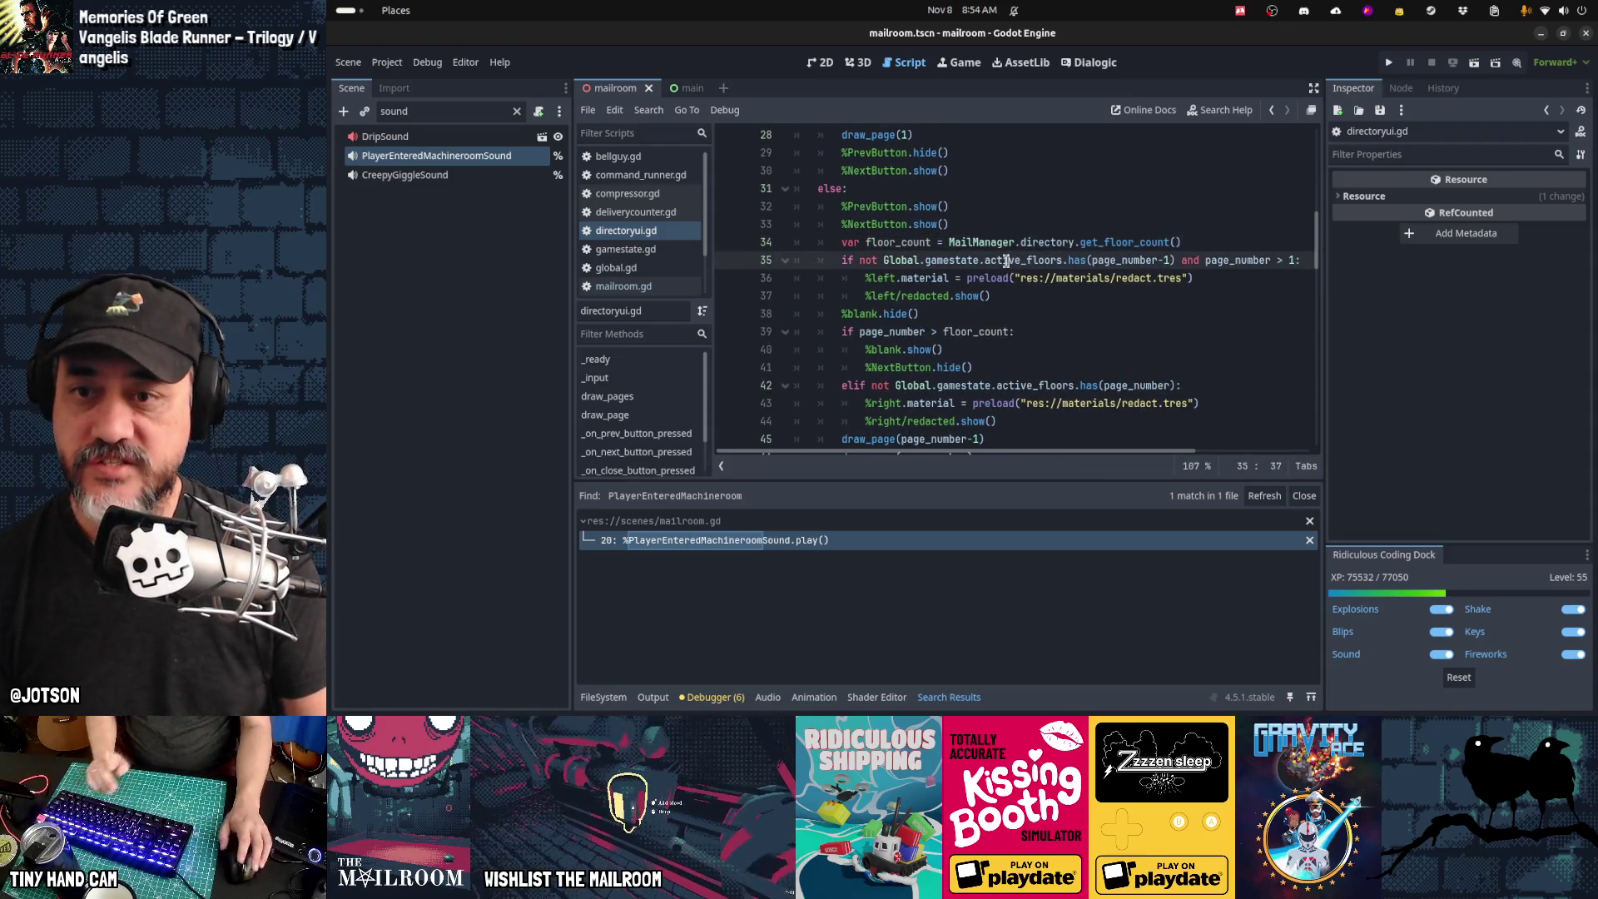
{"action": "left_click", "coordinate": [1007, 261]}
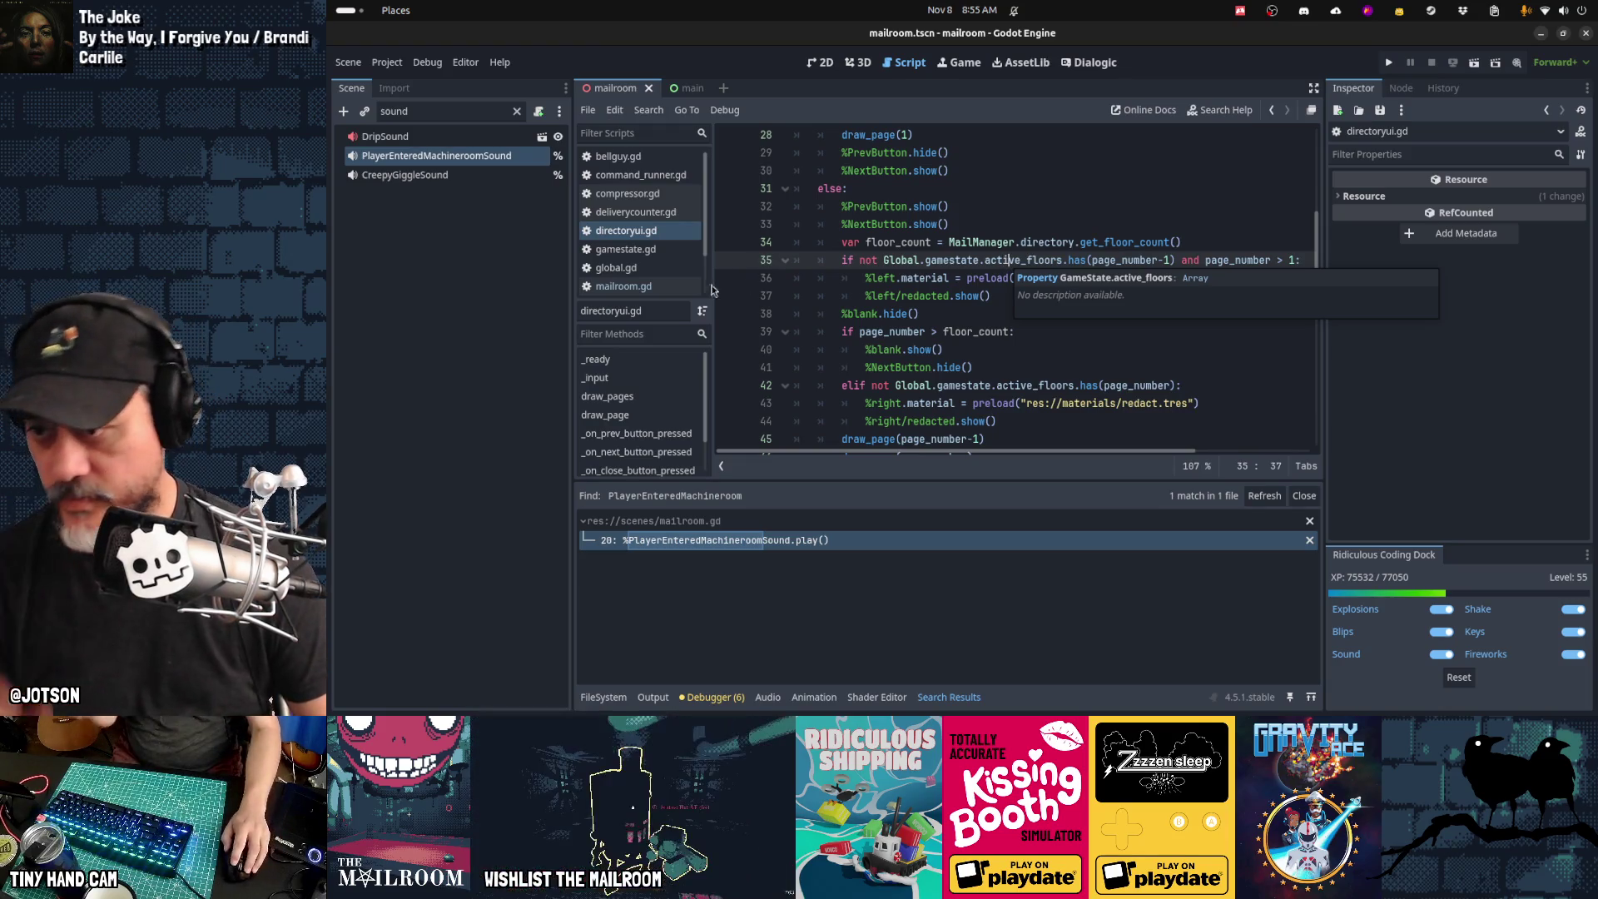
{"action": "left_click", "coordinate": [642, 288]}
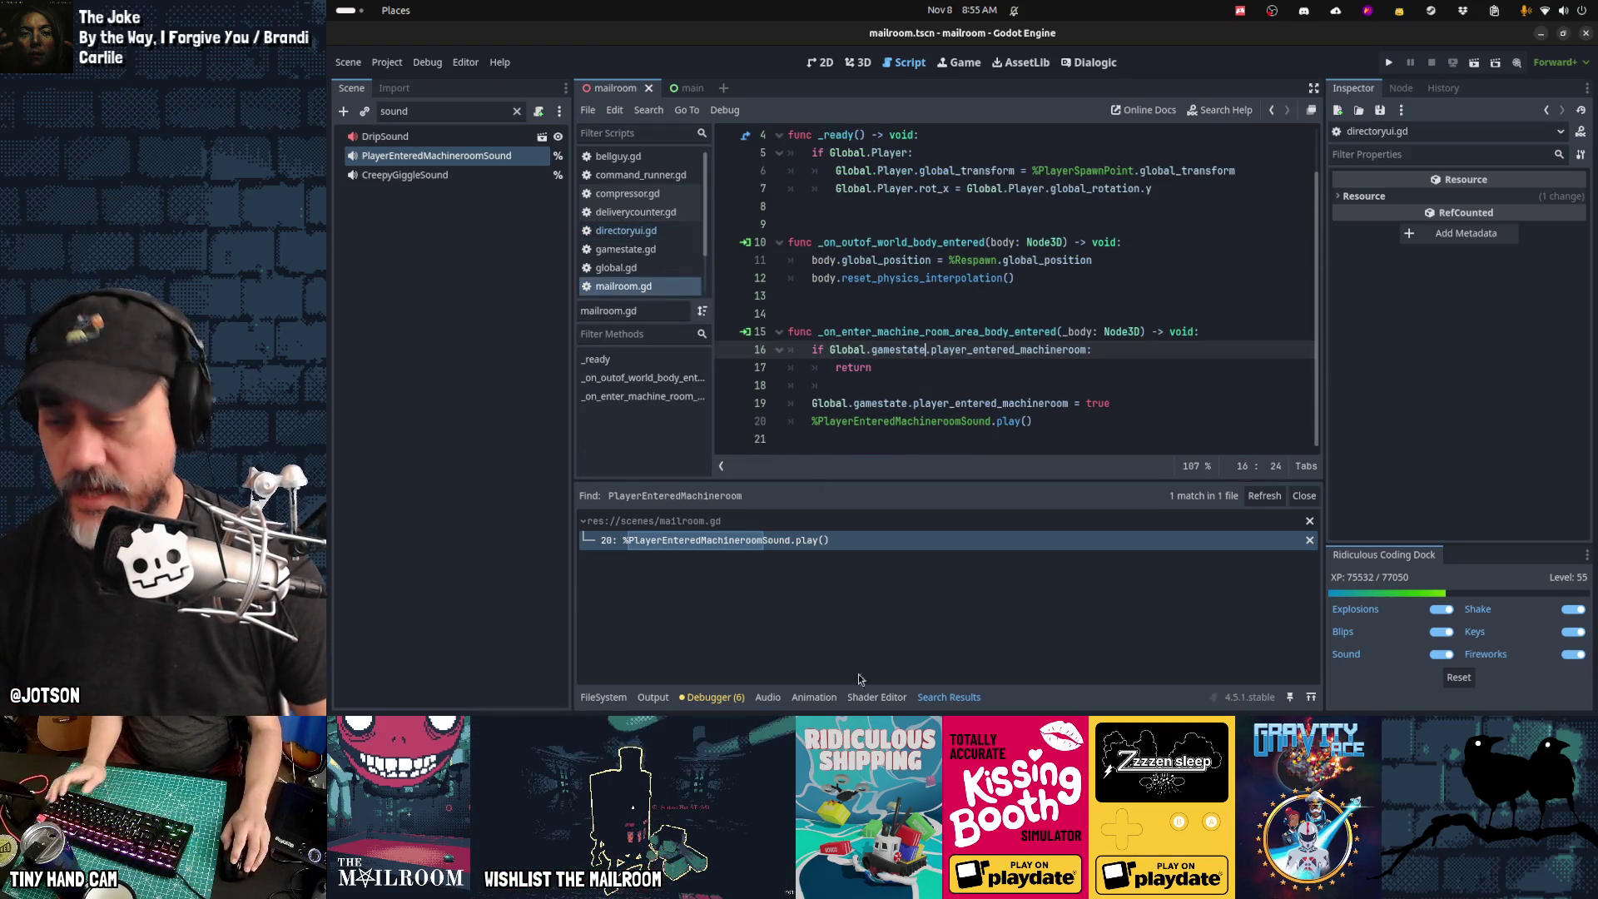
Step: Switch from Godot to the Gamedev TODO board in Obsidian
{"action": "left_click", "coordinate": [559, 692]}
{"action": "type", "text": "When the machine is fixe"}
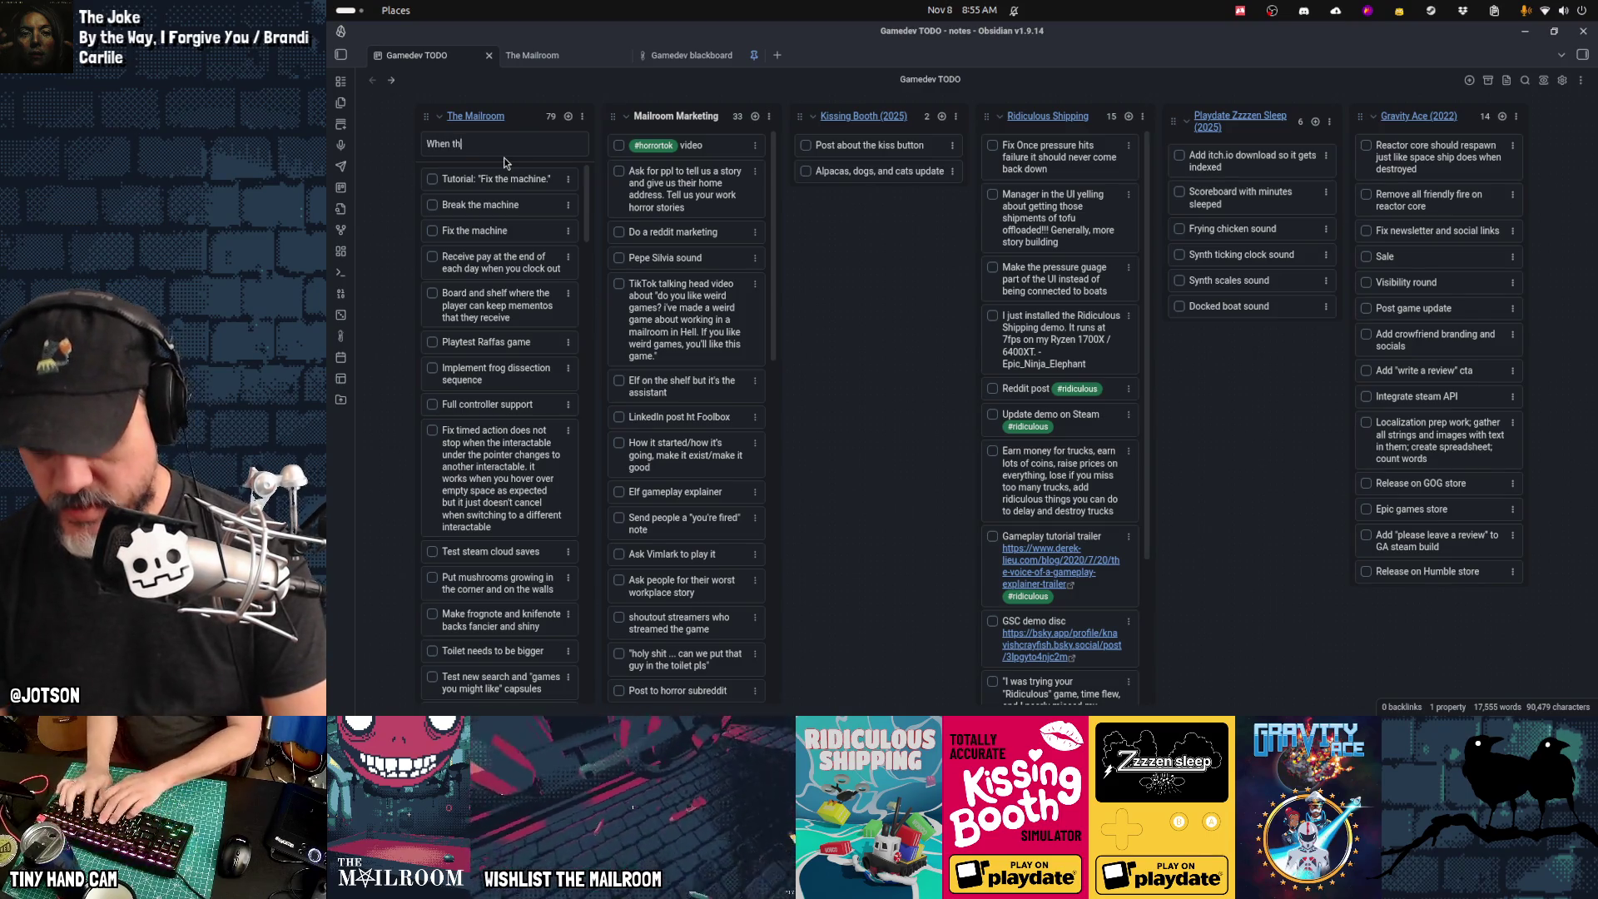
Step: Clear and discard the half-typed new Mailroom card
{"action": "type", "text": "d"}
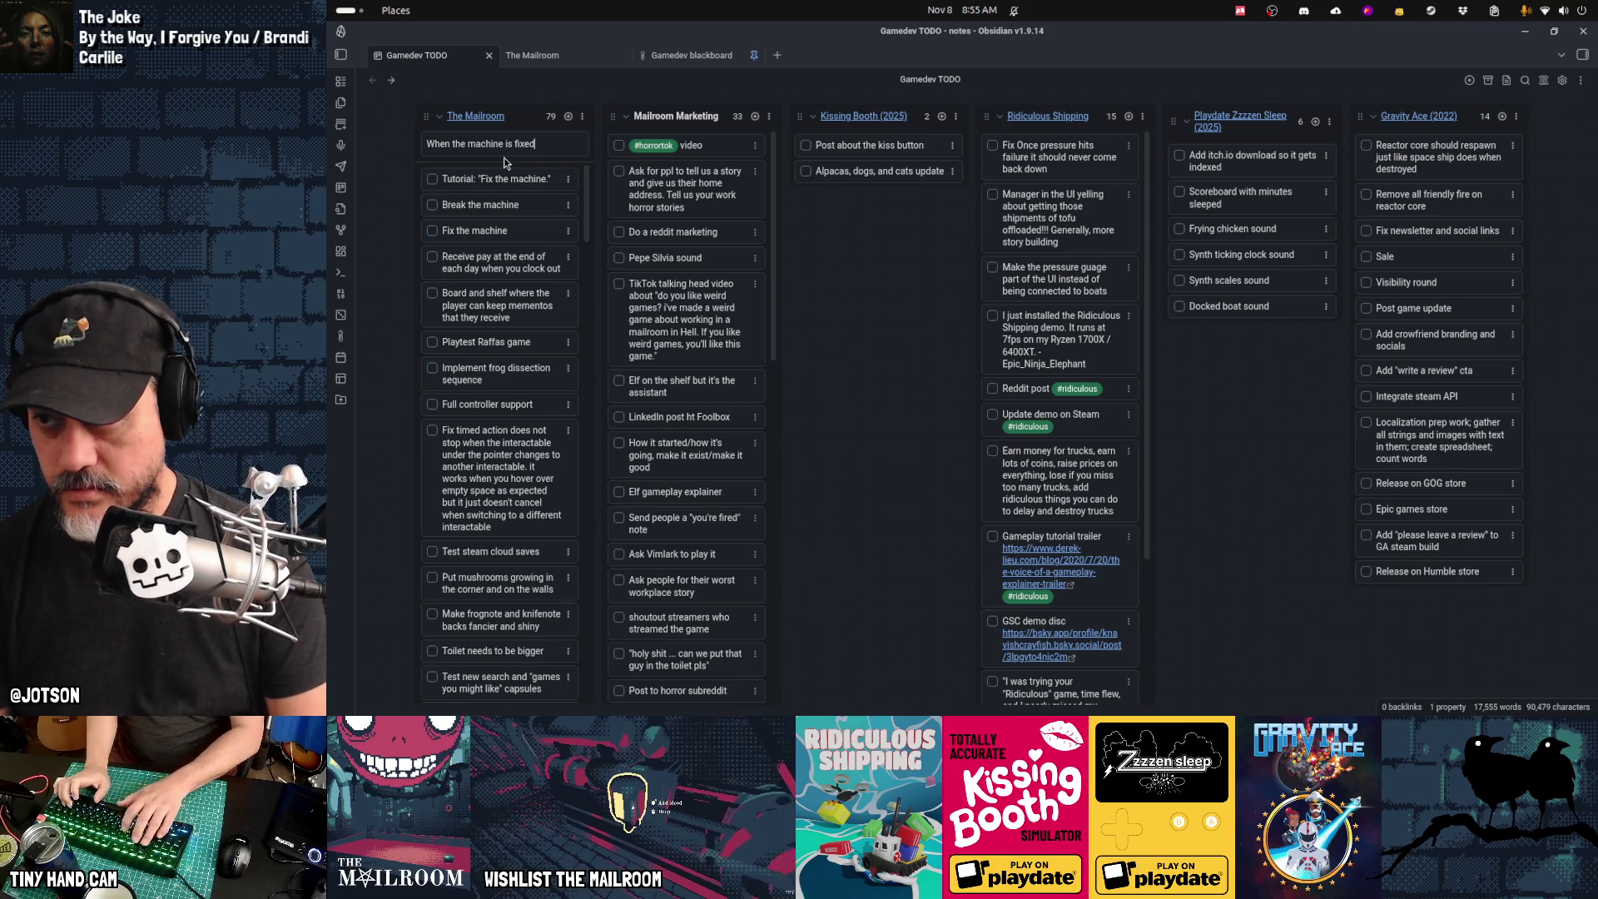
{"action": "key", "text": "ctrl+a"}
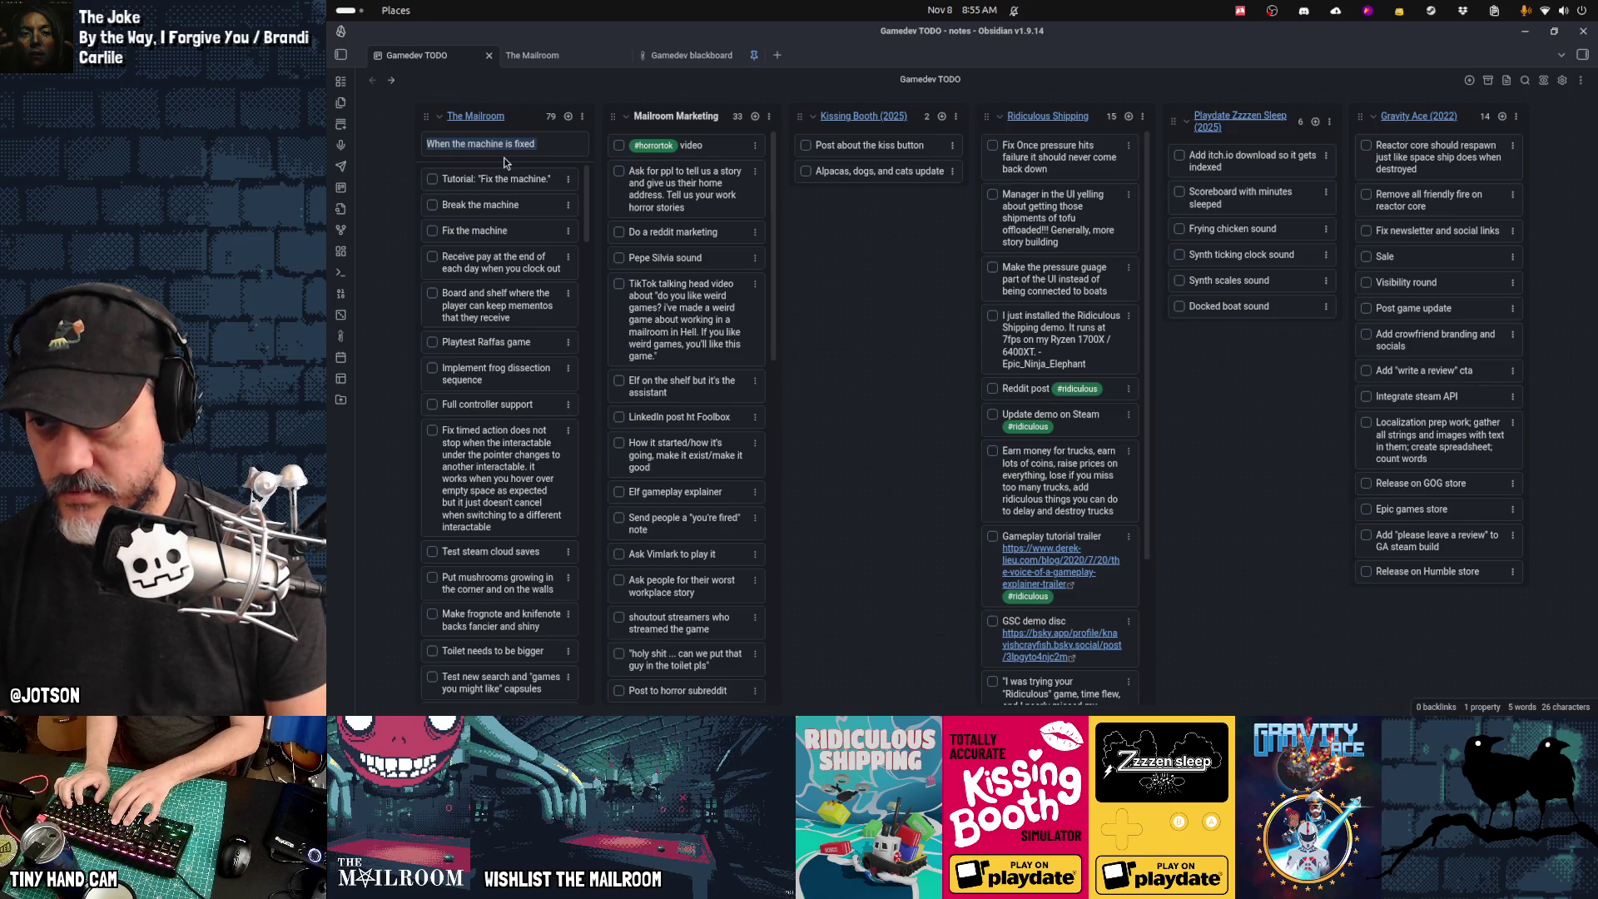
{"action": "key", "text": "BackSpace"}
{"action": "key", "text": "Escape"}
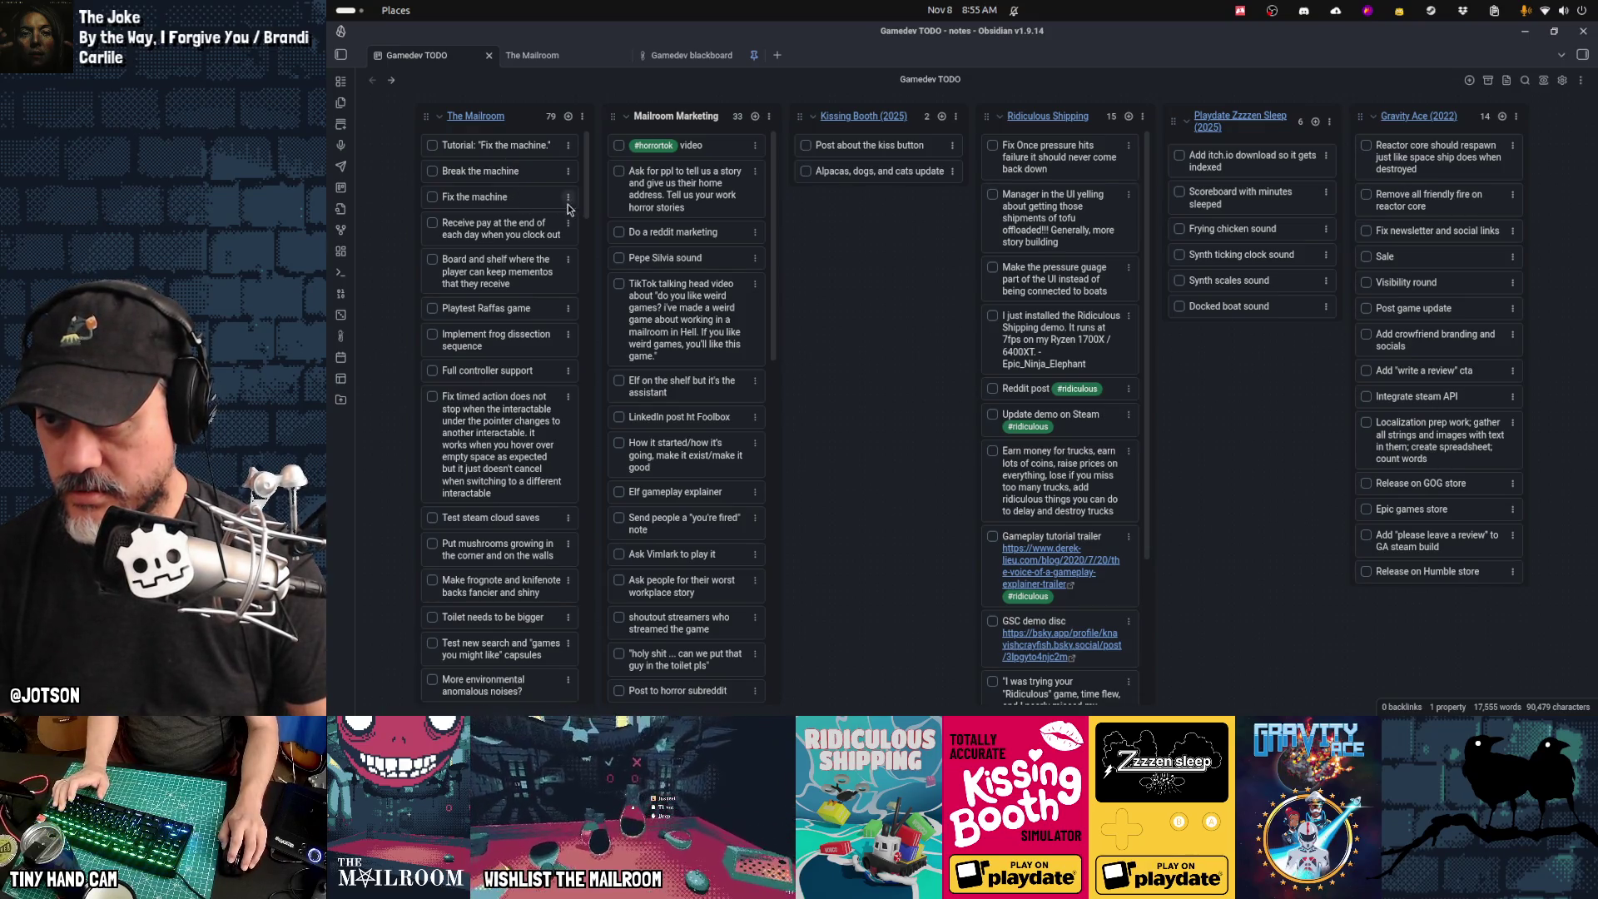
Step: Begin rewriting the Fix the machine card about floor 3, the tube animation and a sound
{"action": "left_click", "coordinate": [542, 201]}
{"action": "type", "text": ", after f"}
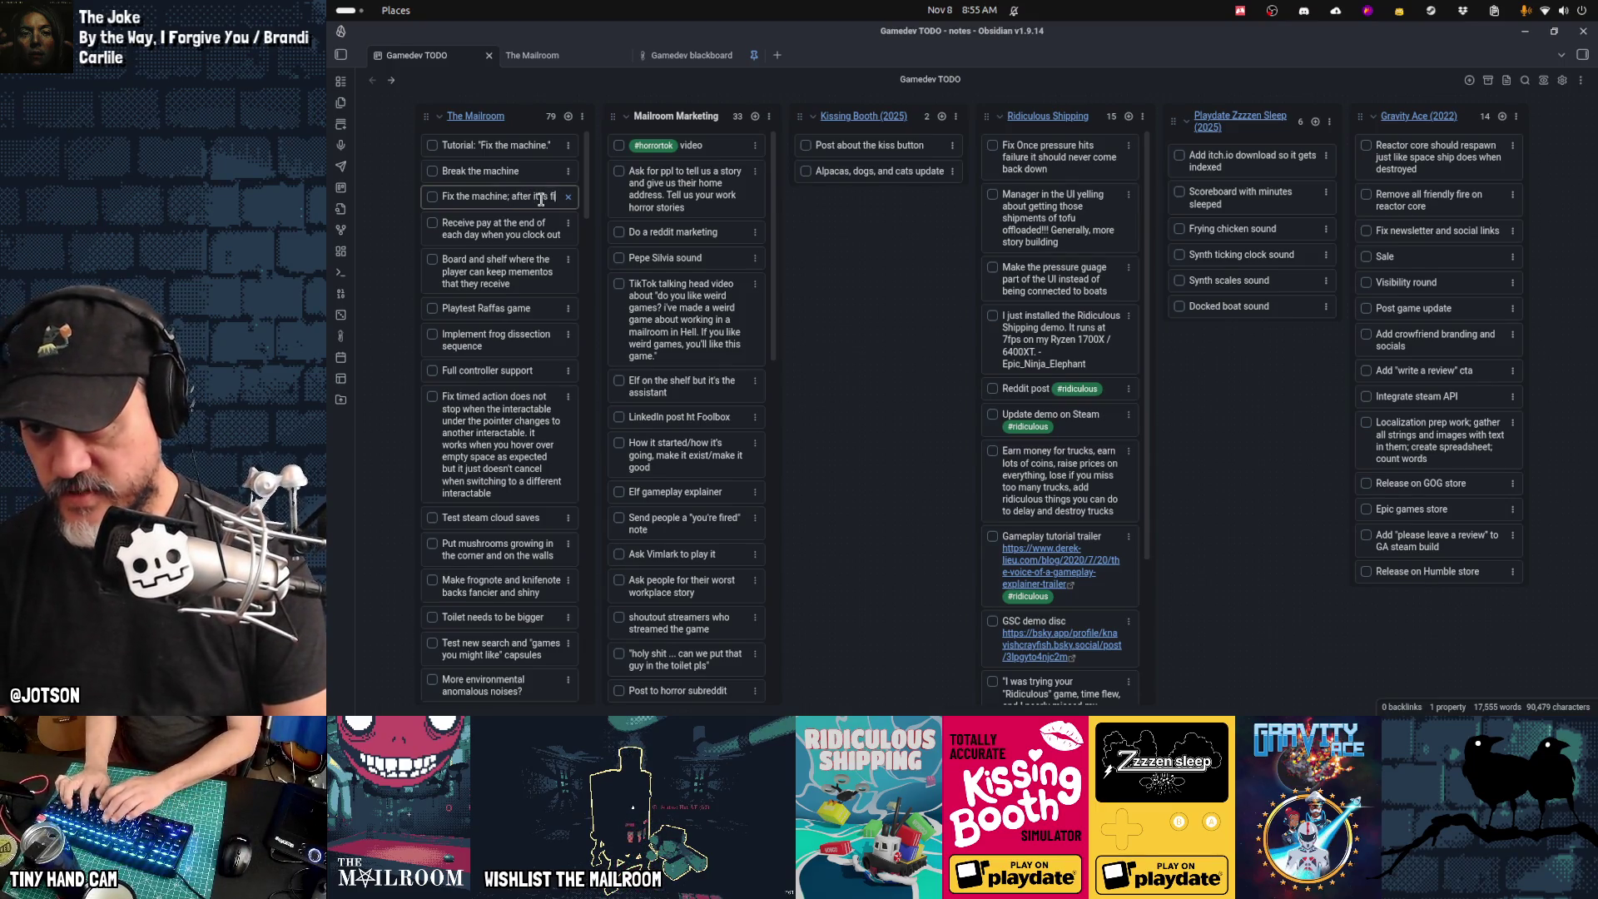
{"action": "type", "text": "ixed, t"}
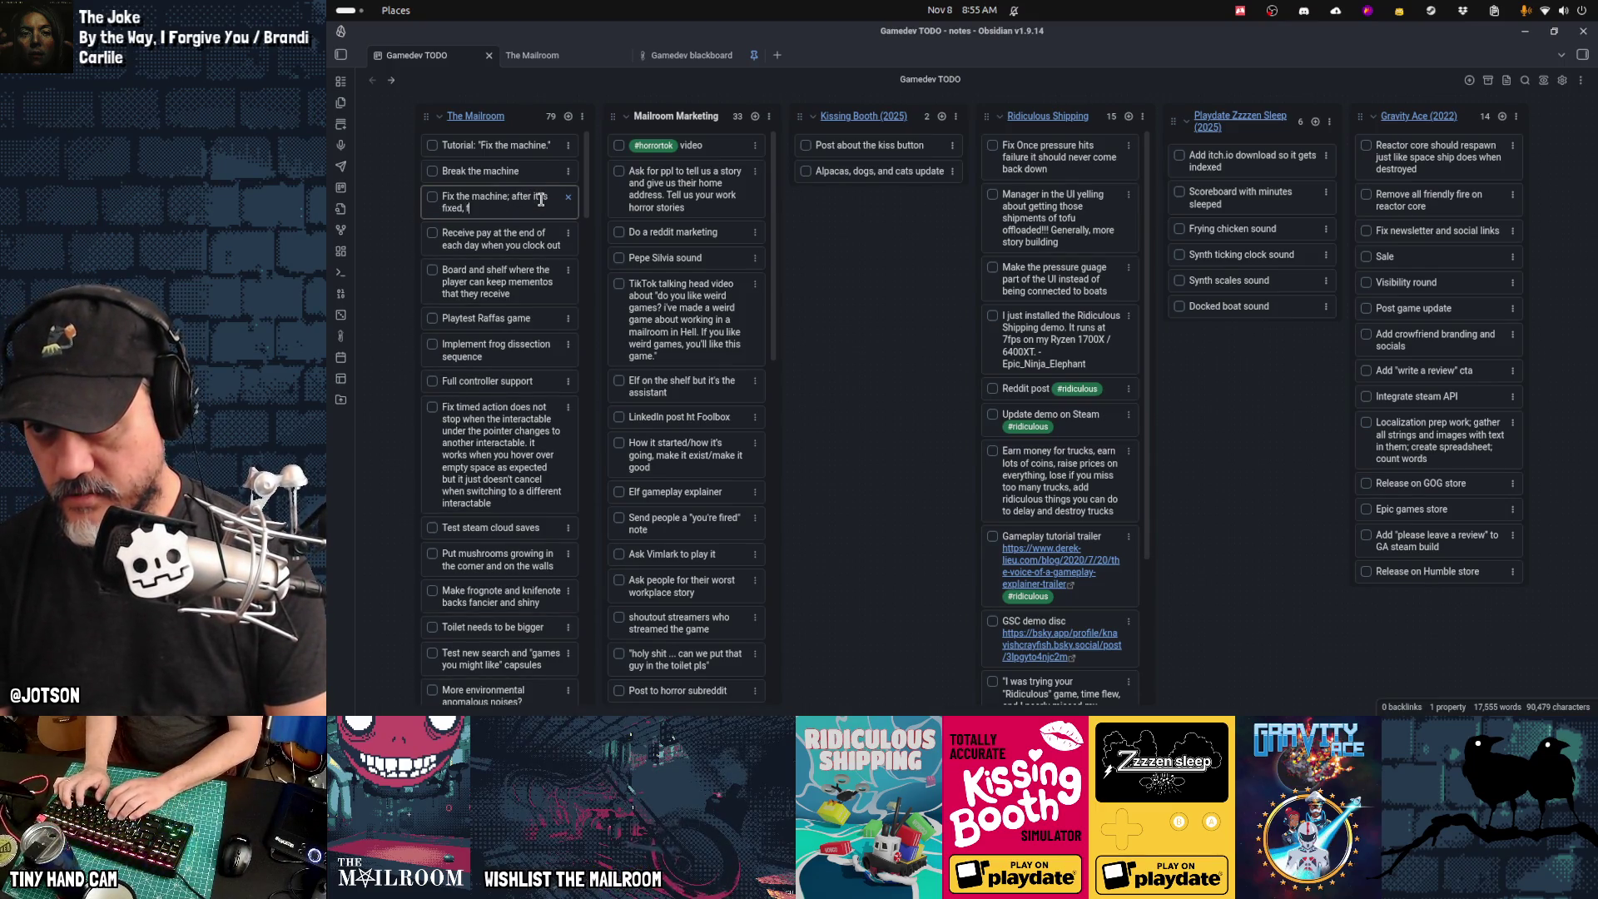
{"action": "type", "text": "omes"}
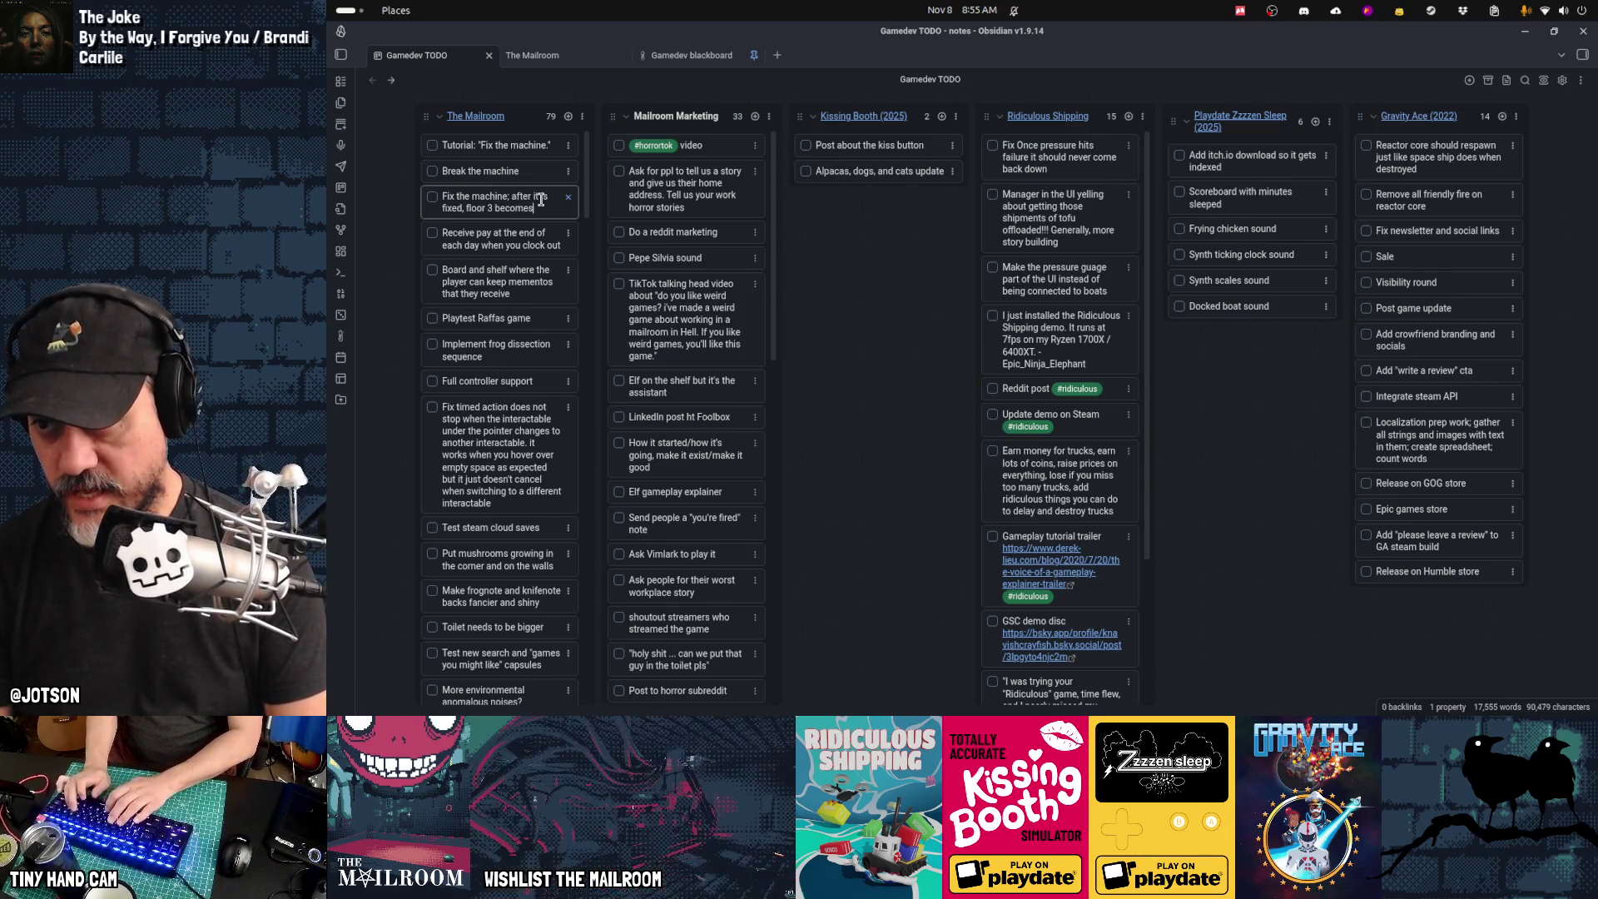
{"action": "type", "text": ","}
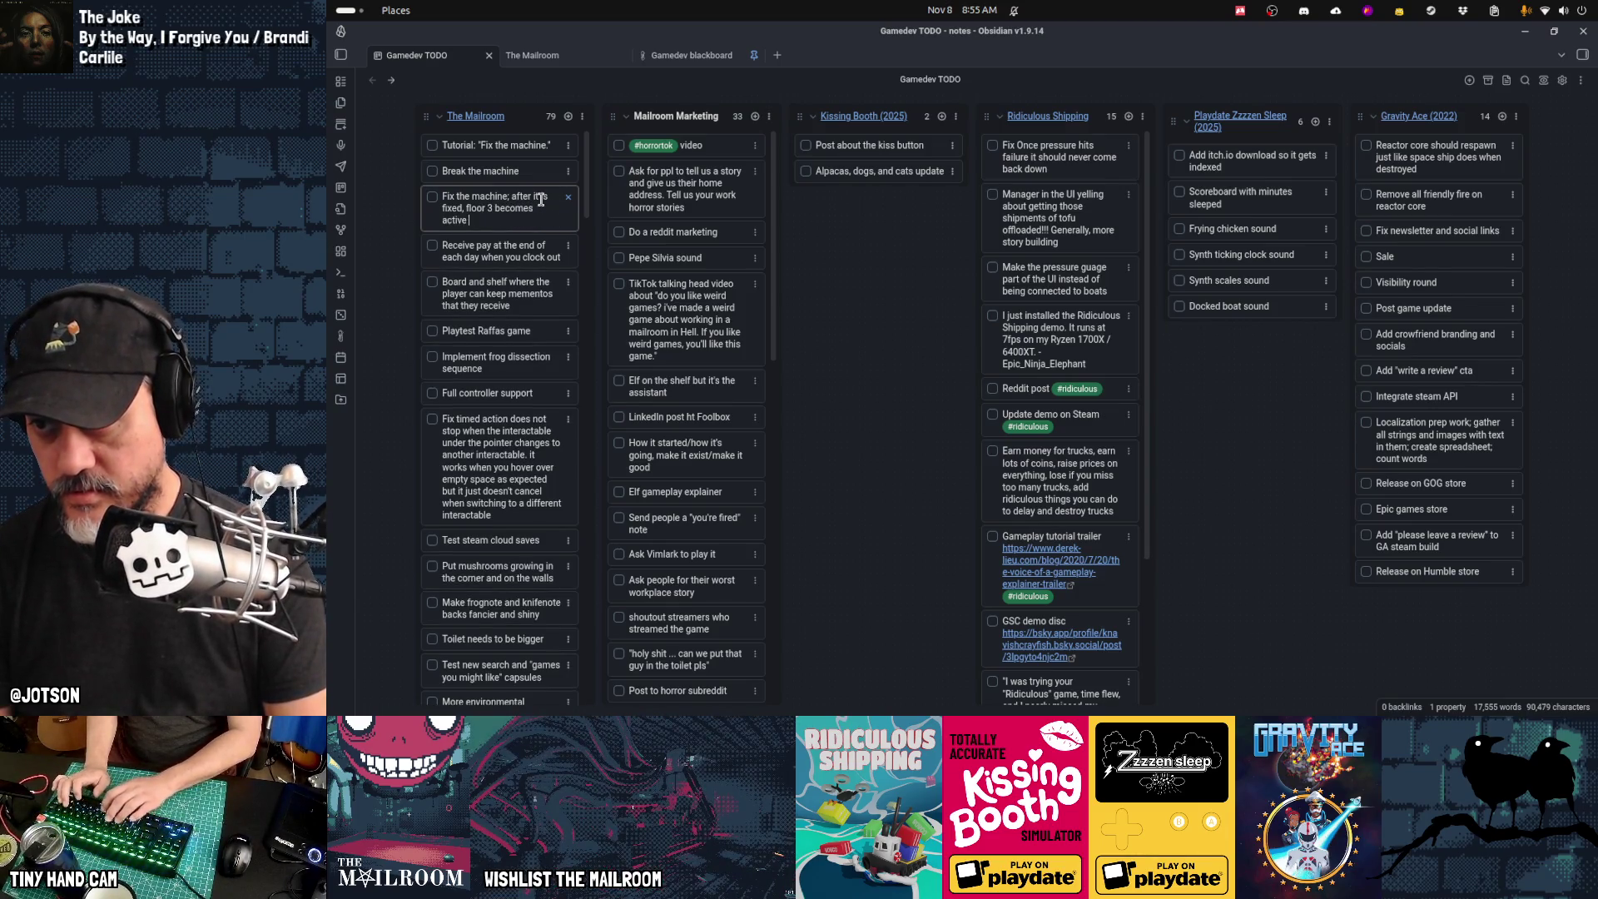
{"action": "key", "text": "BackSpace"}
{"action": "key", "text": "BackSpace"}
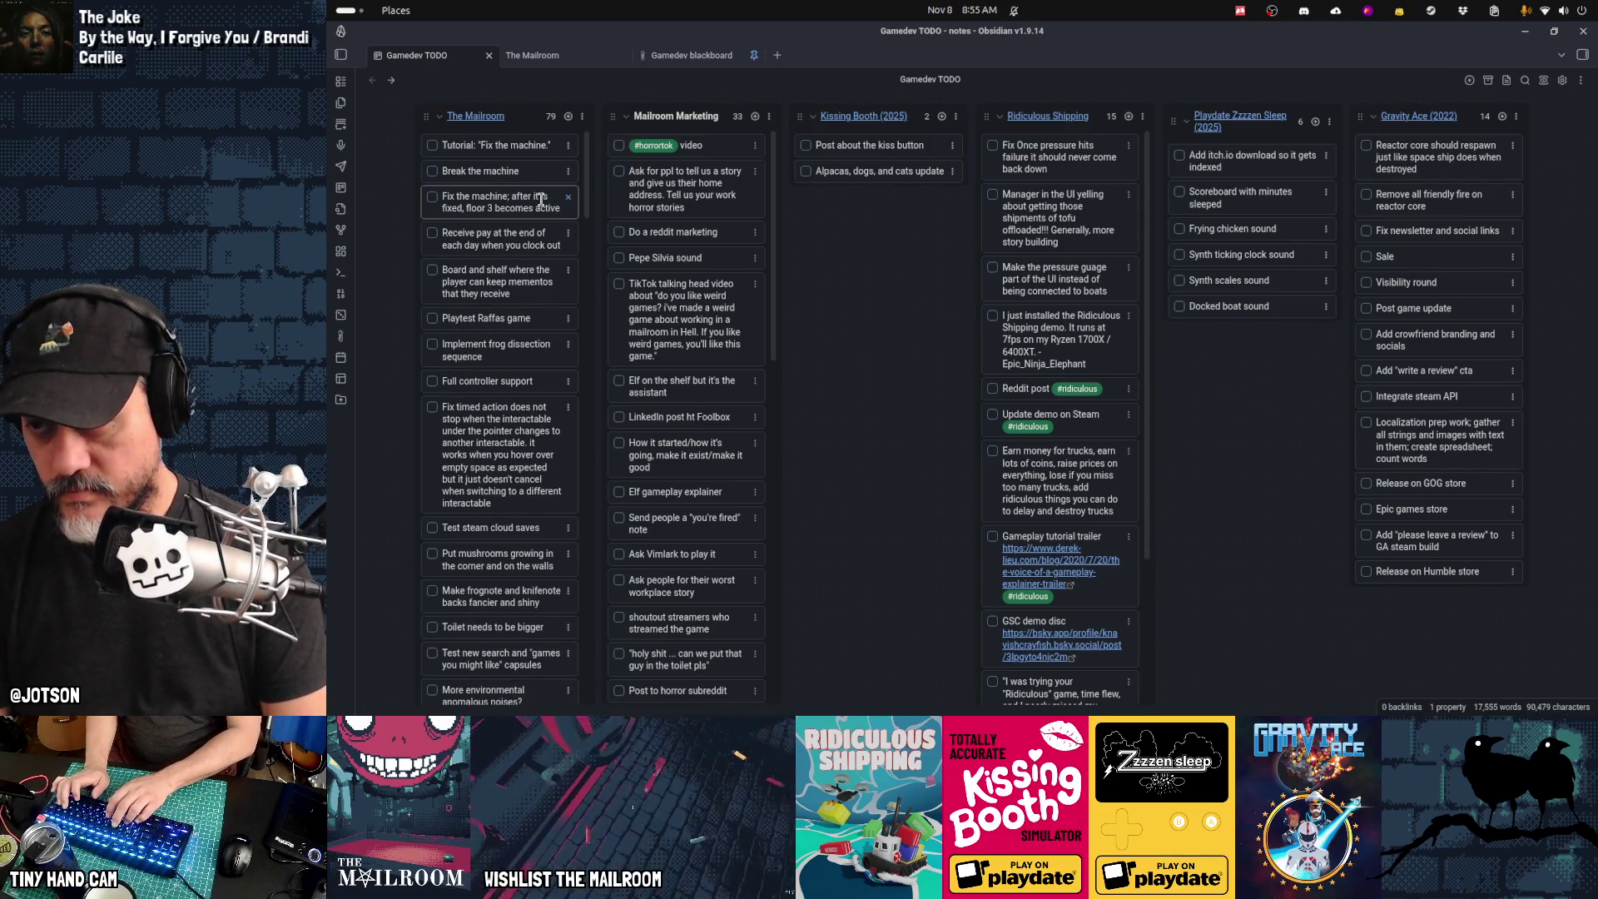
{"action": "type", "text": ";"}
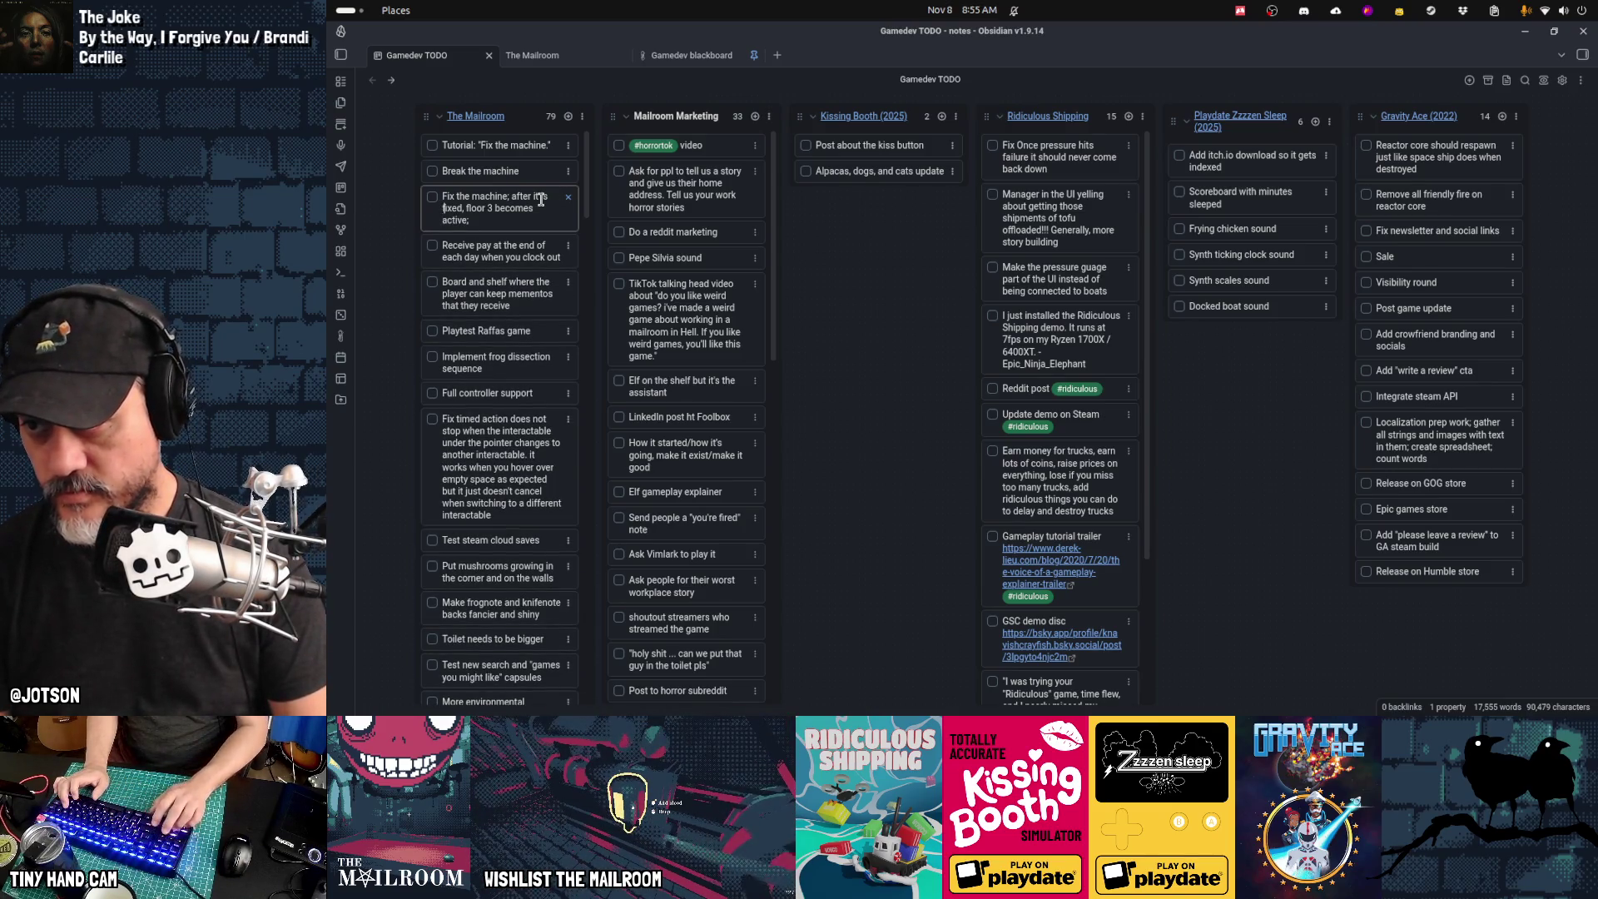
{"action": "key", "text": "ctrl+shift+Left"}
{"action": "key", "text": "BackSpace"}
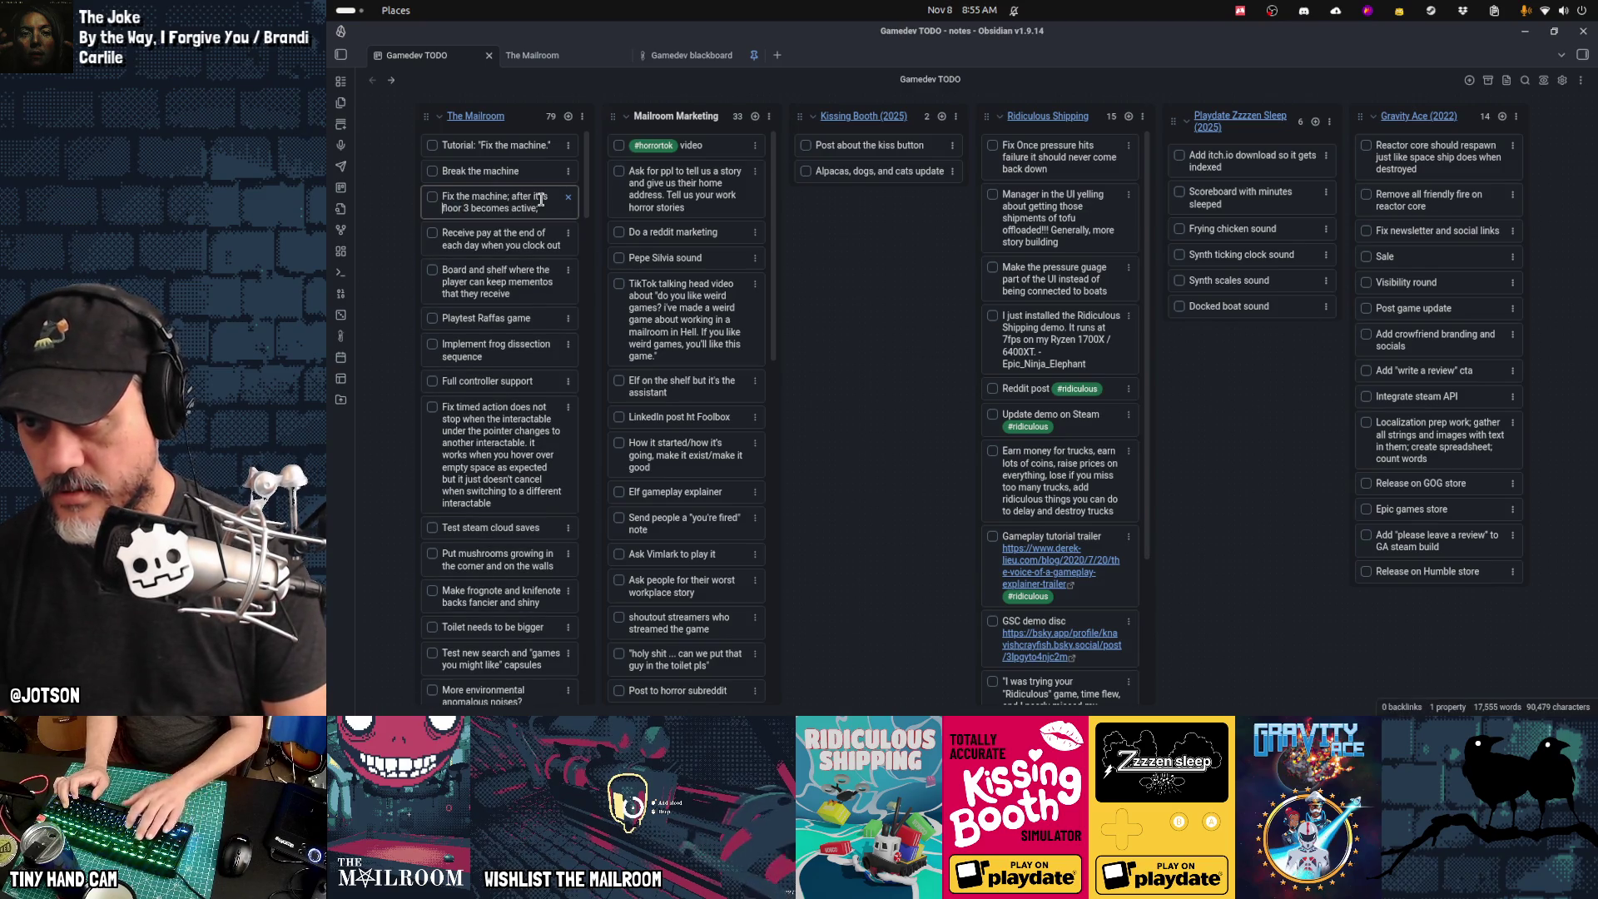
{"action": "key", "text": "BackSpace"}
{"action": "key", "text": "BackSpace"}
{"action": "key", "text": "BackSpace"}
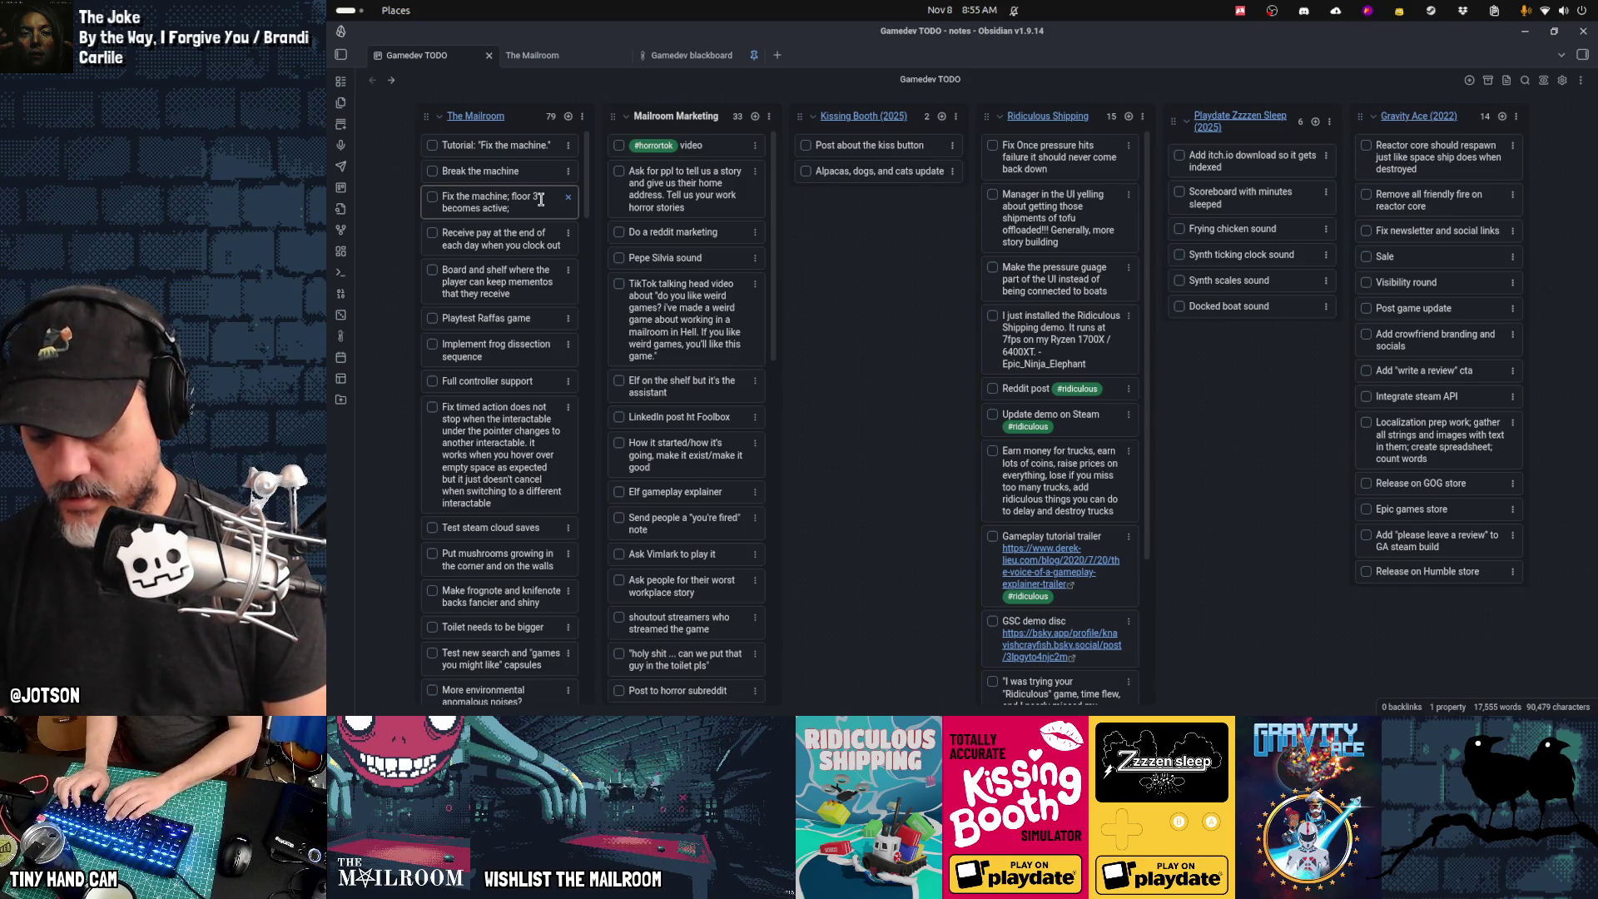
{"action": "type", "text": "directory gets a new"}
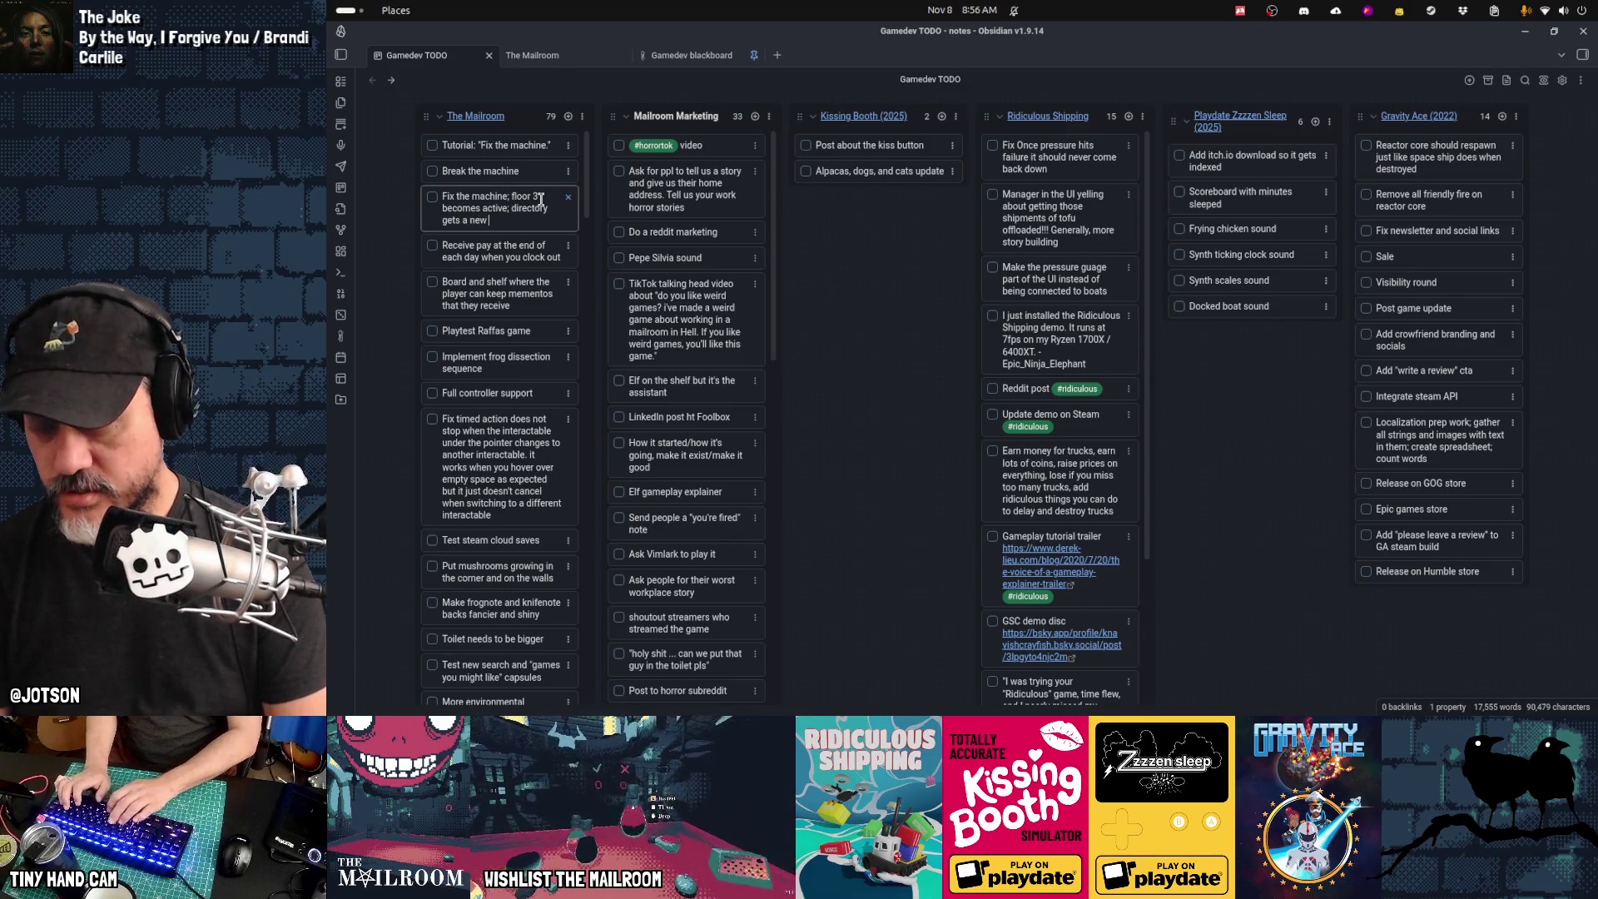
{"action": "key", "text": "ctrl+shift+Left"}
{"action": "key", "text": "ctrl+shift+Left"}
{"action": "key", "text": "ctrl+shift+Left"}
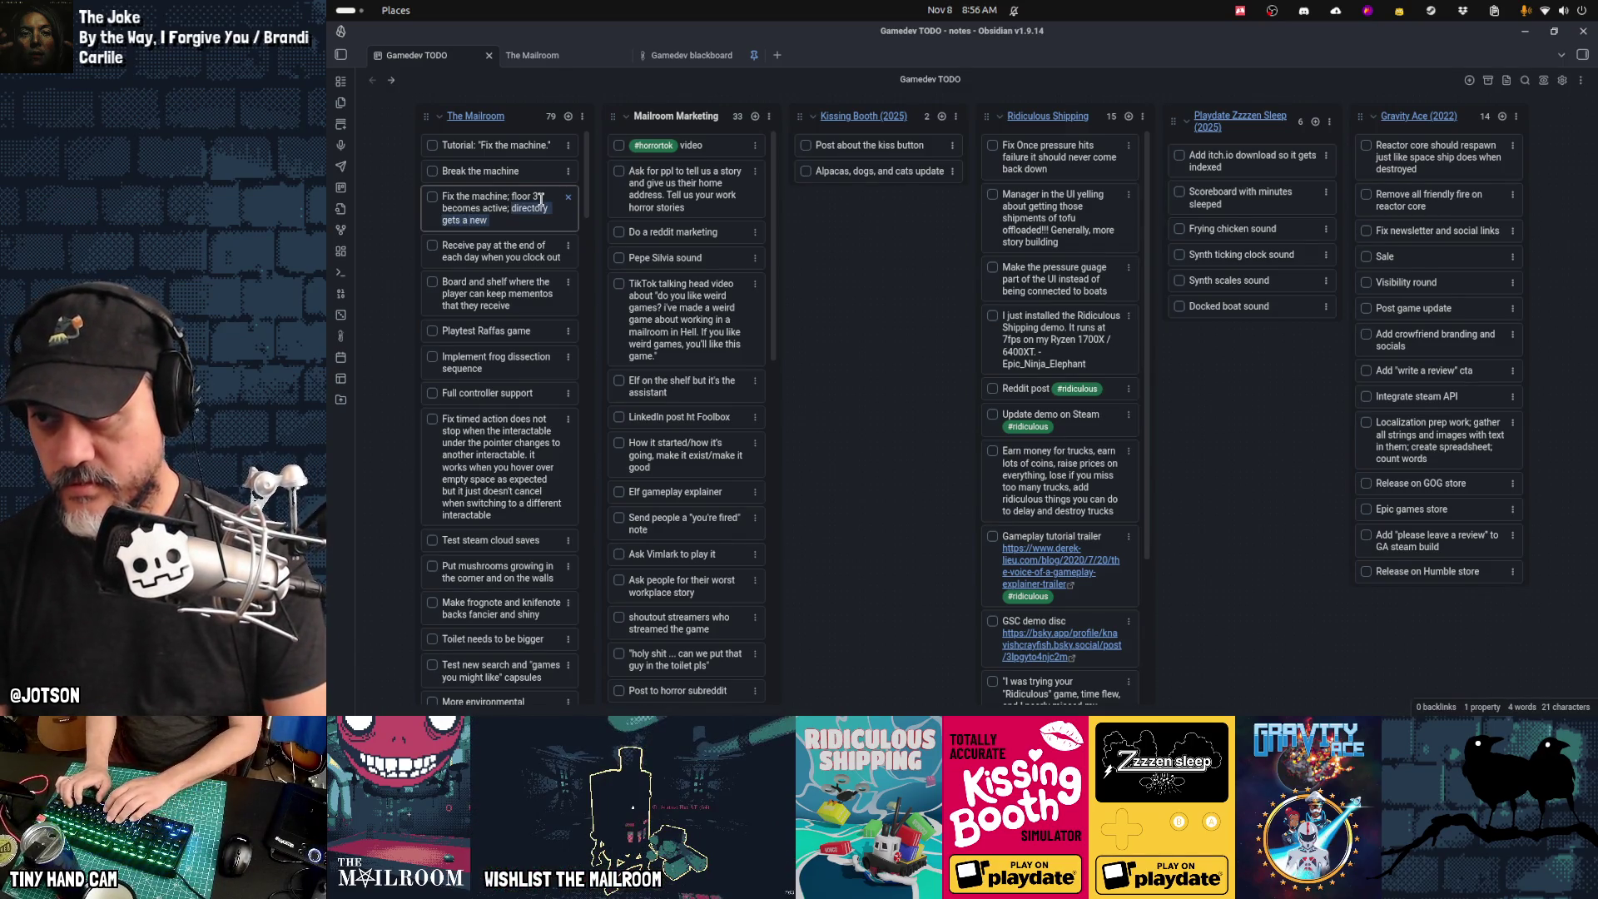
{"action": "type", "text": "dir"}
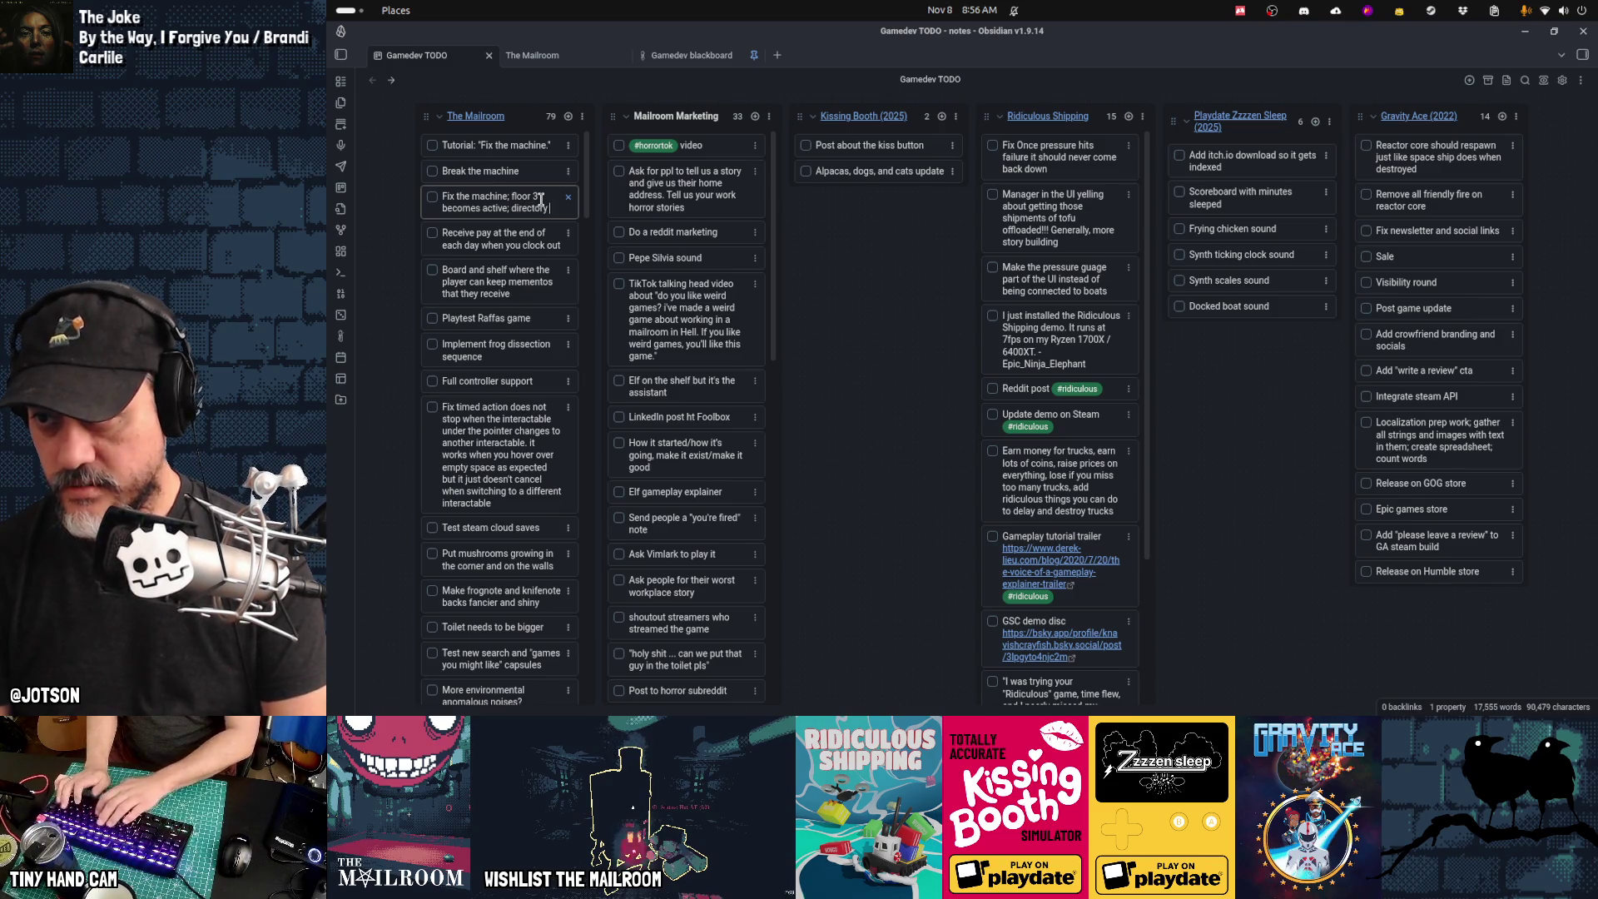
{"action": "type", "text": " is unredacted"}
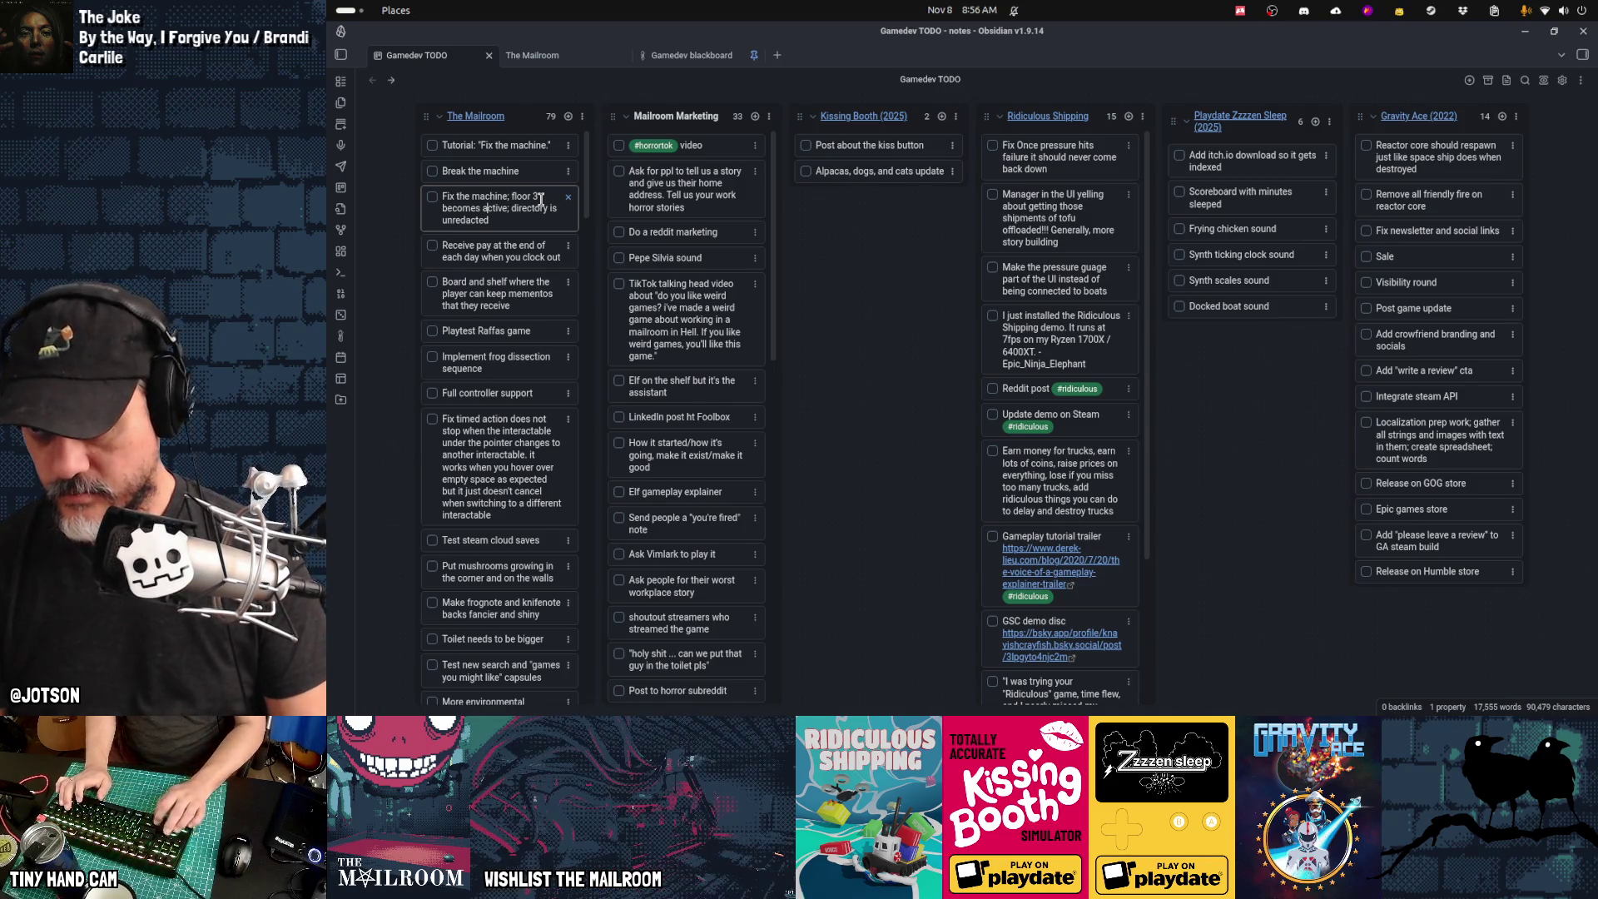
{"action": "type", "text": "floor 3 "}
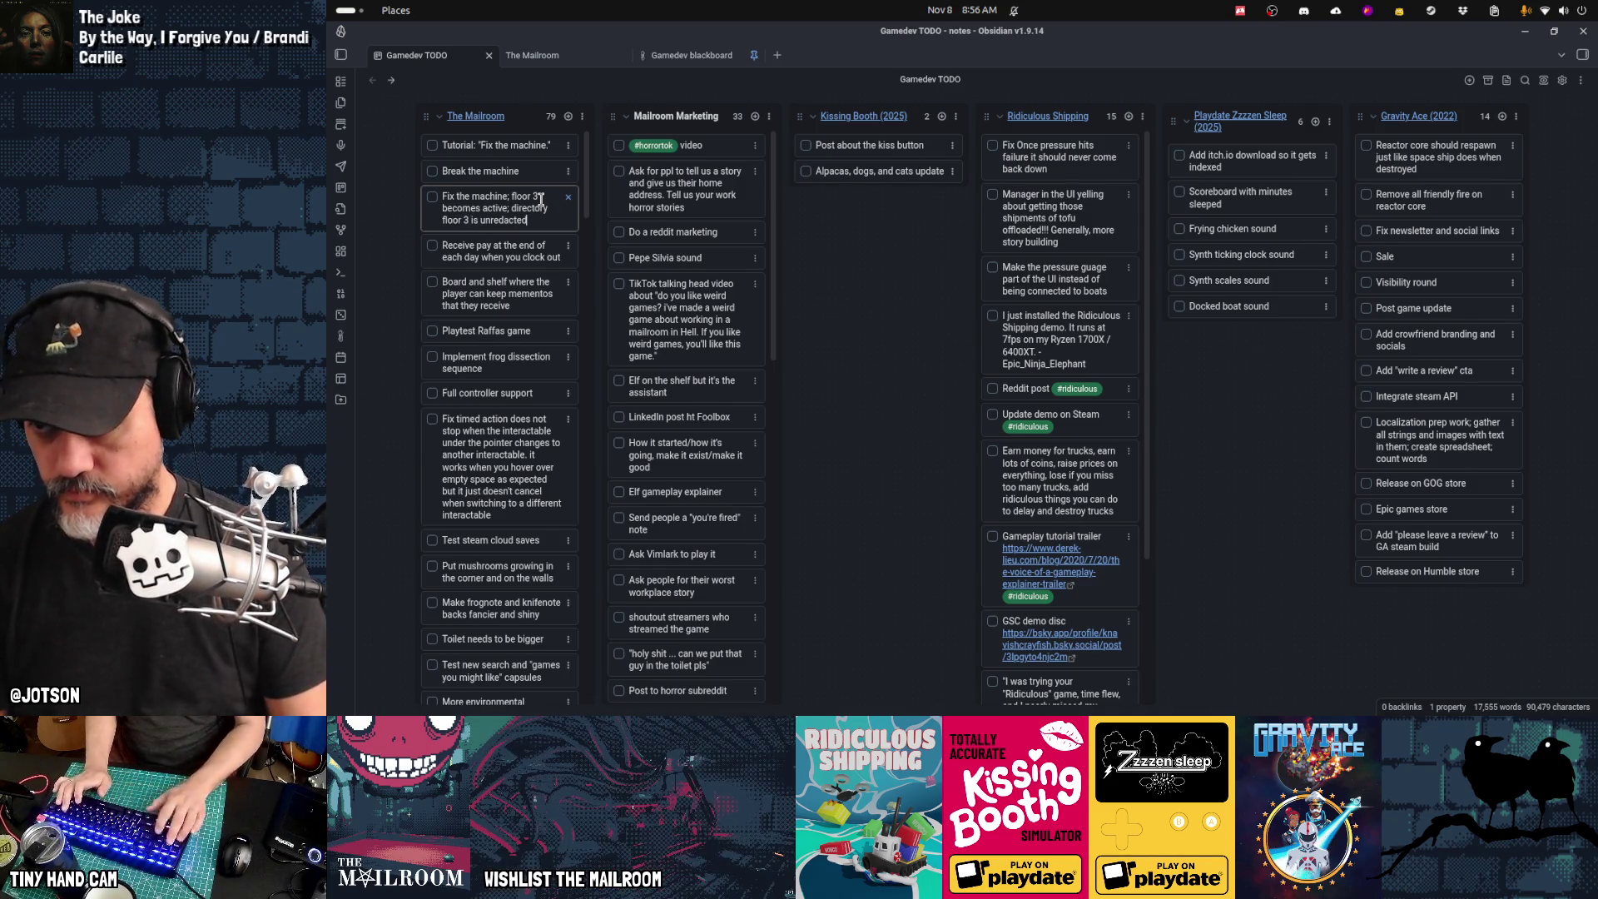
{"action": "type", "text": ";"}
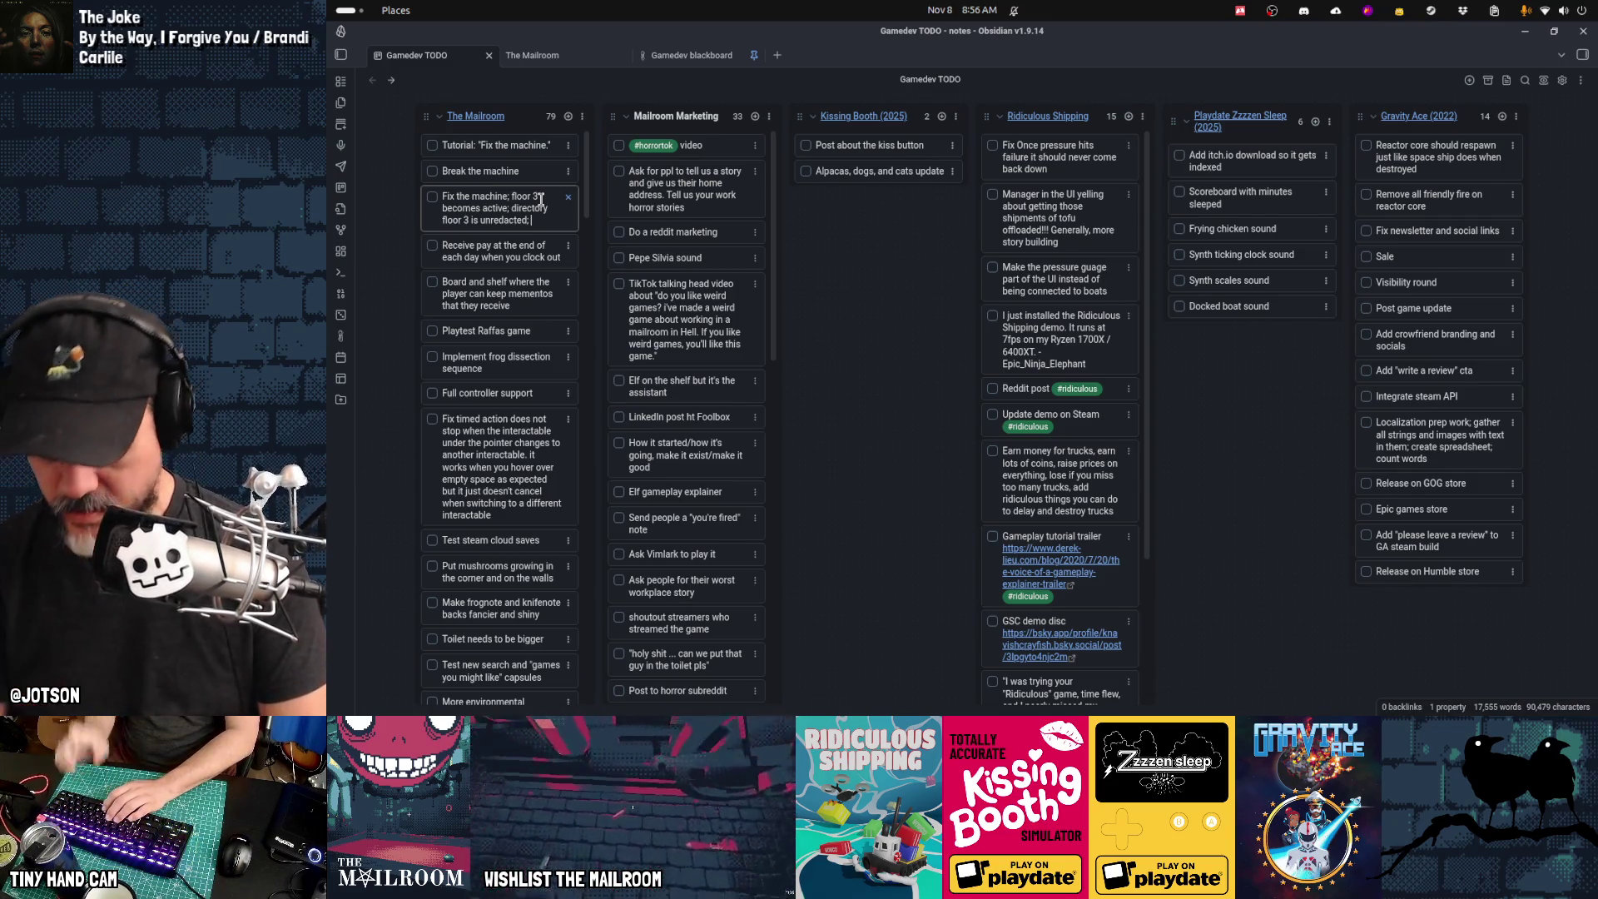
{"action": "type", "text": " animation an"}
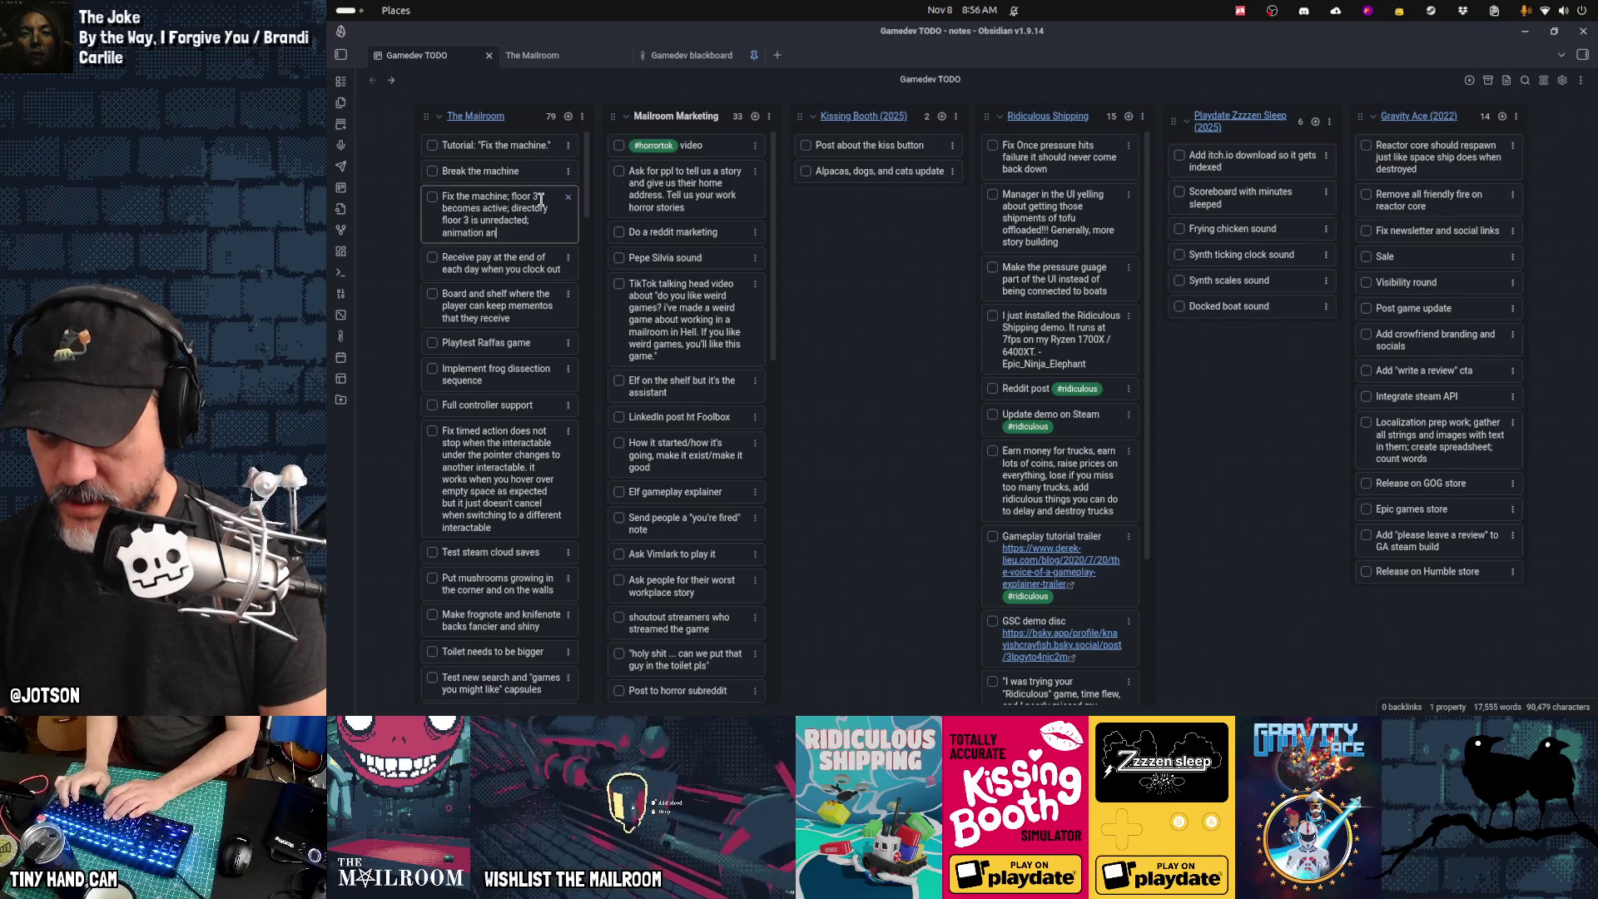
{"action": "type", "text": "d fx for tub"}
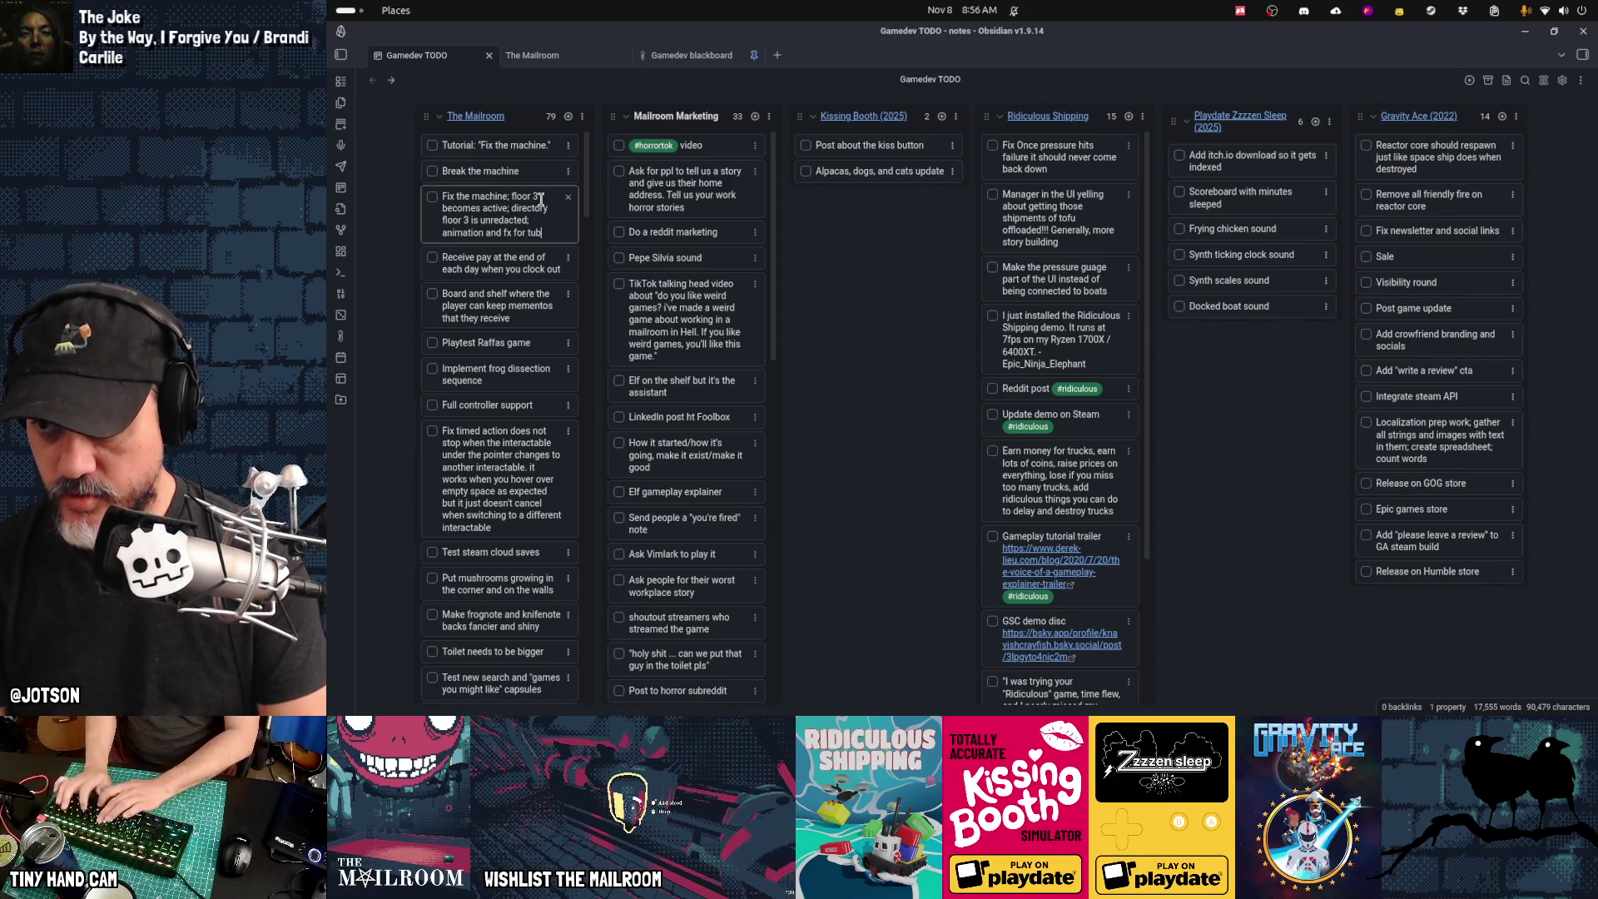
{"action": "type", "text": "turning on at the machine"}
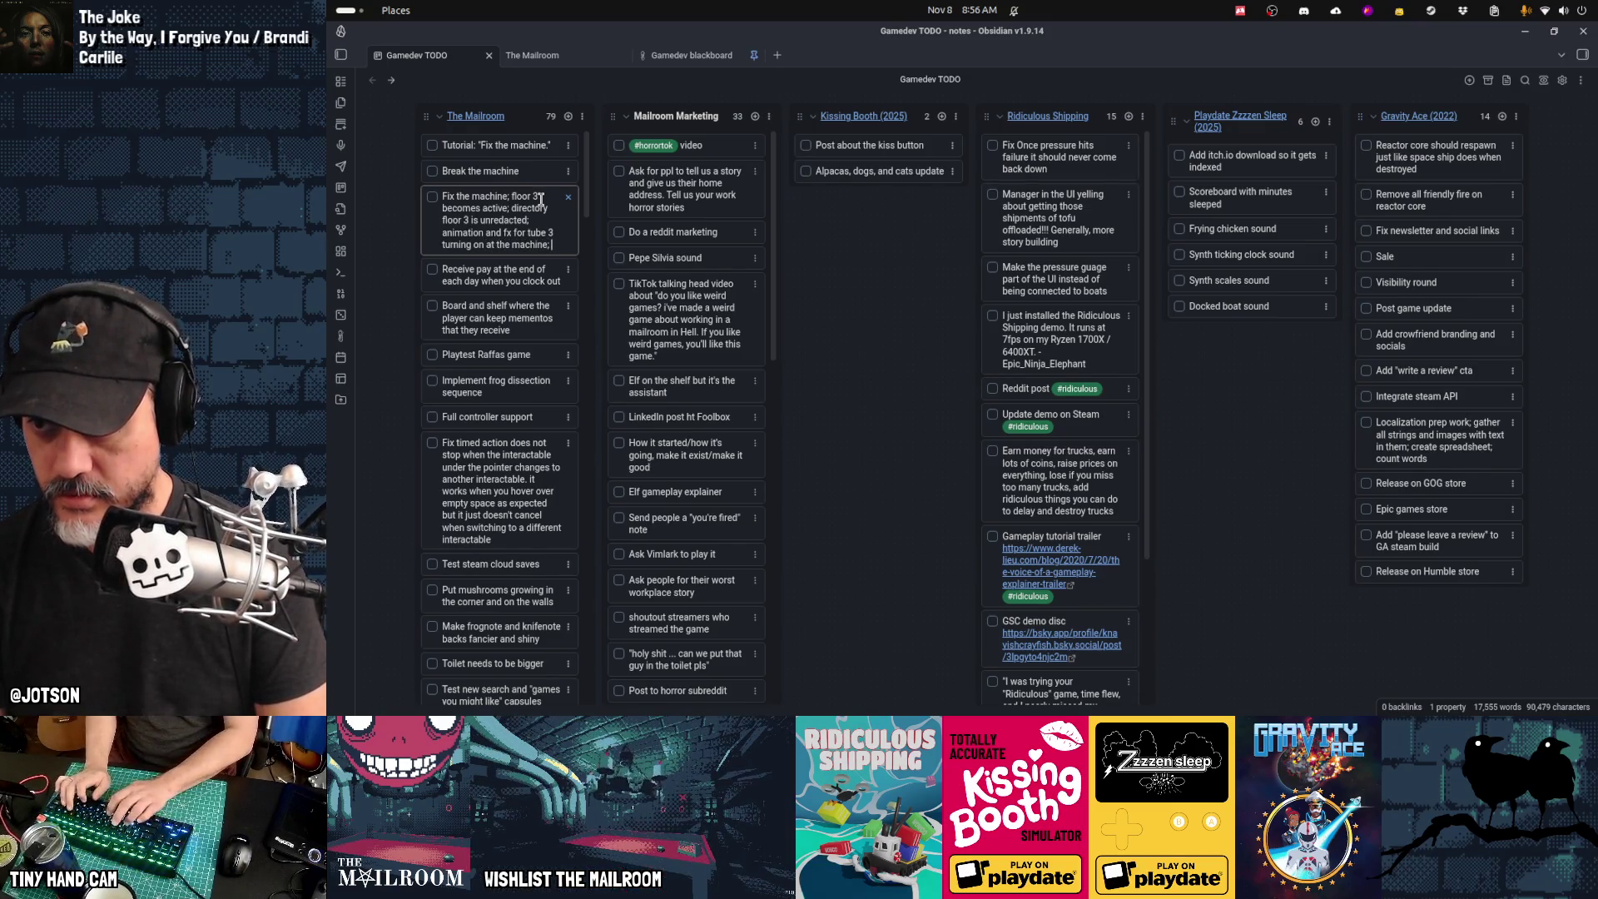
{"action": "type", "text": "play a sound"}
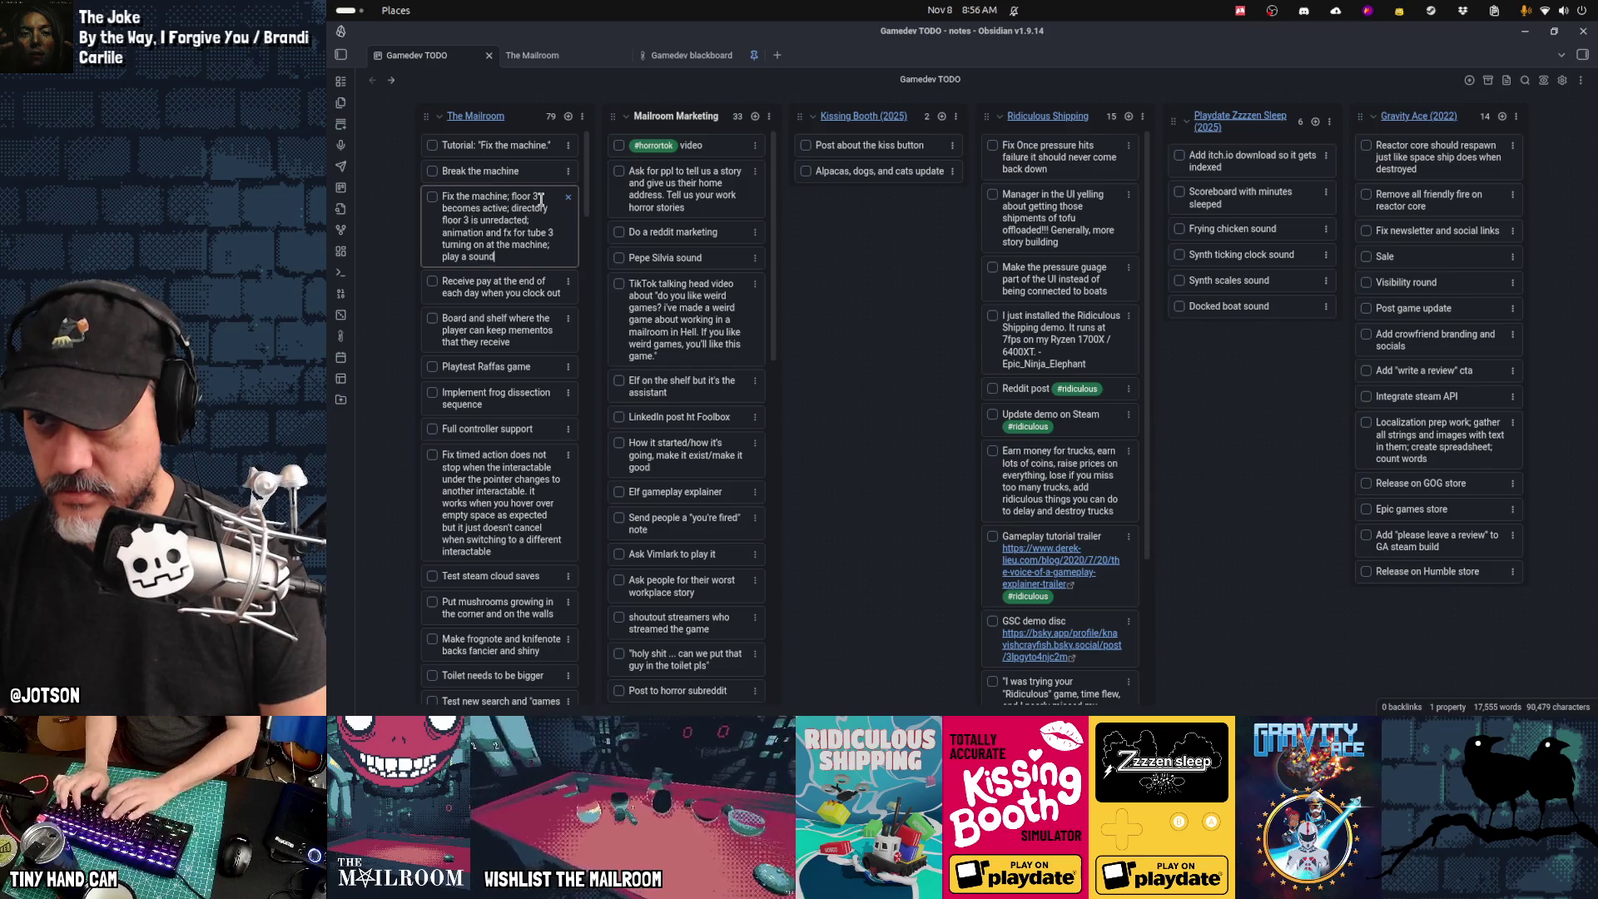
Step: Finish the card so it says the machine-room fx show tube 3 is on, then check off Break the machine
{"action": "key", "text": "Up"}
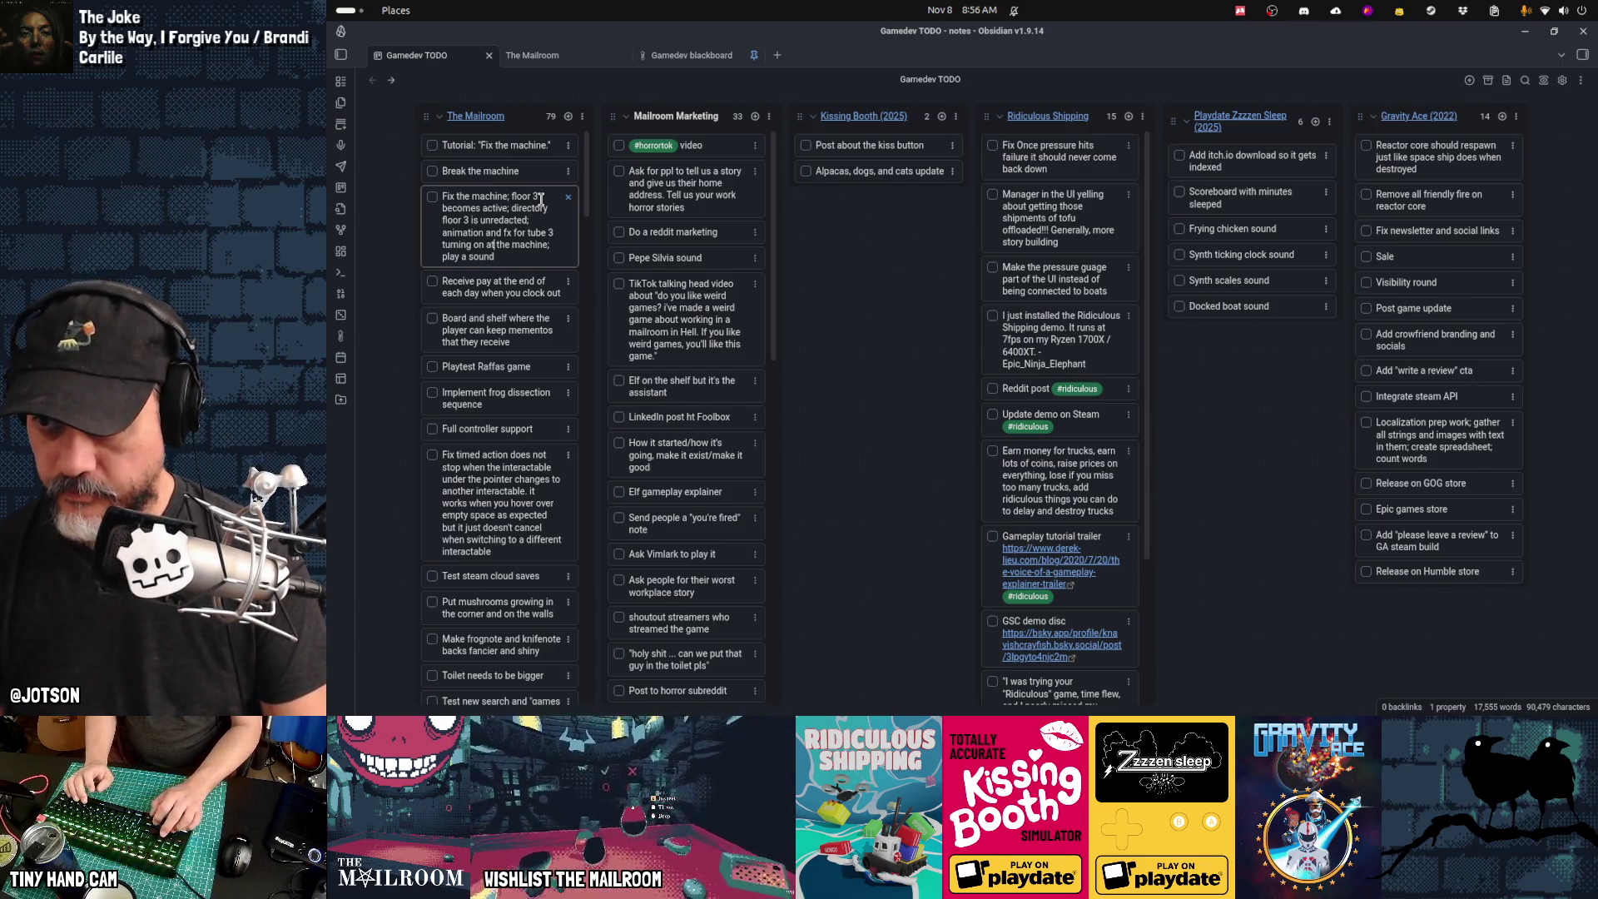
{"action": "key", "text": "Up"}
{"action": "key", "text": "Up"}
{"action": "key", "text": "Up"}
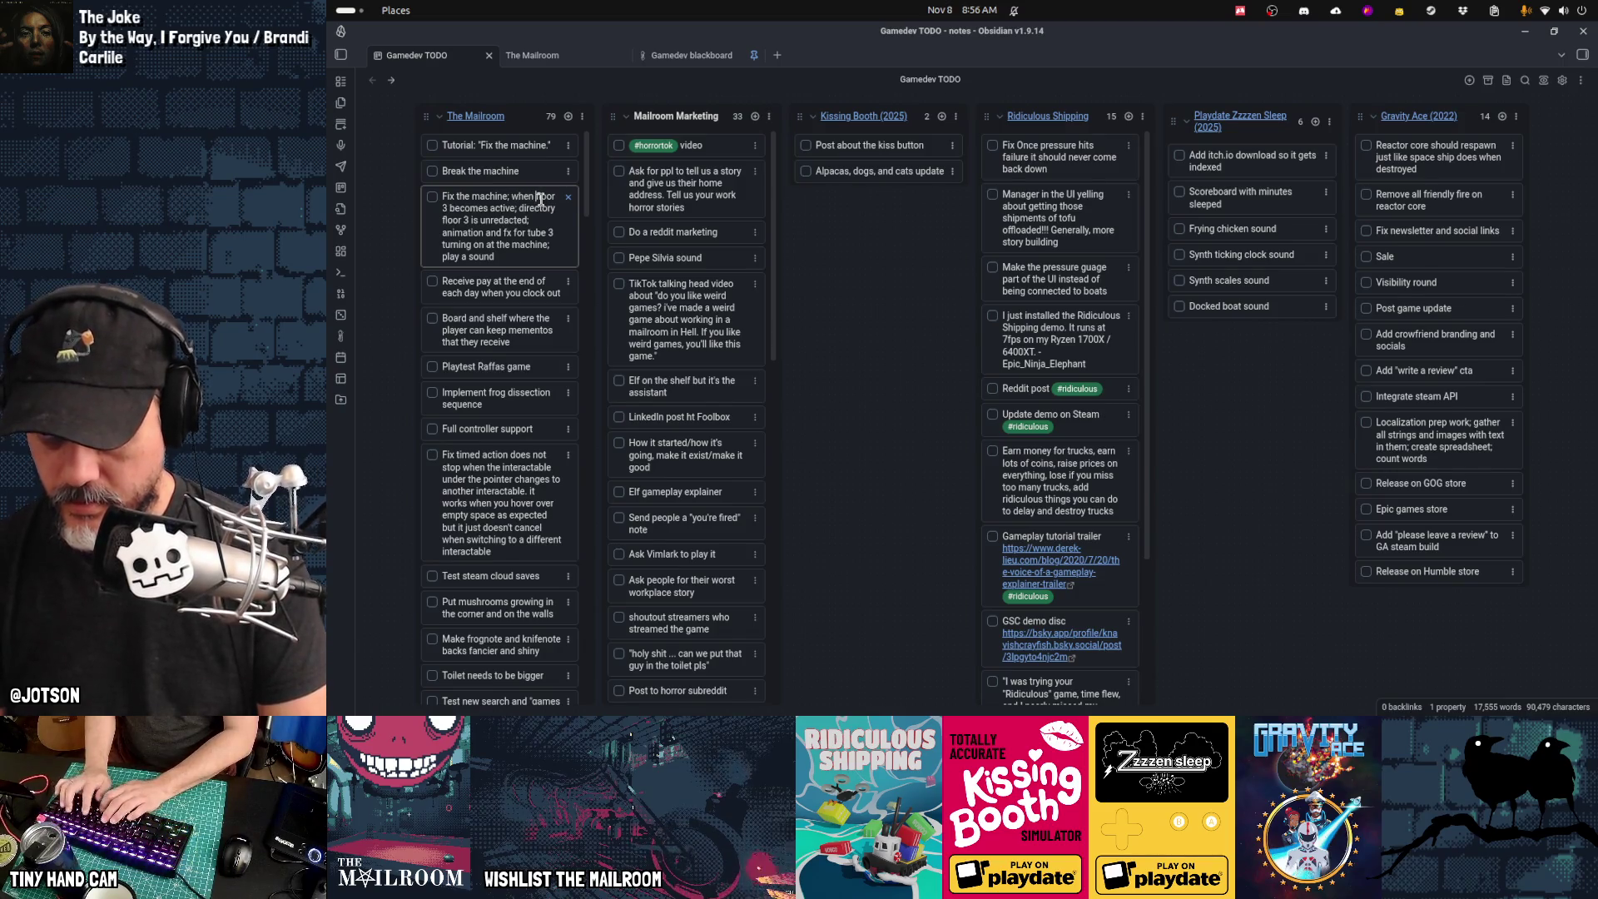
{"action": "key", "text": "Left"}
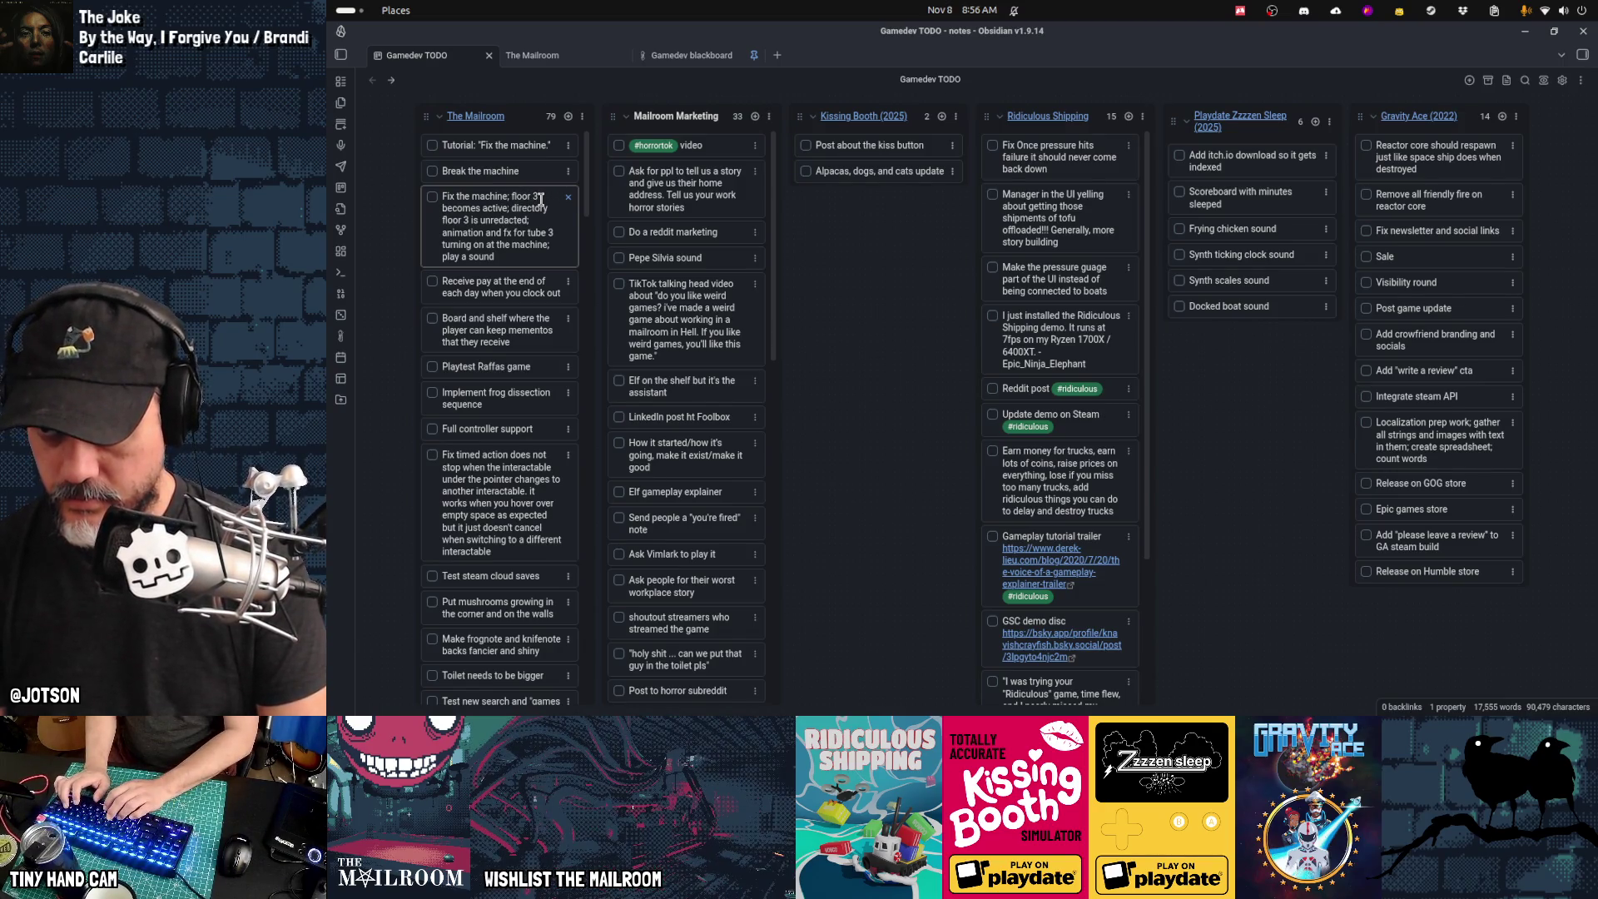
{"action": "type", "text": "all the fx will happen"}
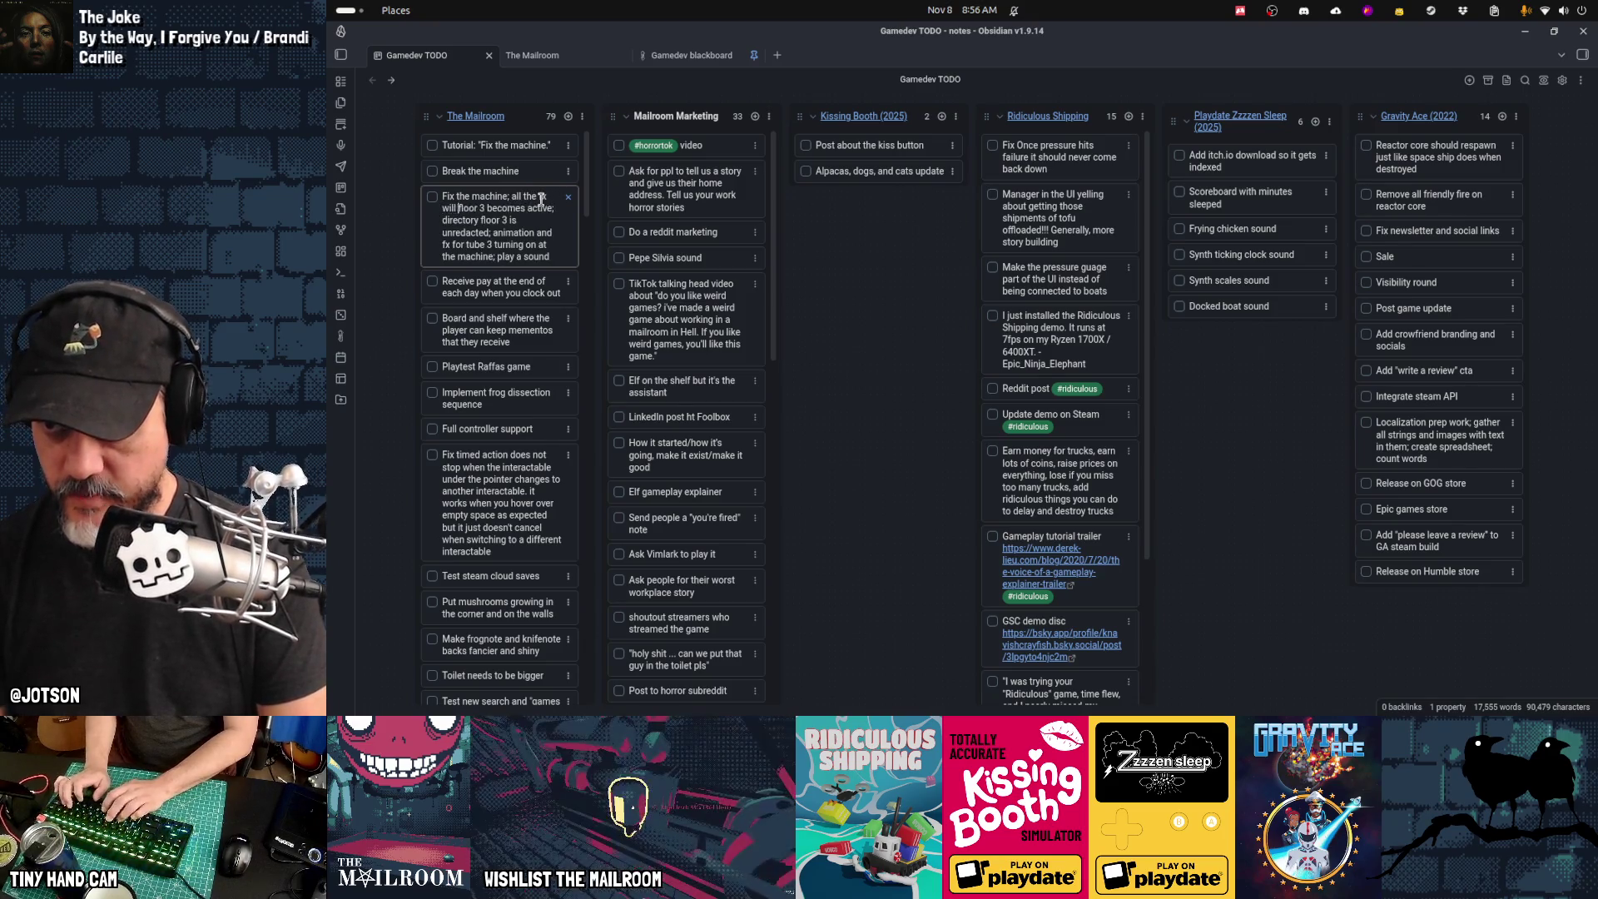
{"action": "type", "text": "en here in the machine"}
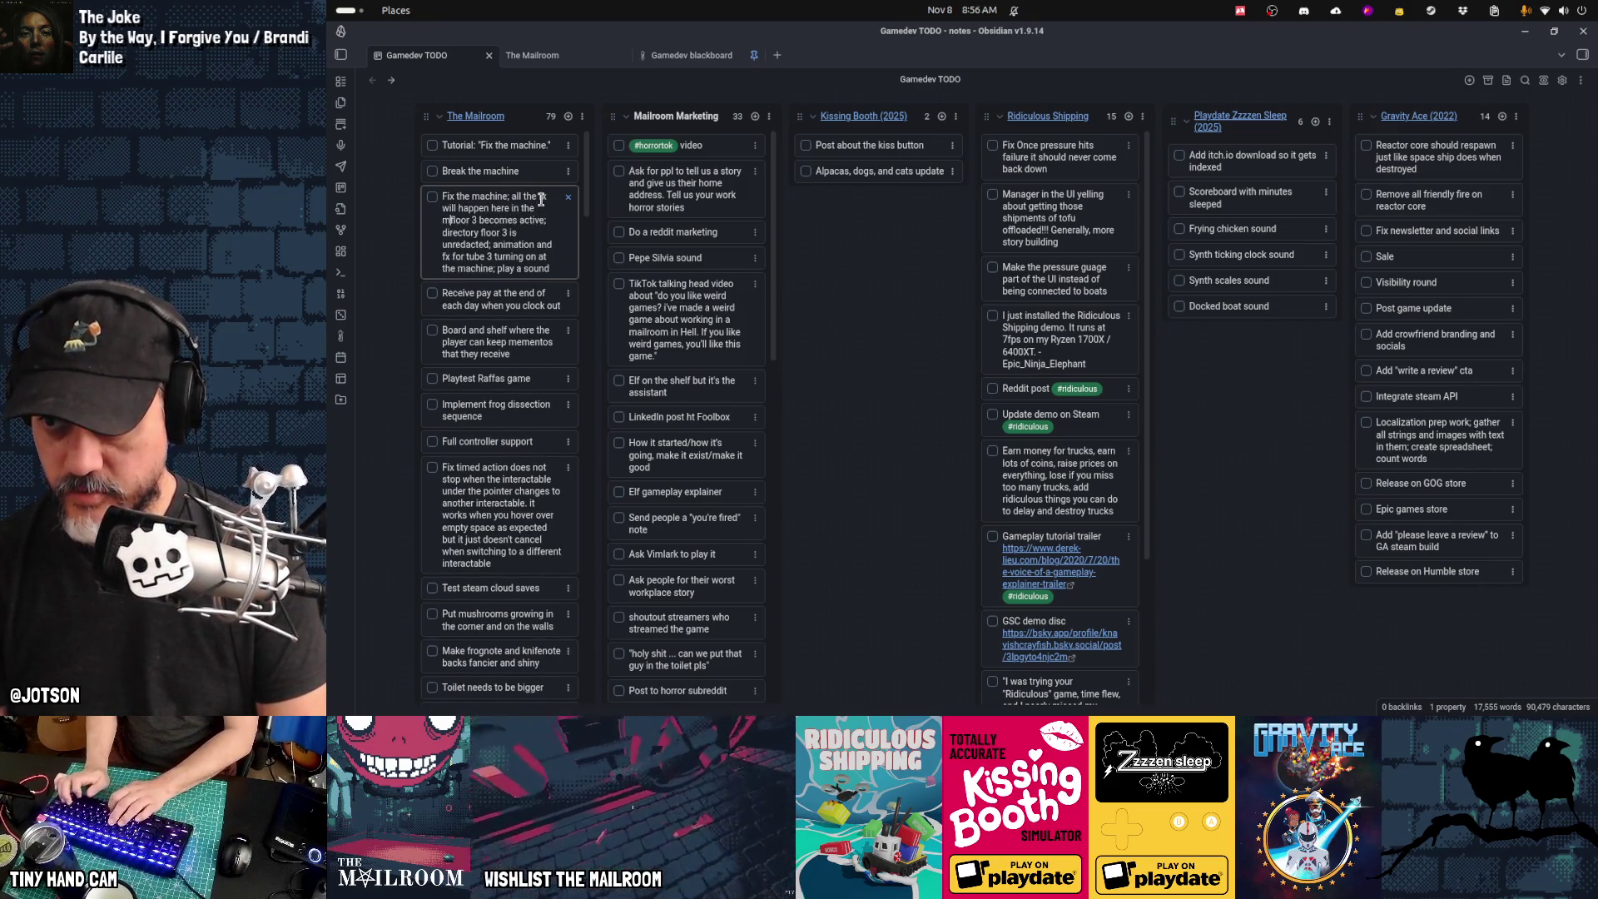
{"action": "type", "text": " room and show the"}
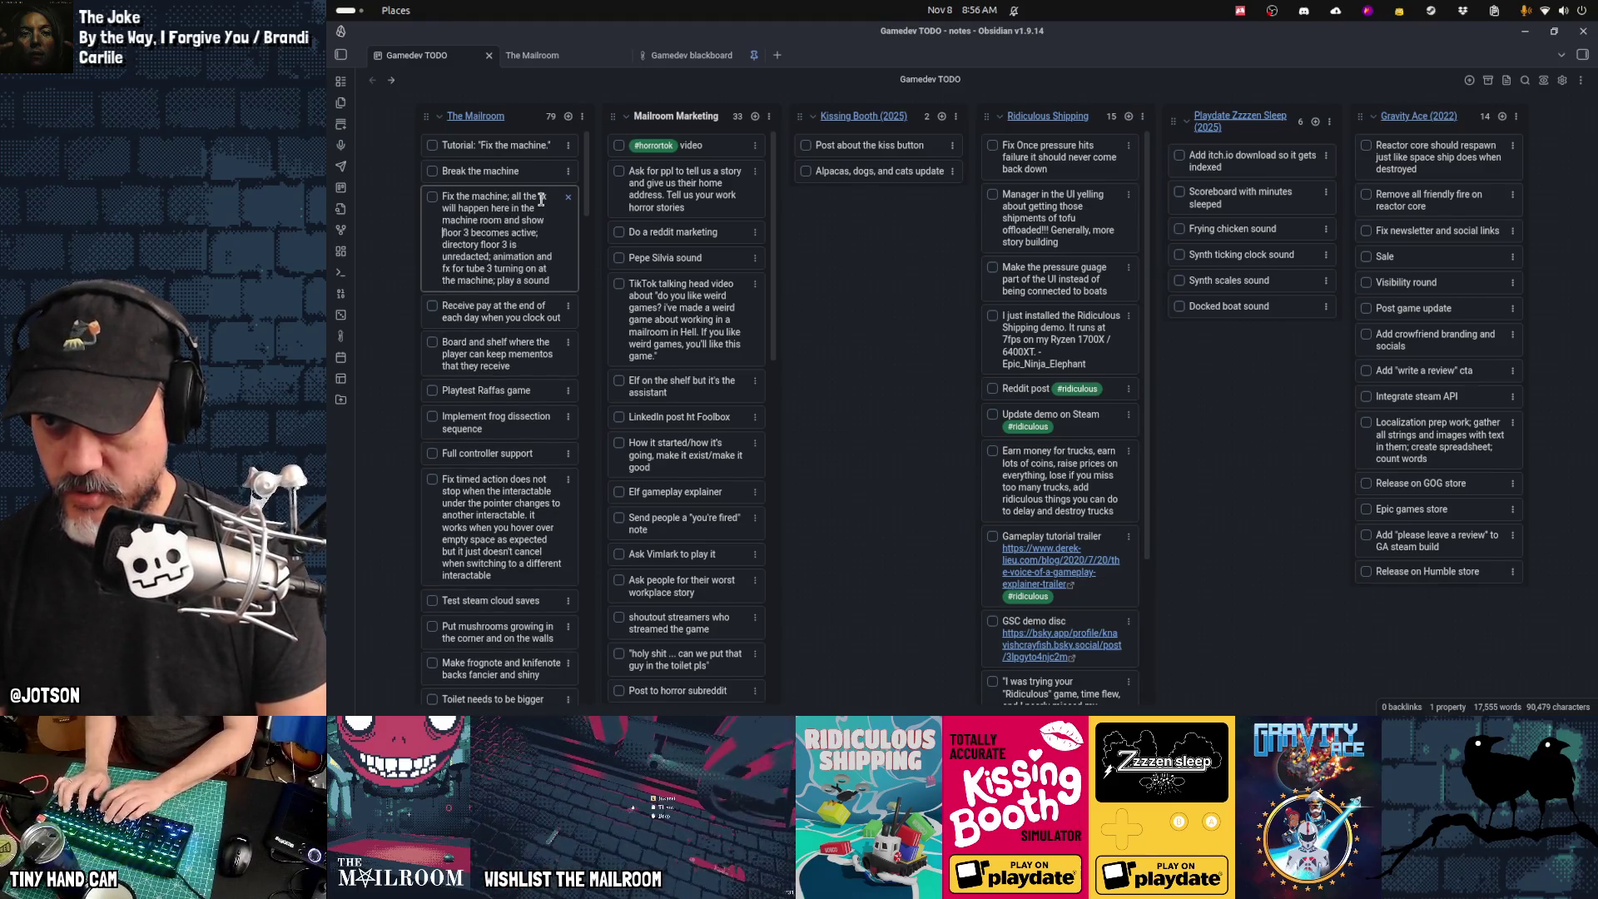
{"action": "type", "text": "new tube getting ac"}
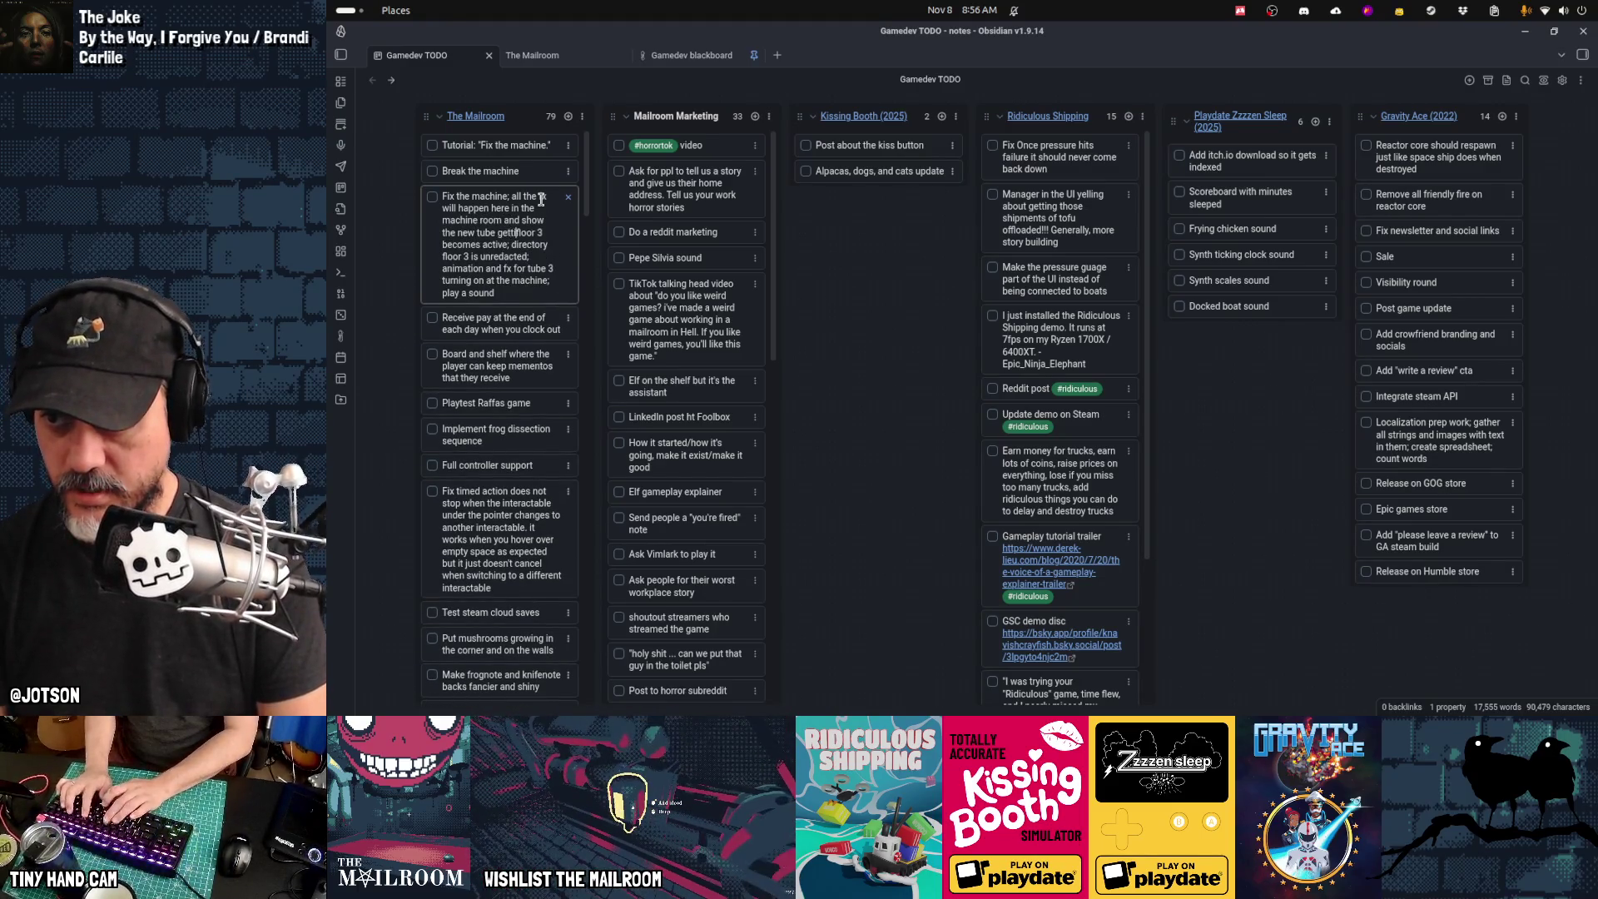
{"action": "type", "text": "tivated here"}
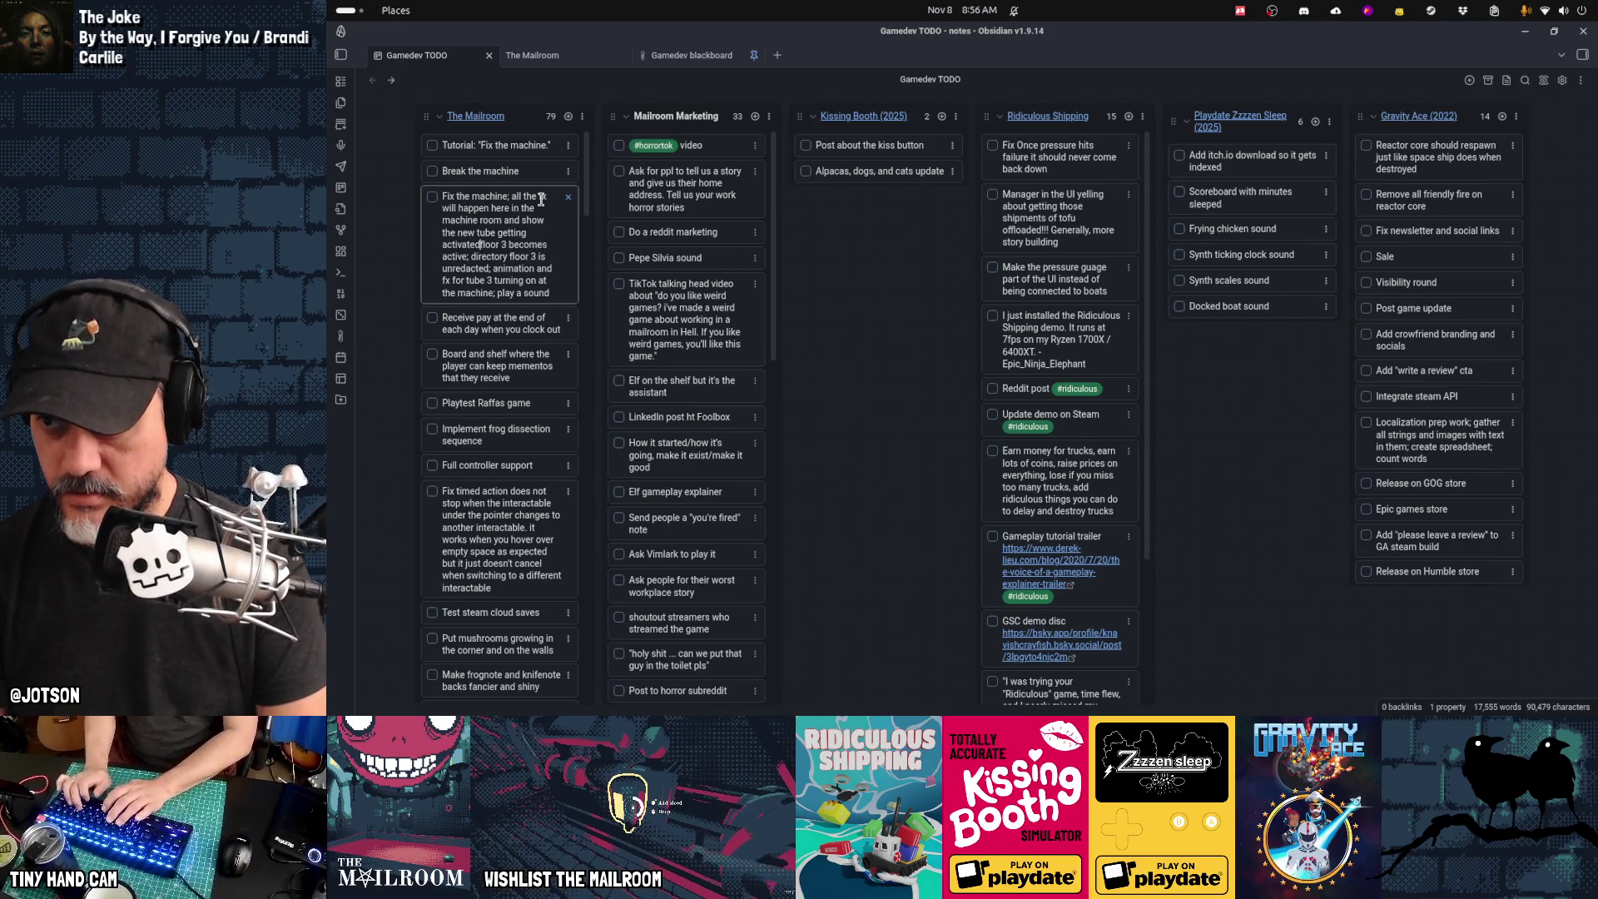
{"action": "type", "text": "; when the pla"}
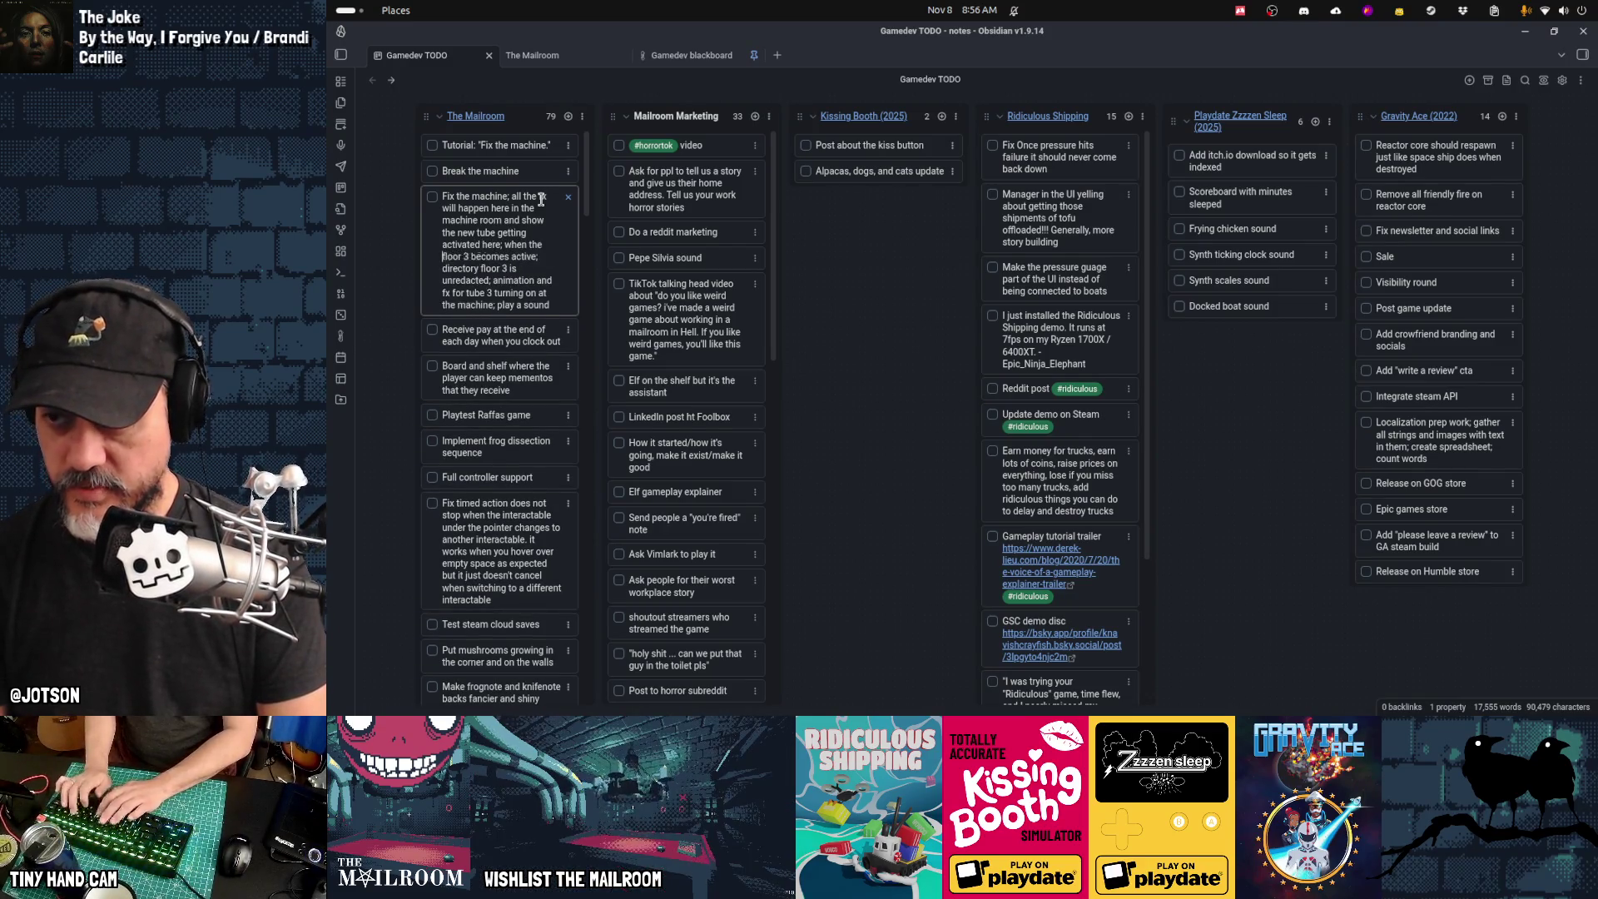
{"action": "type", "text": "yer returns to the "}
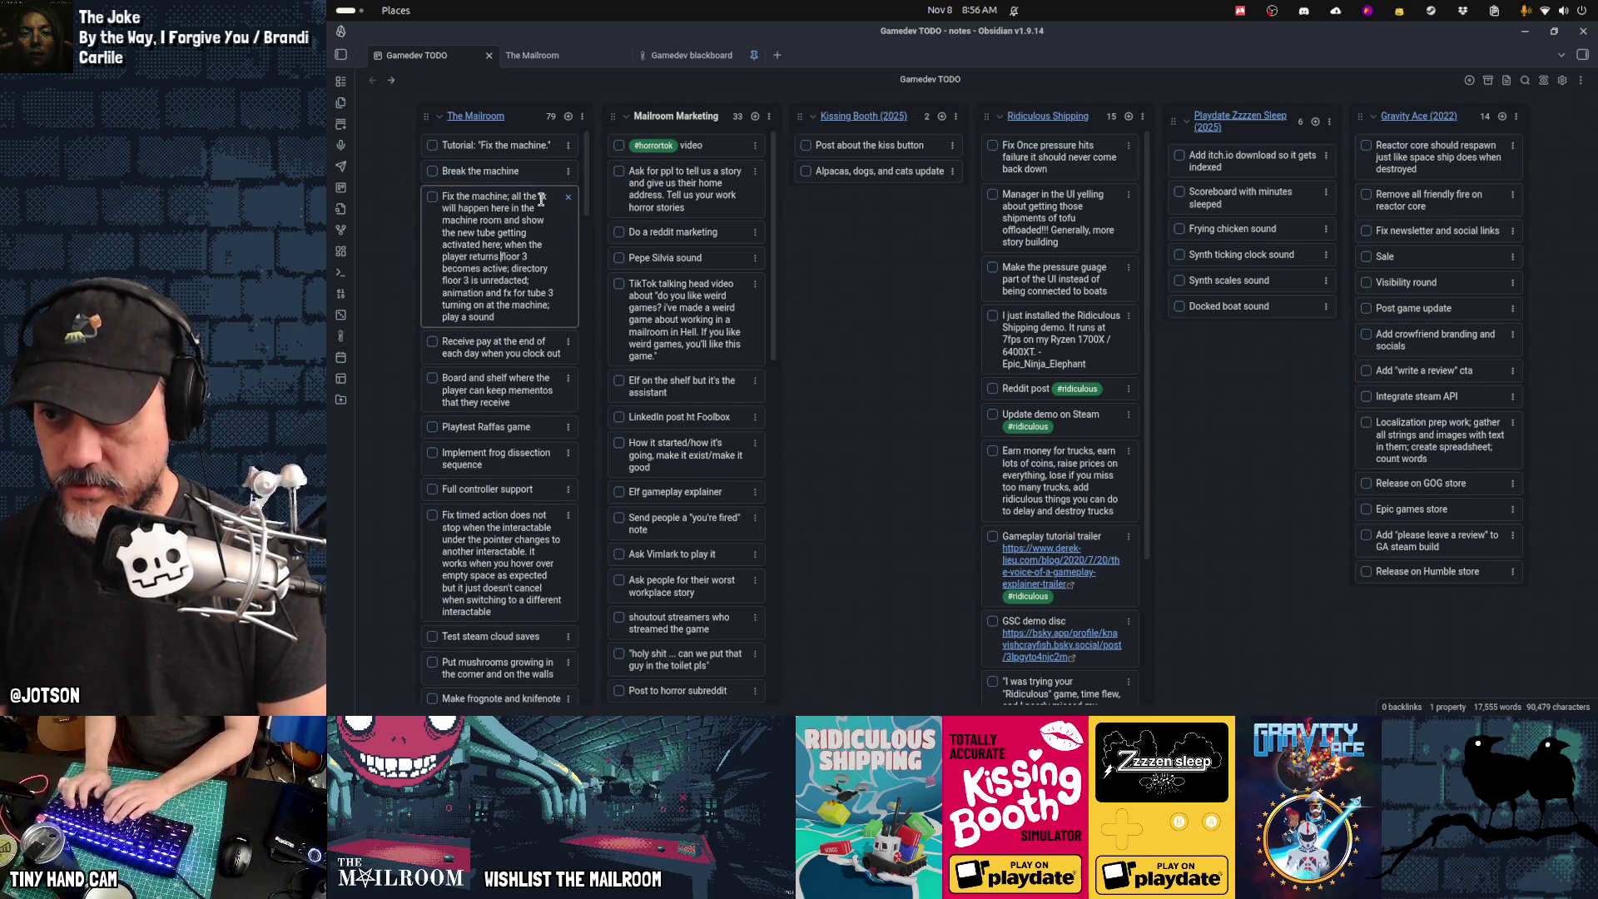
{"action": "type", "text": "main room they w"}
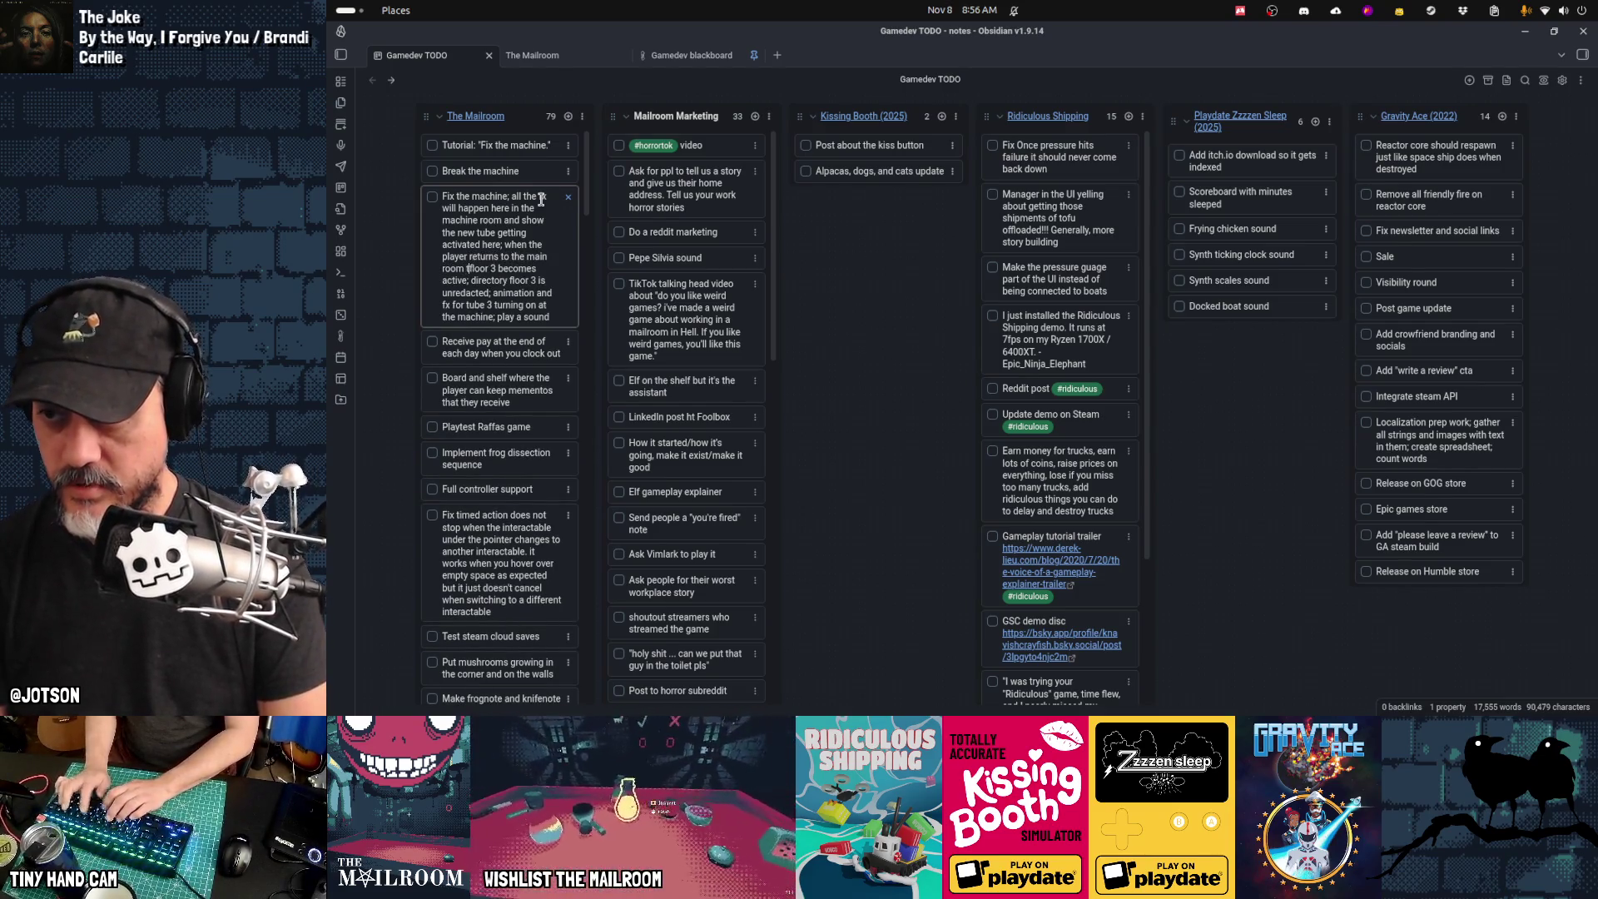
{"action": "type", "text": "ill see the"}
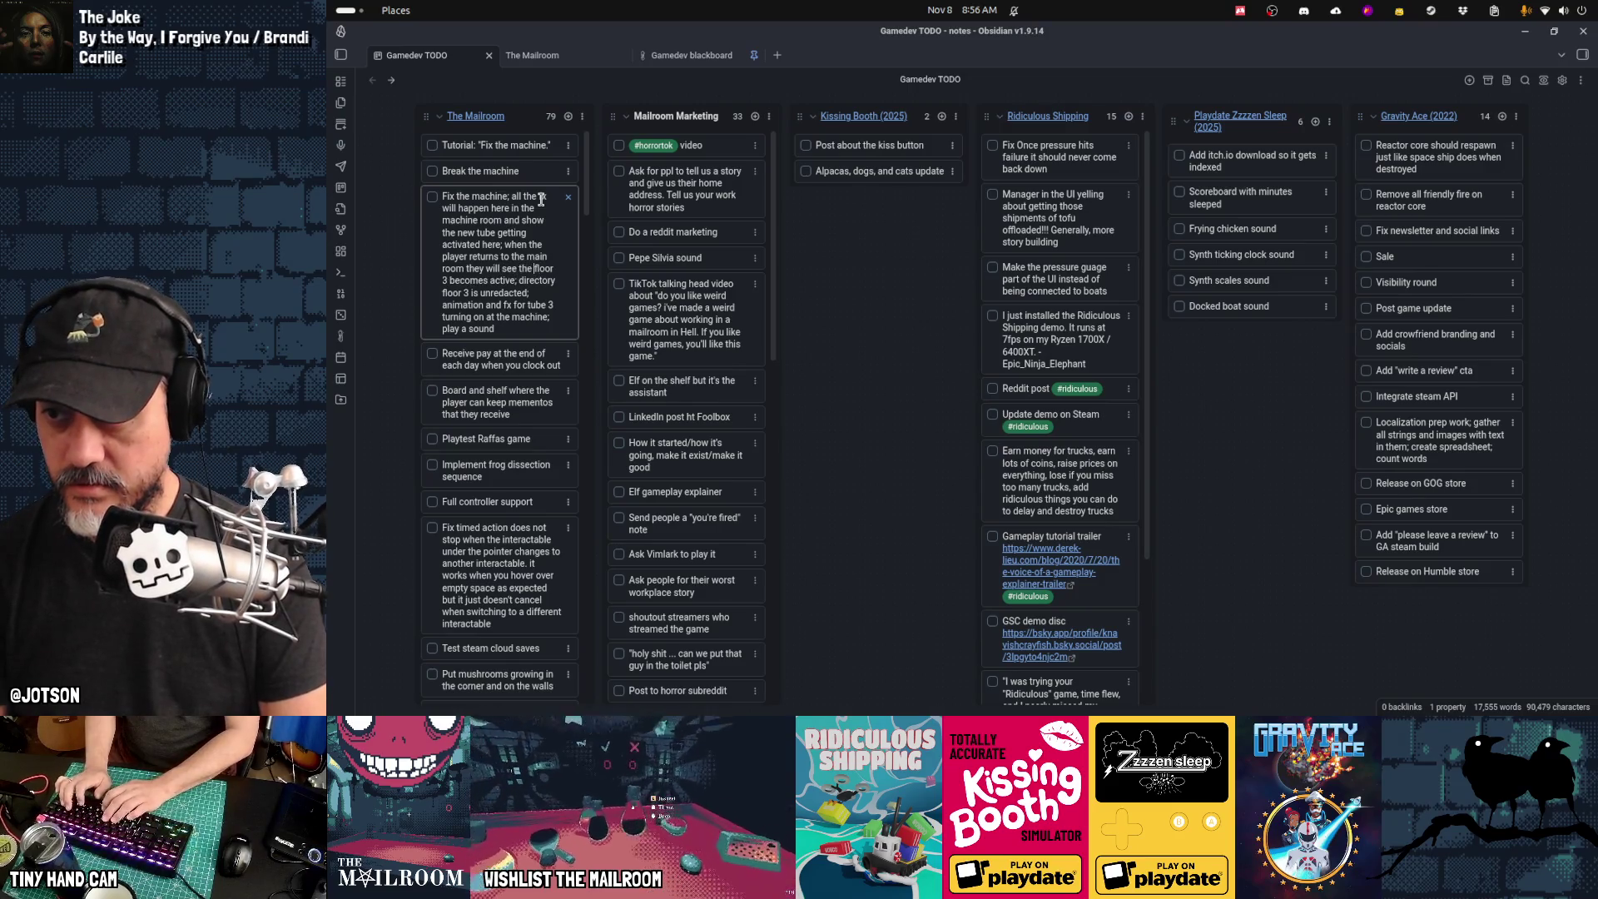
{"action": "key", "text": "BackSpace"}
{"action": "type", "text": "at tube 3 is on"}
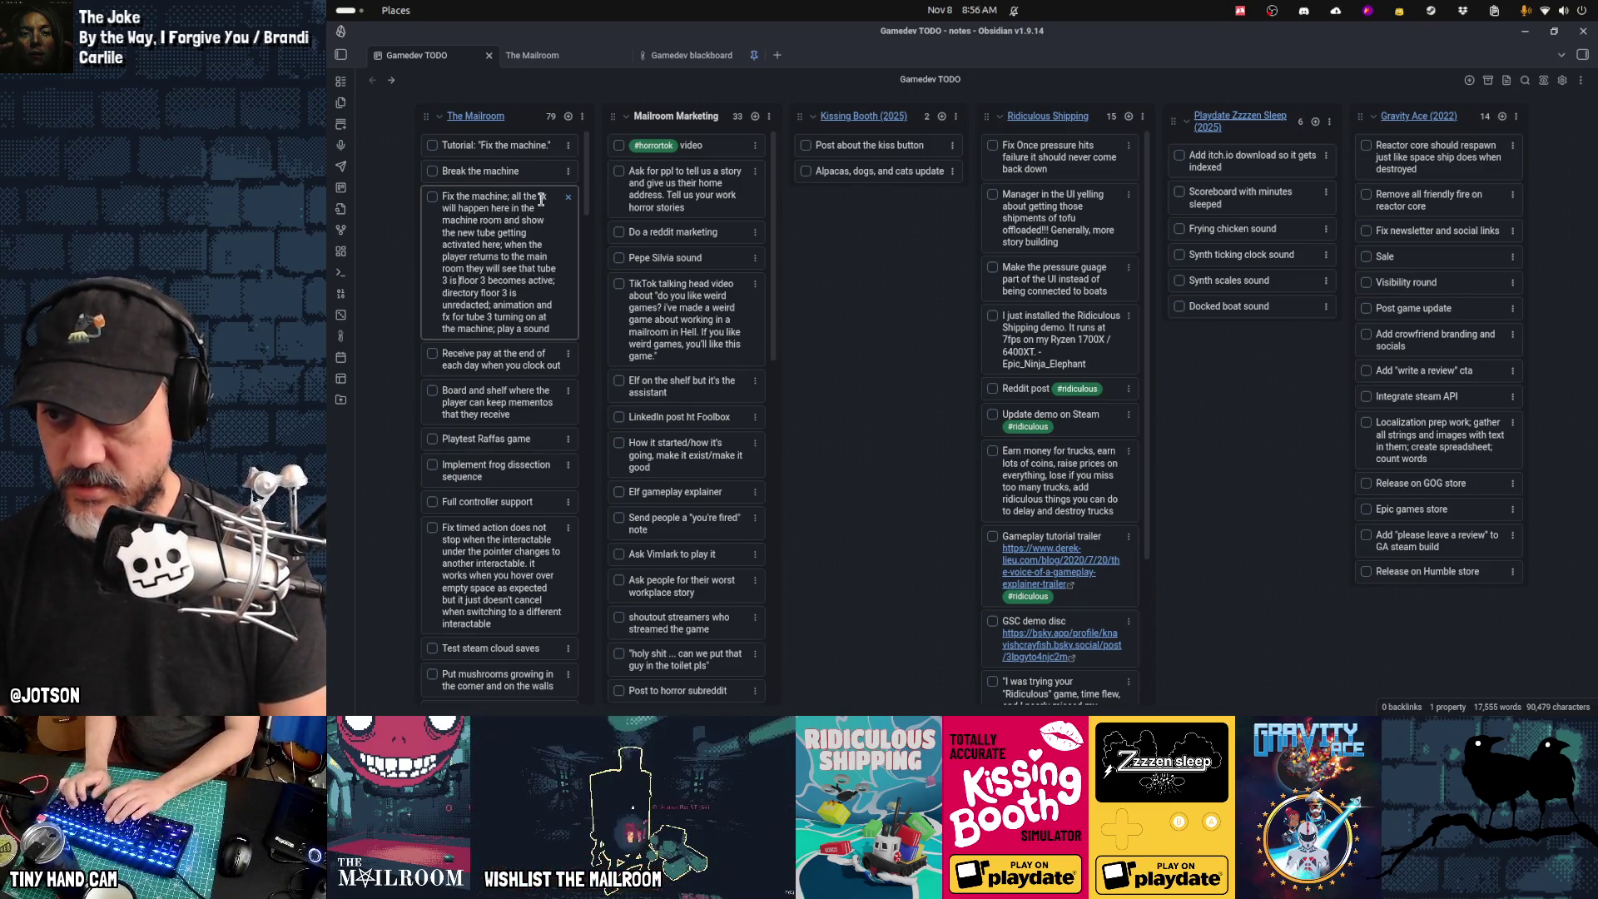
{"action": "type", "text": ";"}
{"action": "key", "text": "Return"}
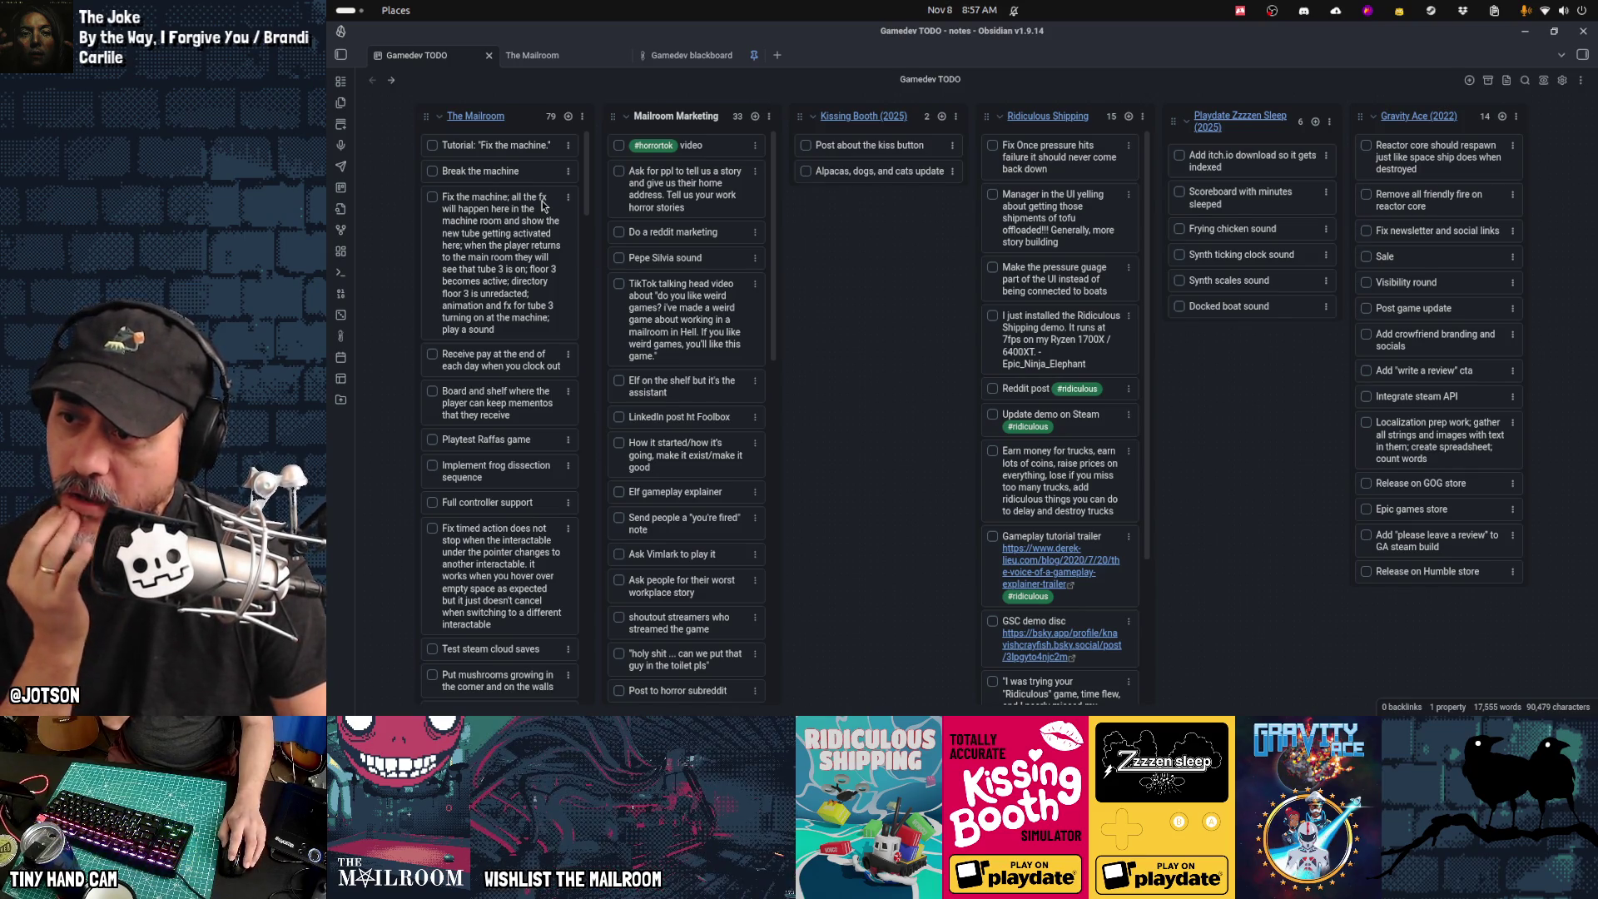
{"action": "left_click", "coordinate": [432, 173]}
Step: Write a new Mailroom card title about broken-machine sparks fx highlighting bits that need to be wrenched
{"action": "left_click", "coordinate": [568, 115]}
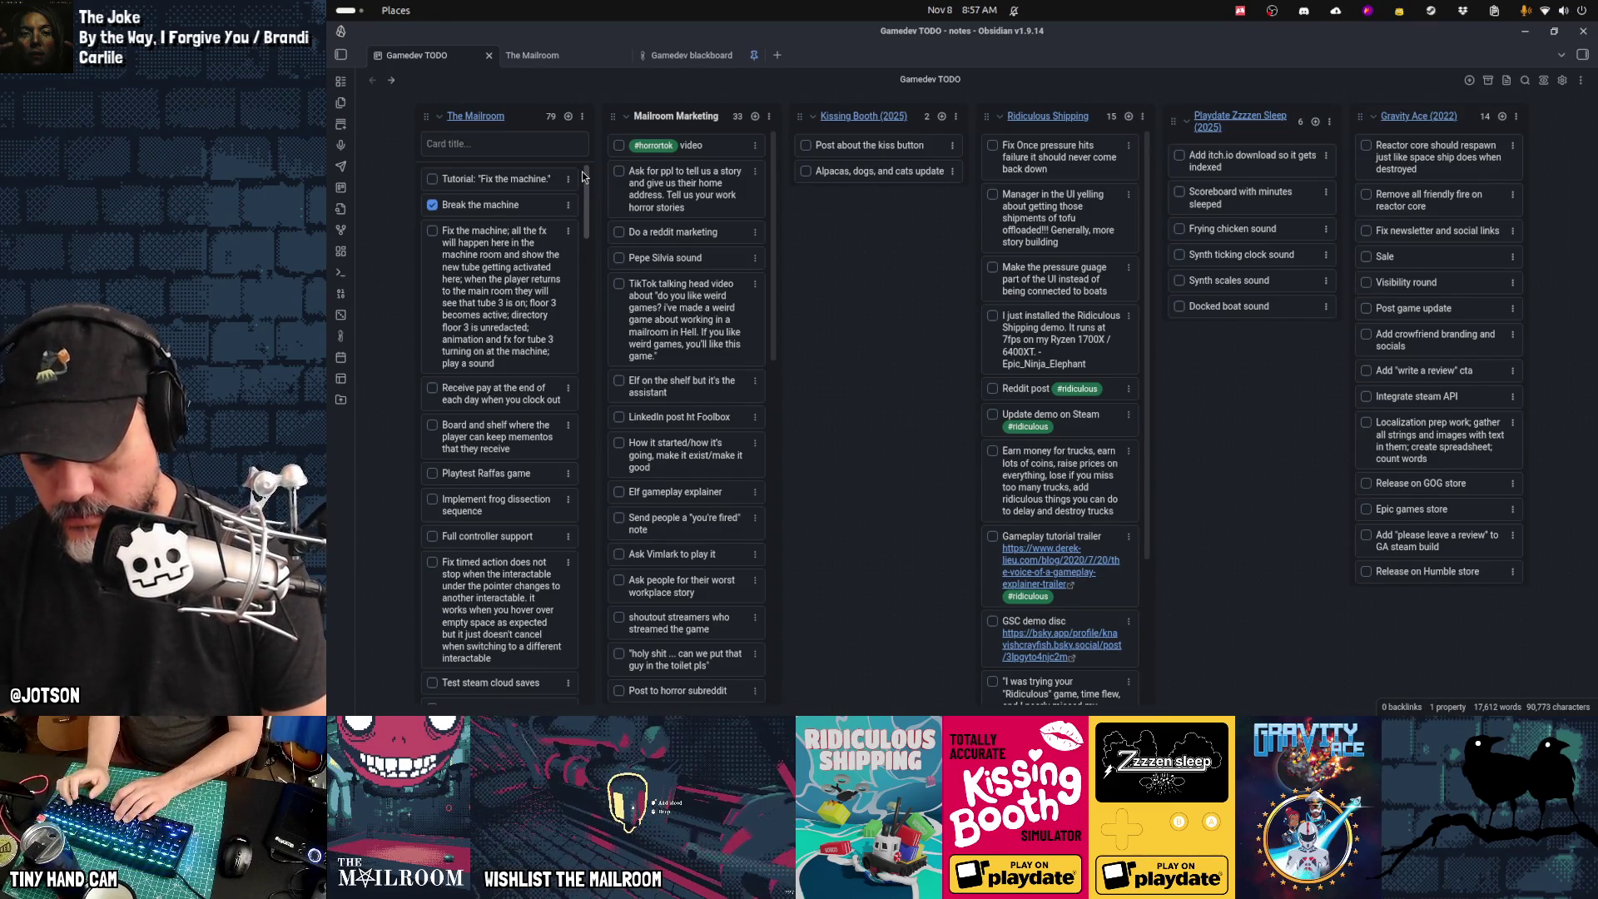
{"action": "type", "text": "Bro"}
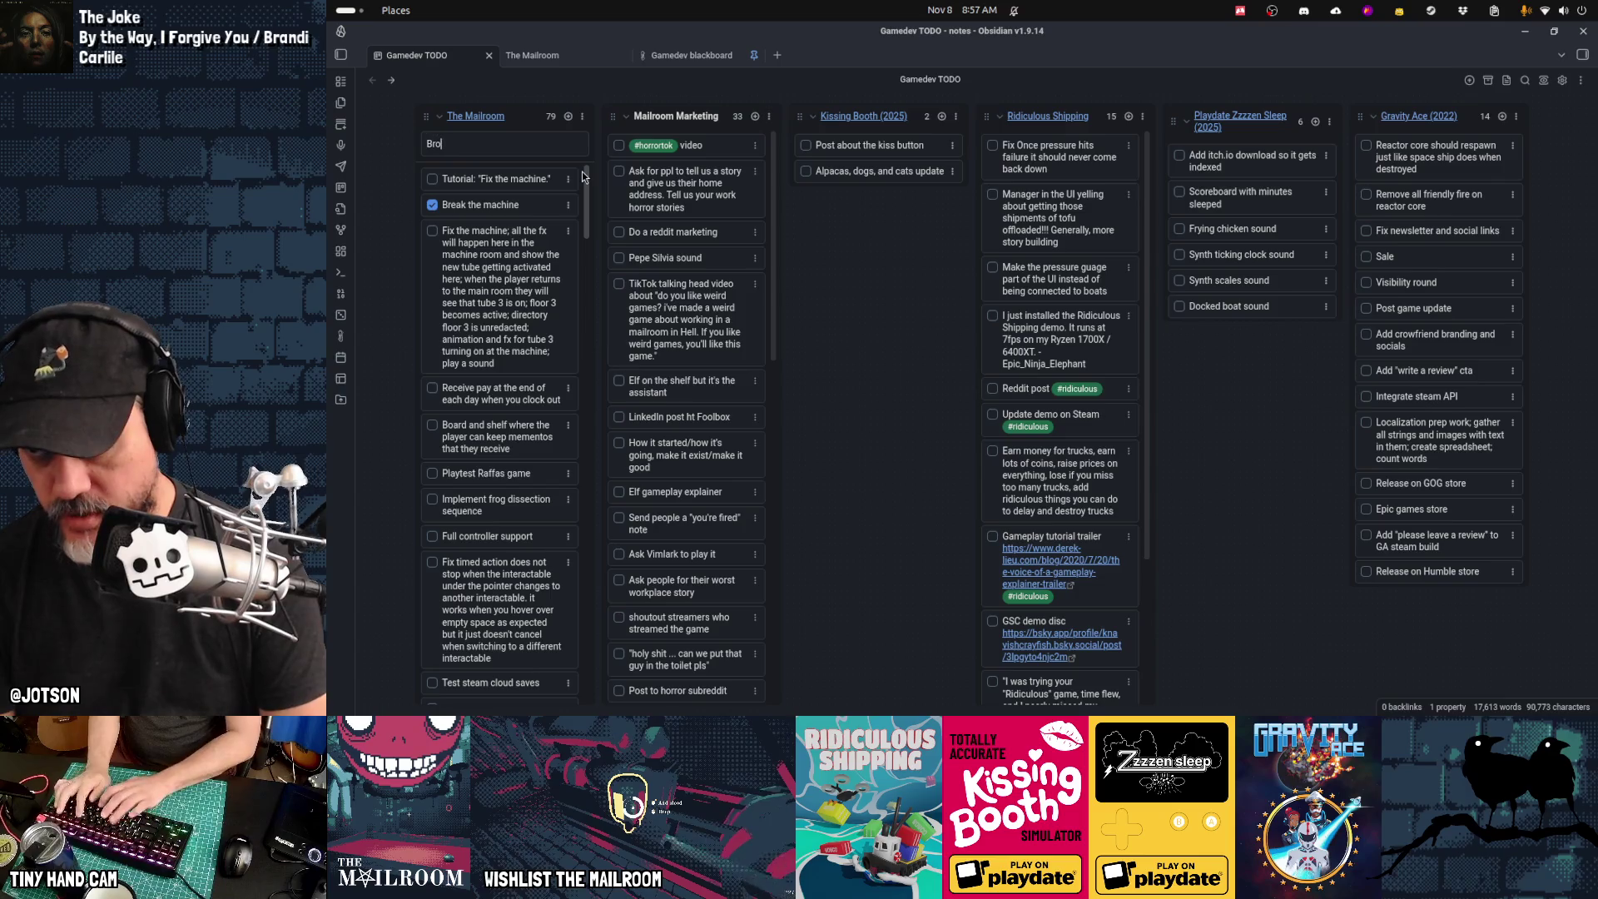
{"action": "type", "text": "ken machine fx"}
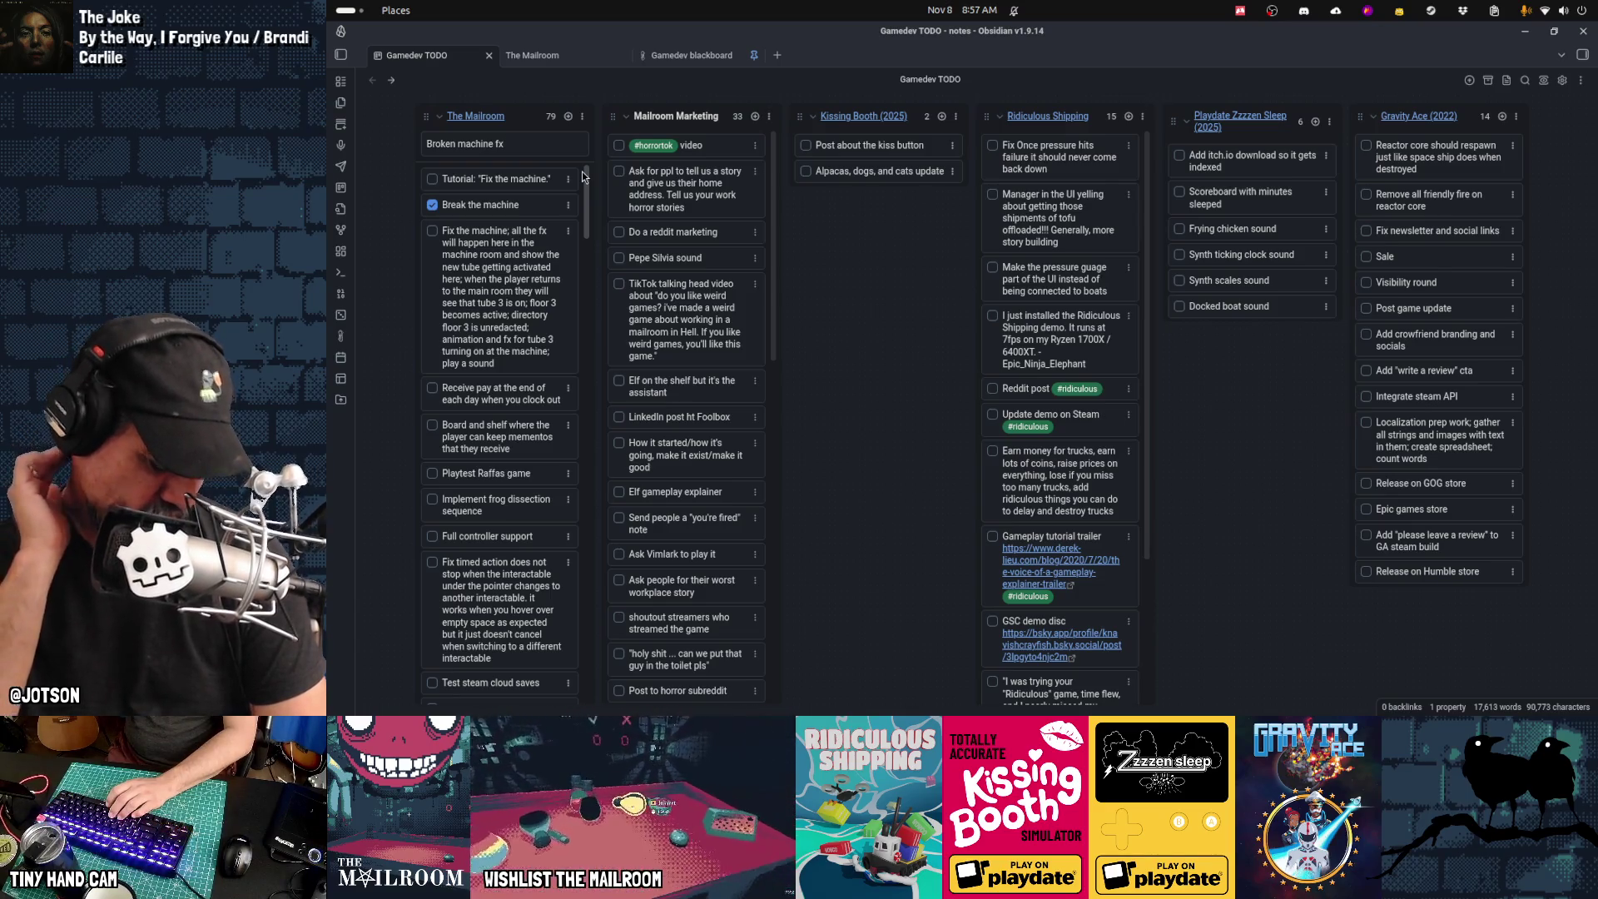
{"action": "key", "text": "BackSpace"}
{"action": "key", "text": "BackSpace"}
{"action": "type", "text": "sparks fx near the "}
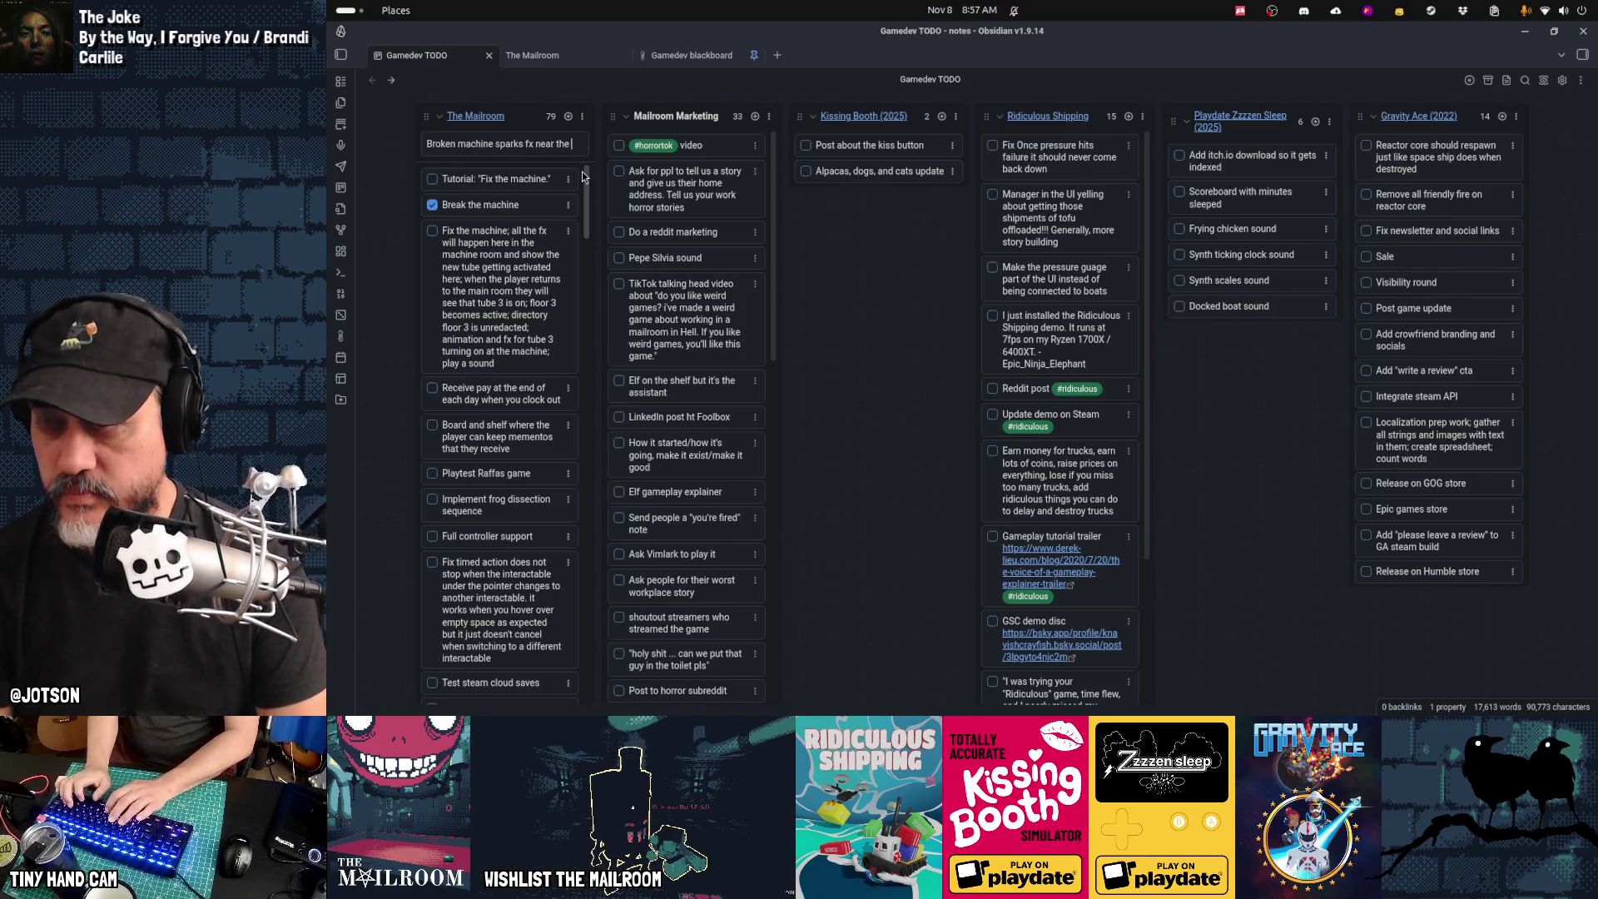
{"action": "type", "text": "parts that need fixing; show"}
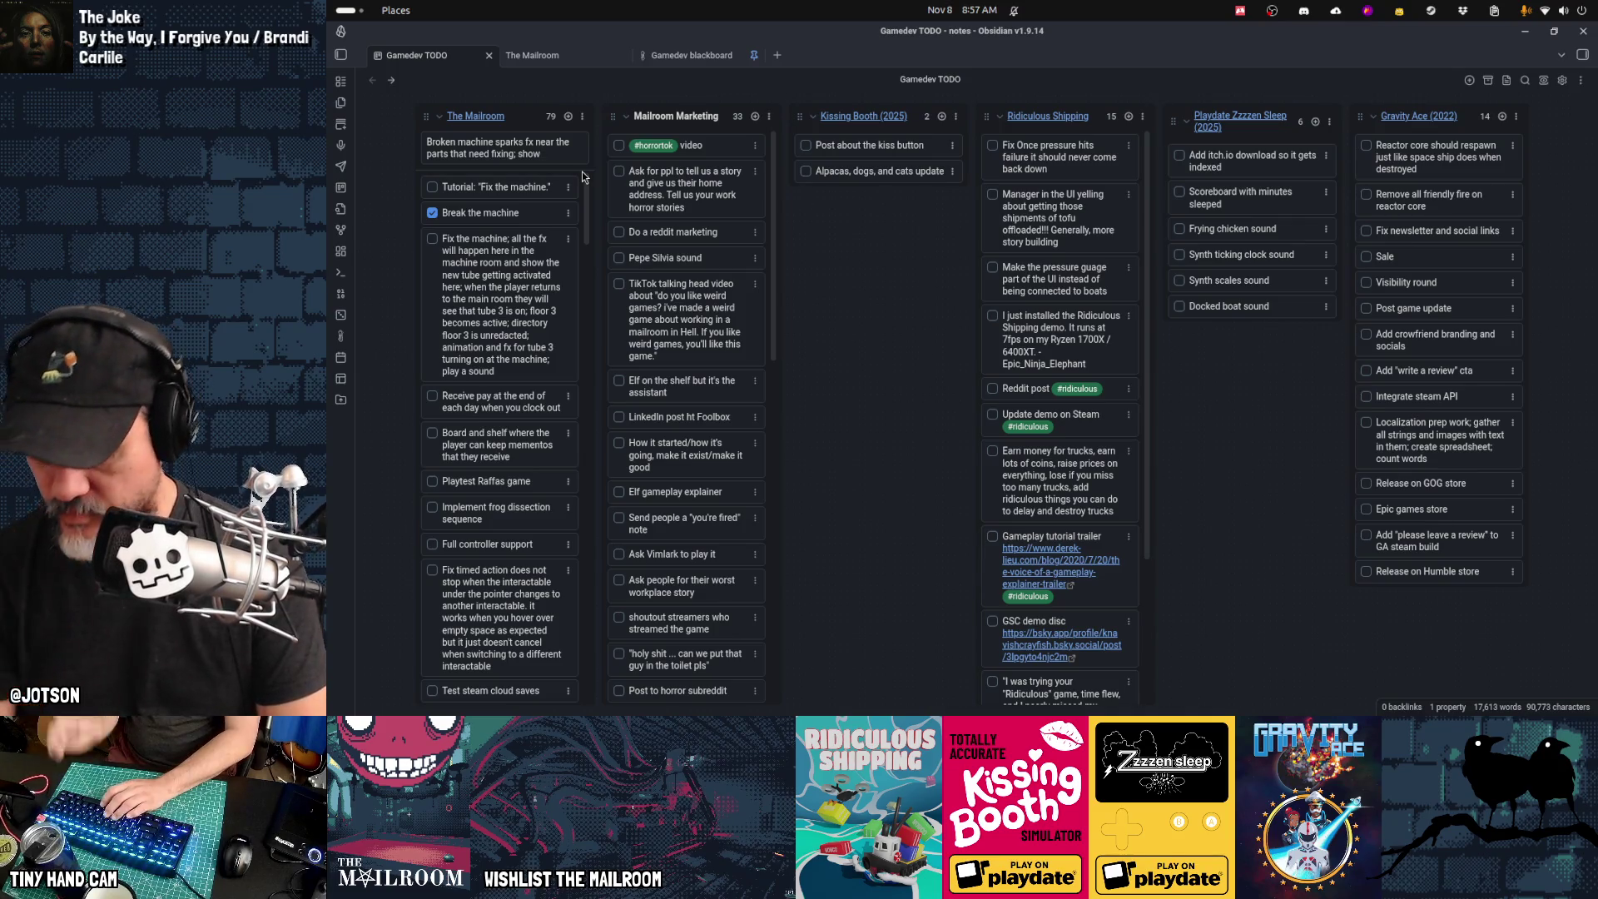
{"action": "key", "text": "ctrl+shift+Left"}
{"action": "type", "text": "ig"}
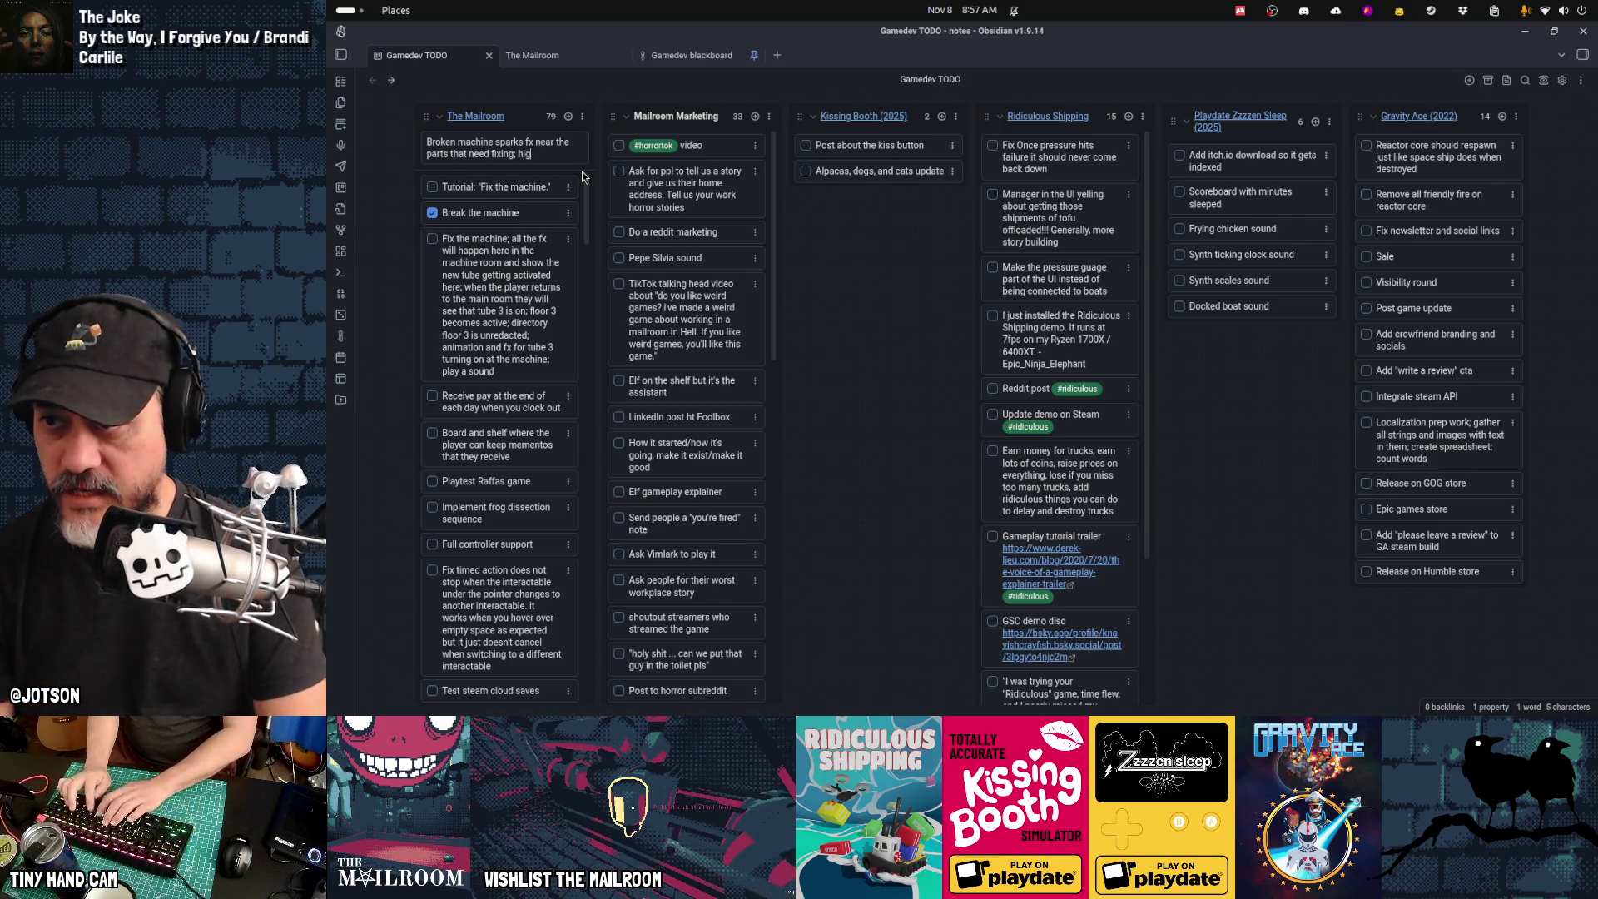
{"action": "type", "text": "hlight broken b"}
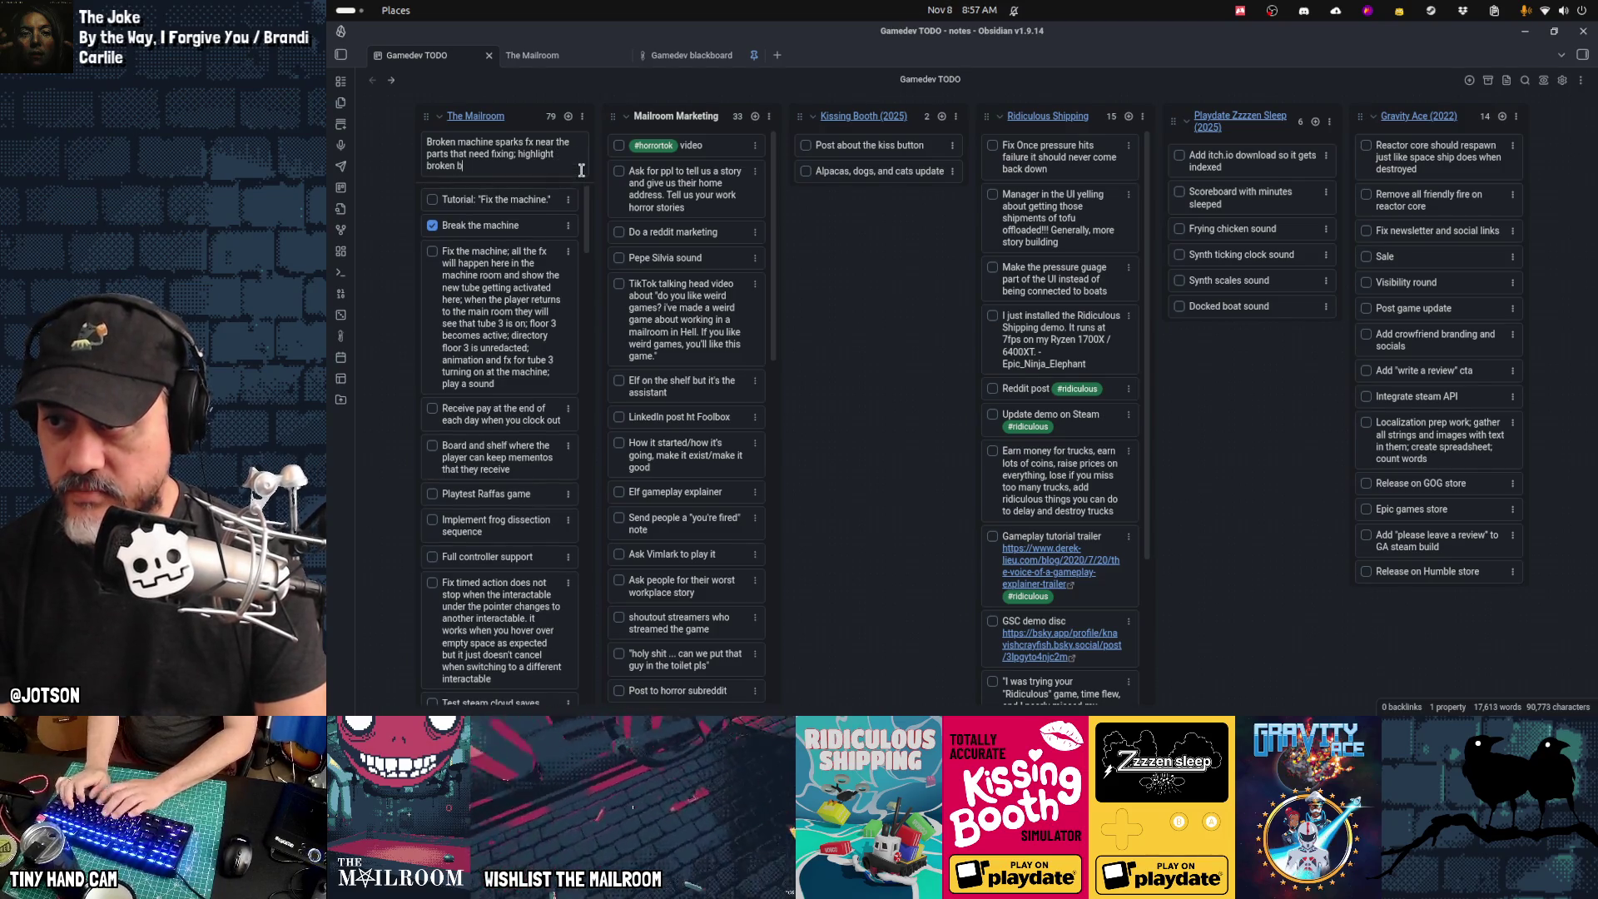
{"action": "type", "text": "its that need to be "}
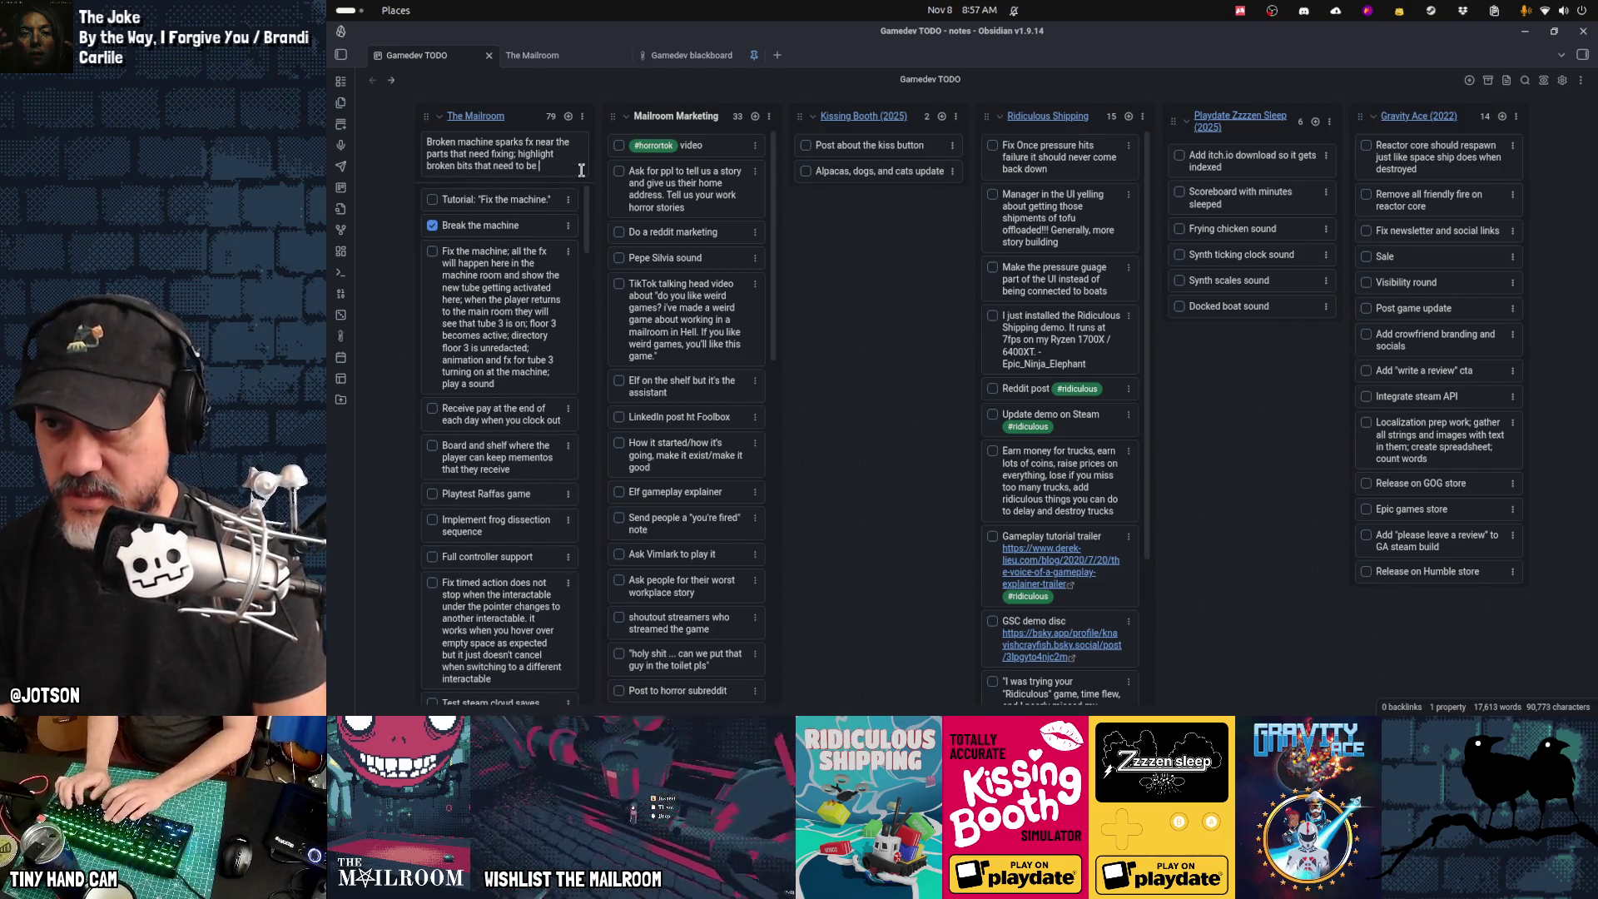
{"action": "type", "text": "wrenched"}
Step: Add the card, place it below 'Break the machine', and return to Godot
{"action": "key", "text": "Return"}
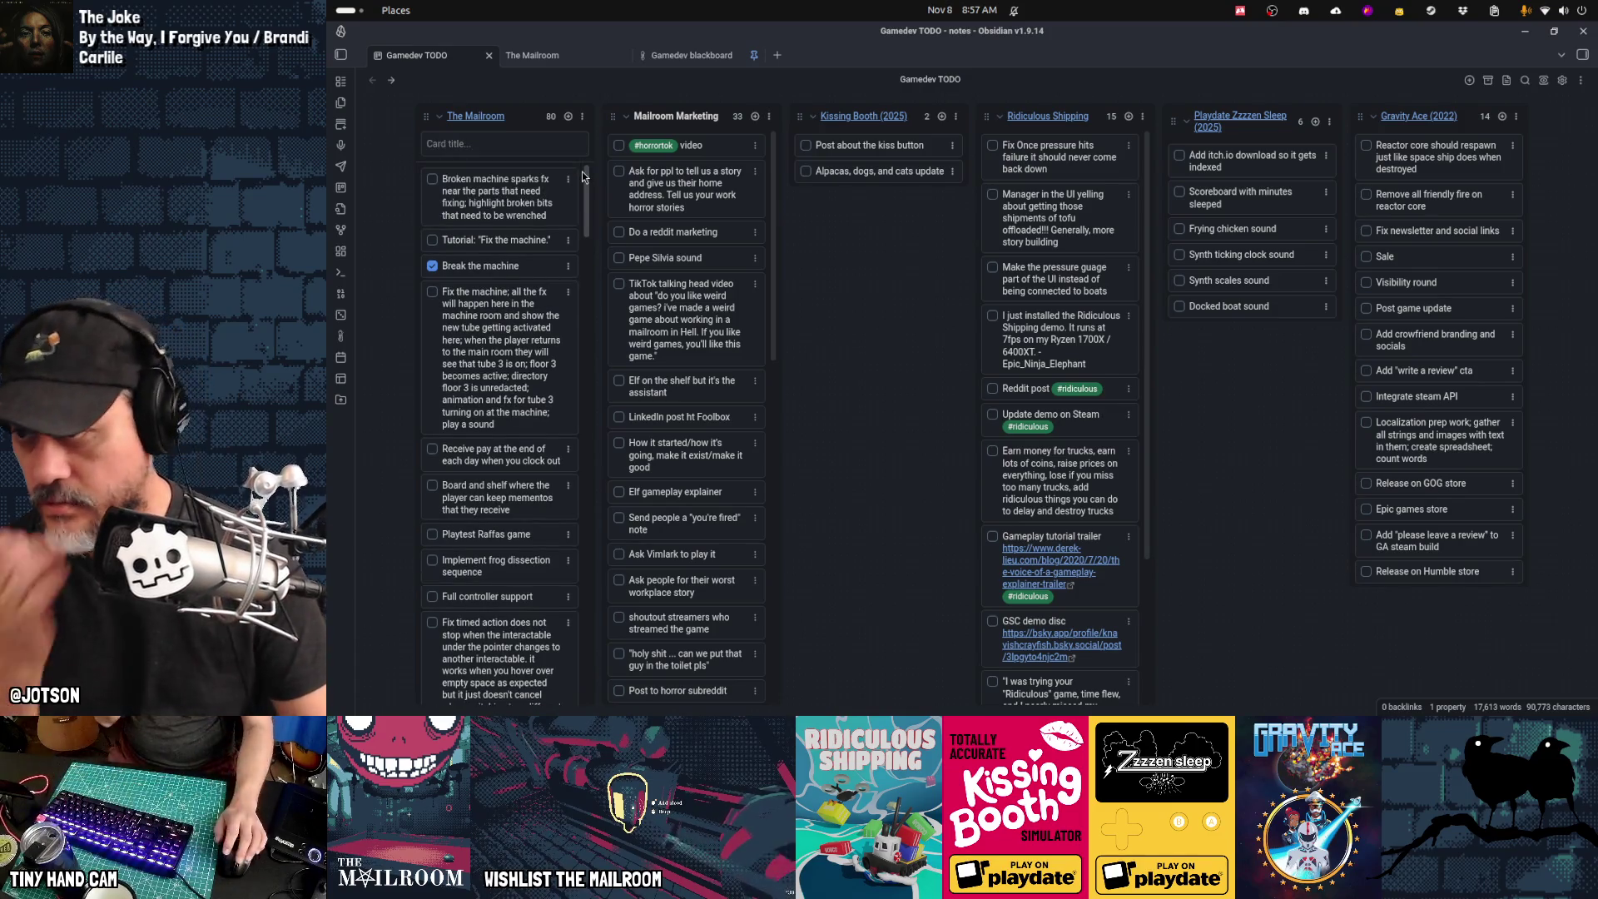
{"action": "left_click_drag", "start_coordinate": [542, 215], "coordinate": [504, 237]}
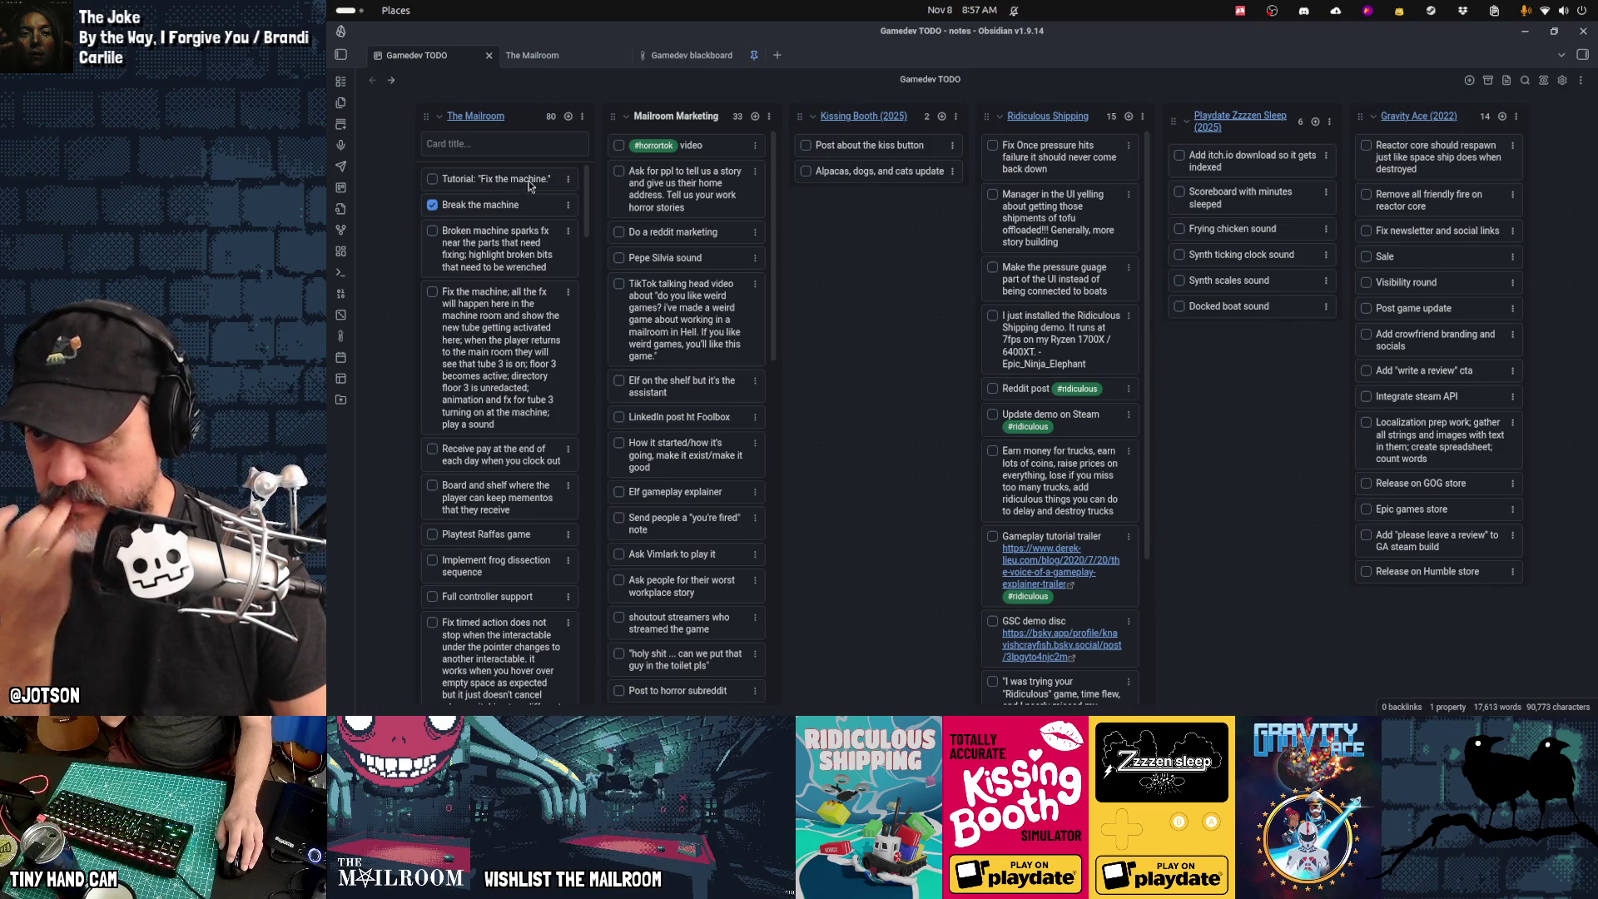
{"action": "key", "text": "alt+Tab"}
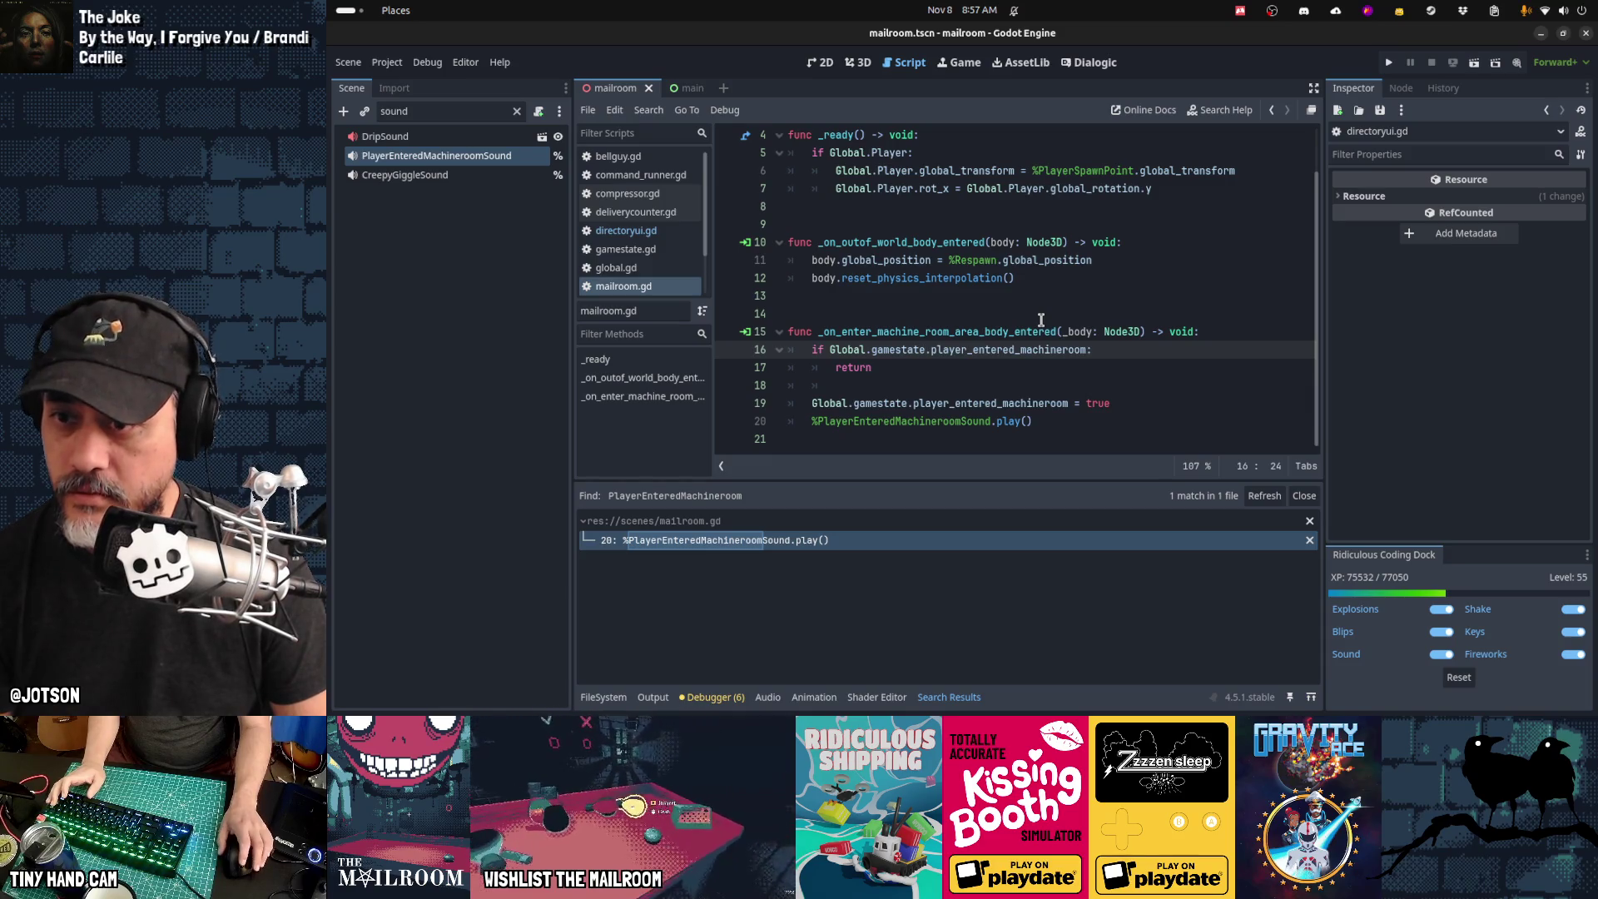
Step: Search all project files for 'tutorial.show', find no matches, then bring up the debugger warnings list
{"action": "key", "text": "ctrl+shift+f"}
{"action": "type", "text": "tutorial.show"}
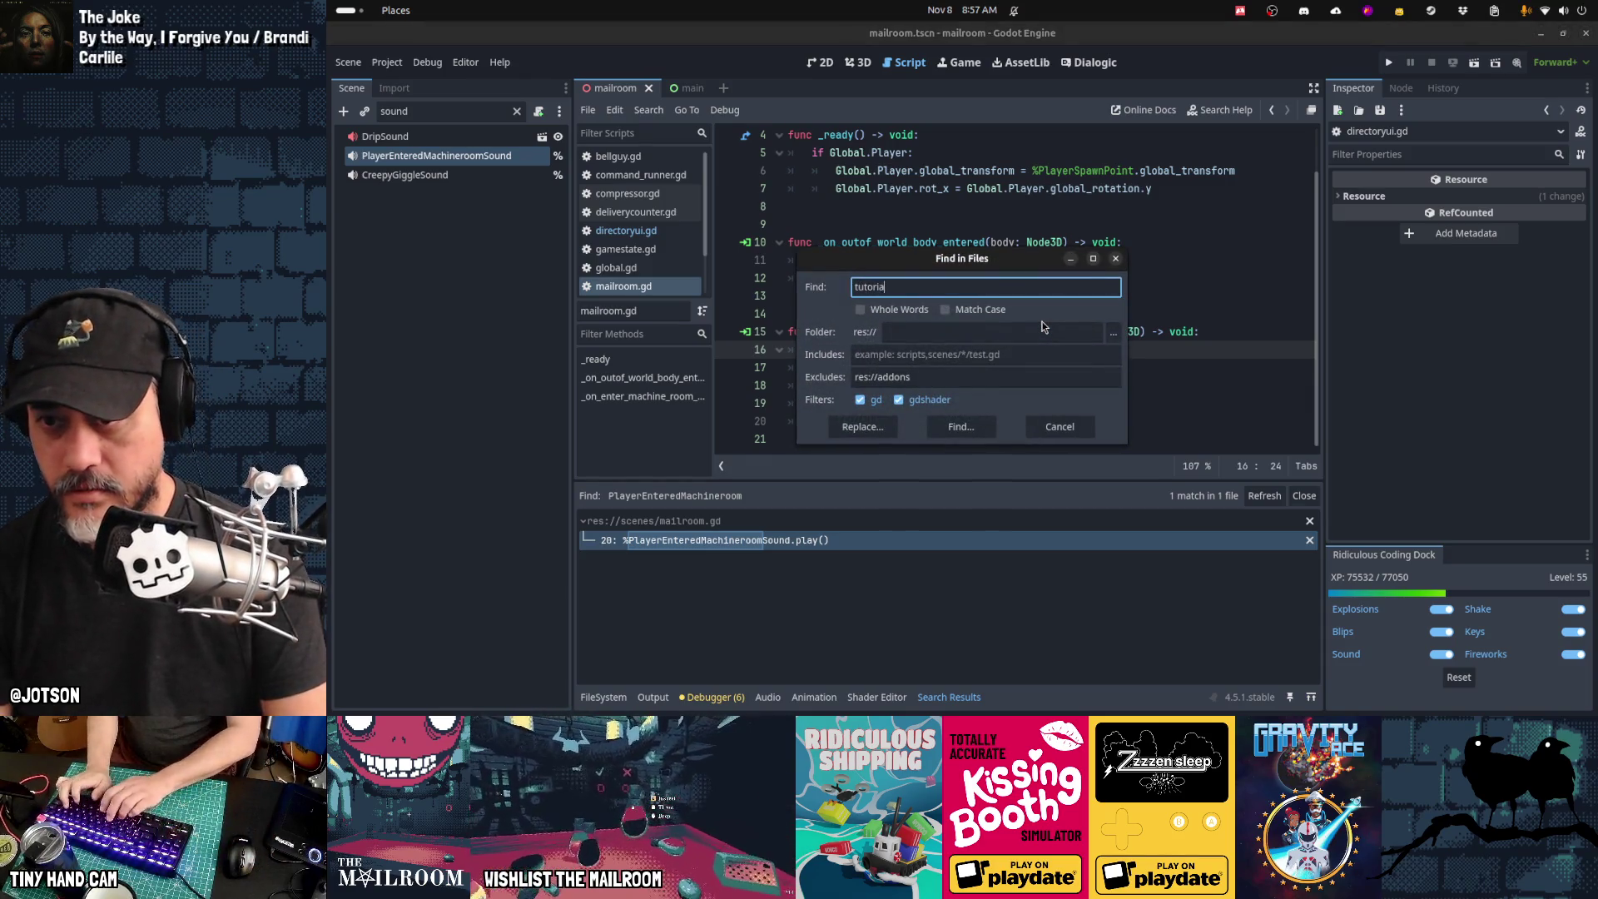
{"action": "key", "text": "Return"}
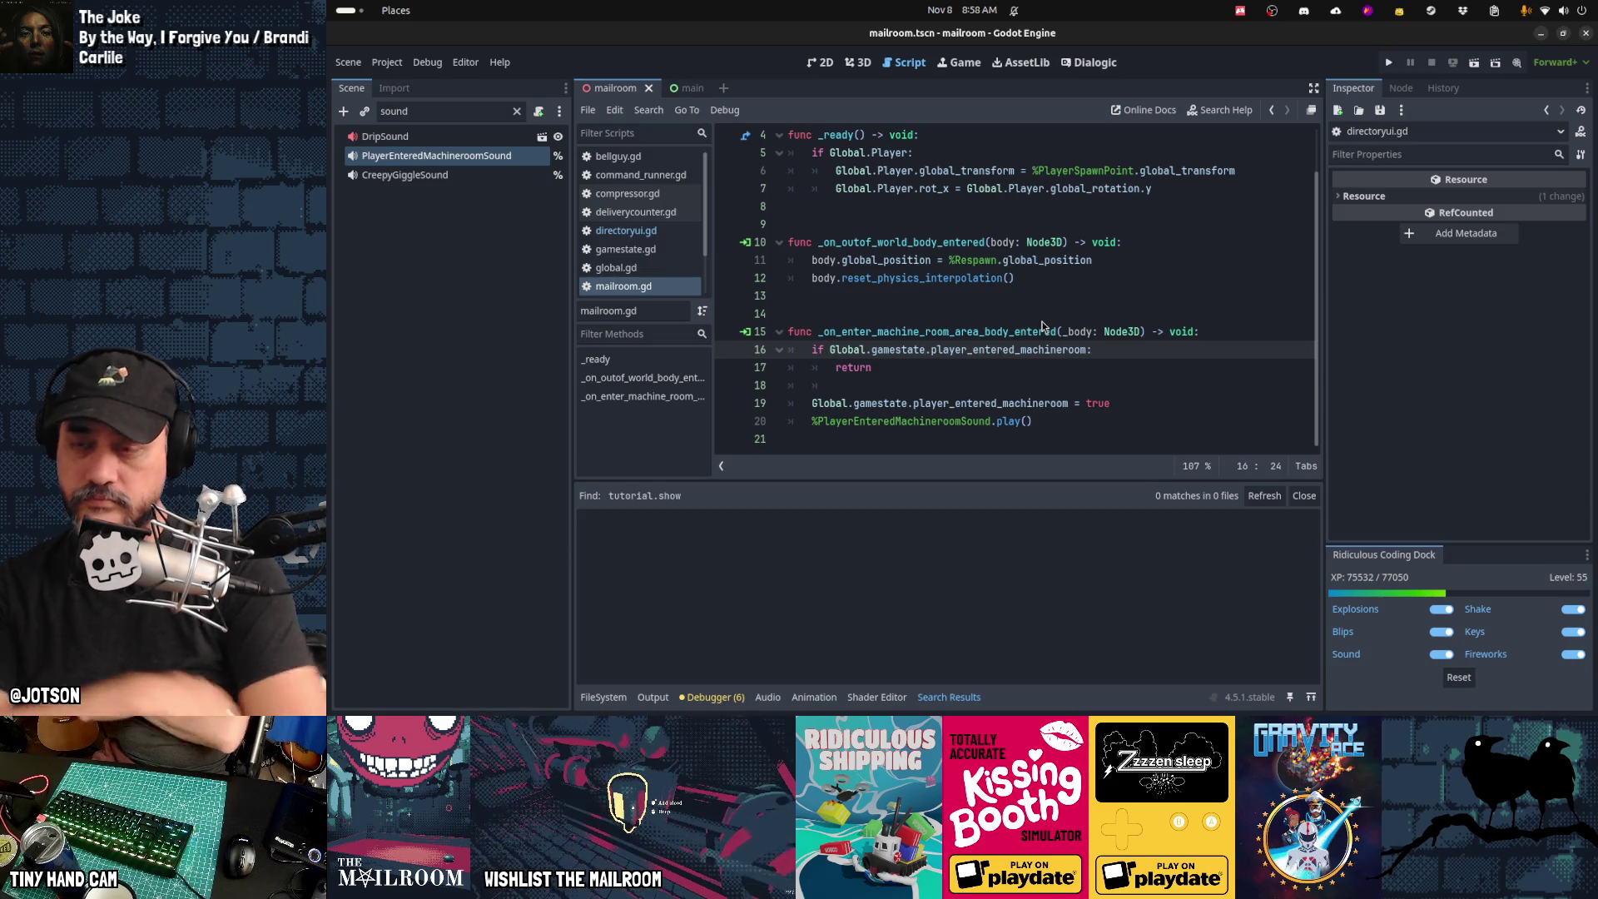
{"action": "left_click", "coordinate": [720, 697]}
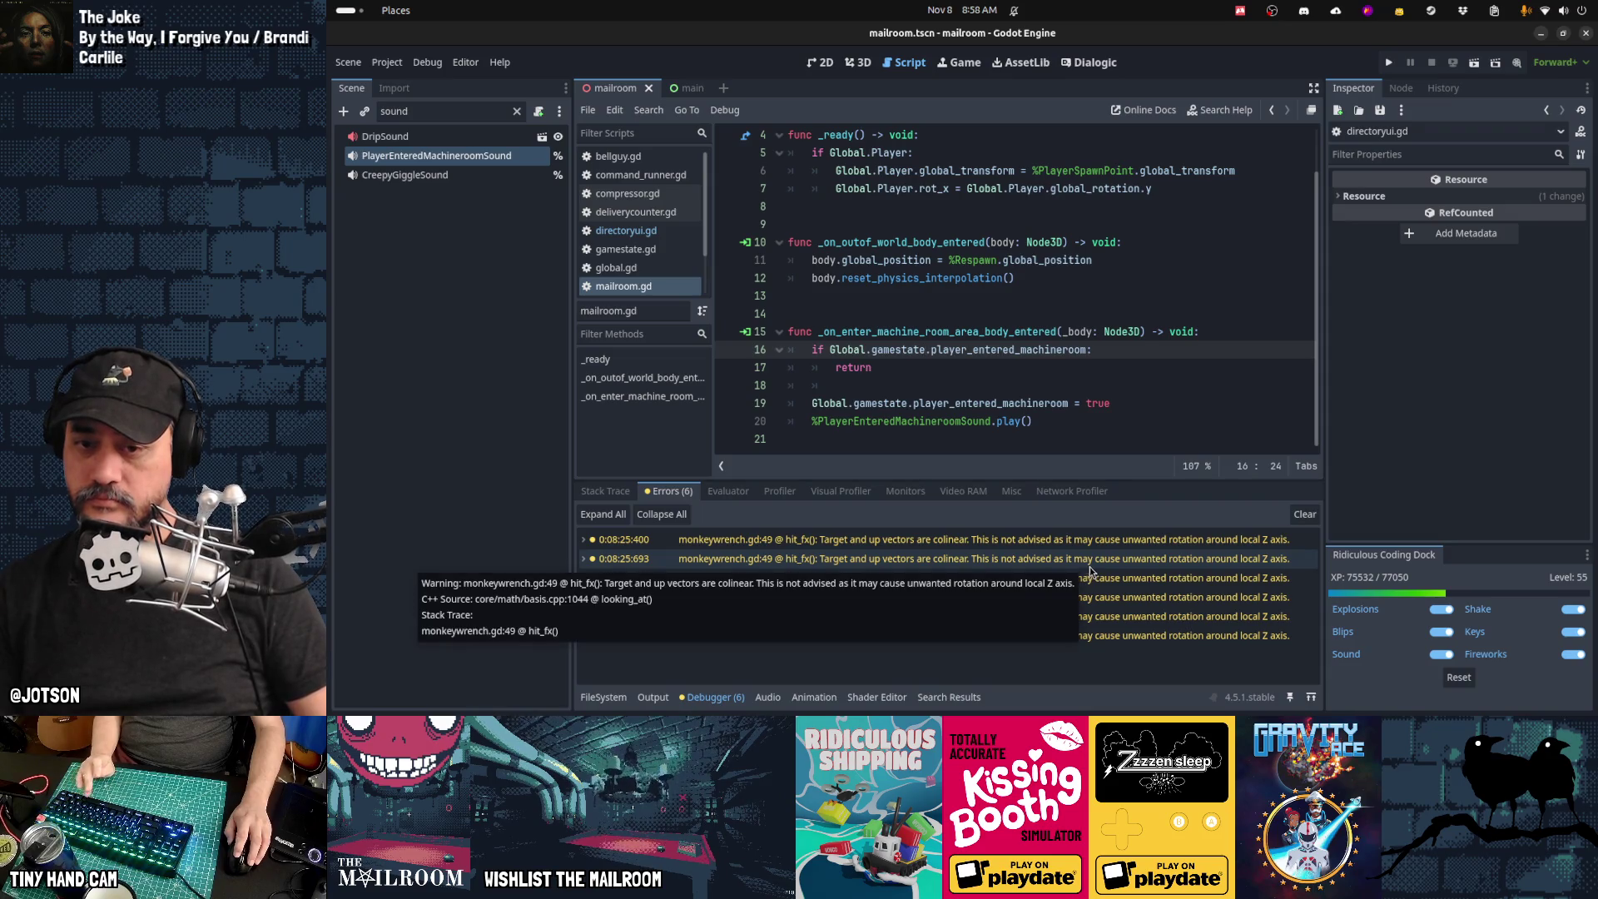
Step: Jump from the first 'vectors are colinear' warning to hit_fx at monkeywrench.gd line 49
{"action": "left_click", "coordinate": [1178, 674]}
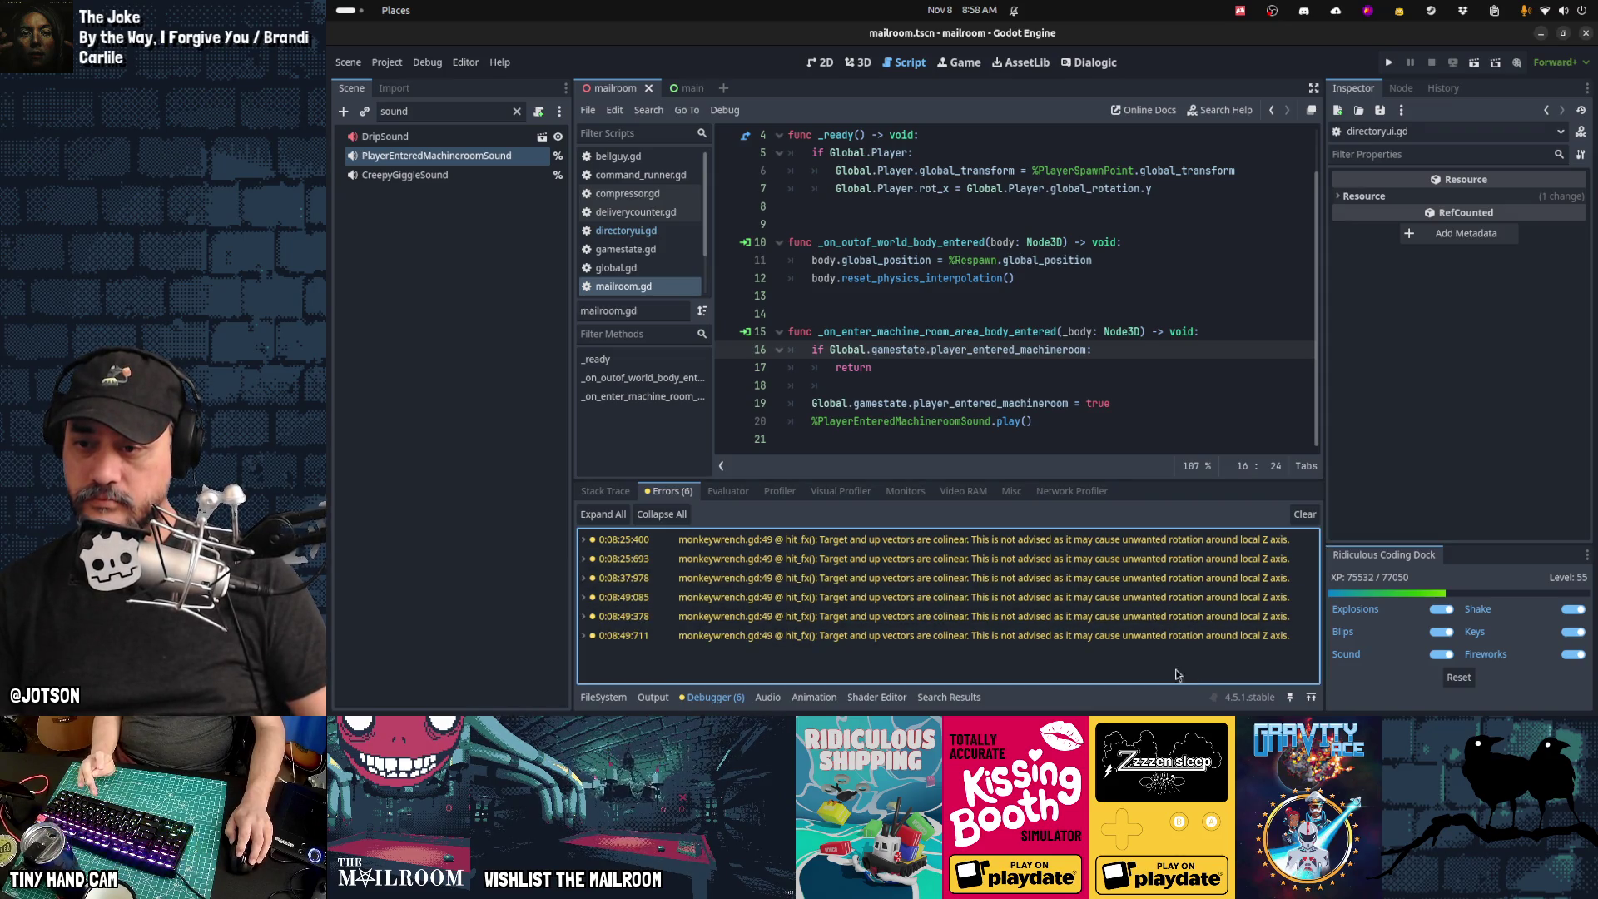
{"action": "mouse_move", "coordinate": [843, 546]}
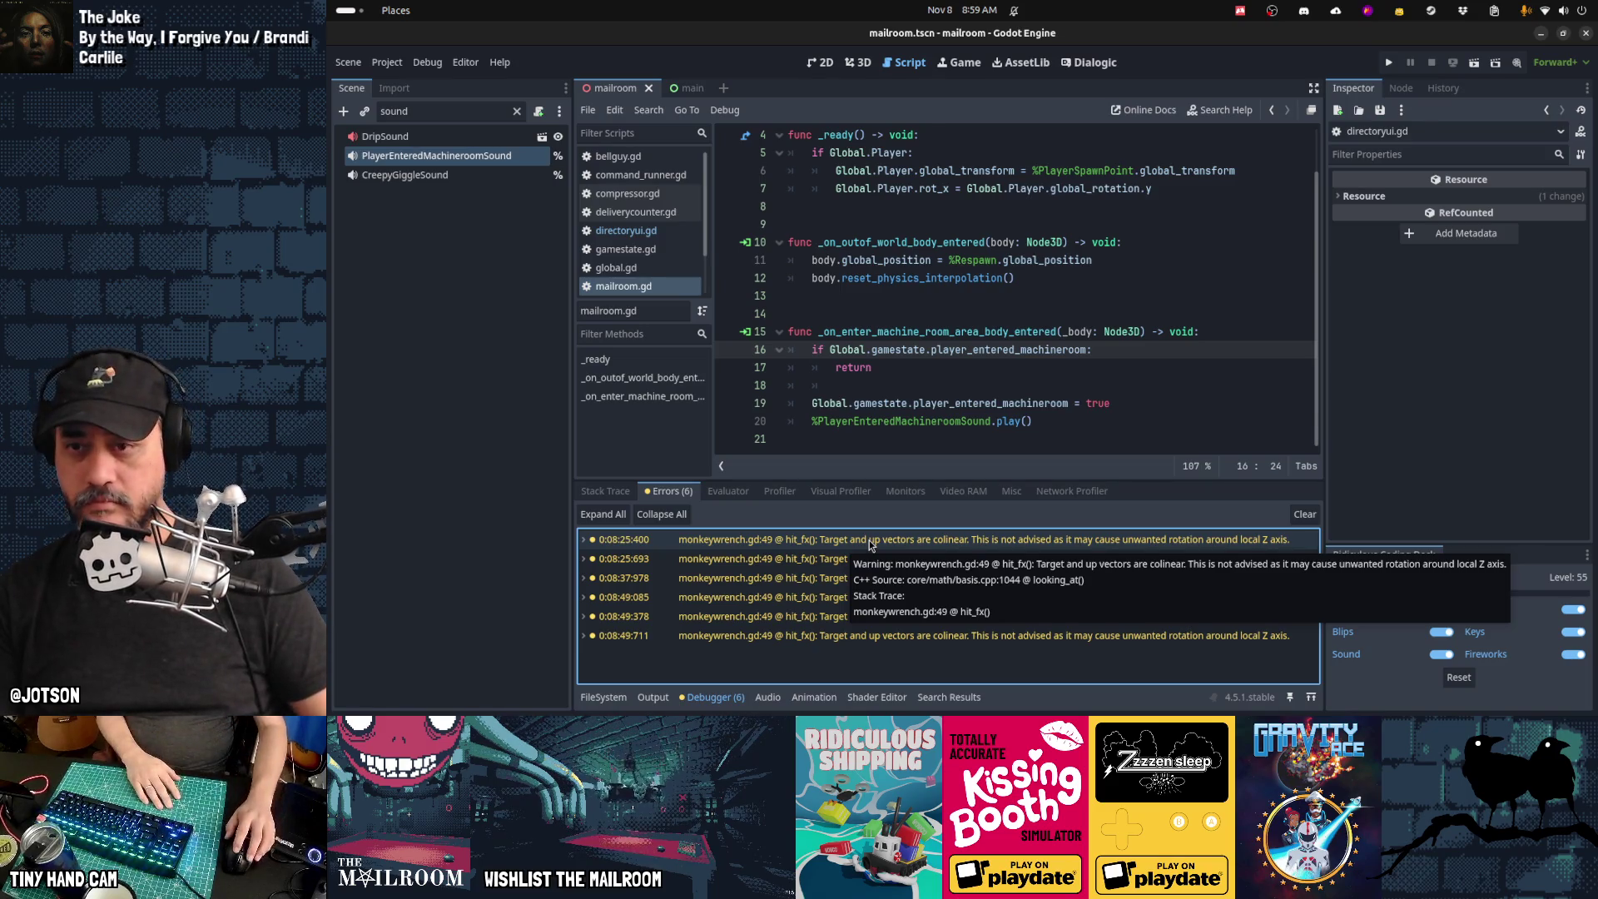
{"action": "double_click", "coordinate": [869, 542]}
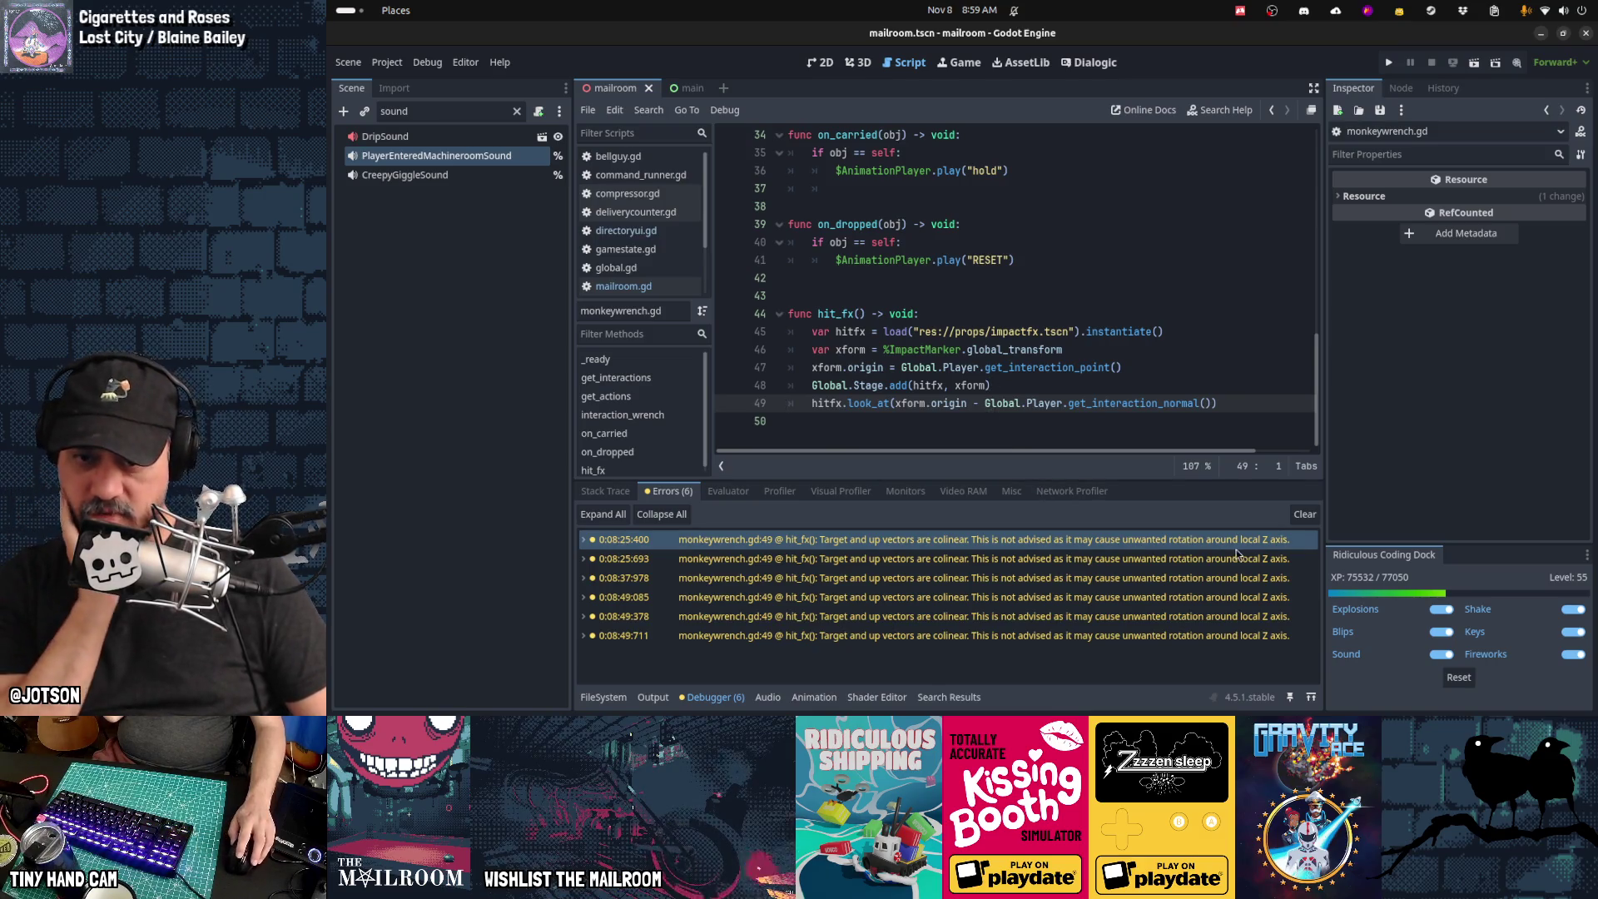
{"action": "mouse_move", "coordinate": [1237, 552]}
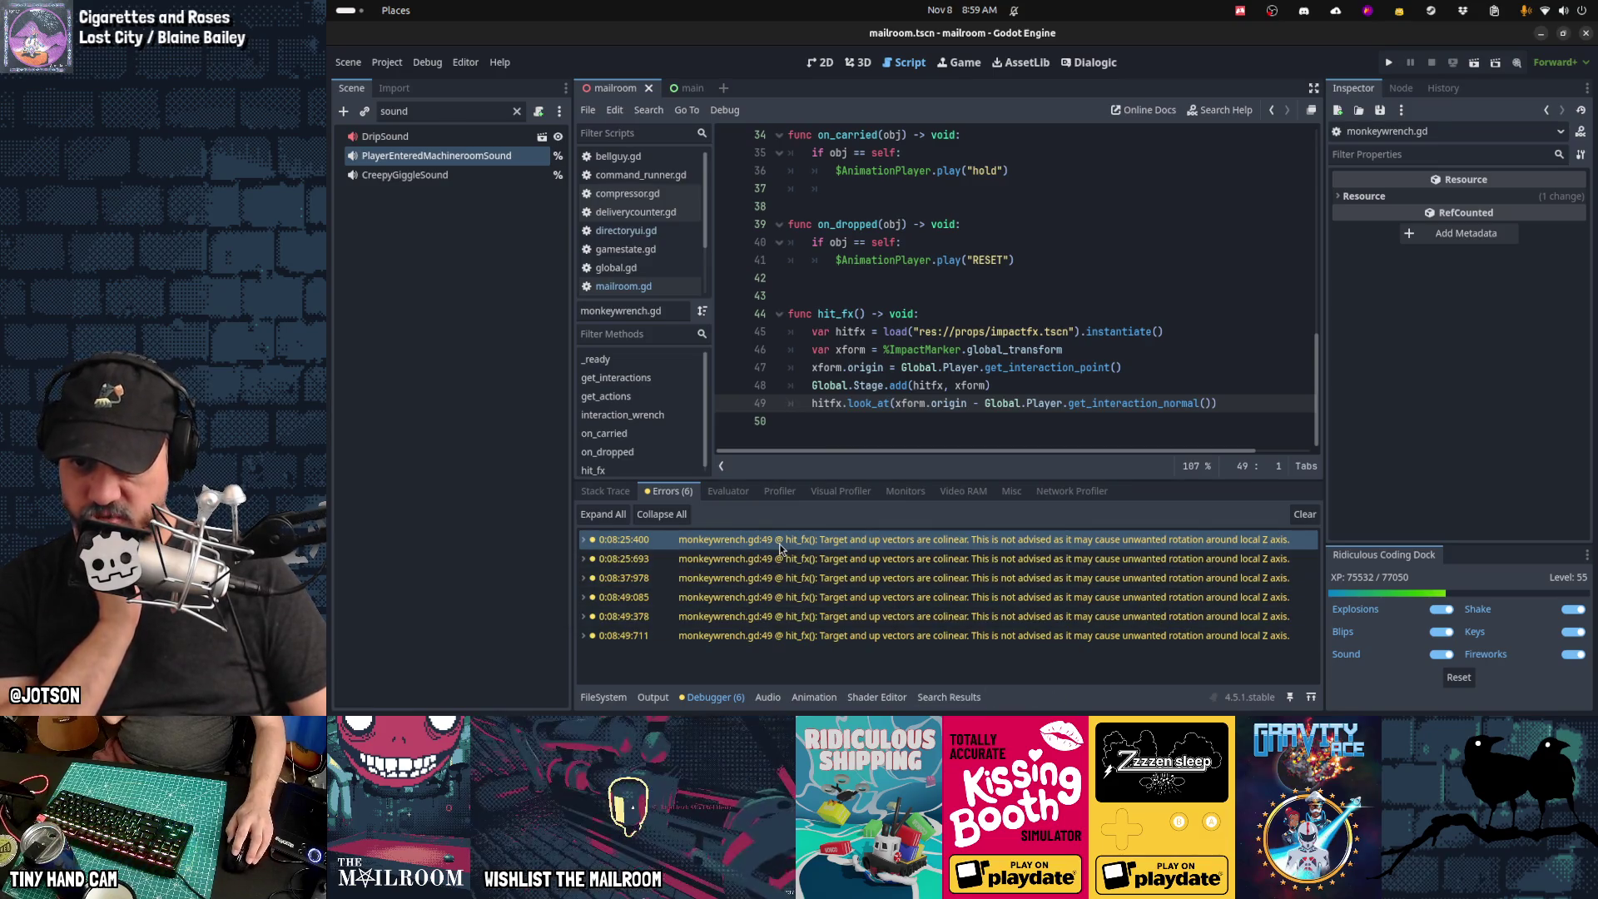
{"action": "mouse_move", "coordinate": [782, 548]}
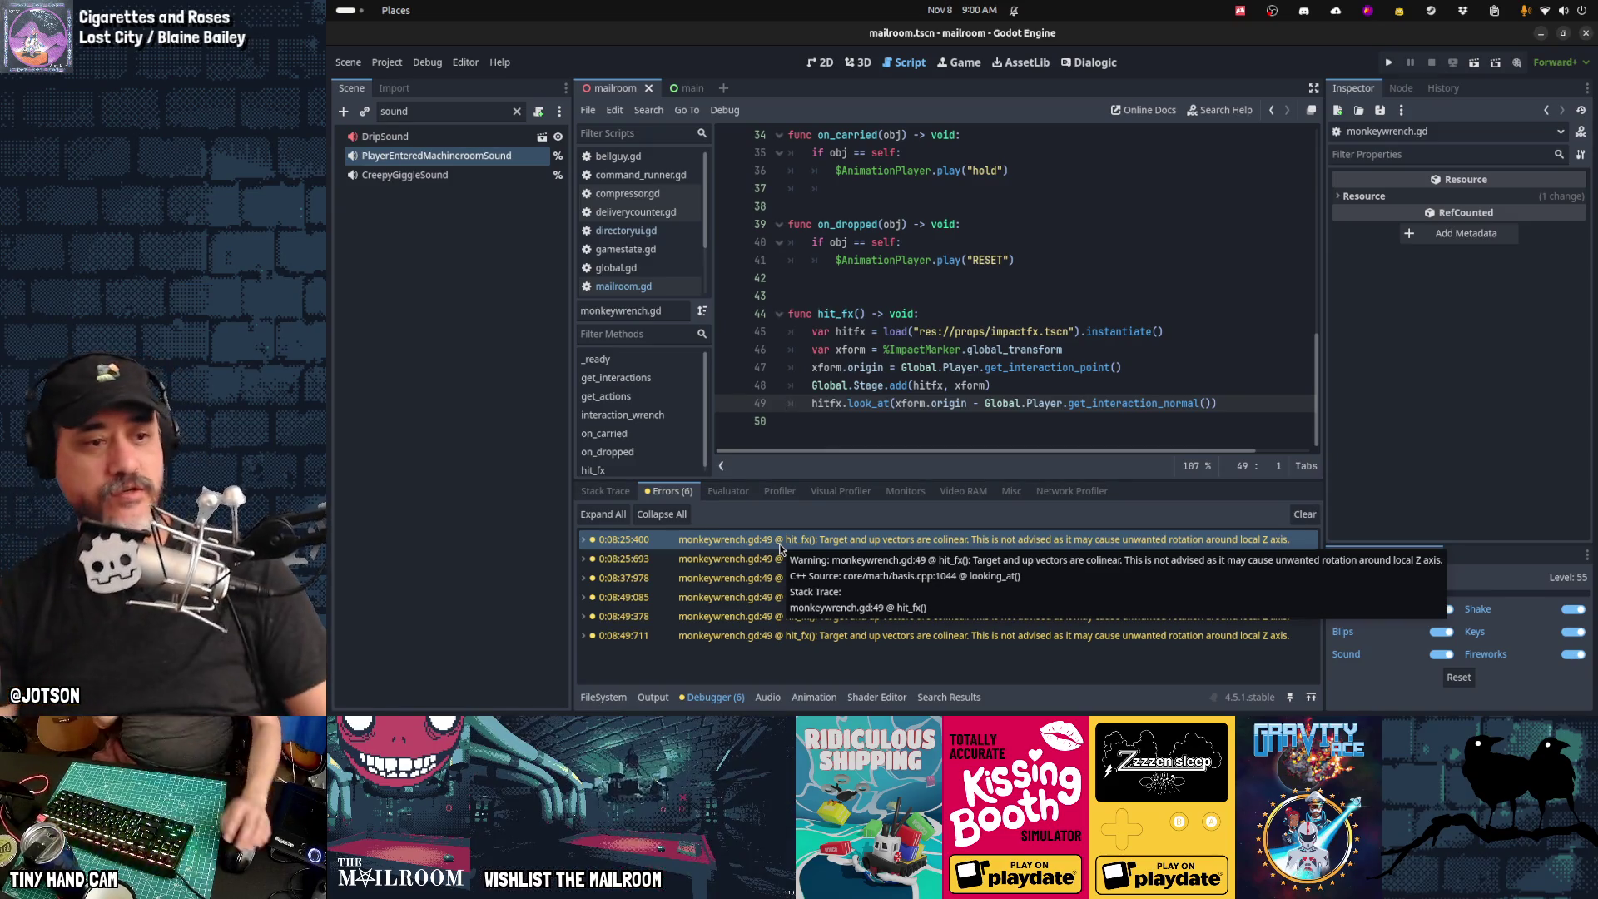
{"action": "mouse_move", "coordinate": [945, 709]}
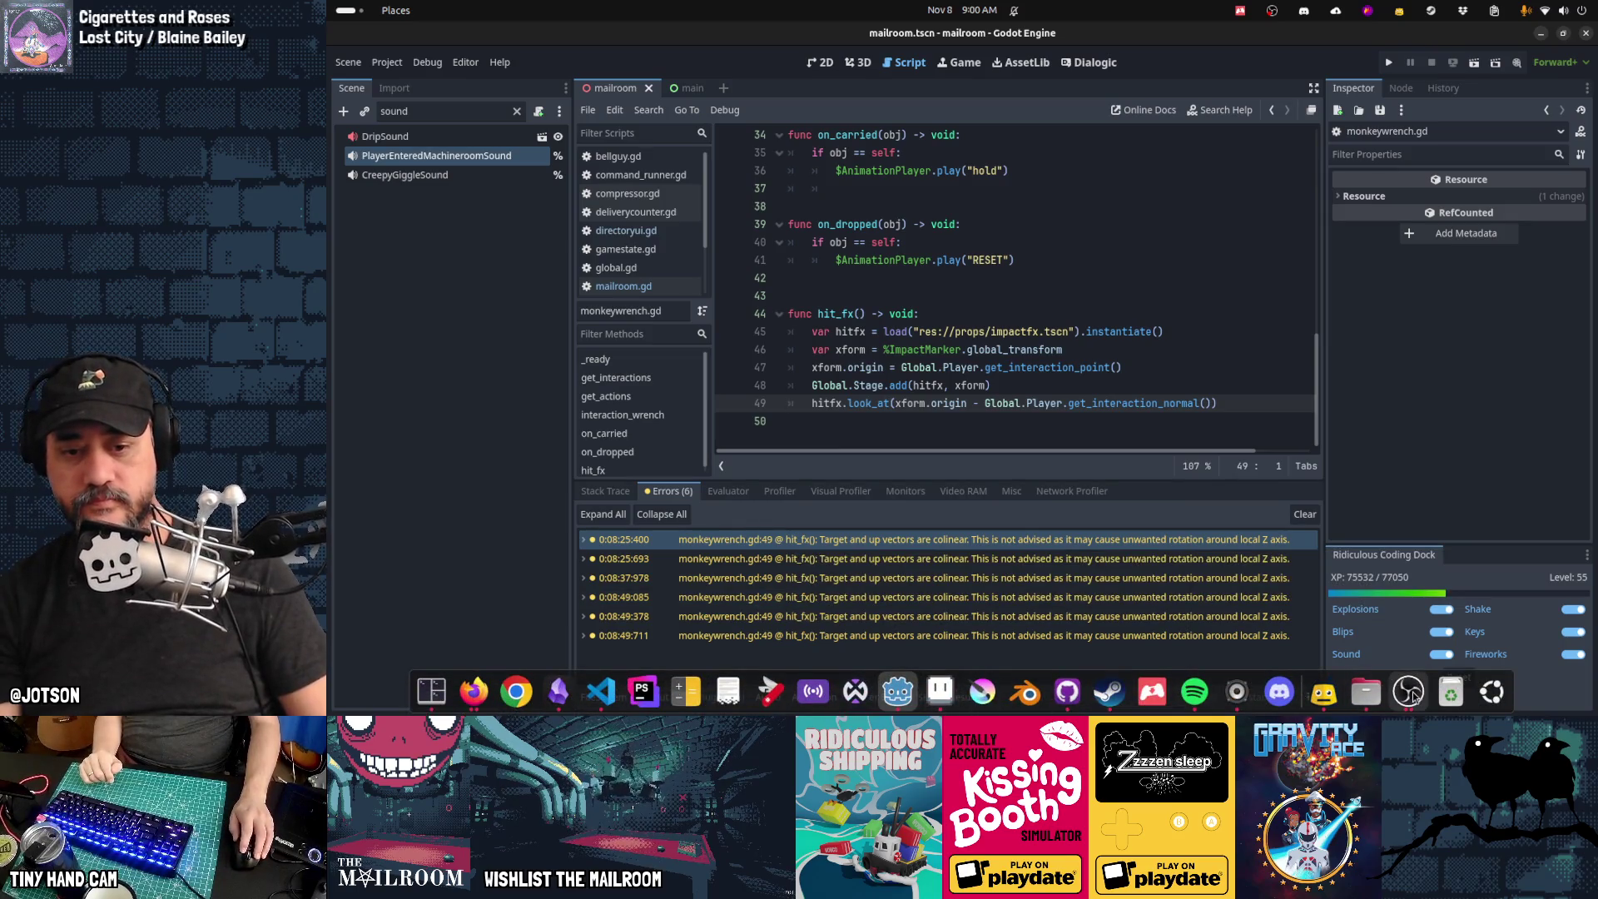
{"action": "key", "text": "super"}
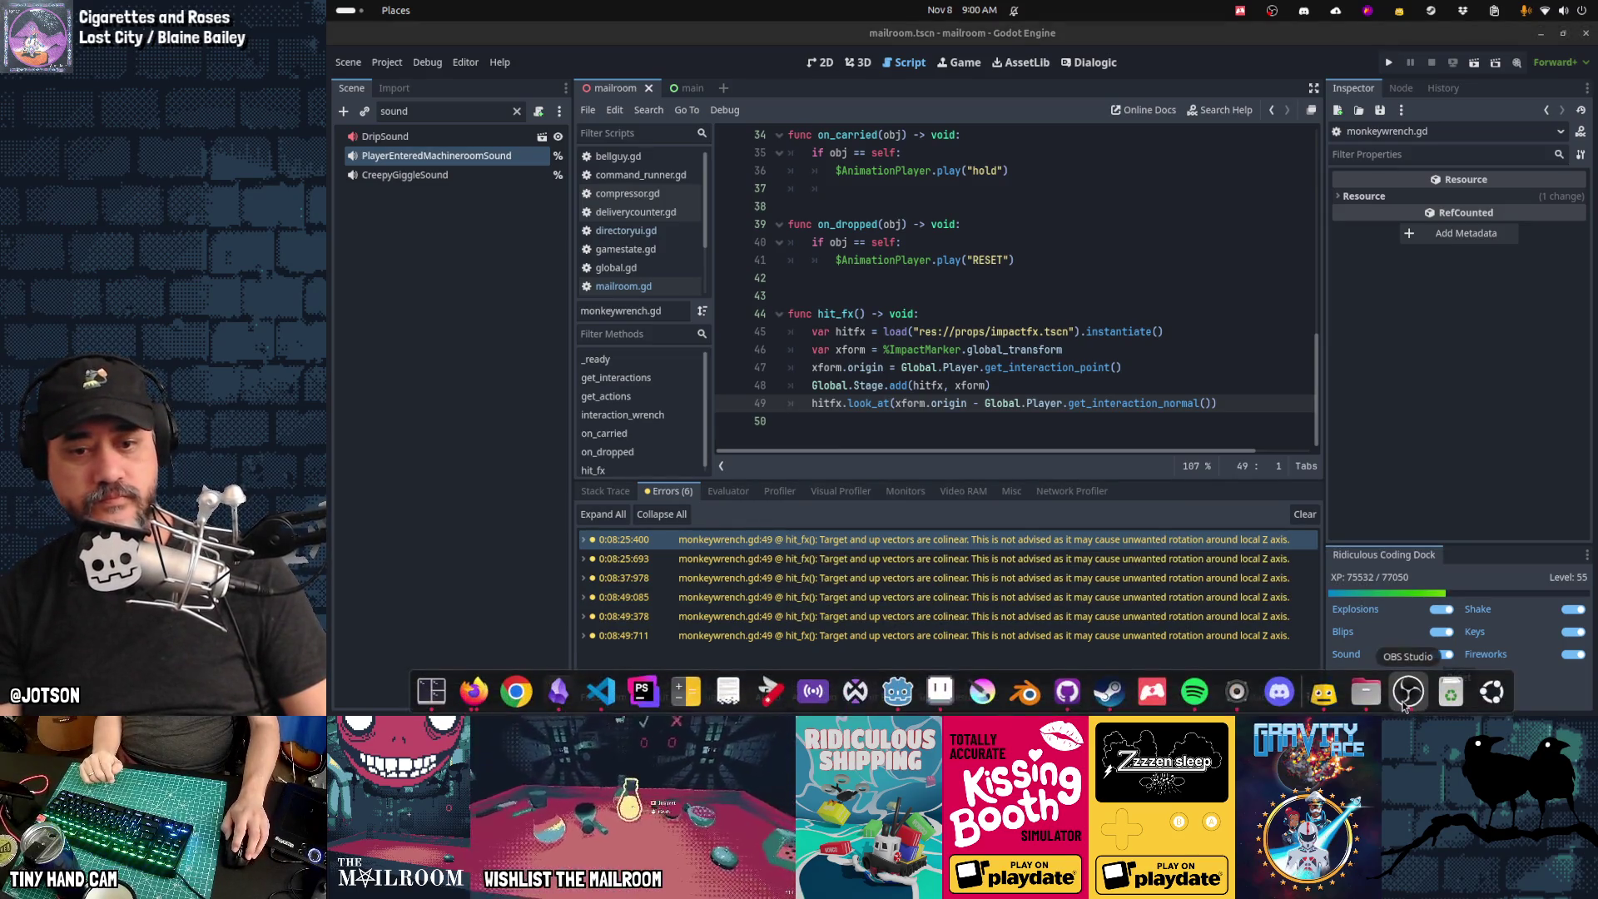
{"action": "key", "text": "super"}
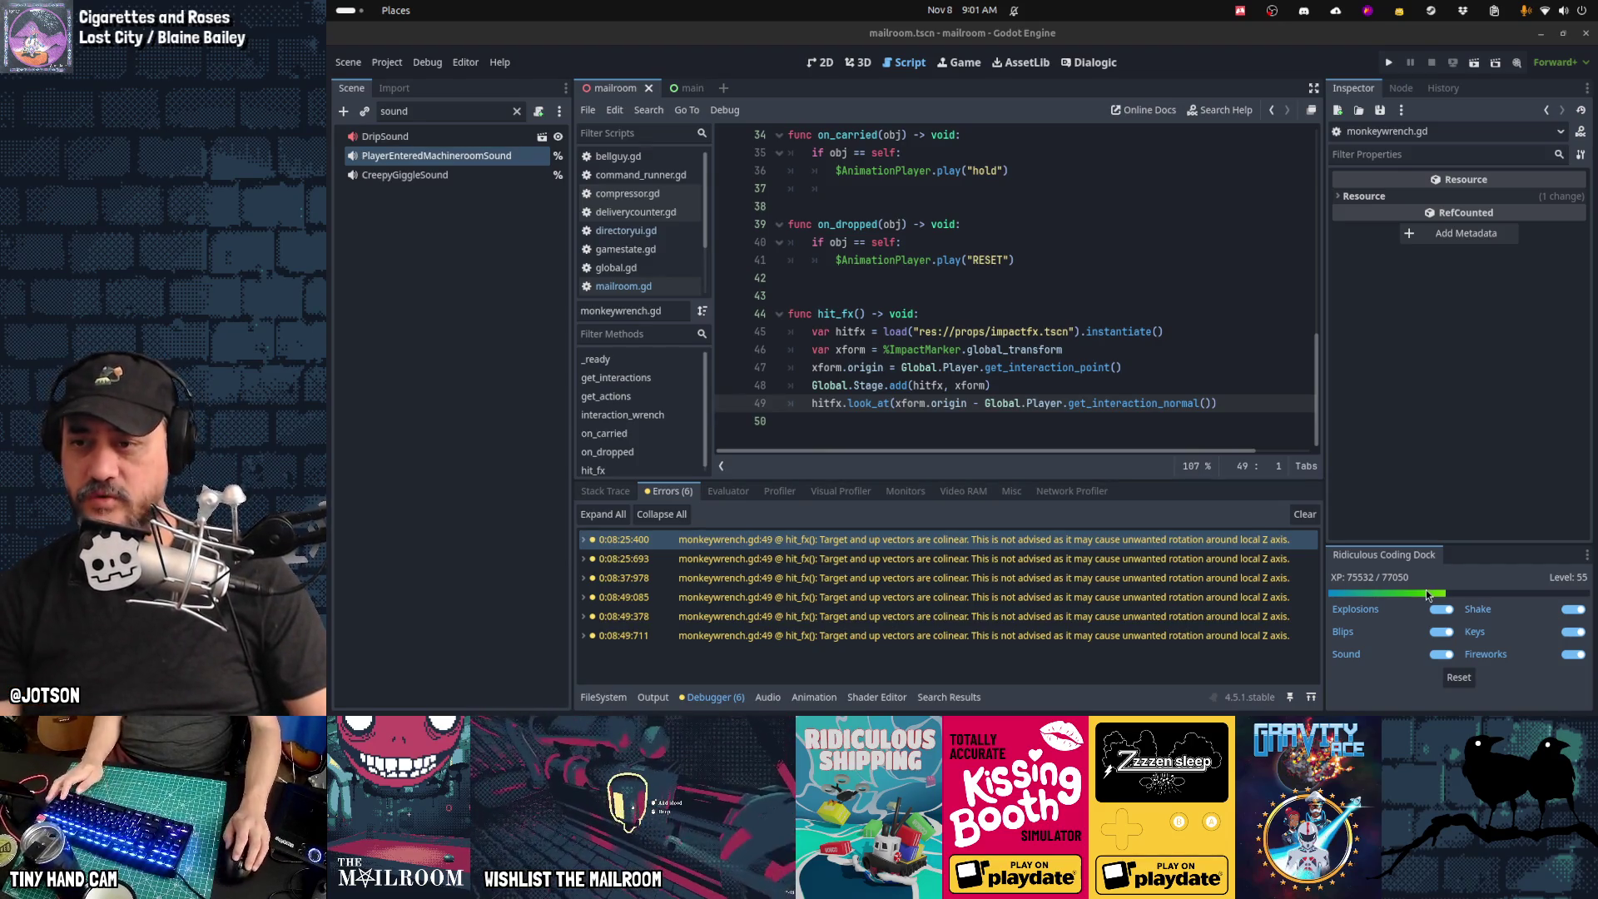
{"action": "key", "text": "alt+Tab"}
{"action": "key", "text": "alt+Tab"}
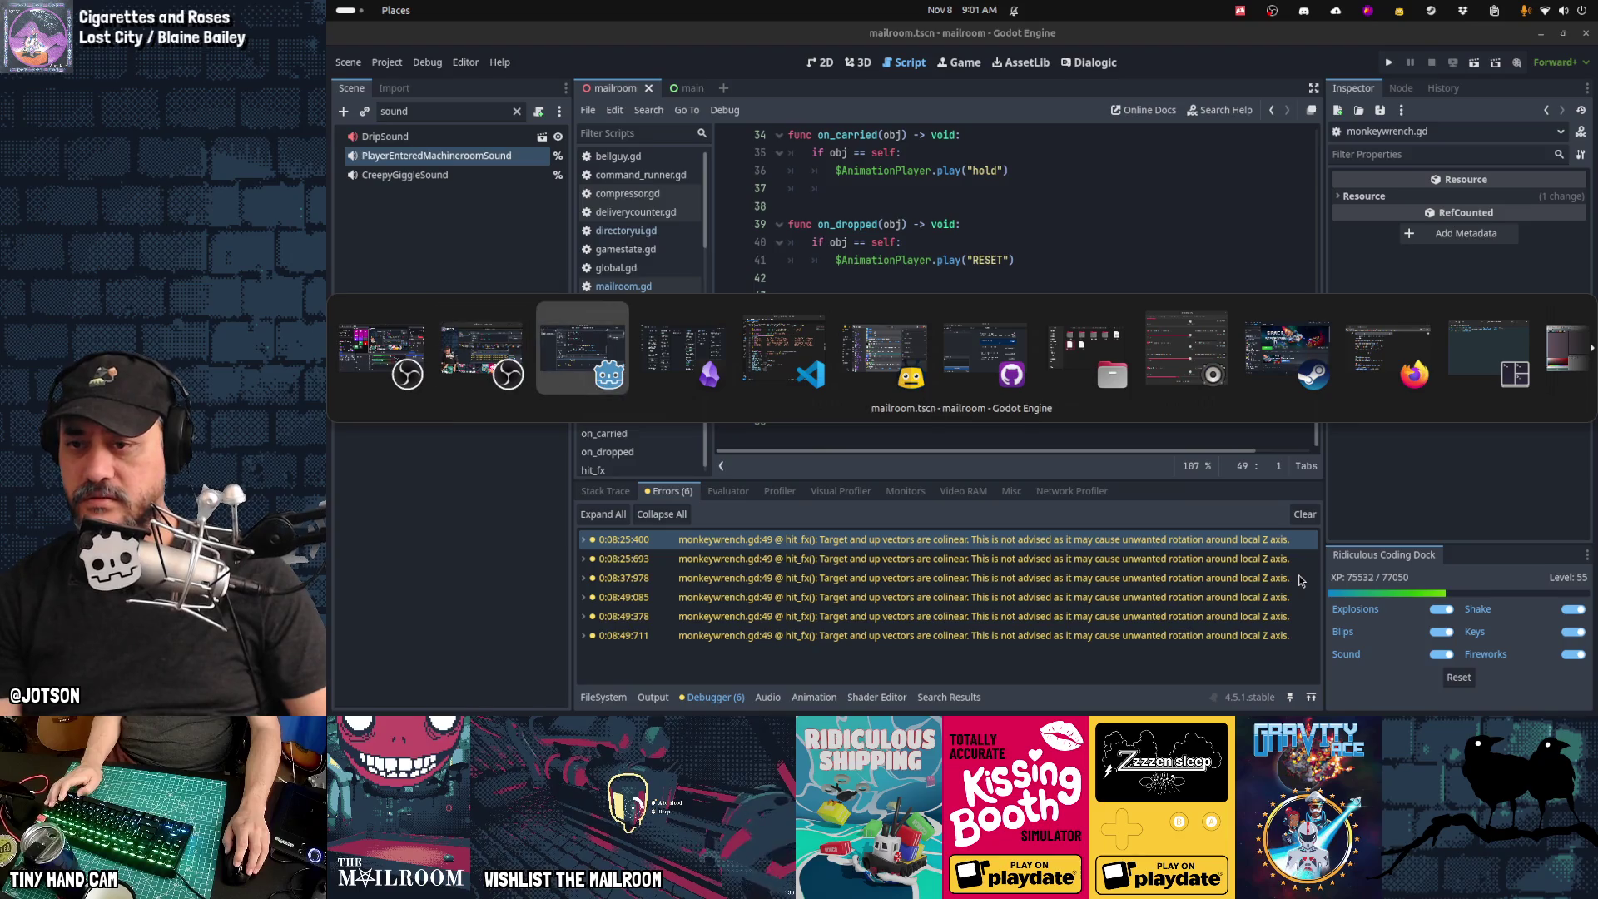
{"action": "key", "text": "alt+Tab"}
{"action": "key", "text": "alt+Tab"}
{"action": "key", "text": "alt+Tab"}
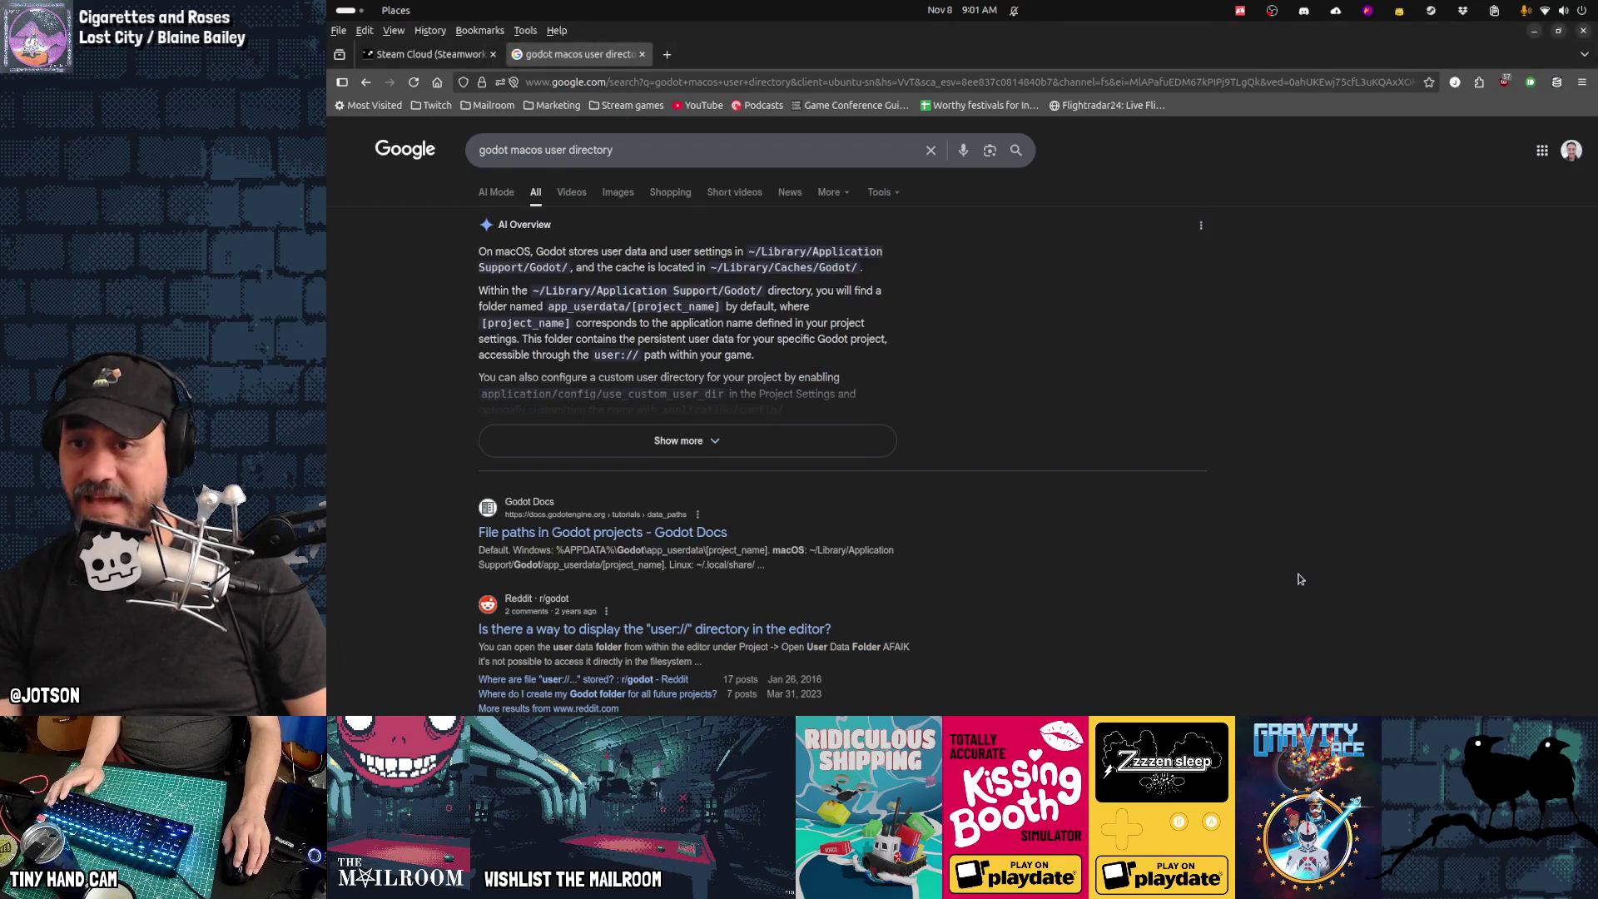
Step: Google 'define colinear' in a new Firefox tab, then switch back to Godot
{"action": "key", "text": "ctrl+t"}
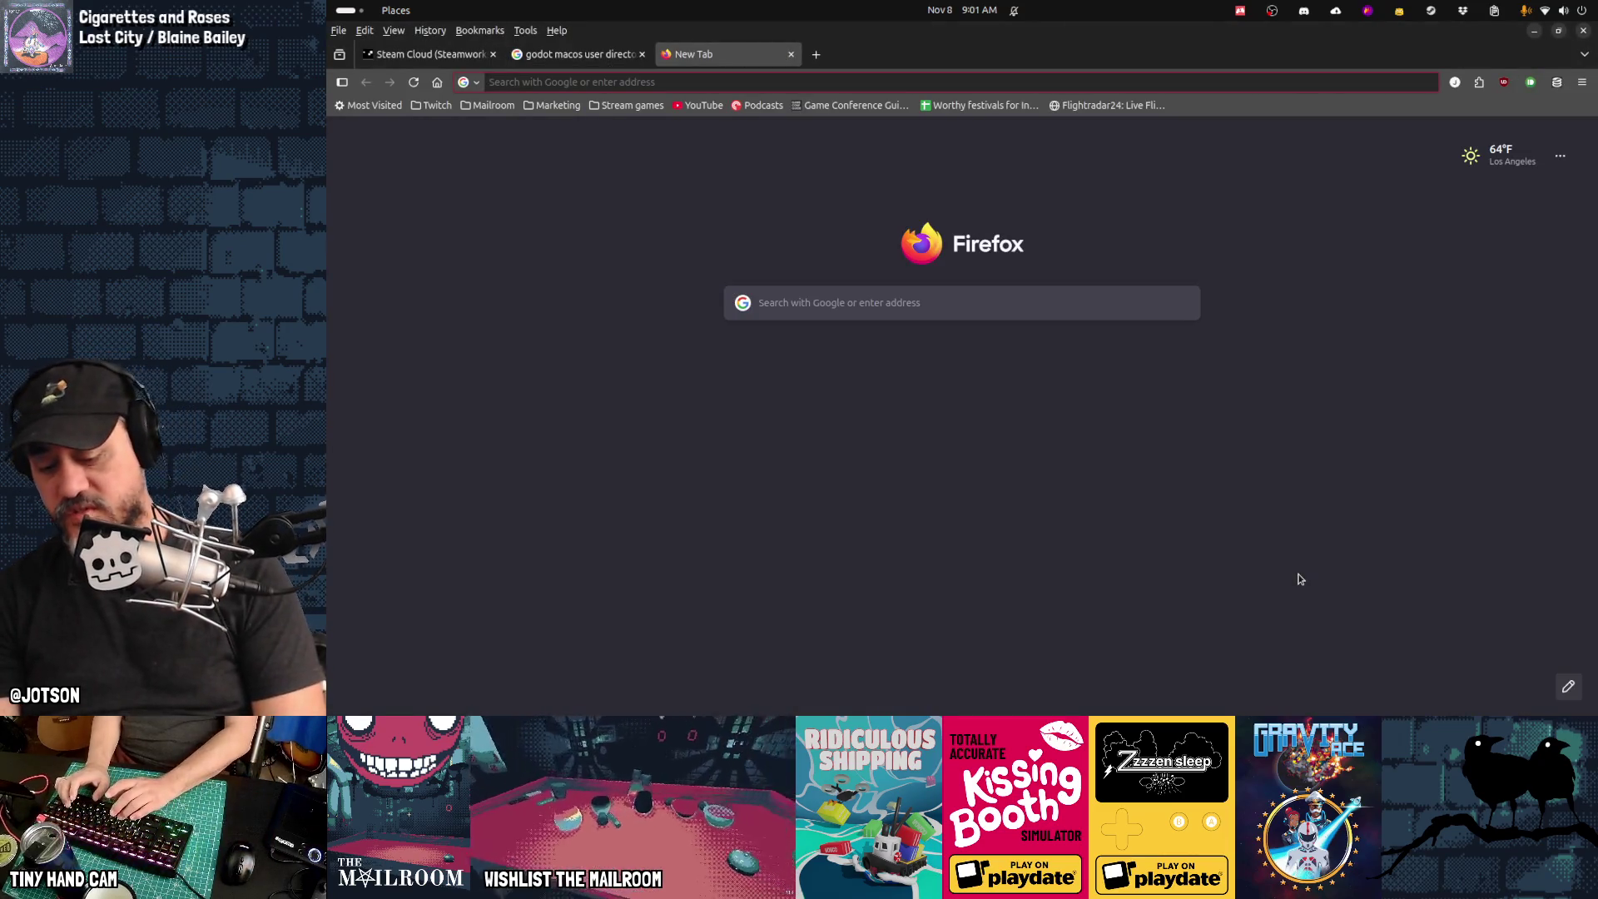
{"action": "type", "text": "colin"}
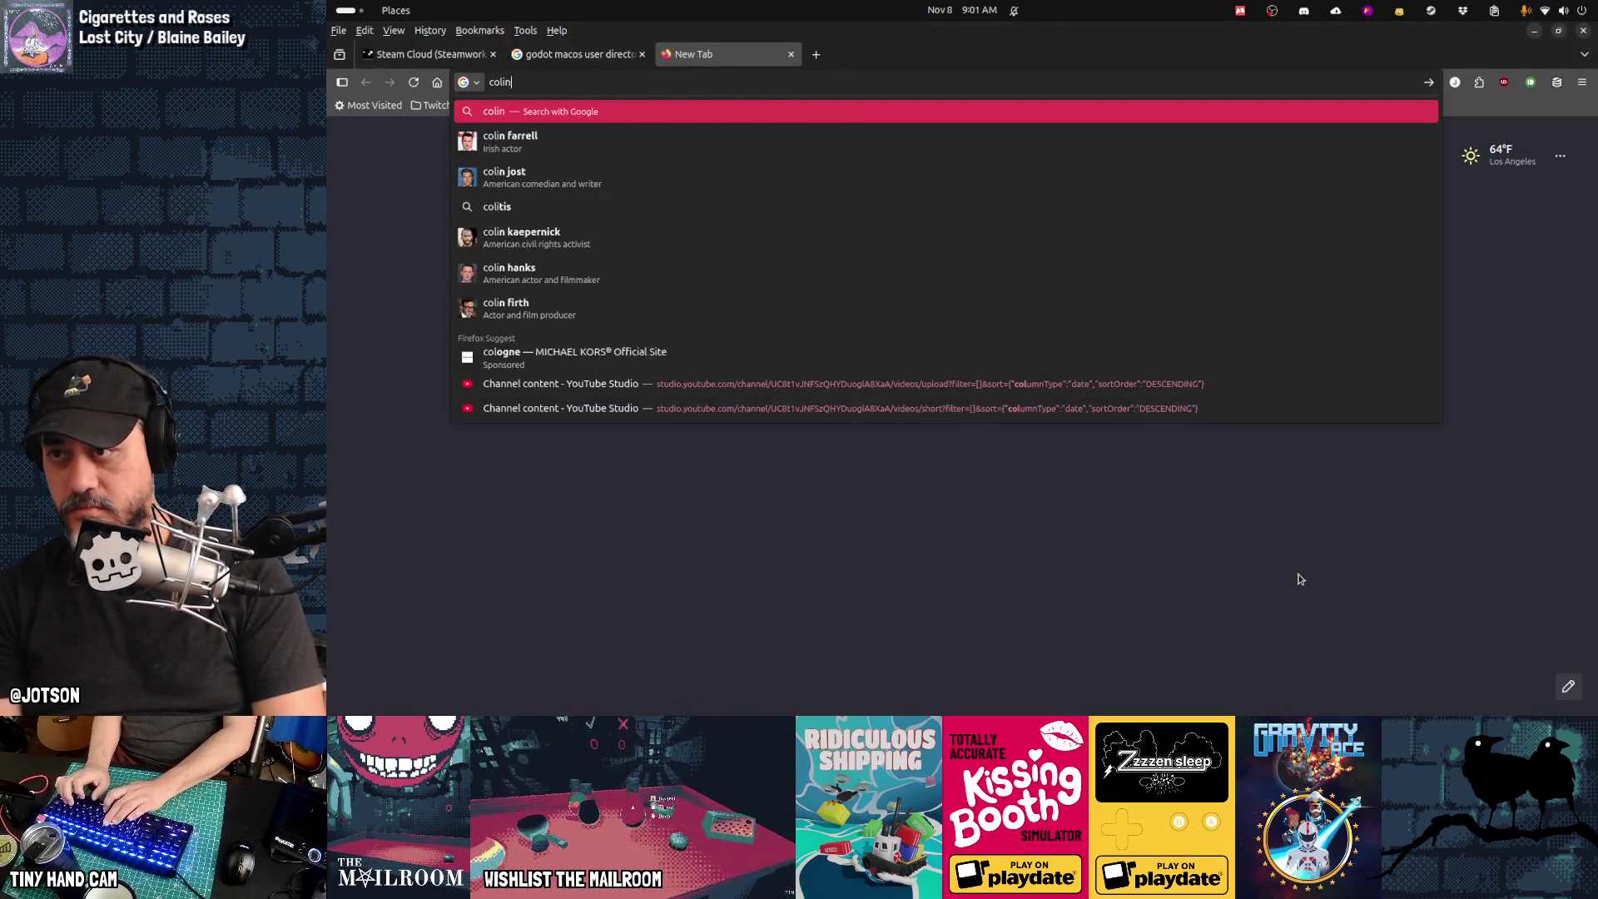
{"action": "type", "text": "ear"}
{"action": "key", "text": "Home"}
{"action": "type", "text": "define"}
{"action": "key", "text": "Return"}
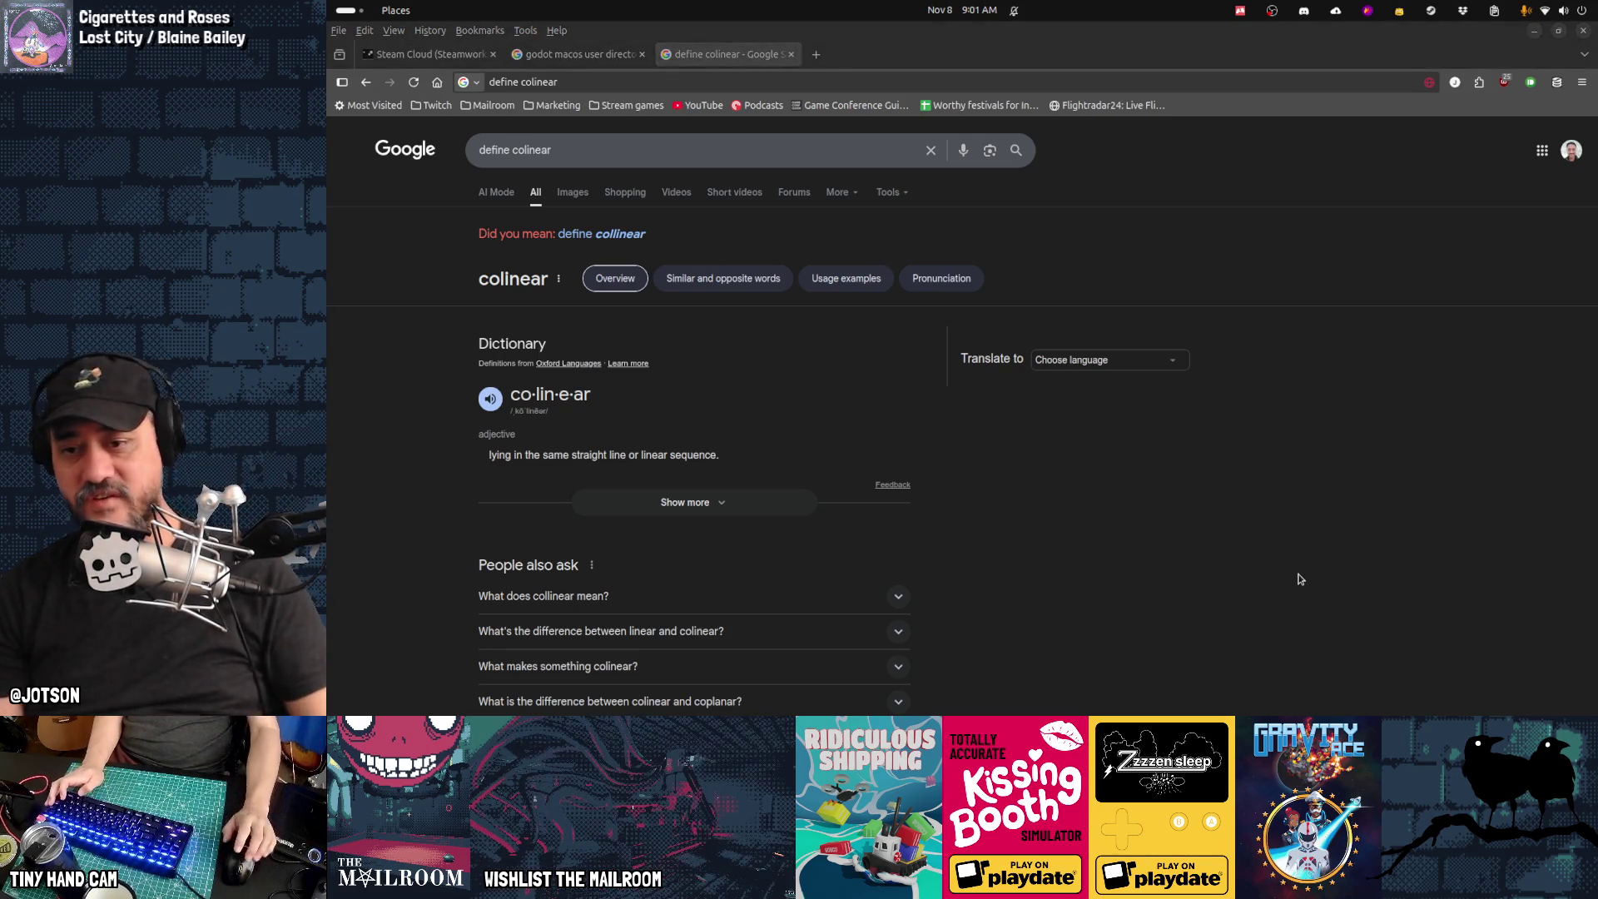
{"action": "key", "text": "alt+Tab"}
{"action": "key", "text": "alt+Tab"}
{"action": "key", "text": "alt+Tab"}
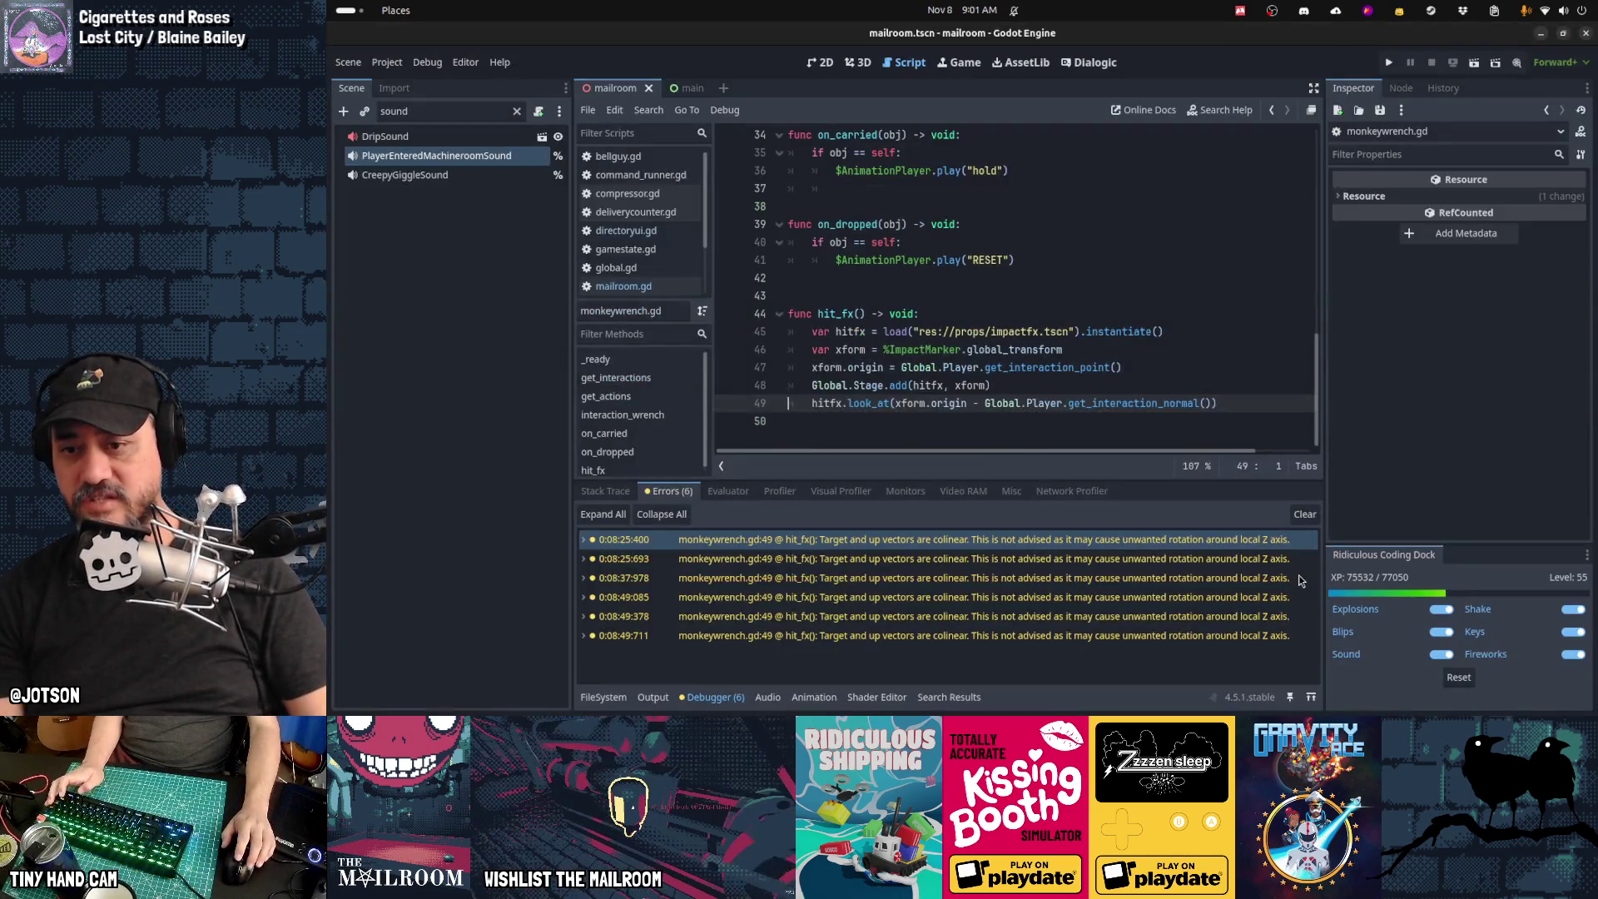
Step: Open the first colinear warning's C++ source, basis.cpp, on GitHub in Firefox
{"action": "right_click", "coordinate": [794, 542]}
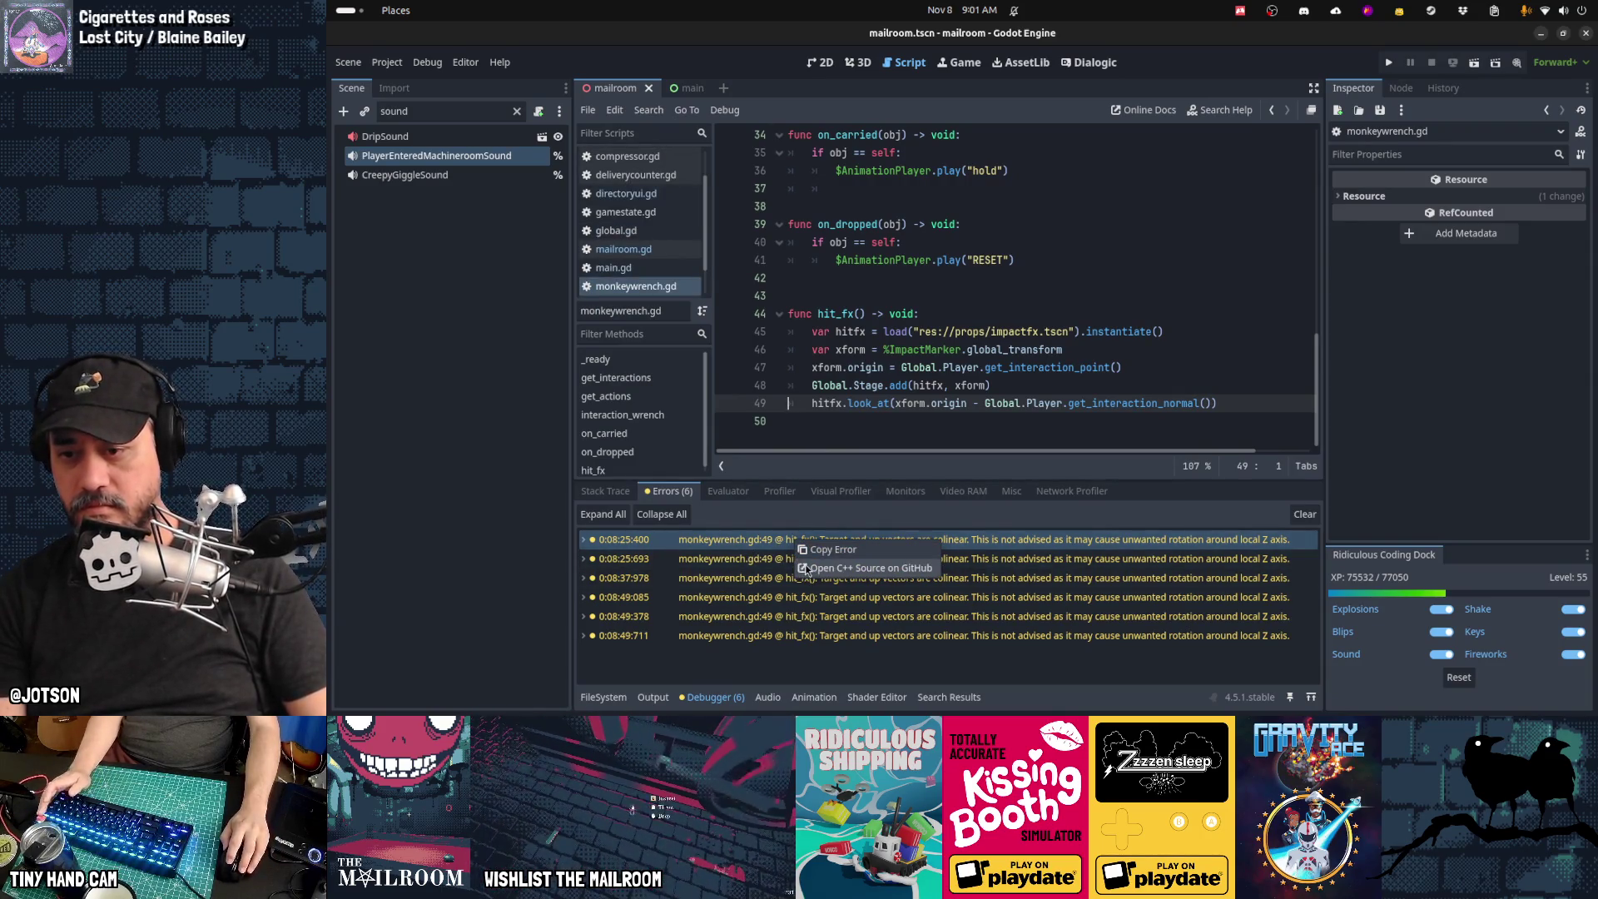
{"action": "left_click", "coordinate": [832, 550]}
{"action": "mouse_move", "coordinate": [504, 678]}
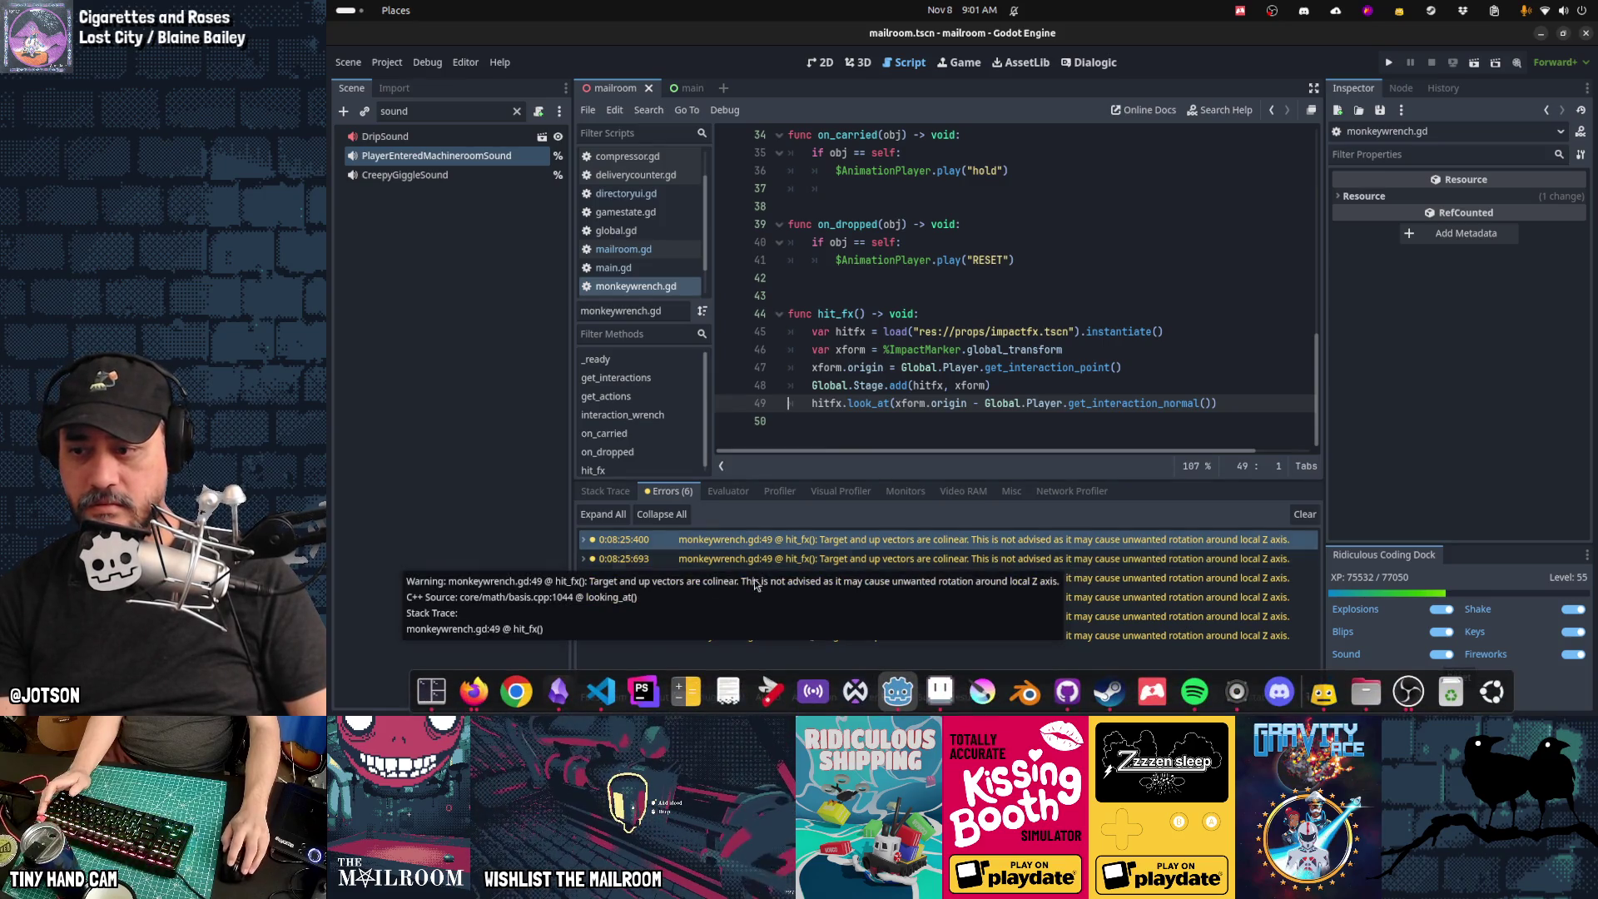
{"action": "left_click", "coordinate": [480, 692]}
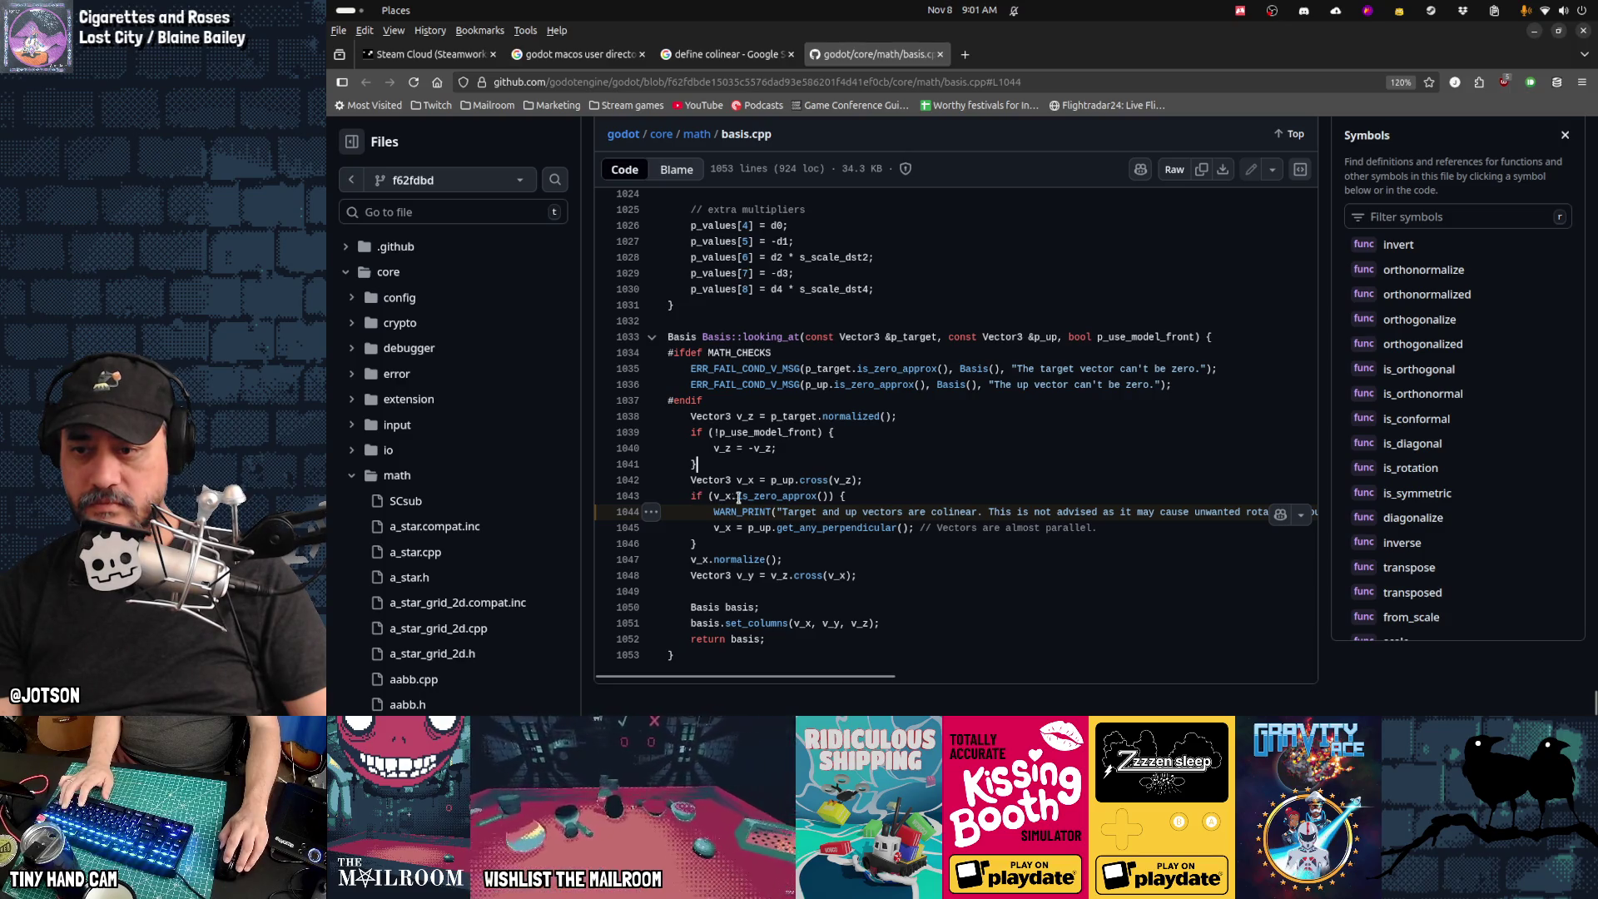
{"action": "left_click", "coordinate": [955, 482]}
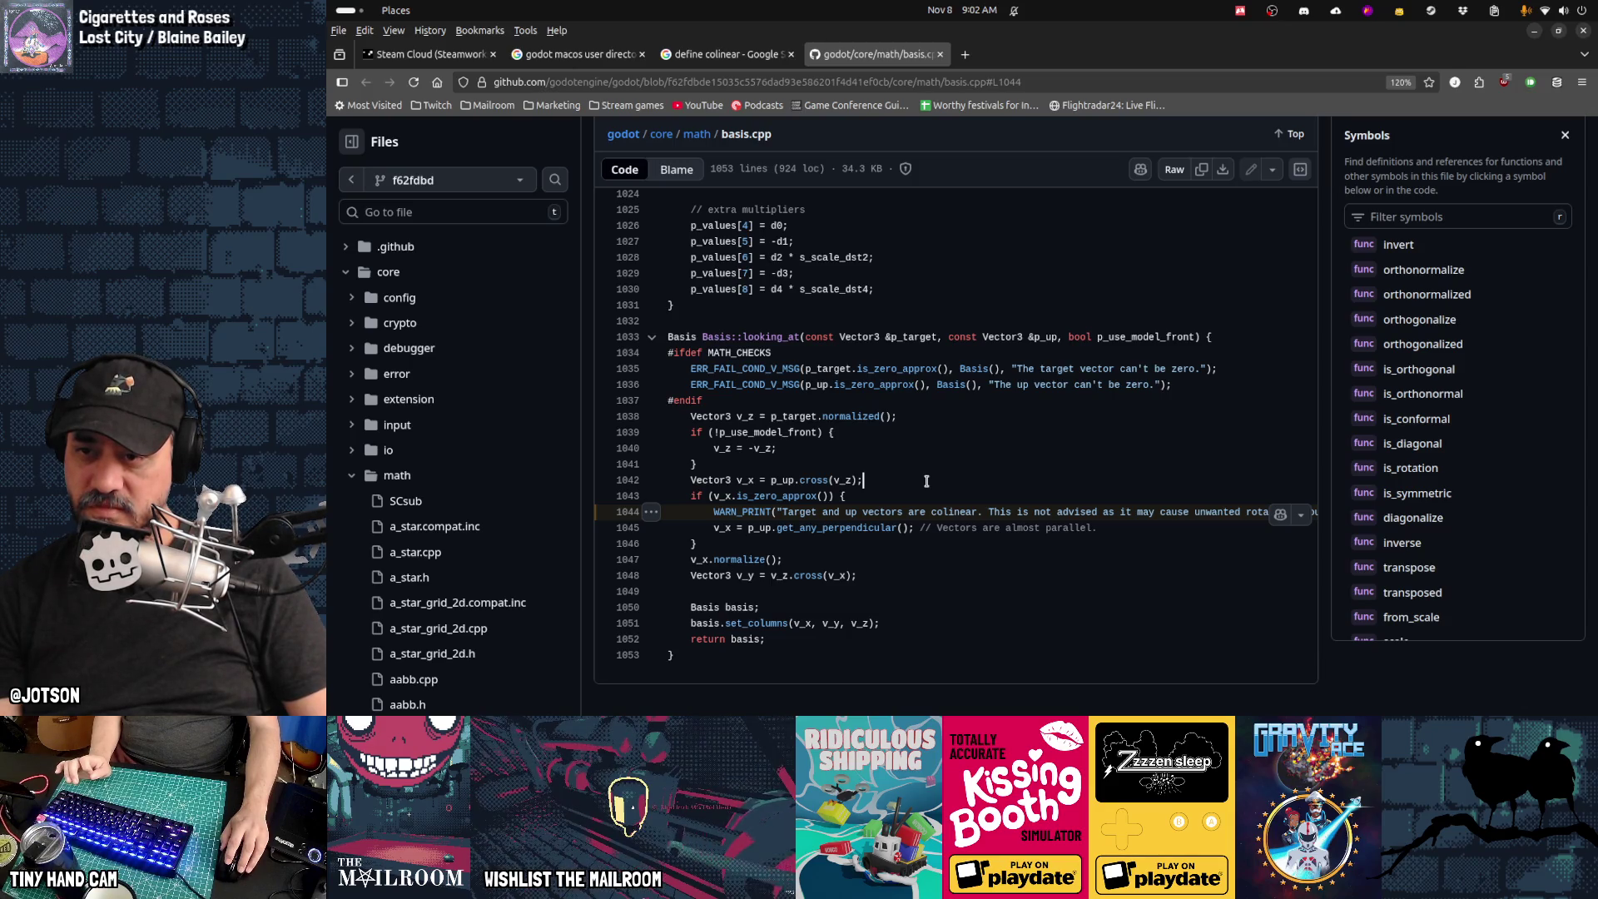
{"action": "scroll", "coordinate": [926, 481], "scroll_direction": "up", "scroll_amount": 5}
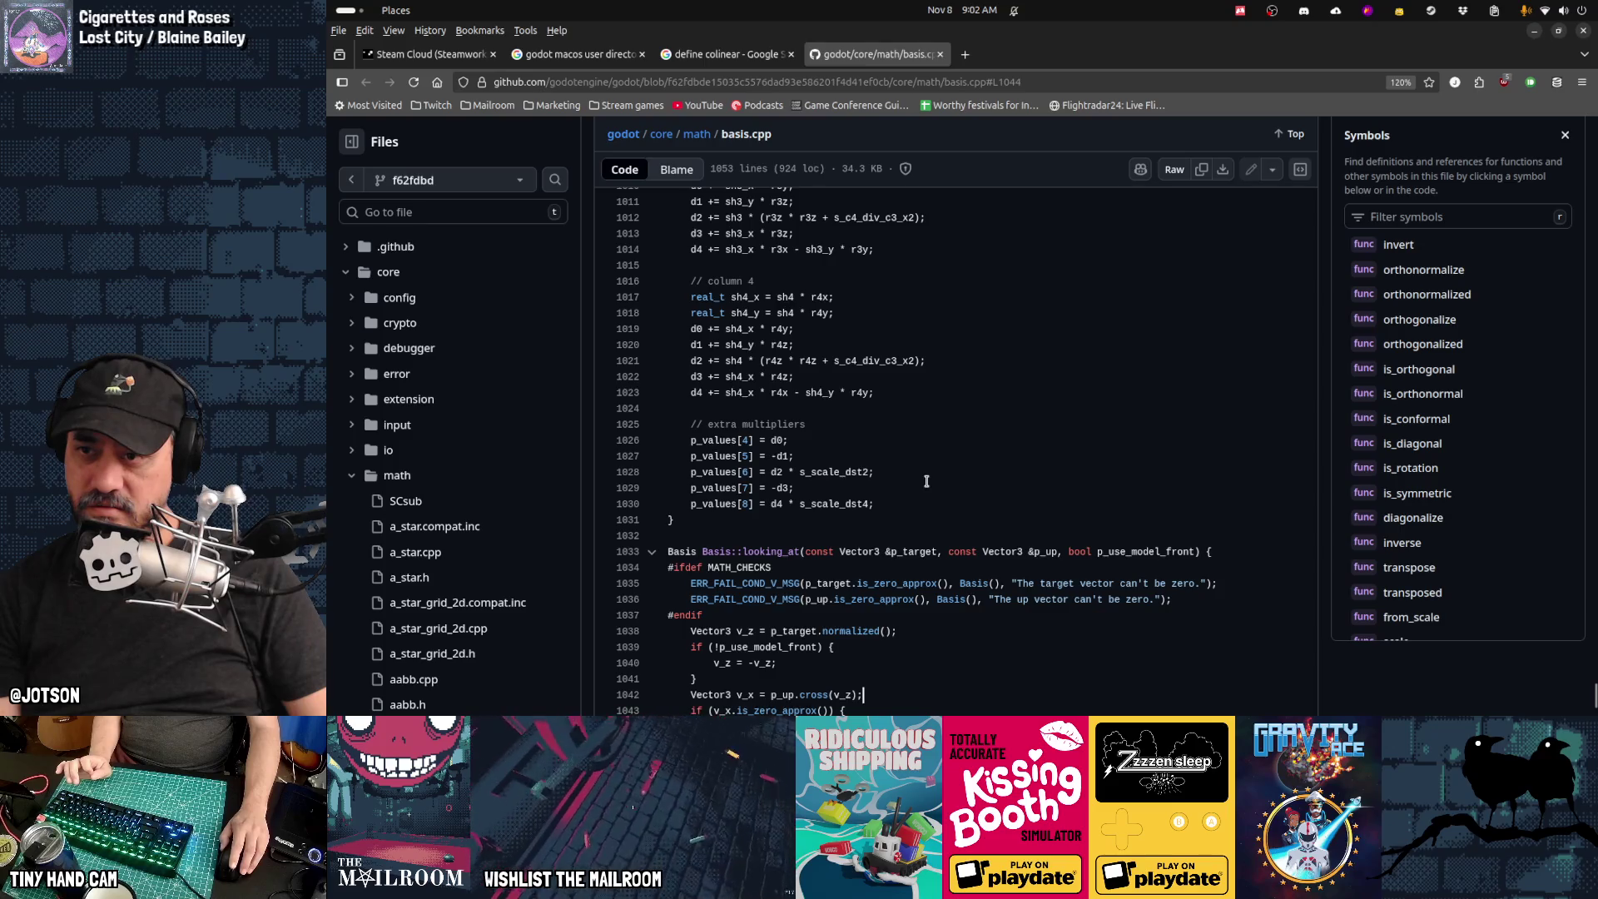
{"action": "scroll", "coordinate": [926, 481], "scroll_direction": "up", "scroll_amount": 7}
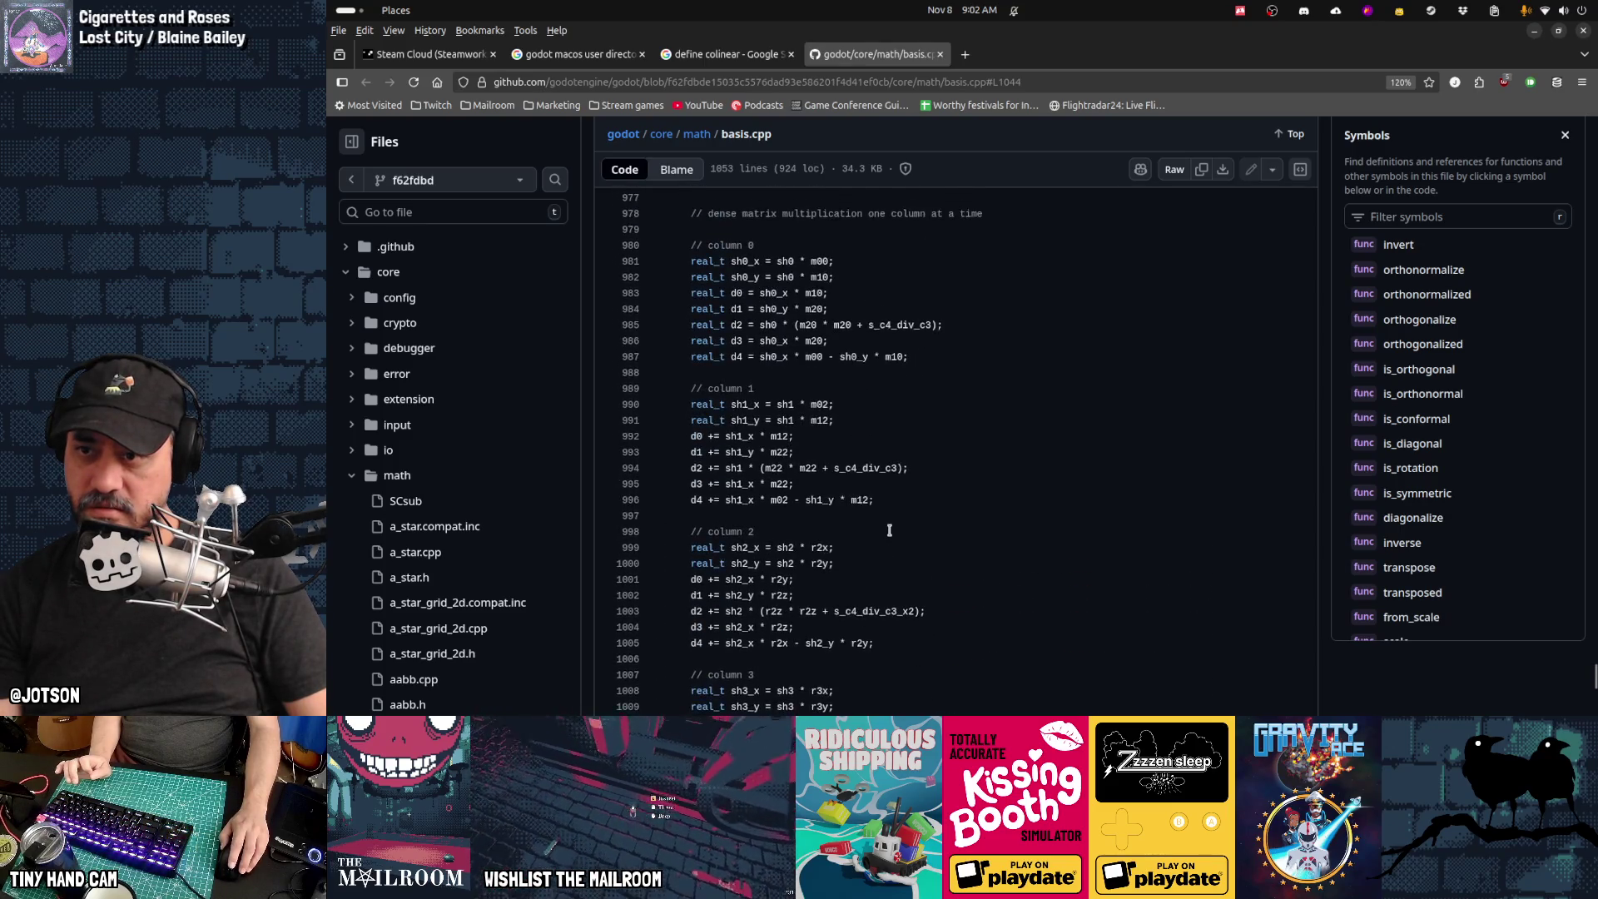
{"action": "scroll", "coordinate": [890, 530], "scroll_direction": "down", "scroll_amount": 10}
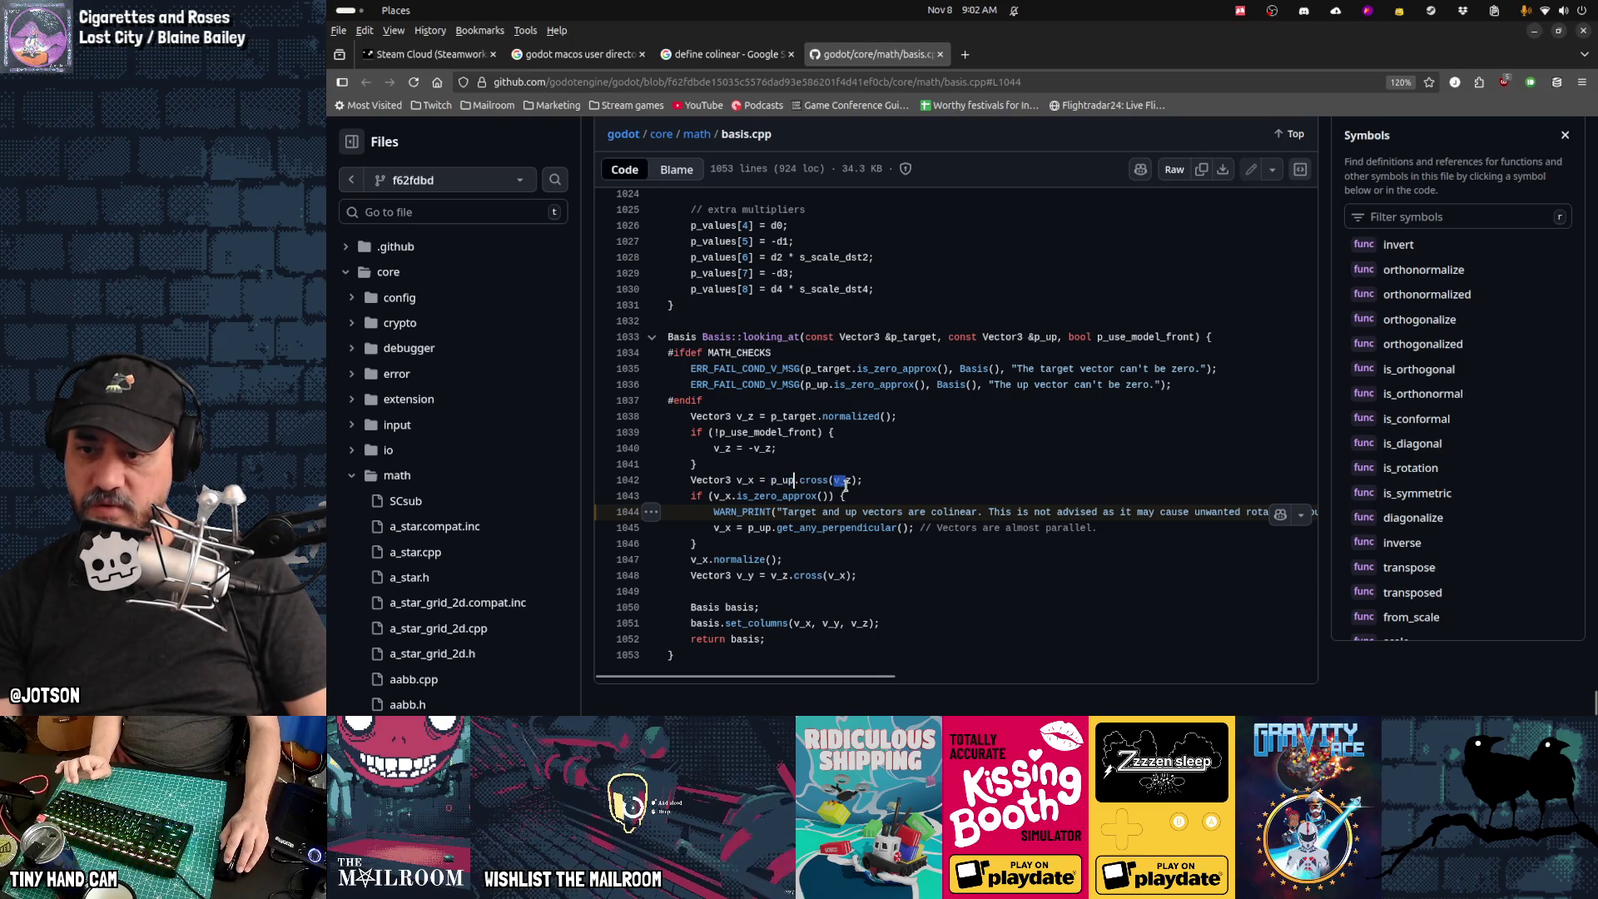
{"action": "left_click_drag", "start_coordinate": [845, 482], "coordinate": [849, 487]}
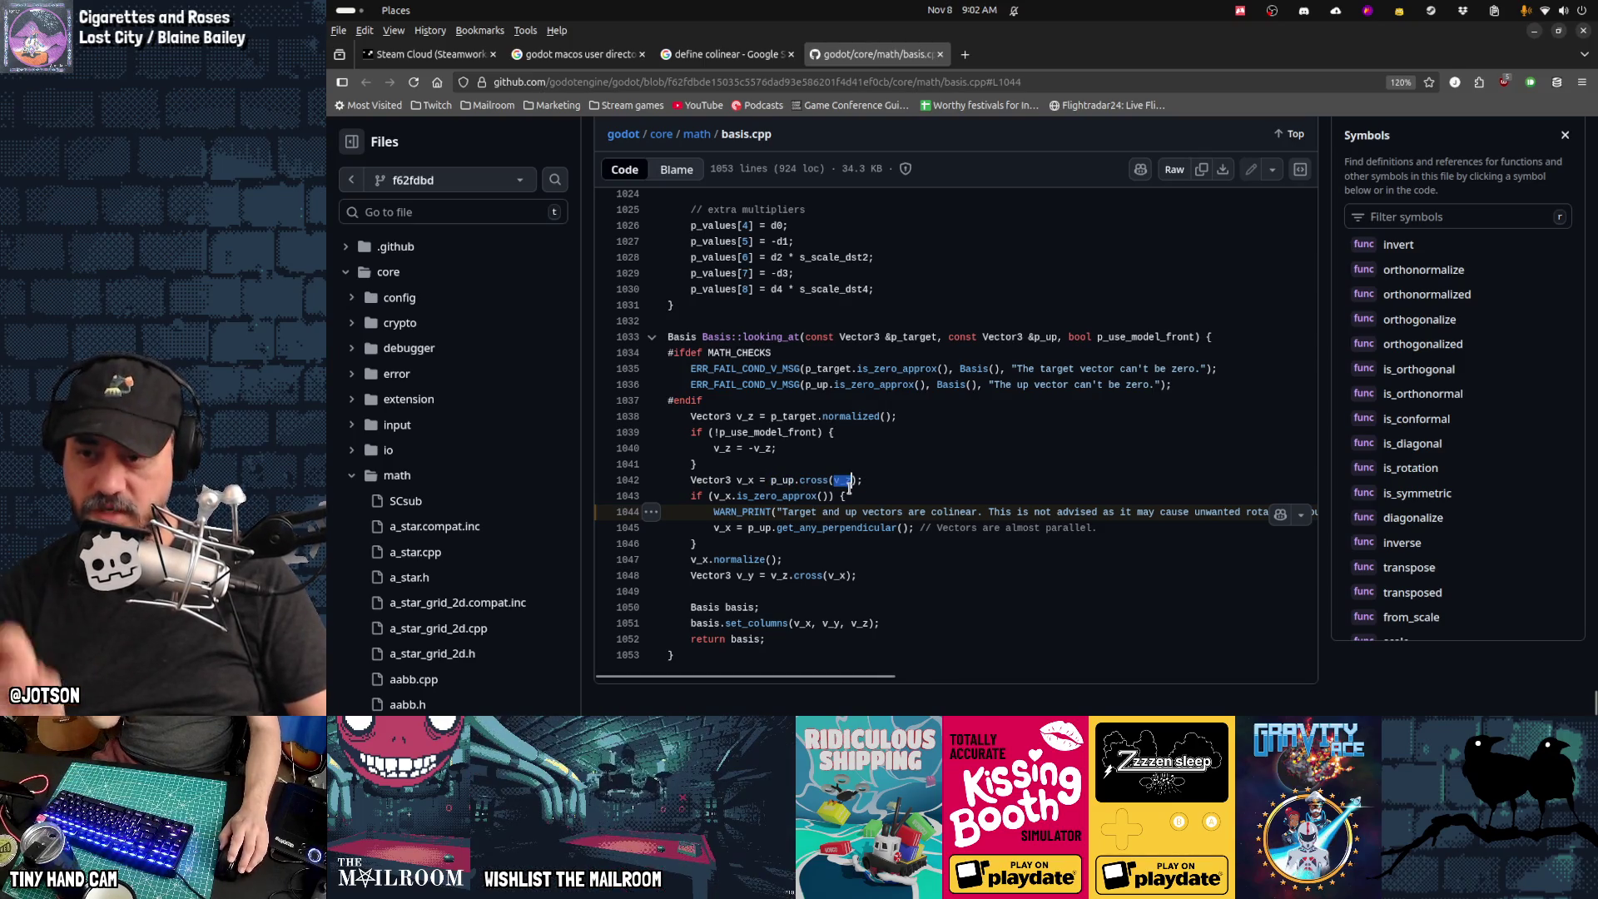
{"action": "left_click_drag", "start_coordinate": [741, 481], "coordinate": [754, 482]}
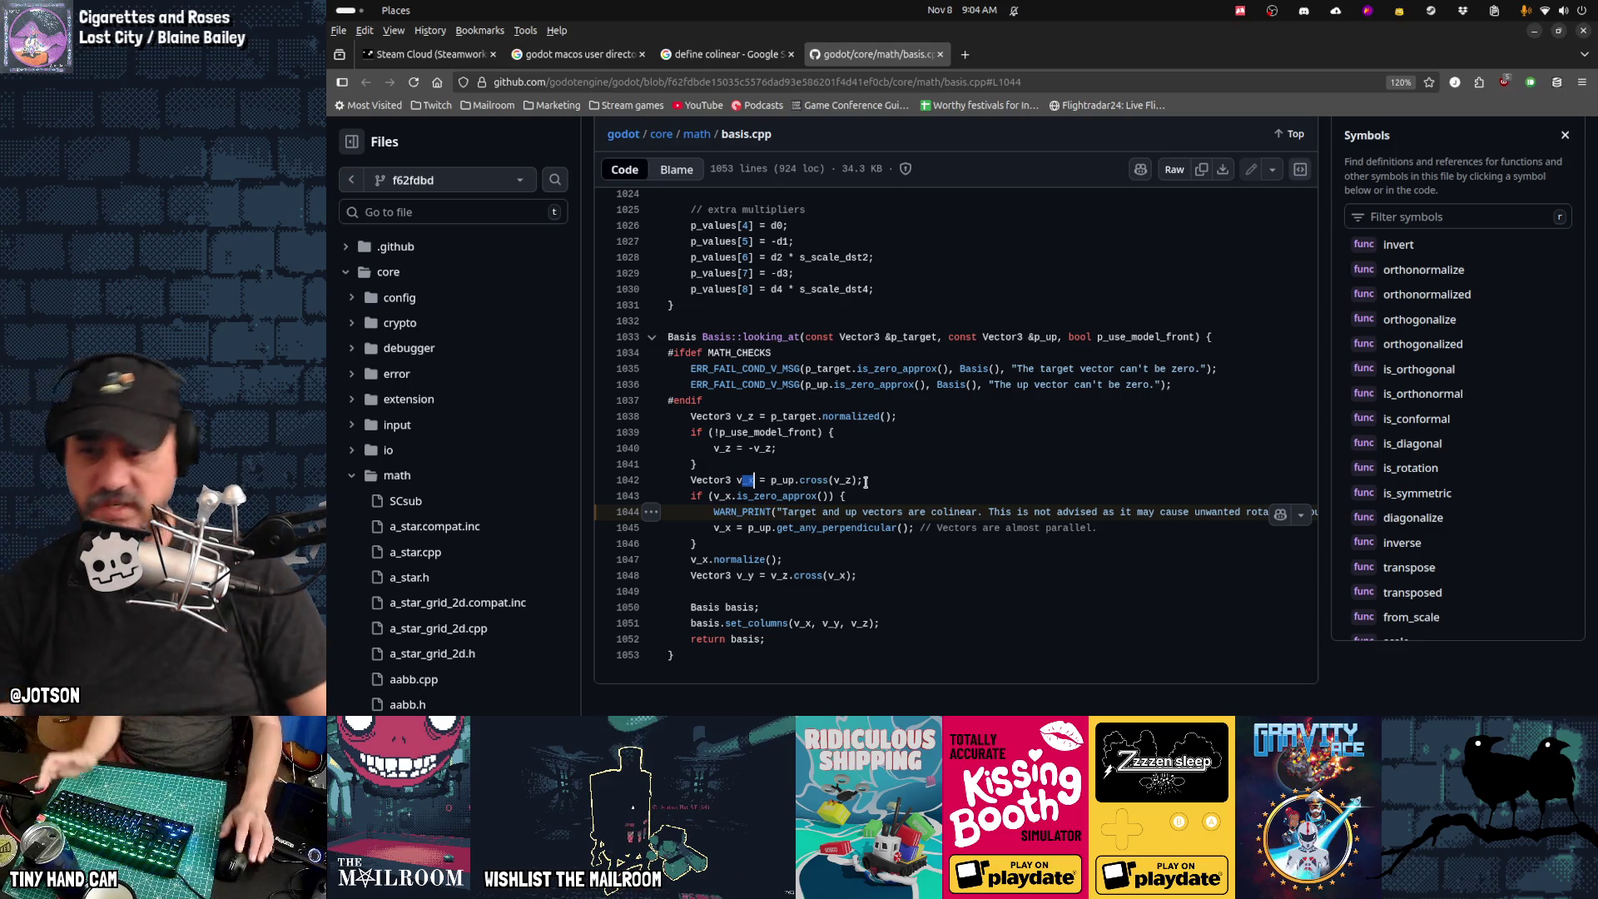
{"action": "key", "text": "Right"}
{"action": "left_click_drag", "start_coordinate": [713, 512], "coordinate": [1152, 512]}
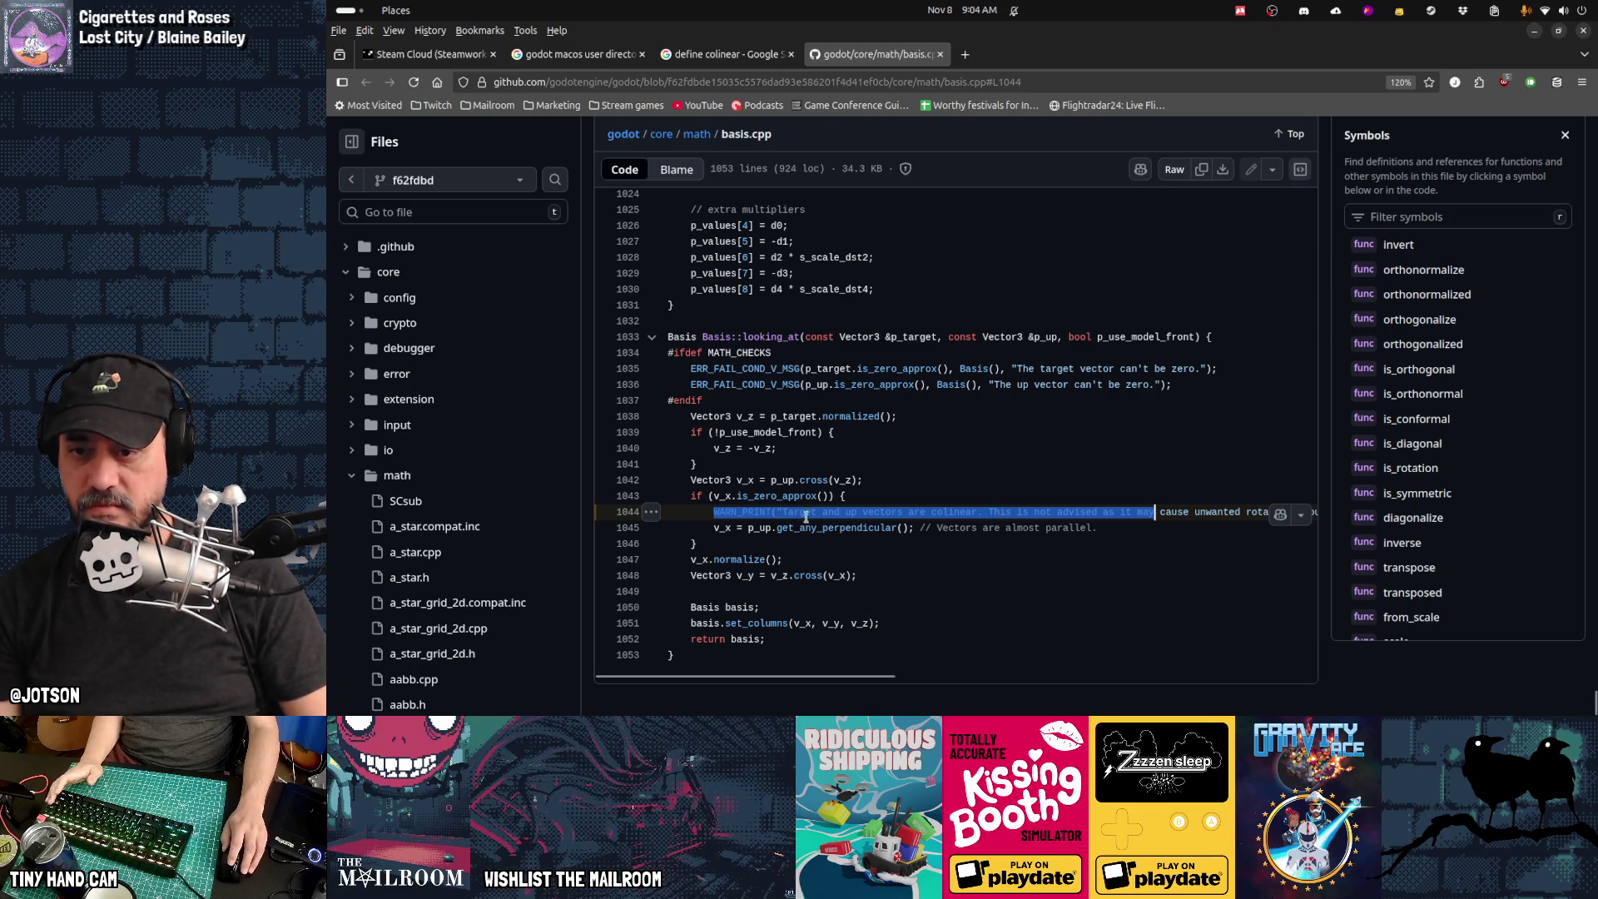
{"action": "left_click", "coordinate": [754, 512]}
Step: Select portions of the WARN_PRINT colinear warning text on basis.cpp line 1044
{"action": "left_click_drag", "start_coordinate": [713, 512], "coordinate": [1282, 513]}
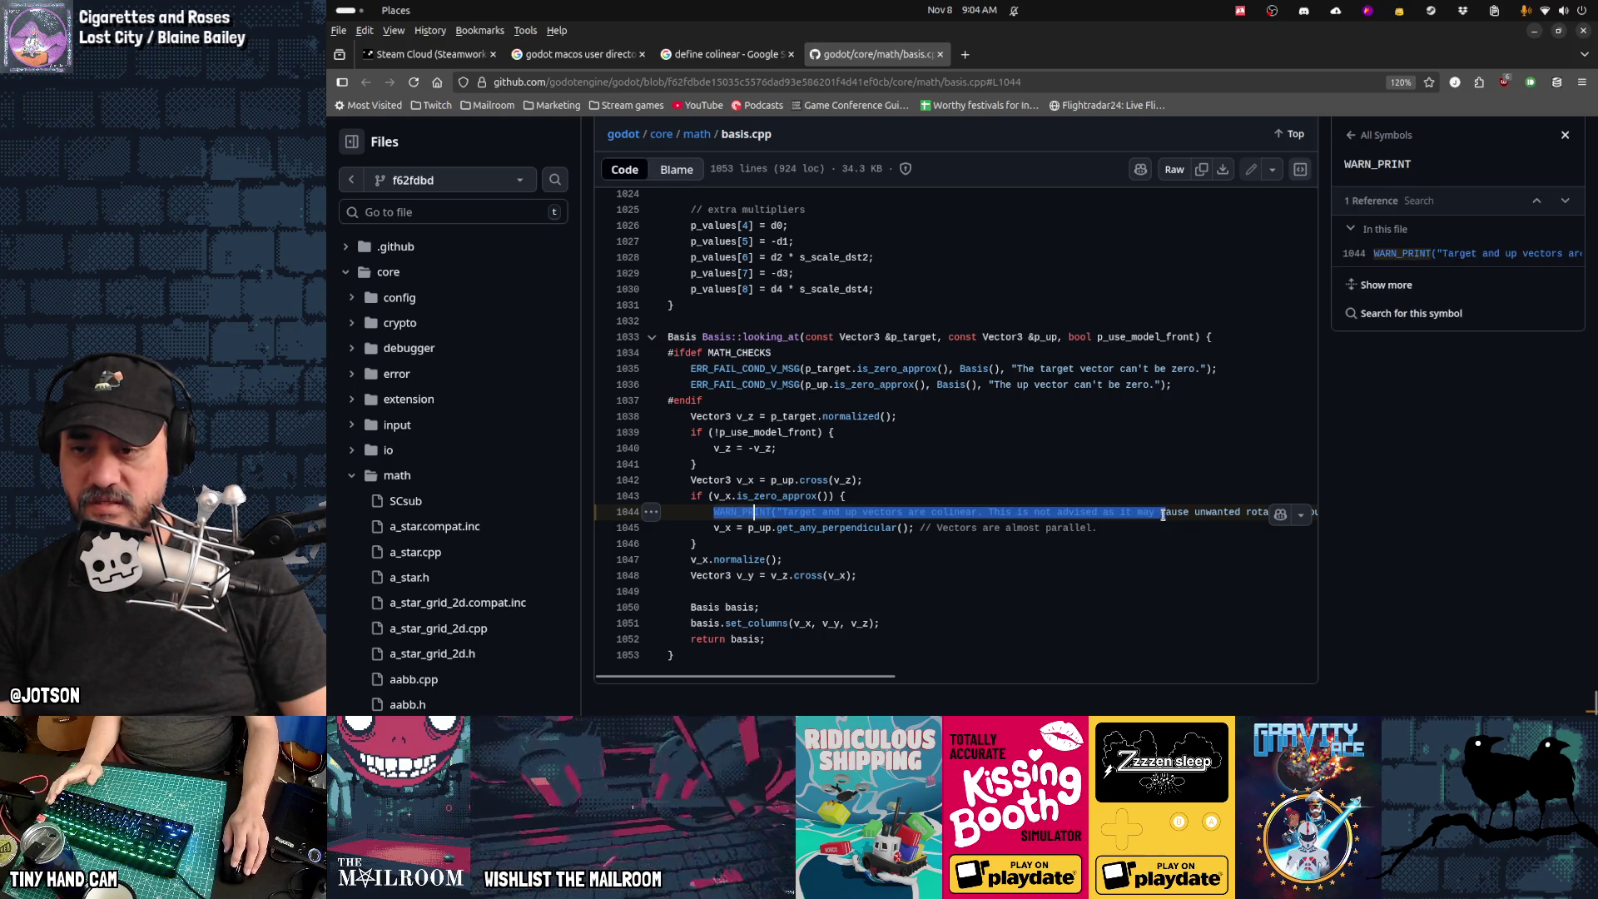
{"action": "left_click", "coordinate": [754, 512]}
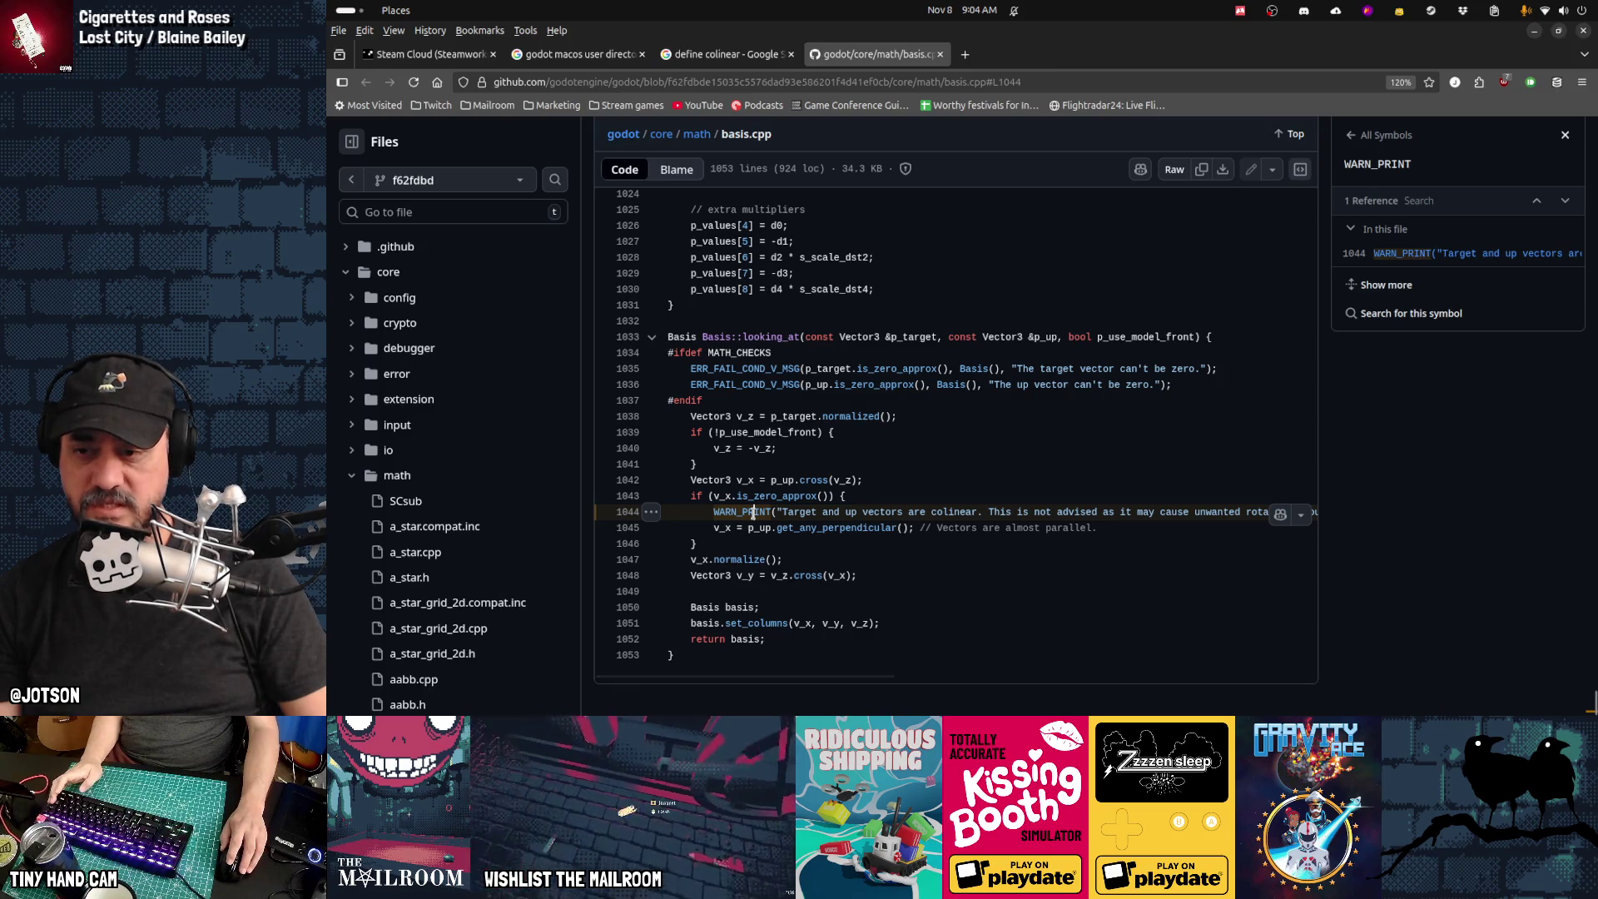
{"action": "left_click_drag", "start_coordinate": [714, 511], "coordinate": [1175, 511]}
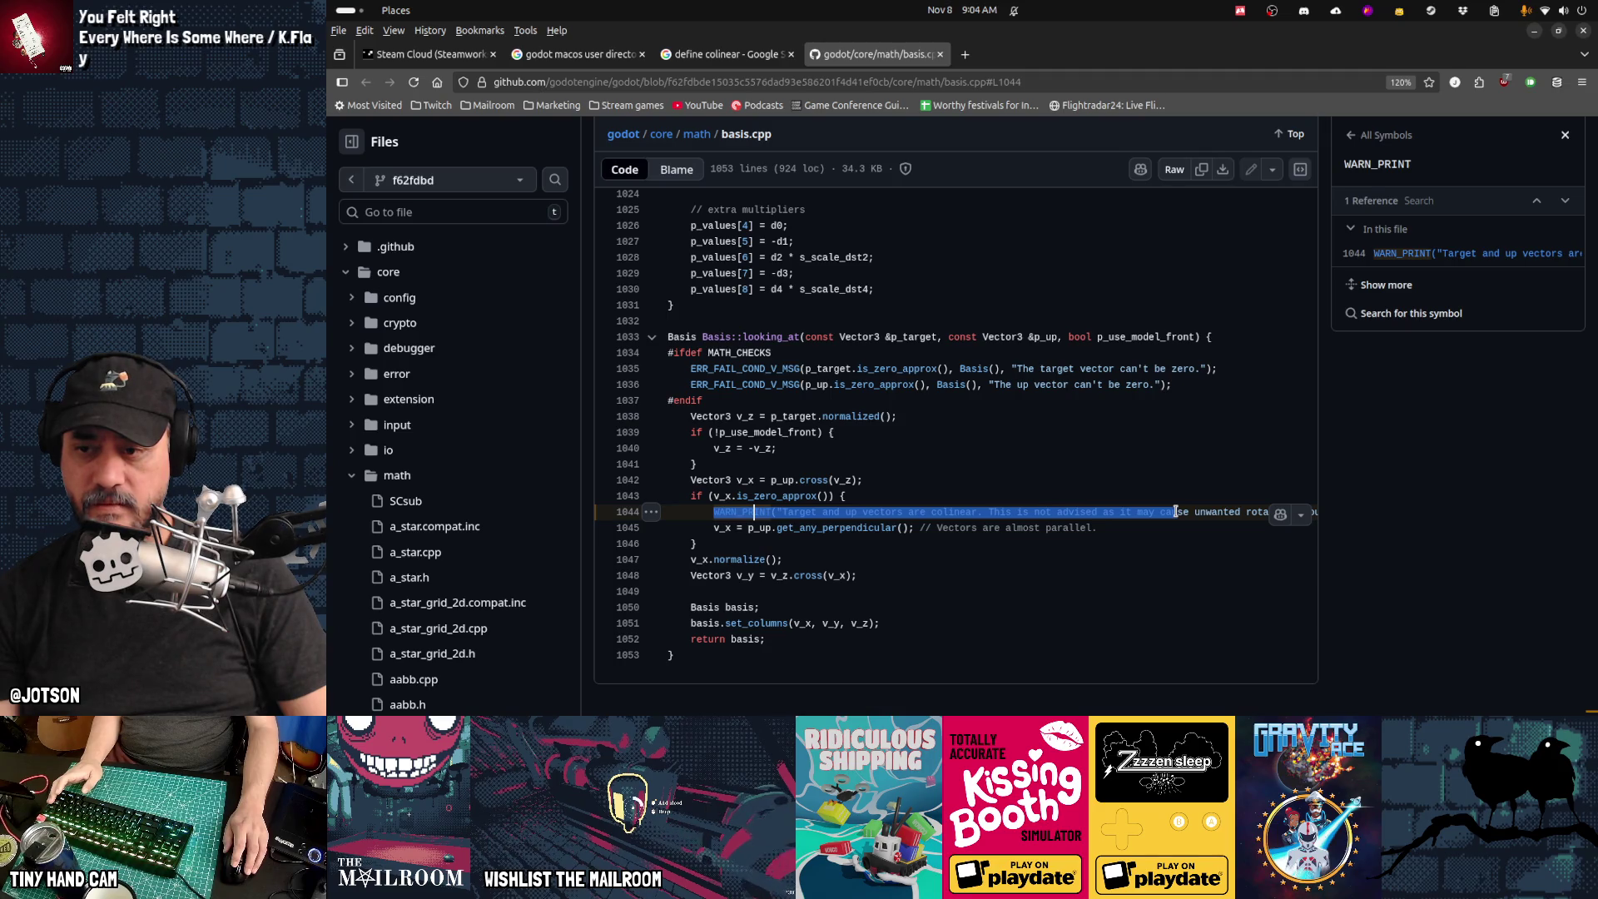
{"action": "left_click", "coordinate": [1175, 511]}
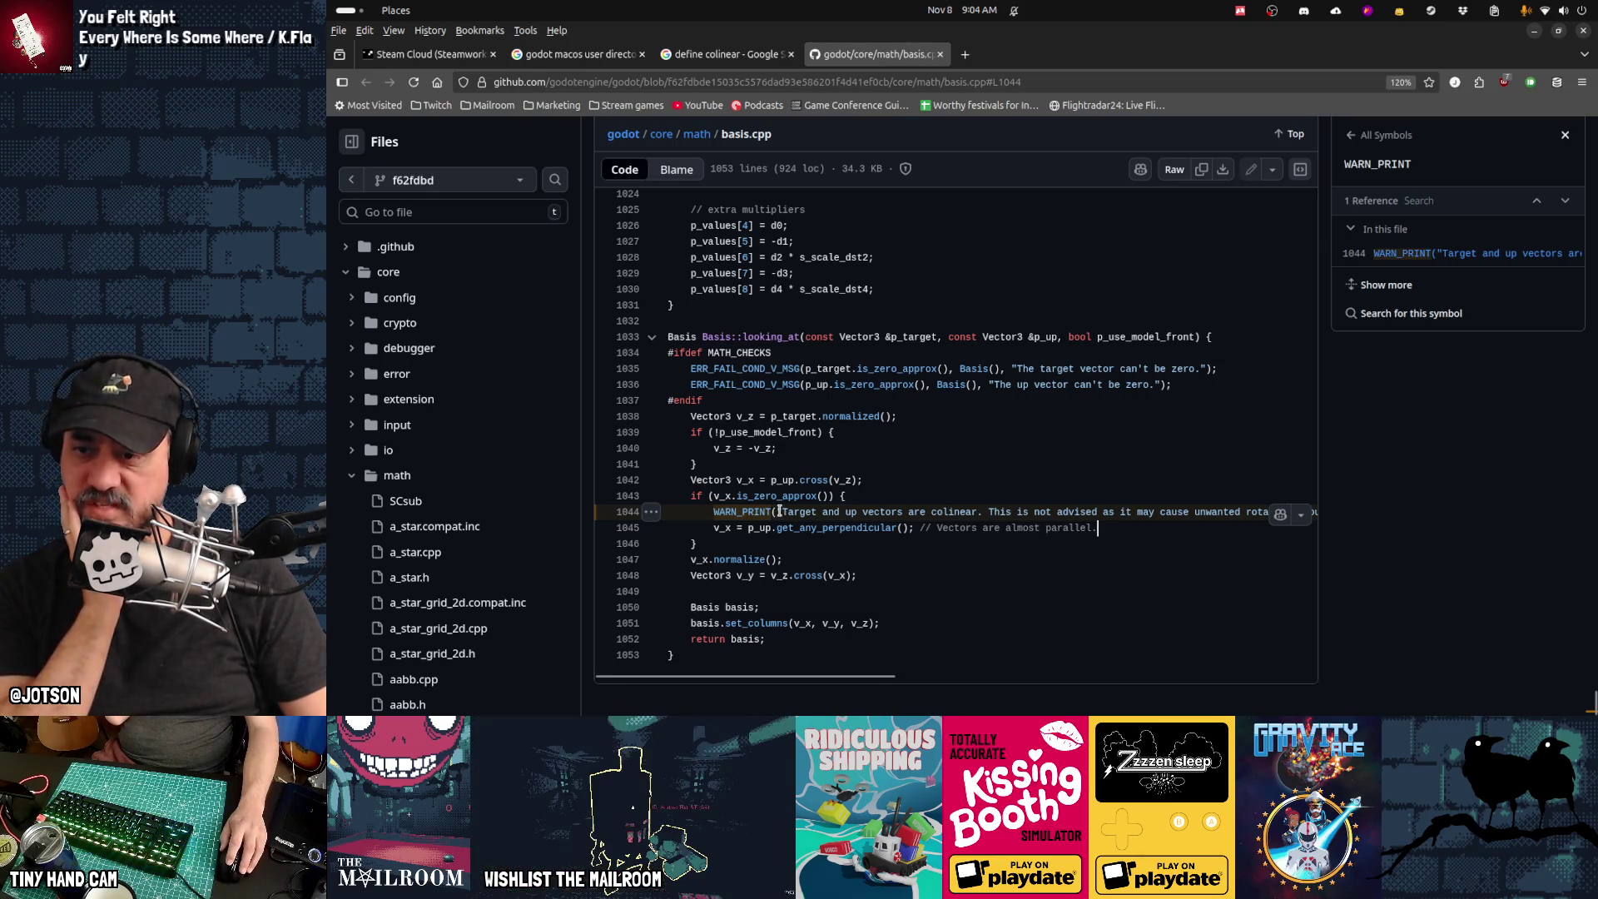
{"action": "left_click_drag", "start_coordinate": [782, 511], "coordinate": [791, 510]}
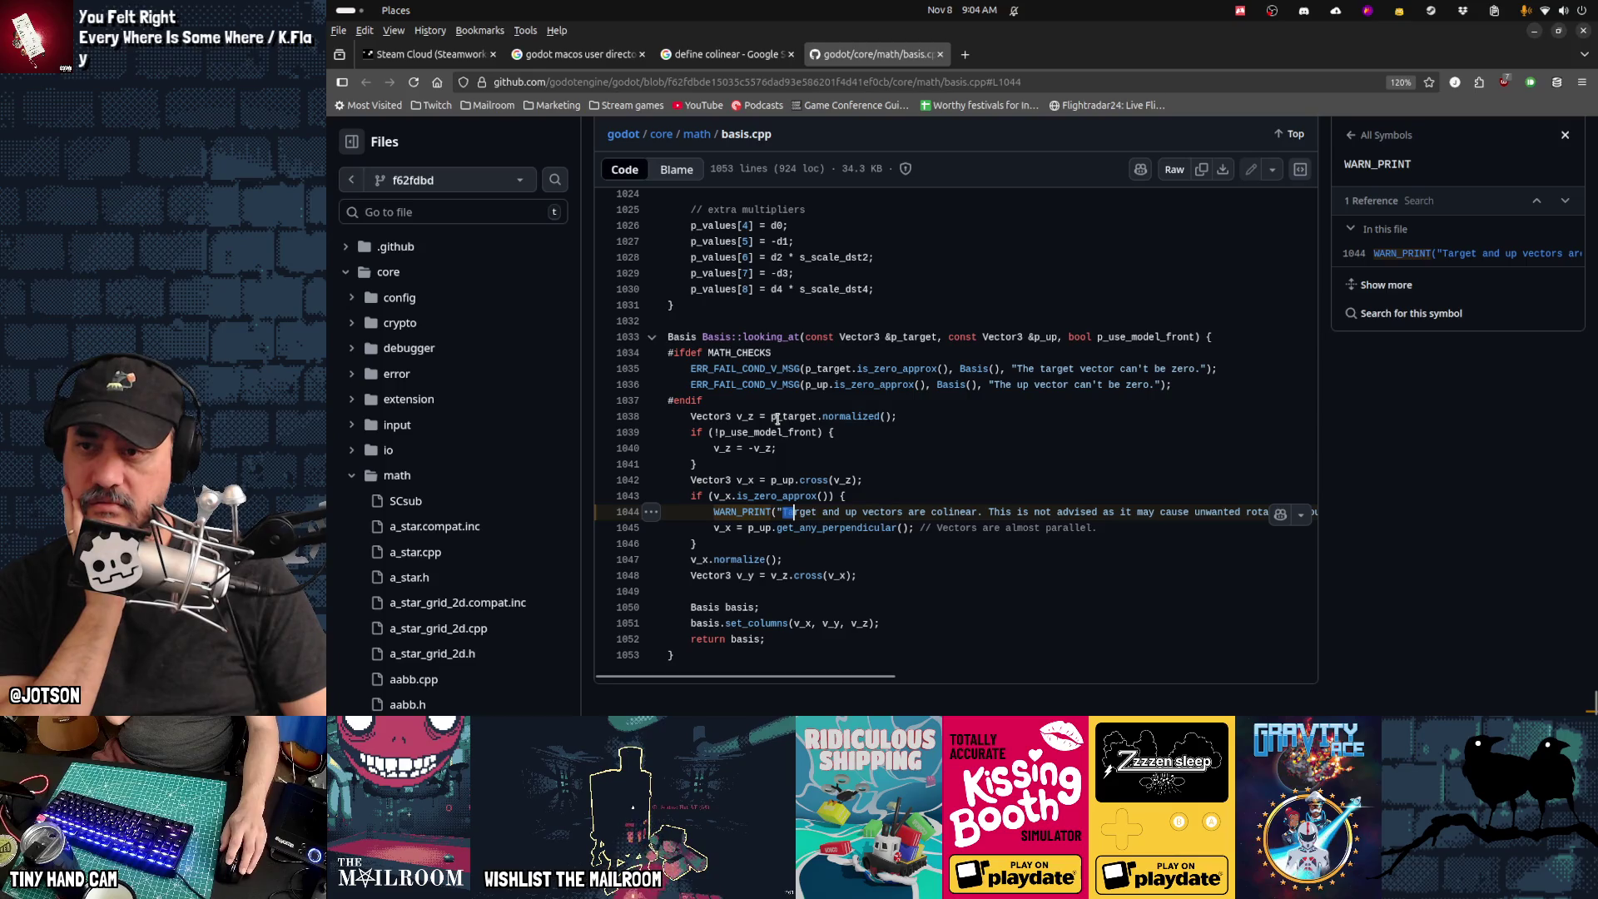
{"action": "scroll", "coordinate": [778, 419], "scroll_direction": "up", "scroll_amount": 15}
Step: Look up the Basis::looking_at symbol in basis.cpp, then return to Godot
{"action": "scroll", "coordinate": [783, 545], "scroll_direction": "up", "scroll_amount": 9}
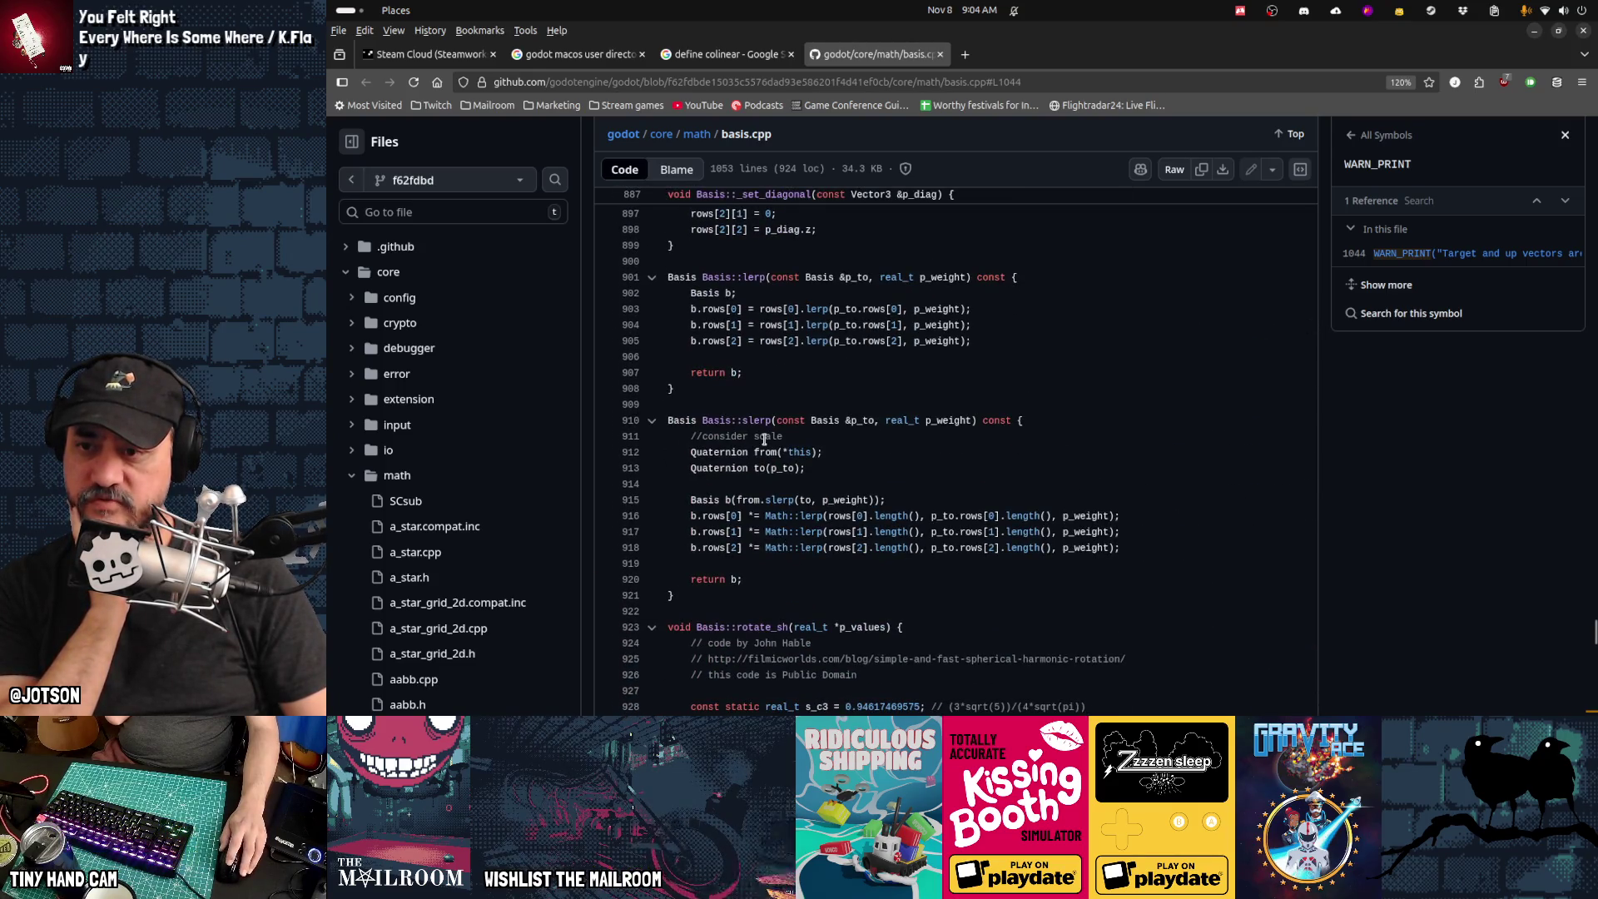
{"action": "scroll", "coordinate": [758, 626], "scroll_direction": "down", "scroll_amount": 5}
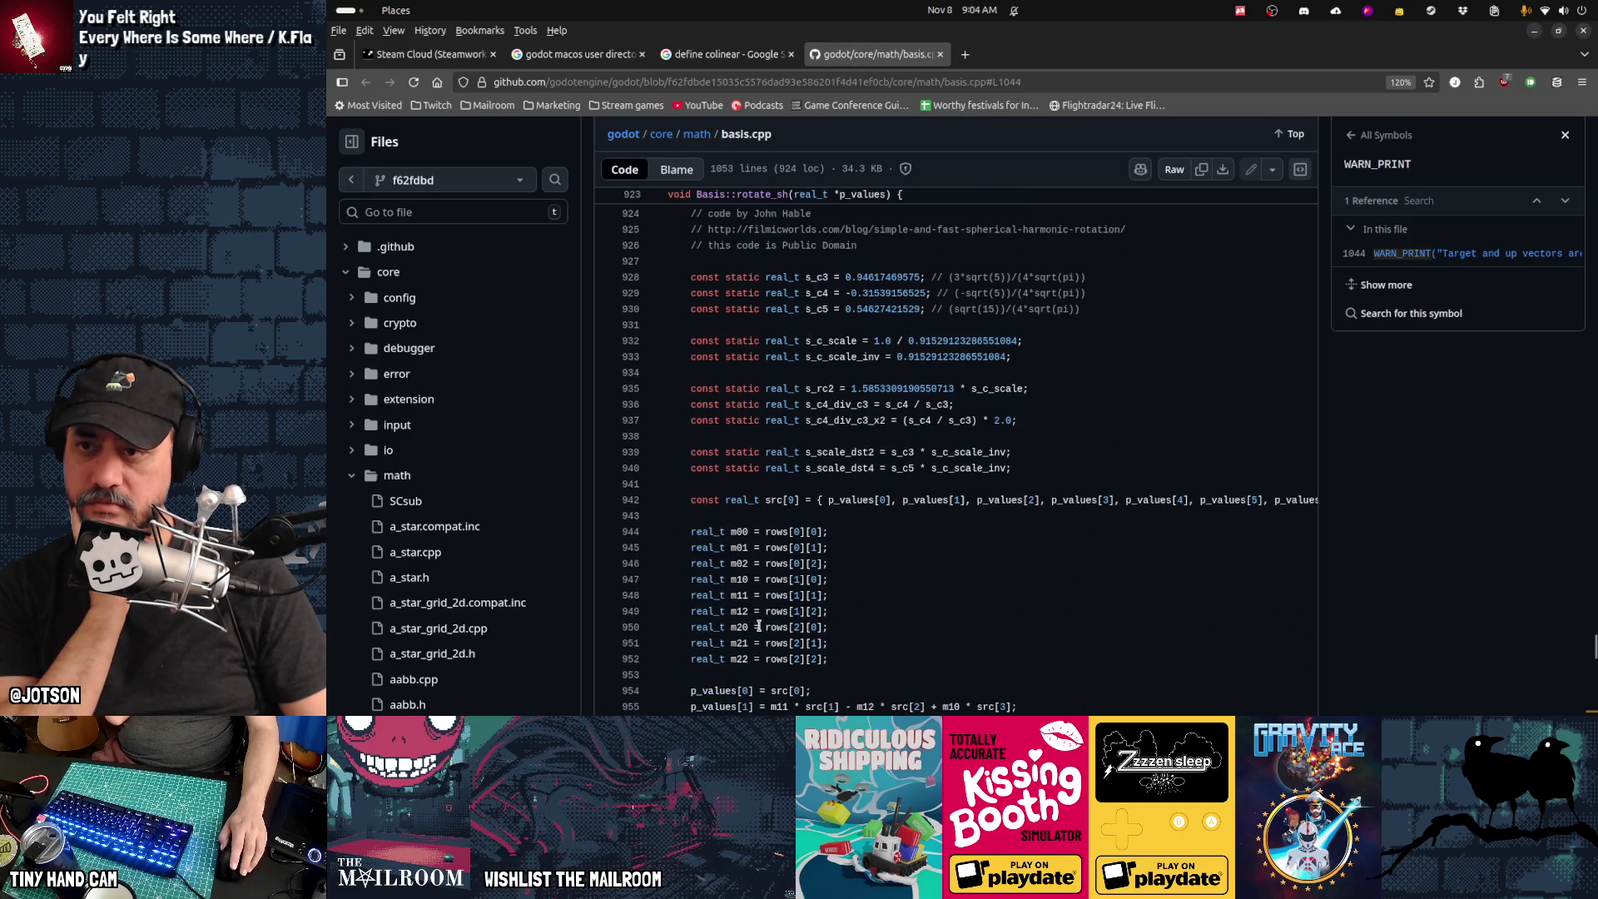
{"action": "scroll", "coordinate": [790, 611], "scroll_direction": "down", "scroll_amount": 18}
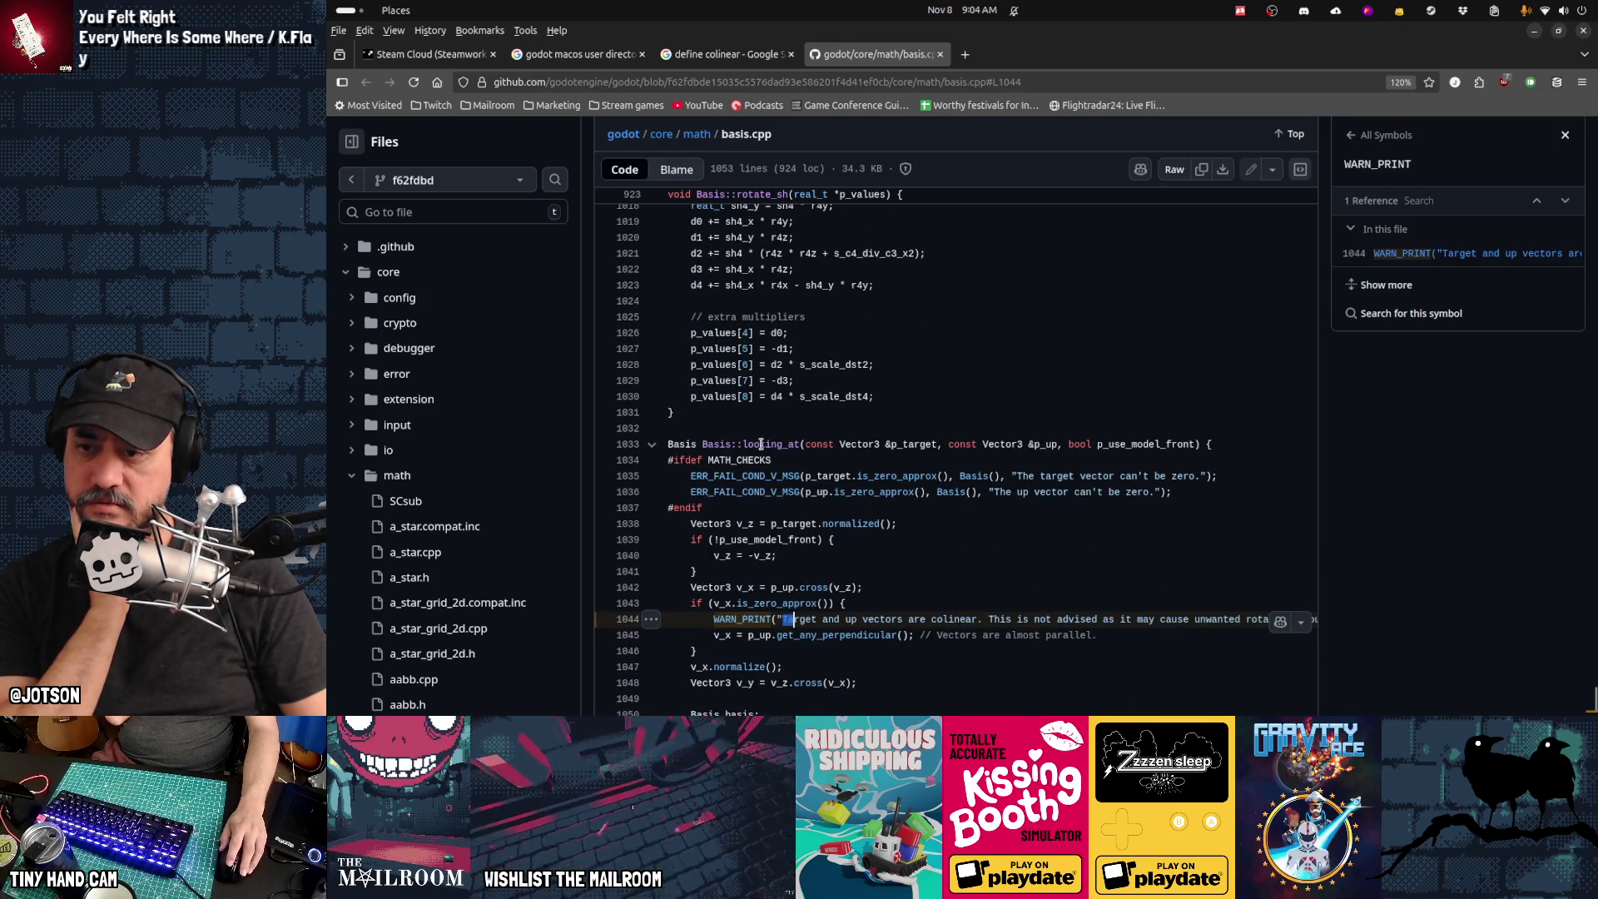
{"action": "left_click", "coordinate": [767, 445]}
{"action": "scroll", "coordinate": [876, 616], "scroll_direction": "down", "scroll_amount": 2}
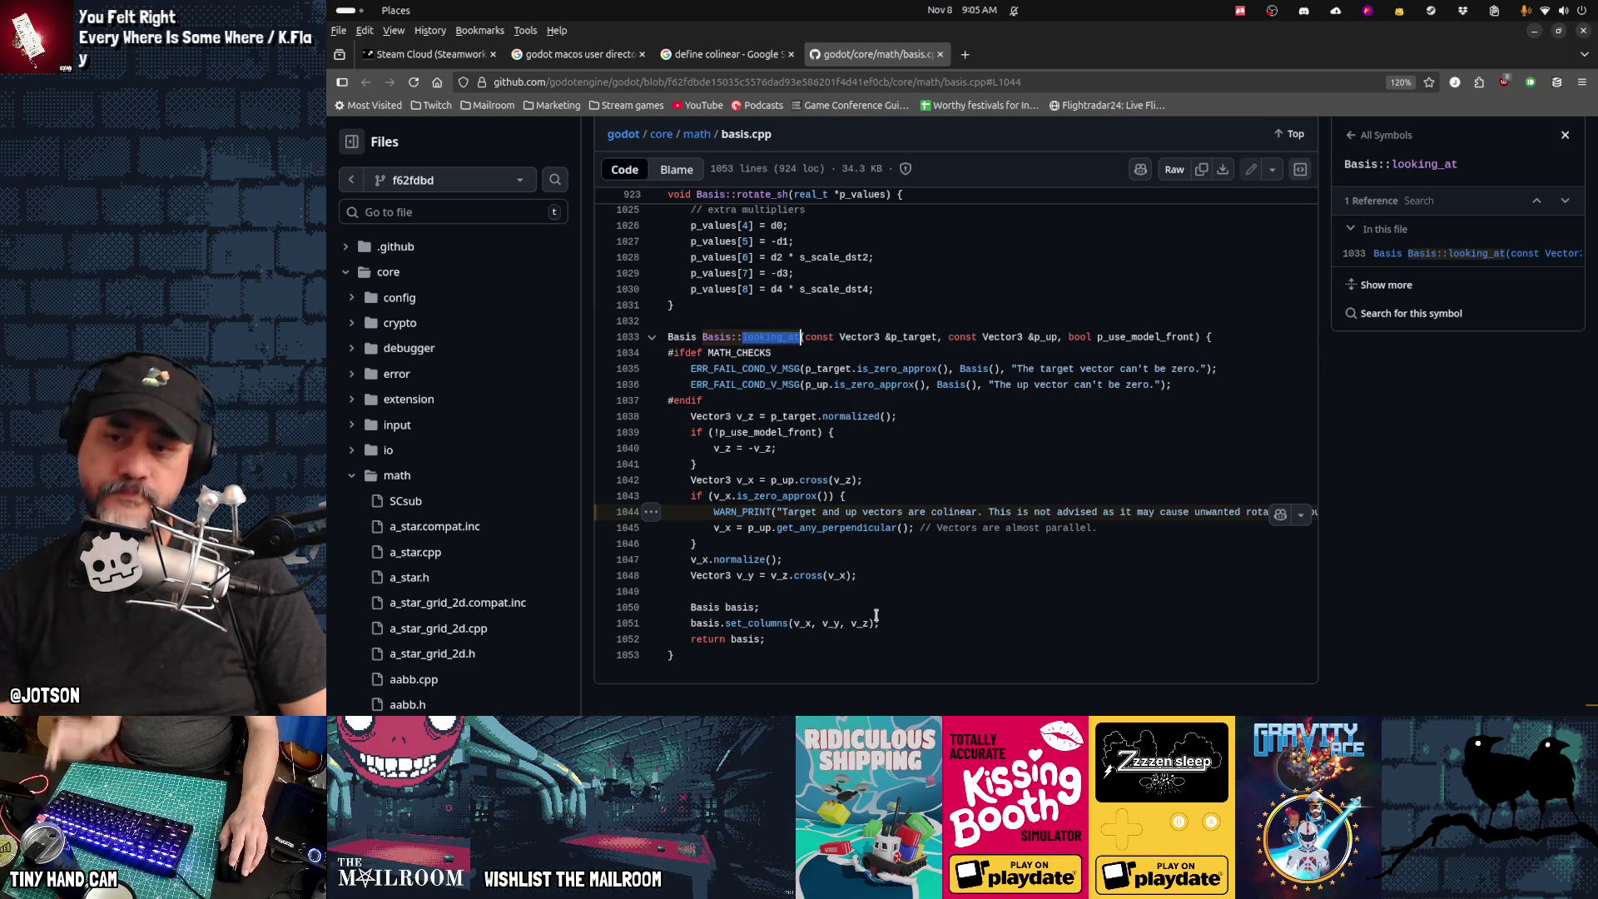
{"action": "key", "text": "alt+Tab"}
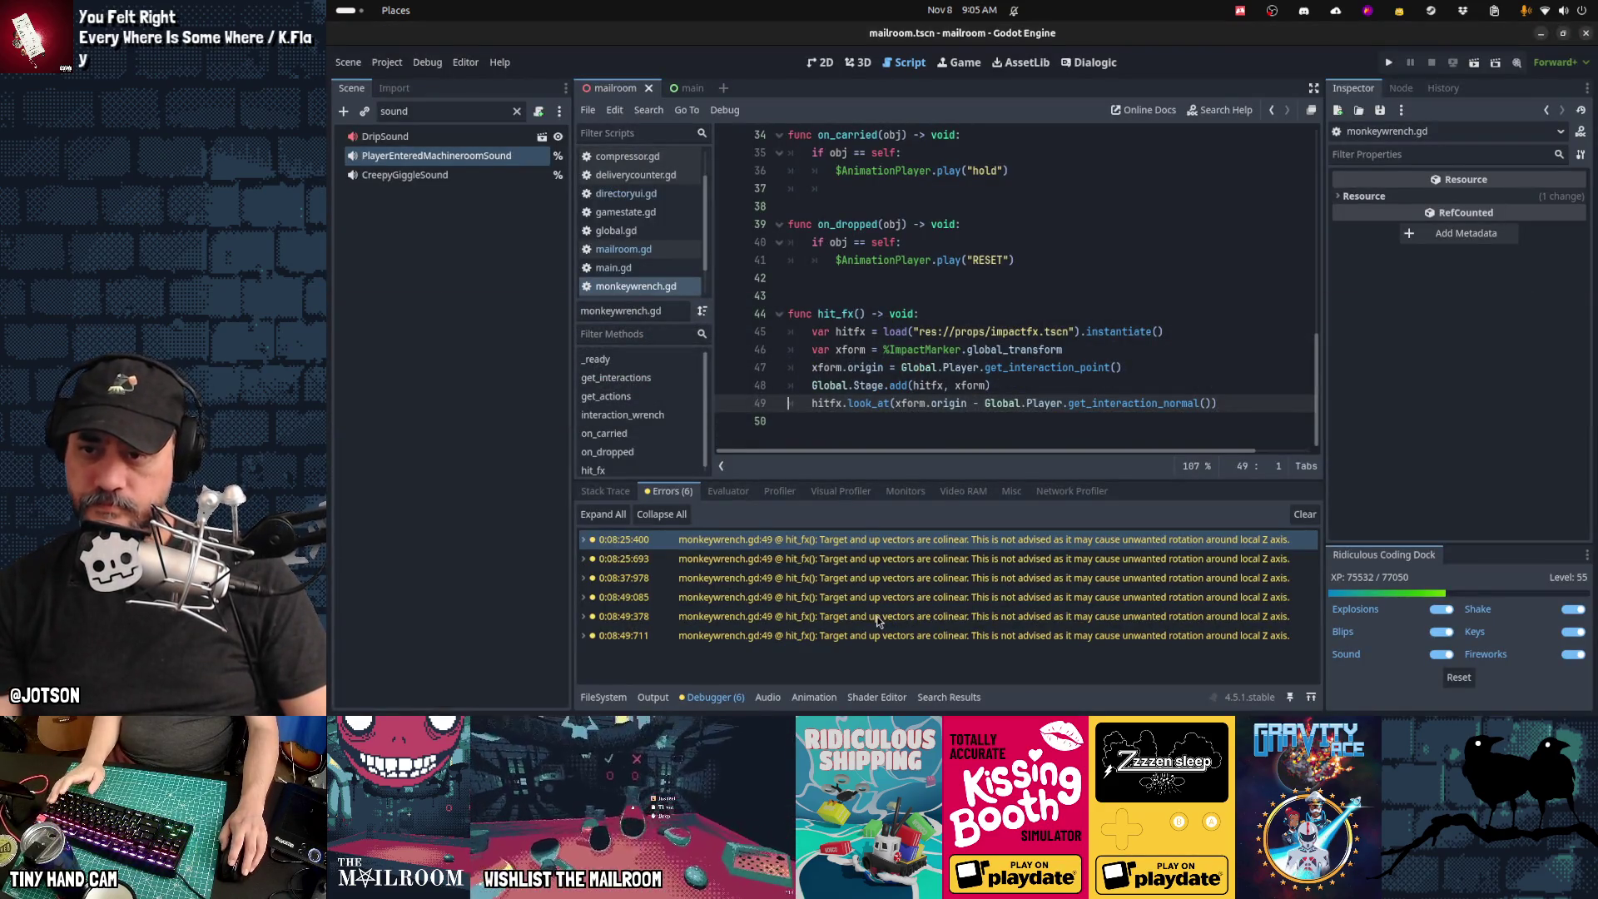
Step: Locate the hitfx.look_at call on monkeywrench.gd line 49 that raises the colinear warnings
{"action": "mouse_move", "coordinate": [926, 579]}
{"action": "left_click", "coordinate": [1119, 388]}
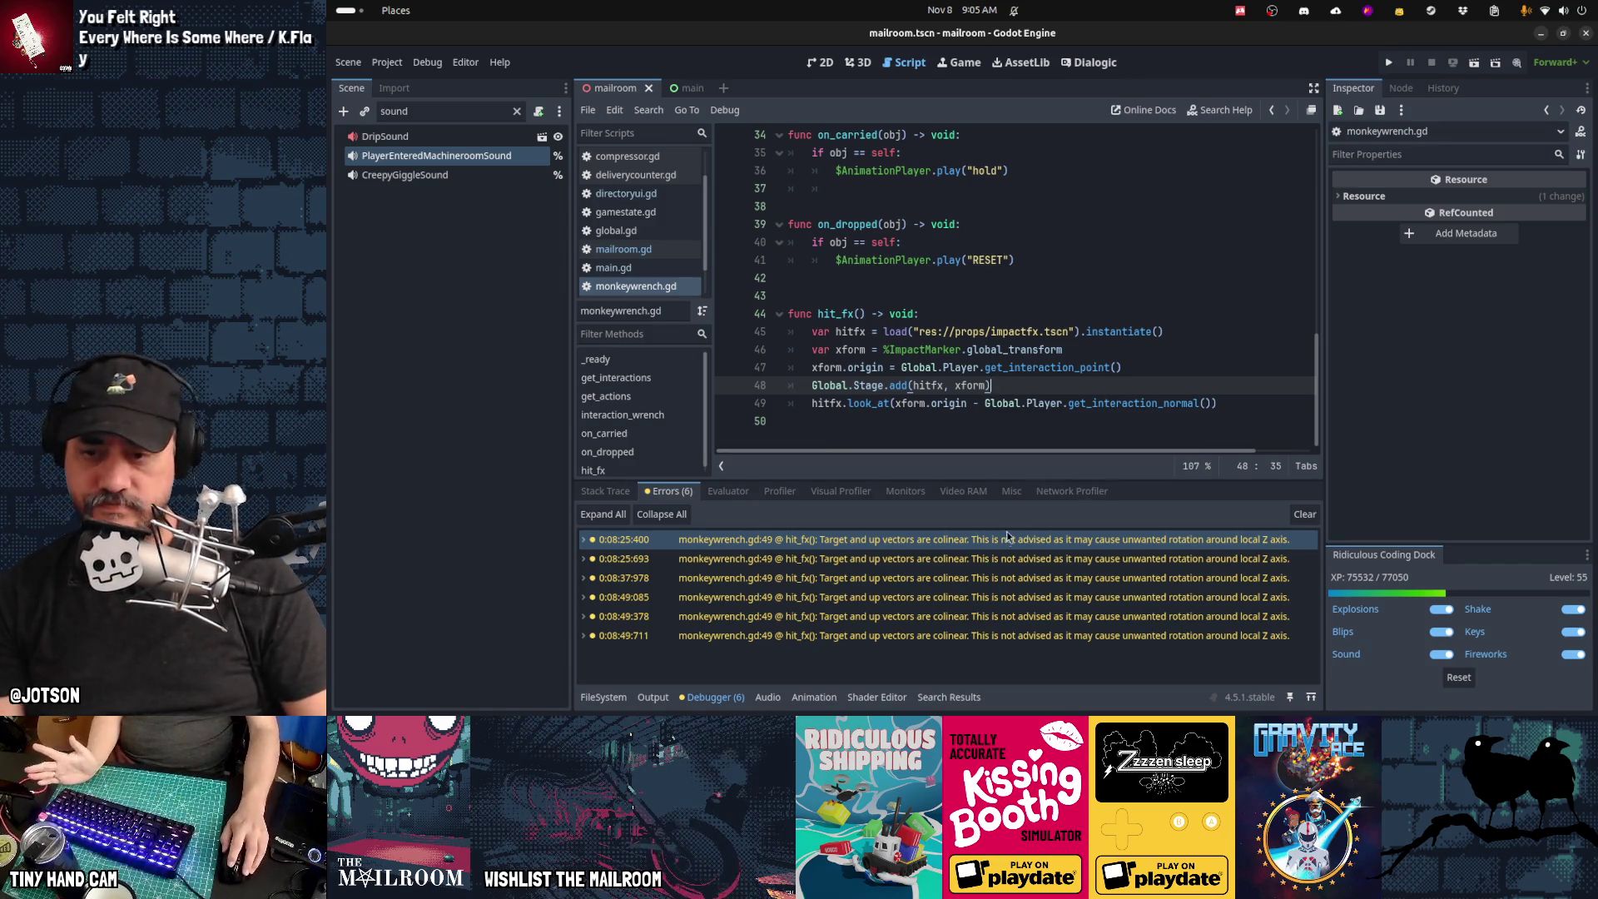
{"action": "mouse_move", "coordinate": [1004, 543]}
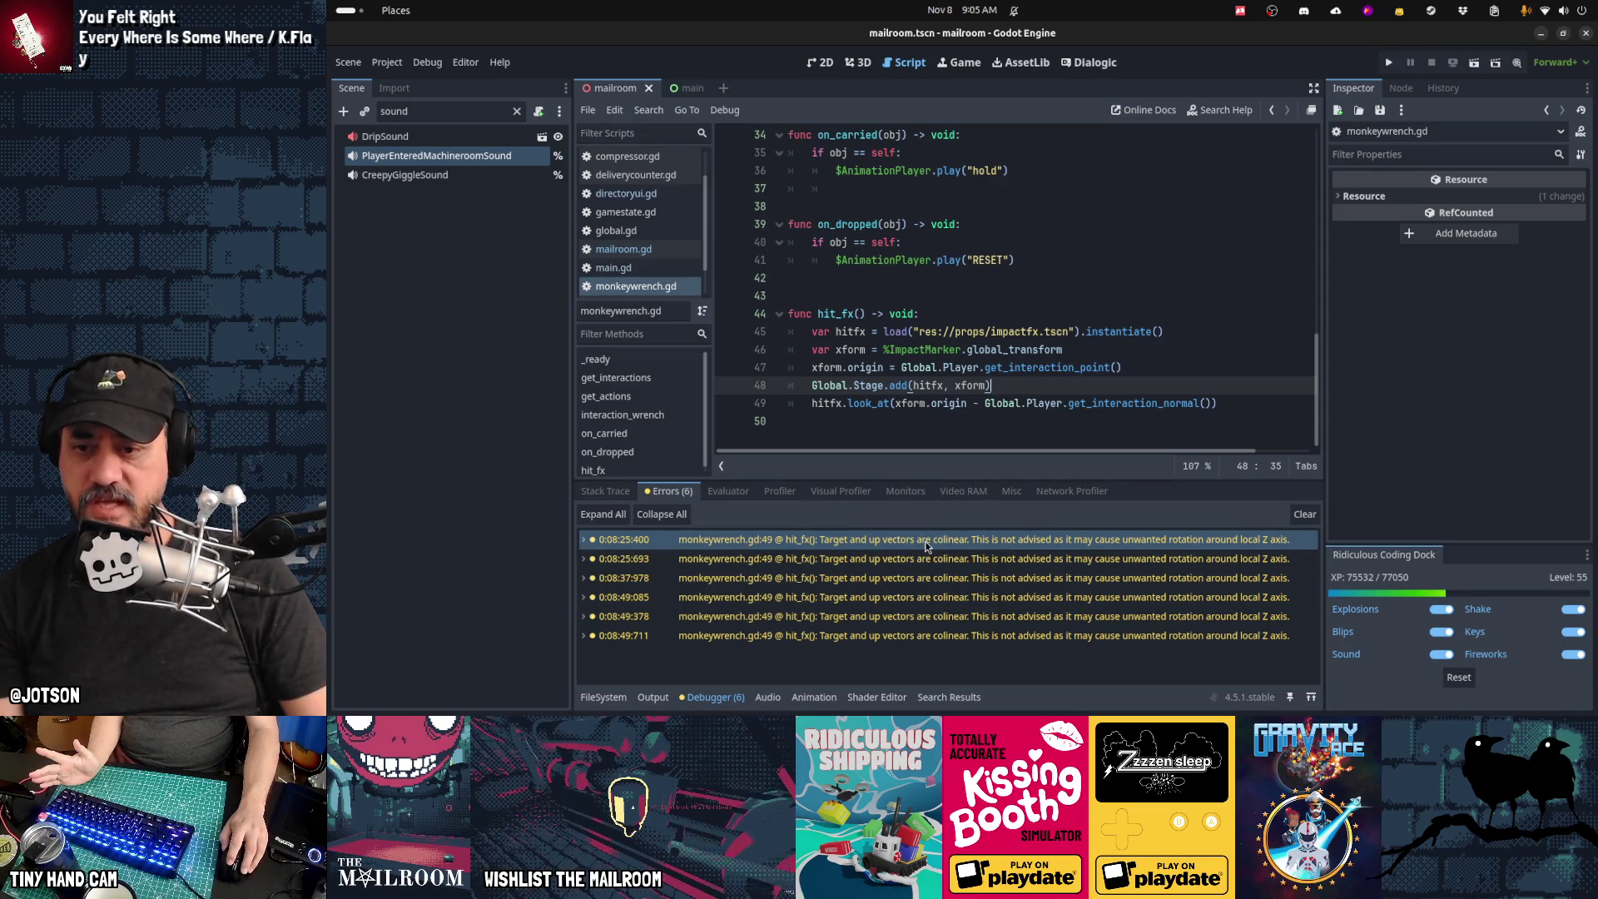
{"action": "mouse_move", "coordinate": [926, 546]}
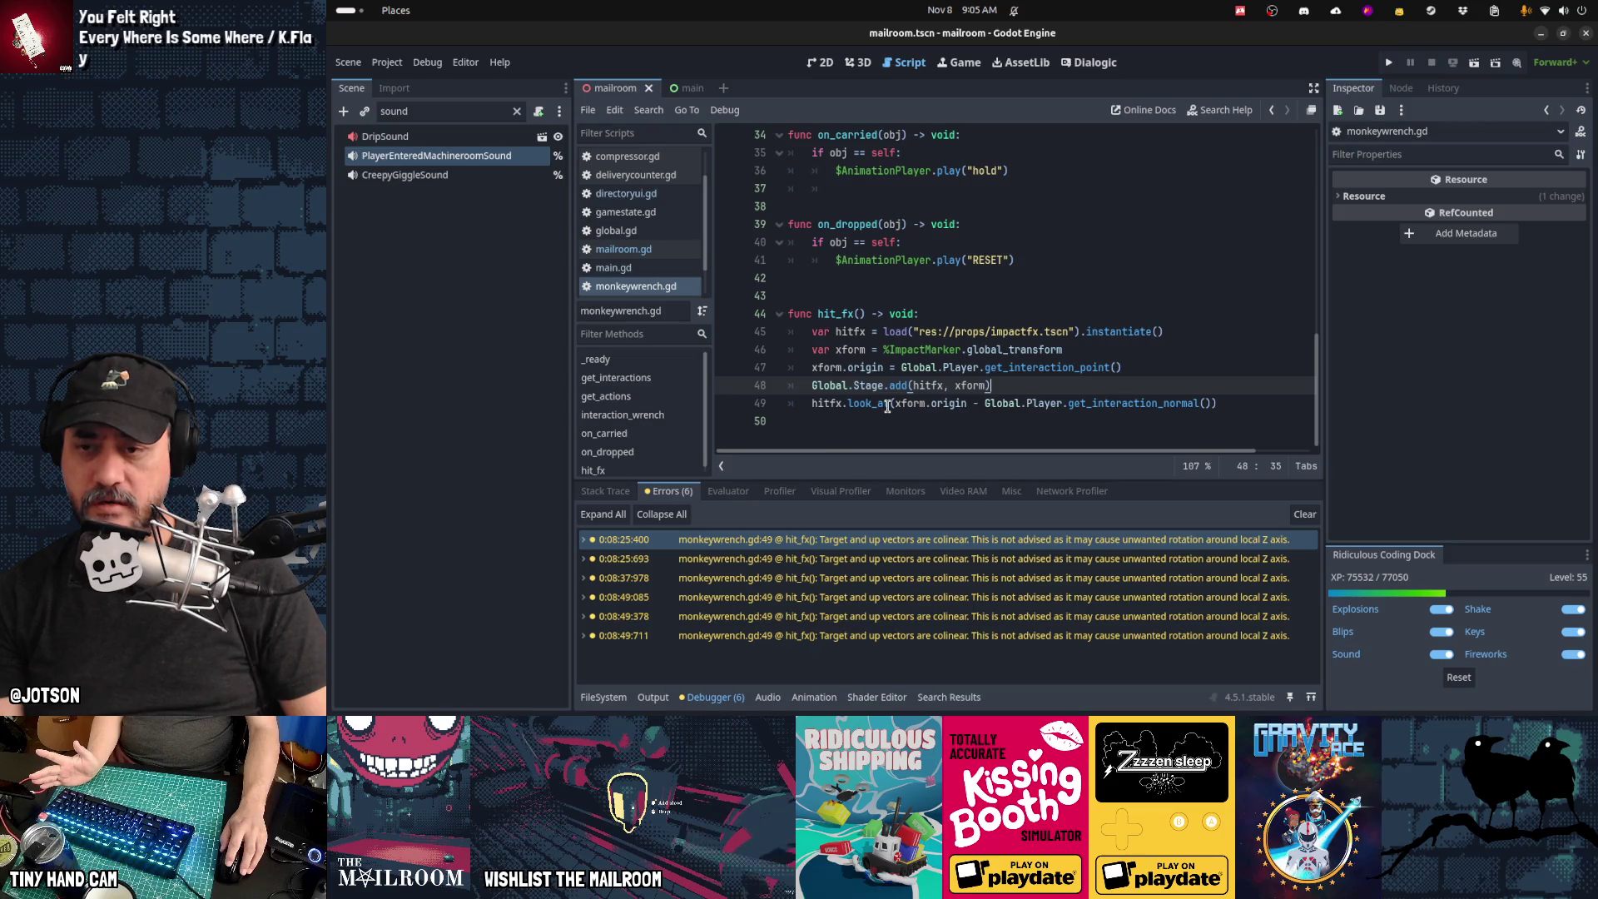
{"action": "mouse_move", "coordinate": [903, 406]}
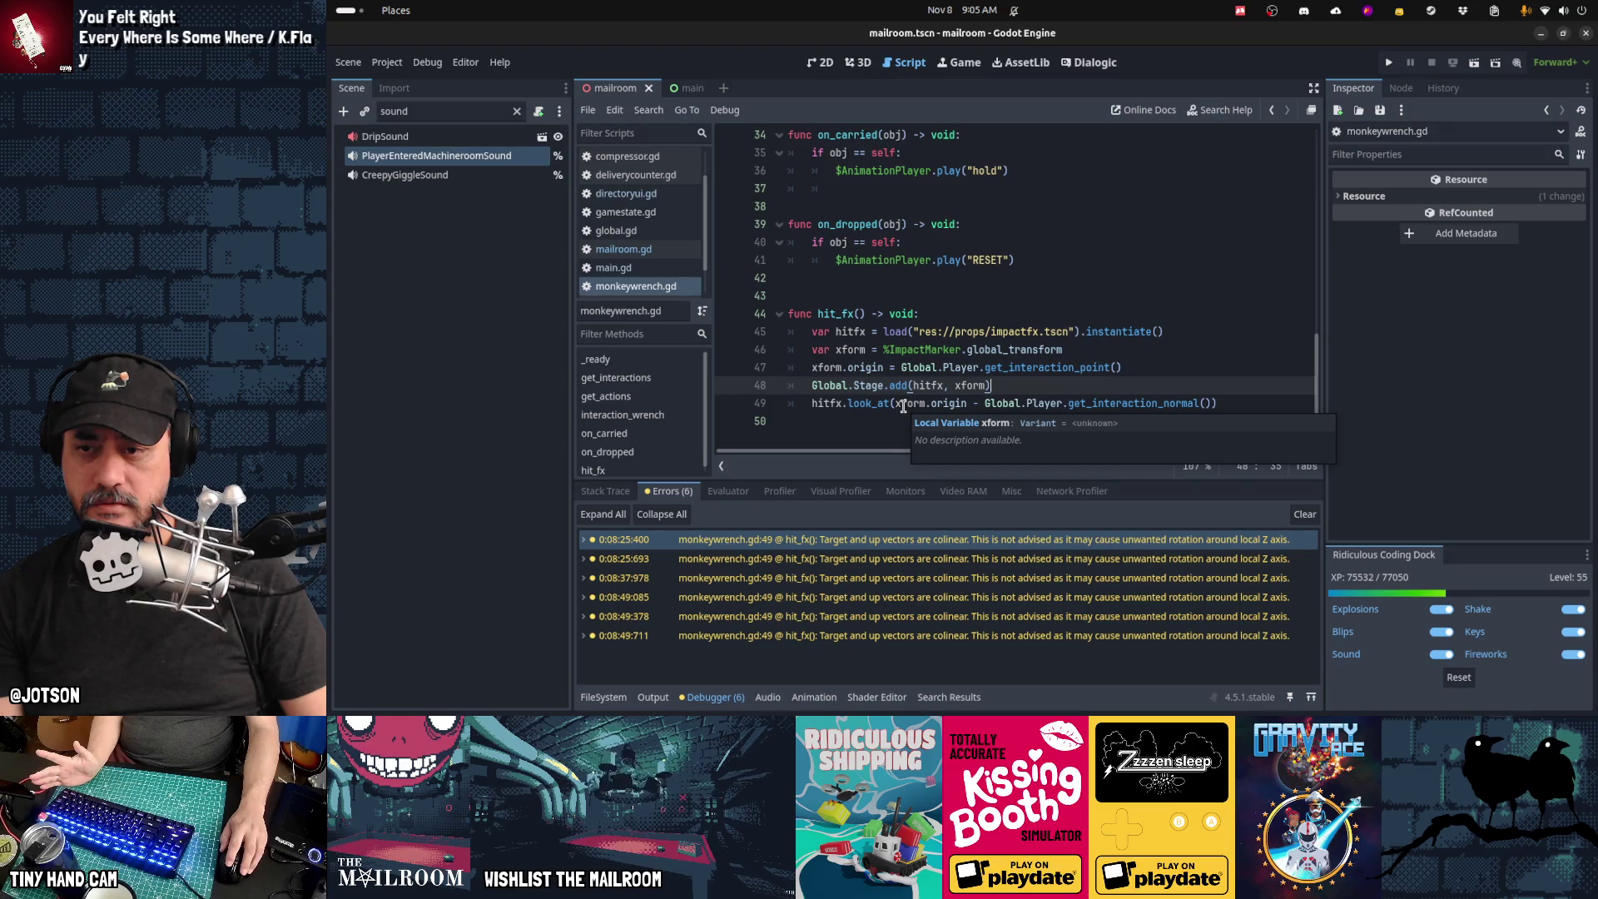
{"action": "double_click", "coordinate": [868, 402]}
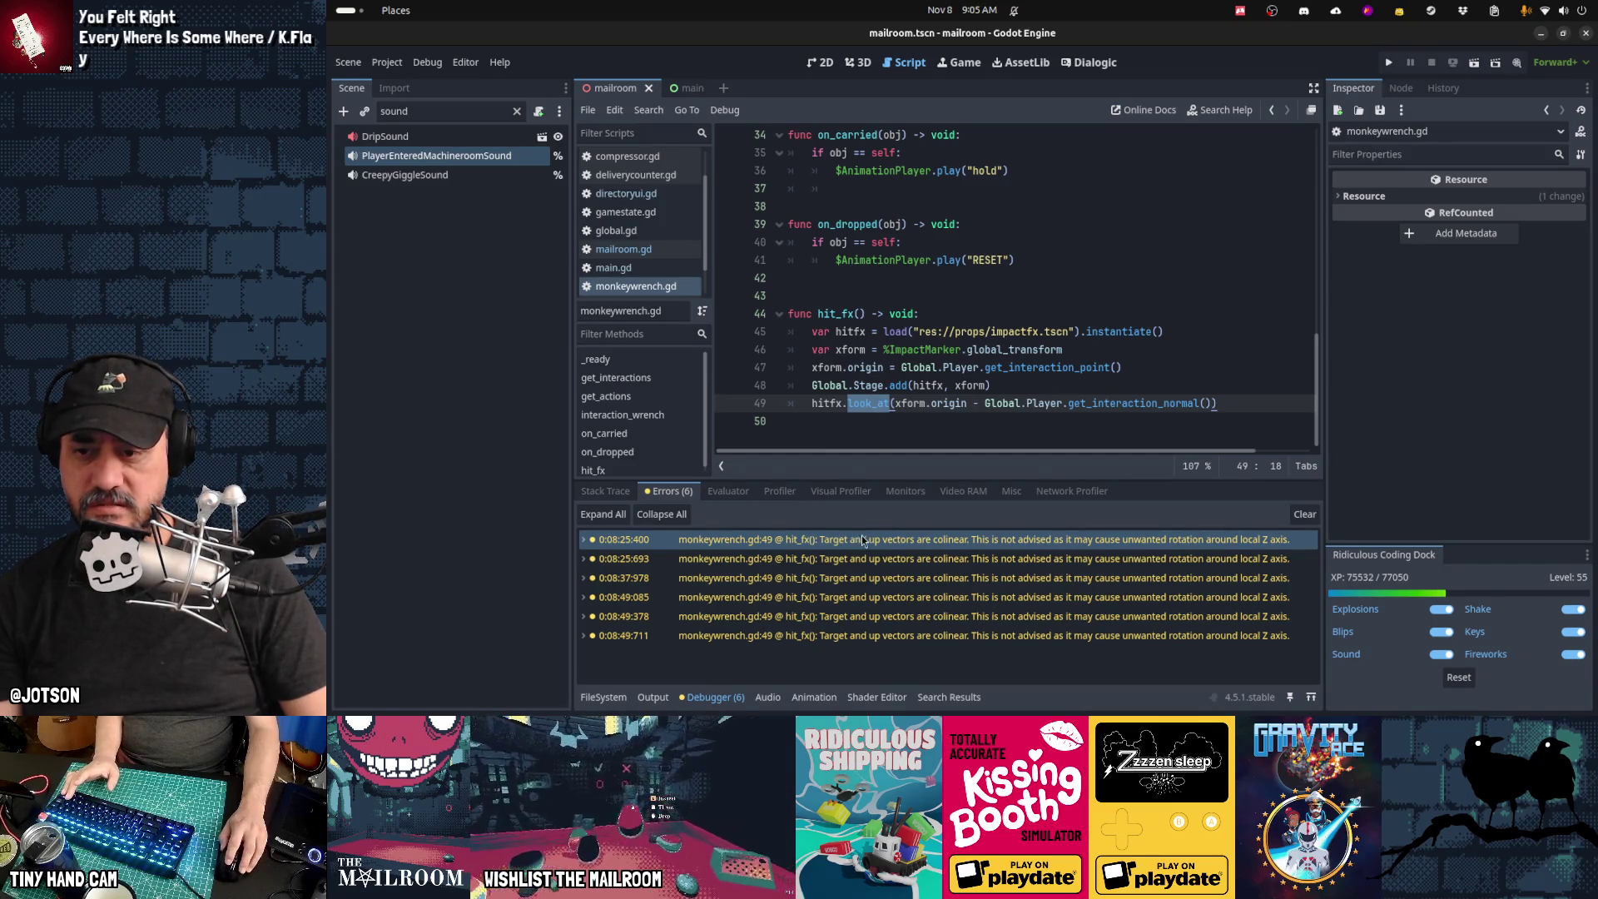
{"action": "double_click", "coordinate": [807, 541]}
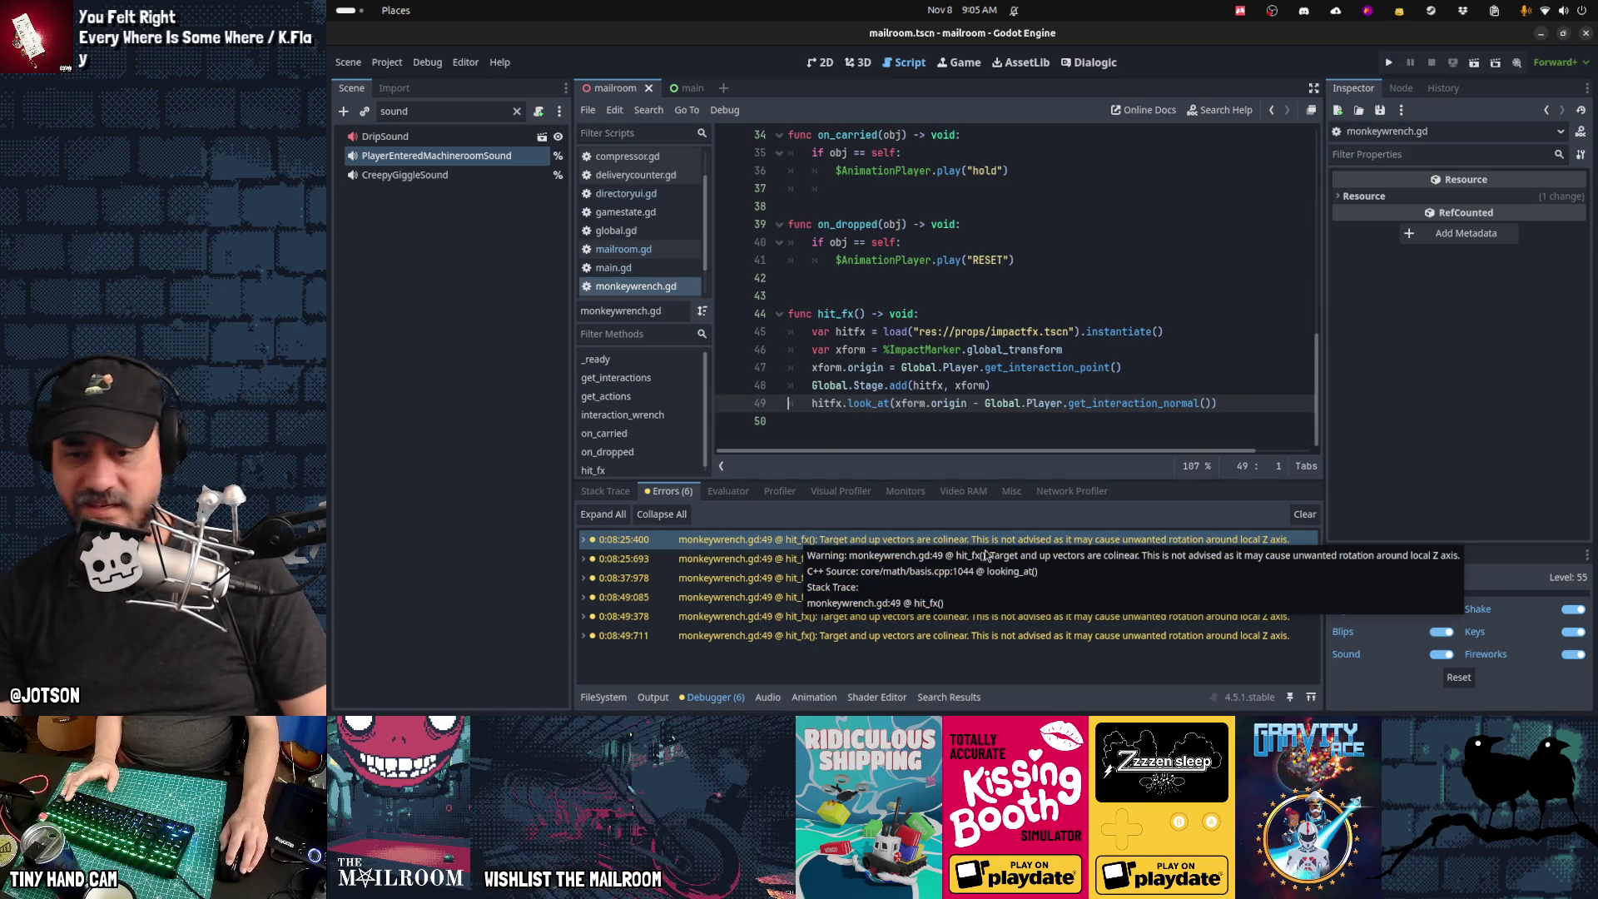
Step: Declare look_dir as xform.origin - Global.Player.get_interaction_normal() in hit_fx
{"action": "type", "text": "var n = Global.Player.get_interaction_normal() var look_dir ="}
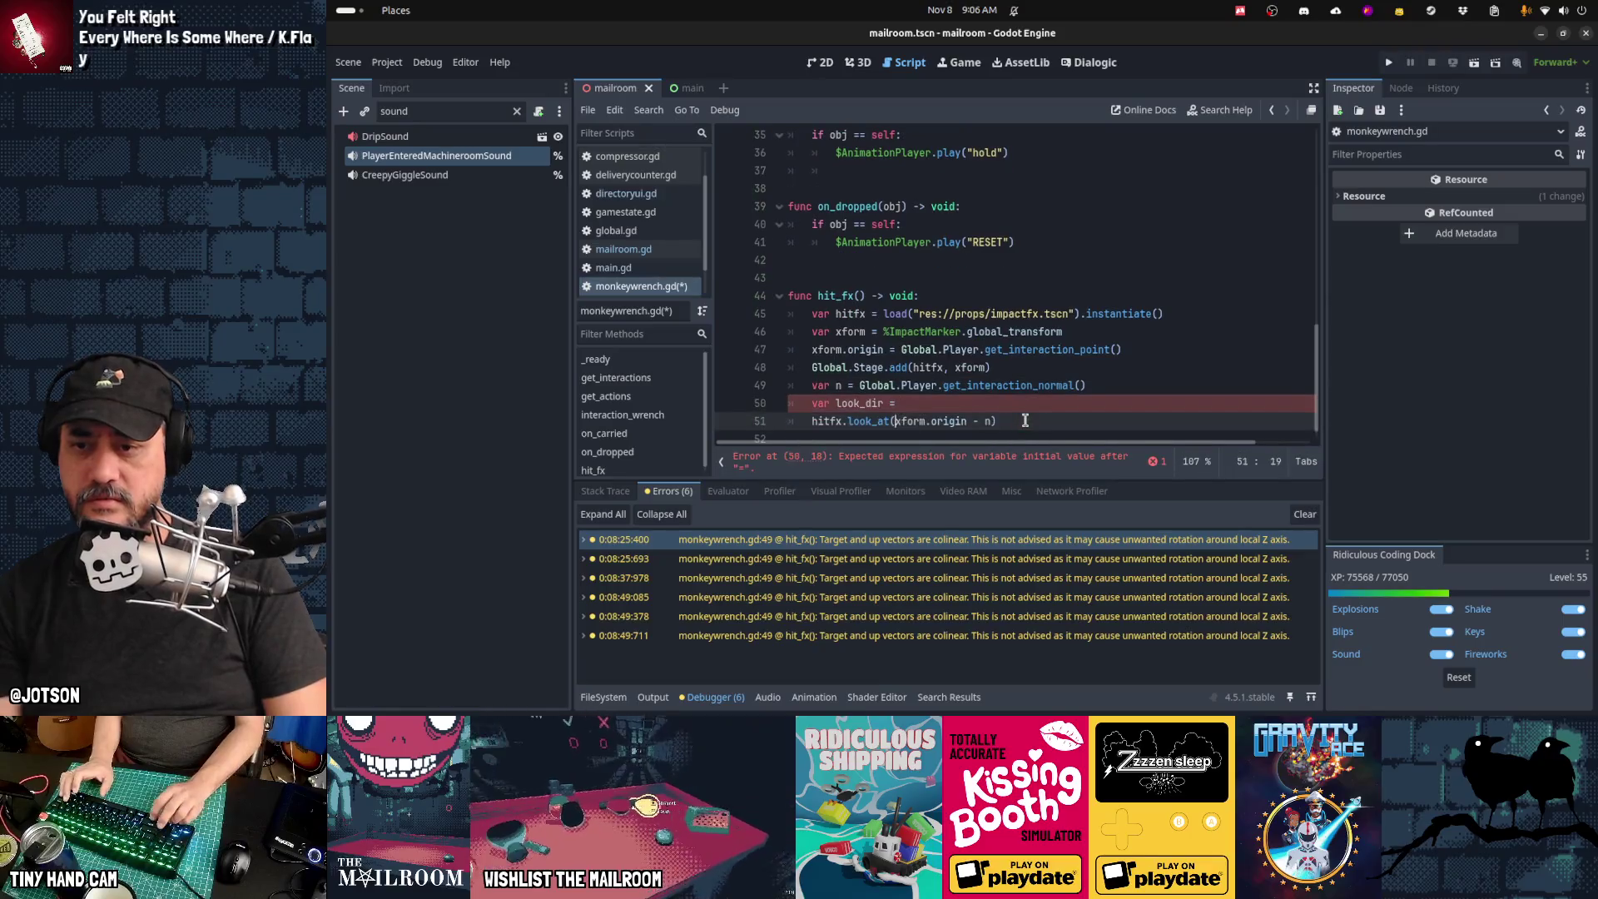
{"action": "key", "text": "ctrl+shift+Right"}
{"action": "key", "text": "ctrl+shift+Right"}
{"action": "key", "text": "ctrl+shift+Right"}
{"action": "key", "text": "Up"}
{"action": "key", "text": "Up"}
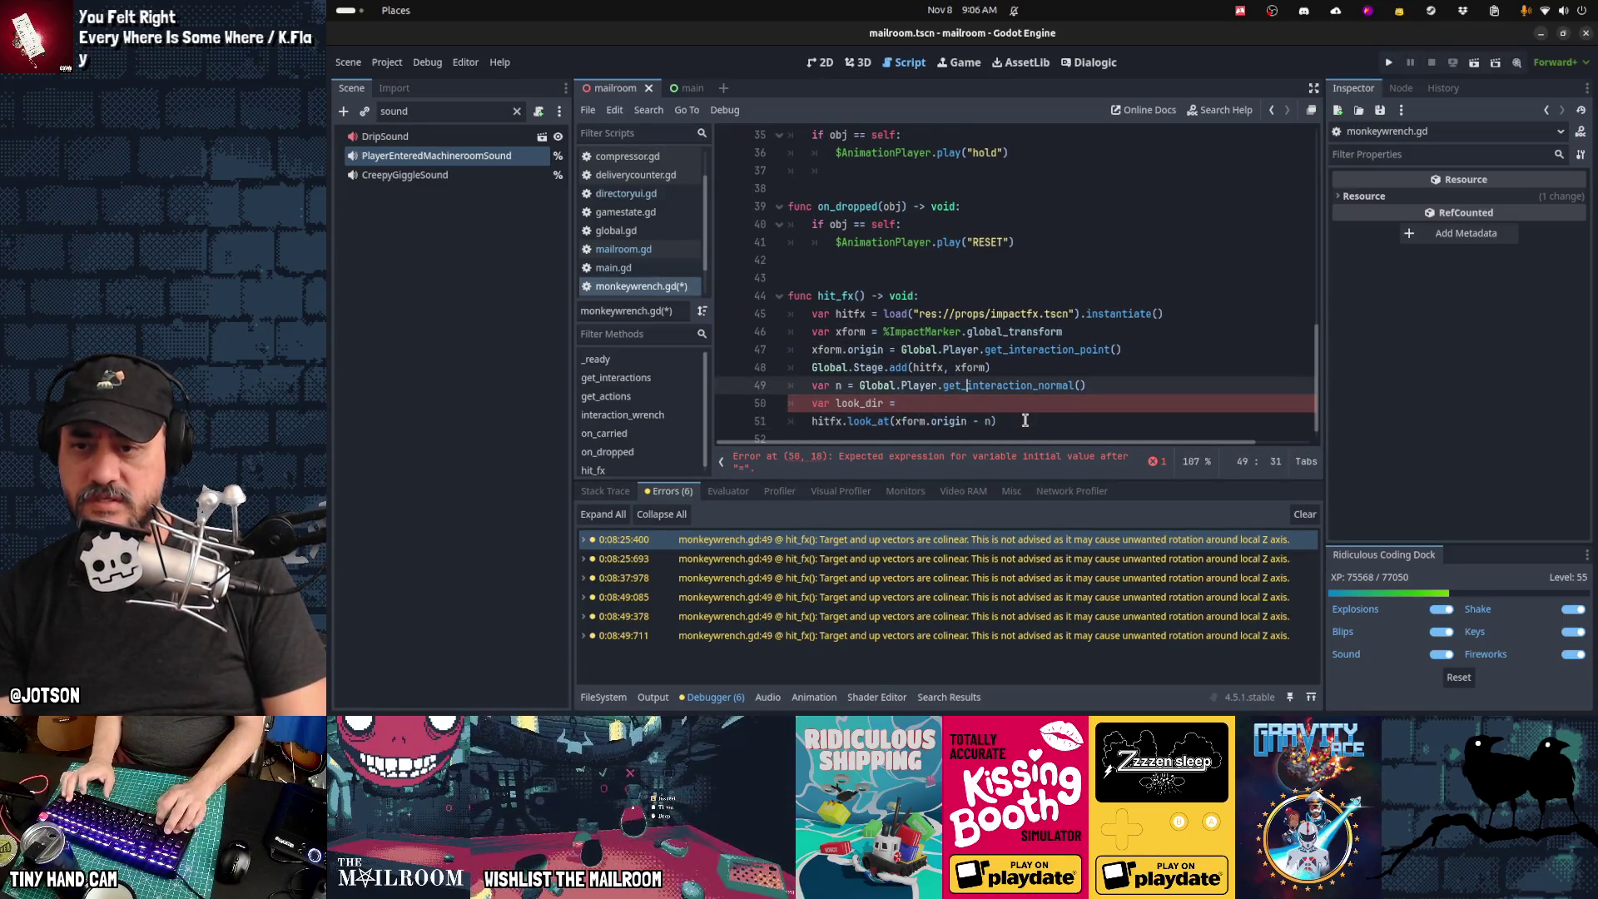
{"action": "key", "text": "ctrl+Left"}
{"action": "key", "text": "ctrl+Left"}
{"action": "type", "text": "xform.origin -"}
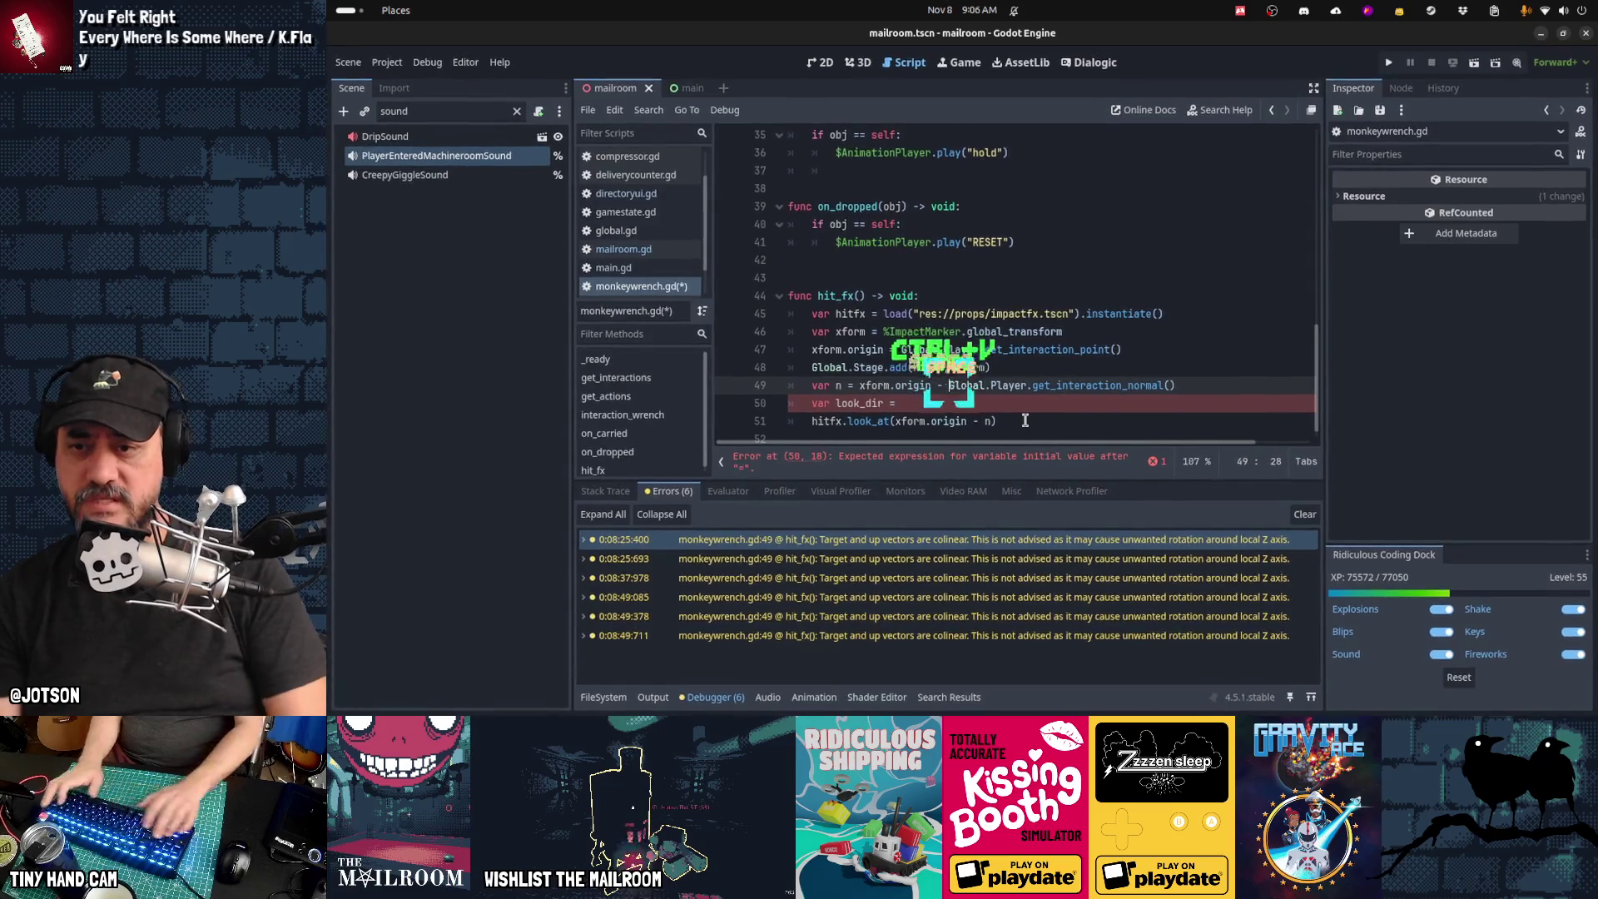
{"action": "key", "text": "Down"}
{"action": "key", "text": "Home"}
{"action": "key", "text": "shift+End"}
{"action": "key", "text": "ctrl+x"}
{"action": "key", "text": "Up"}
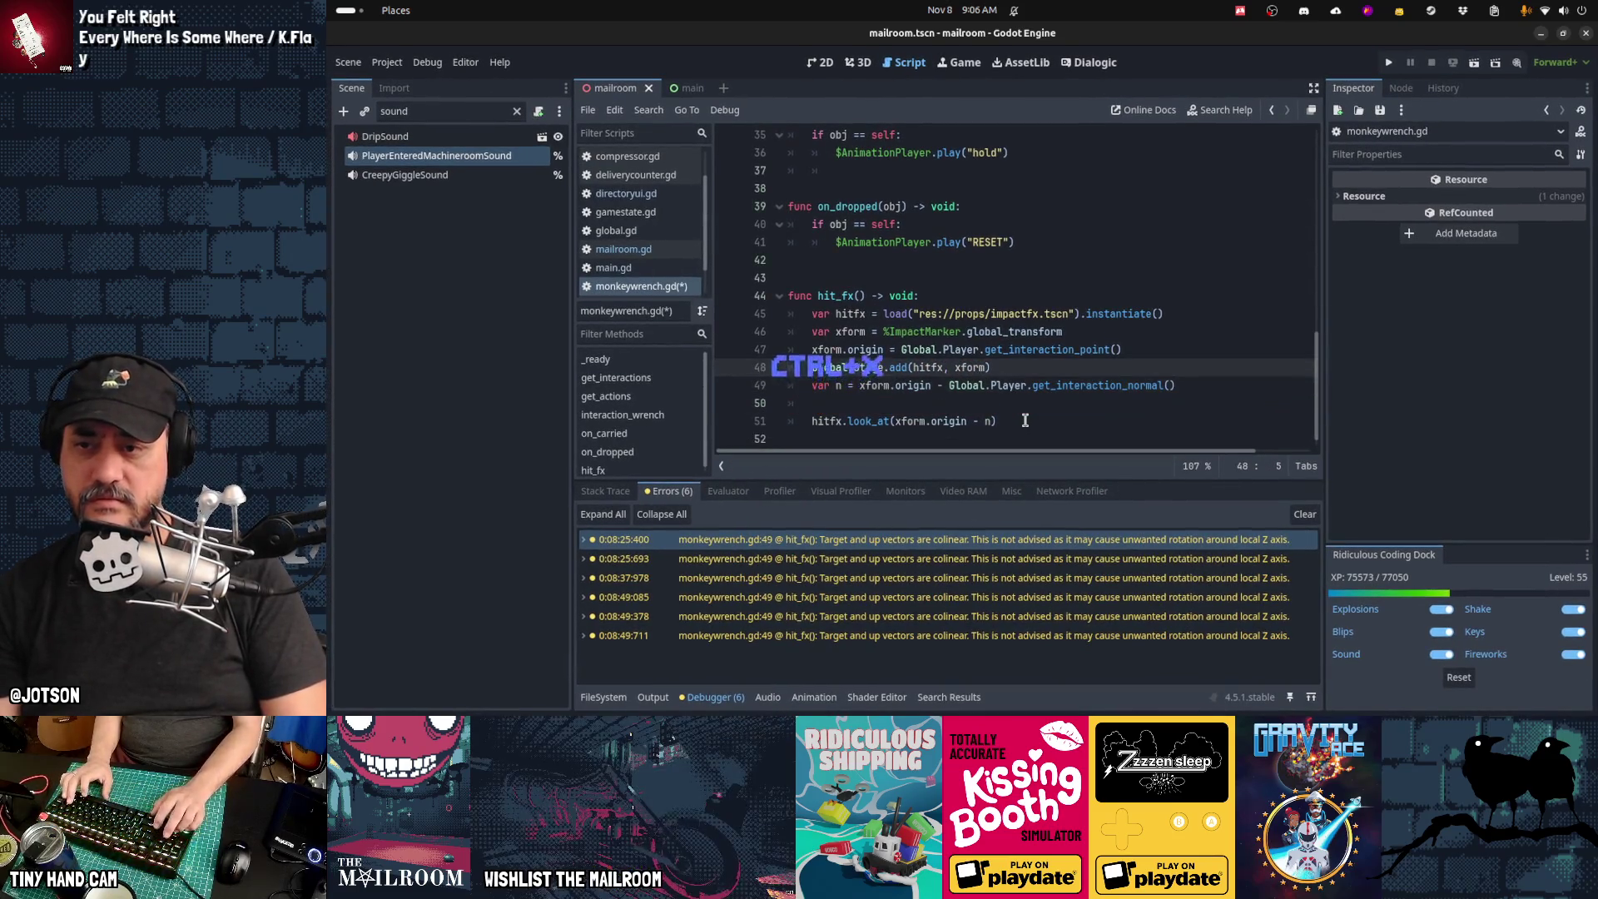
{"action": "key", "text": "ctrl+v"}
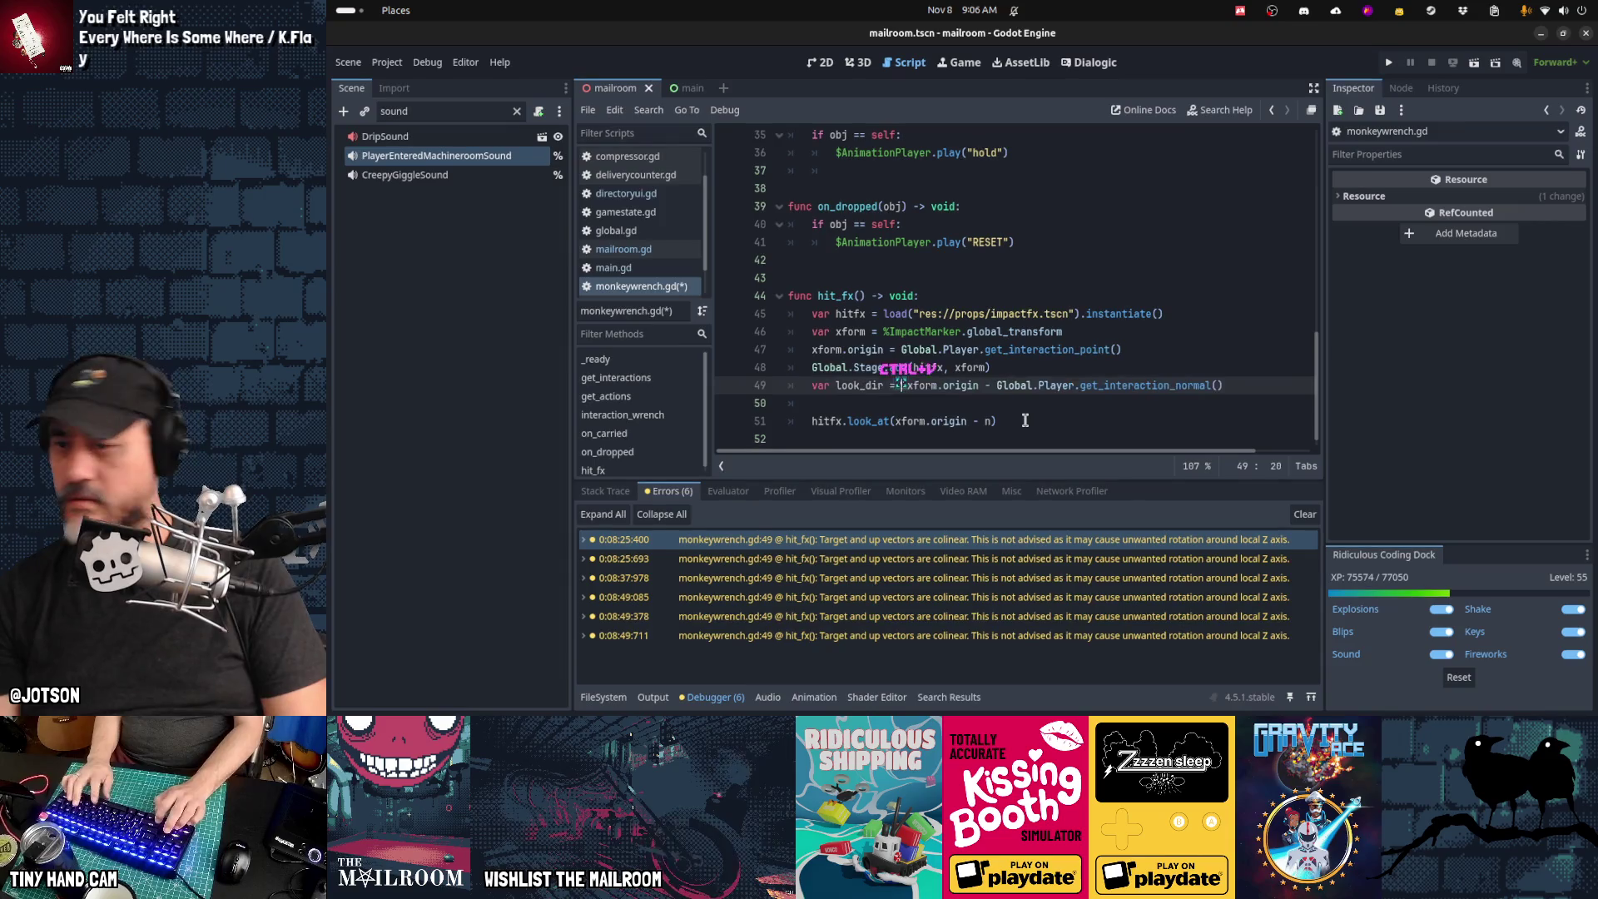
Step: Pass look_dir to look_at and begin an if line testing hitfx.basis.y.cross(...).is_zero_approx()
{"action": "key", "text": "Delete"}
{"action": "key", "text": "Down"}
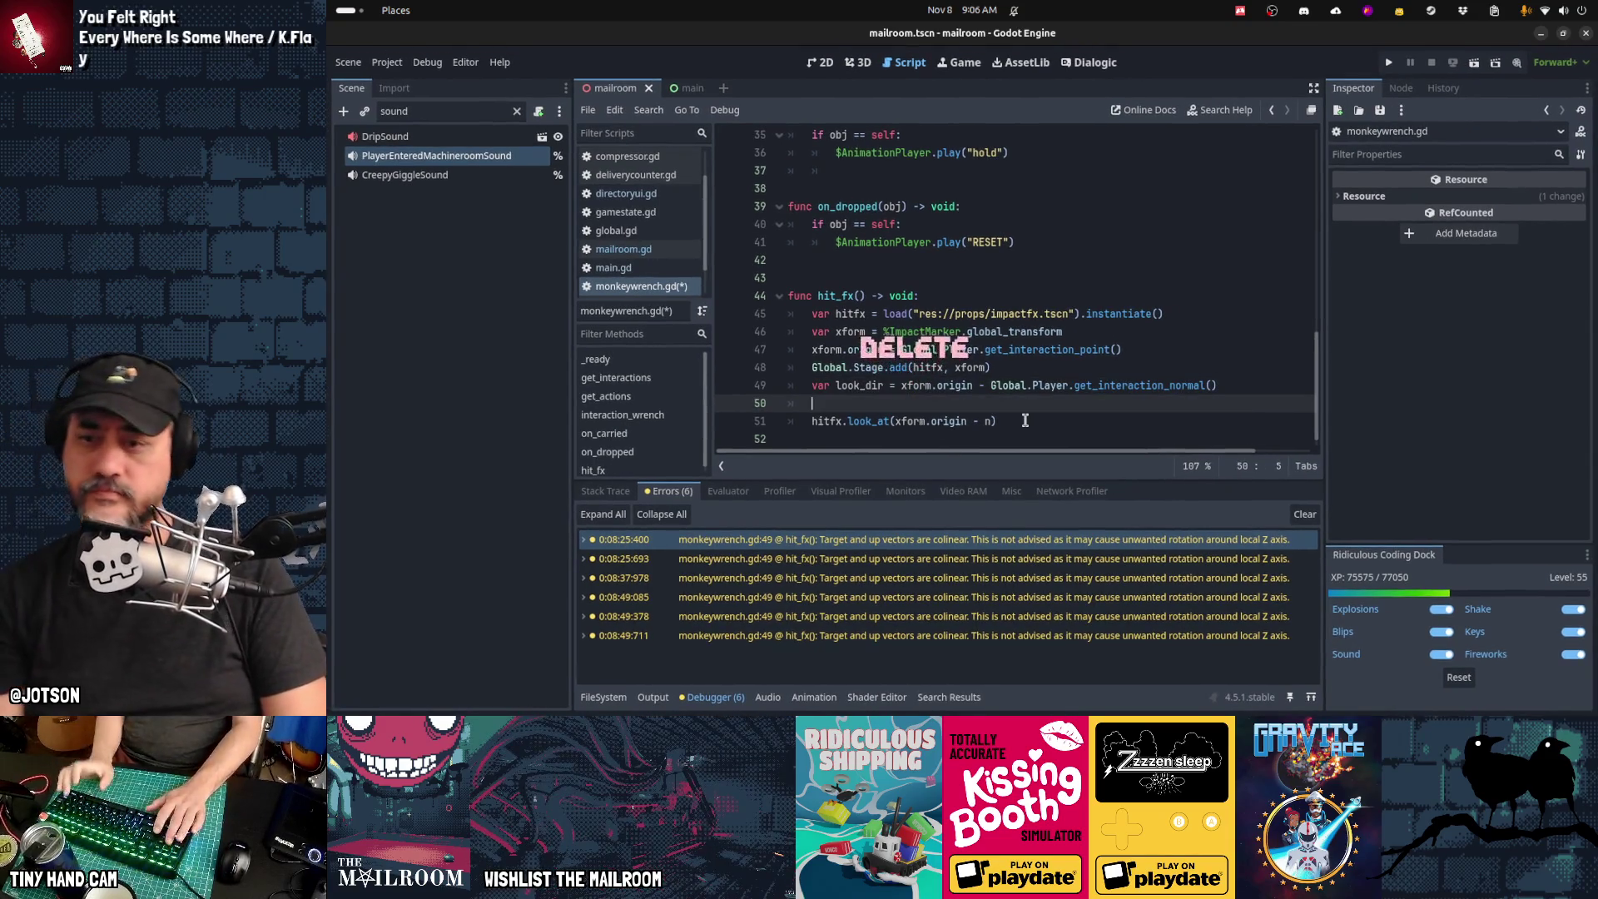
{"action": "key", "text": "Down"}
{"action": "key", "text": "End"}
{"action": "key", "text": "Left"}
{"action": "key", "text": "ctrl+shift+Left"}
{"action": "key", "text": "ctrl+shift+Left"}
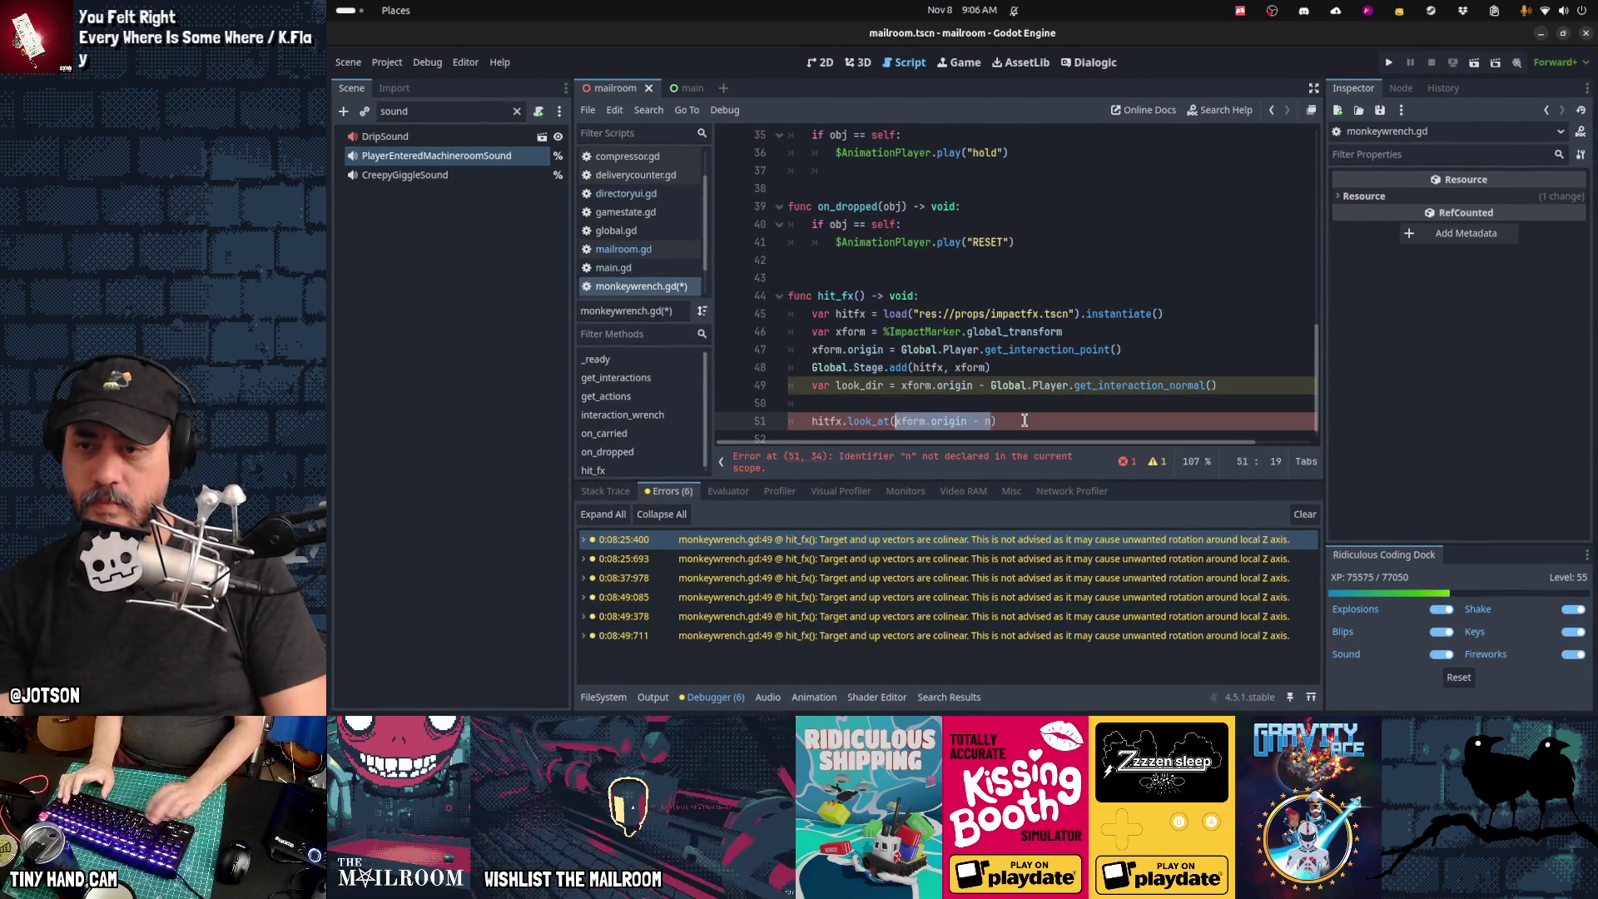
{"action": "type", "text": "look_dir"}
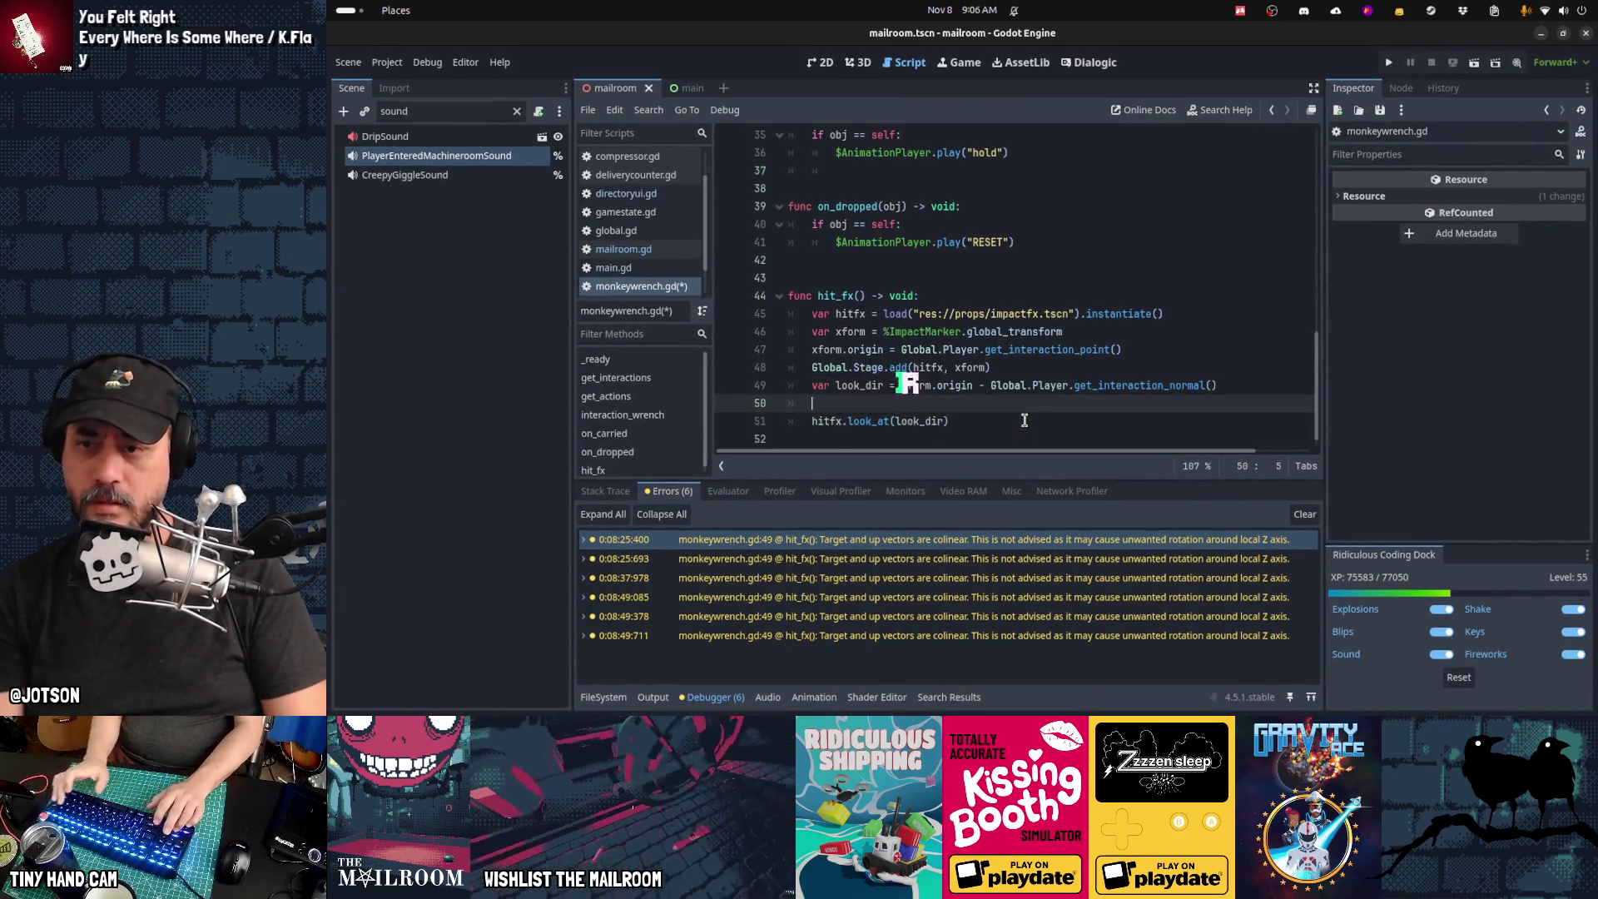
{"action": "key", "text": "Up"}
{"action": "type", "text": "if hi"}
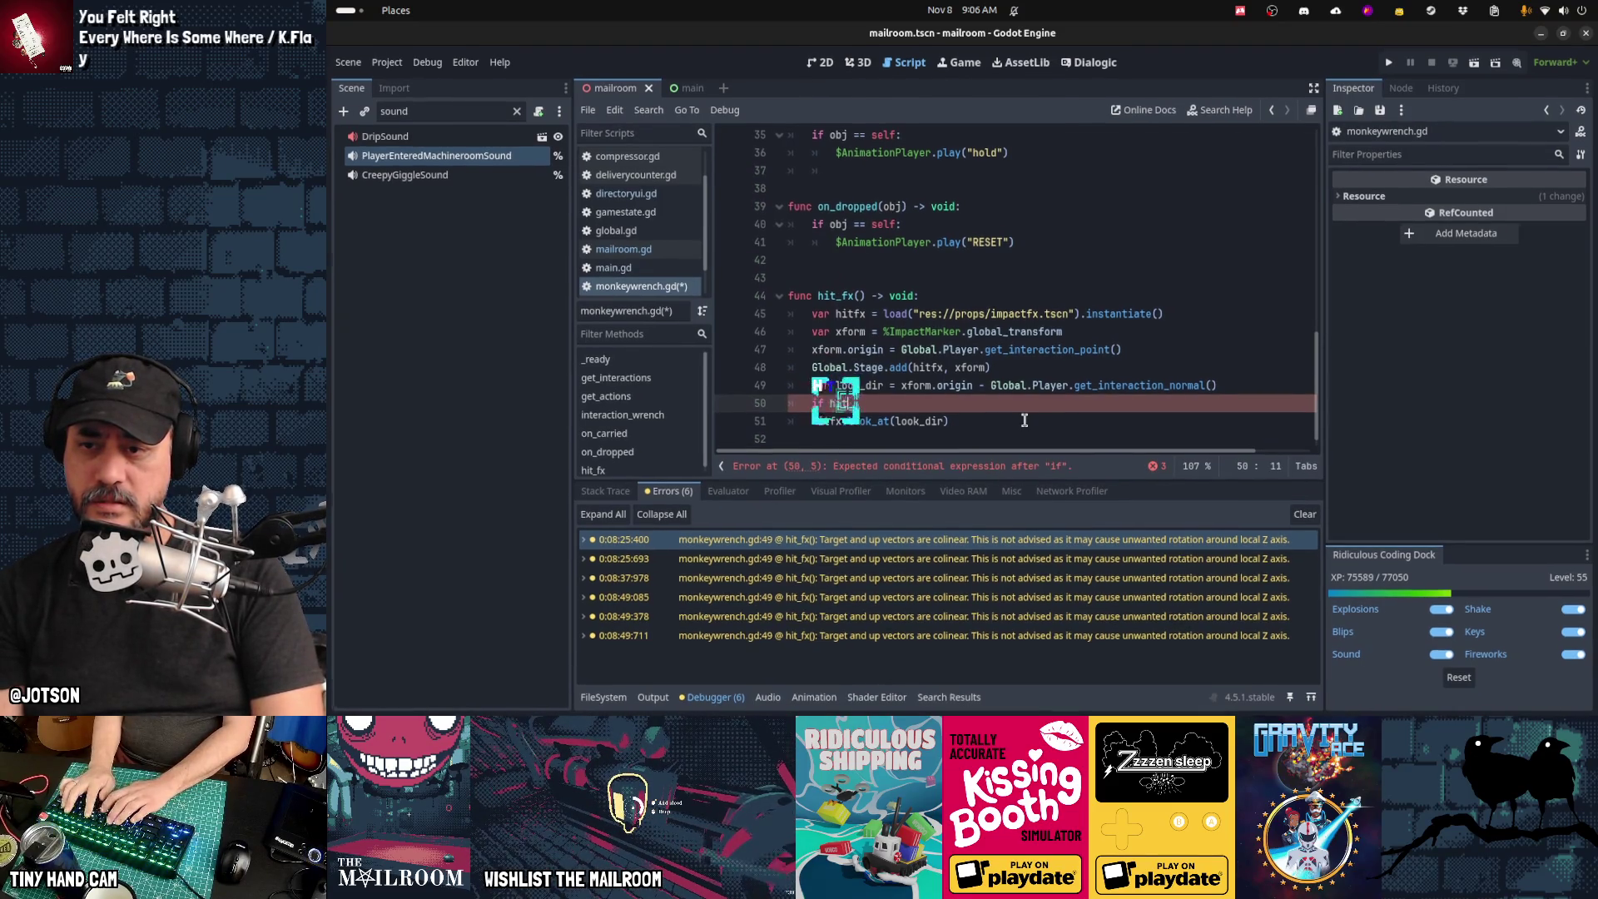
{"action": "type", "text": "tfx.basis.y.cross(look"}
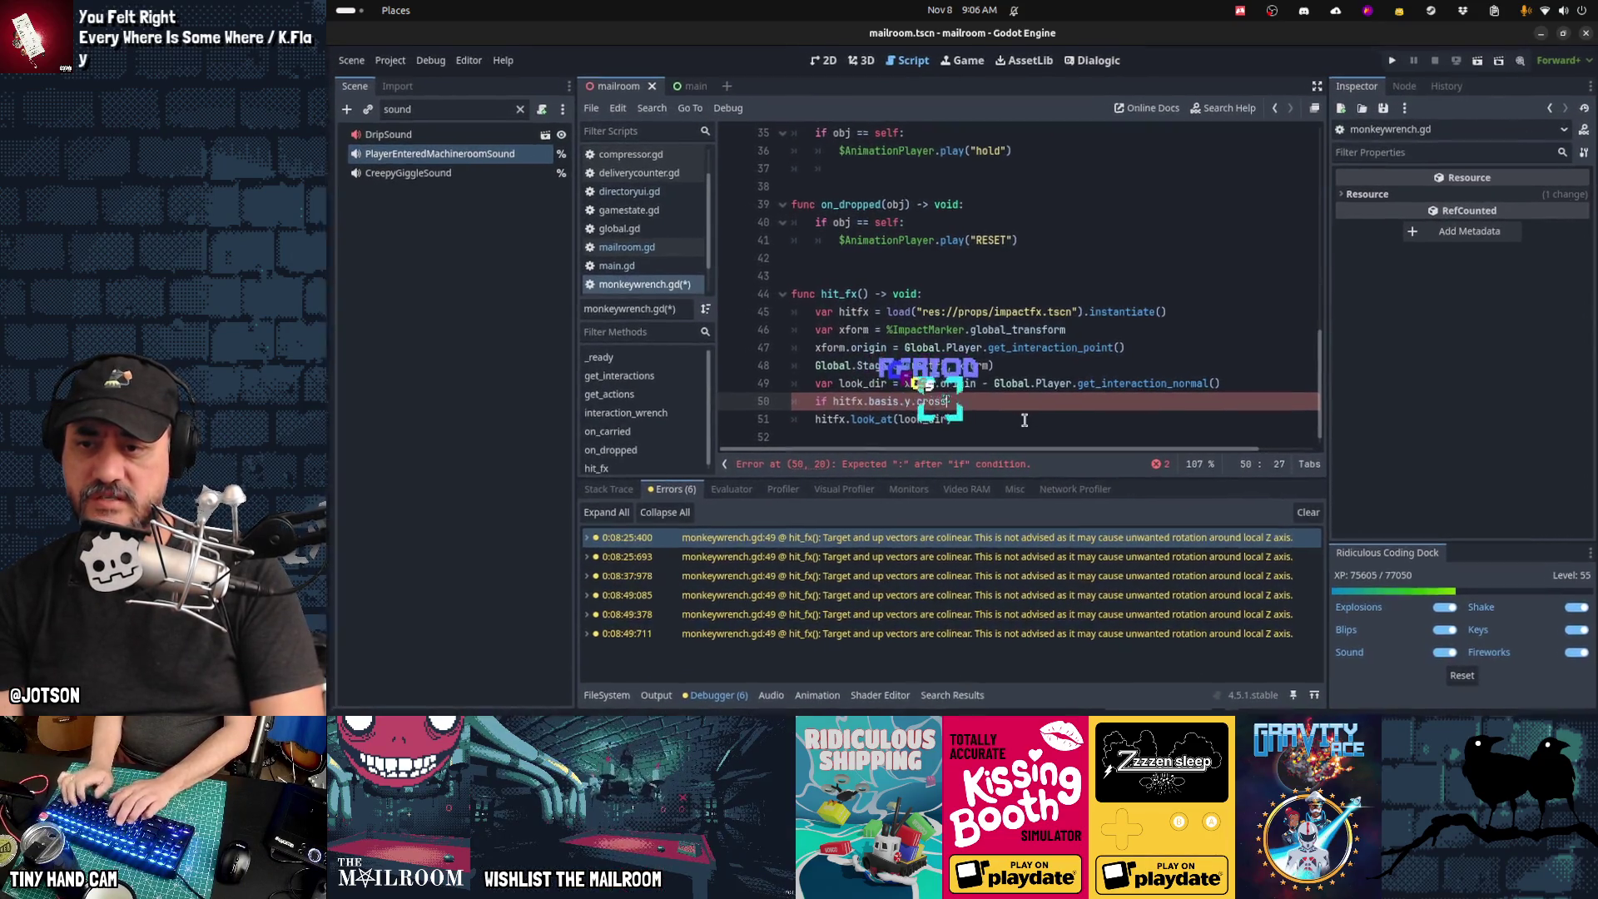
{"action": "type", "text": ".d"}
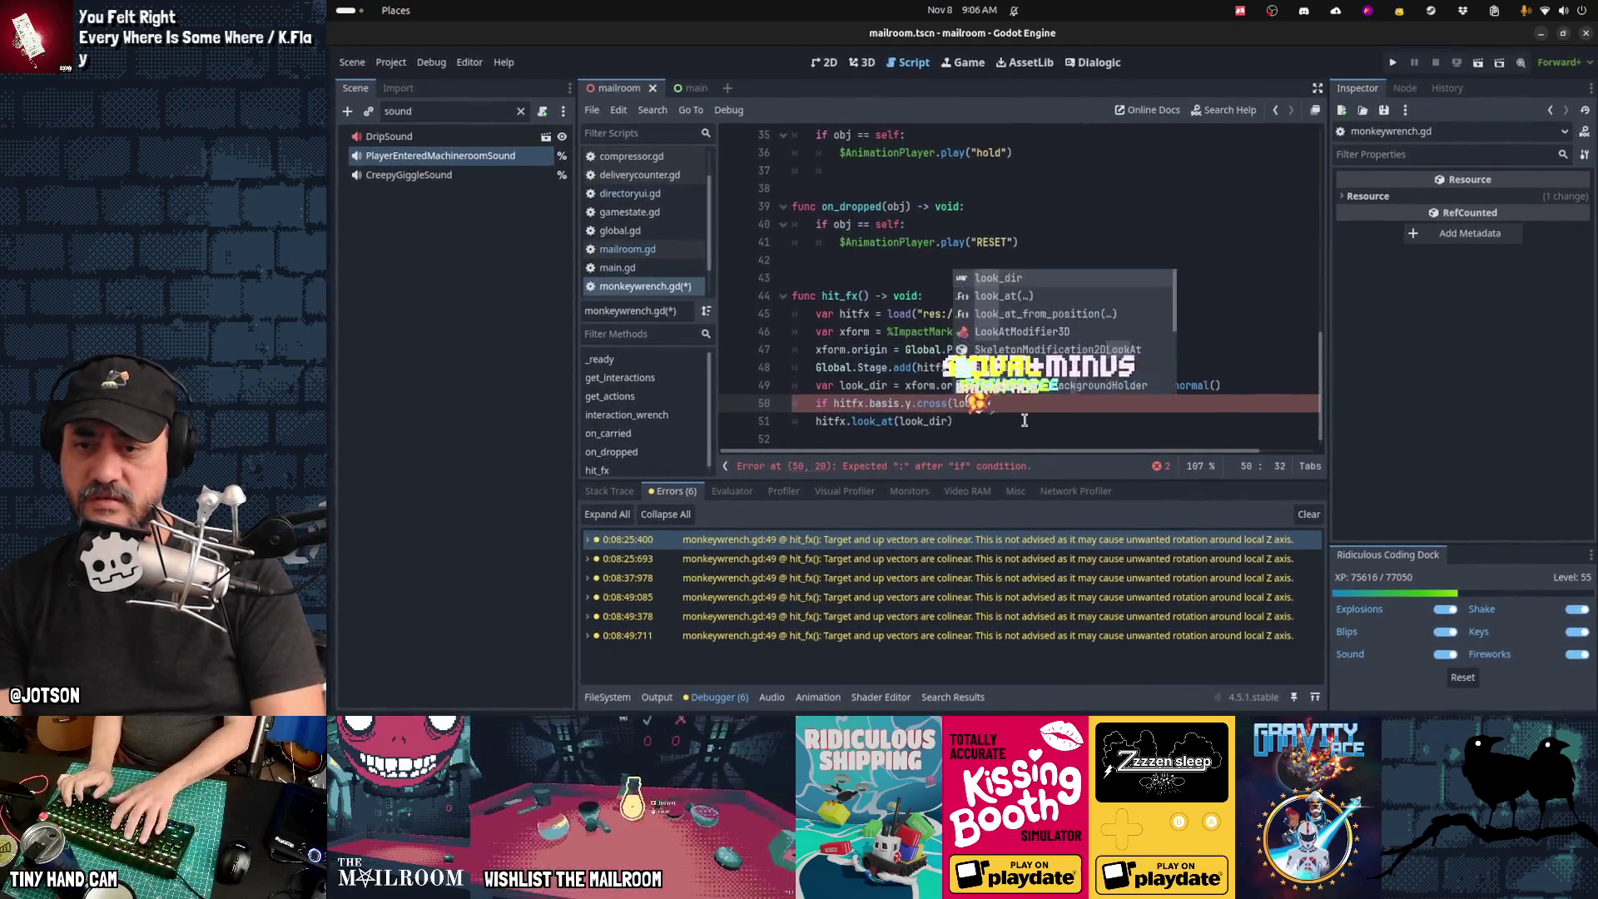
{"action": "type", "text": "iir)."}
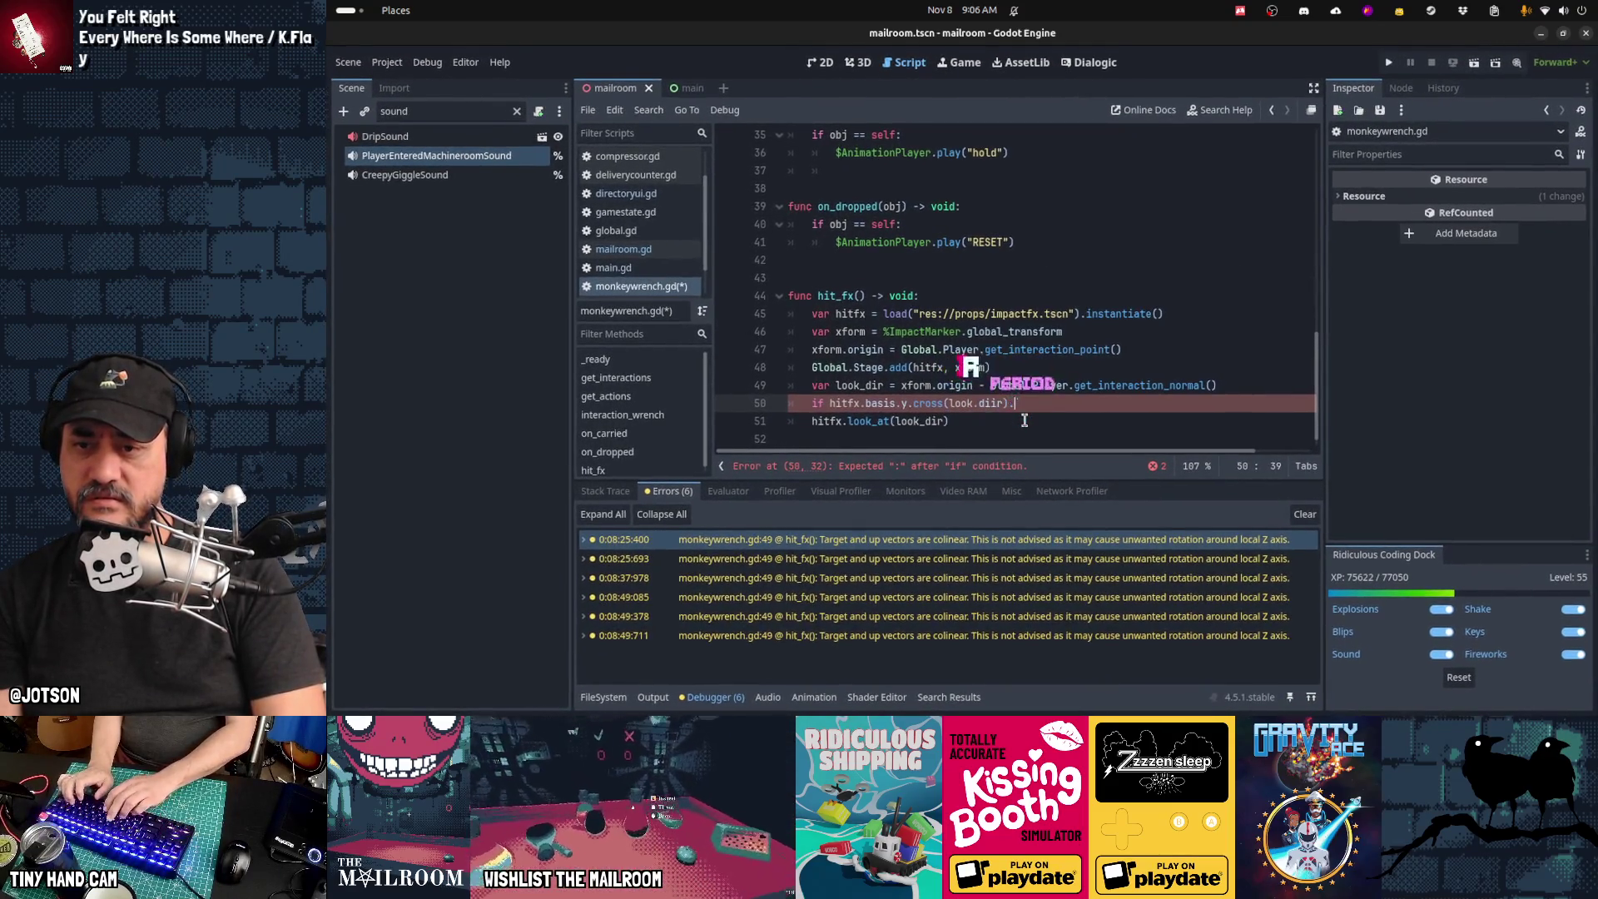
{"action": "type", "text": "is_zero_appr"}
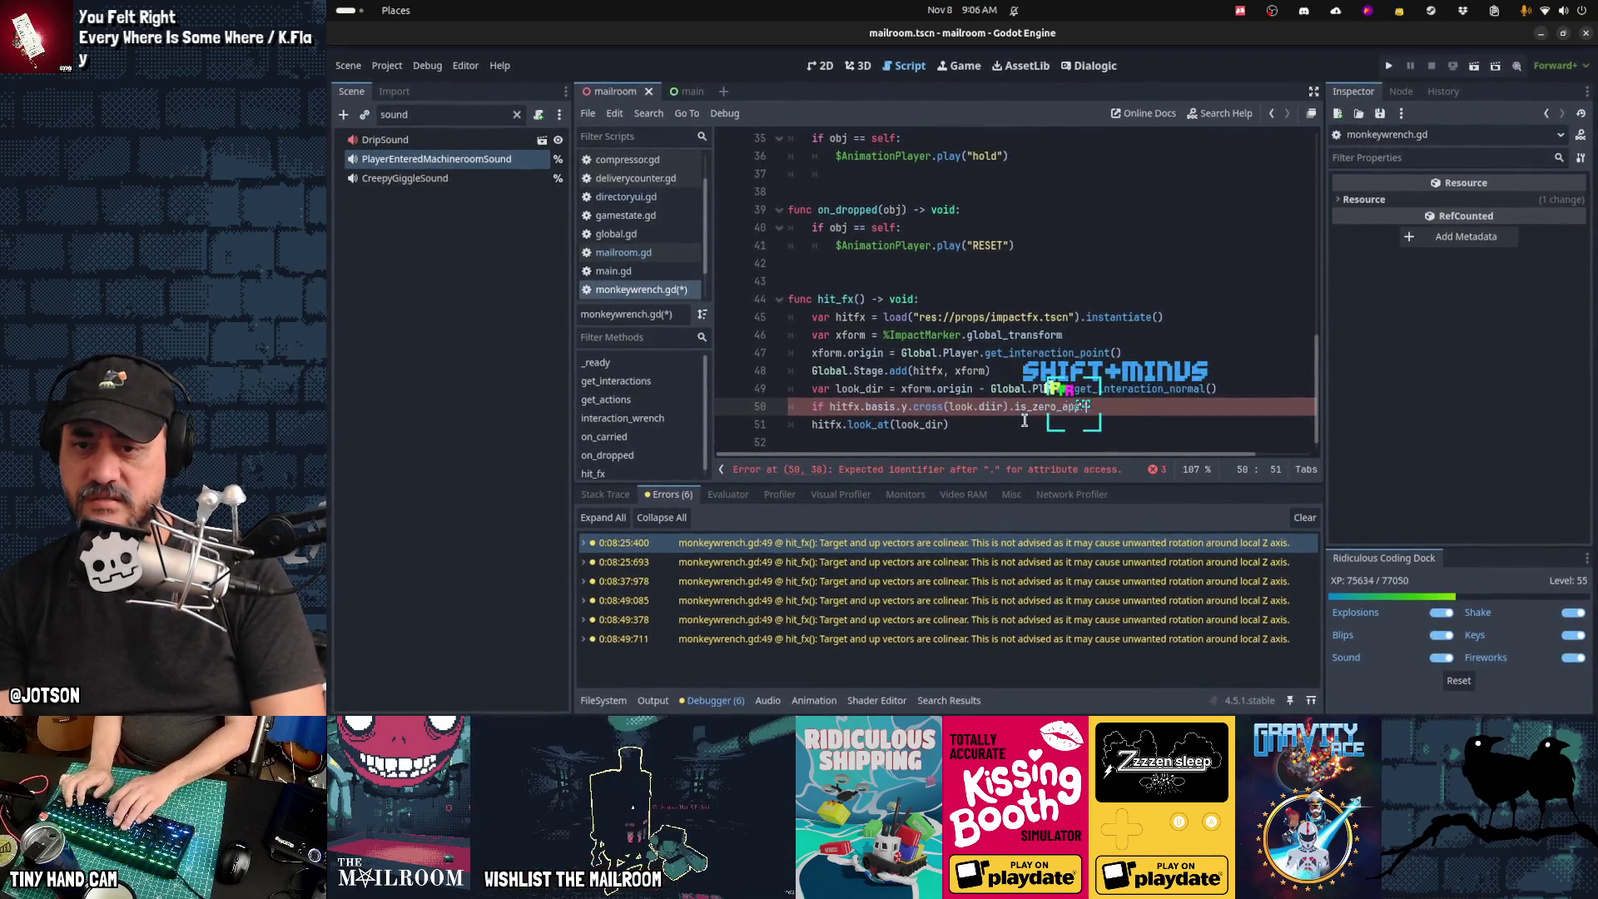
{"action": "type", "text": "ox():"}
Step: Negate the if condition with 'not' and indent the look_at call under it
{"action": "key", "text": "Home"}
{"action": "key", "text": "Right"}
{"action": "key", "text": "Right"}
{"action": "type", "text": "not"}
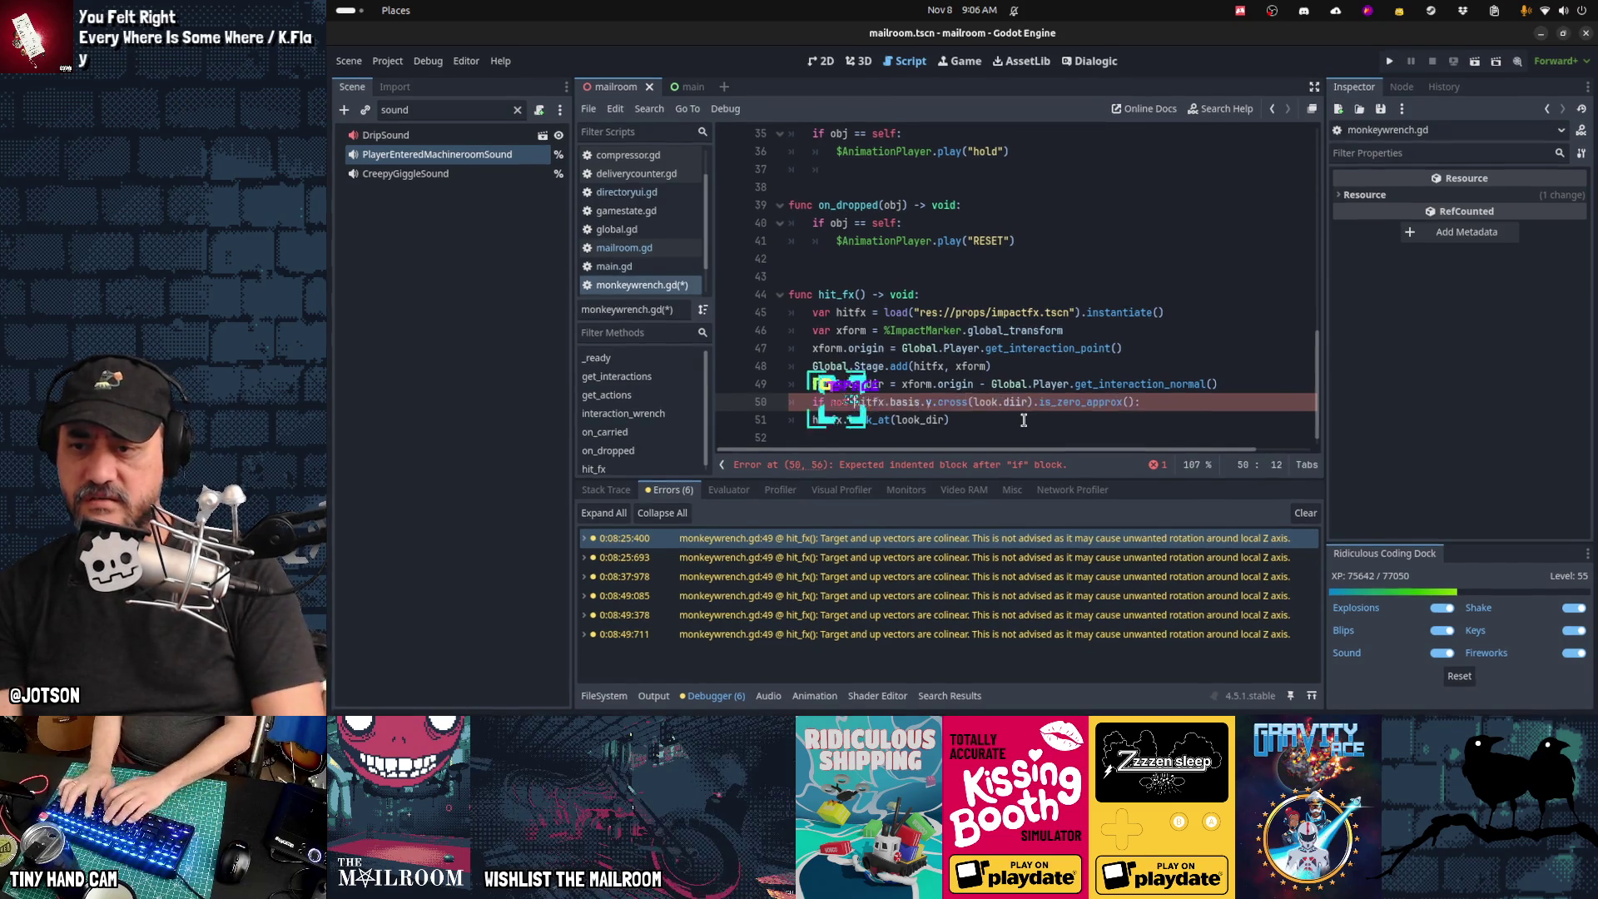
{"action": "key", "text": "Down"}
{"action": "key", "text": "Home"}
{"action": "key", "text": "Tab"}
{"action": "key", "text": "End"}
{"action": "key", "text": "Down"}
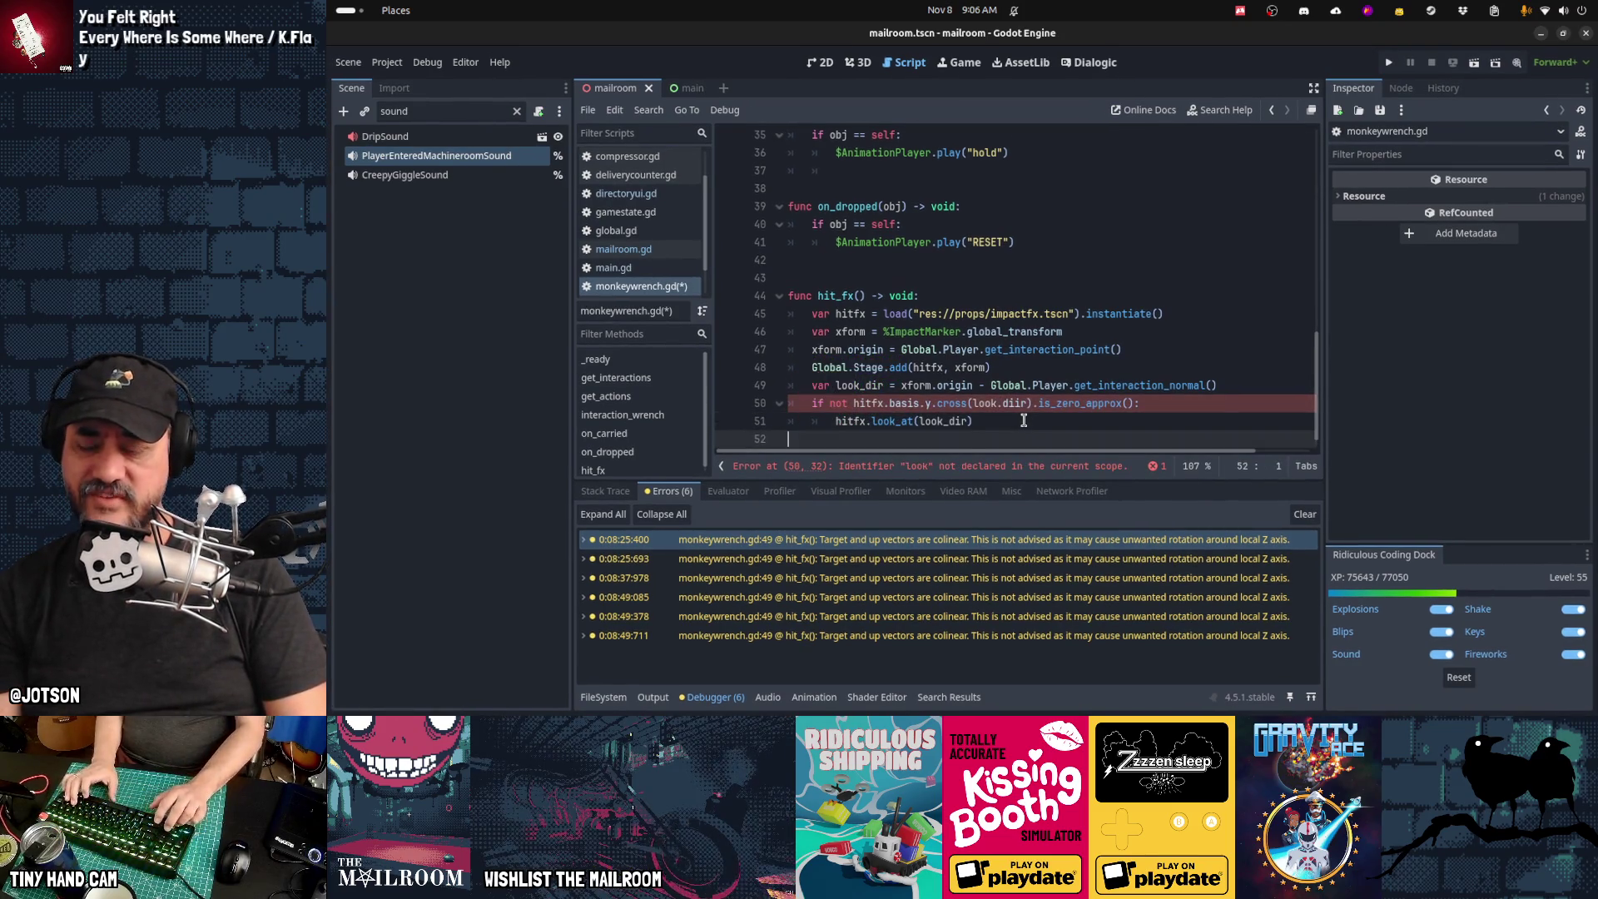
{"action": "key", "text": "Up"}
{"action": "key", "text": "Up"}
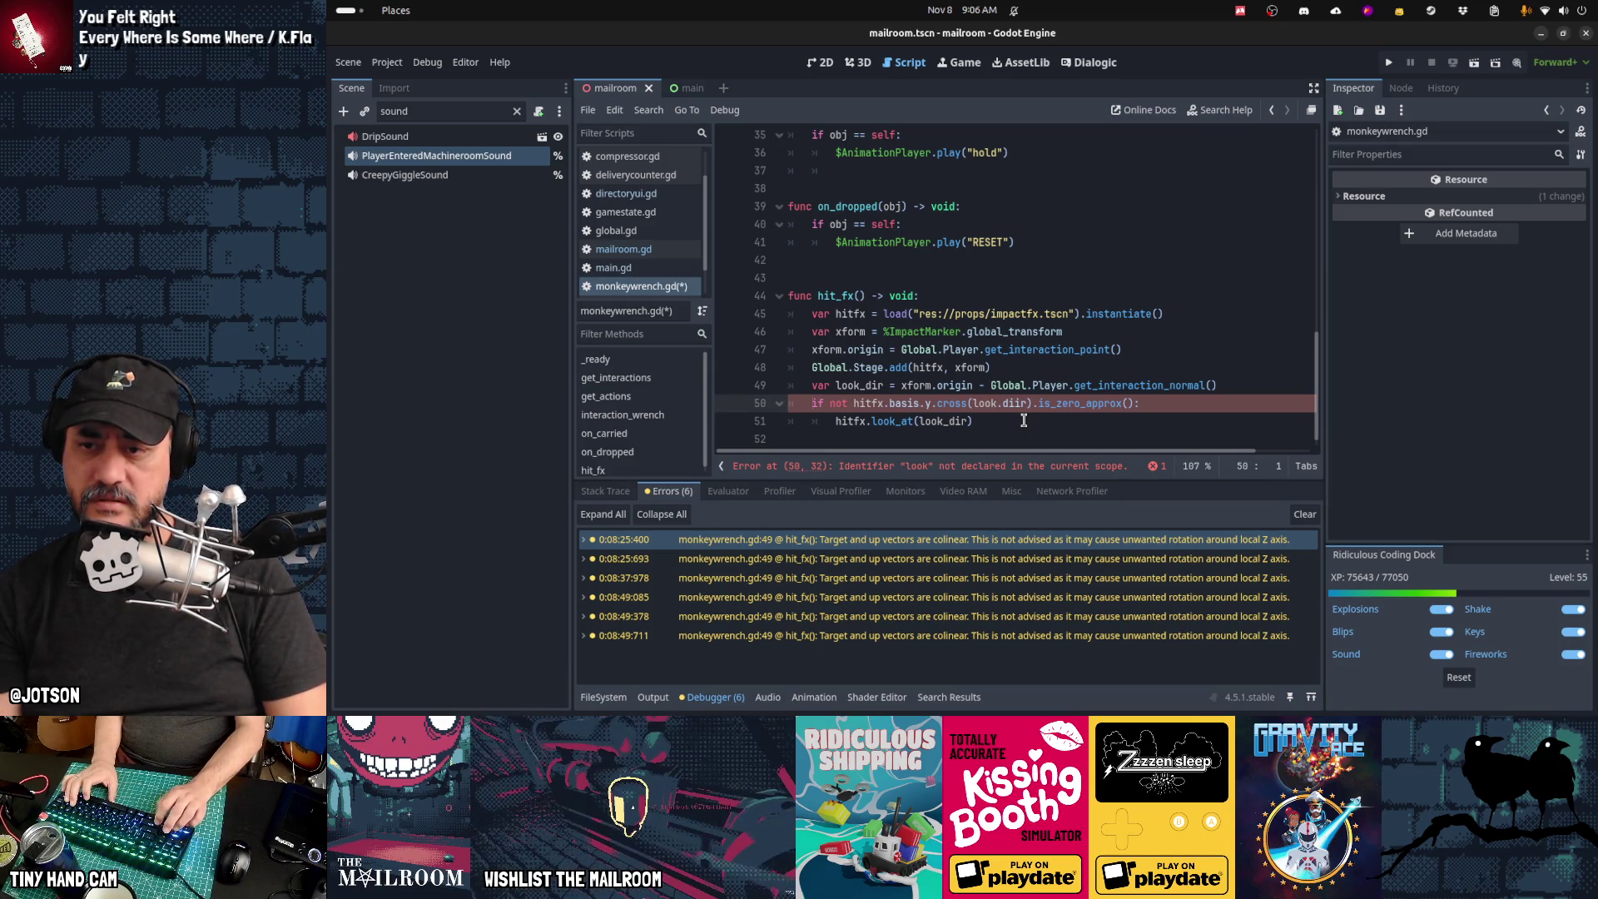
Step: Fix the misspelled 'look.diir' argument to 'look_dir' in the if condition
{"action": "key", "text": "Left"}
{"action": "key", "text": "shift+Right"}
{"action": "key", "text": "shift+Right"}
{"action": "key", "text": "shift+Right"}
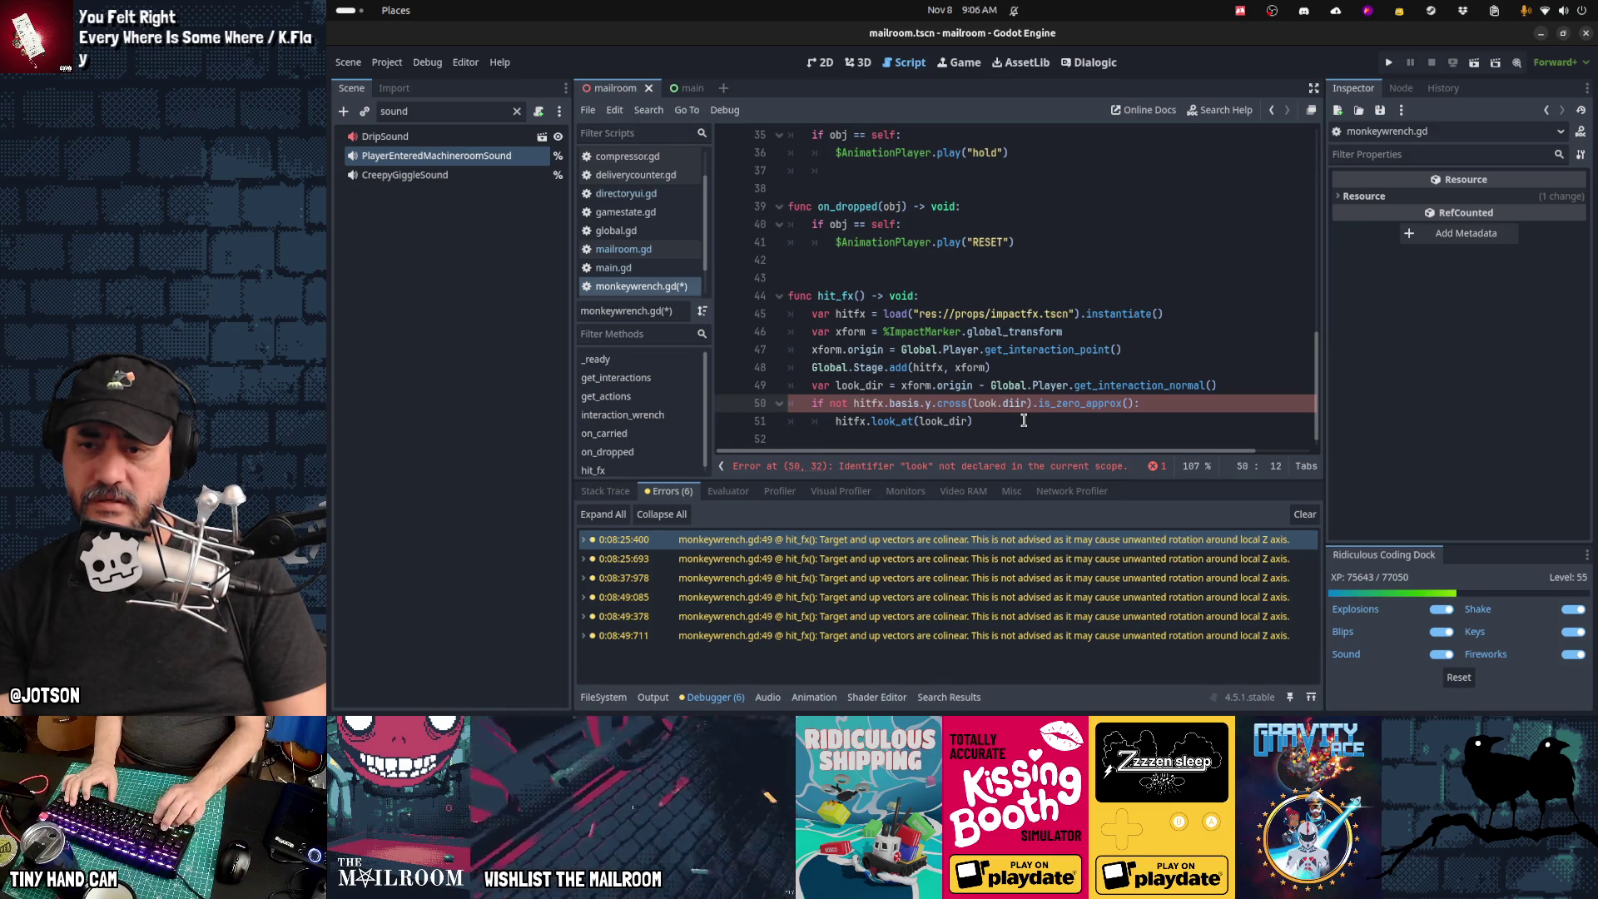
{"action": "key", "text": "Right"}
{"action": "key", "text": "Right"}
{"action": "key", "text": "Right"}
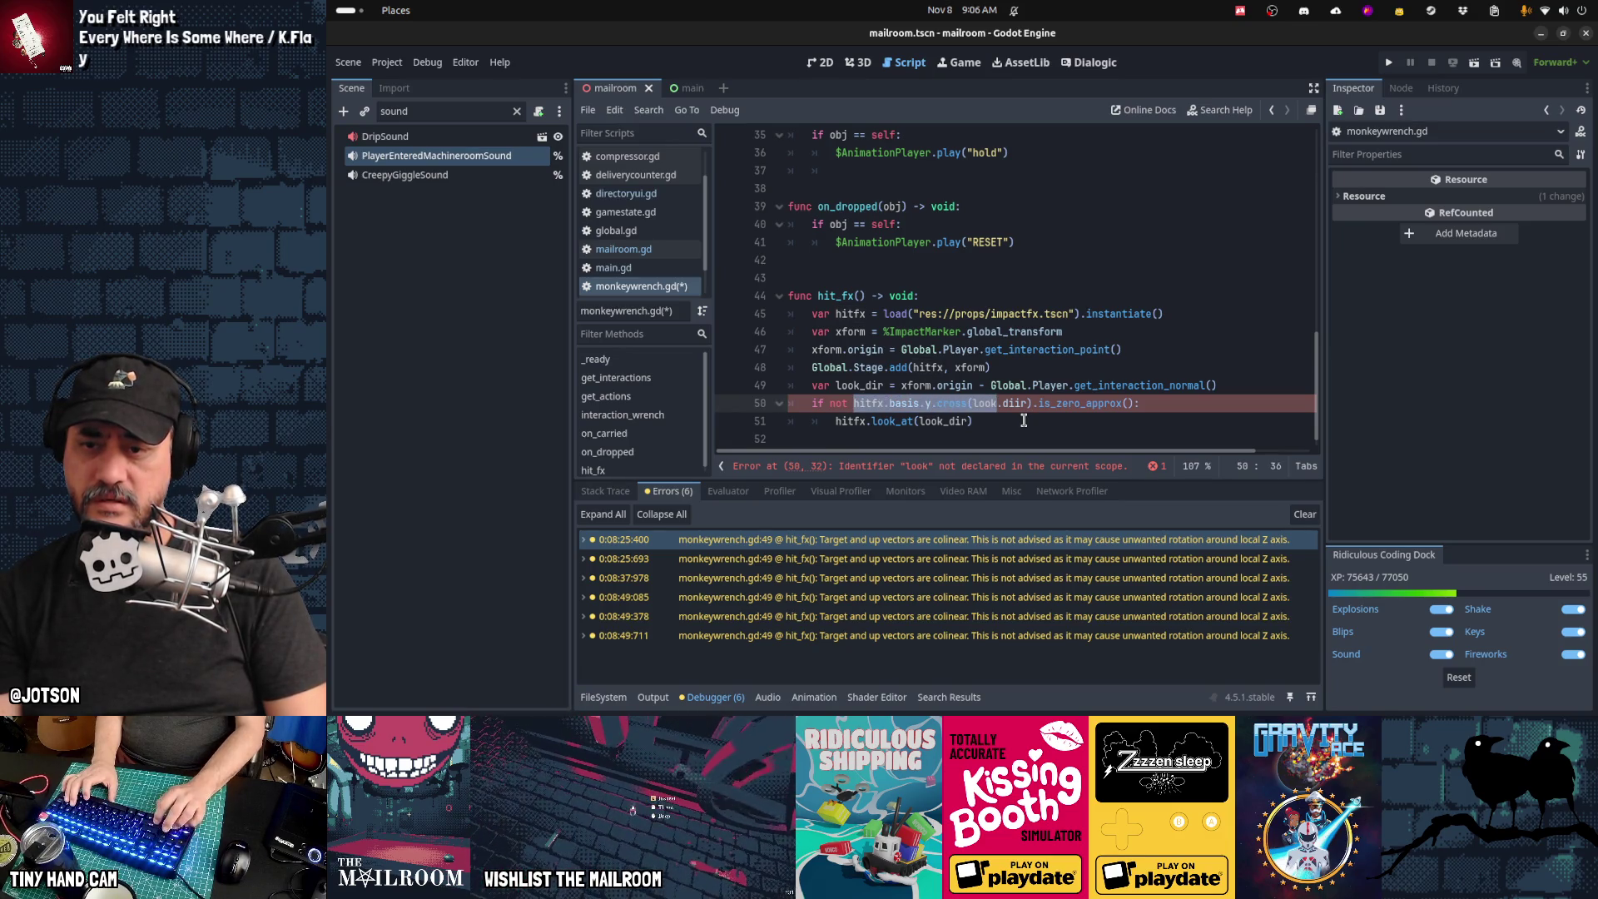
{"action": "key", "text": "Delete"}
{"action": "key", "text": "Home"}
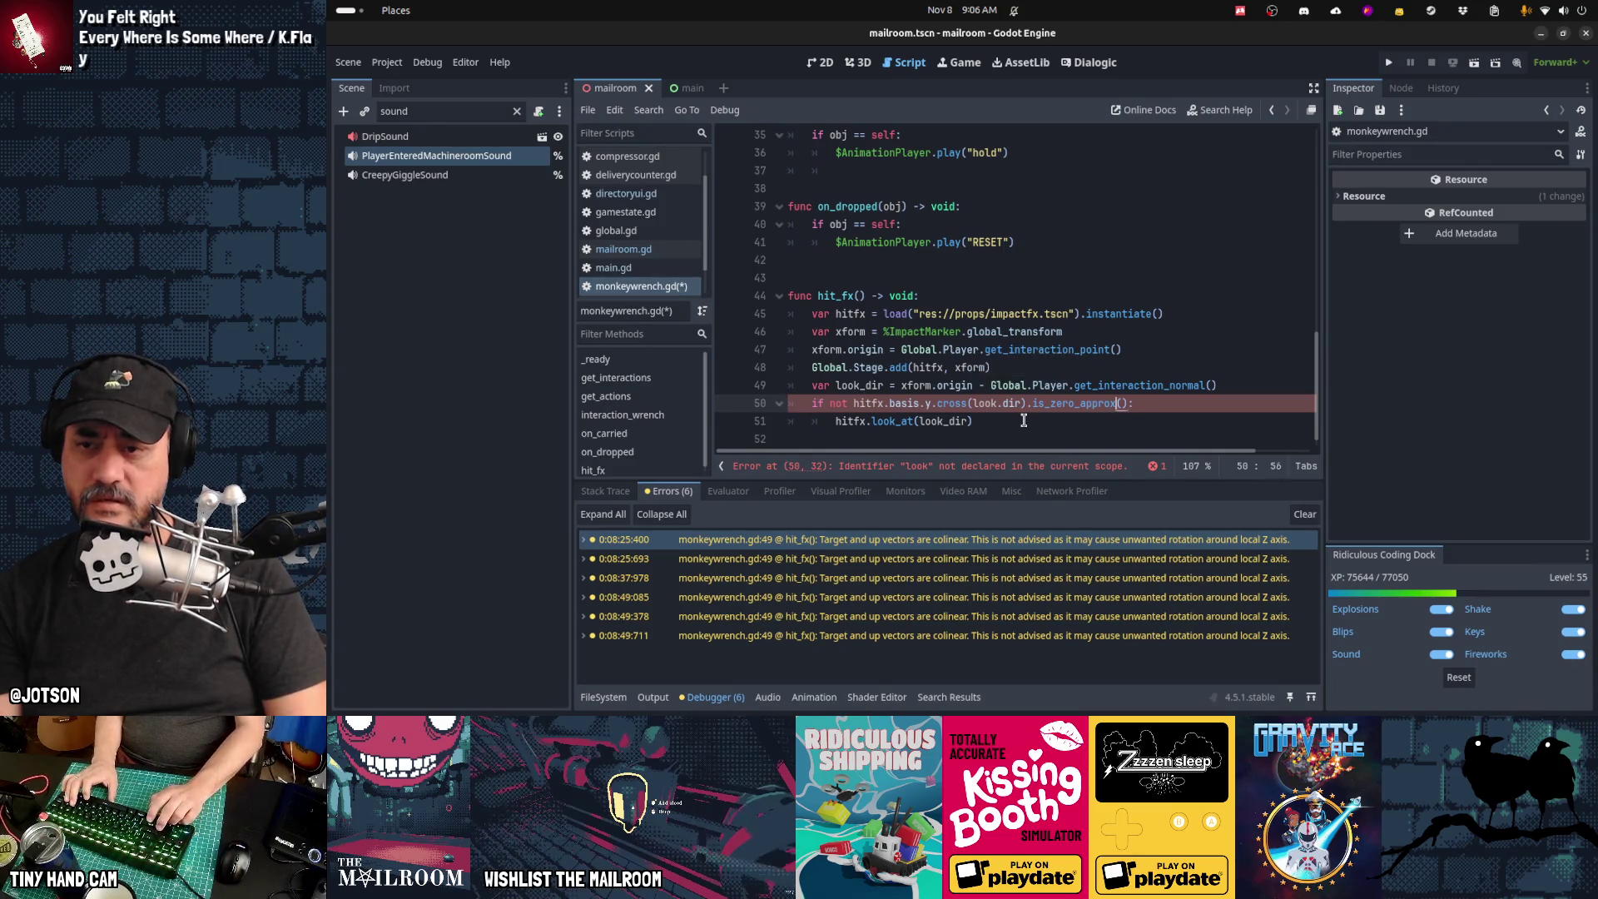
{"action": "key", "text": "Delete"}
{"action": "type", "text": "_"}
Step: Wrap the cross-product expression in parentheses: not (hitfx.basis.y.cross(look_dir)).is_zero_approx()
{"action": "key", "text": "Home"}
{"action": "key", "text": "ctrl+Right"}
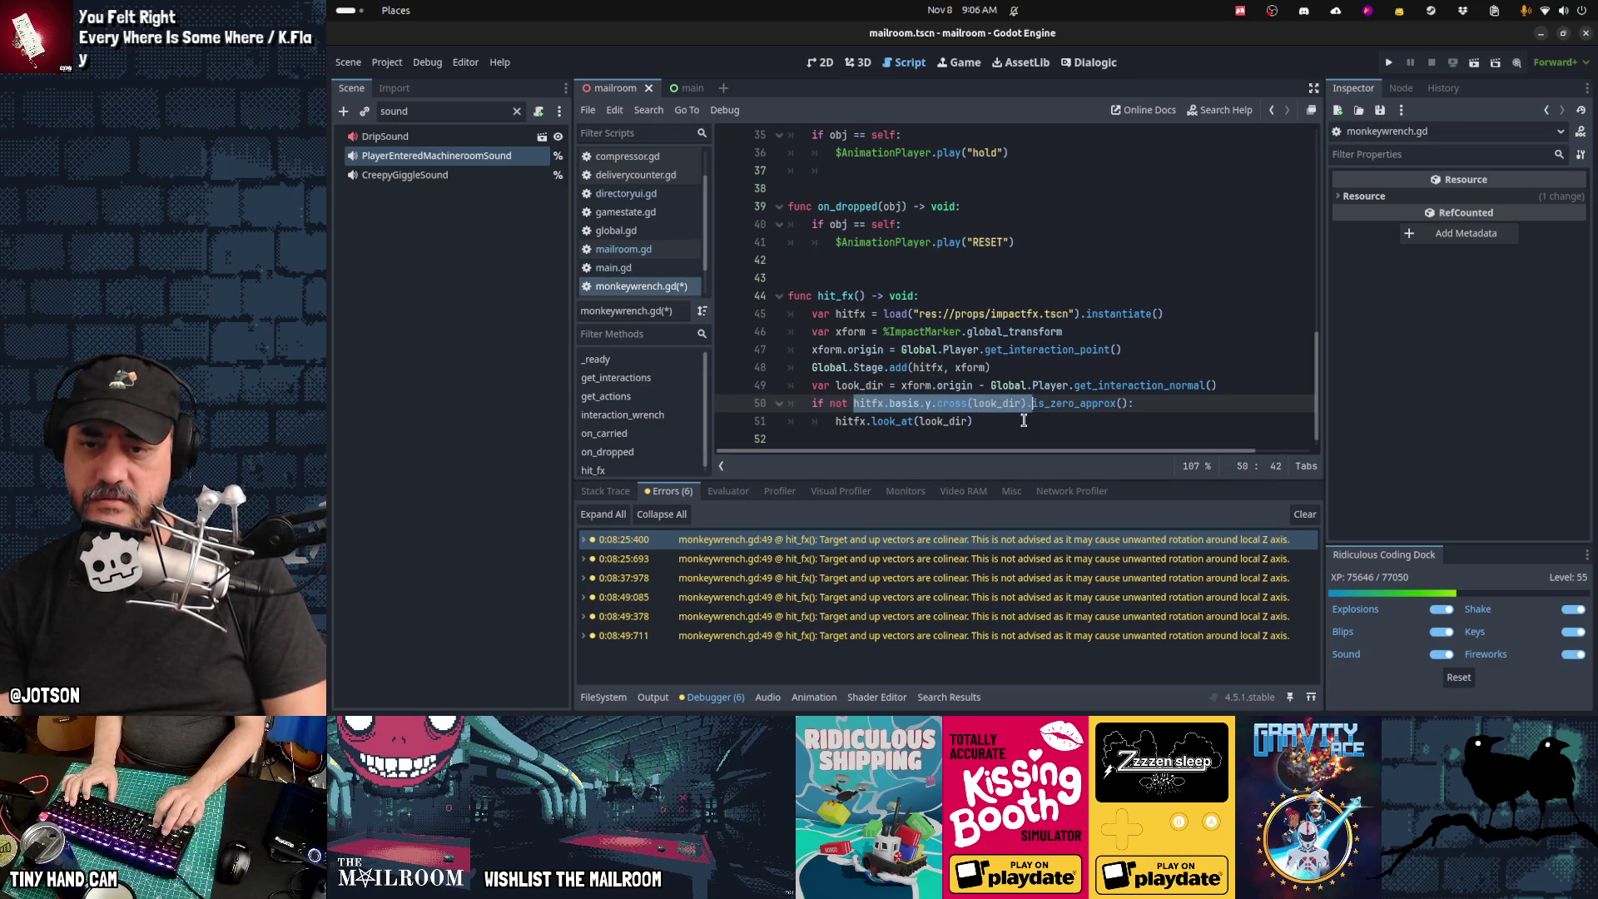
{"action": "key", "text": "shift+Left"}
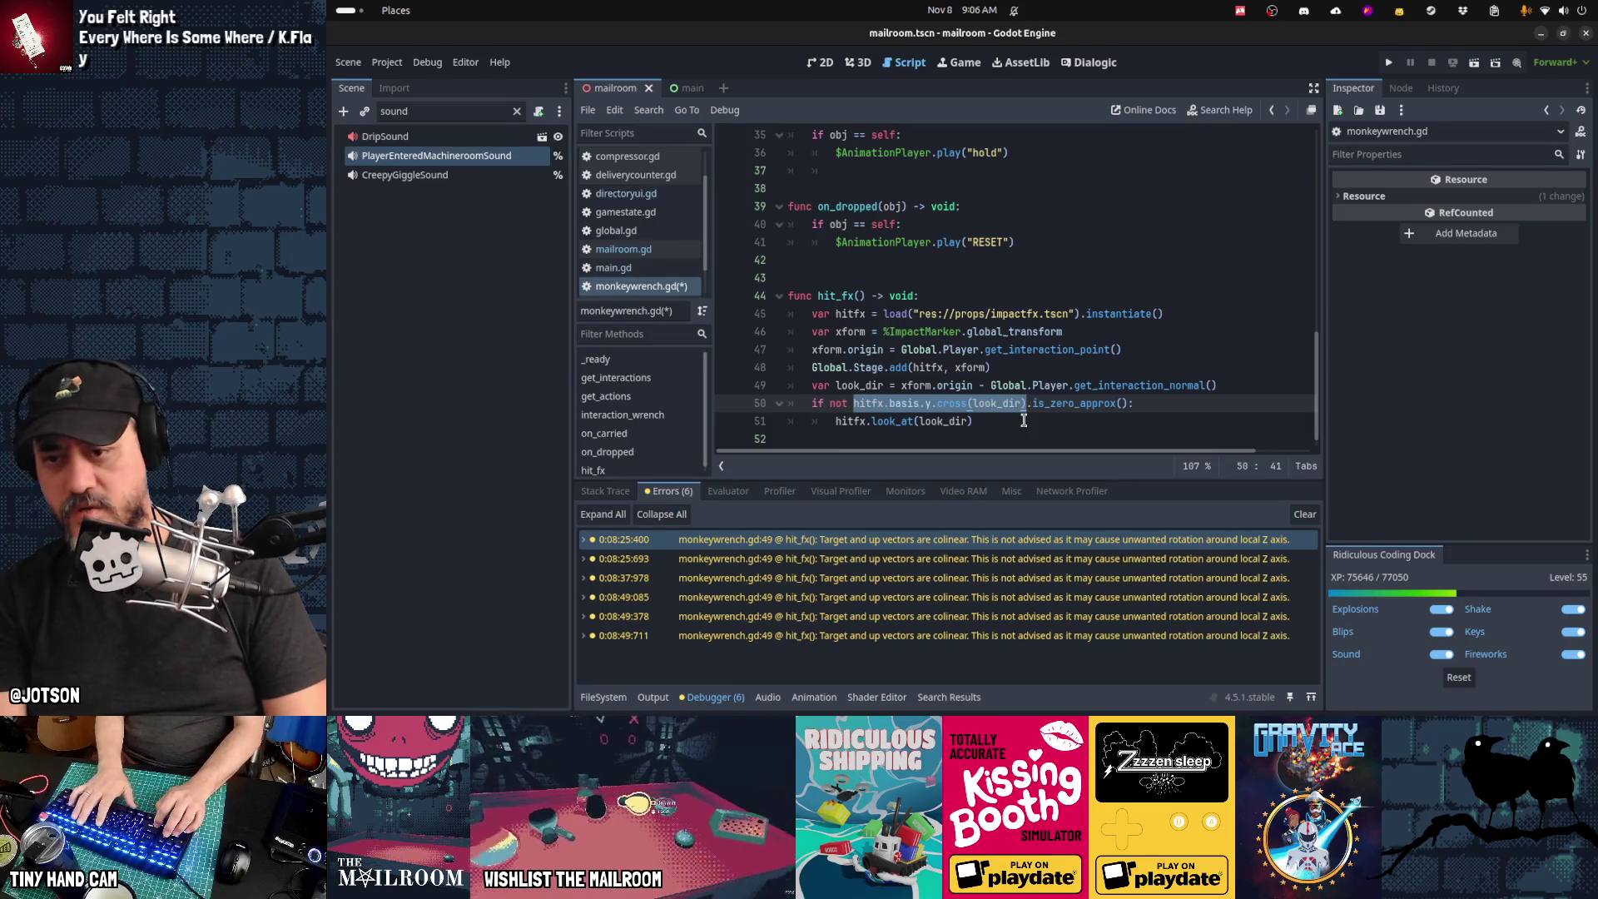
{"action": "type", "text": "("}
{"action": "key", "text": "ctrl+z"}
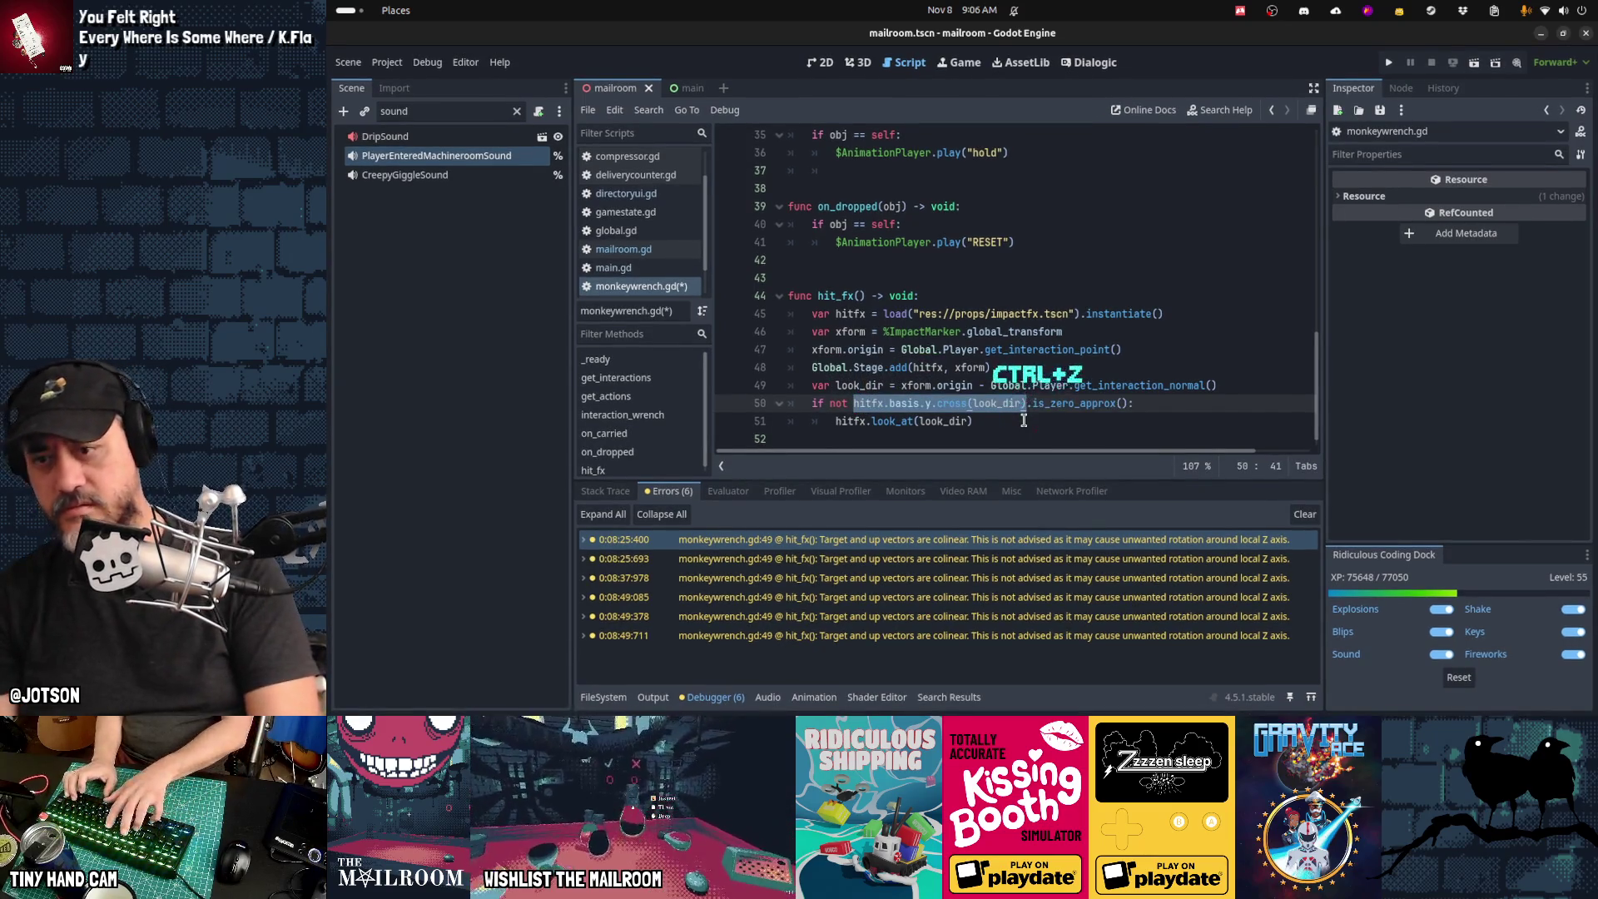
{"action": "type", "text": "("}
{"action": "key", "text": "Home"}
{"action": "key", "text": "Home"}
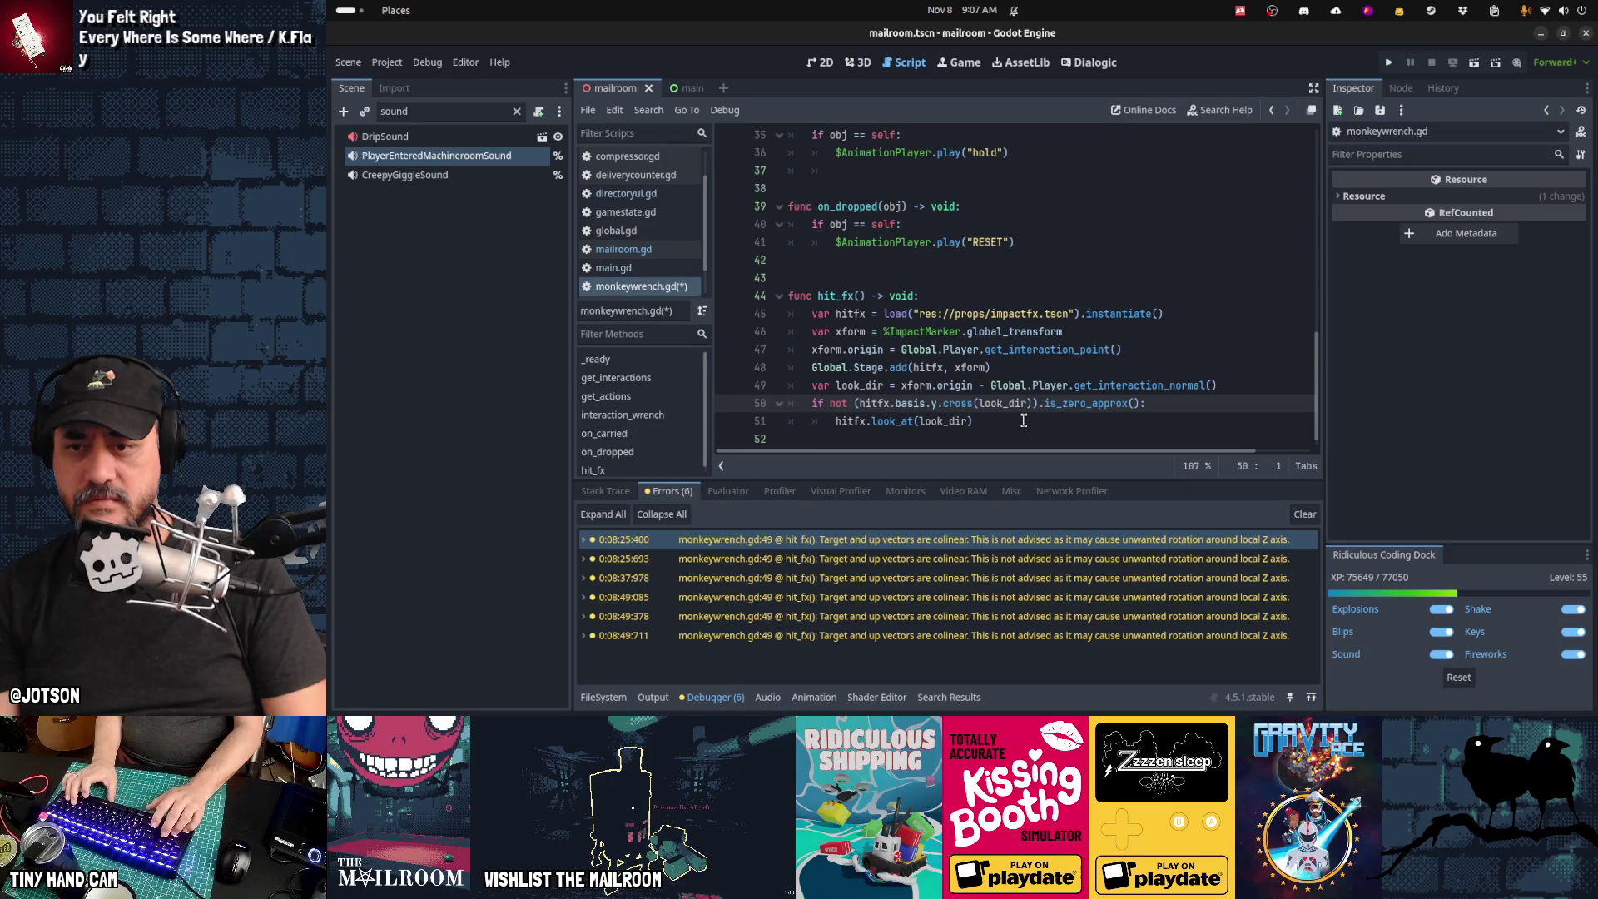
{"action": "key", "text": "Down"}
Step: Save monkeywrench.gd, clear the old warnings, and run the game
{"action": "key", "text": "ctrl+s"}
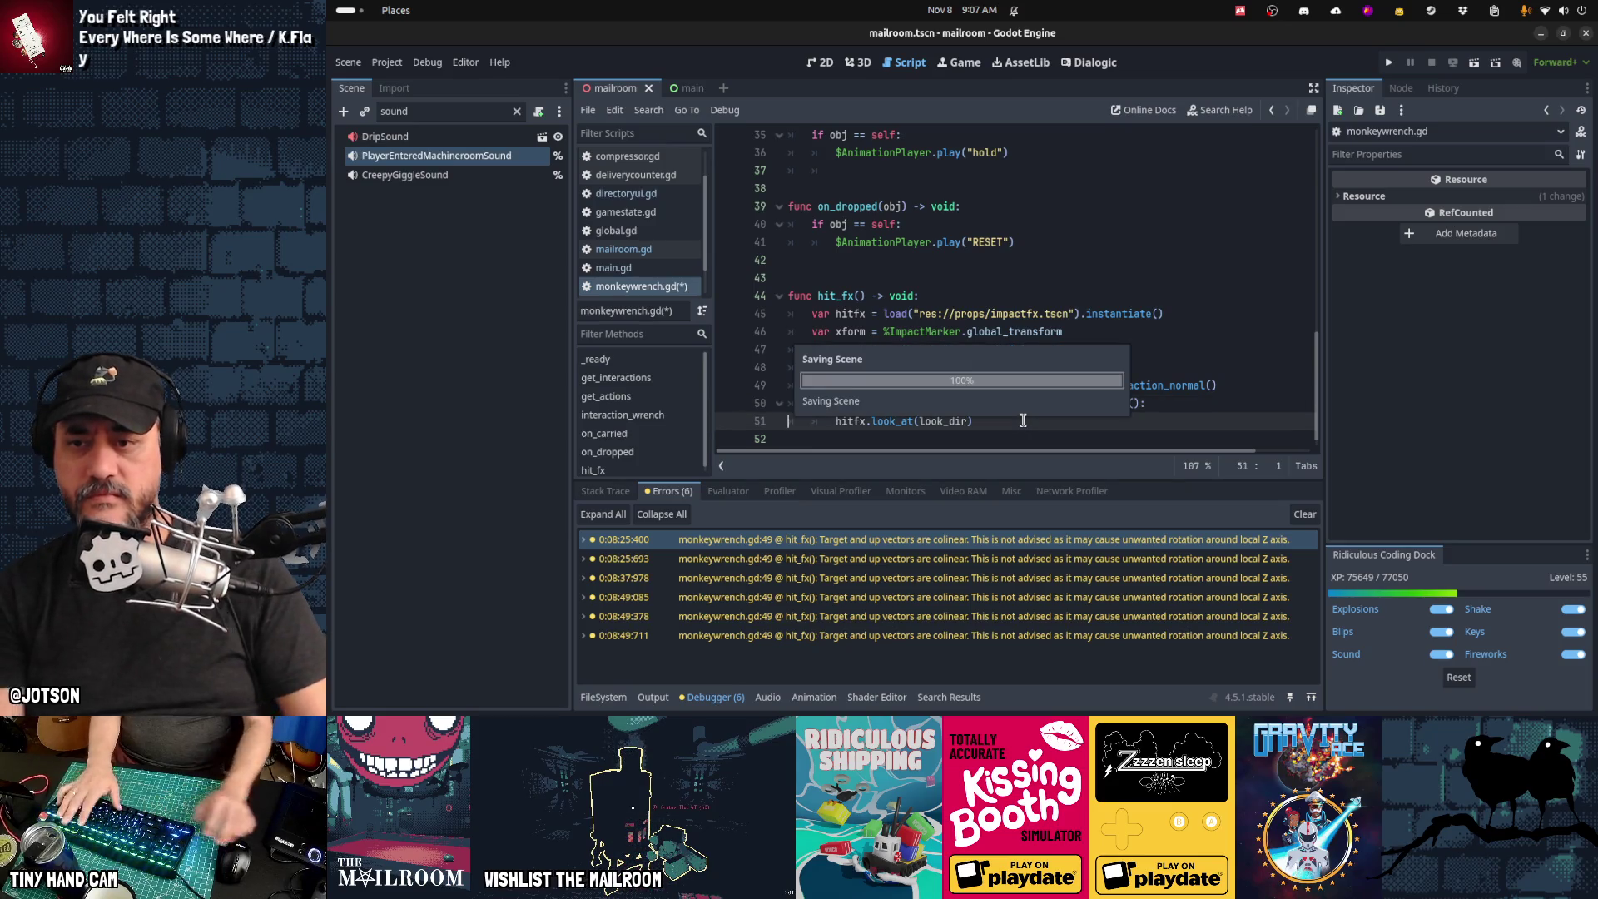
{"action": "left_click", "coordinate": [1300, 514]}
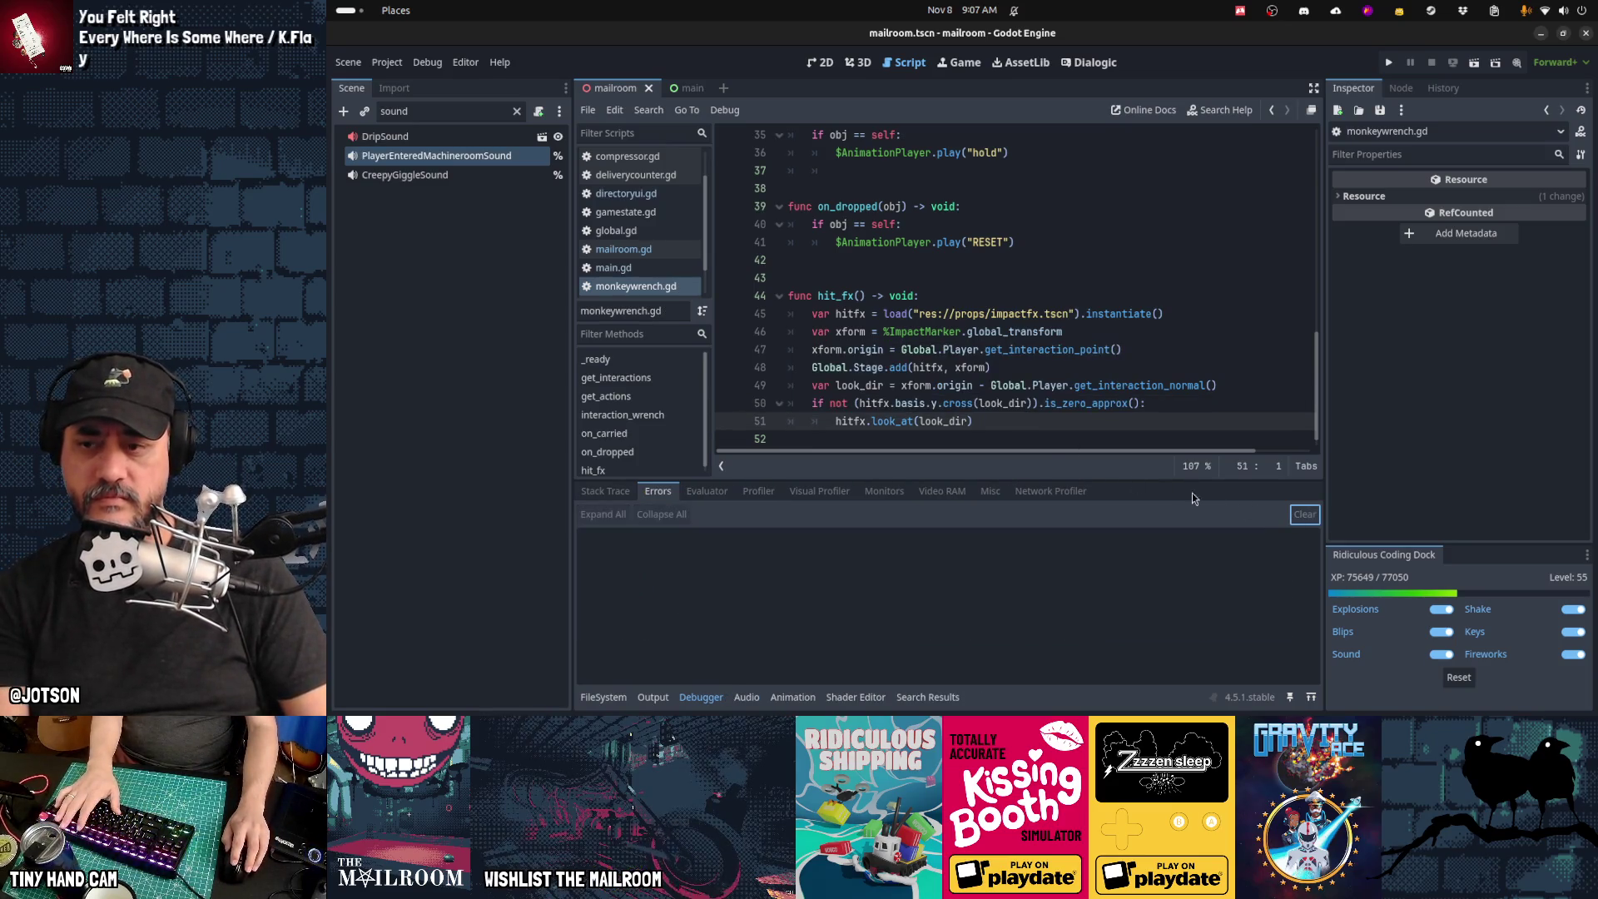
{"action": "key", "text": "F5"}
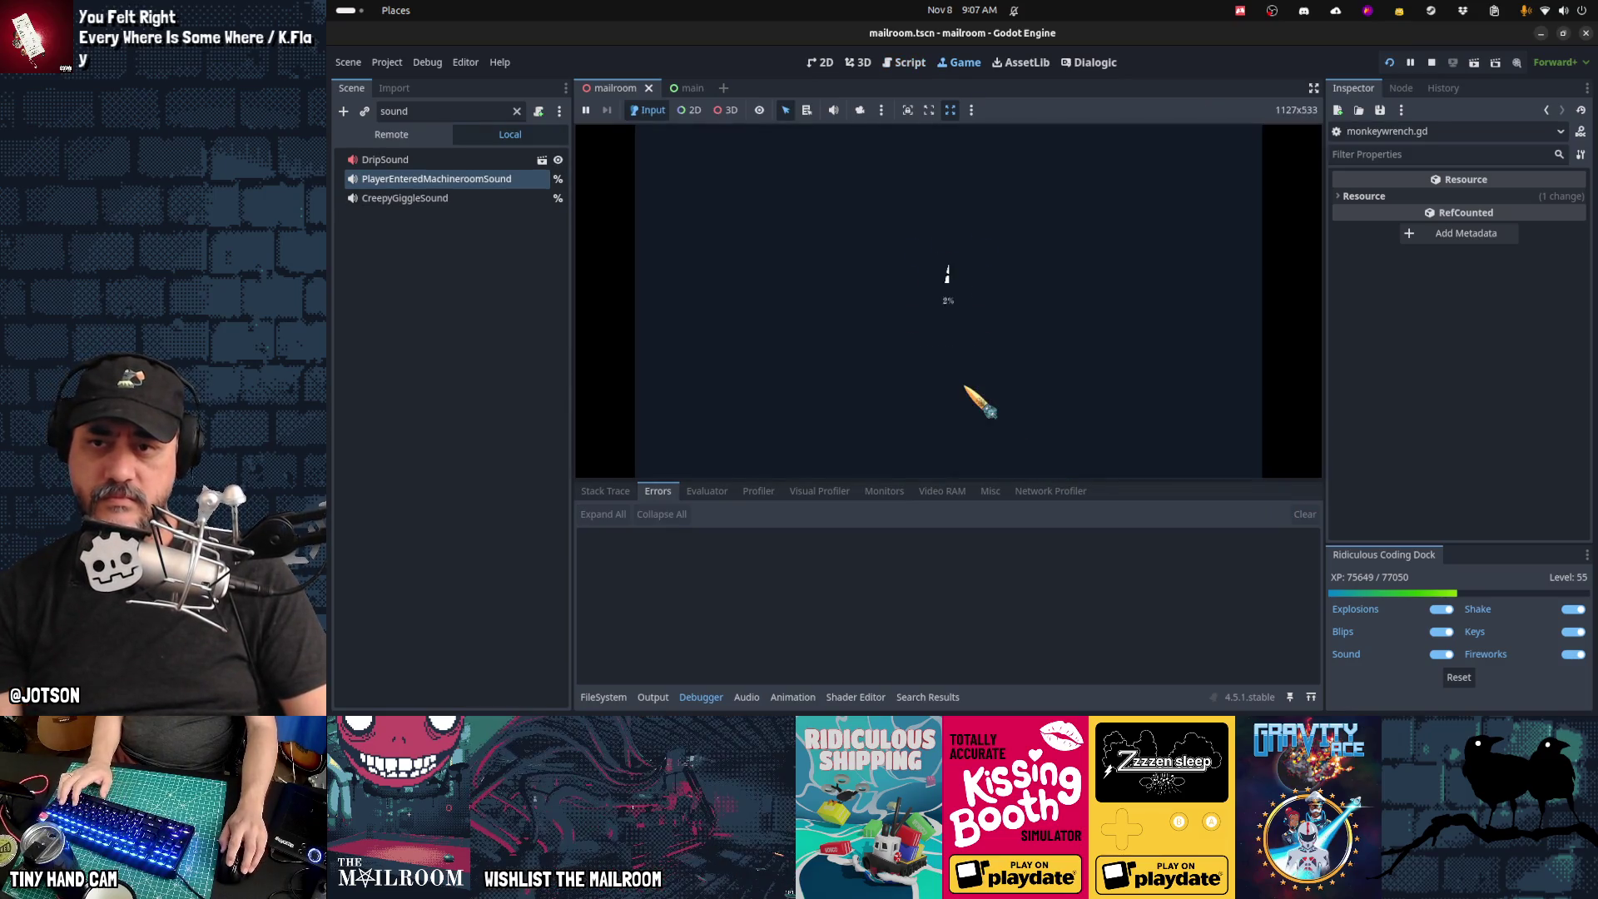
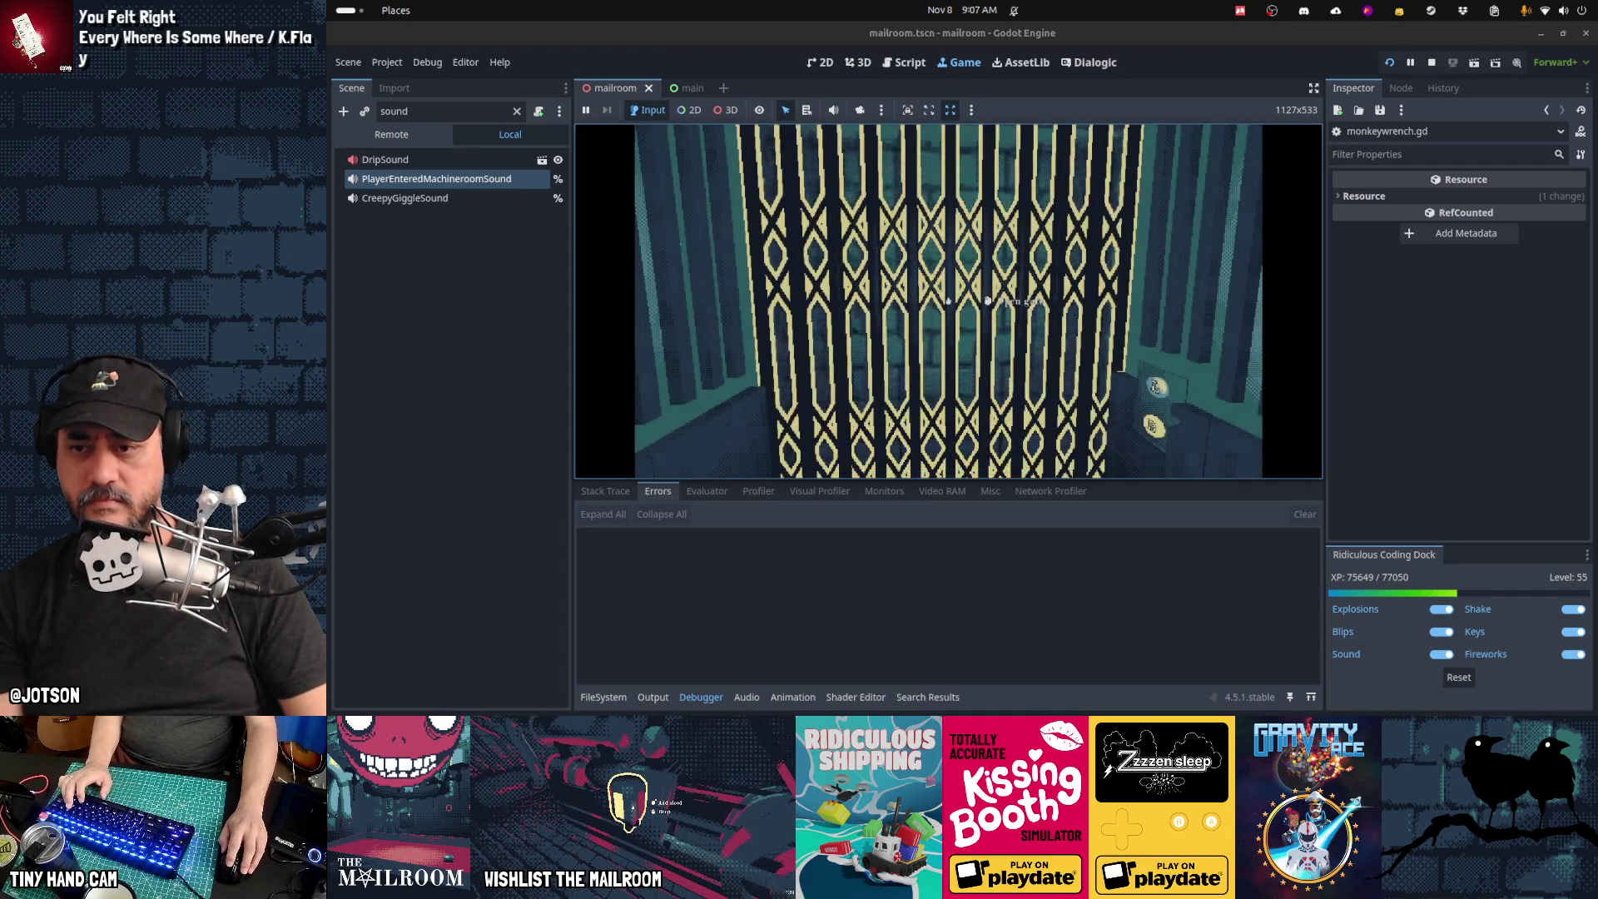
Step: In the running game, open the elevator gate, door B and the red room door
{"action": "left_click", "coordinate": [987, 300]}
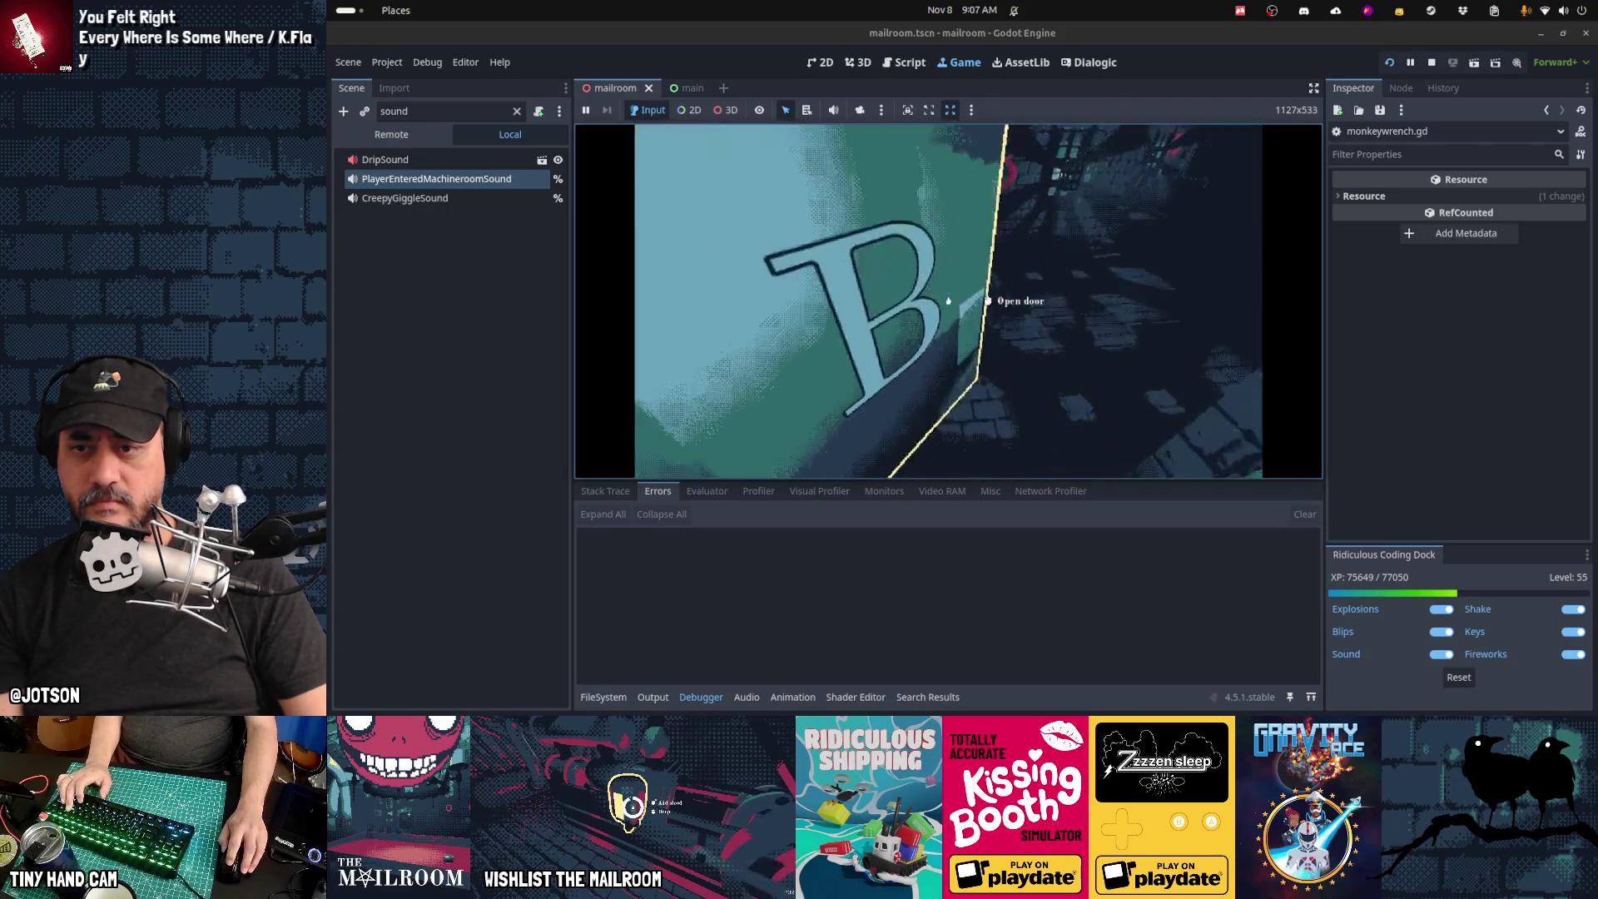
{"action": "left_click", "coordinate": [948, 300]}
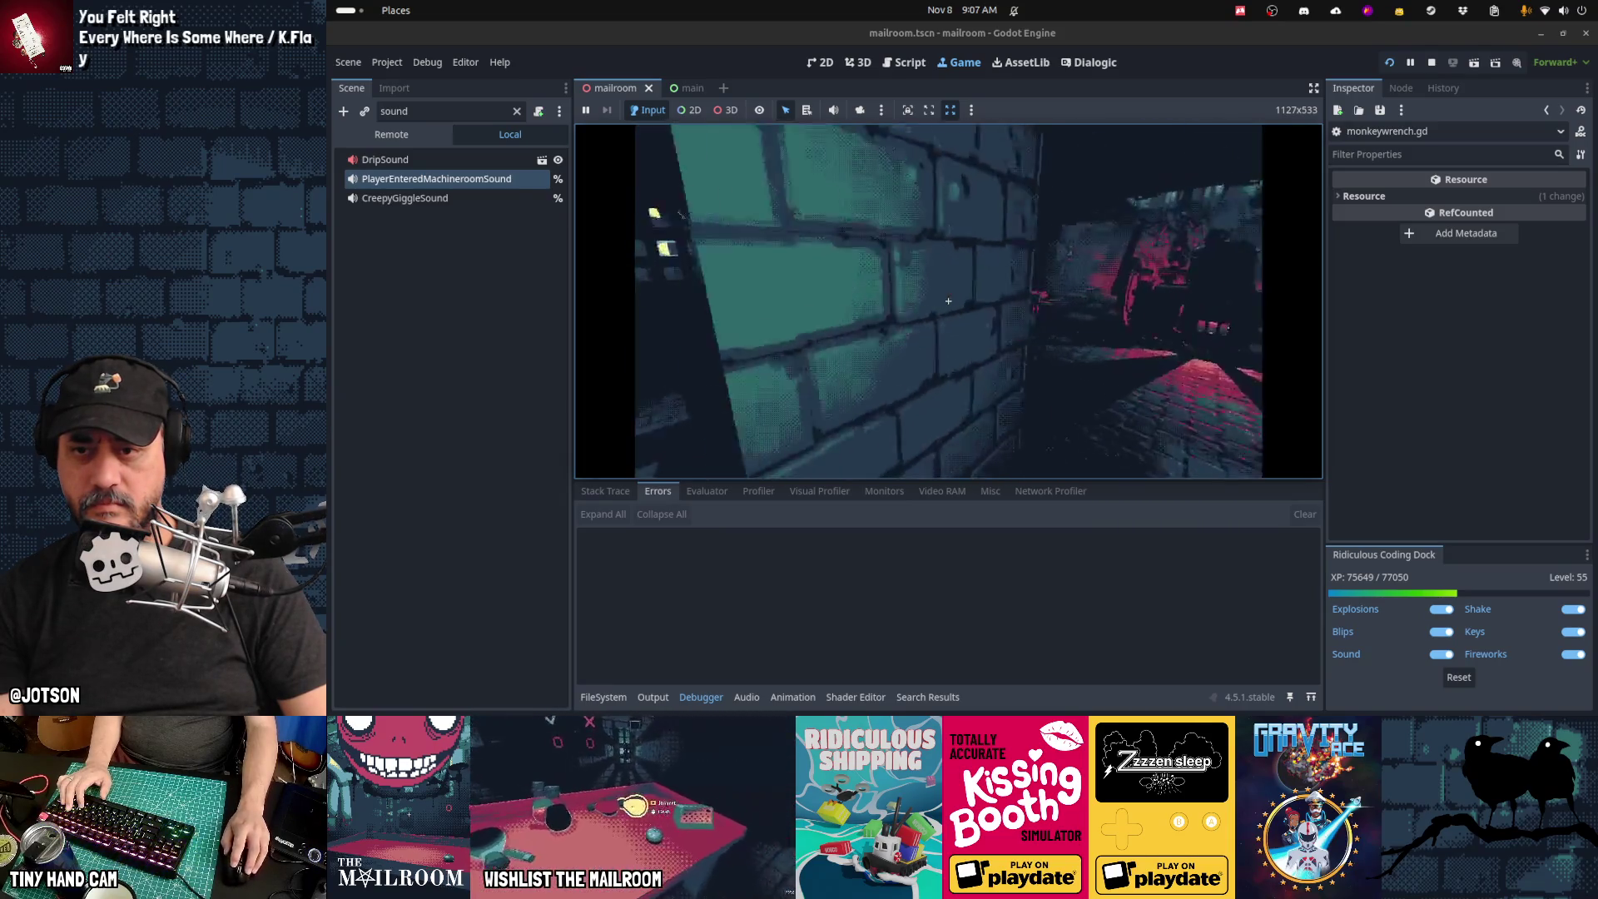
{"action": "left_click", "coordinate": [947, 301]}
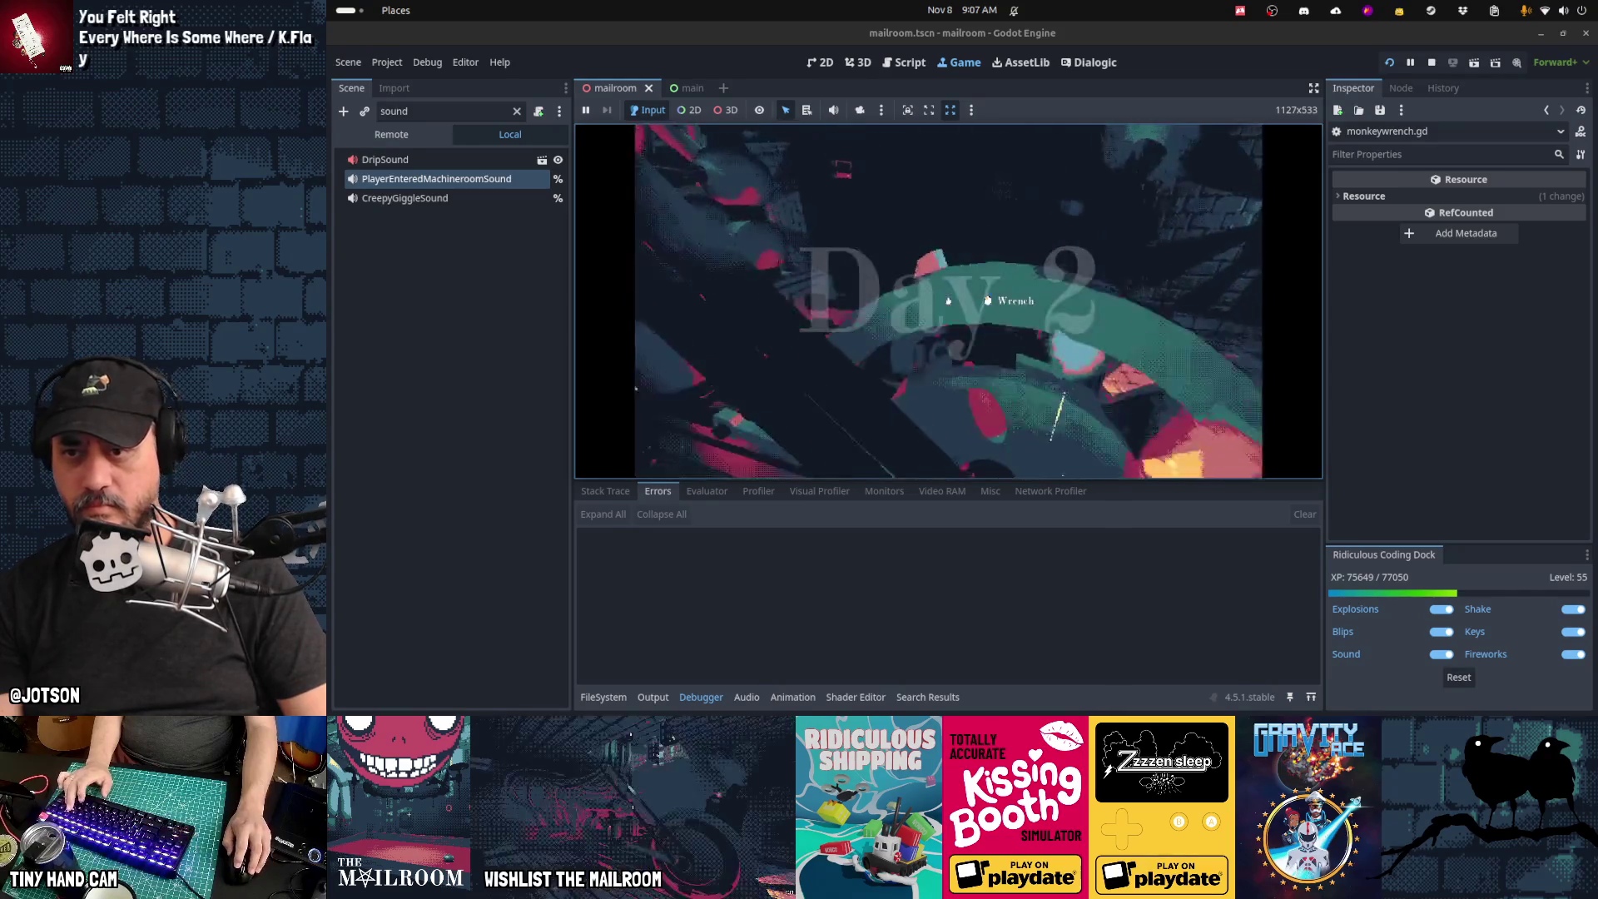
Step: Strike the machine repeatedly with the wrench to trigger the colinear hit_fx warnings
{"action": "left_click", "coordinate": [948, 300]}
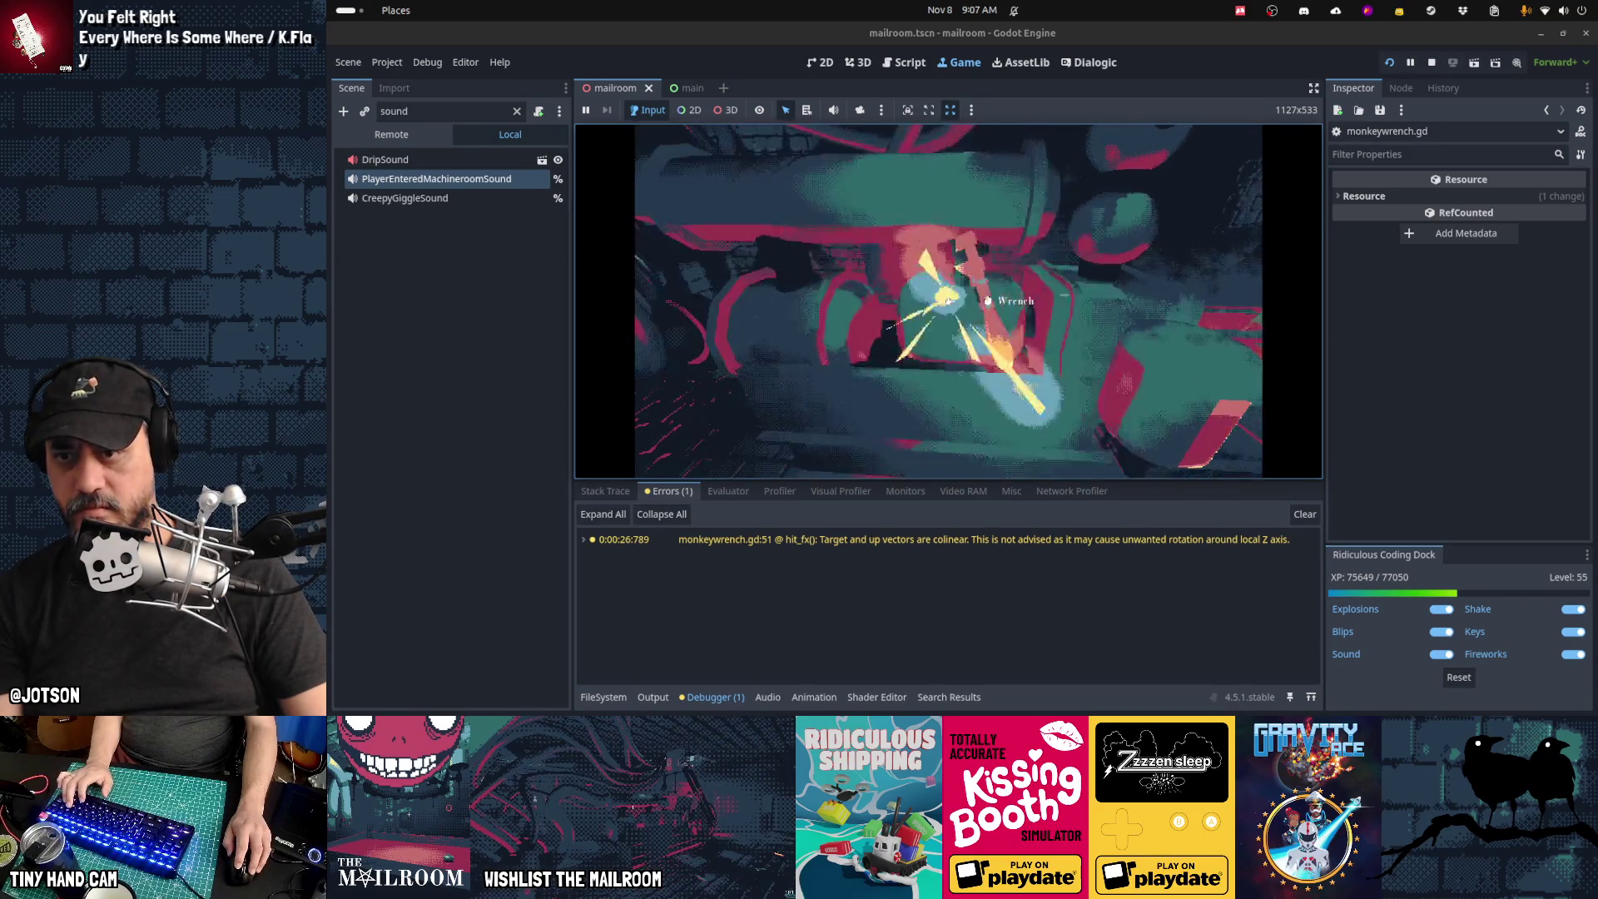
{"action": "left_click", "coordinate": [948, 300]}
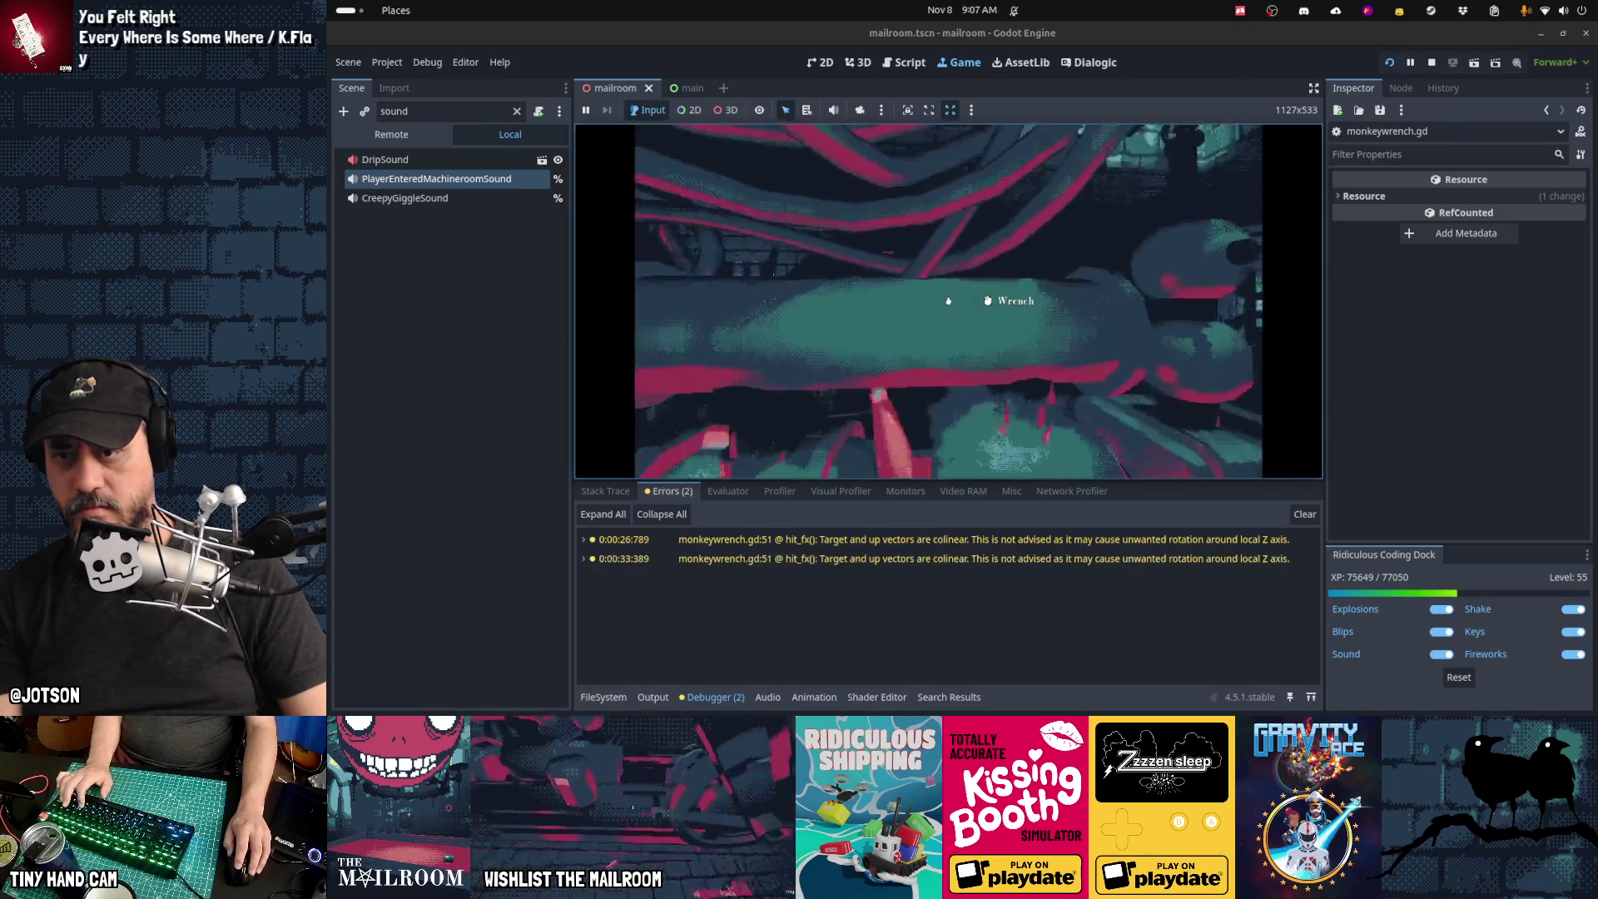
{"action": "left_click", "coordinate": [948, 301]}
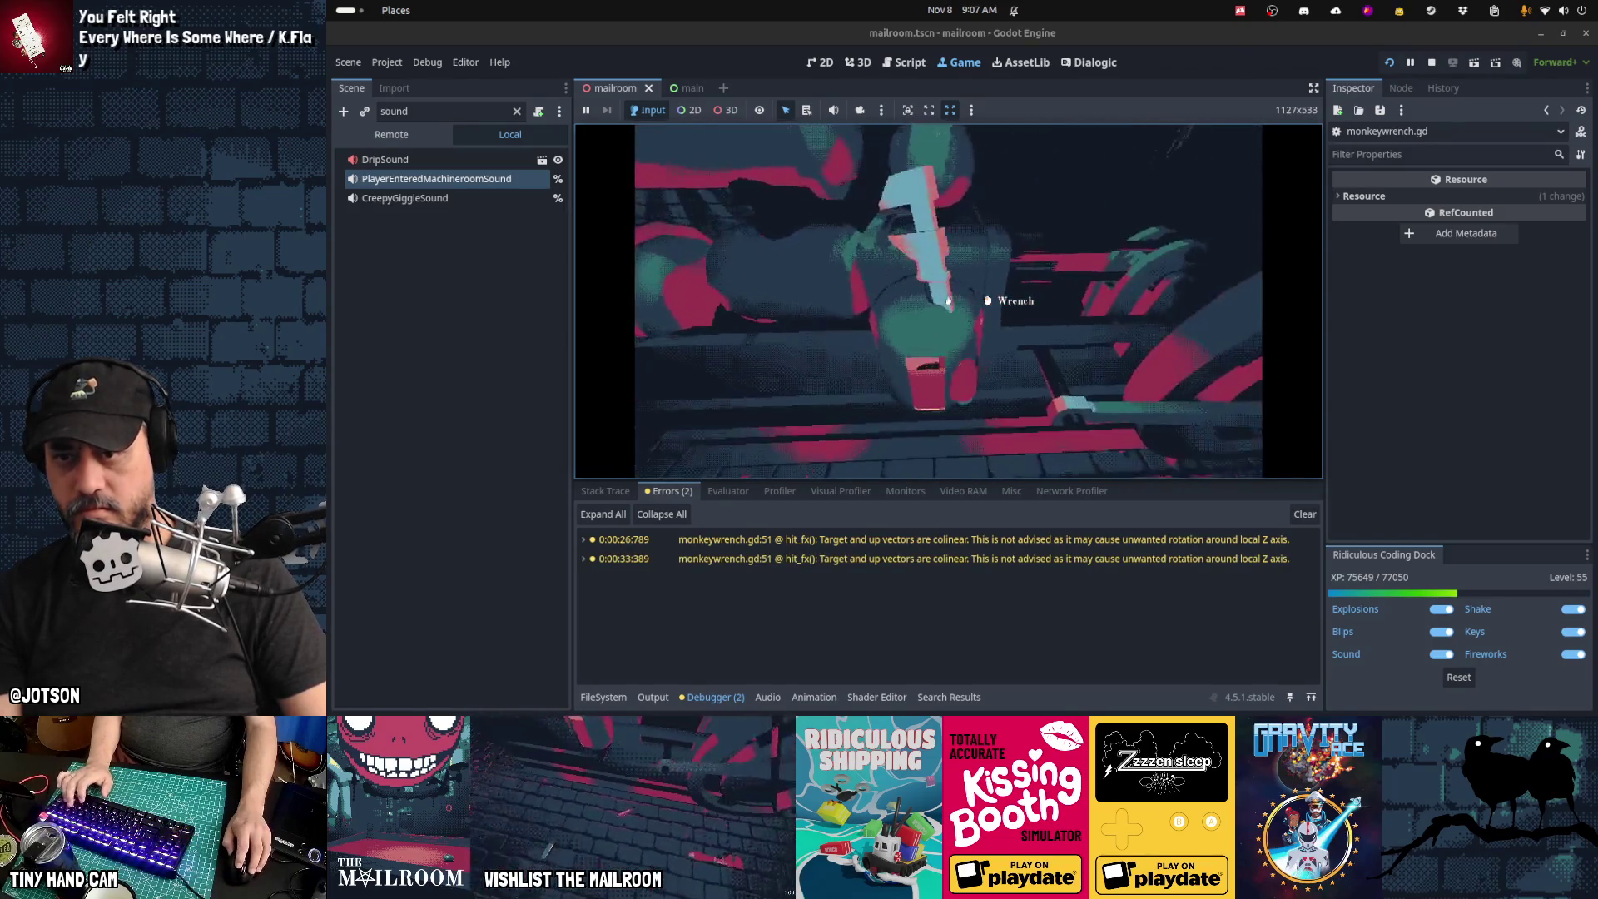
{"action": "left_click", "coordinate": [948, 300]}
{"action": "left_click", "coordinate": [948, 300]}
{"action": "left_click", "coordinate": [948, 300]}
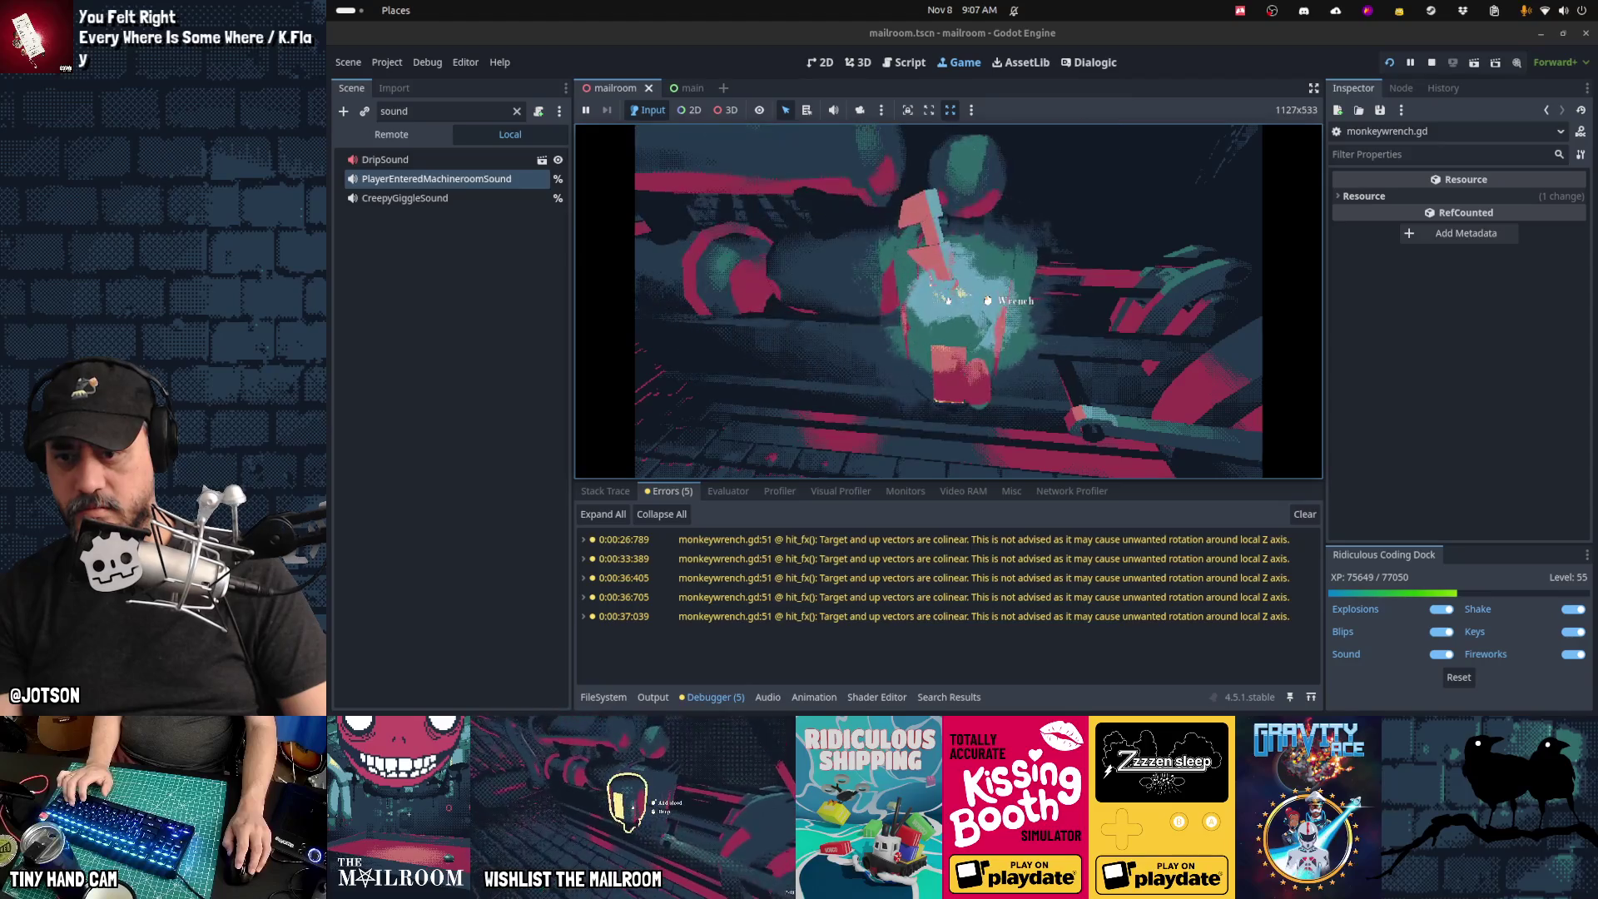
{"action": "left_click", "coordinate": [948, 300]}
{"action": "left_click", "coordinate": [947, 300]}
{"action": "left_click", "coordinate": [948, 301]}
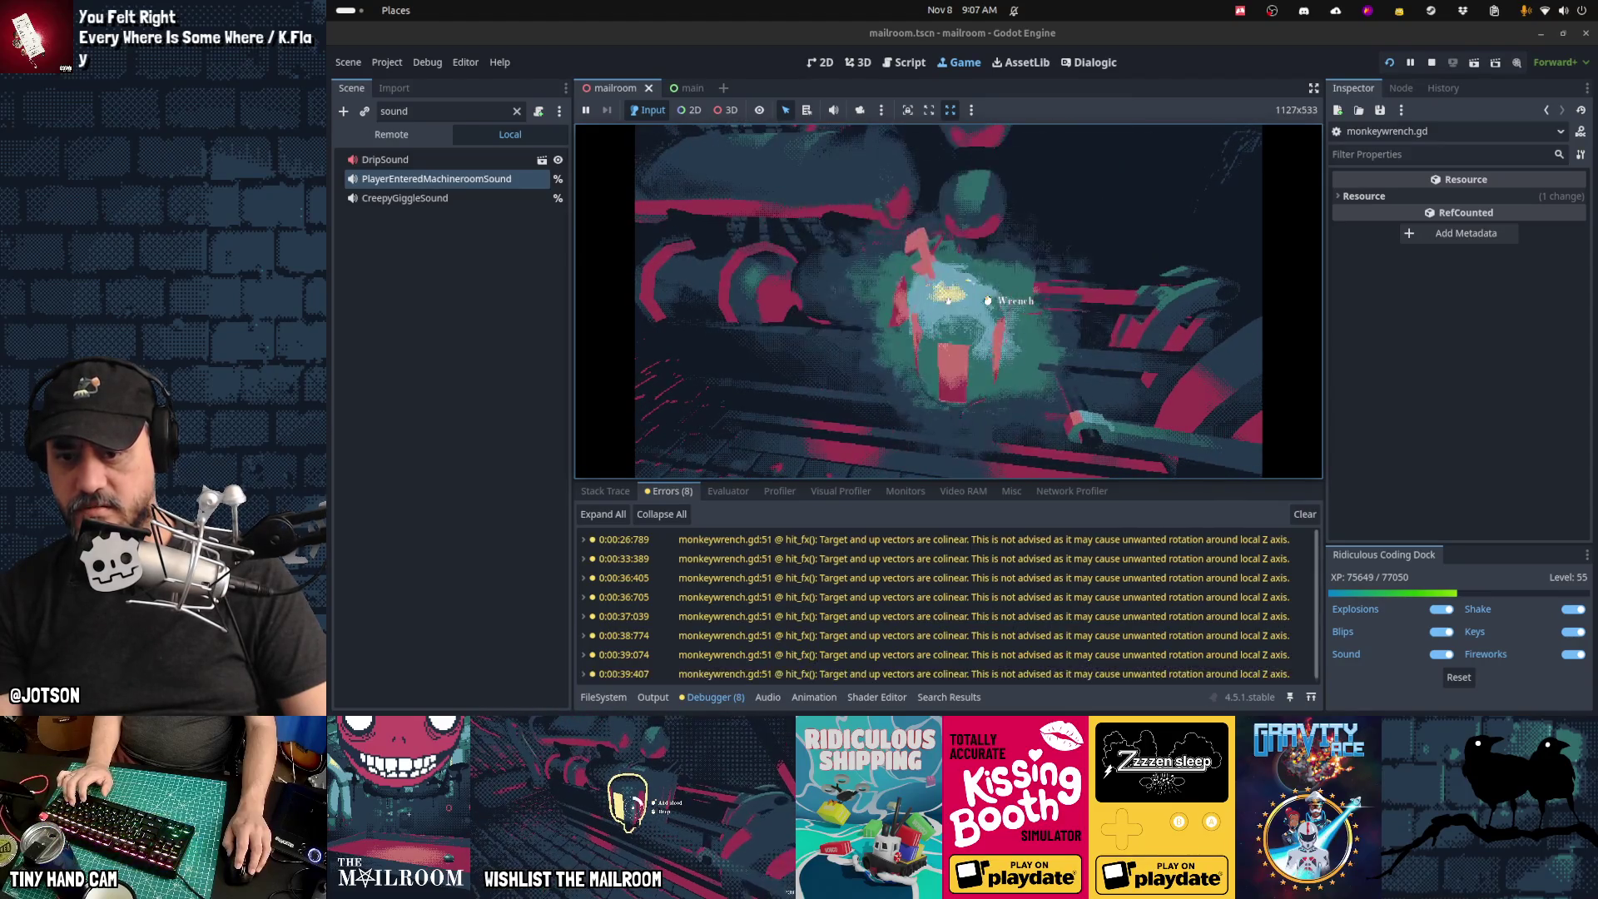
{"action": "left_click", "coordinate": [948, 301]}
{"action": "left_click", "coordinate": [948, 300]}
{"action": "left_click", "coordinate": [948, 301]}
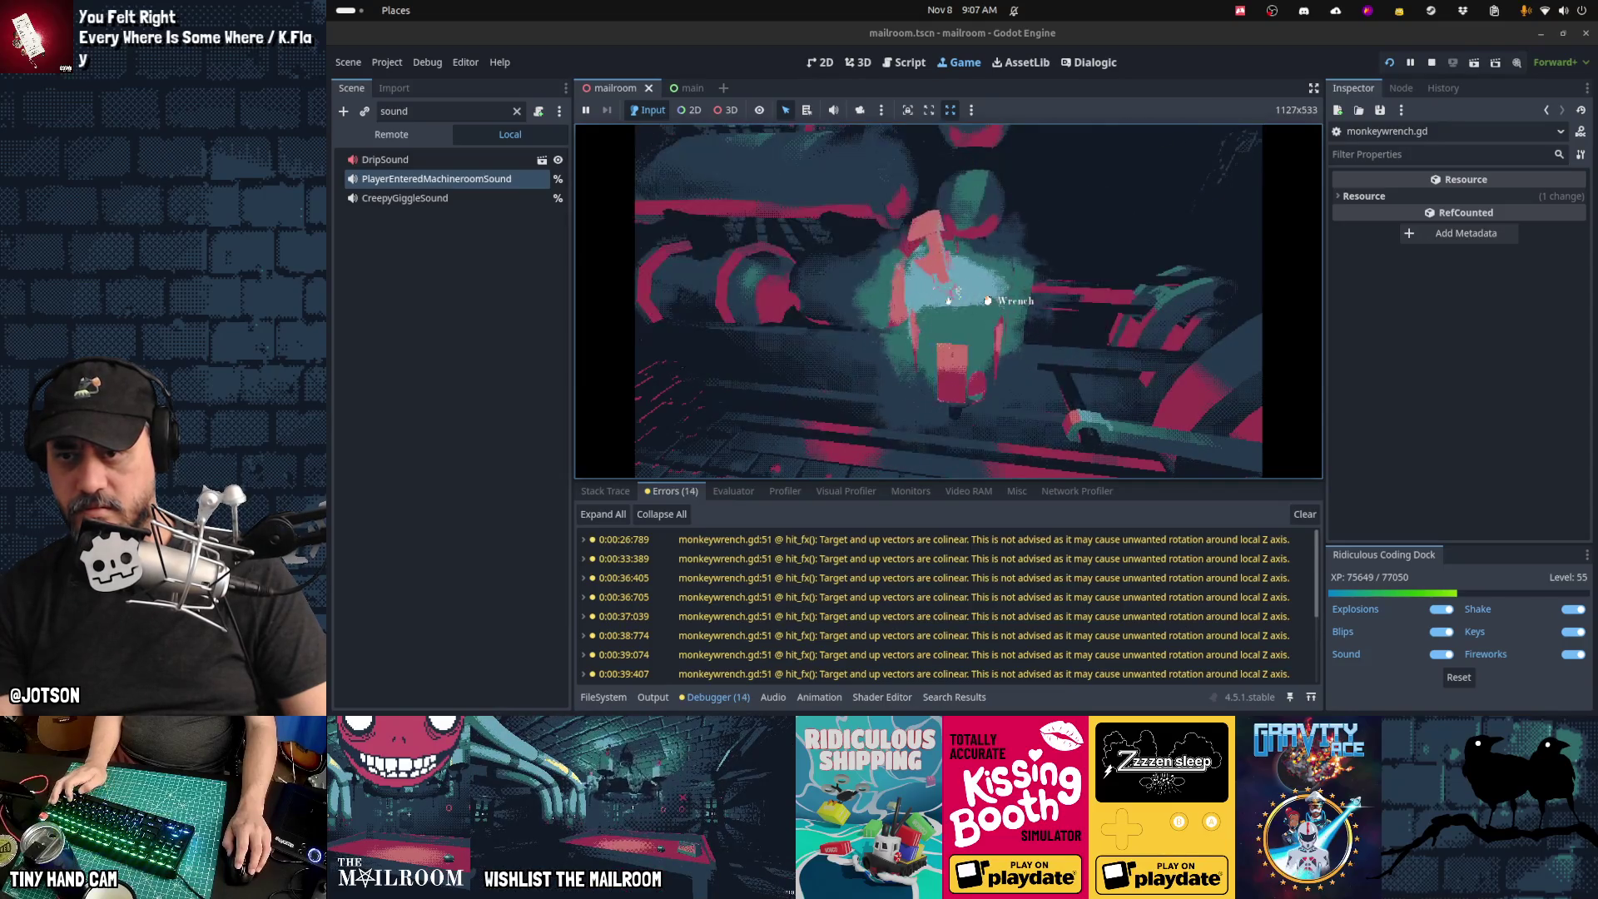
Step: Glance at basis.cpp in the browser, then return to hitfx on line 50 of monkeywrench.gd
{"action": "key", "text": "alt+Tab"}
{"action": "key", "text": "alt+Tab"}
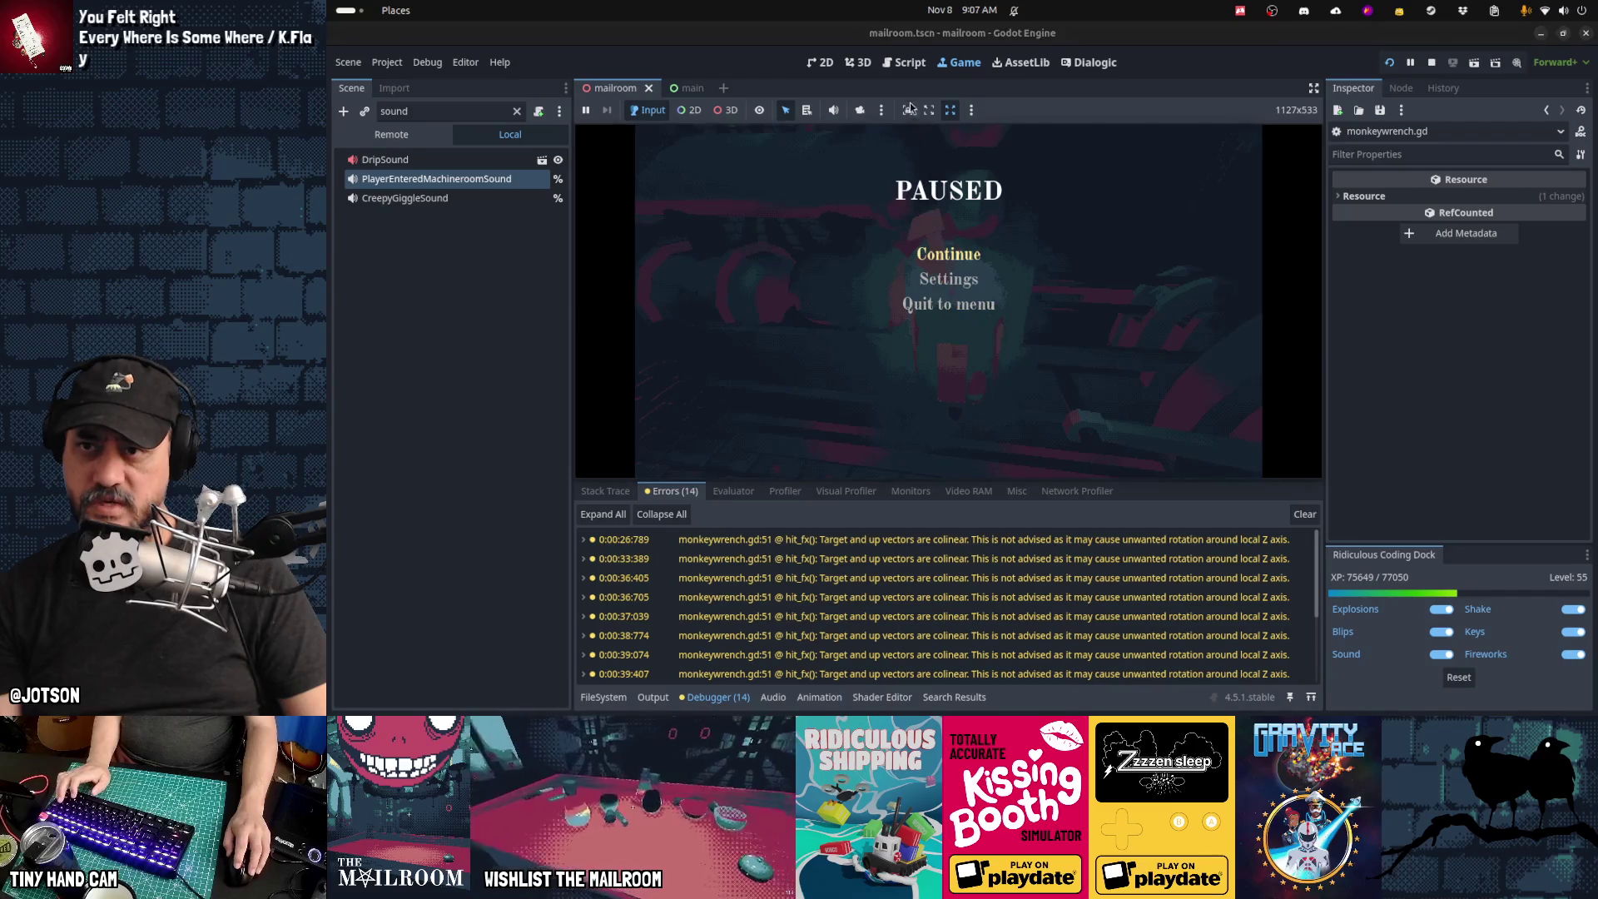
{"action": "key", "text": "alt+Tab"}
{"action": "left_click", "coordinate": [896, 403]}
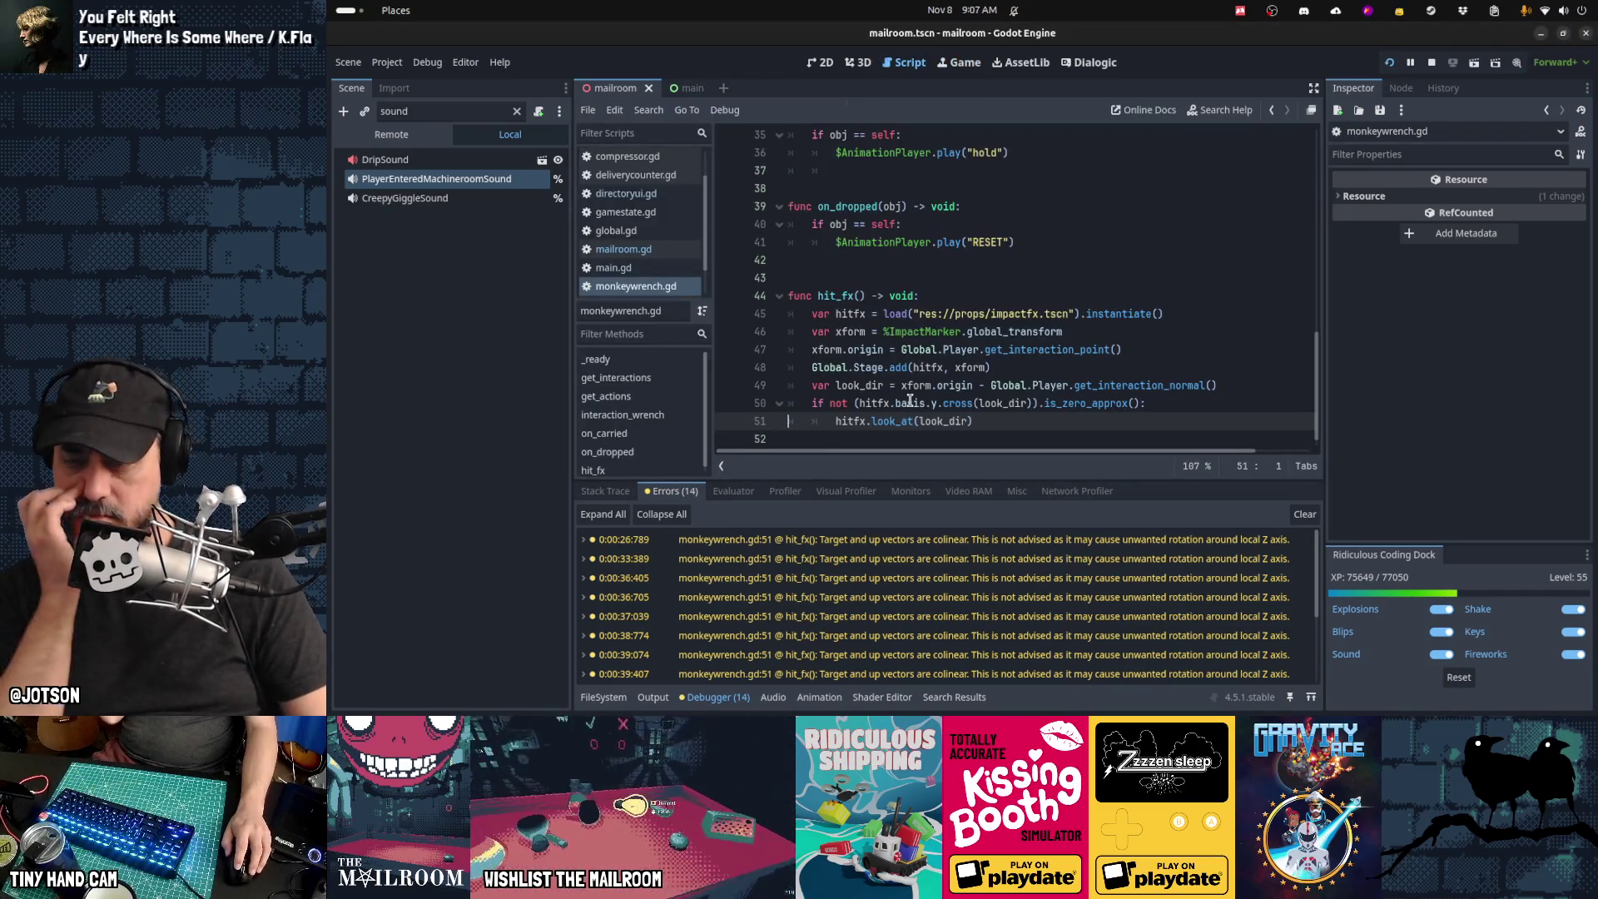
Step: Change hitfx.basis.y to hitfx.global_basis.y on line 50, save, and run the game
{"action": "type", "text": "global_"}
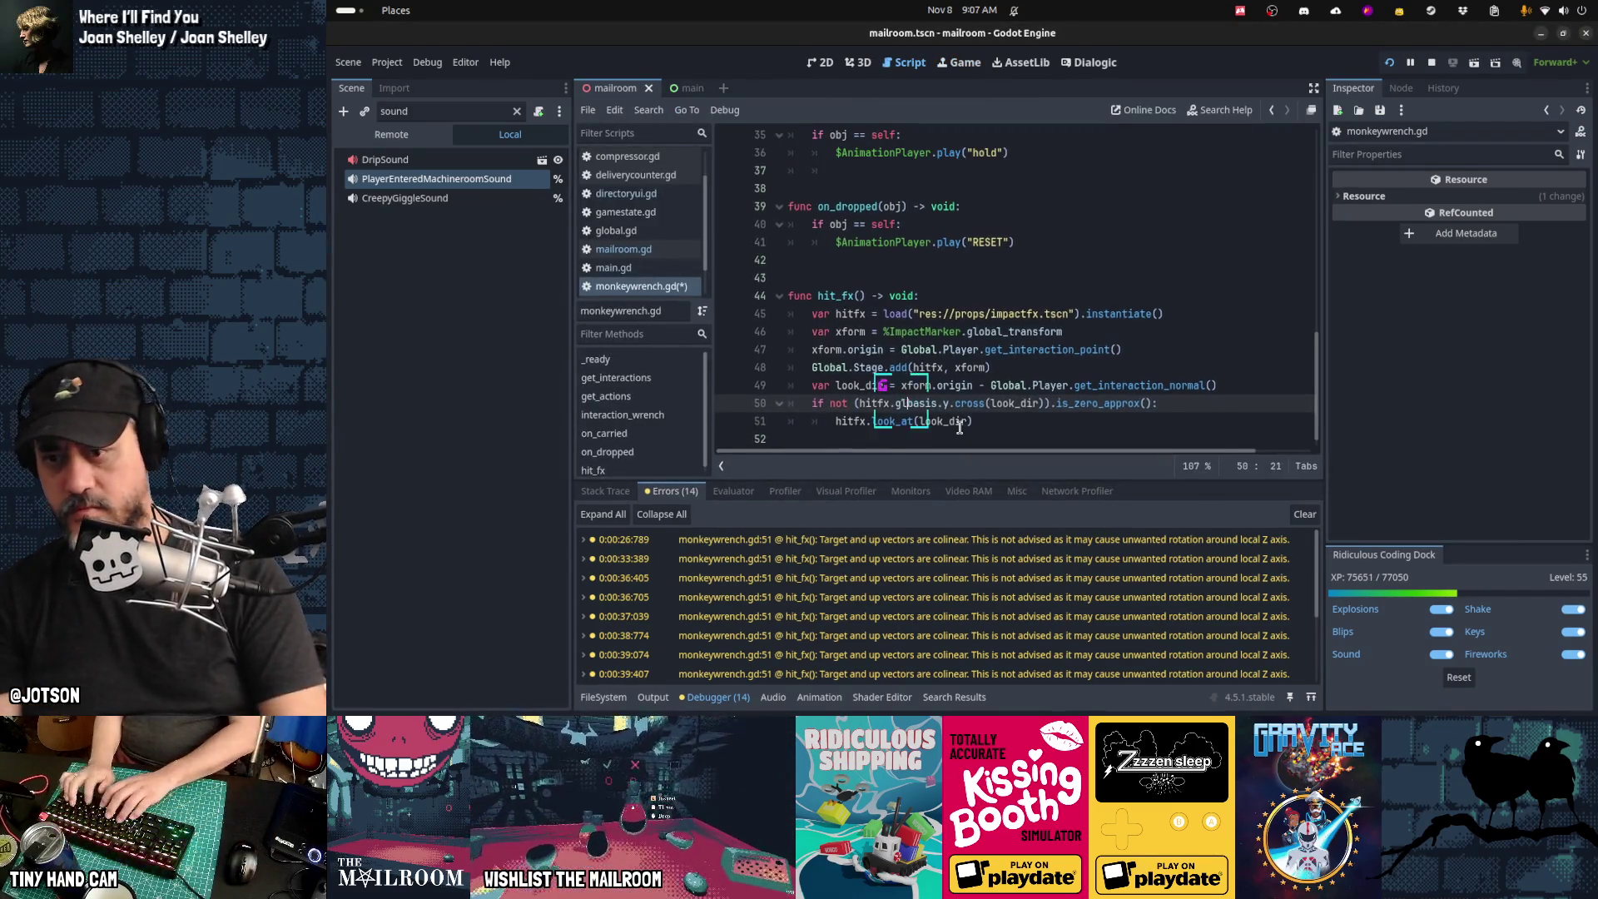
{"action": "key", "text": "ctrl+s"}
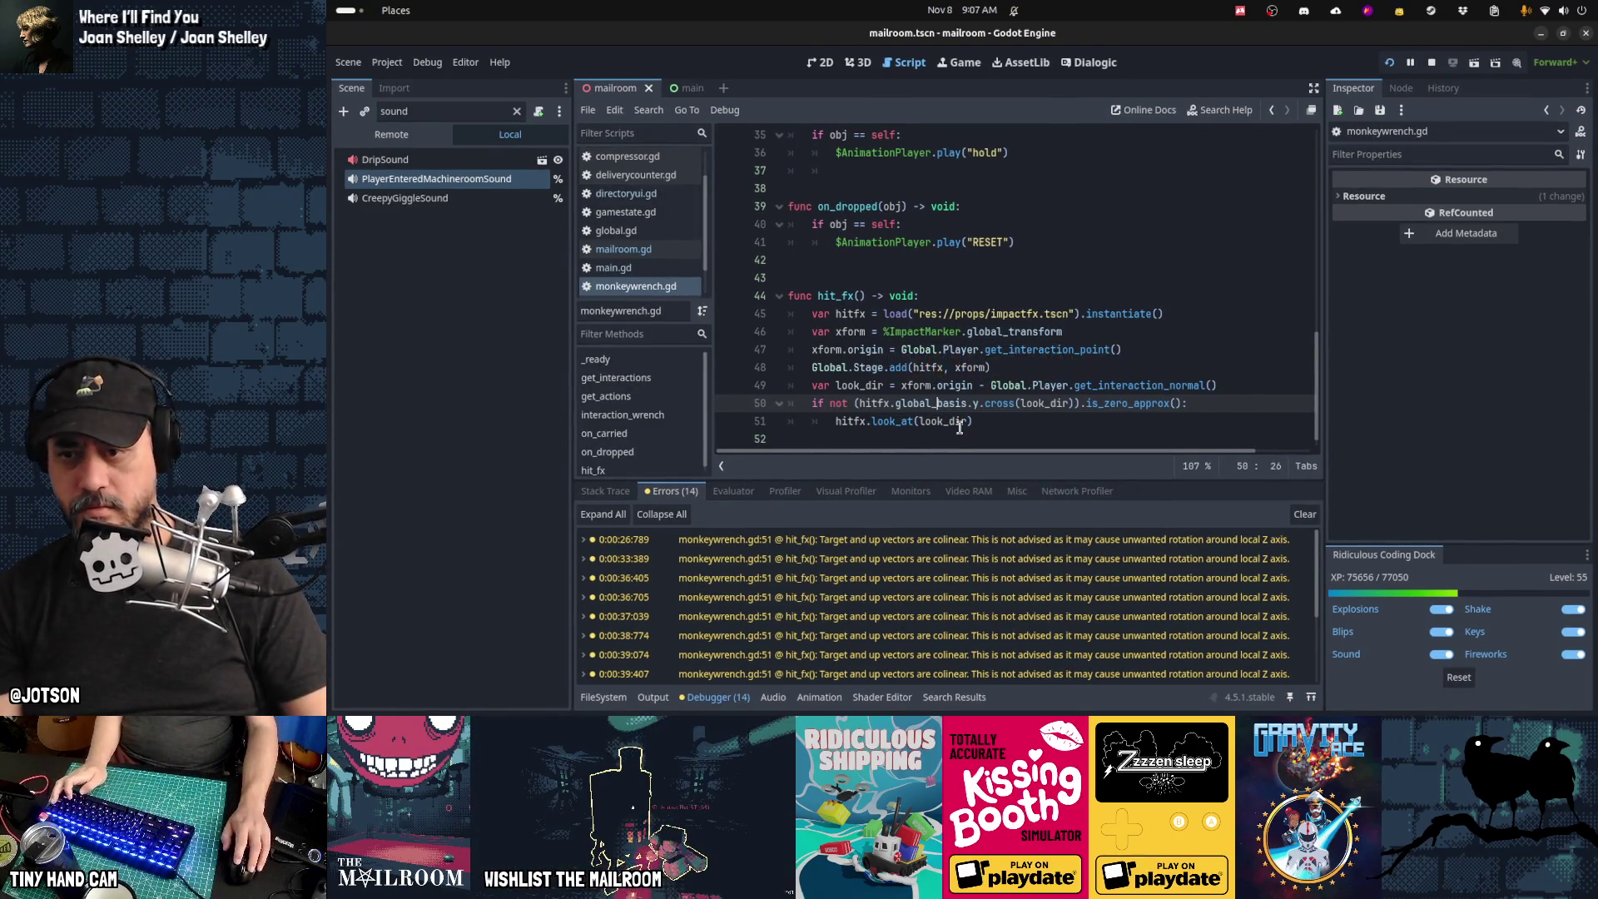
{"action": "key", "text": "alt+Tab"}
{"action": "key", "text": "alt+Tab"}
{"action": "key", "text": "ctrl+F4"}
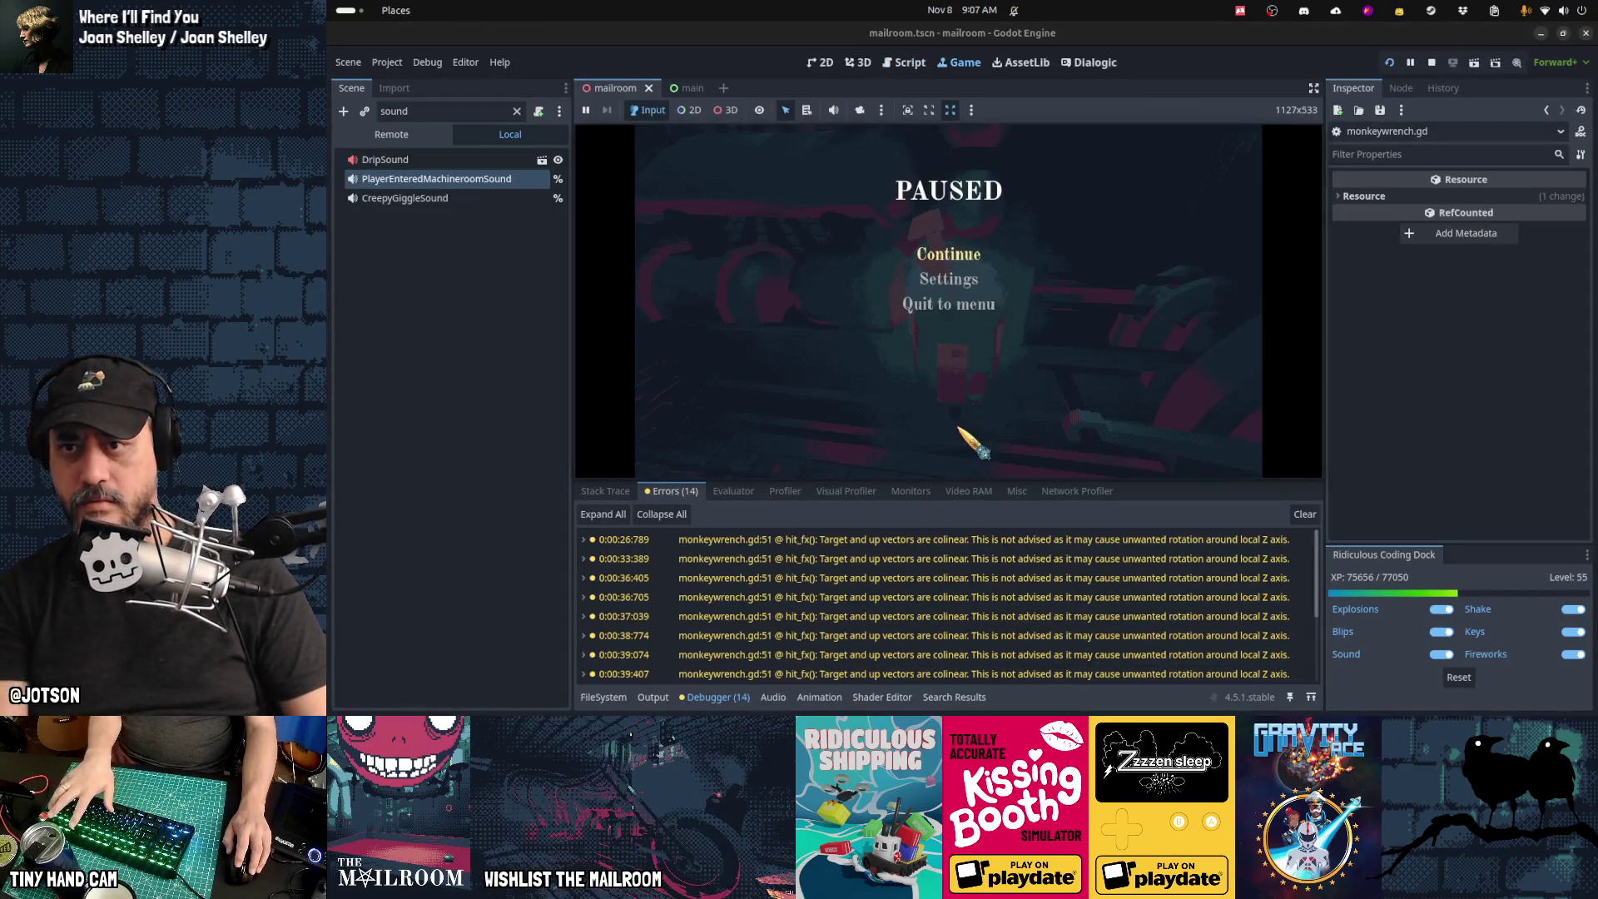
Step: Hit the machine twice with the wrench, pause, and clear the logged warnings
{"action": "left_click", "coordinate": [948, 251]}
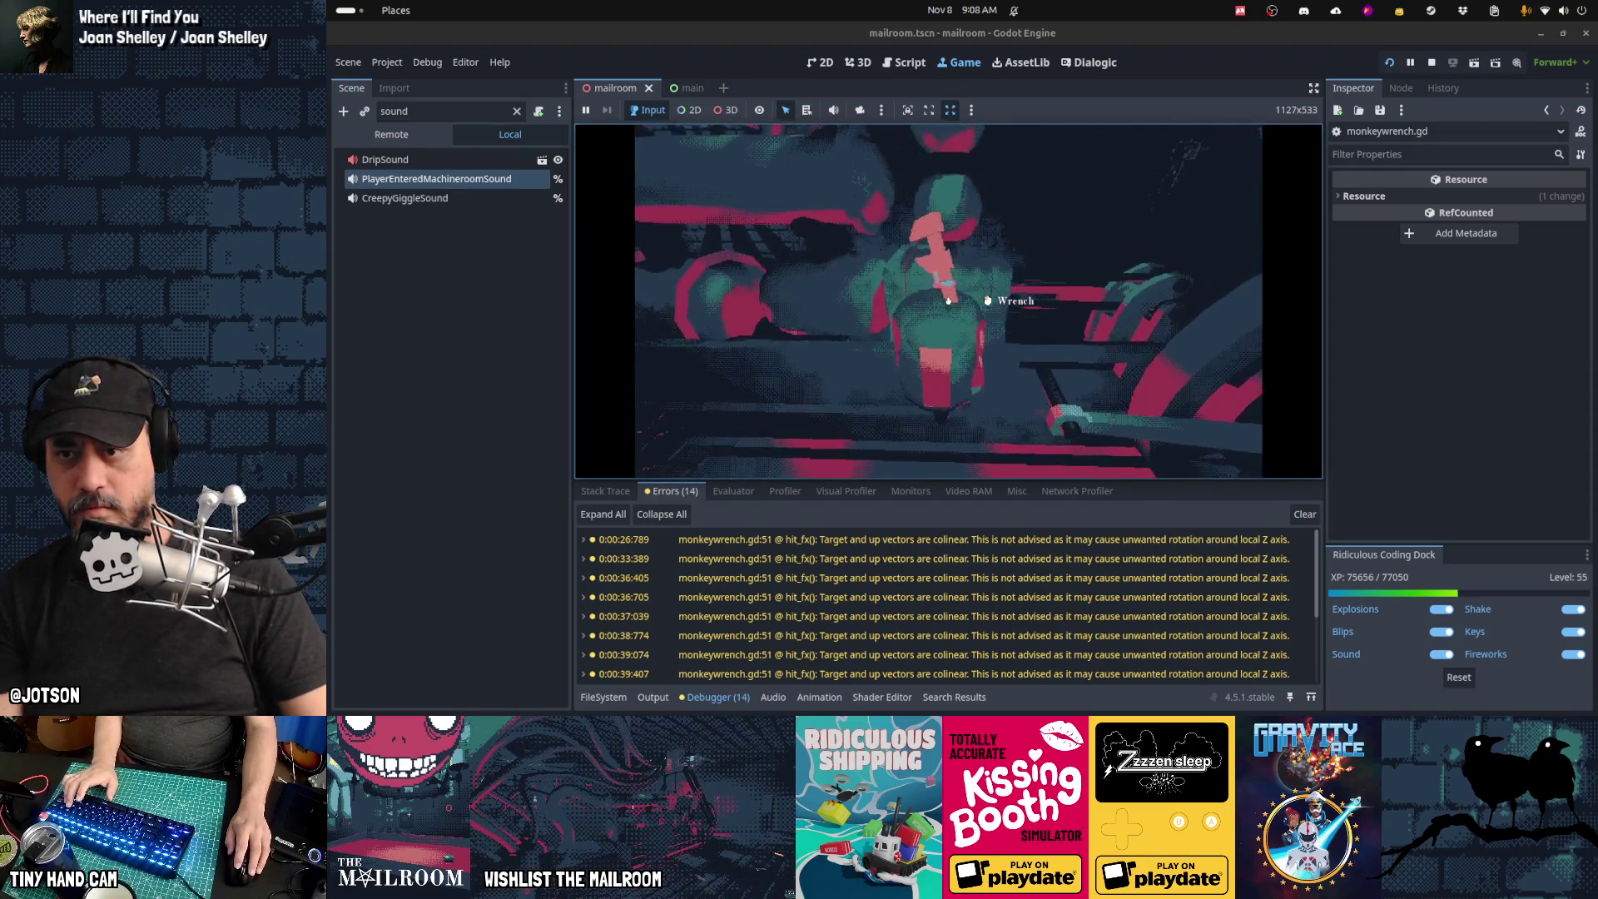
{"action": "left_click", "coordinate": [948, 301]}
{"action": "left_click", "coordinate": [948, 300]}
{"action": "key", "text": "Escape"}
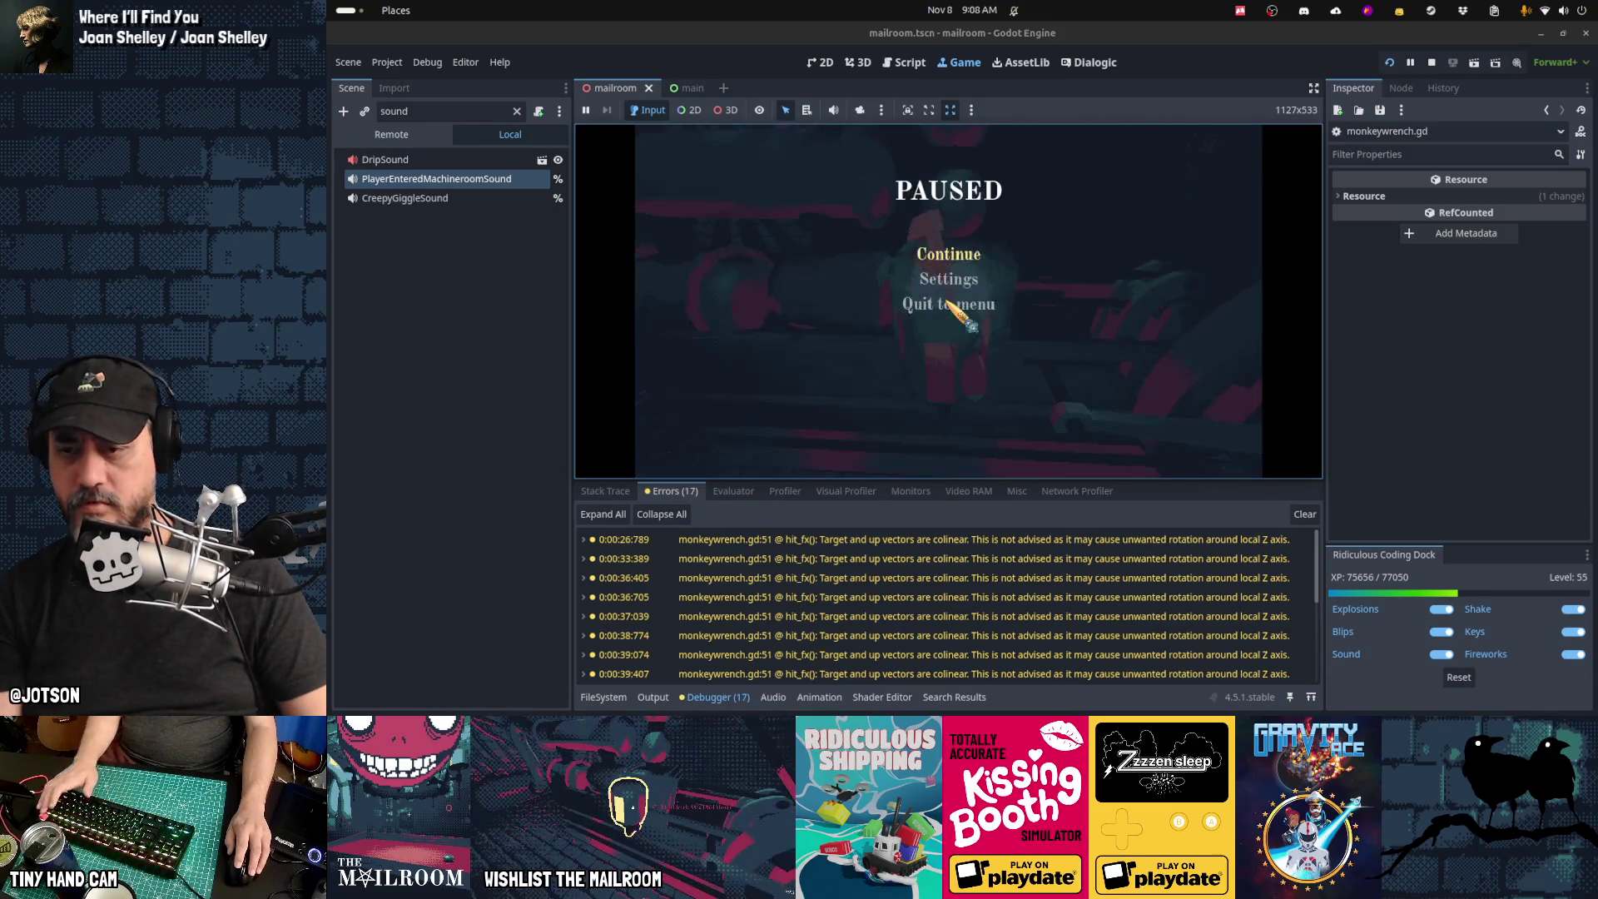
{"action": "left_click", "coordinate": [1304, 513]}
Step: Retest two more wrench hits, clear the warnings again, and go back to monkeywrench.gd
{"action": "left_click", "coordinate": [949, 254]}
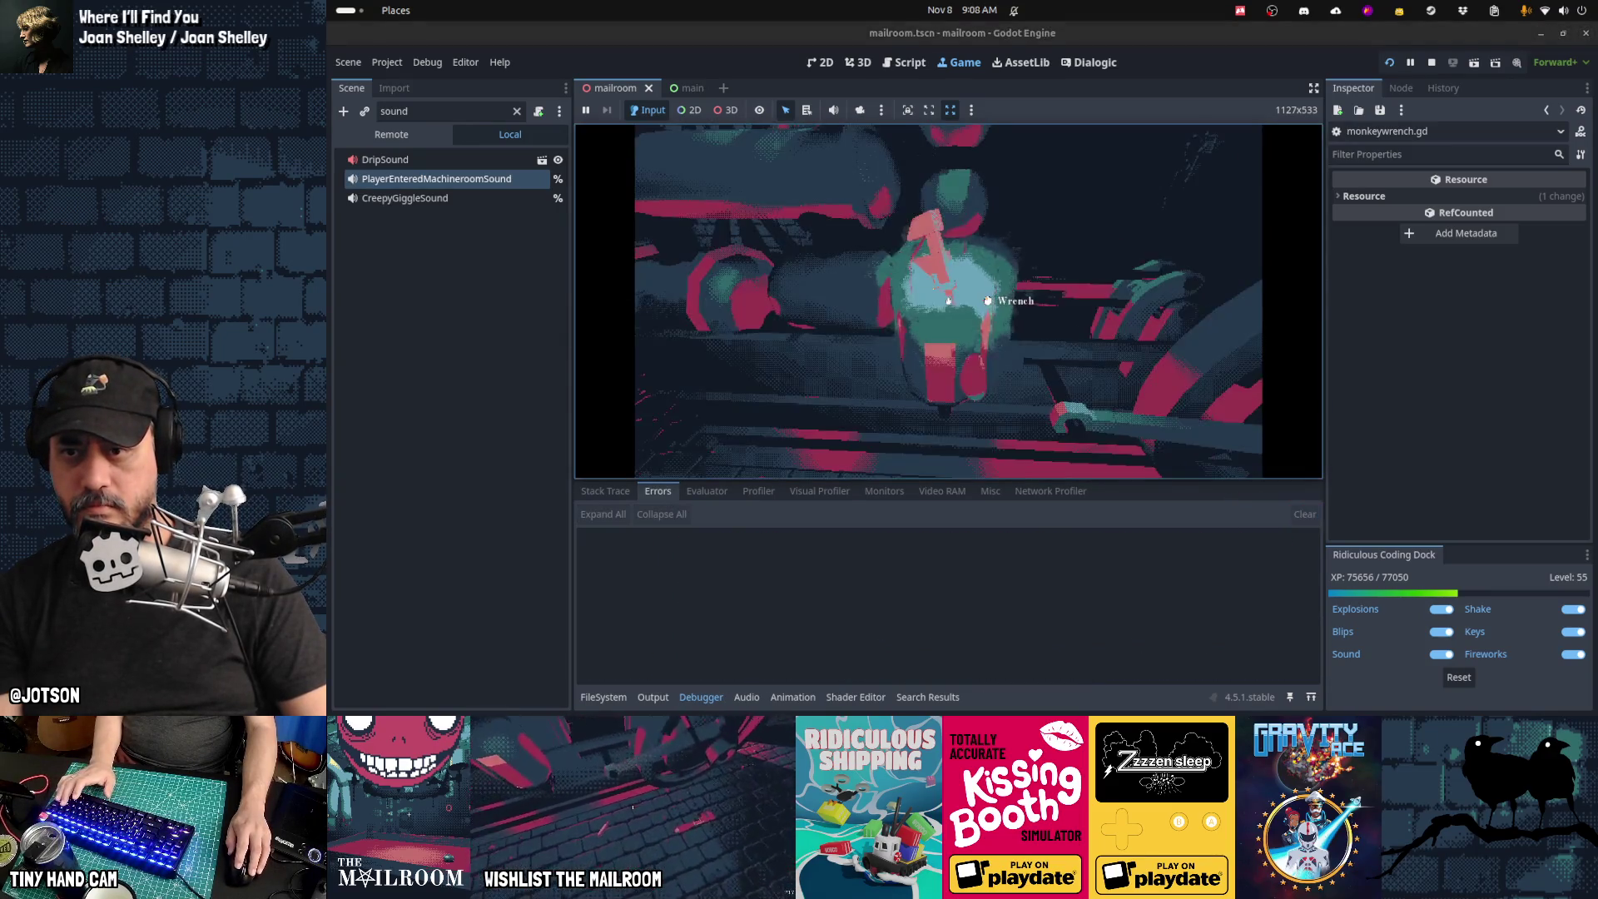
{"action": "left_click", "coordinate": [948, 300]}
{"action": "left_click", "coordinate": [948, 300]}
{"action": "left_click", "coordinate": [947, 300]}
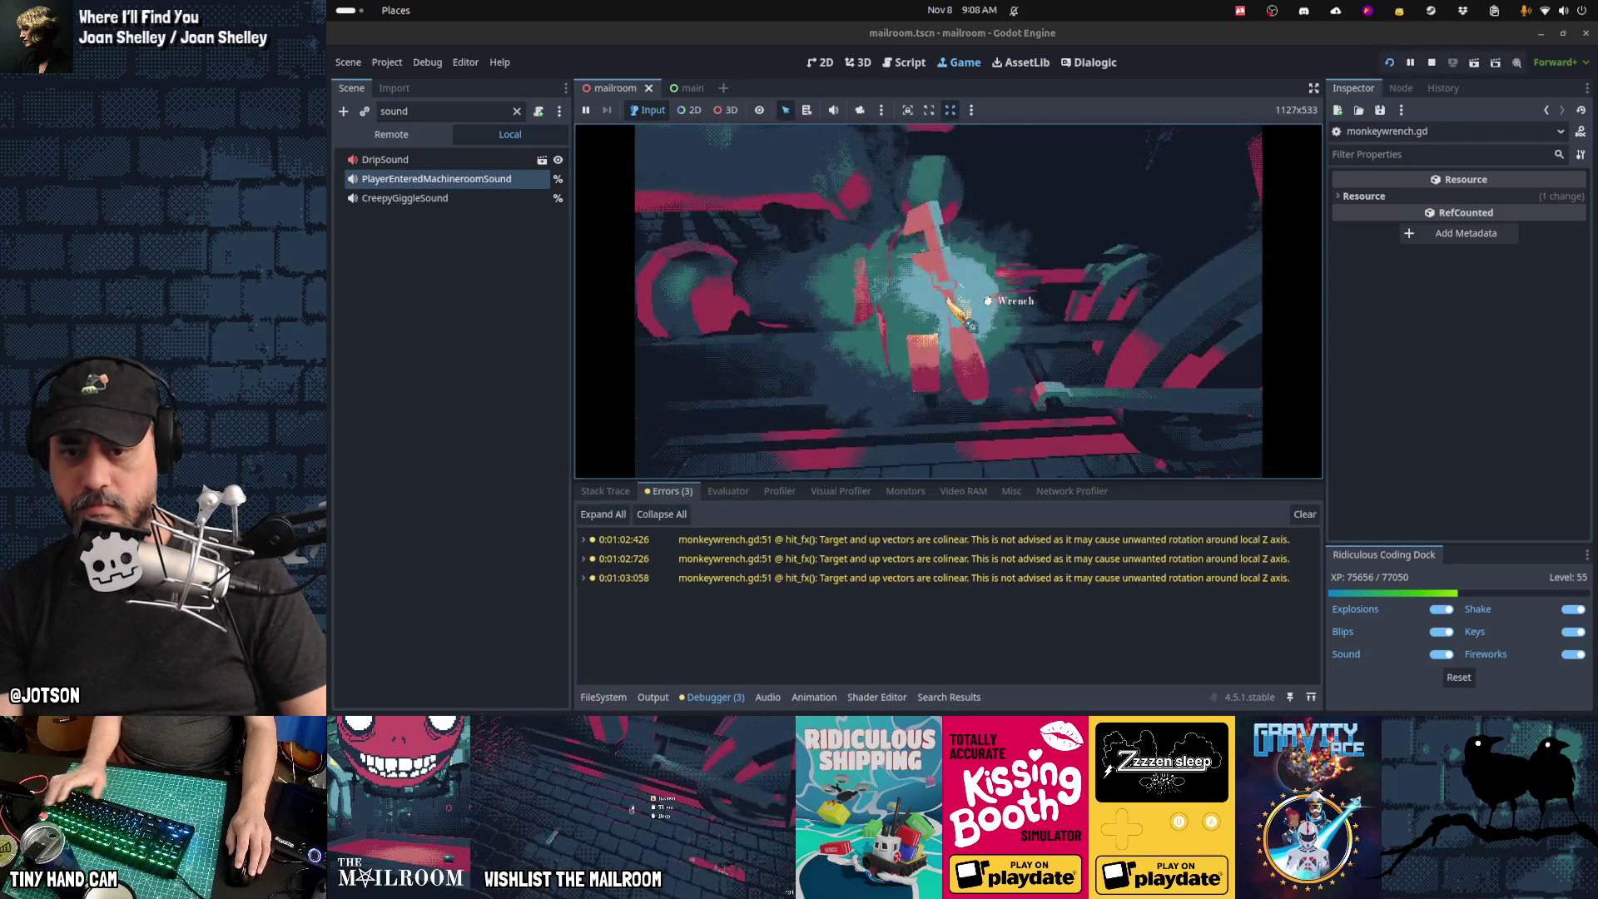
{"action": "key", "text": "Escape"}
{"action": "left_click", "coordinate": [1304, 514]}
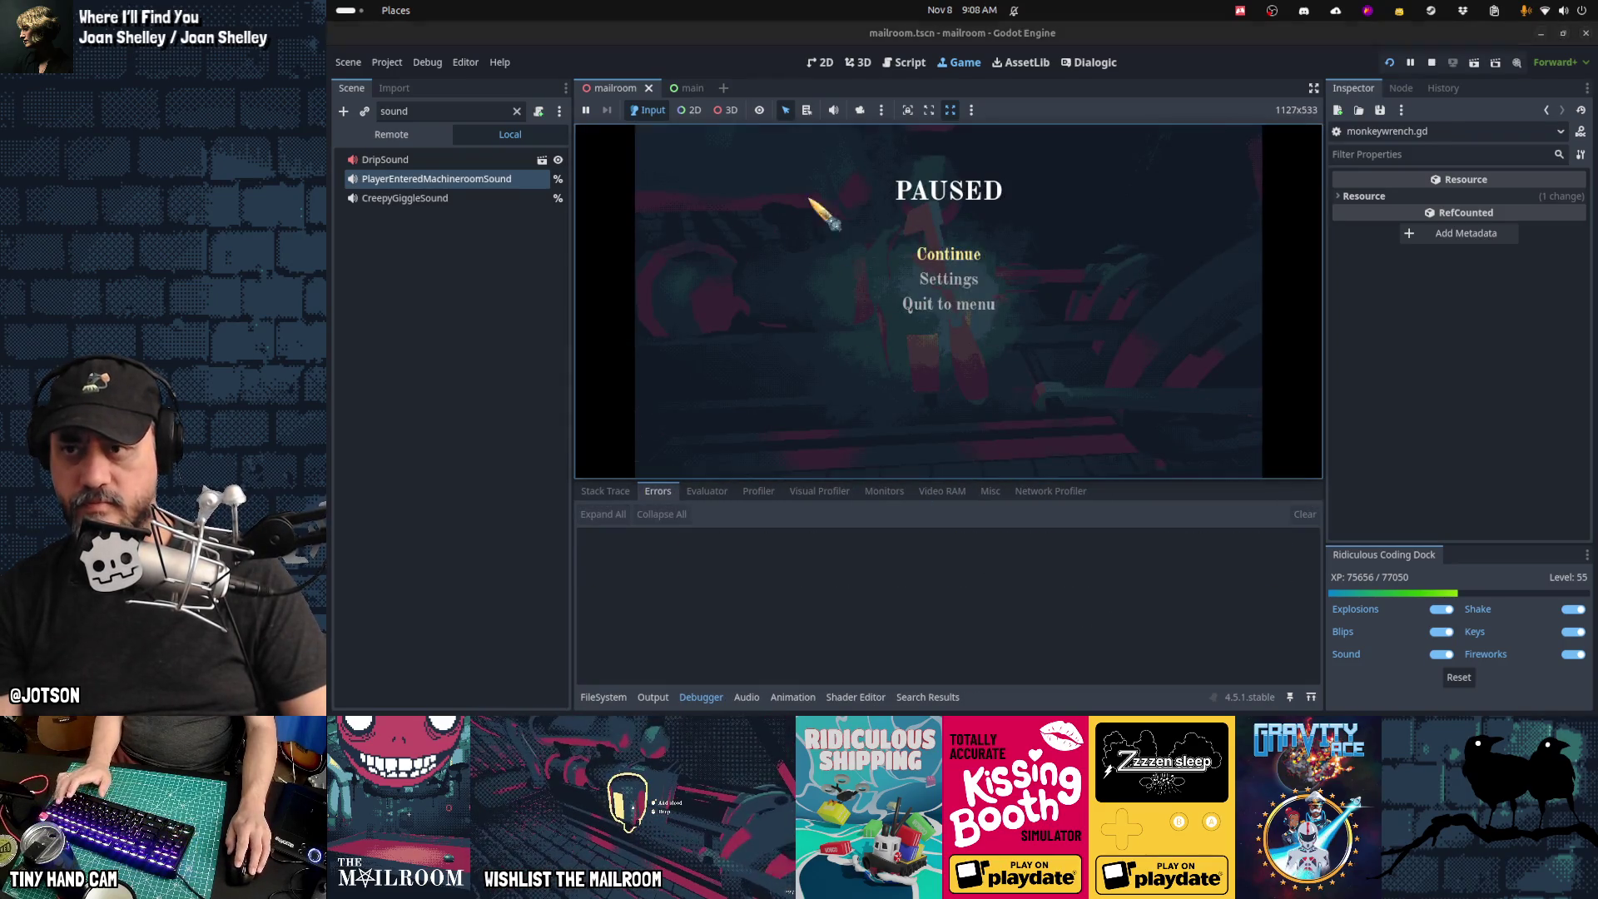
{"action": "left_click", "coordinate": [889, 63]}
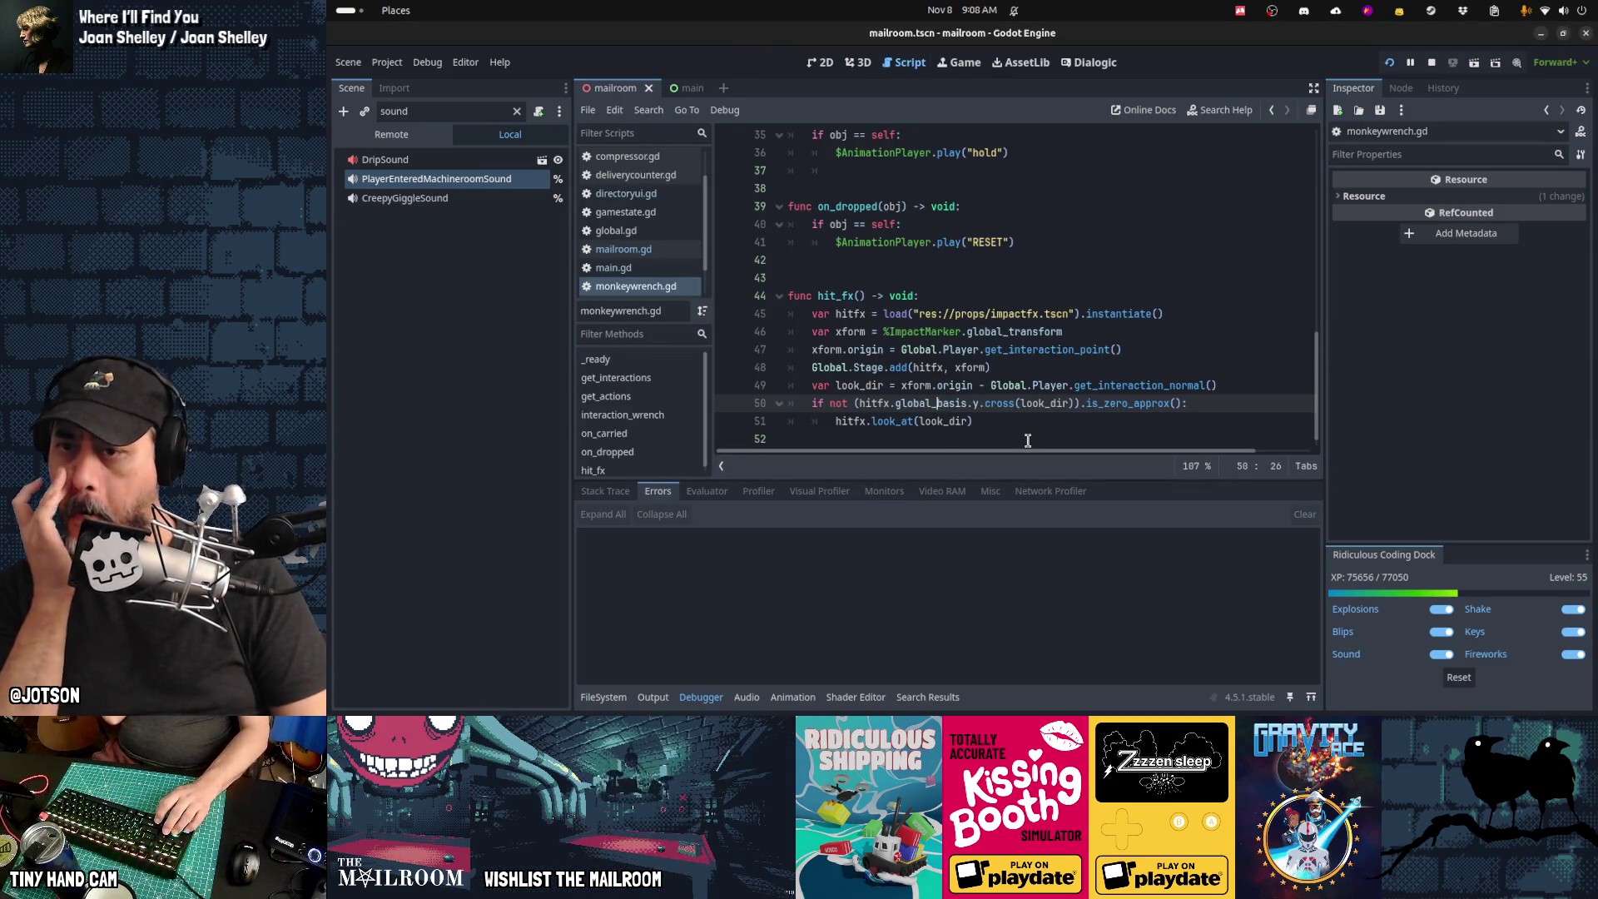
Step: Replace hitfx.global_basis.y on line 50 with Vector3.UP, save, and run the game
{"action": "key", "text": "ctrl+Left"}
{"action": "key", "text": "ctrl+Left"}
{"action": "key", "text": "ctrl+shift+Right"}
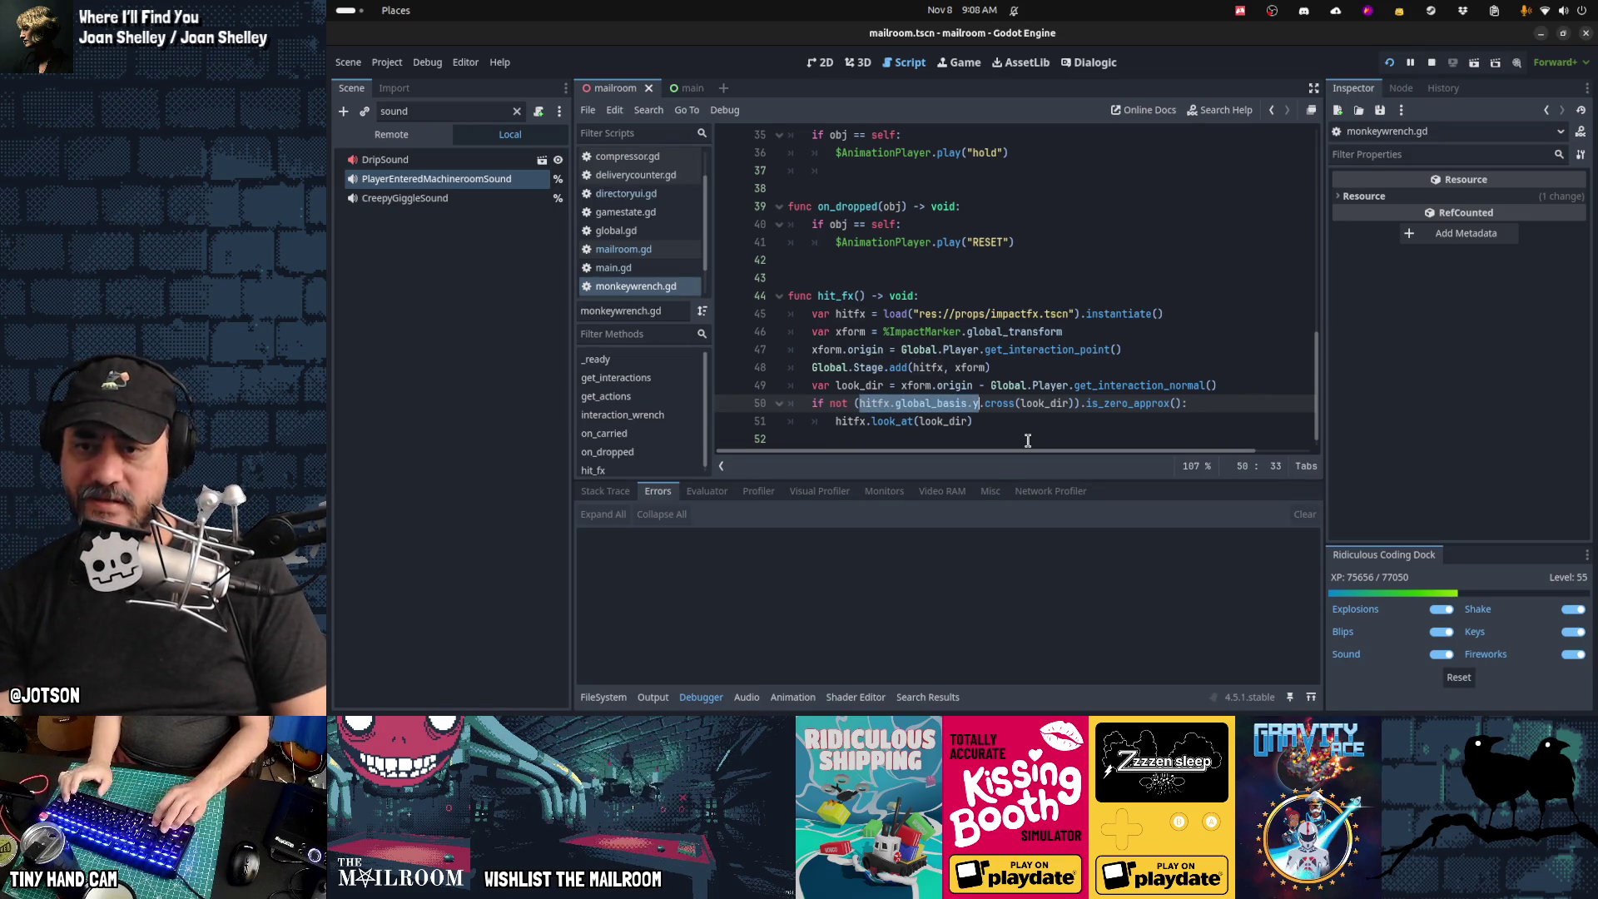
{"action": "type", "text": "Vector3.U"}
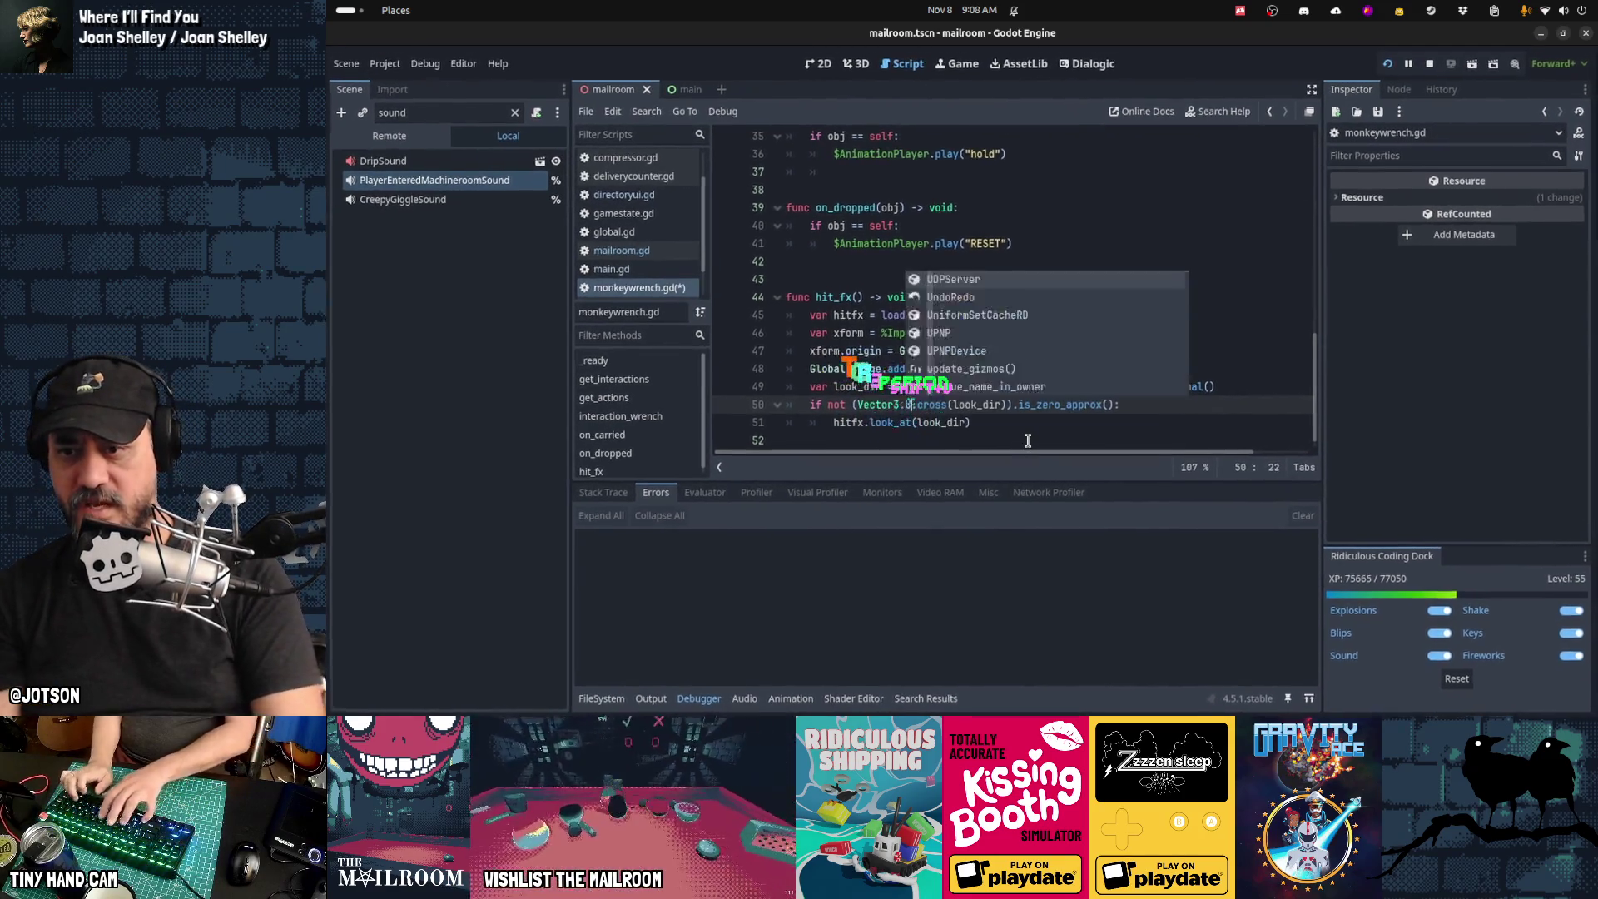
{"action": "type", "text": "P"}
{"action": "key", "text": "Escape"}
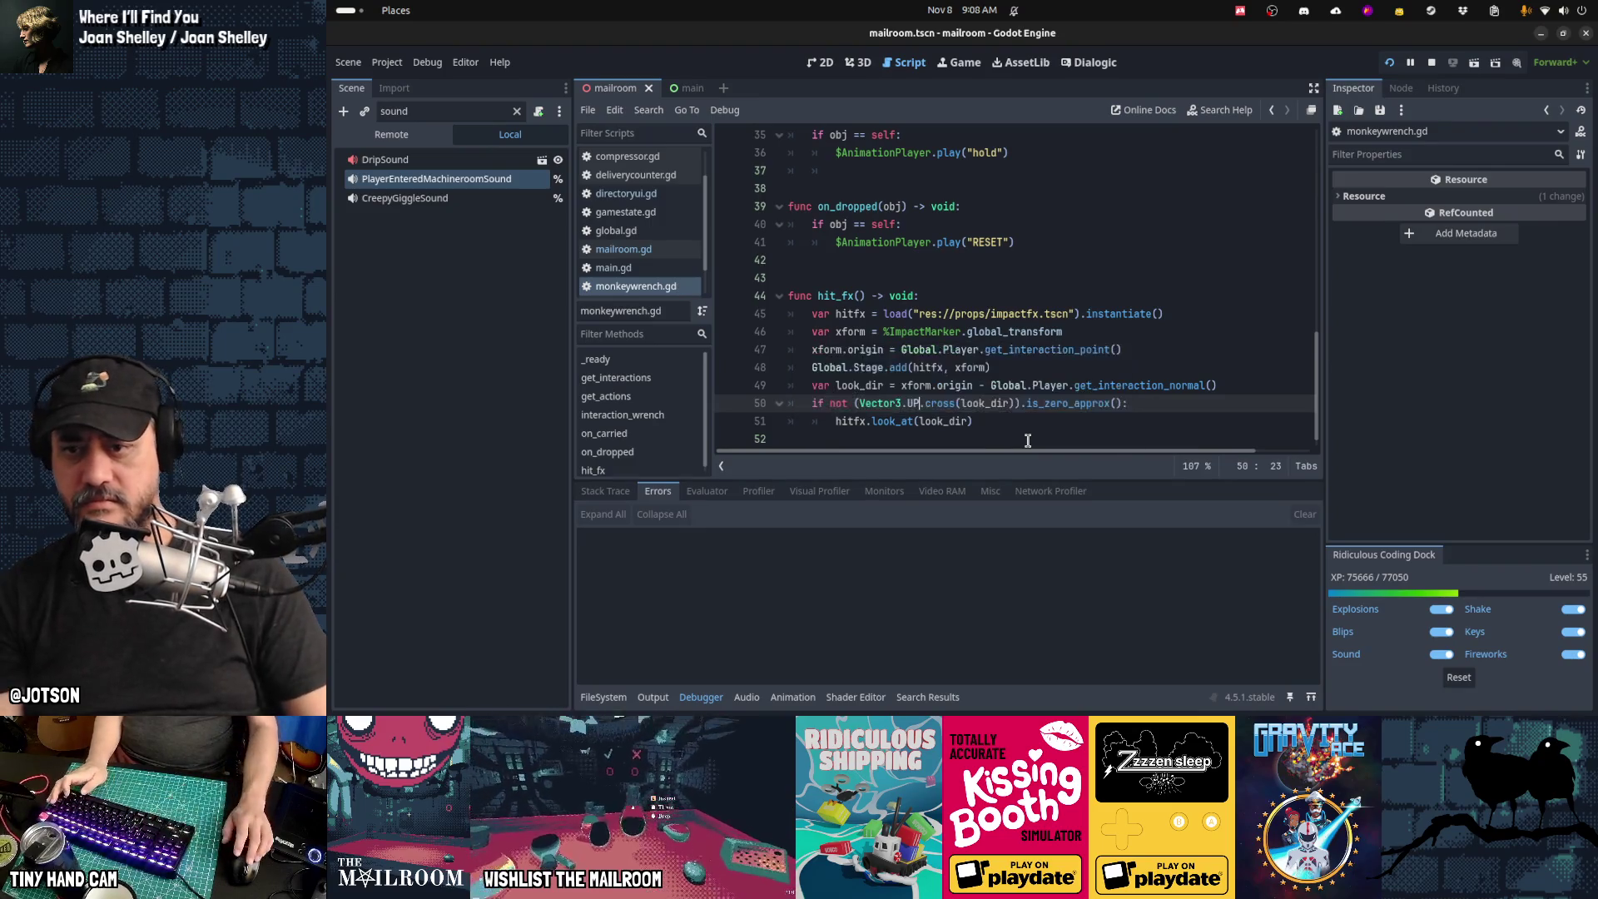
{"action": "key", "text": "alt+Tab"}
{"action": "key", "text": "alt+Tab"}
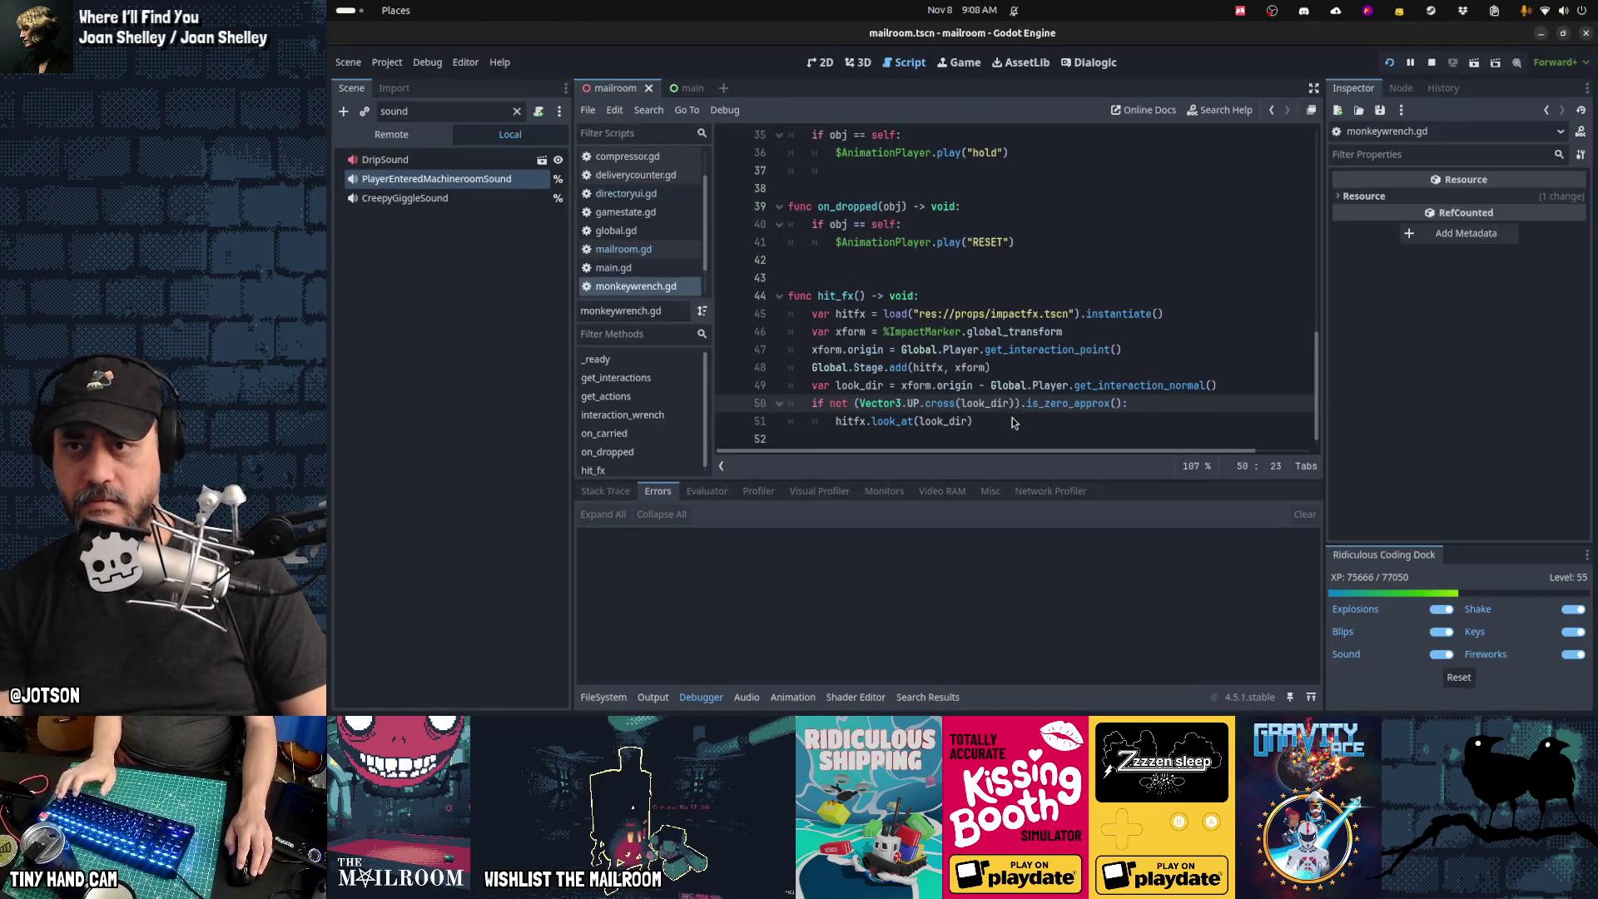
{"action": "key", "text": "ctrl+F4"}
Step: Retest two wrench hits, return to monkeywrench.gd, then switch to the browser
{"action": "left_click", "coordinate": [946, 258]}
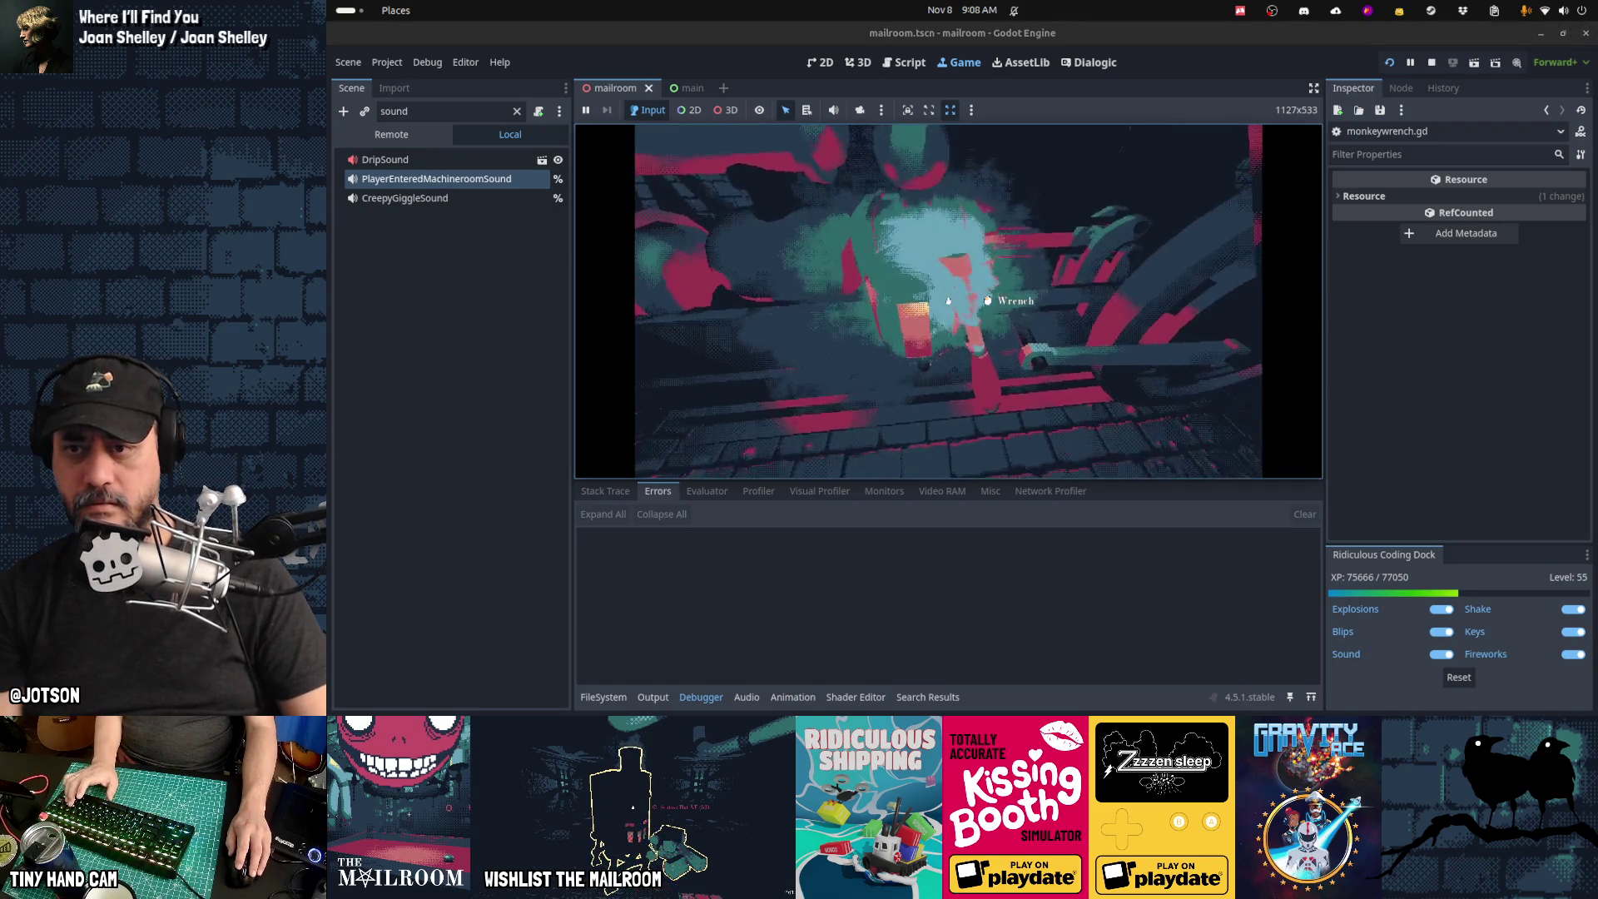
{"action": "left_click", "coordinate": [948, 299]}
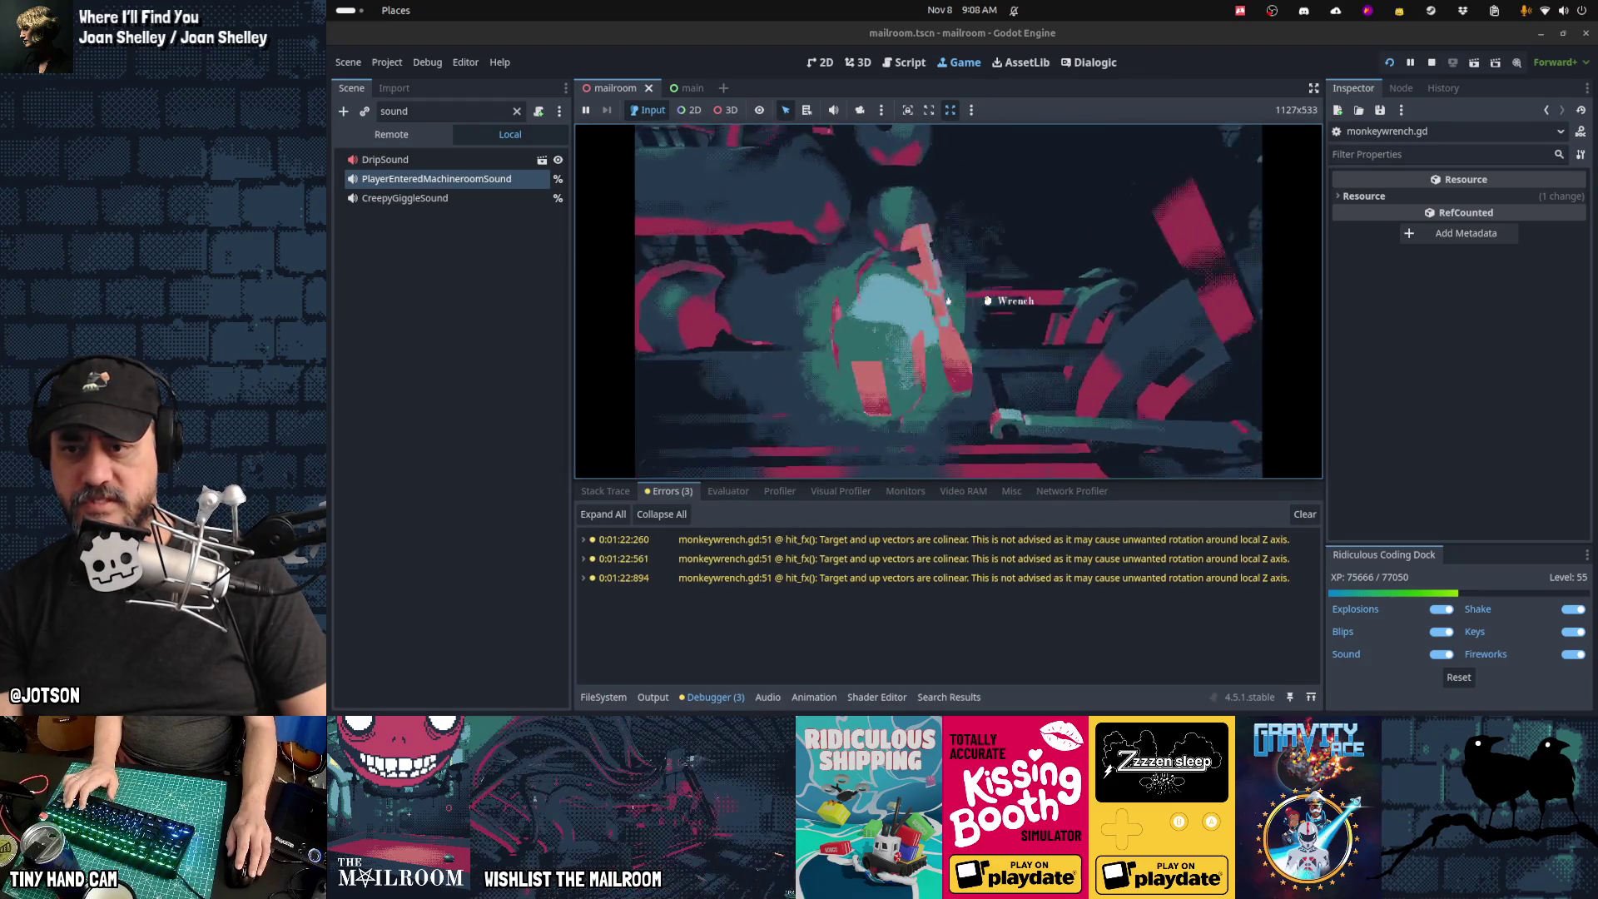
{"action": "left_click", "coordinate": [948, 301]}
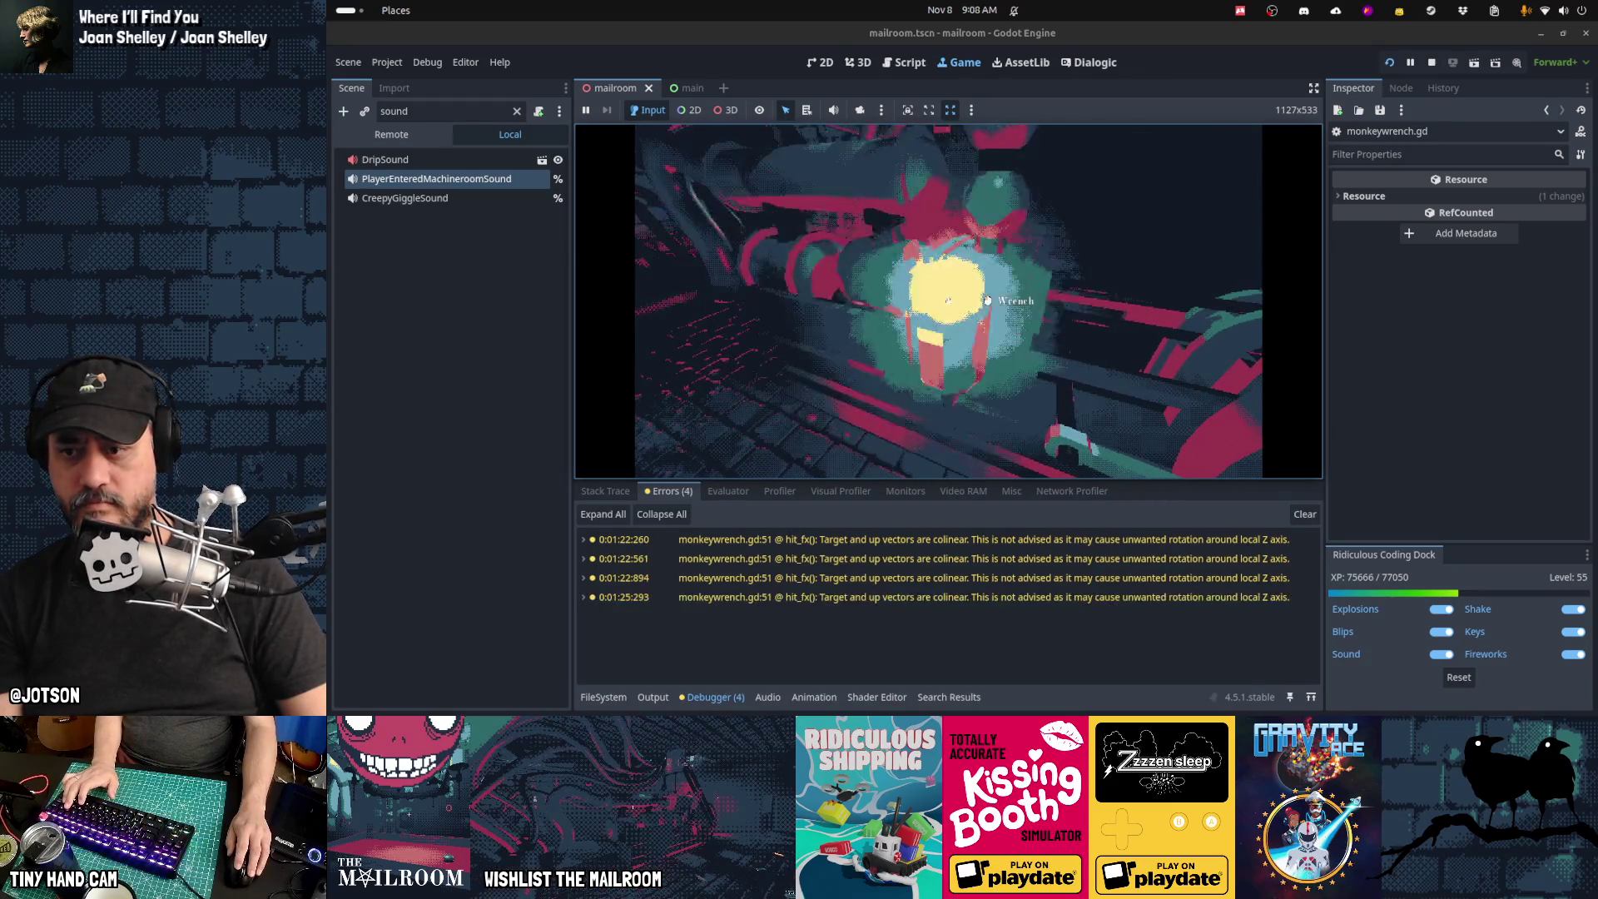
{"action": "key", "text": "alt+Tab"}
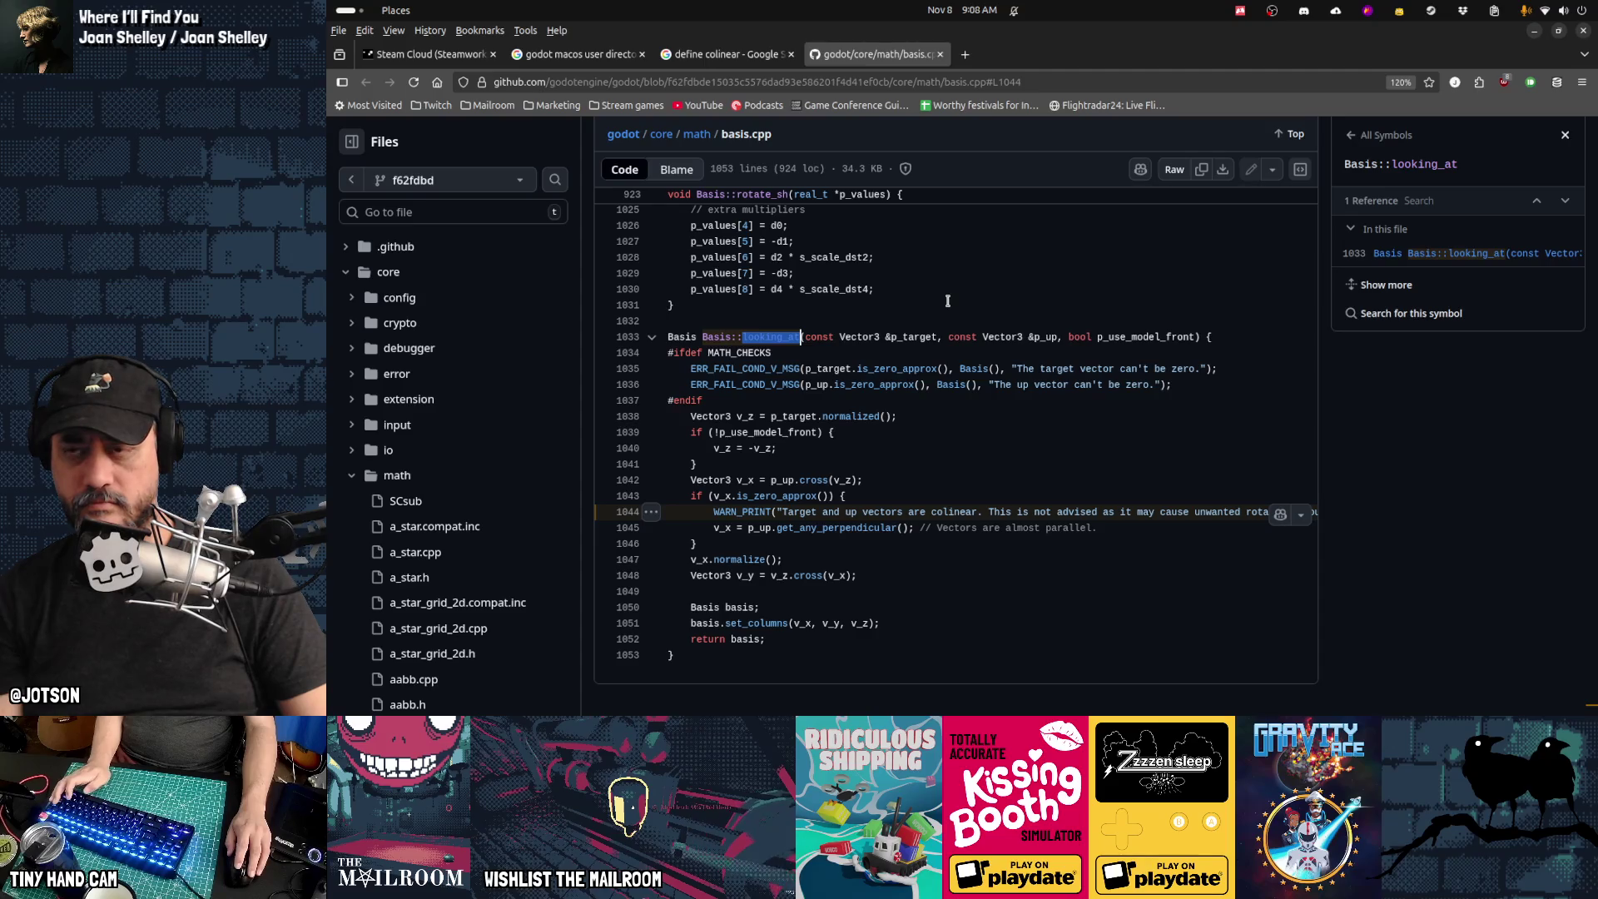
{"action": "key", "text": "alt+Tab"}
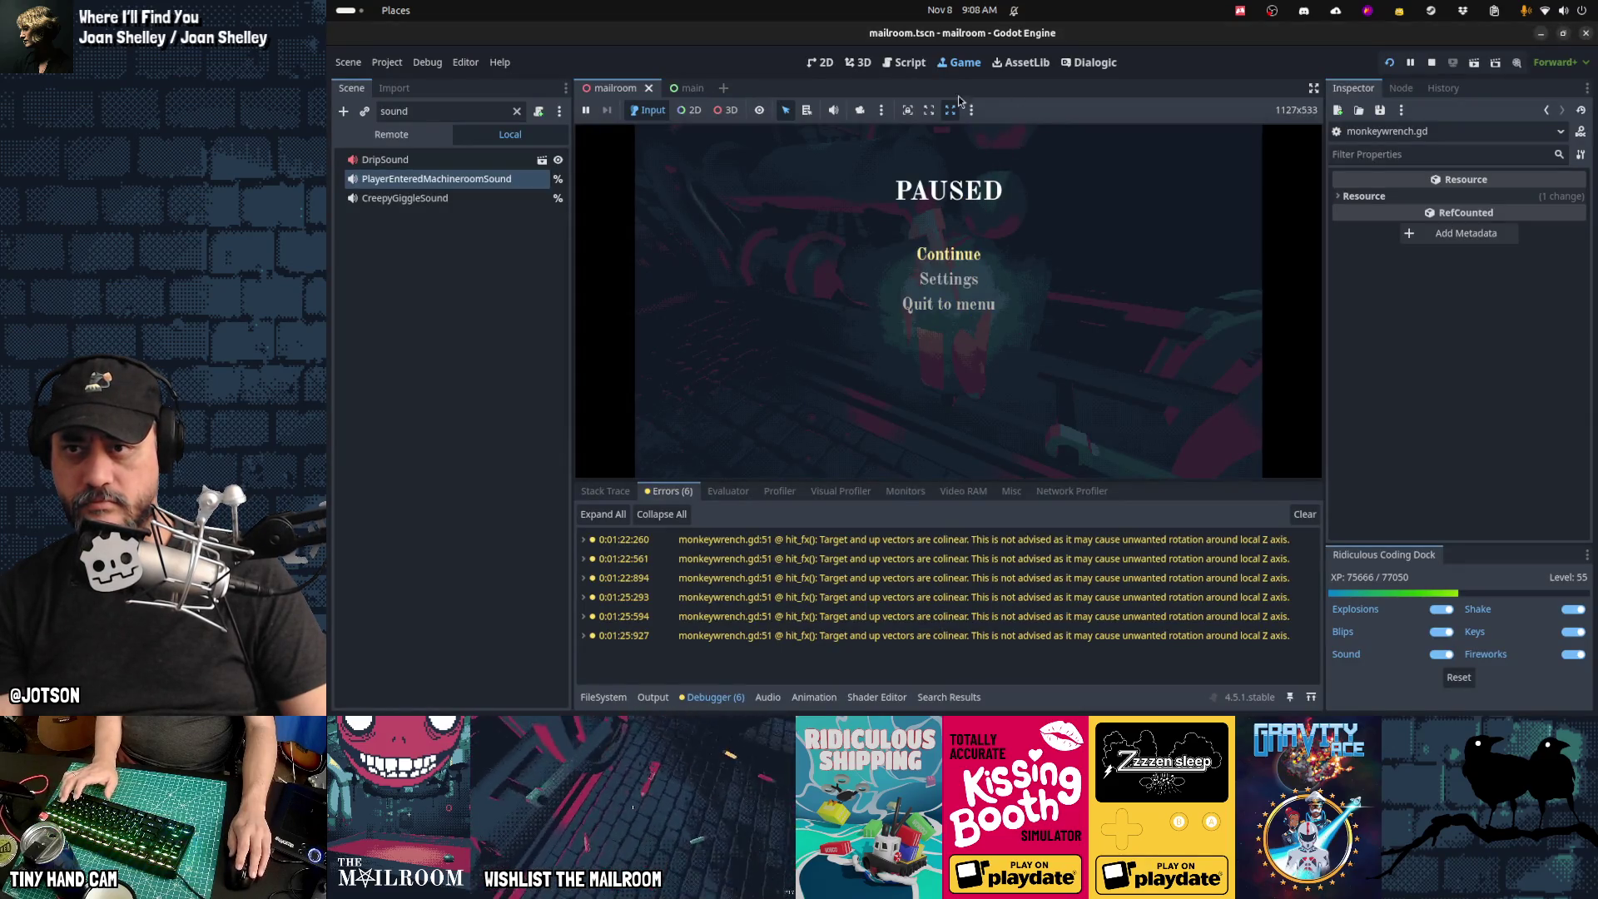
{"action": "key", "text": "ctrl+F3"}
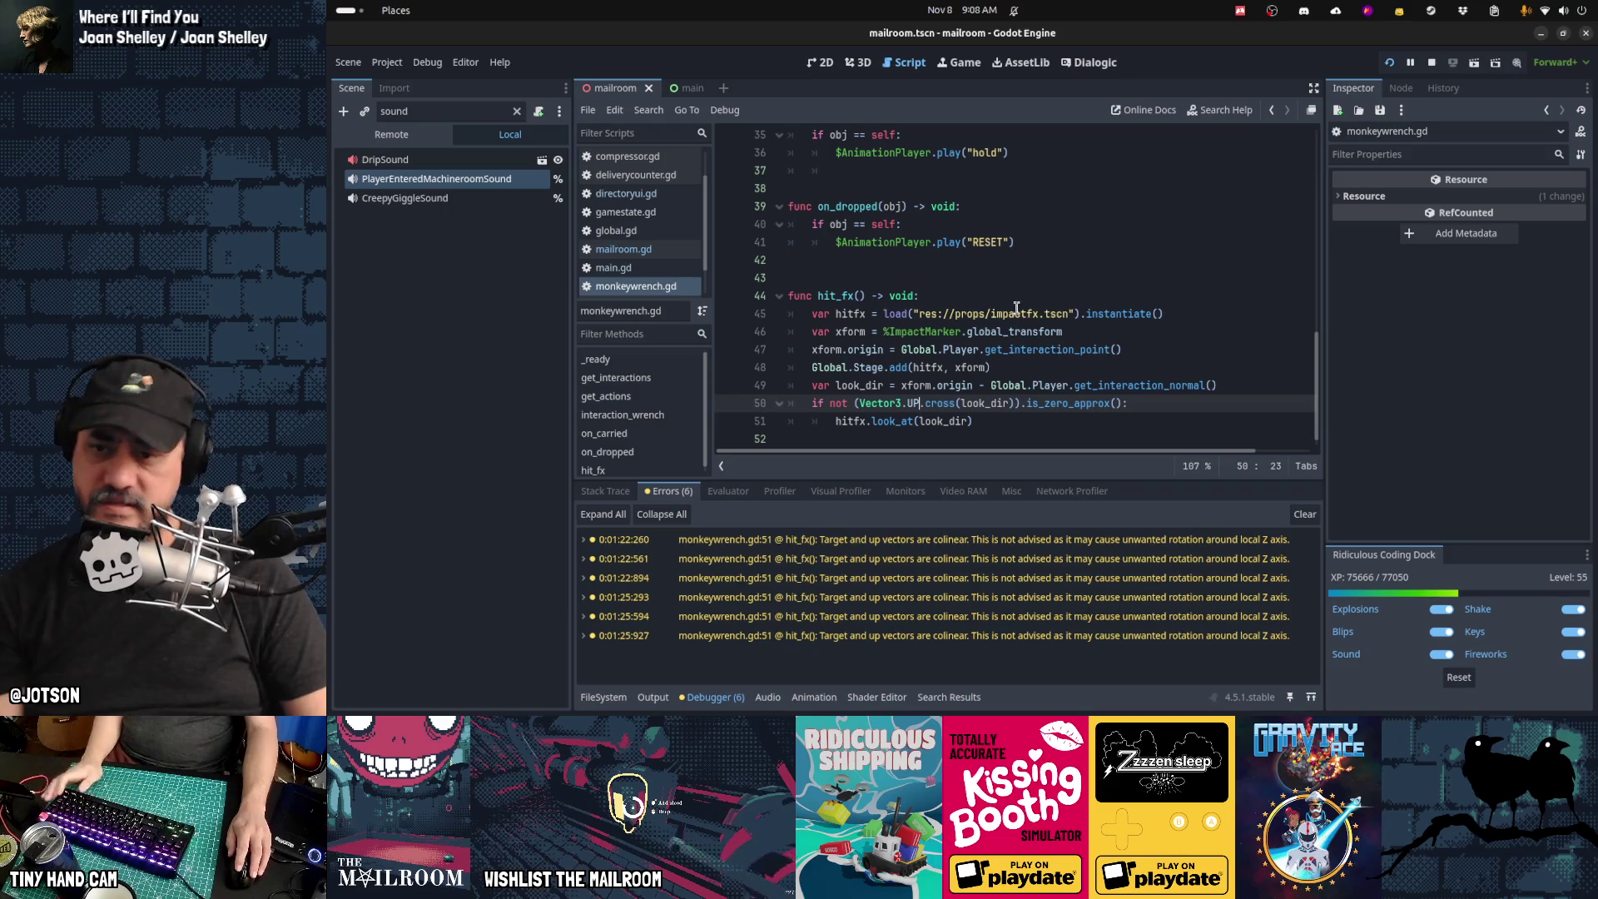
{"action": "key", "text": "alt+Tab"}
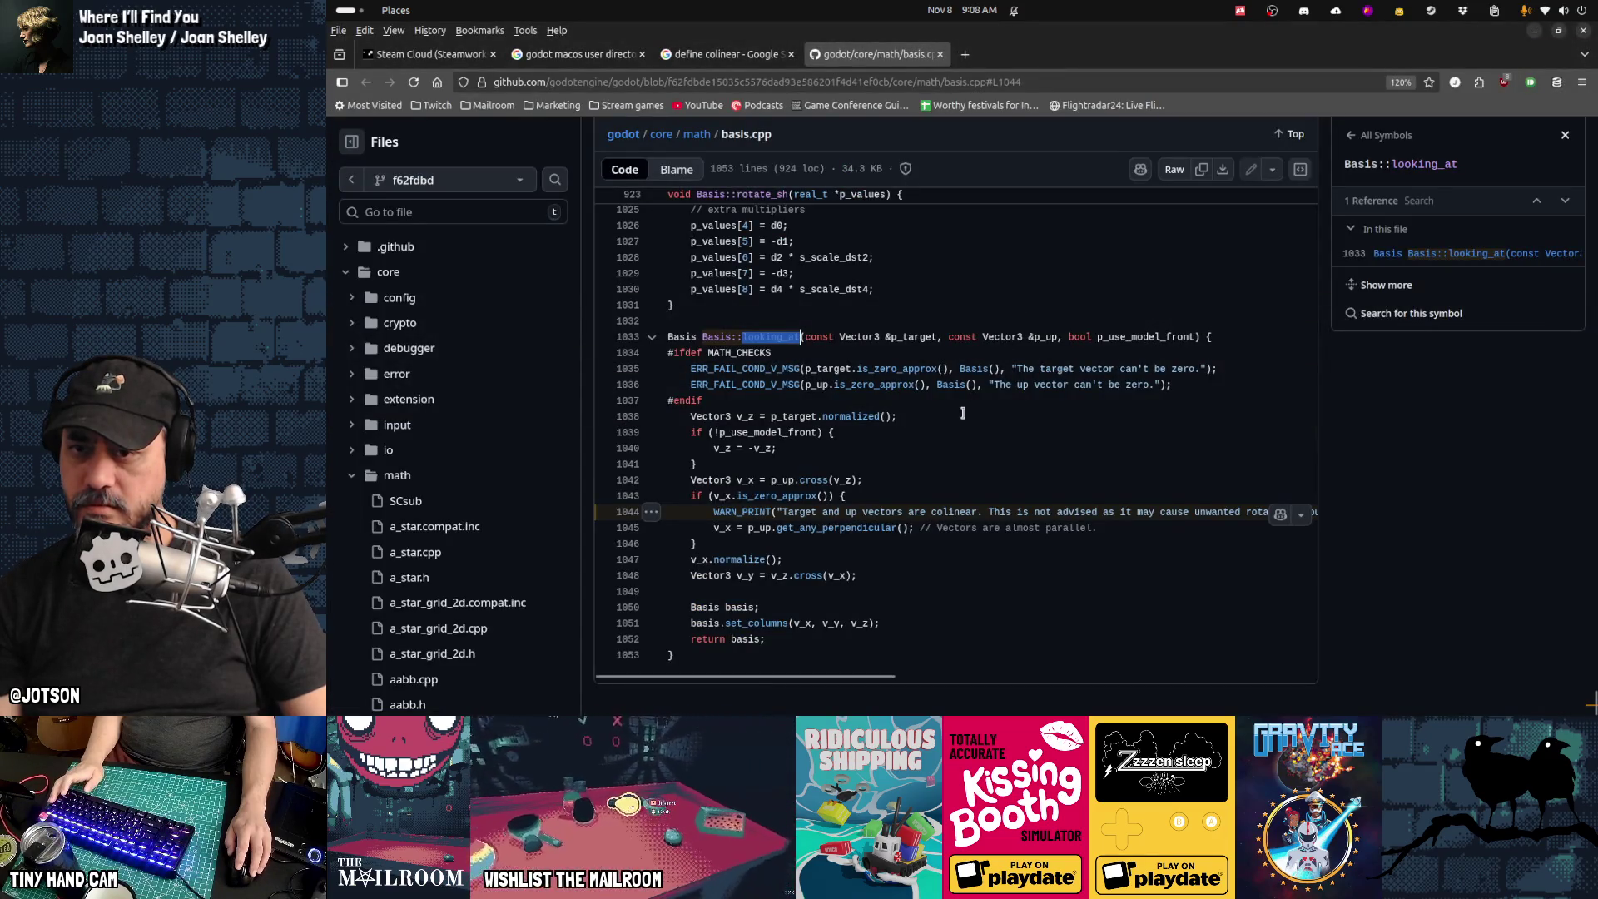
Step: Examine looking_at's p_up and p_use_model_front parameters, then show the Basis class definitions
{"action": "double_click", "coordinate": [1042, 336]}
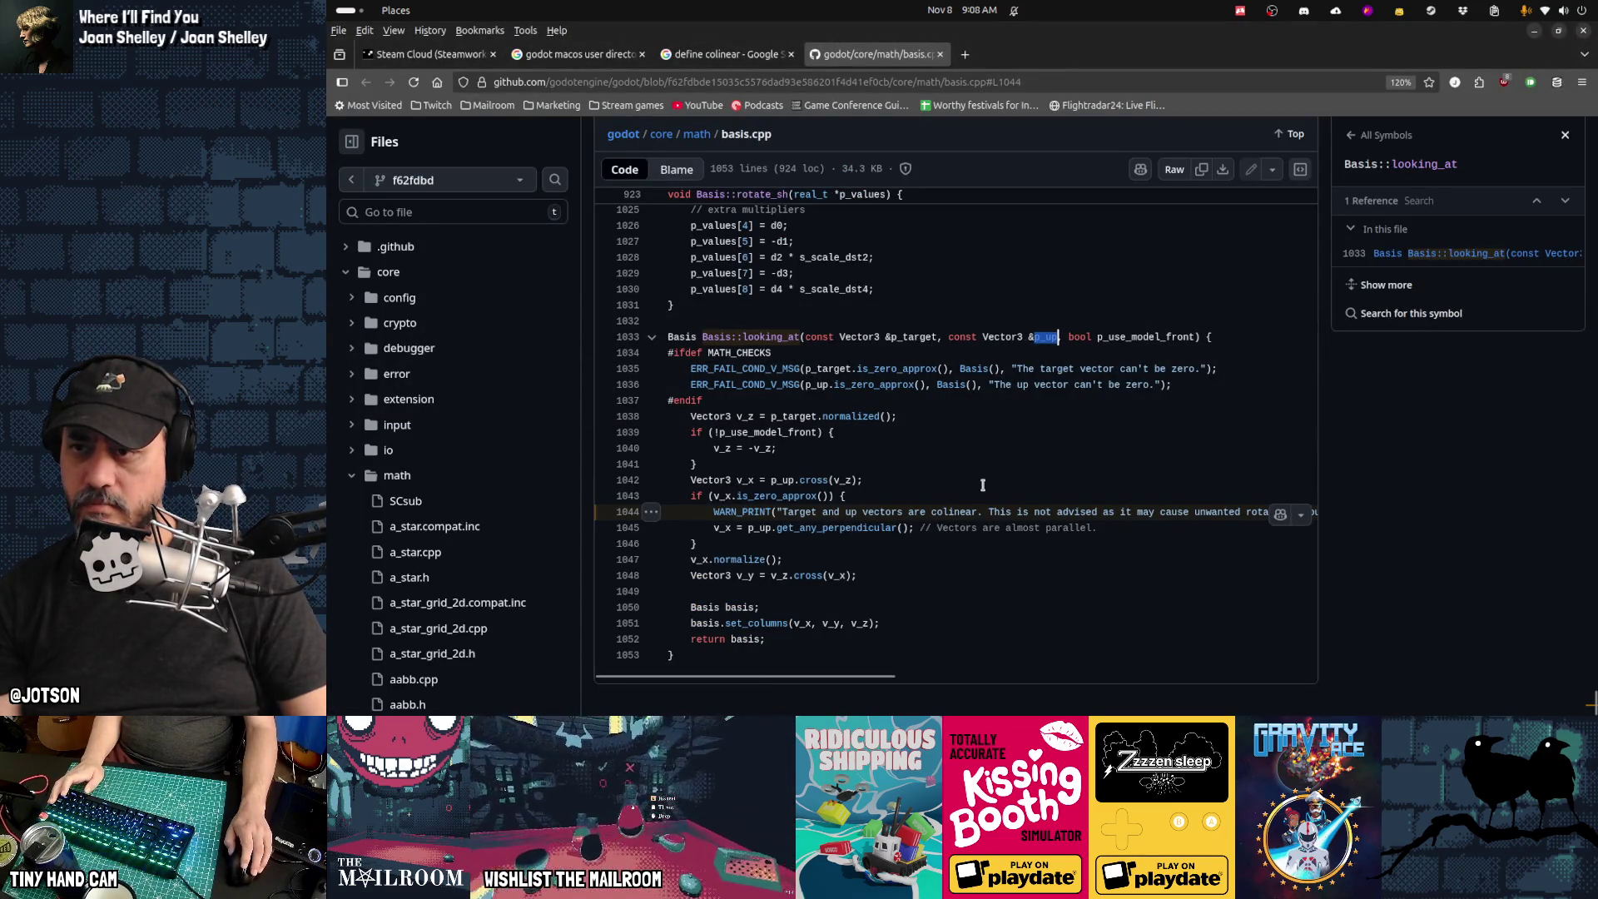
{"action": "scroll", "coordinate": [982, 484], "scroll_direction": "up", "scroll_amount": 5}
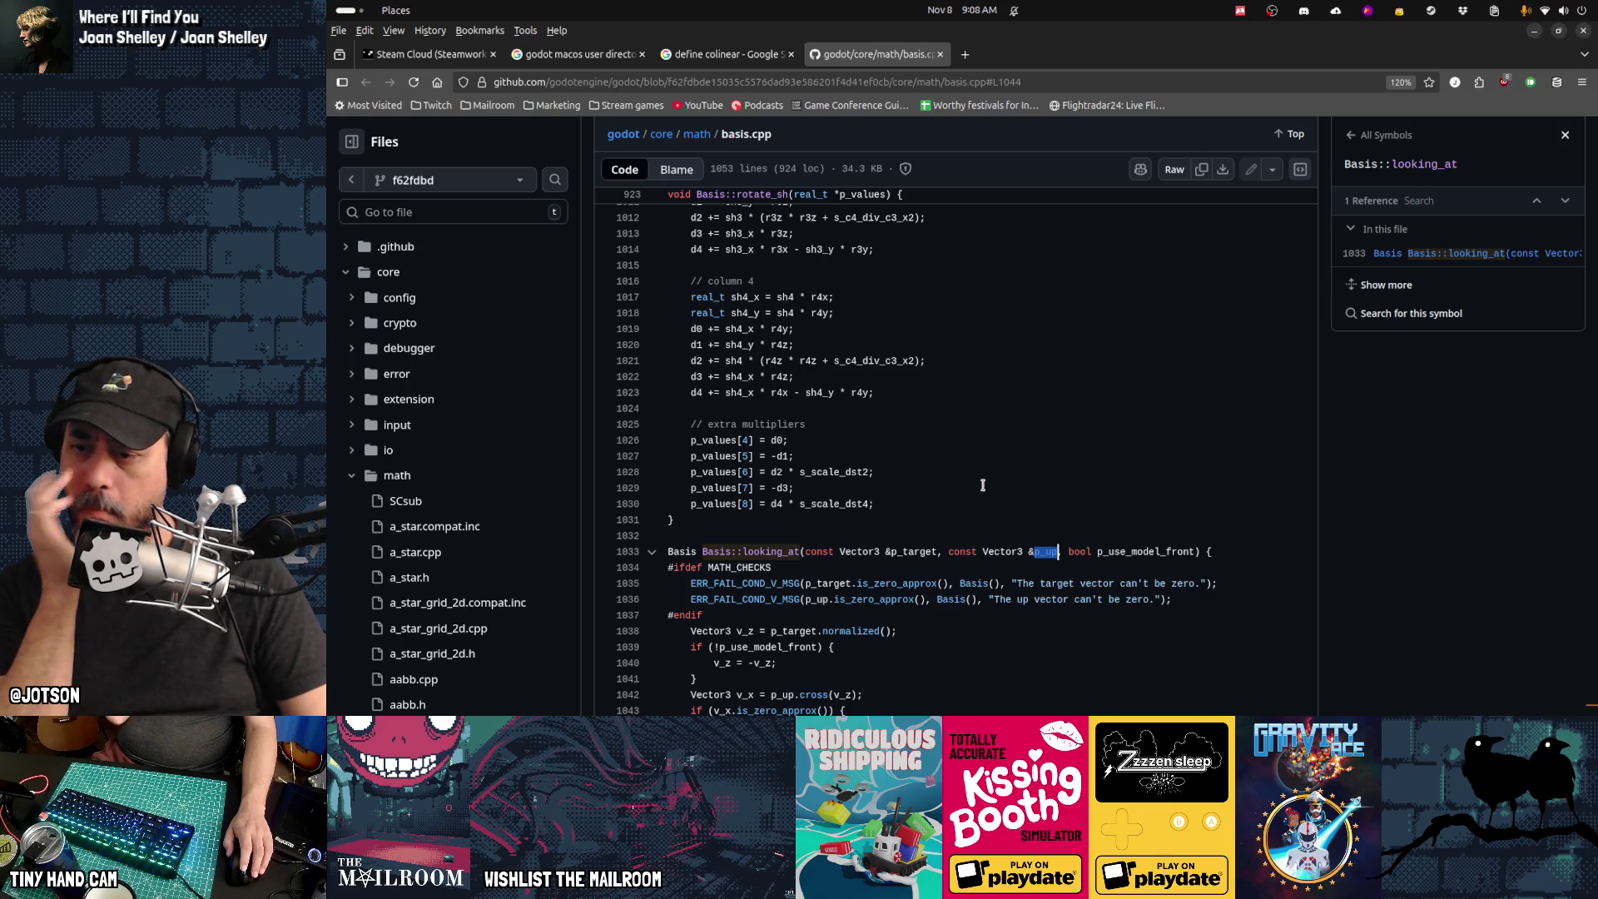
{"action": "scroll", "coordinate": [982, 484], "scroll_direction": "up", "scroll_amount": 8}
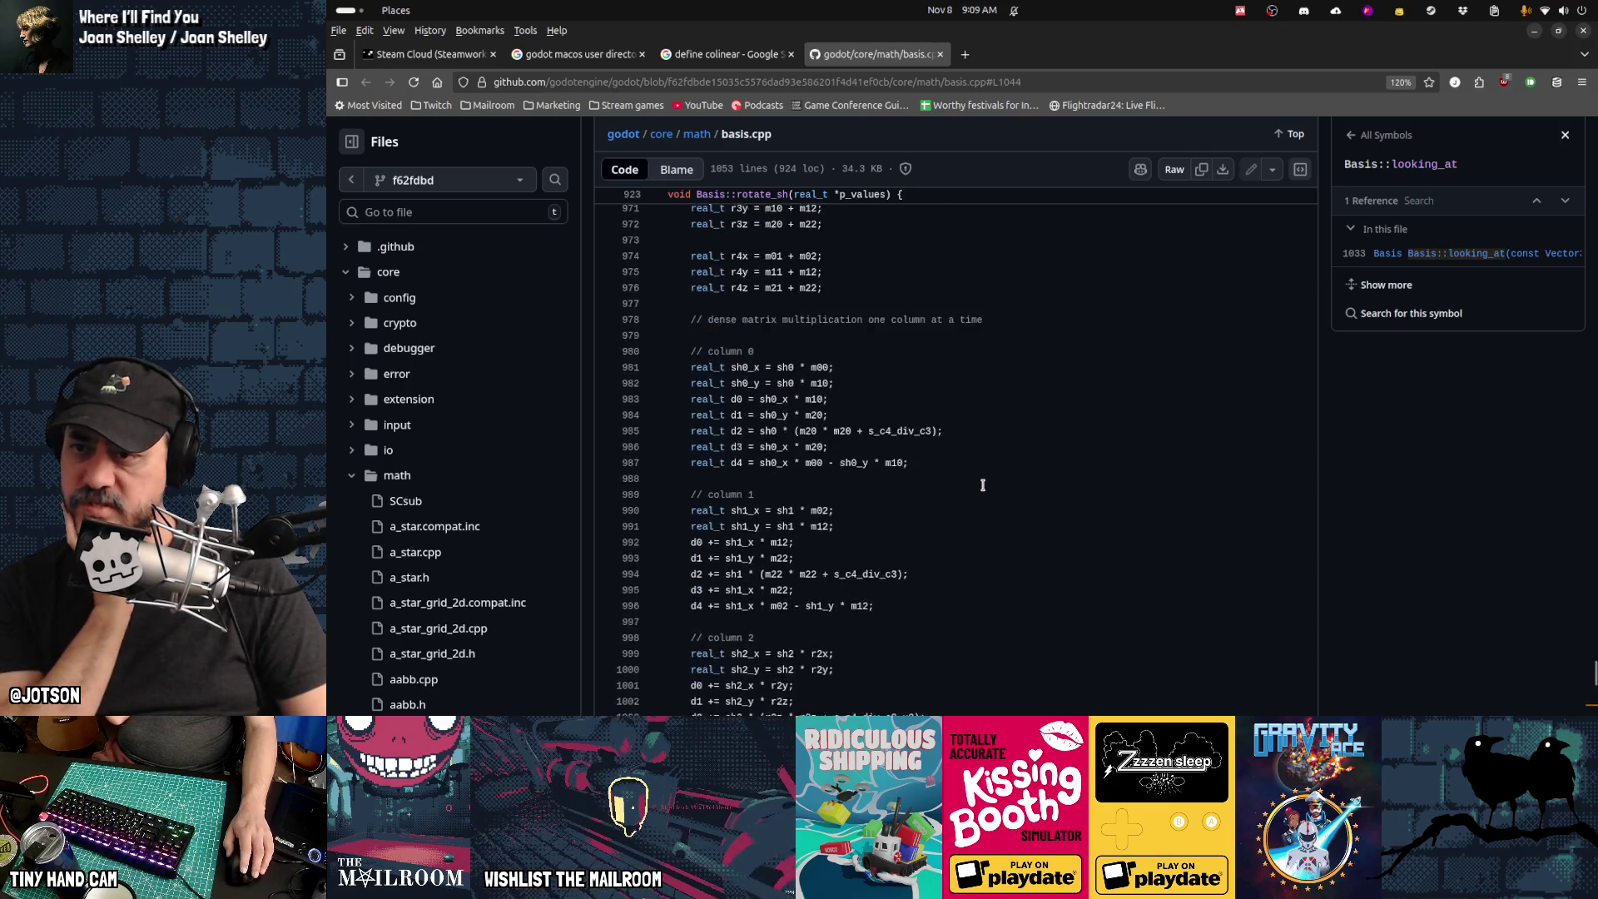
{"action": "scroll", "coordinate": [982, 485], "scroll_direction": "down", "scroll_amount": 10}
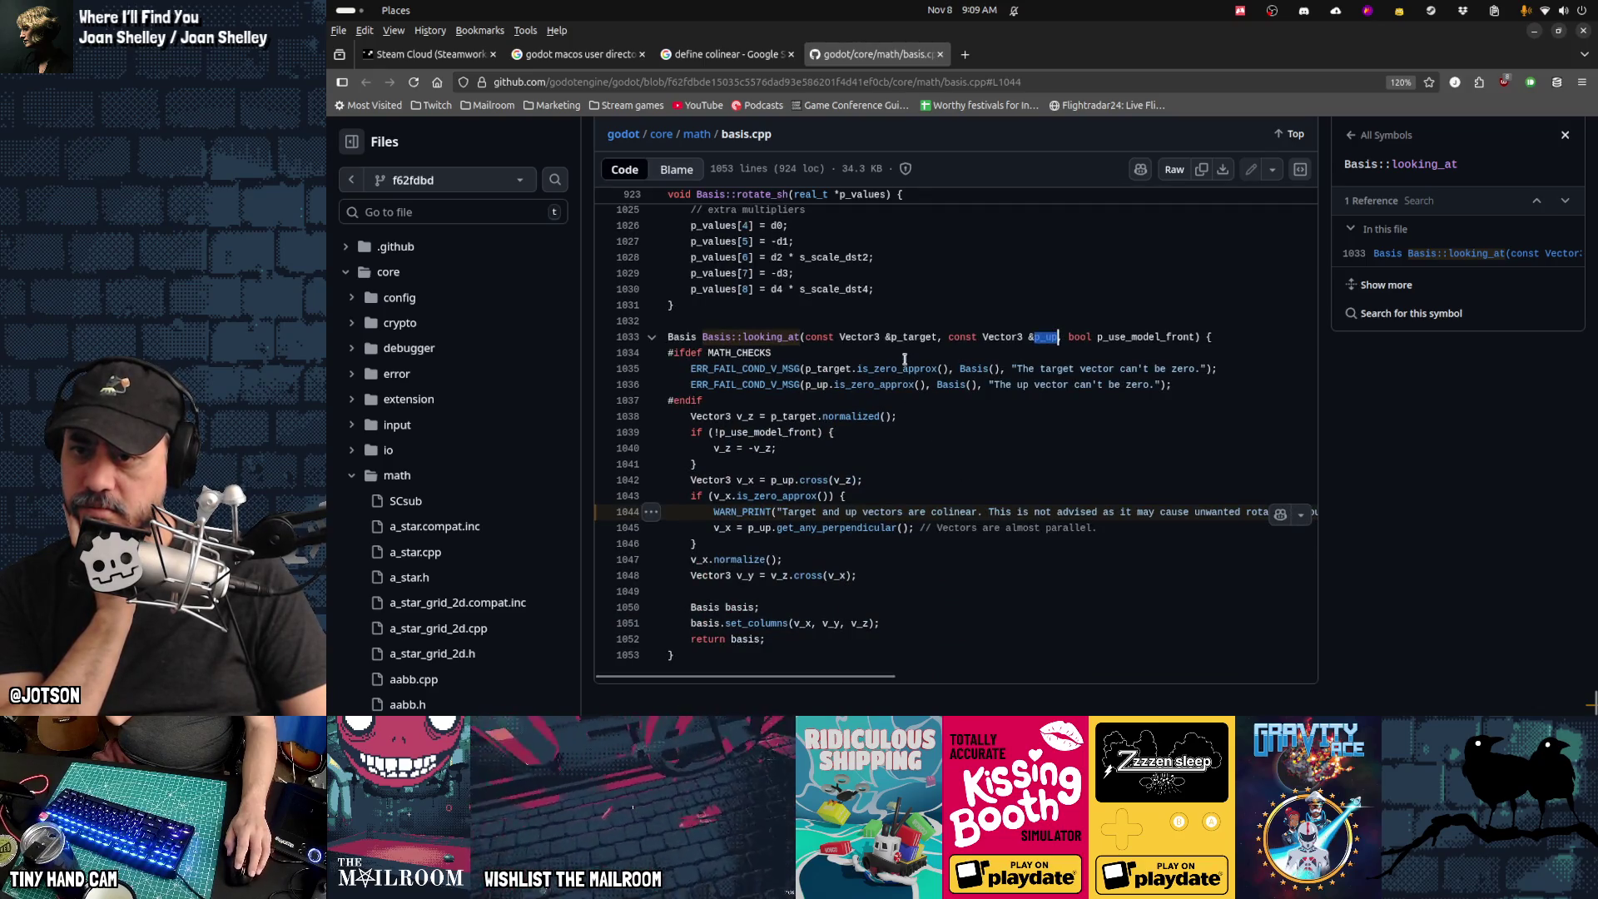
{"action": "left_click", "coordinate": [896, 336]}
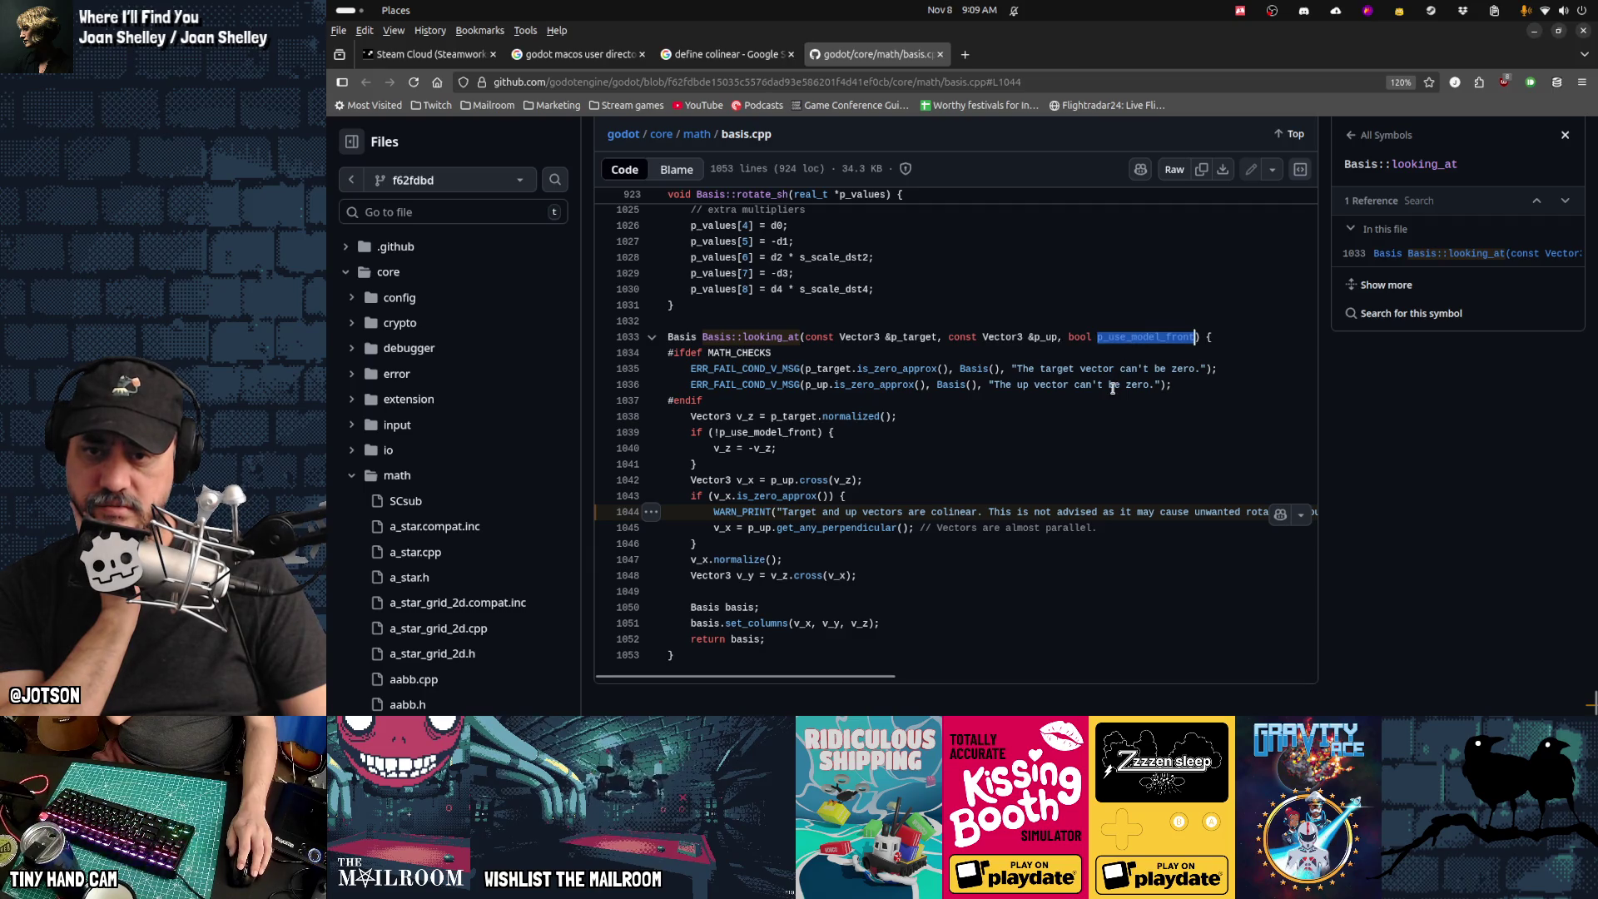
{"action": "left_click", "coordinate": [1101, 338]}
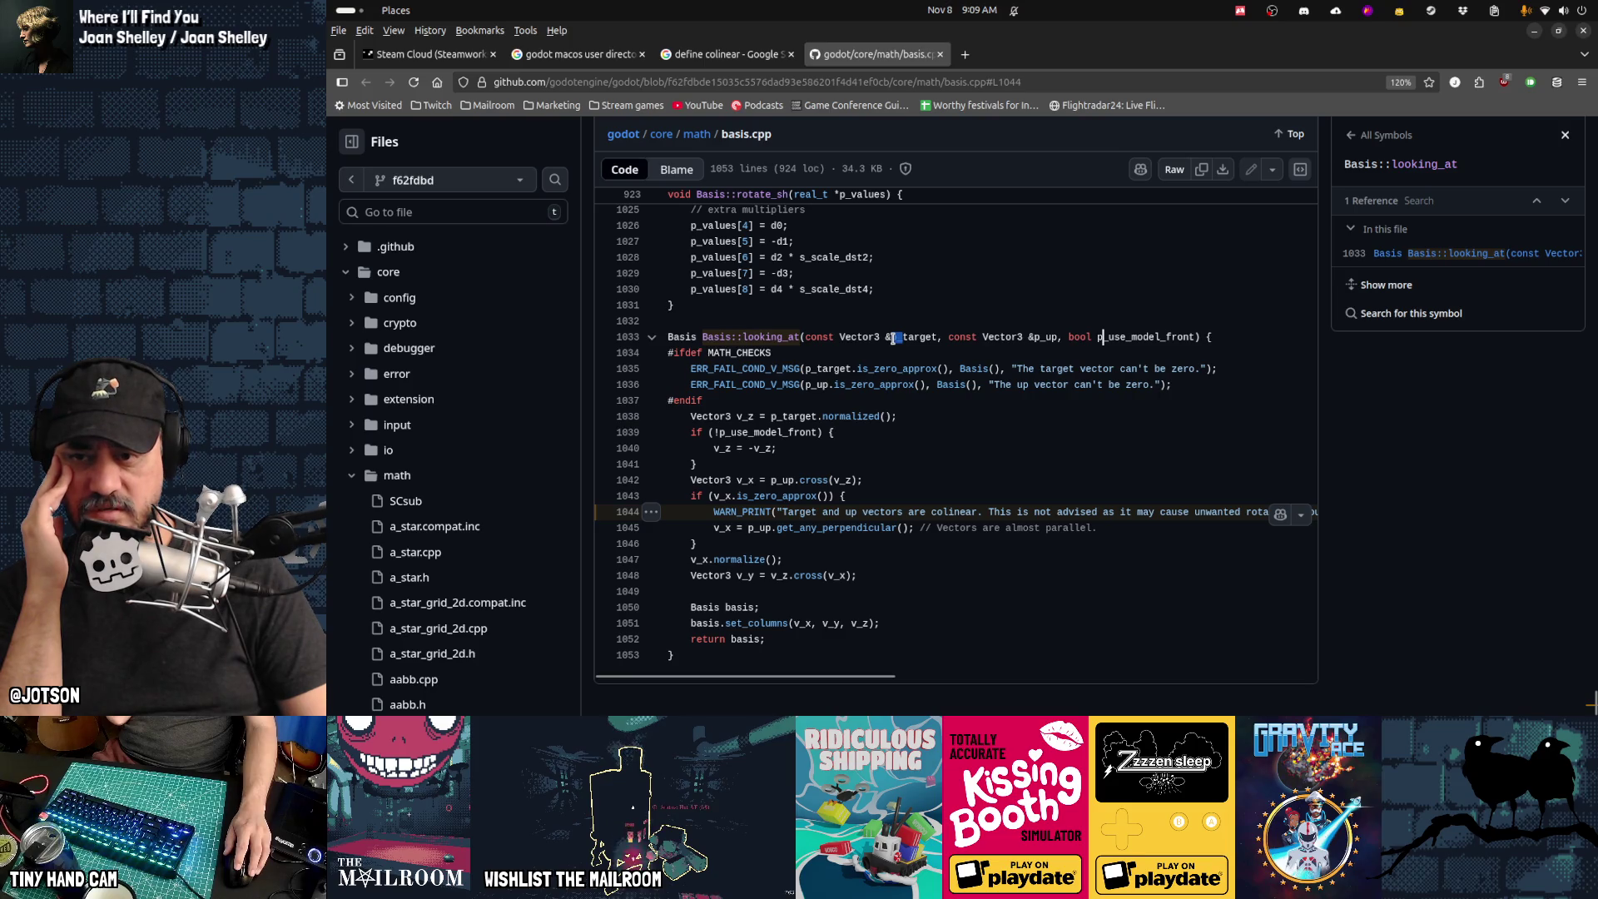
{"action": "left_click", "coordinate": [1037, 337]}
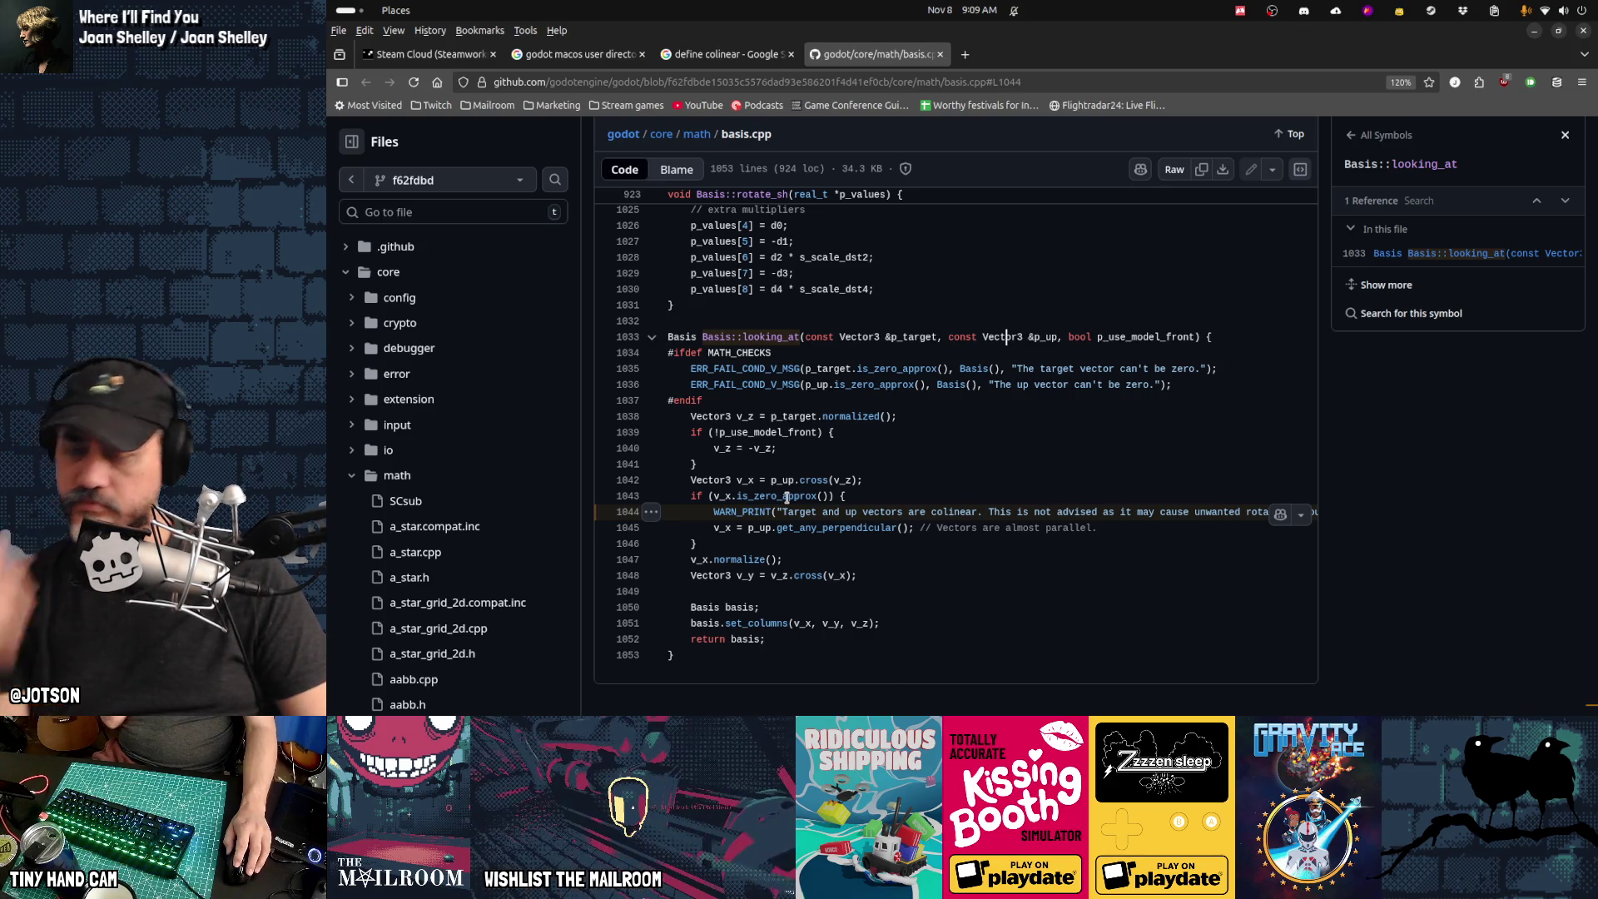
{"action": "left_click", "coordinate": [948, 384]}
{"action": "key", "text": "alt+Tab"}
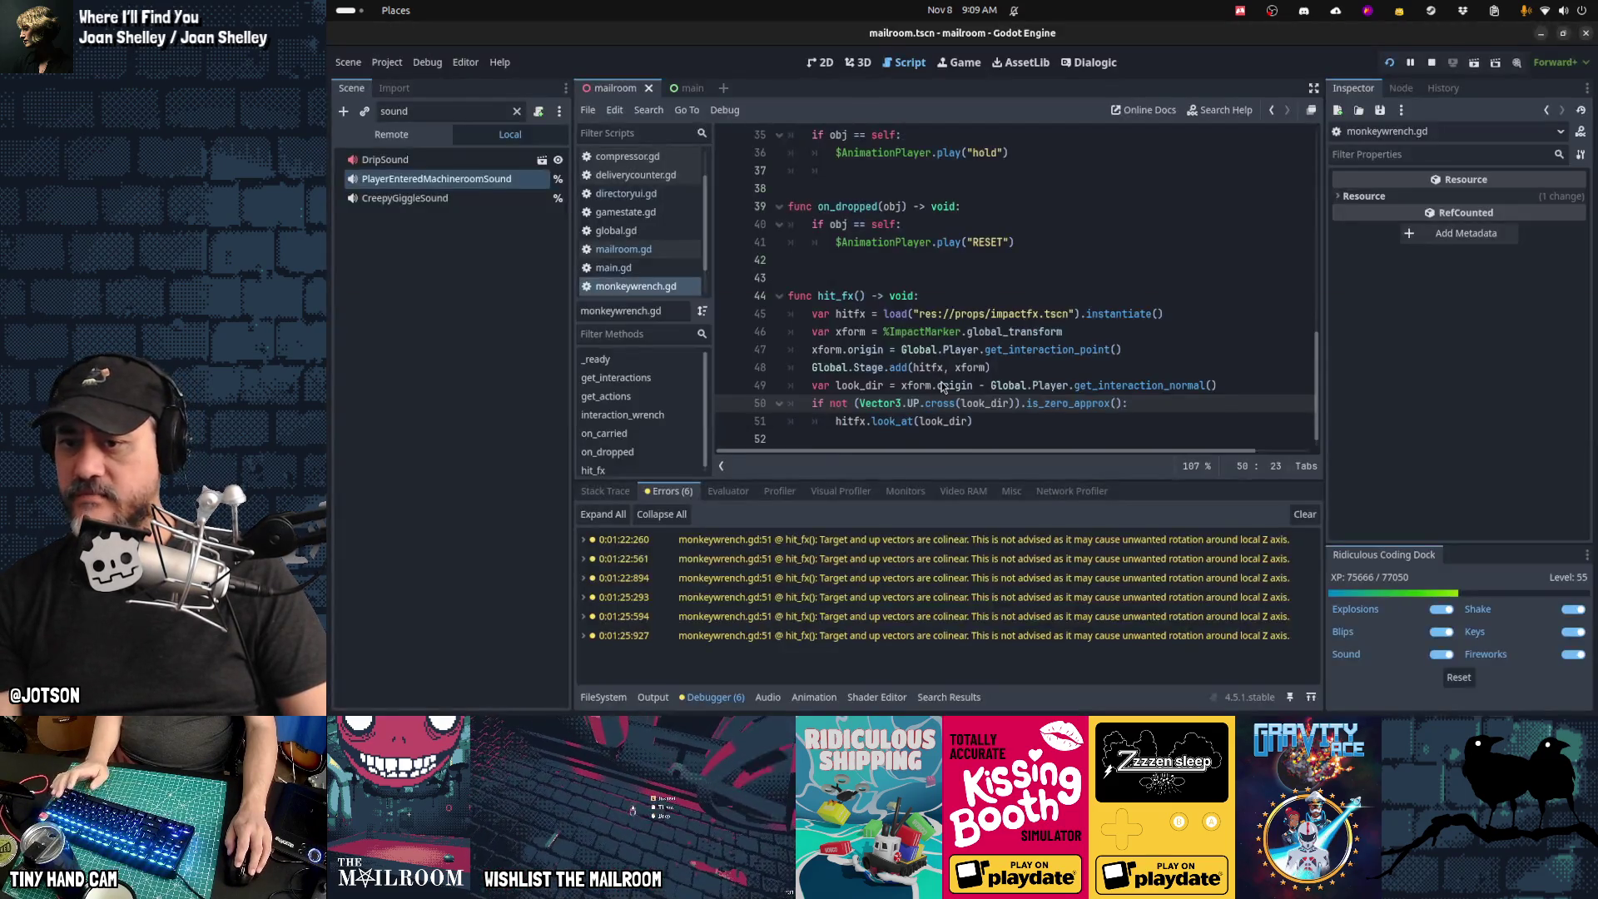
Step: Briefly add and remove a comma inside the look_at call, leaving it unchanged
{"action": "left_click", "coordinate": [967, 421]}
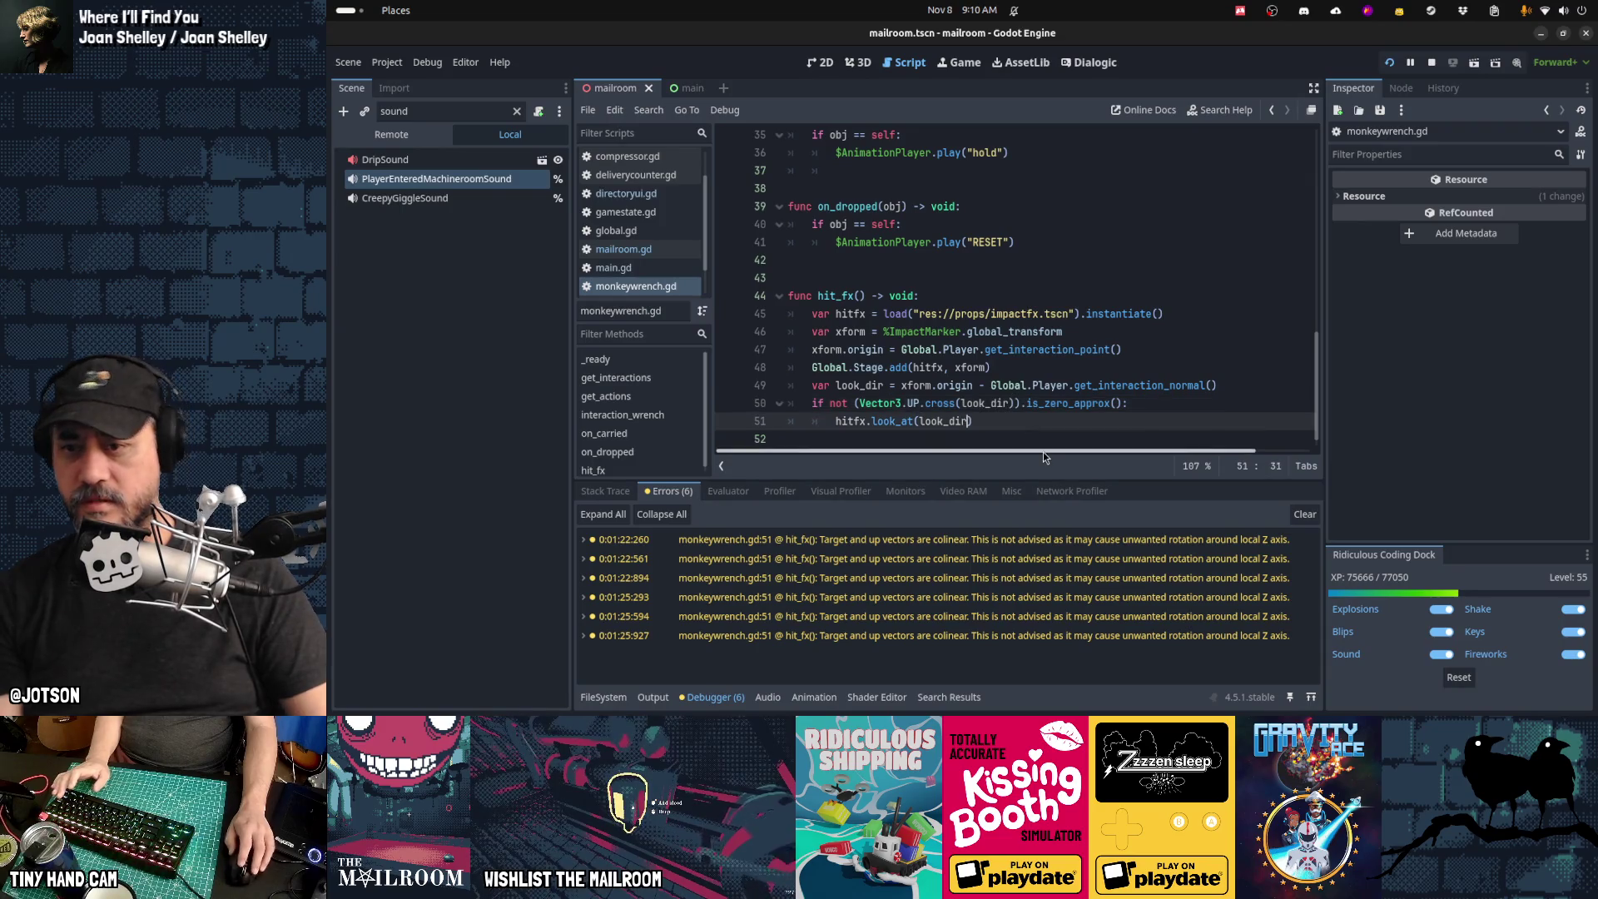
{"action": "type", "text": ","}
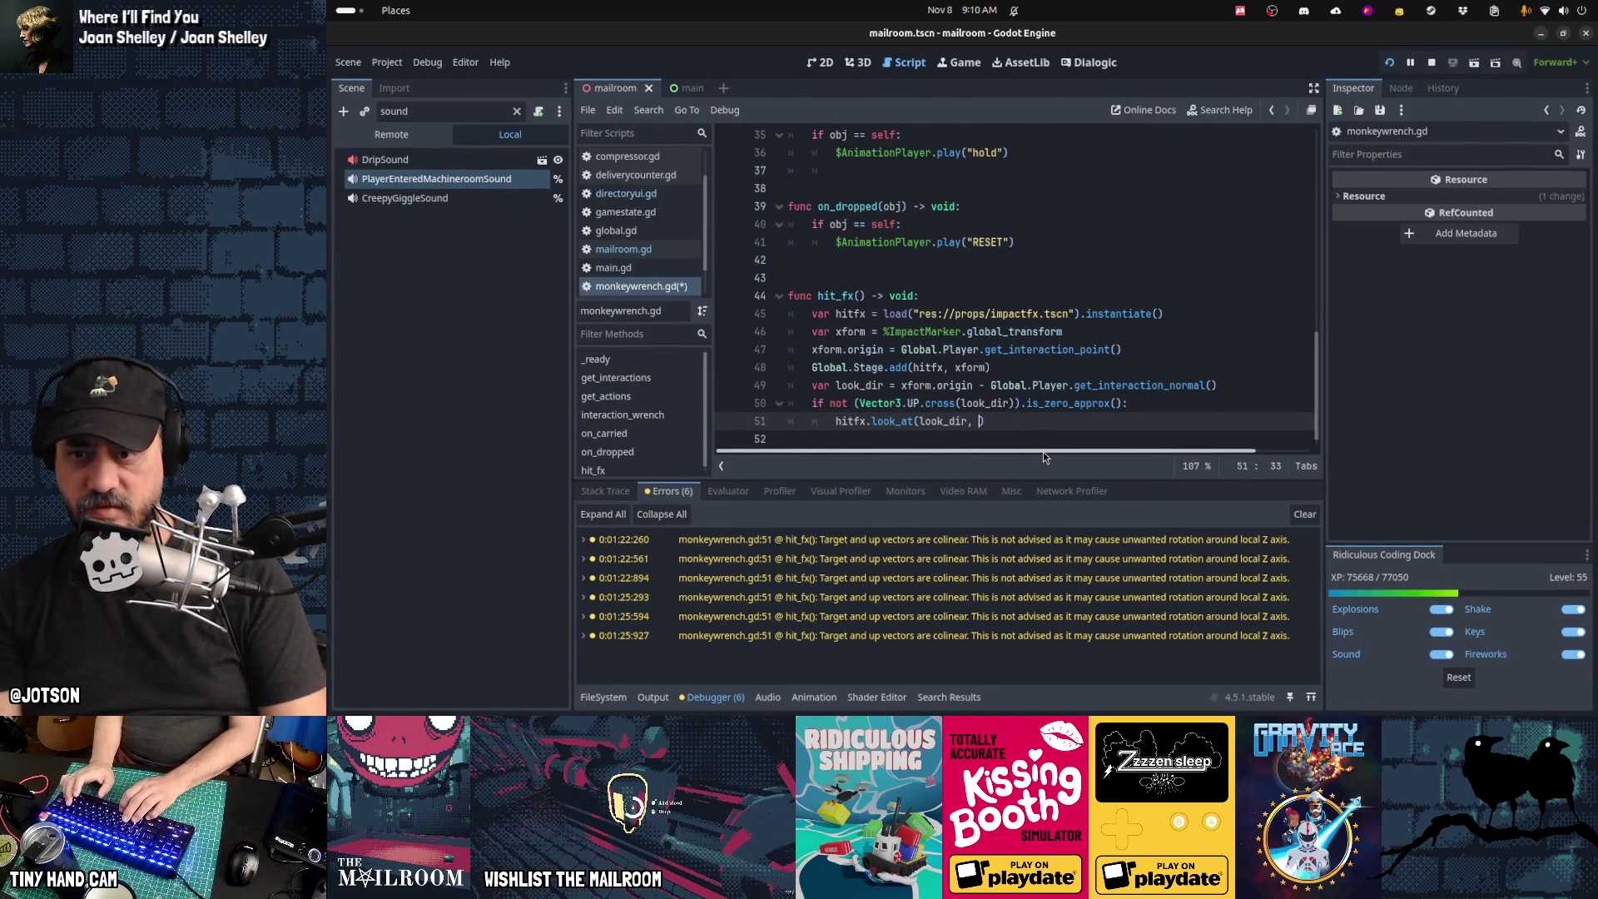
{"action": "key", "text": "BackSpace"}
{"action": "key", "text": "BackSpace"}
{"action": "scroll", "coordinate": [1042, 452], "scroll_direction": "down", "scroll_amount": 1}
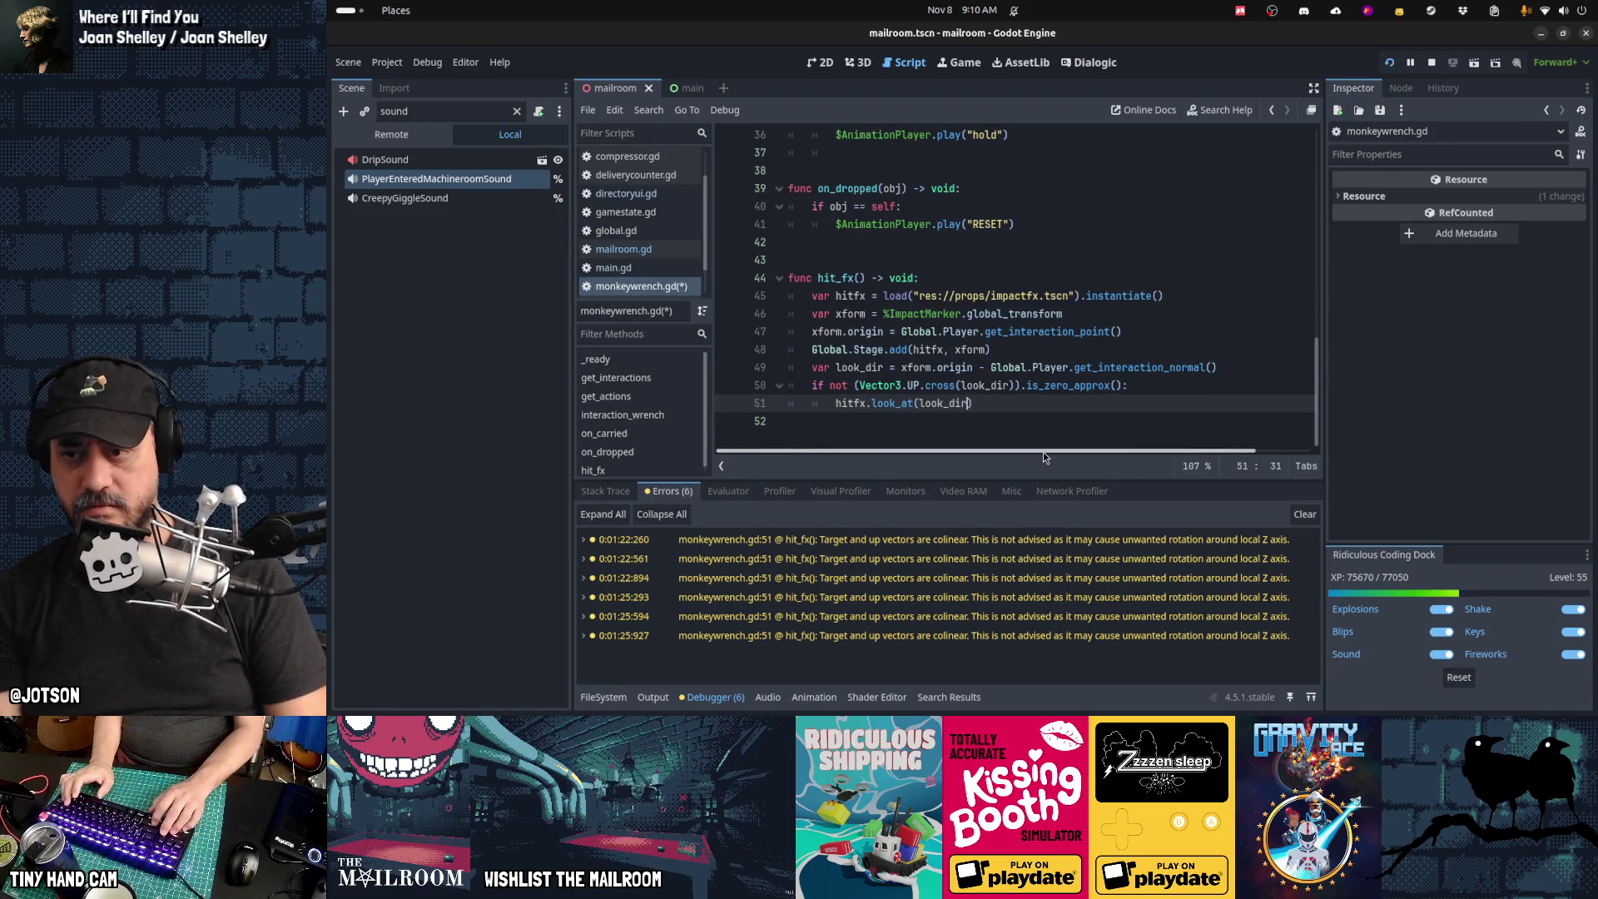
{"action": "left_click", "coordinate": [897, 406]}
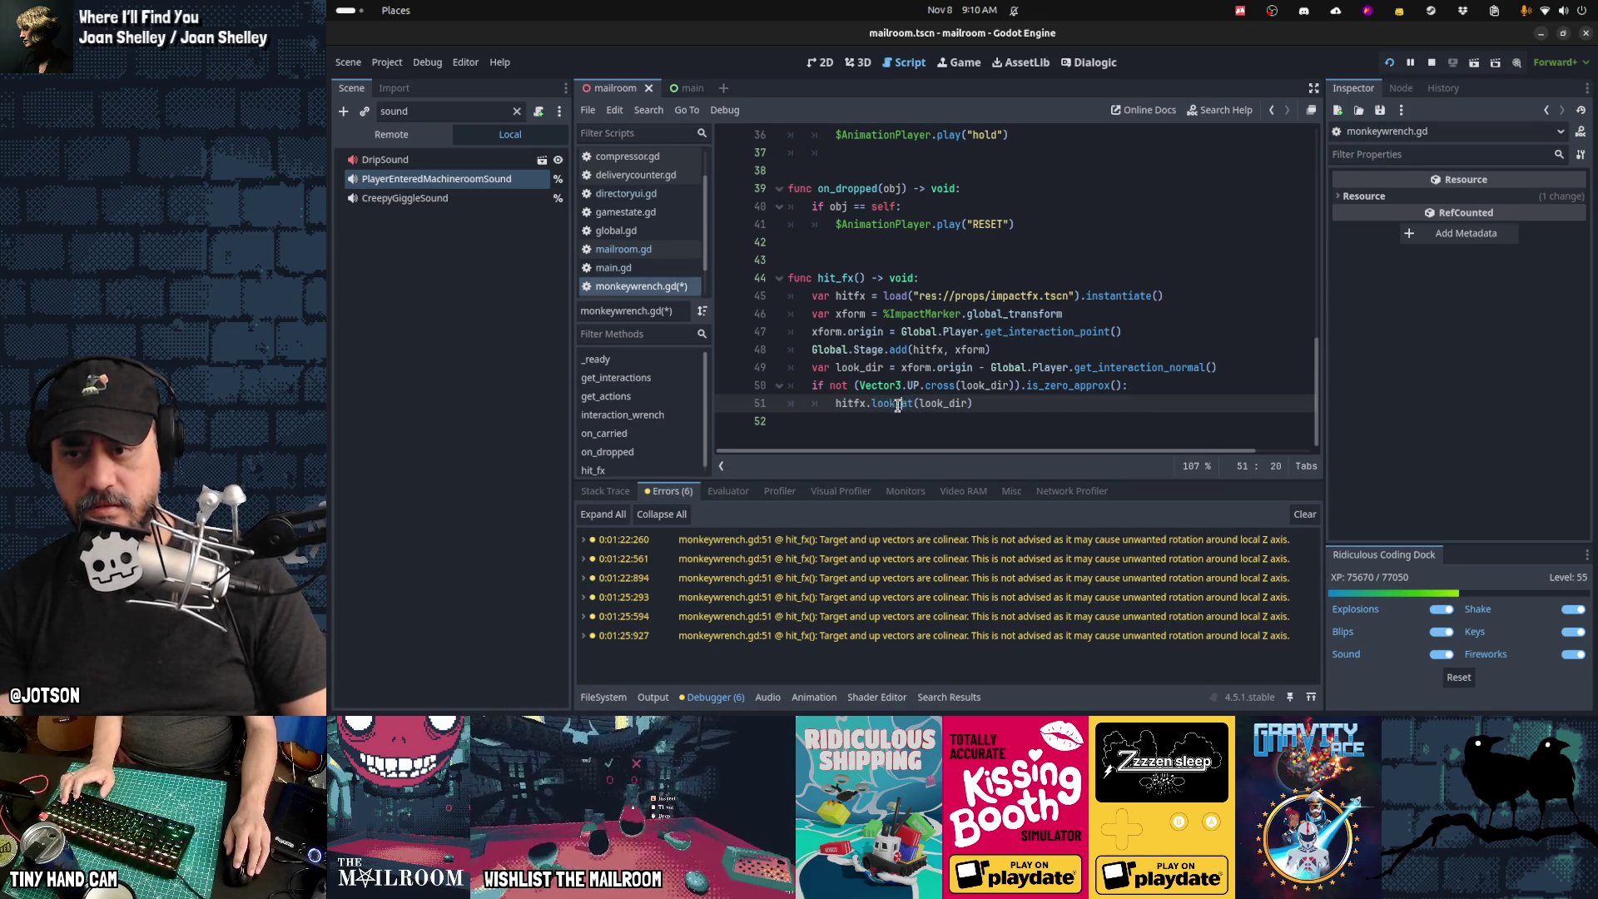
Step: Look up the look_at method in the built-in documentation, then return to the script
{"action": "left_click", "coordinate": [1223, 117]}
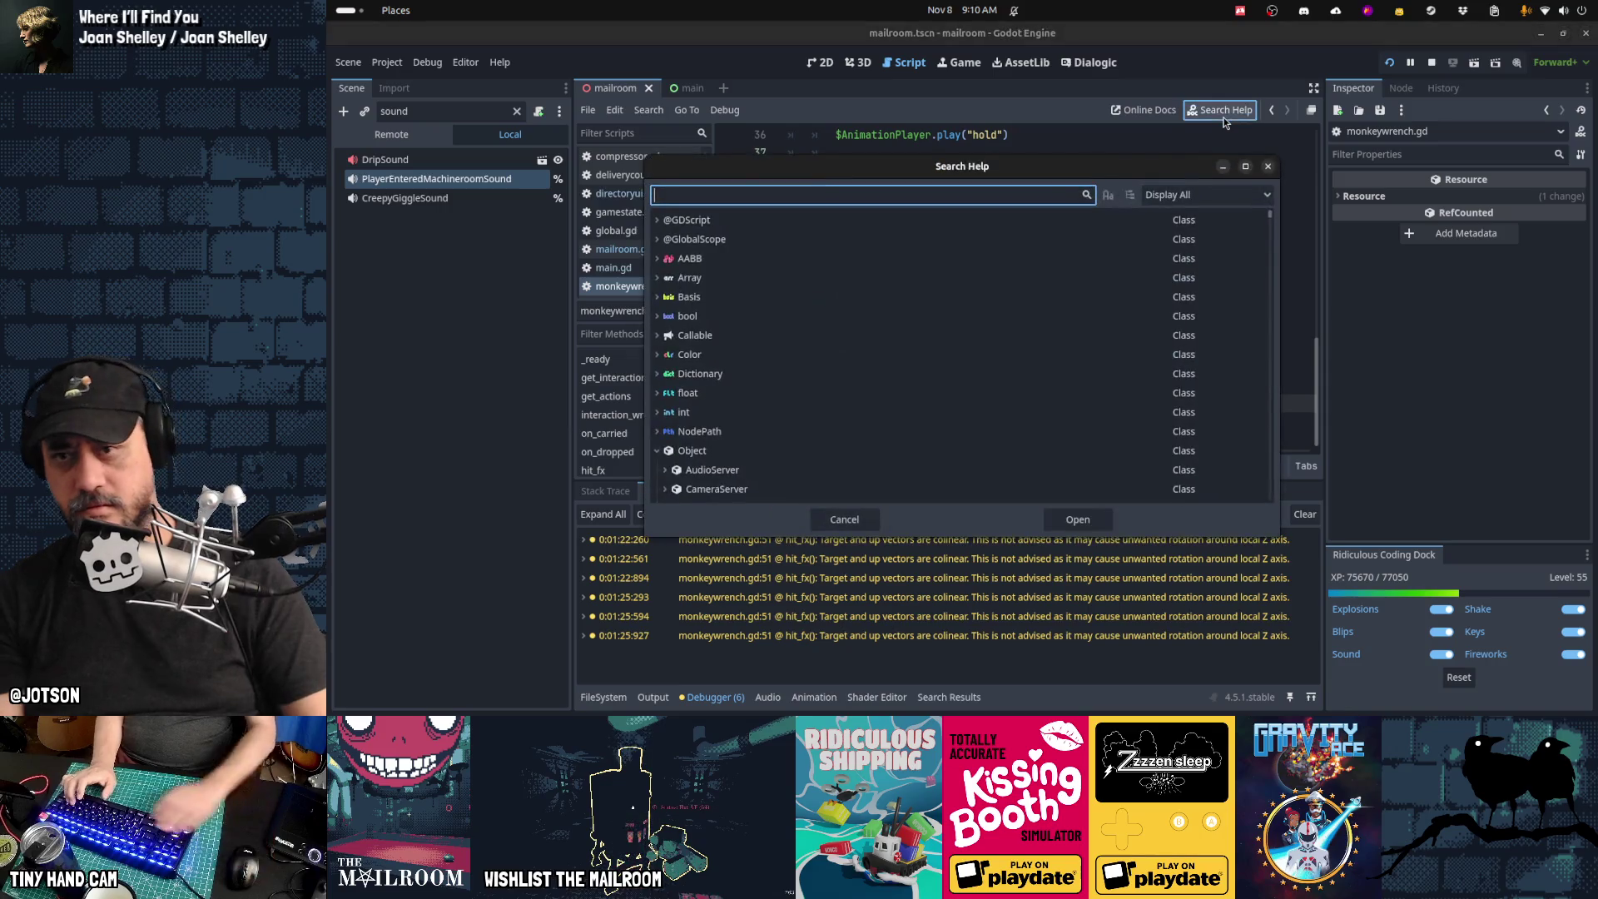
{"action": "type", "text": "look_at"}
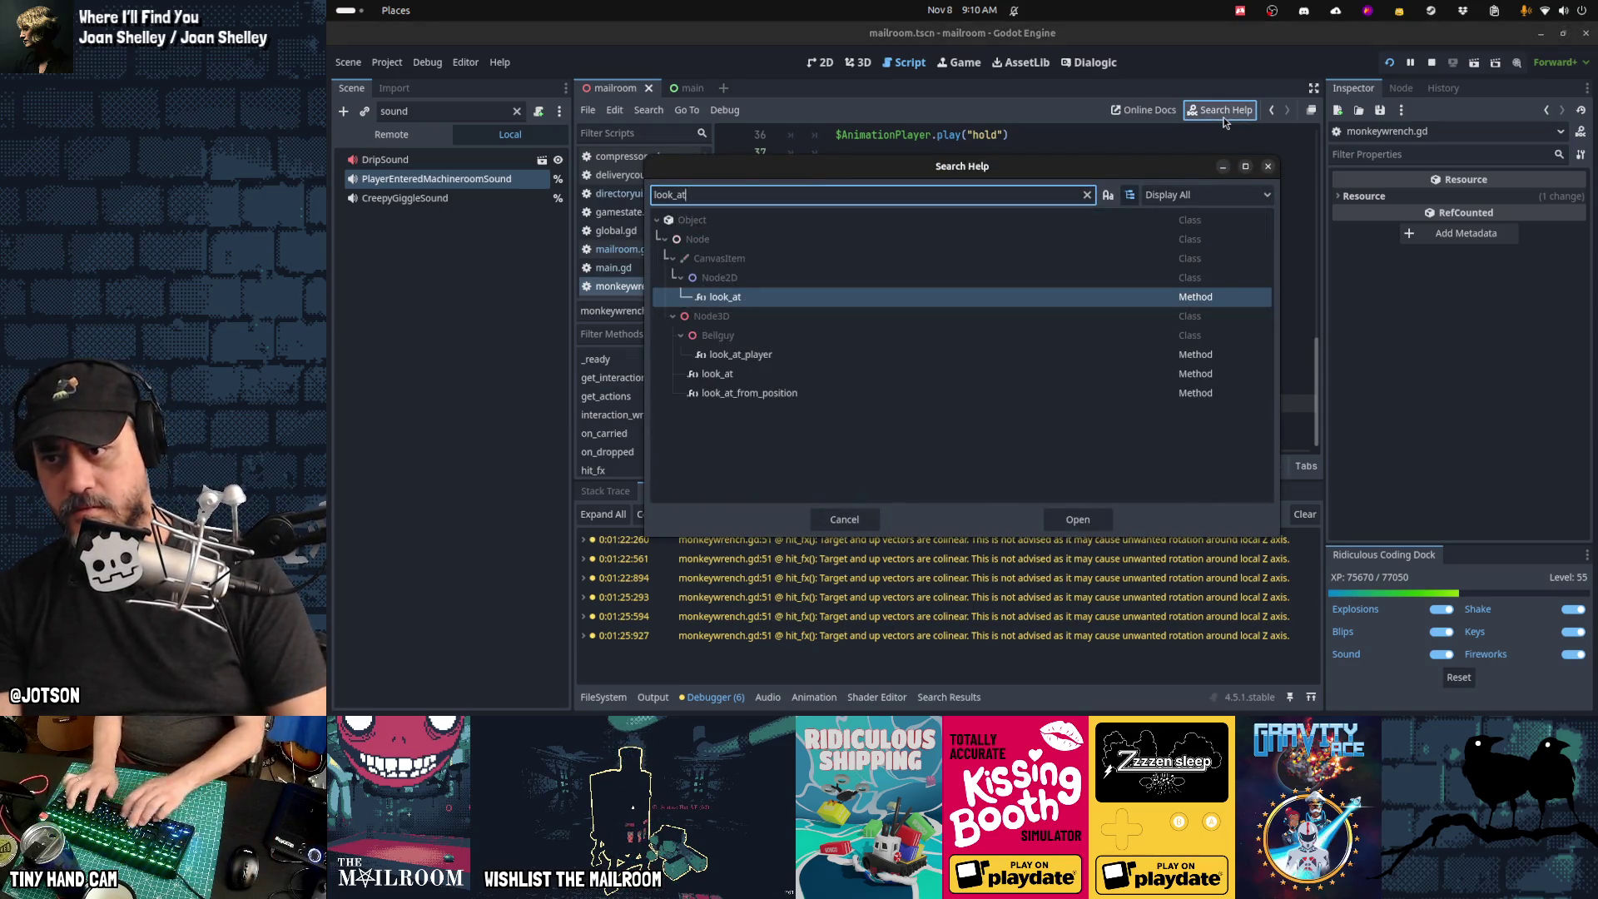
{"action": "key", "text": "Return"}
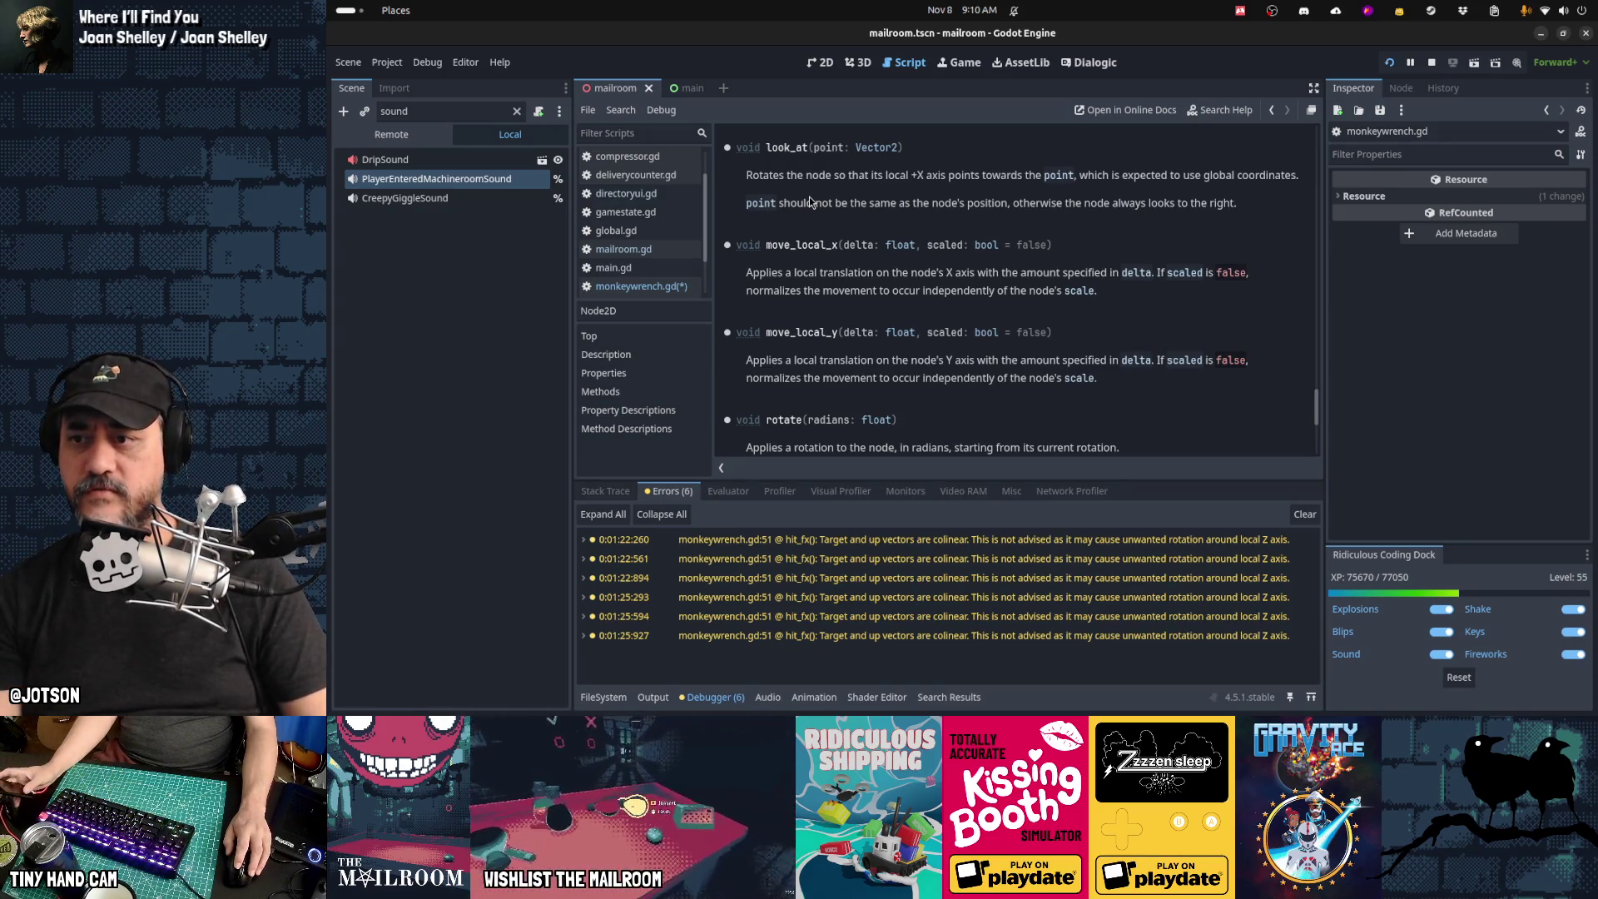
{"action": "left_click", "coordinate": [687, 287]}
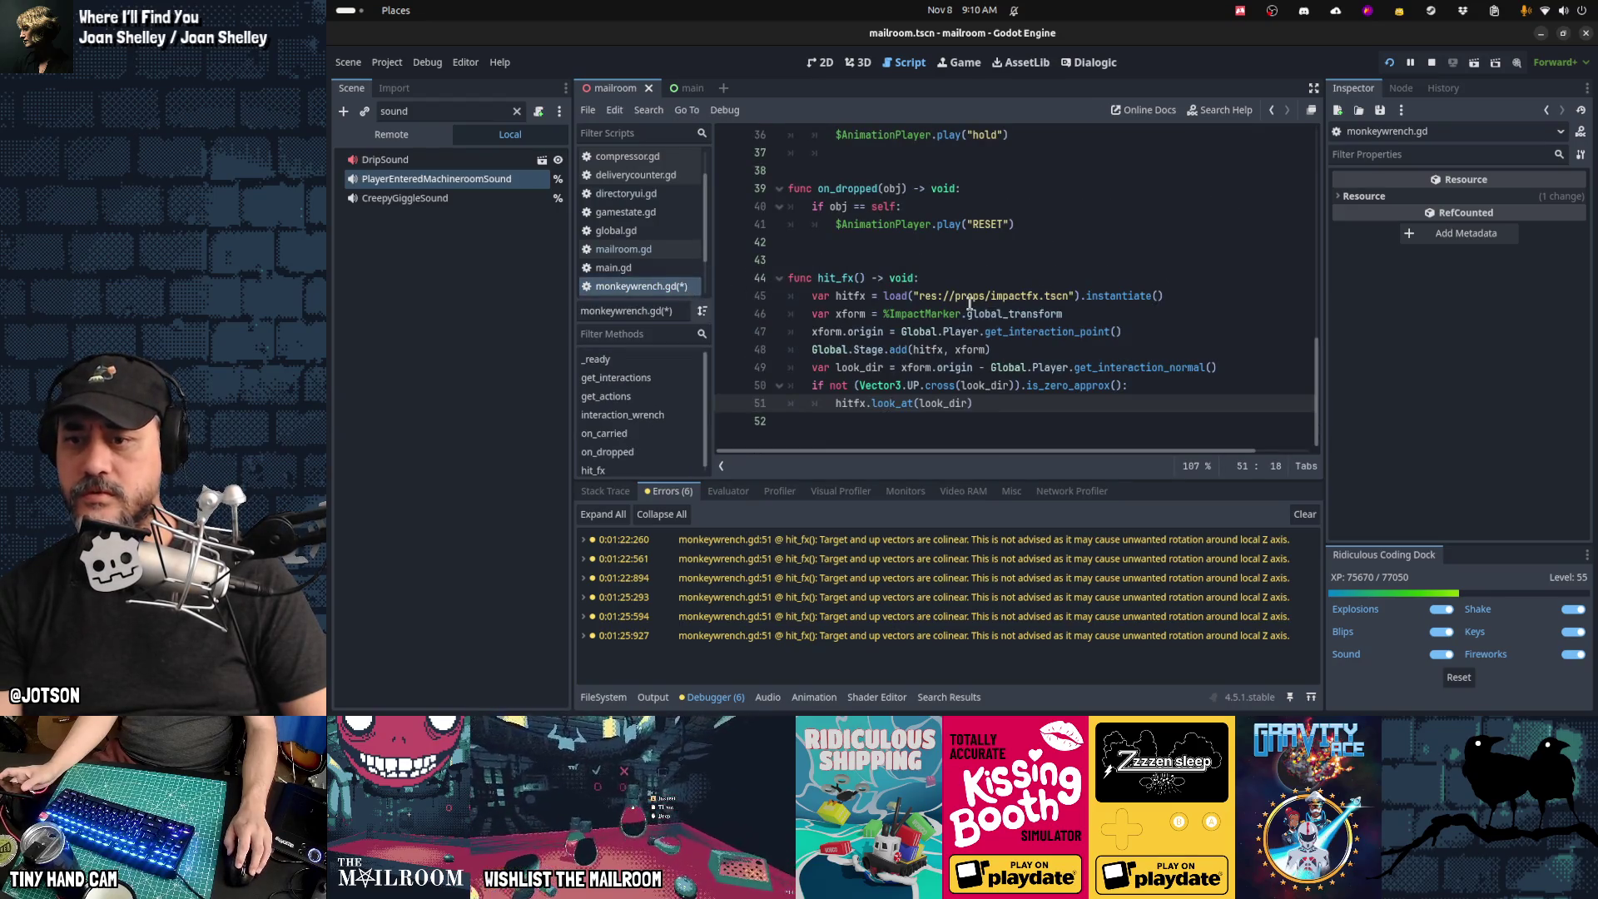
Step: Replace Vector3.UP on line 50 with hitfx.basis.y, save, then delete the y axis
{"action": "left_click", "coordinate": [919, 386]}
{"action": "key", "text": "ctrl+shift+Left"}
{"action": "key", "text": "ctrl+shift+Left"}
{"action": "key", "text": "ctrl+shift+Left"}
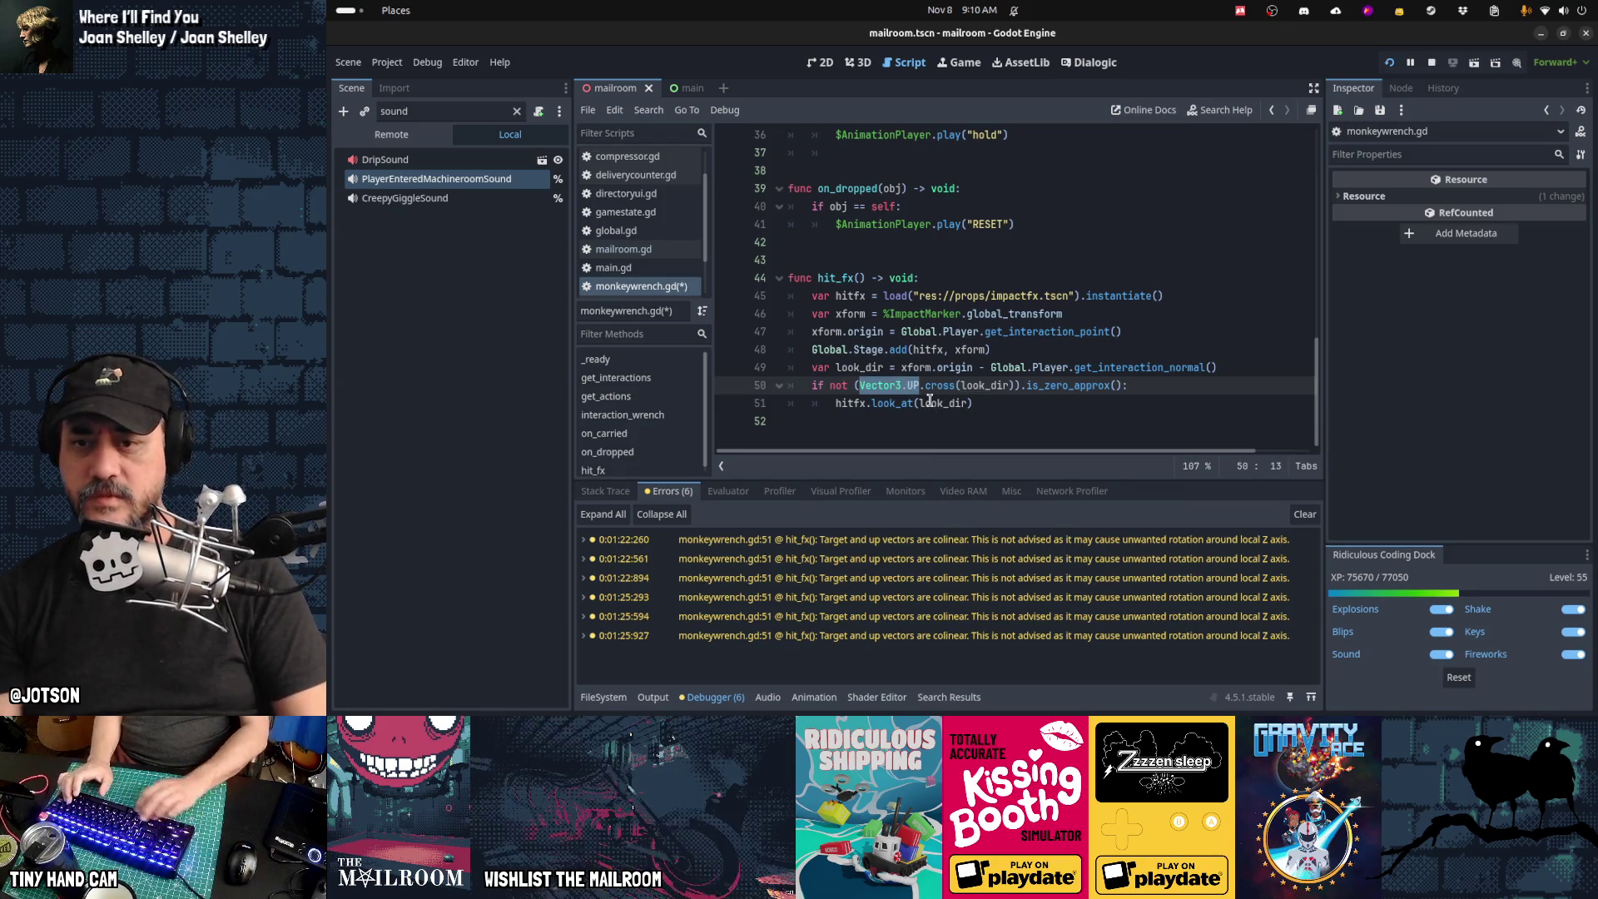
{"action": "type", "text": "hitfx.global_"}
{"action": "key", "text": "BackSpace"}
{"action": "key", "text": "BackSpace"}
{"action": "key", "text": "BackSpace"}
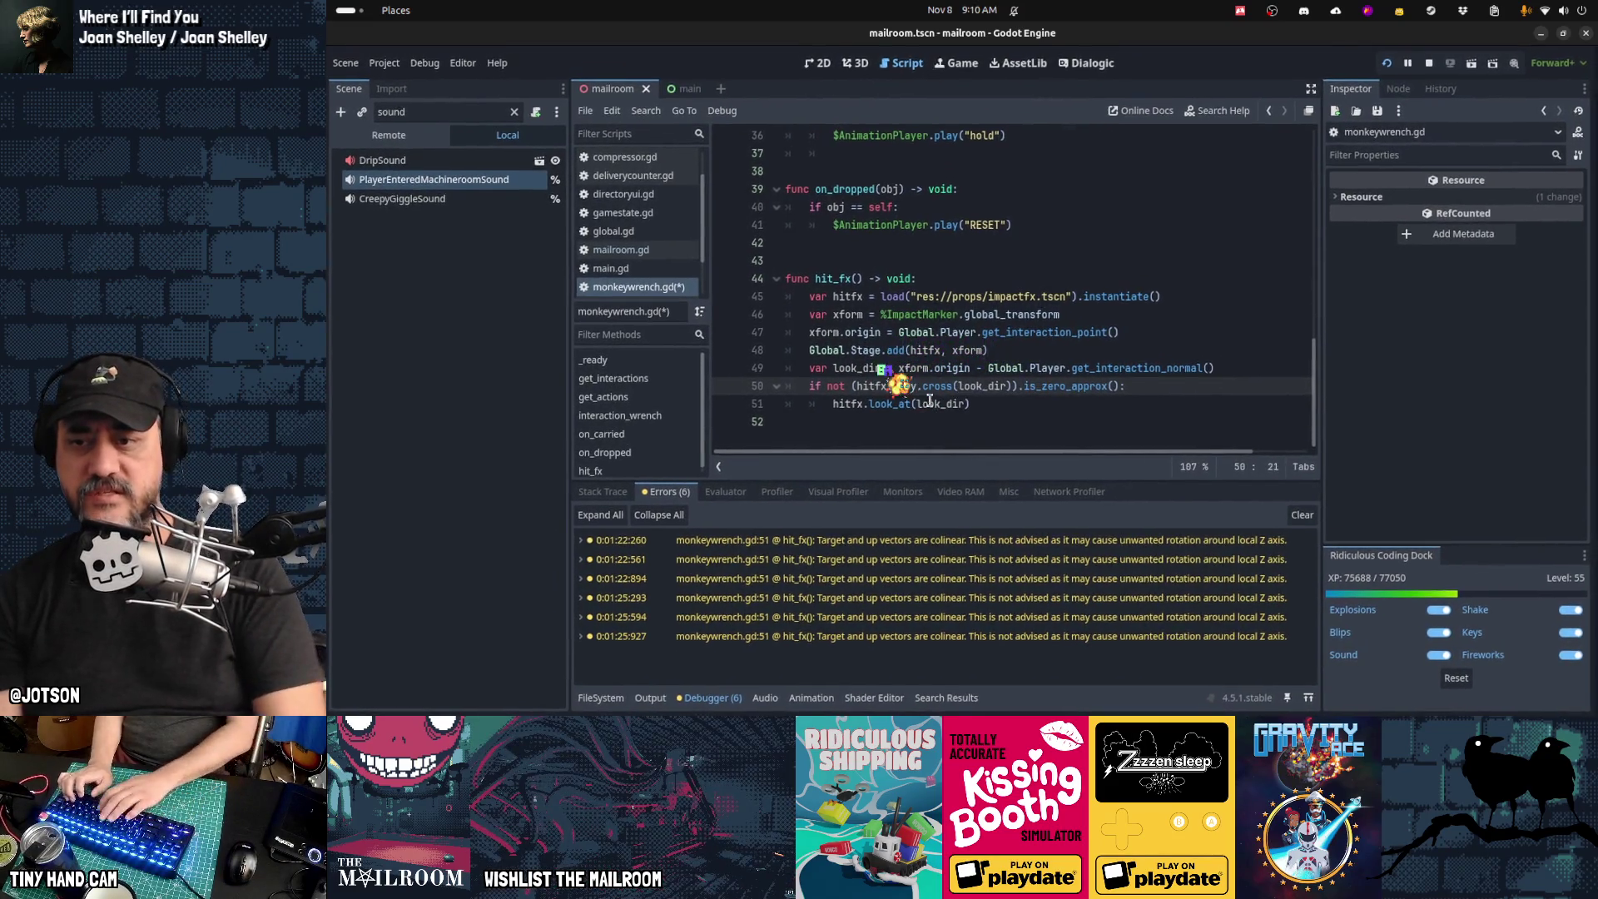
{"action": "key", "text": "BackSpace"}
{"action": "key", "text": "BackSpace"}
{"action": "type", "text": "basis"}
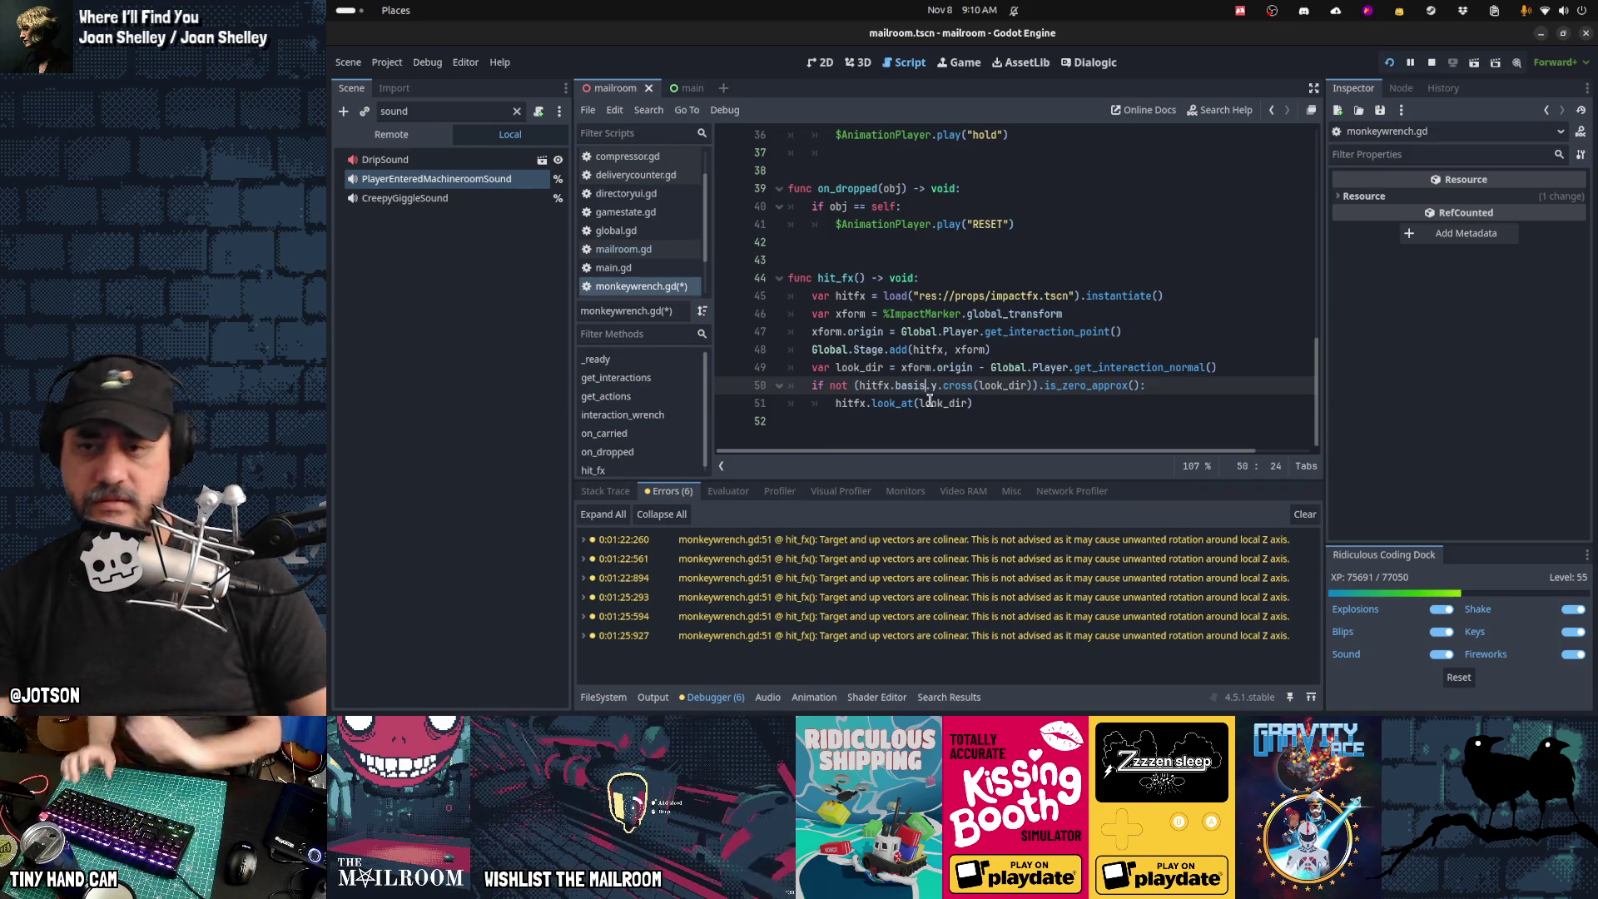
{"action": "key", "text": "ctrl+s"}
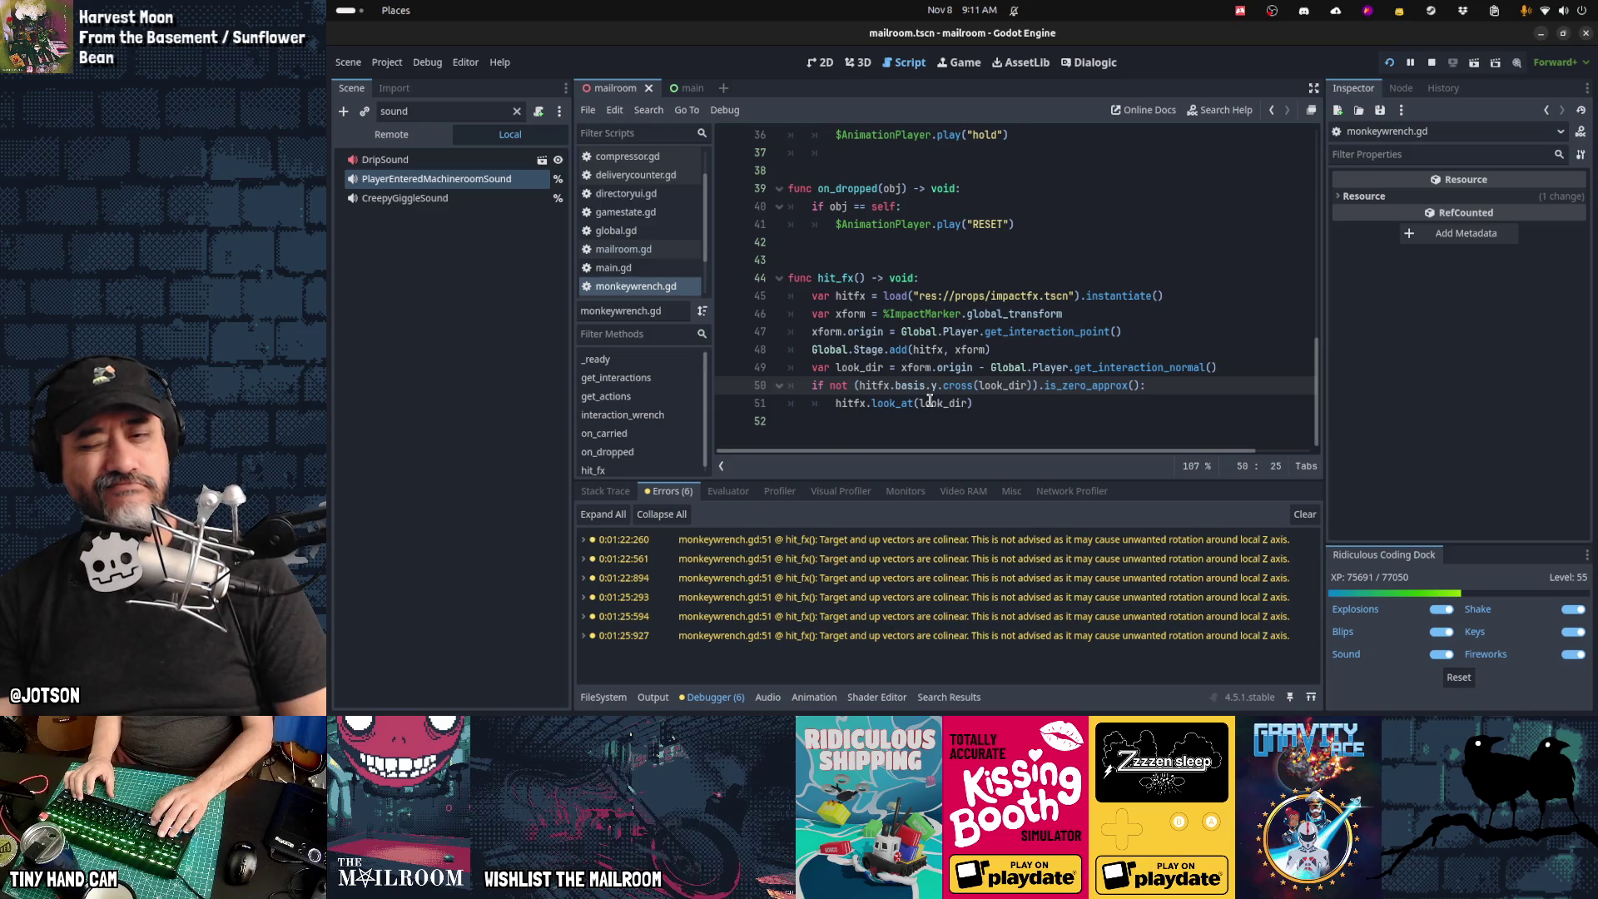
{"action": "key", "text": "Delete"}
Step: Make line 50 use hitfx.basis.z, then retest a wrench hit in the game
{"action": "type", "text": "z"}
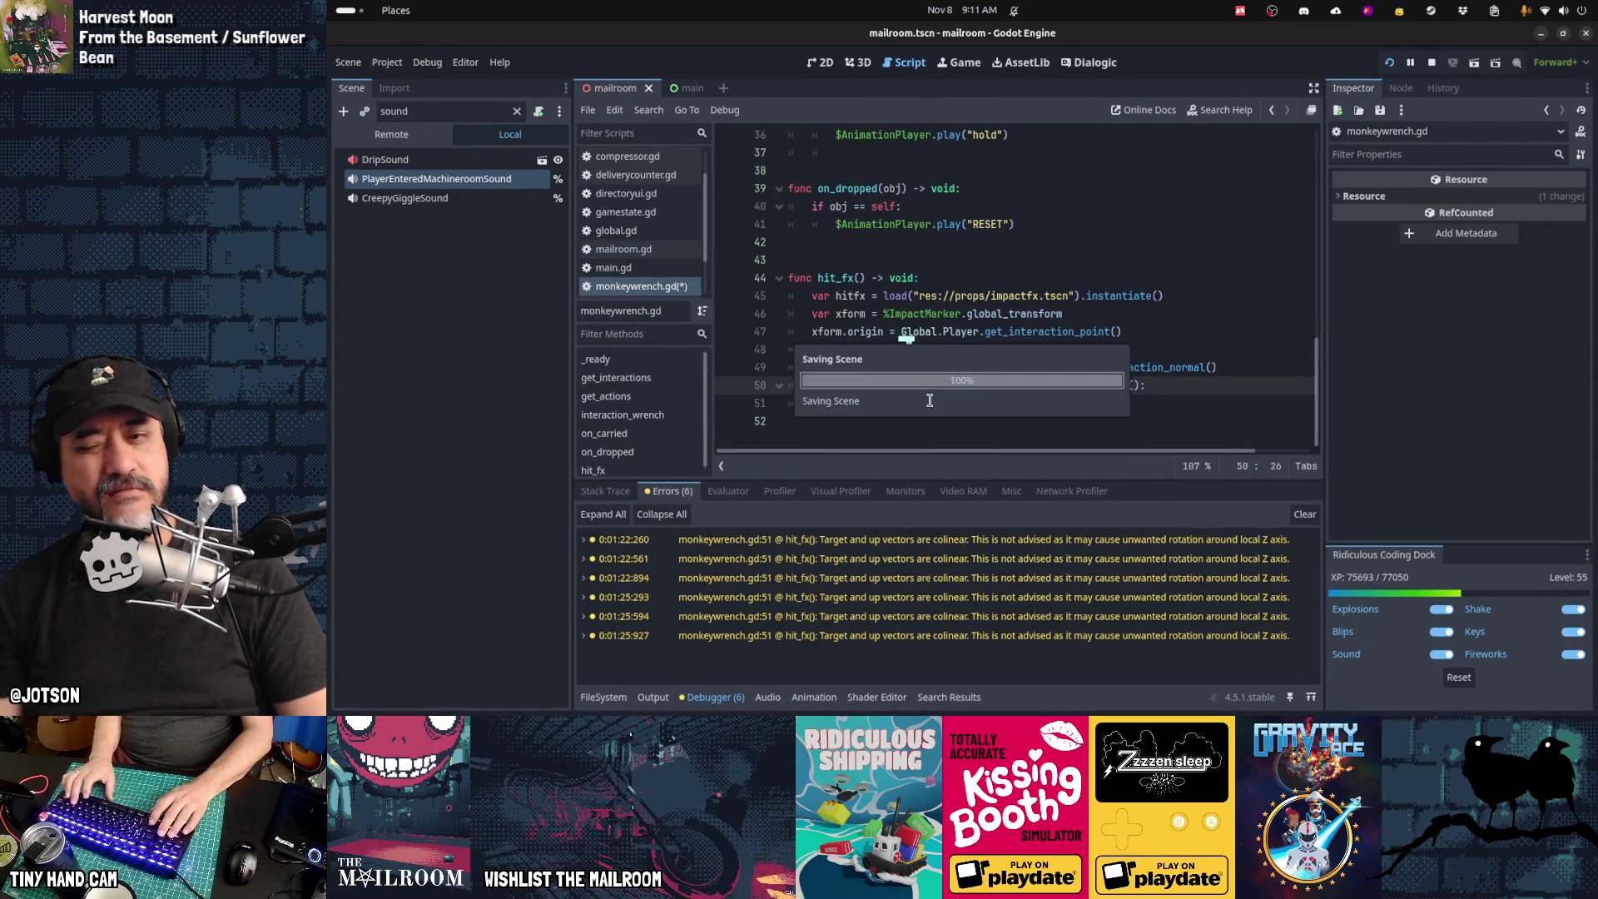
{"action": "key", "text": "Escape"}
{"action": "key", "text": "ctrl+F4"}
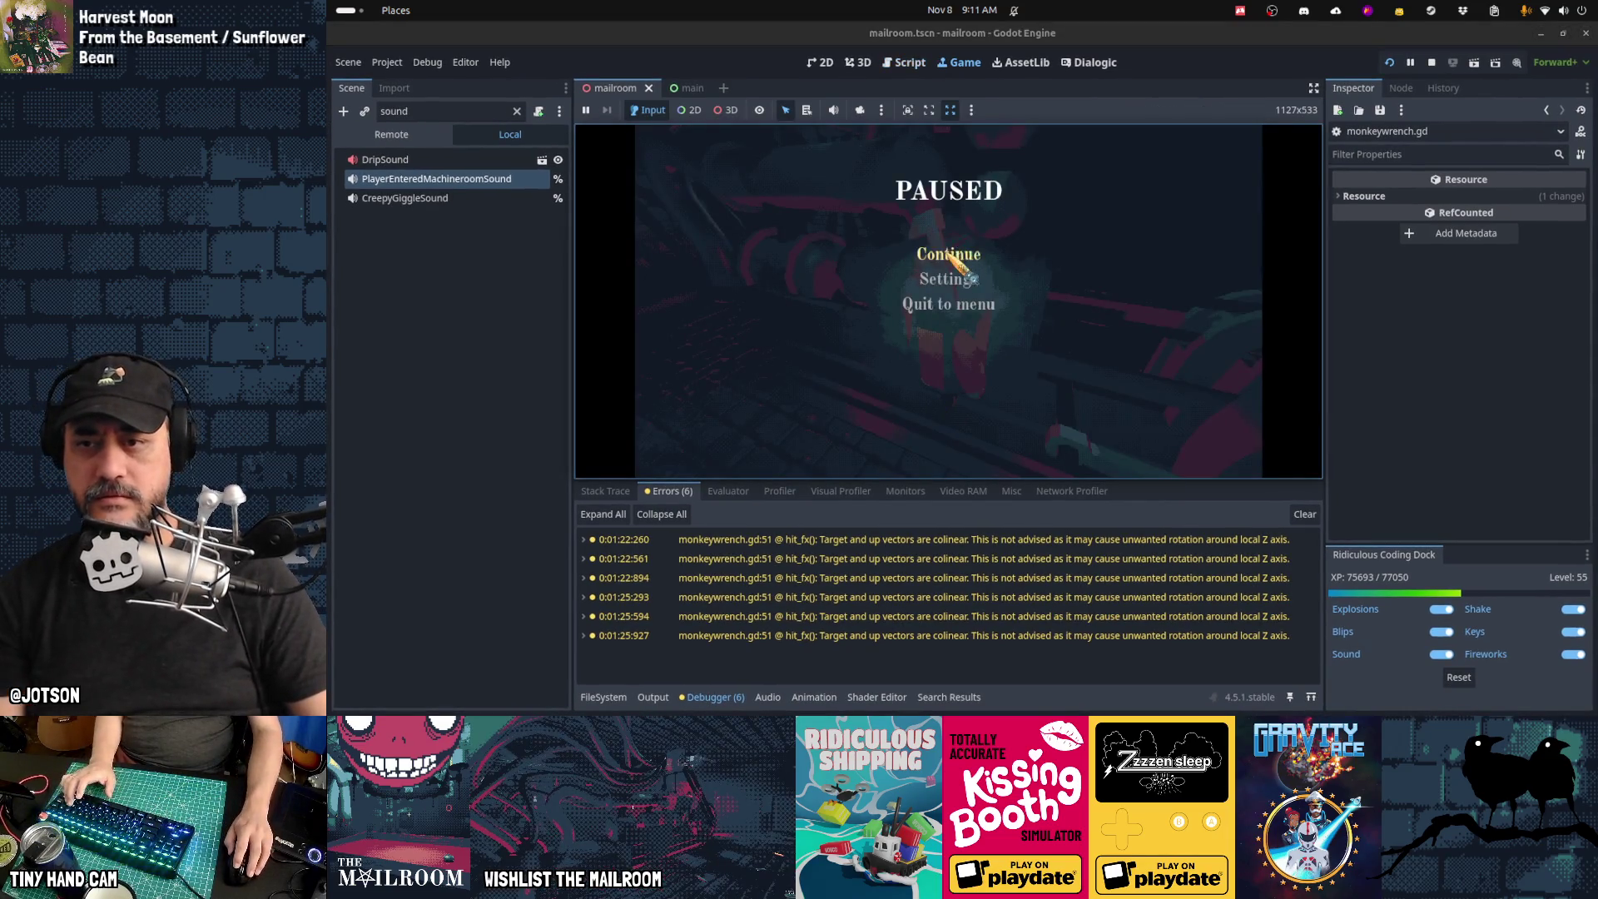
{"action": "left_click", "coordinate": [948, 250]}
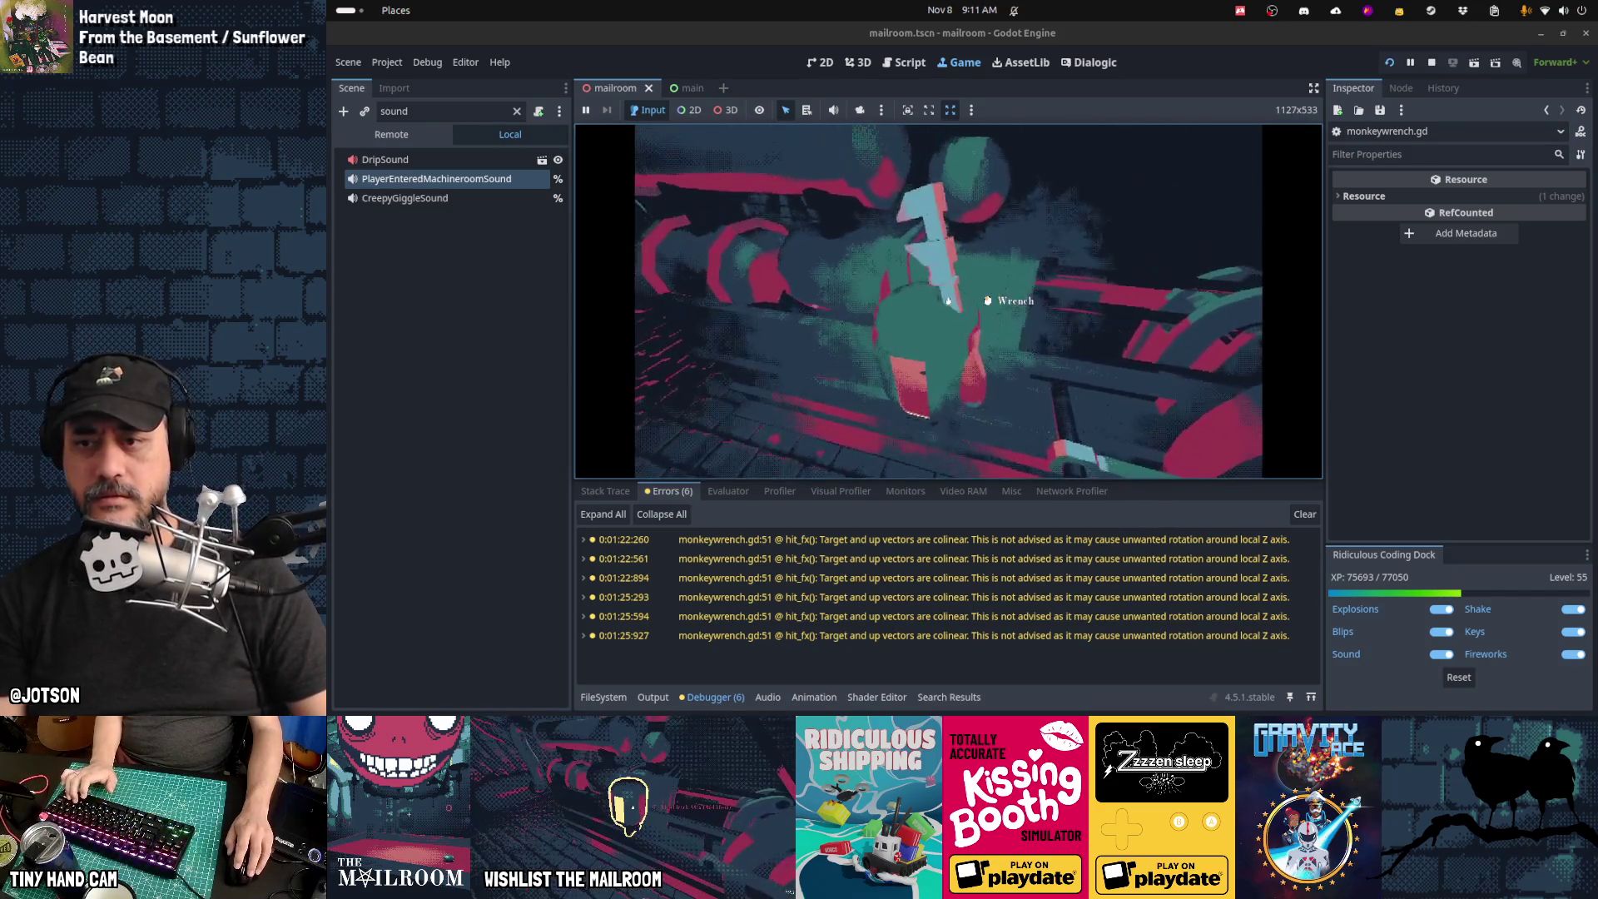
{"action": "left_click", "coordinate": [949, 301]}
{"action": "key", "text": "alt+Tab"}
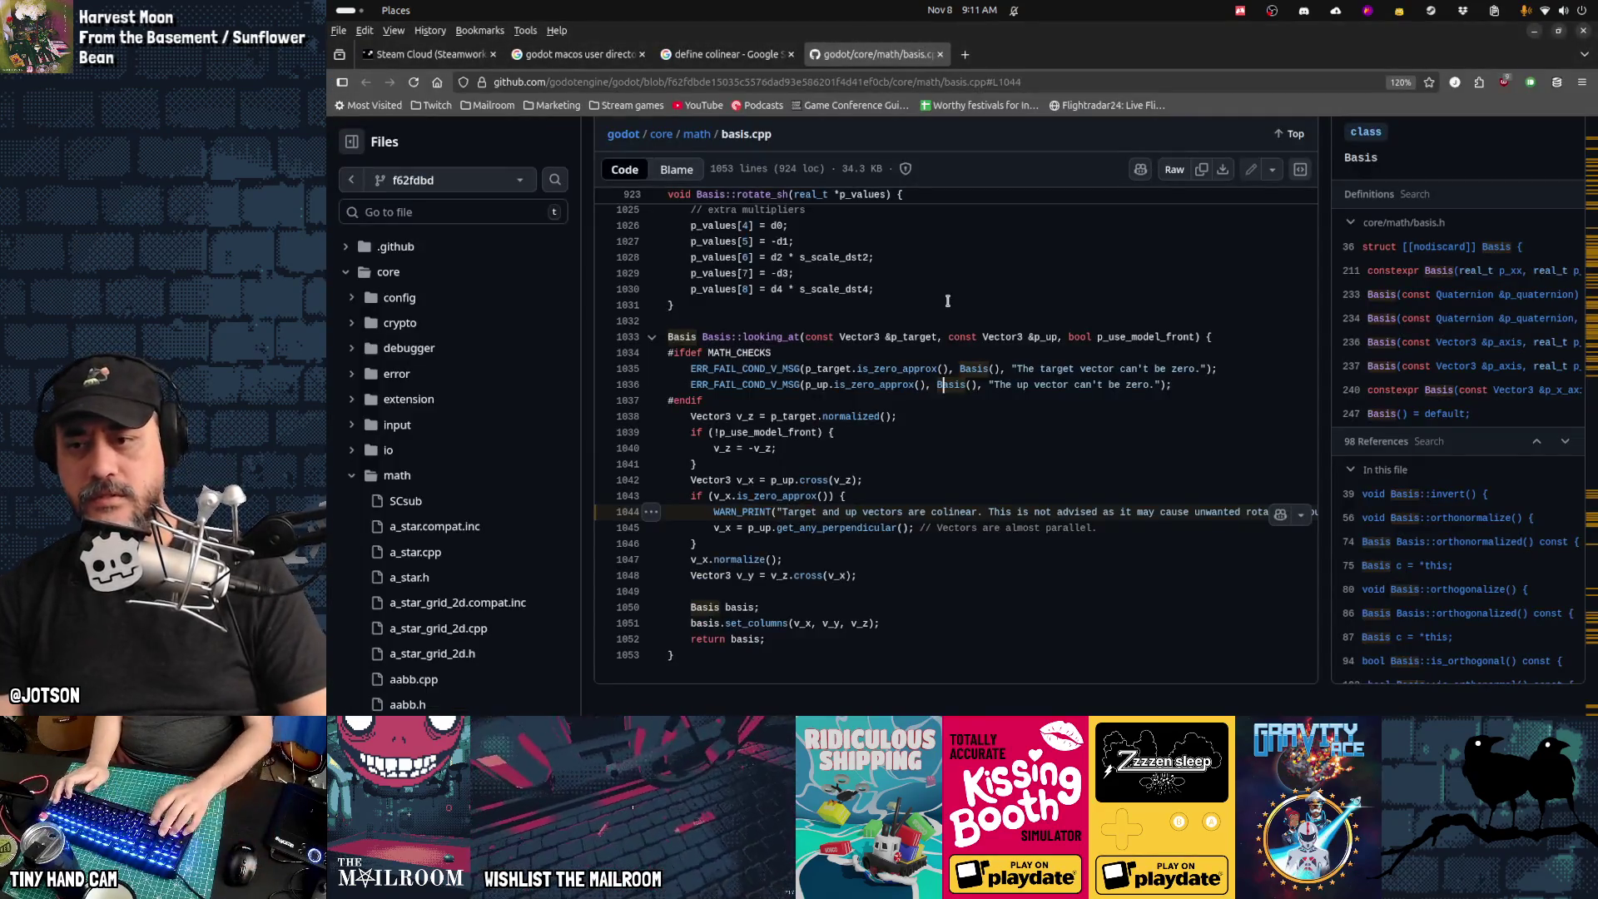
{"action": "key", "text": "alt+Tab"}
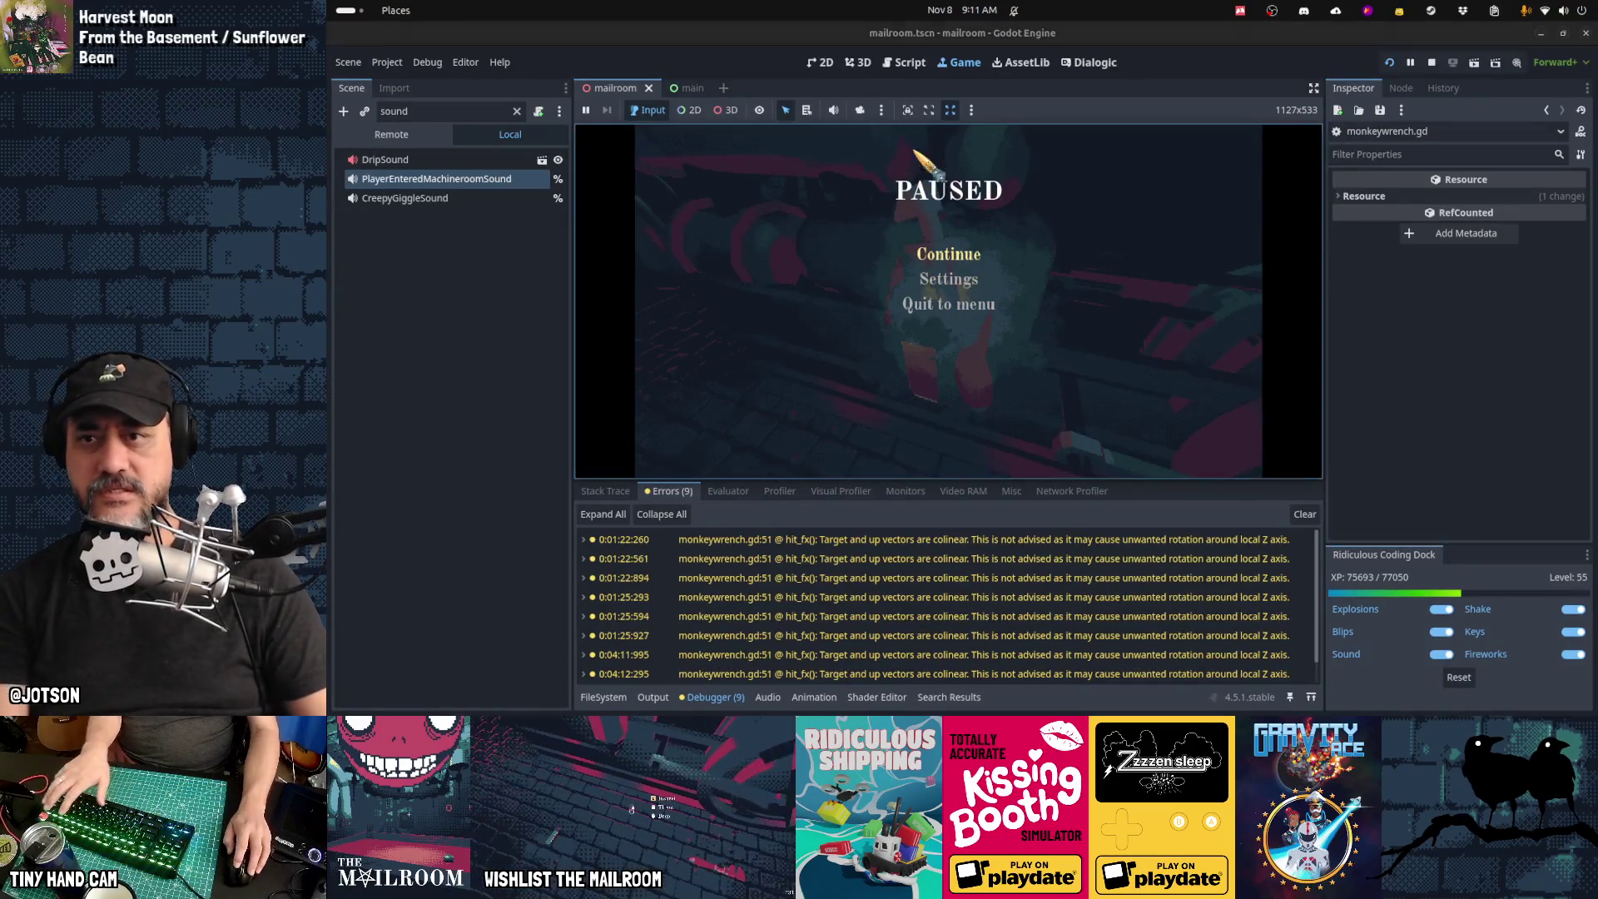
{"action": "left_click", "coordinate": [909, 64]}
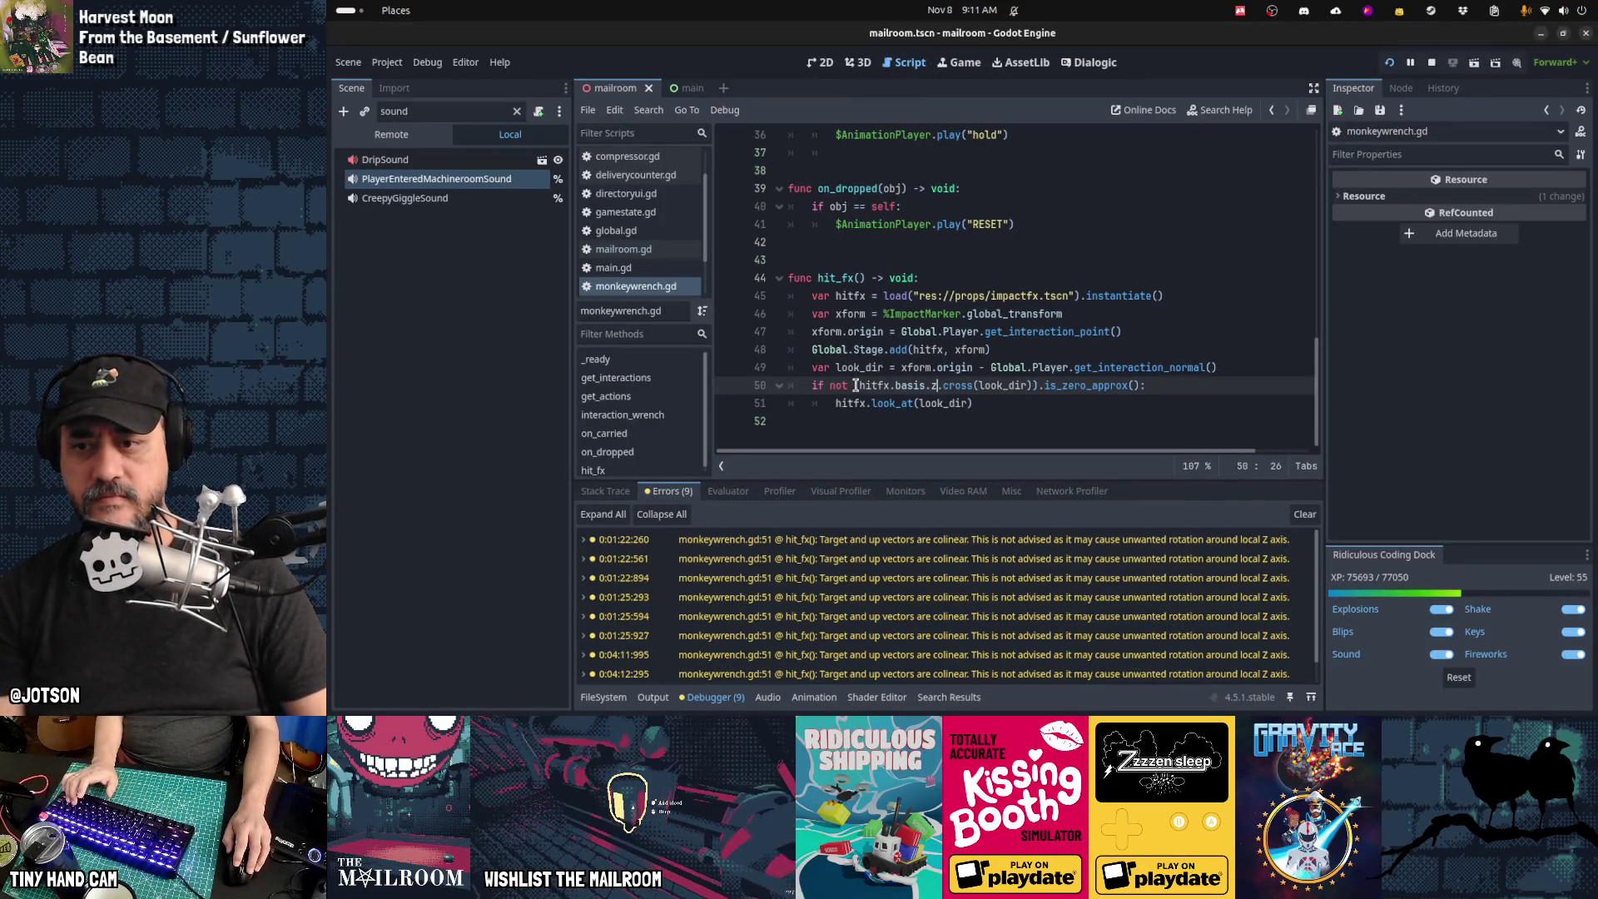
Step: Negate the axis as -(hitfx.basis.z), remove the stray parenthesis, and save
{"action": "type", "text": "-"}
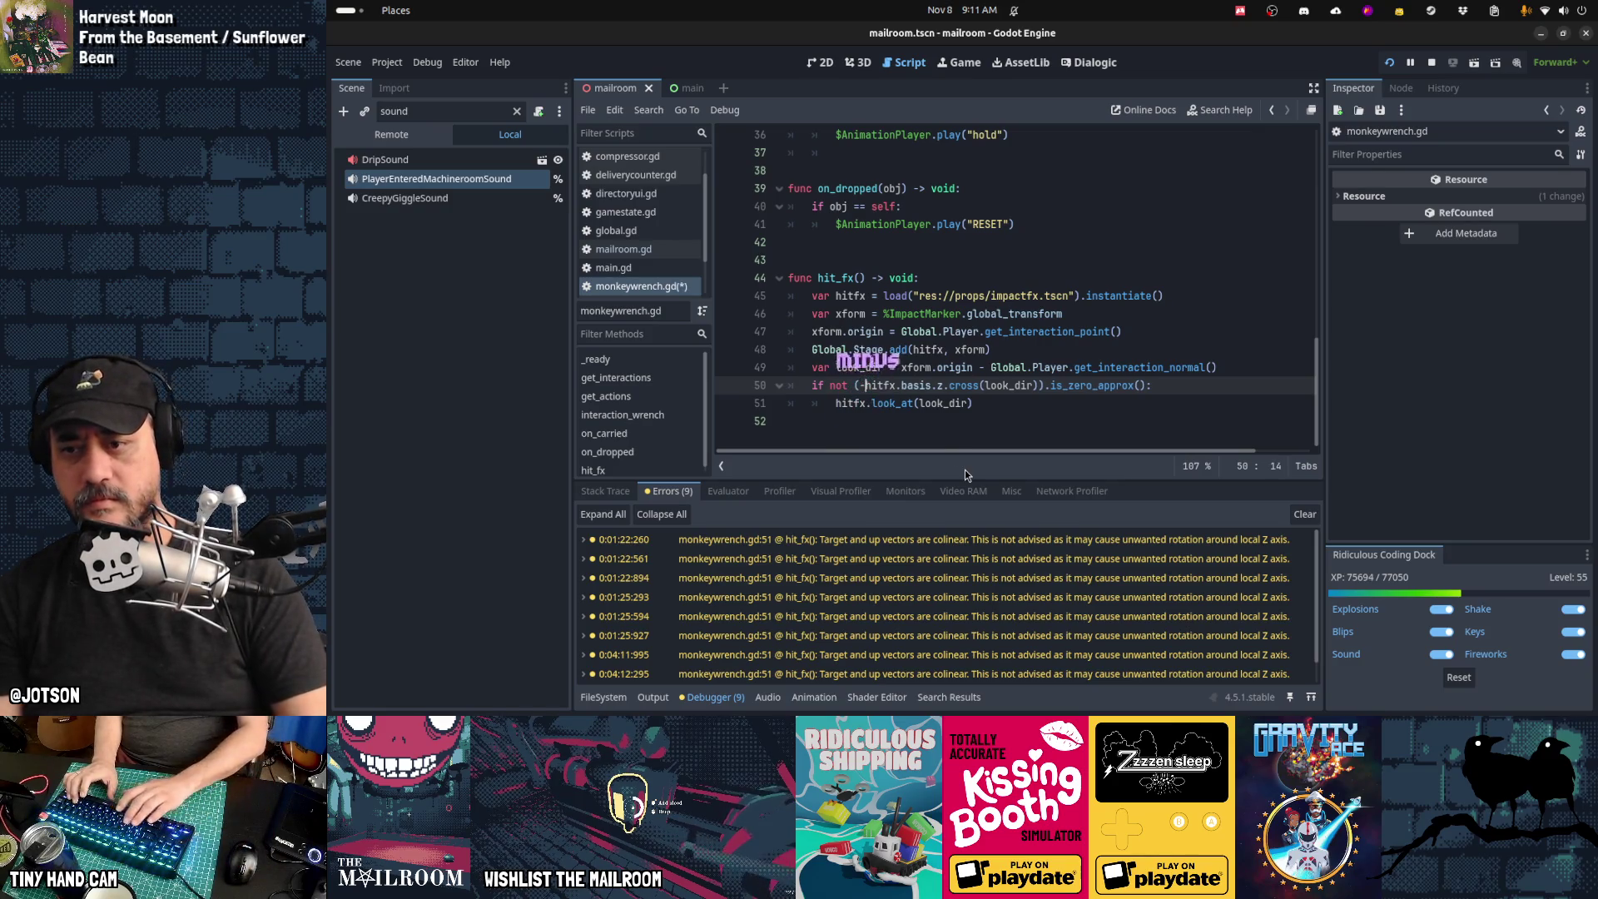
{"action": "key", "text": "ctrl+Right"}
{"action": "key", "text": "ctrl+Right"}
{"action": "key", "text": "Left"}
{"action": "type", "text": ")"}
{"action": "key", "text": "ctrl+s"}
{"action": "key", "text": "Right"}
{"action": "key", "text": "Right"}
{"action": "key", "text": "Right"}
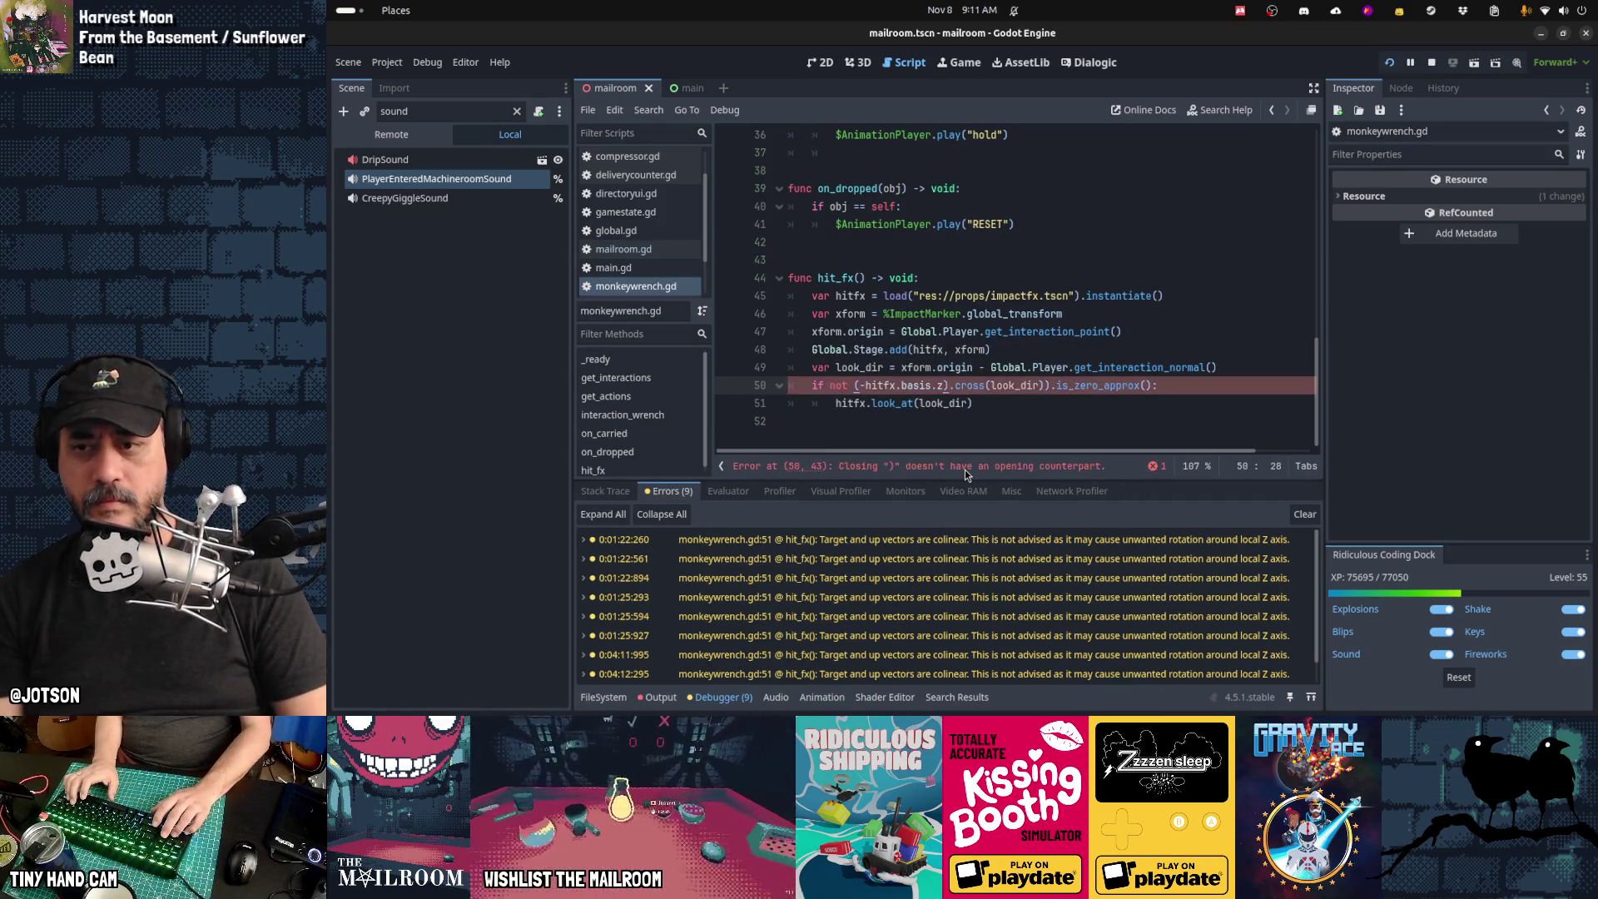
{"action": "key", "text": "Right"}
{"action": "key", "text": "Right"}
{"action": "key", "text": "Right"}
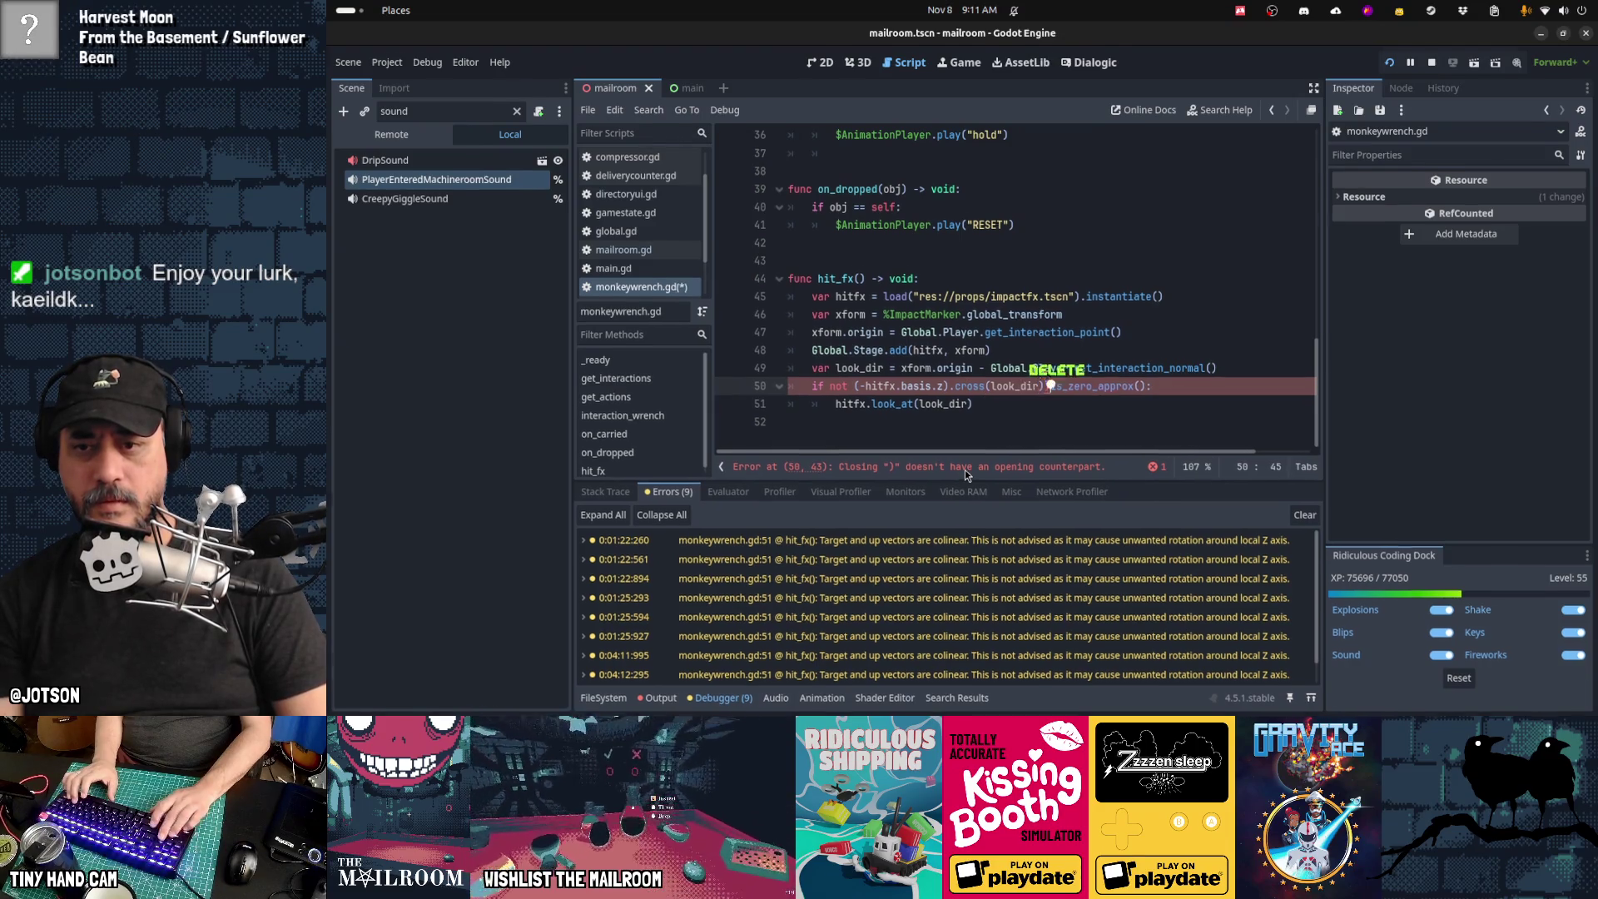
{"action": "key", "text": "Delete"}
{"action": "key", "text": "ctrl+s"}
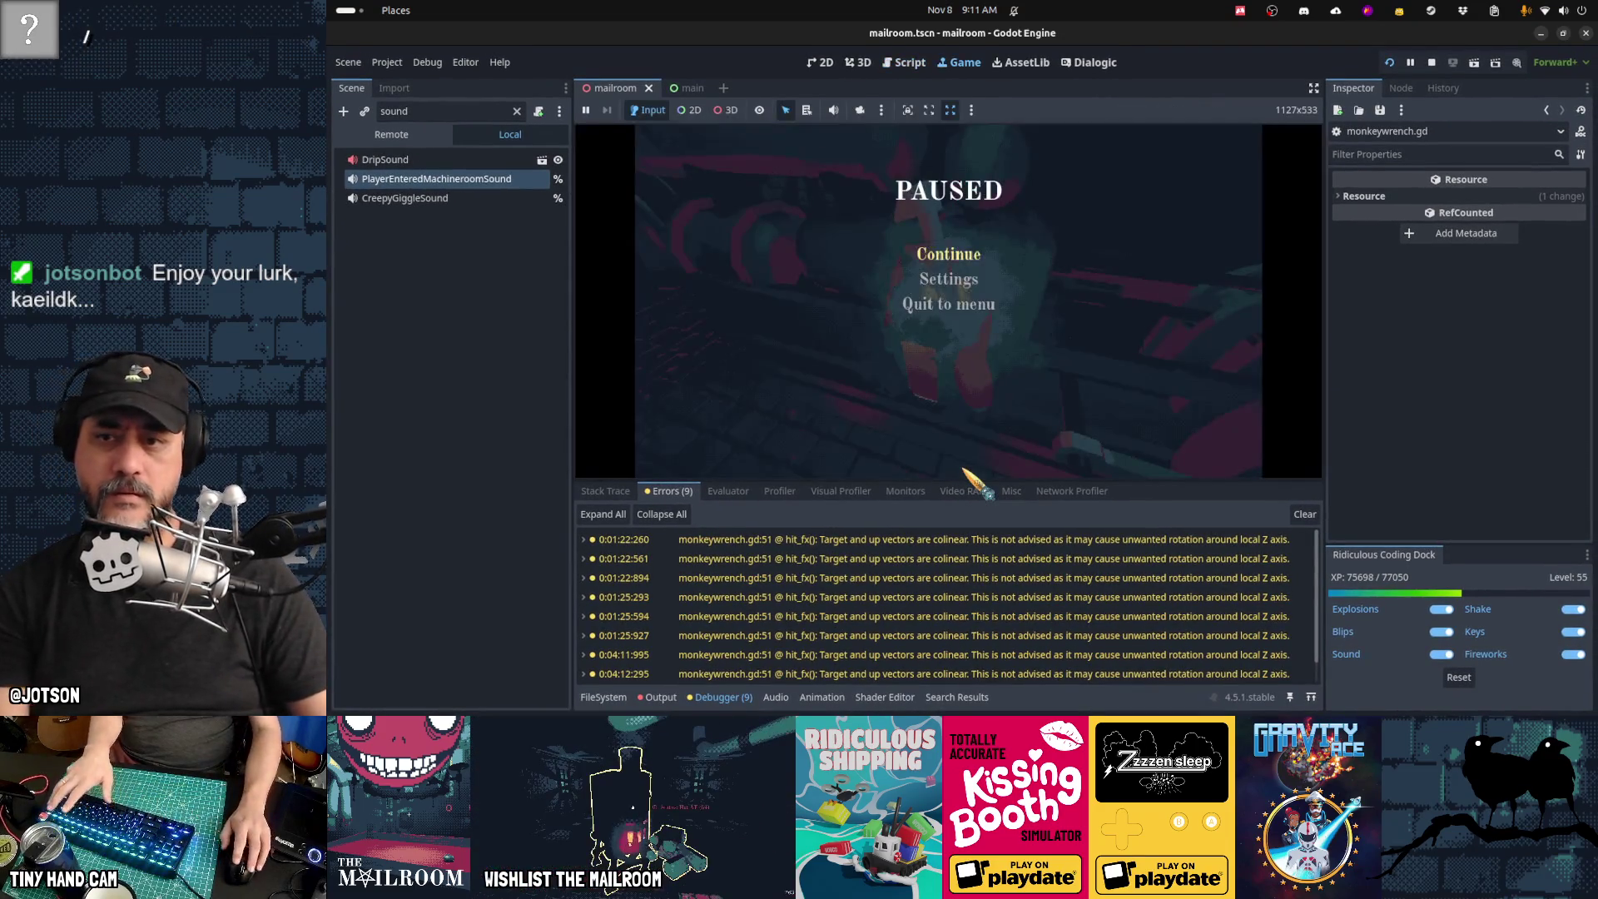
Step: Clear the old warnings, retest two wrench hits, and pause the game
{"action": "left_click", "coordinate": [1304, 513]}
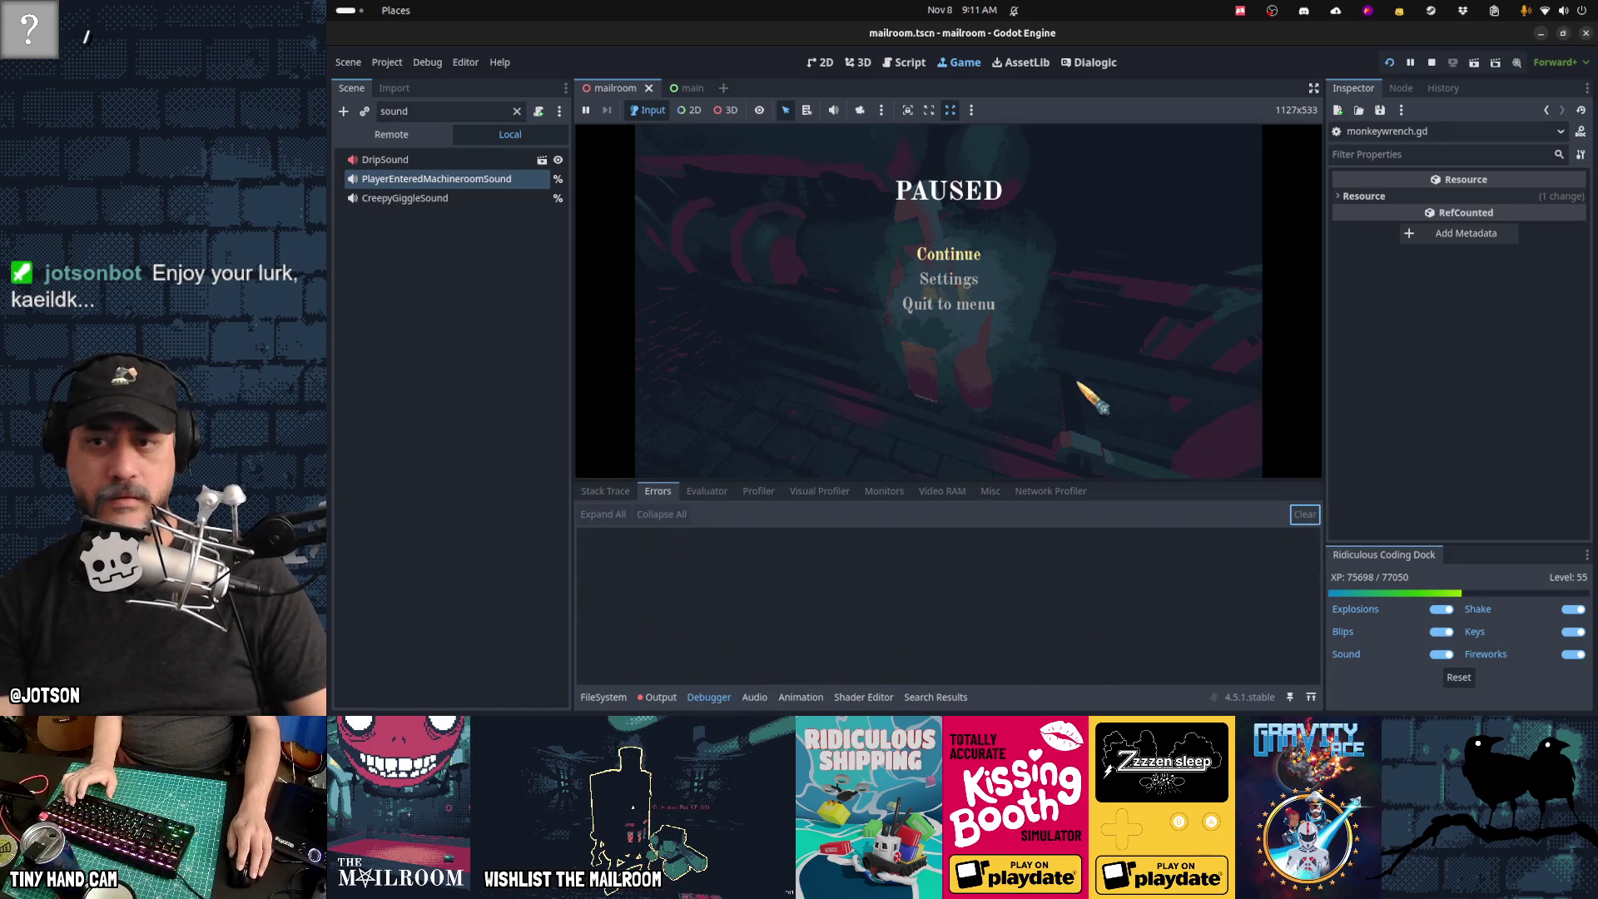
{"action": "left_click", "coordinate": [949, 254]}
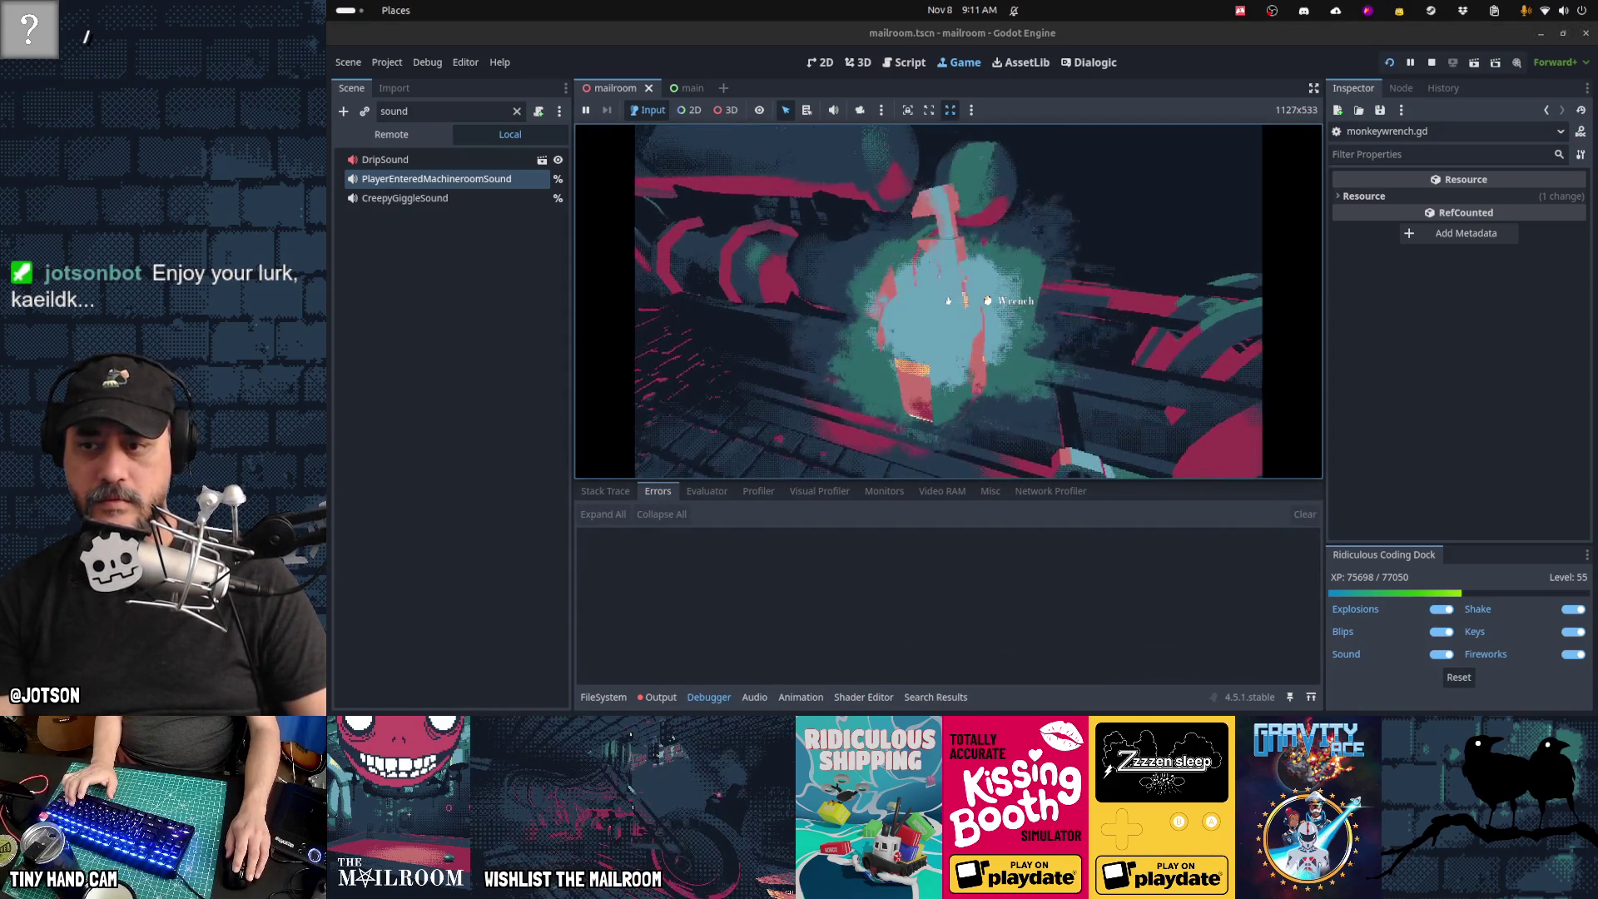
{"action": "left_click", "coordinate": [947, 300]}
{"action": "left_click", "coordinate": [947, 301]}
{"action": "left_click", "coordinate": [947, 301]}
{"action": "key", "text": "Escape"}
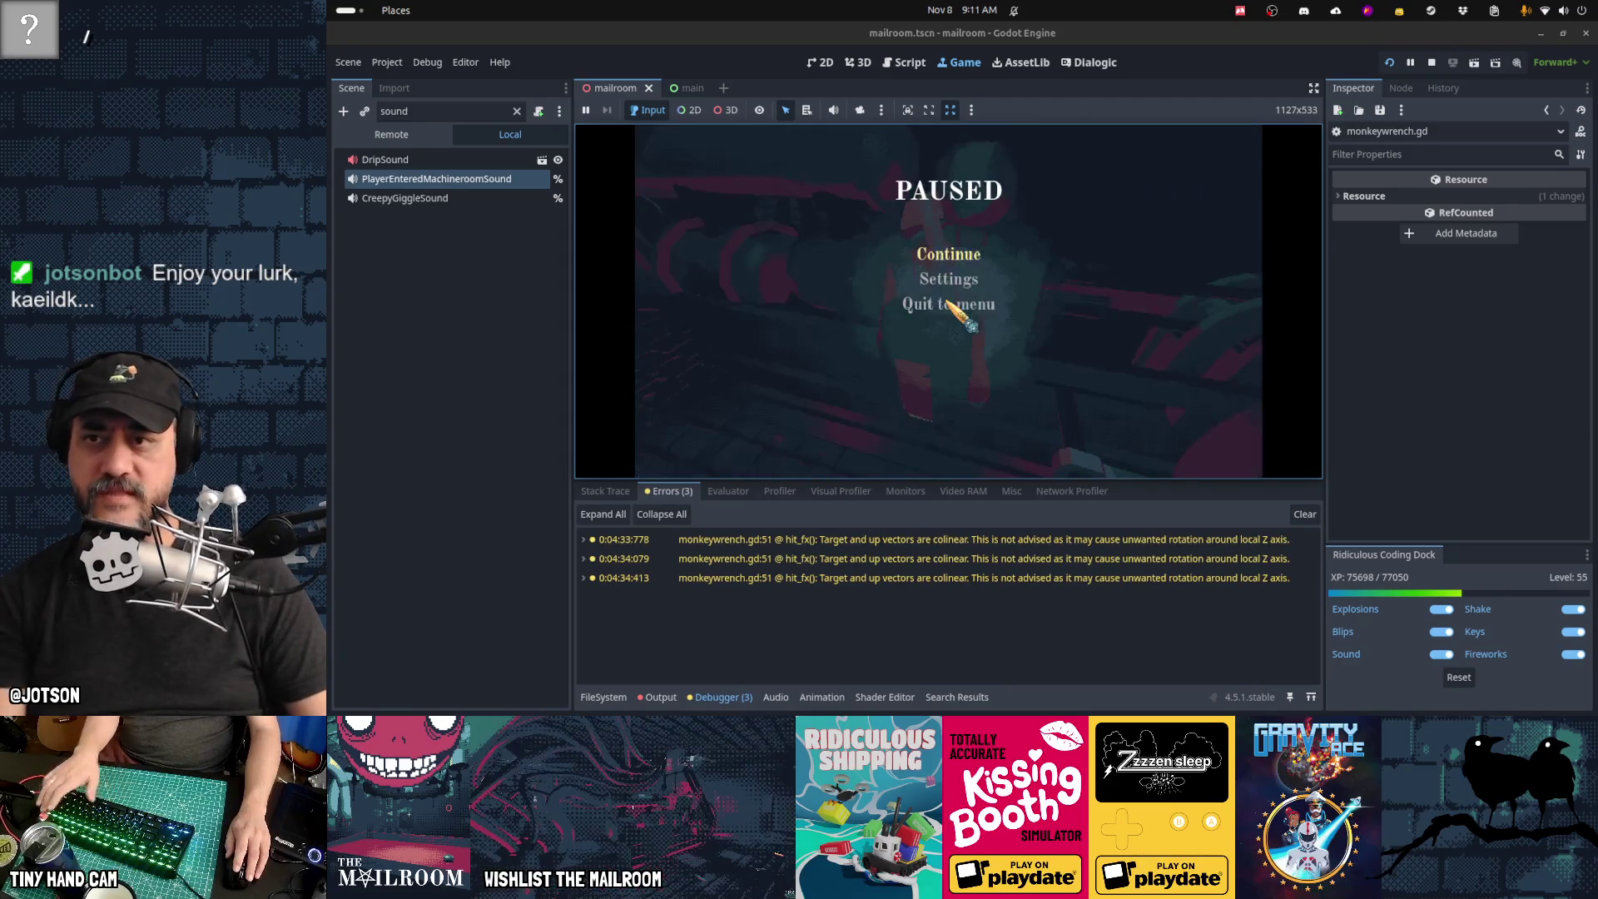
{"action": "left_click", "coordinate": [907, 65]}
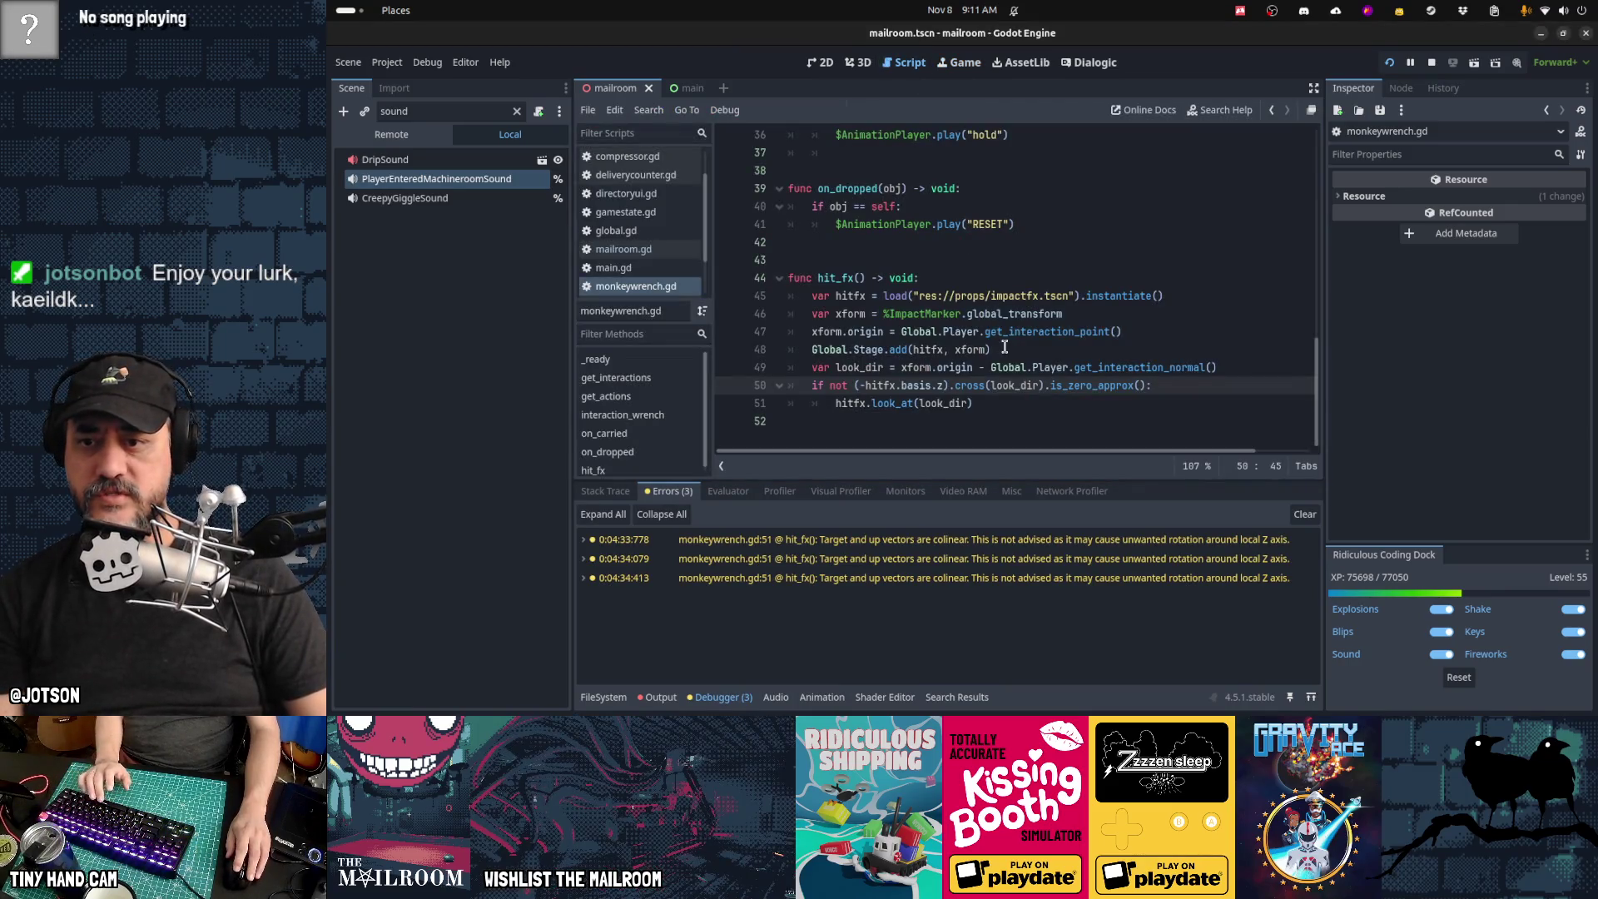
Step: Change -hitfx.basis.z on line 50 to hitfx.basis.y, removing the minus sign
{"action": "left_click", "coordinate": [1013, 388]}
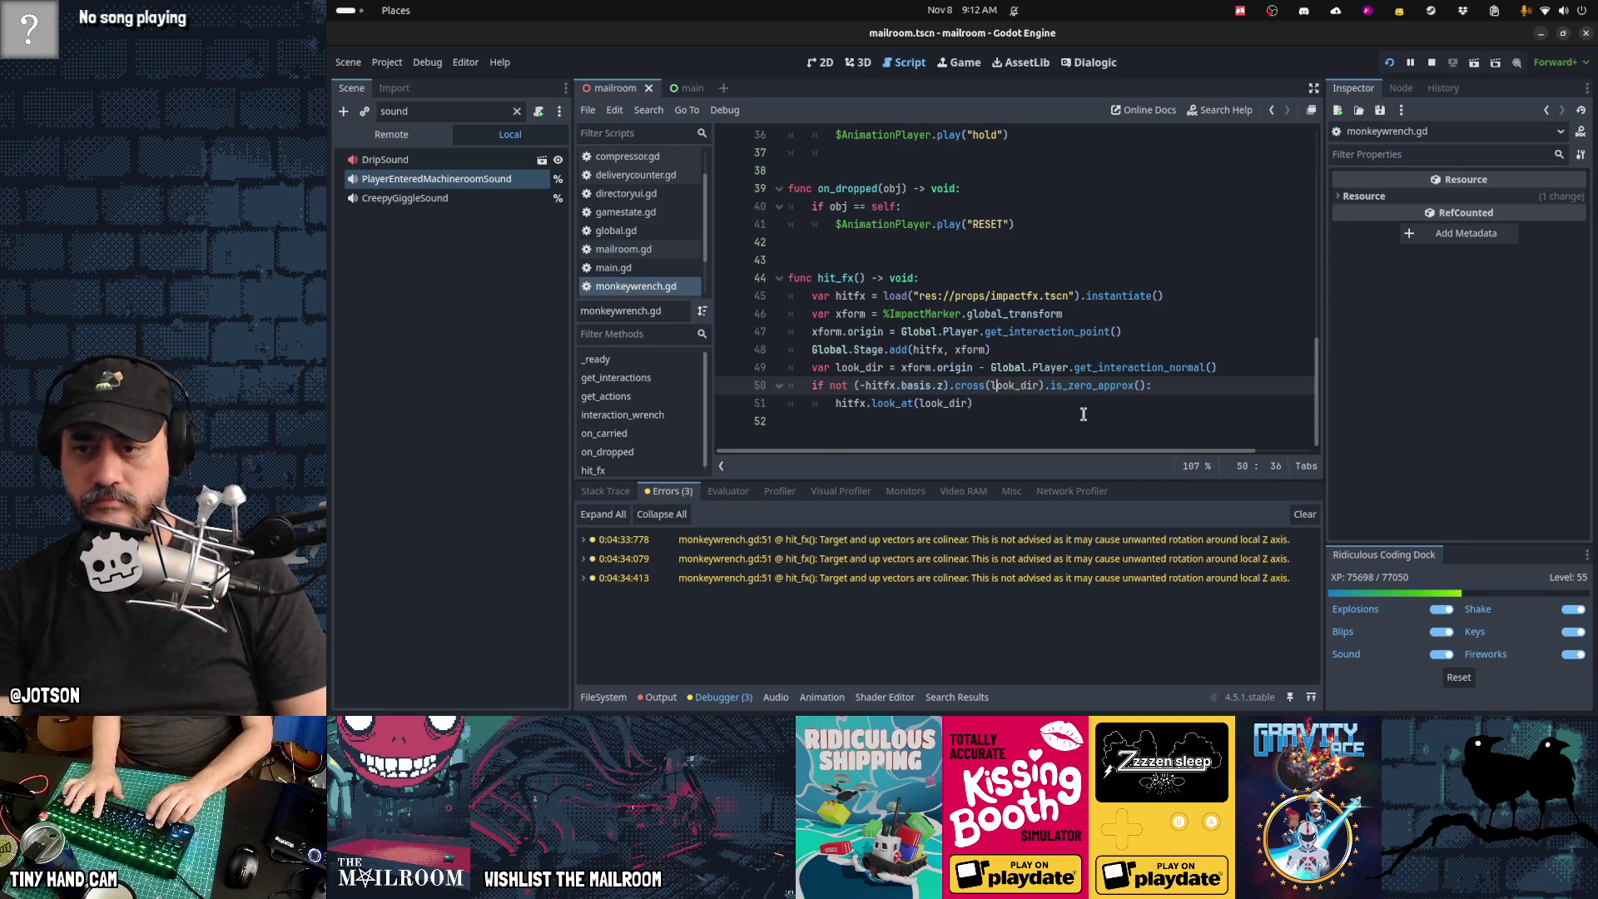
{"action": "key", "text": "Left"}
{"action": "key", "text": "Left"}
{"action": "key", "text": "Left"}
{"action": "key", "text": "BackSpace"}
{"action": "type", "text": "y"}
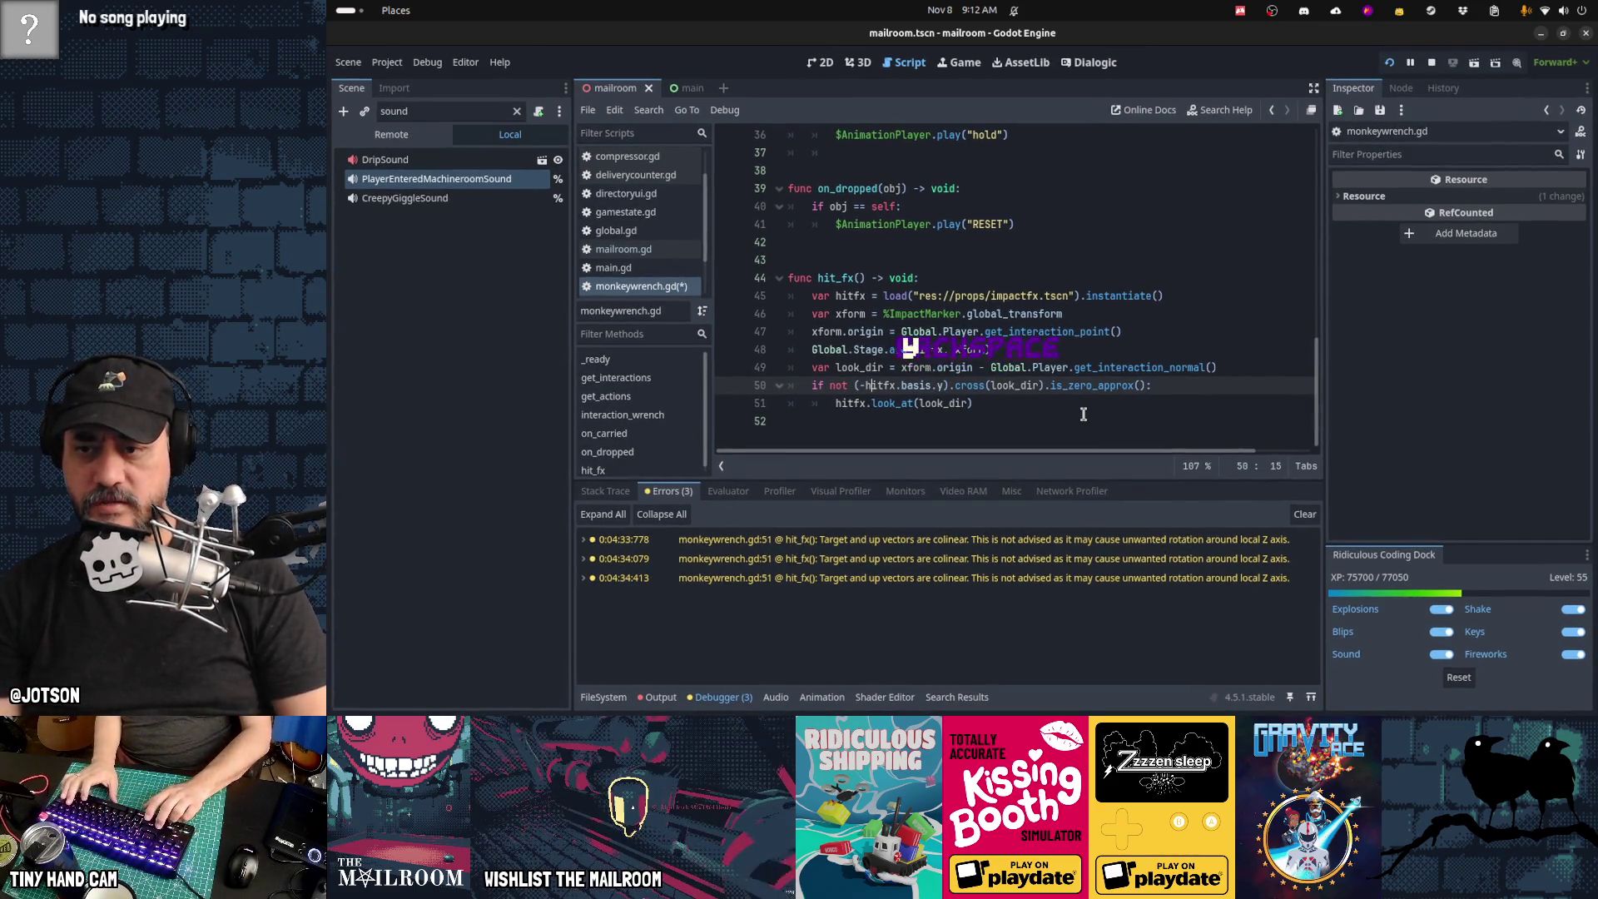
{"action": "key", "text": "Left"}
{"action": "key", "text": "Left"}
{"action": "key", "text": "Delete"}
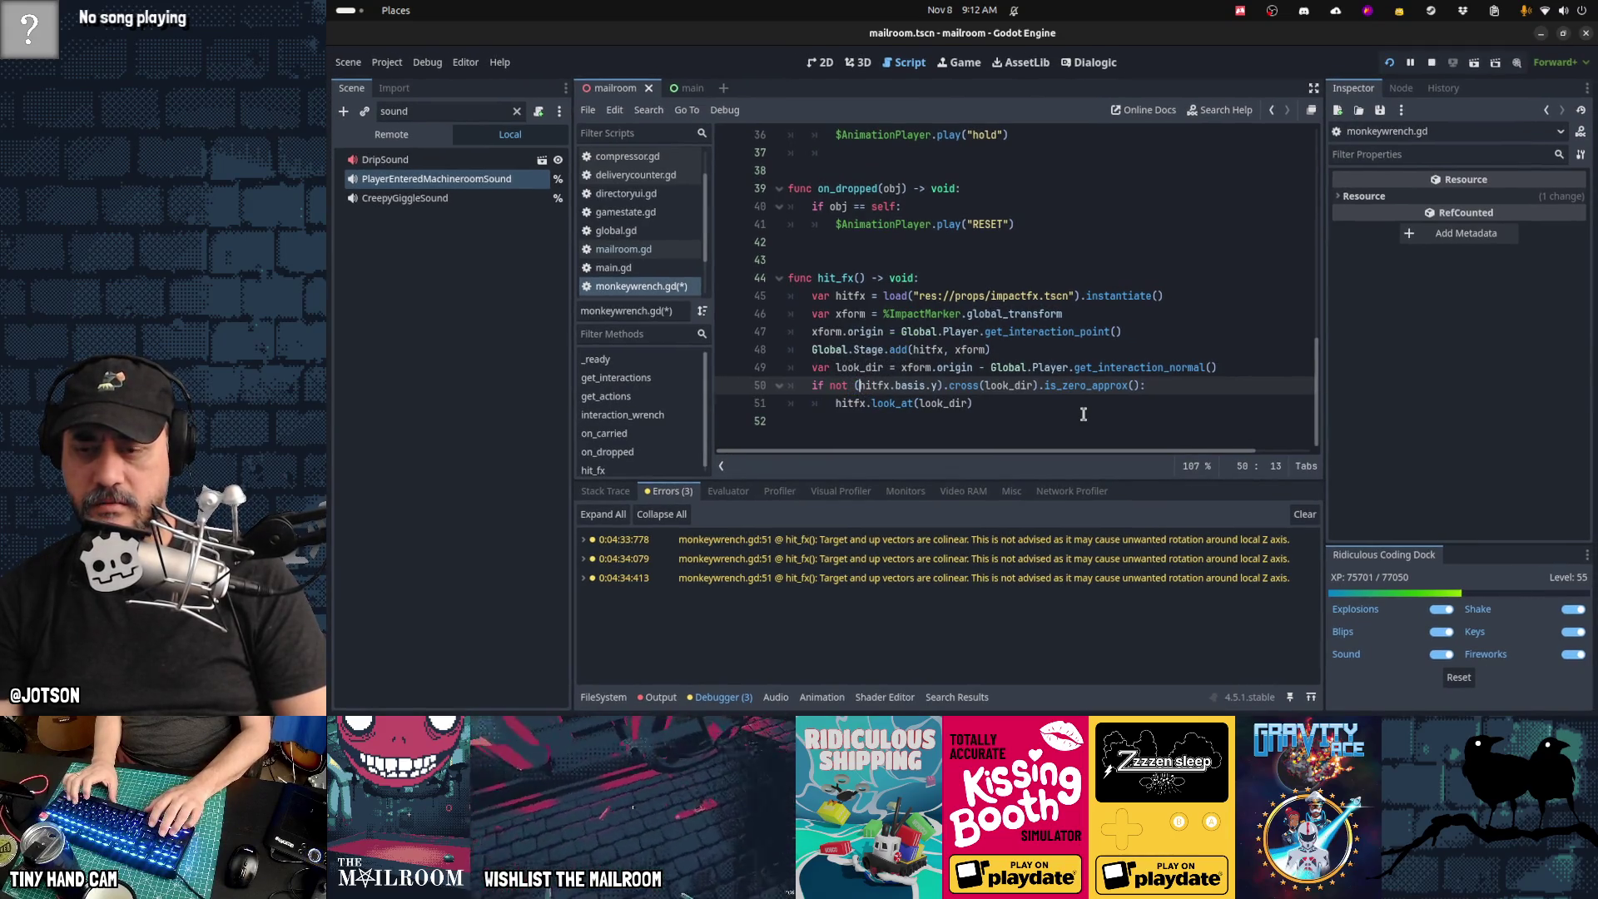
{"action": "key", "text": "Right"}
{"action": "key", "text": "Right"}
{"action": "key", "text": "Right"}
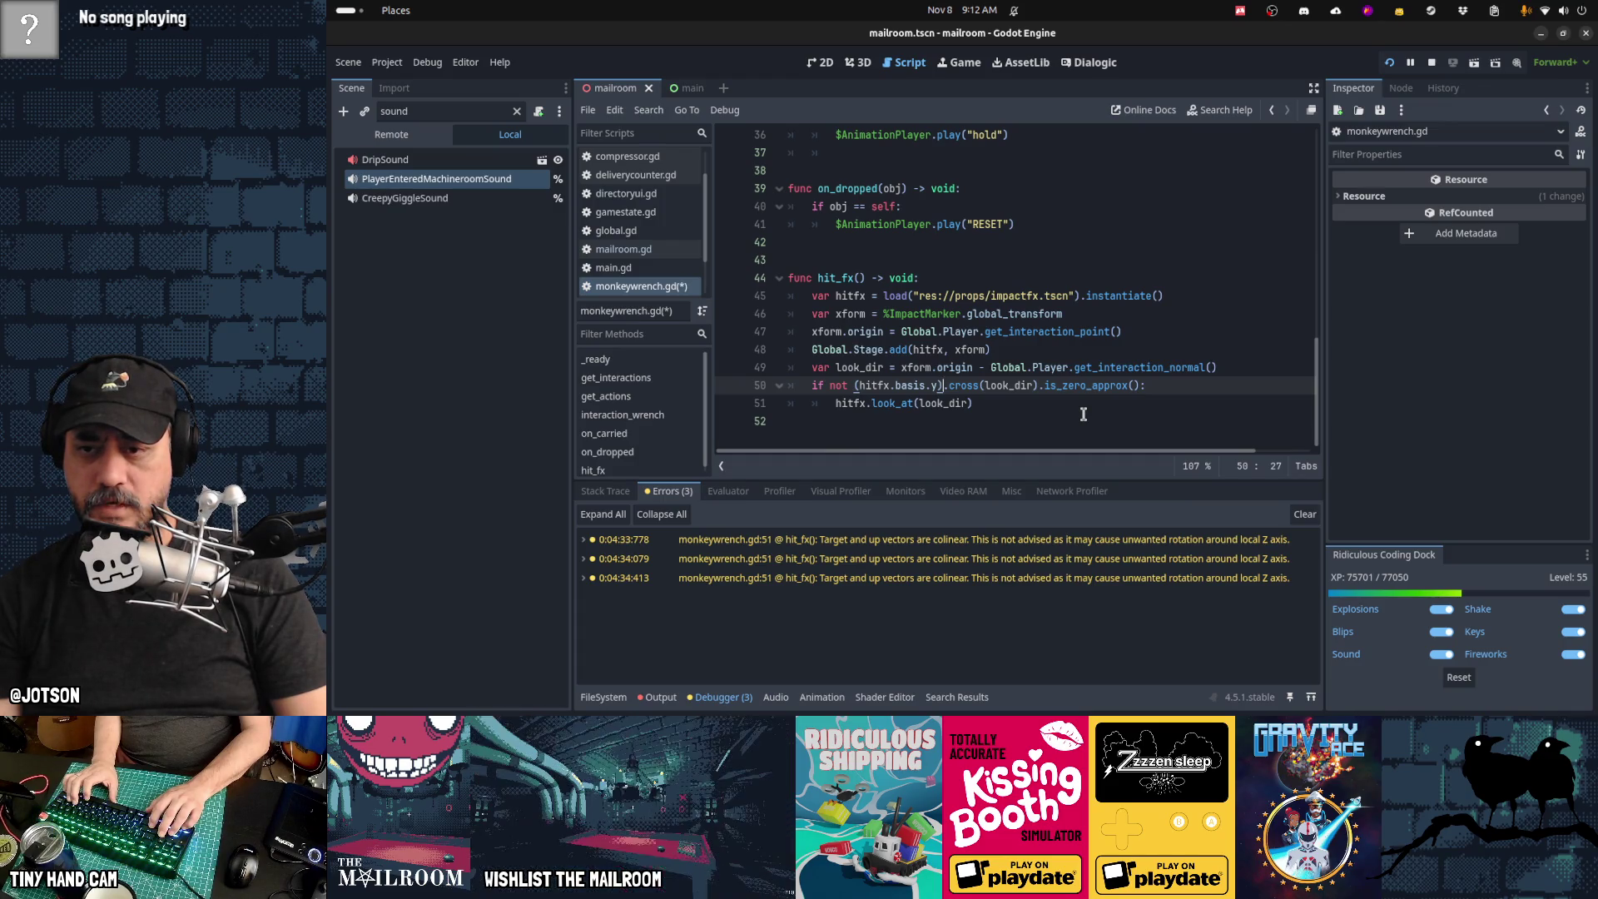
Step: Try adding a global_ prefix to xform.origin on line 49, then remove it
{"action": "key", "text": "Up"}
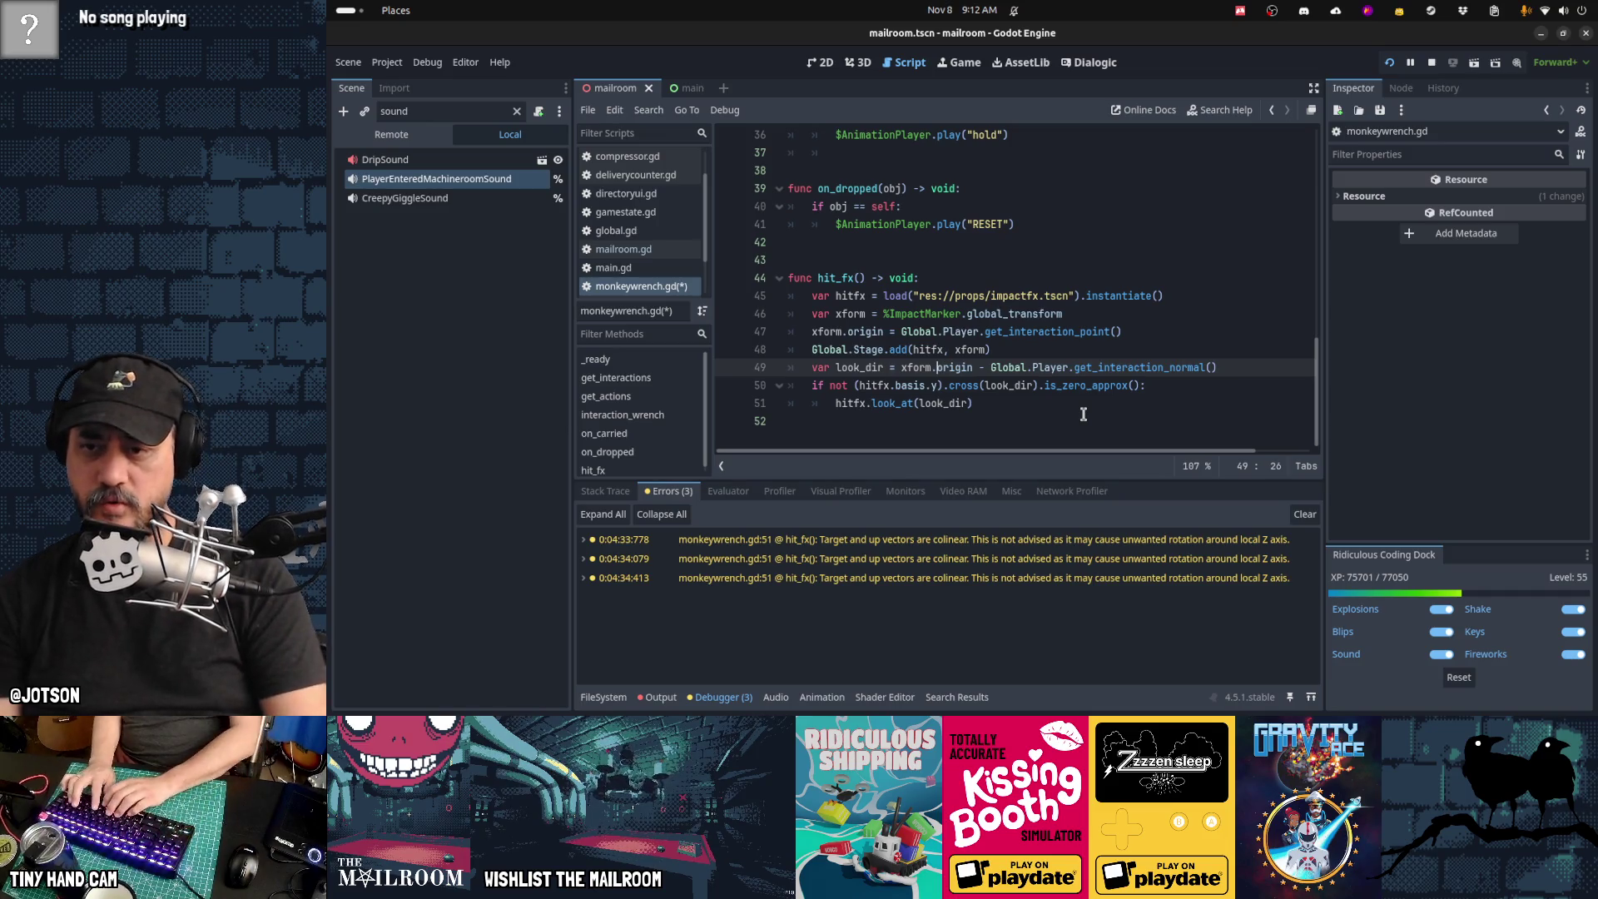
{"action": "type", "text": "gkivak/0"}
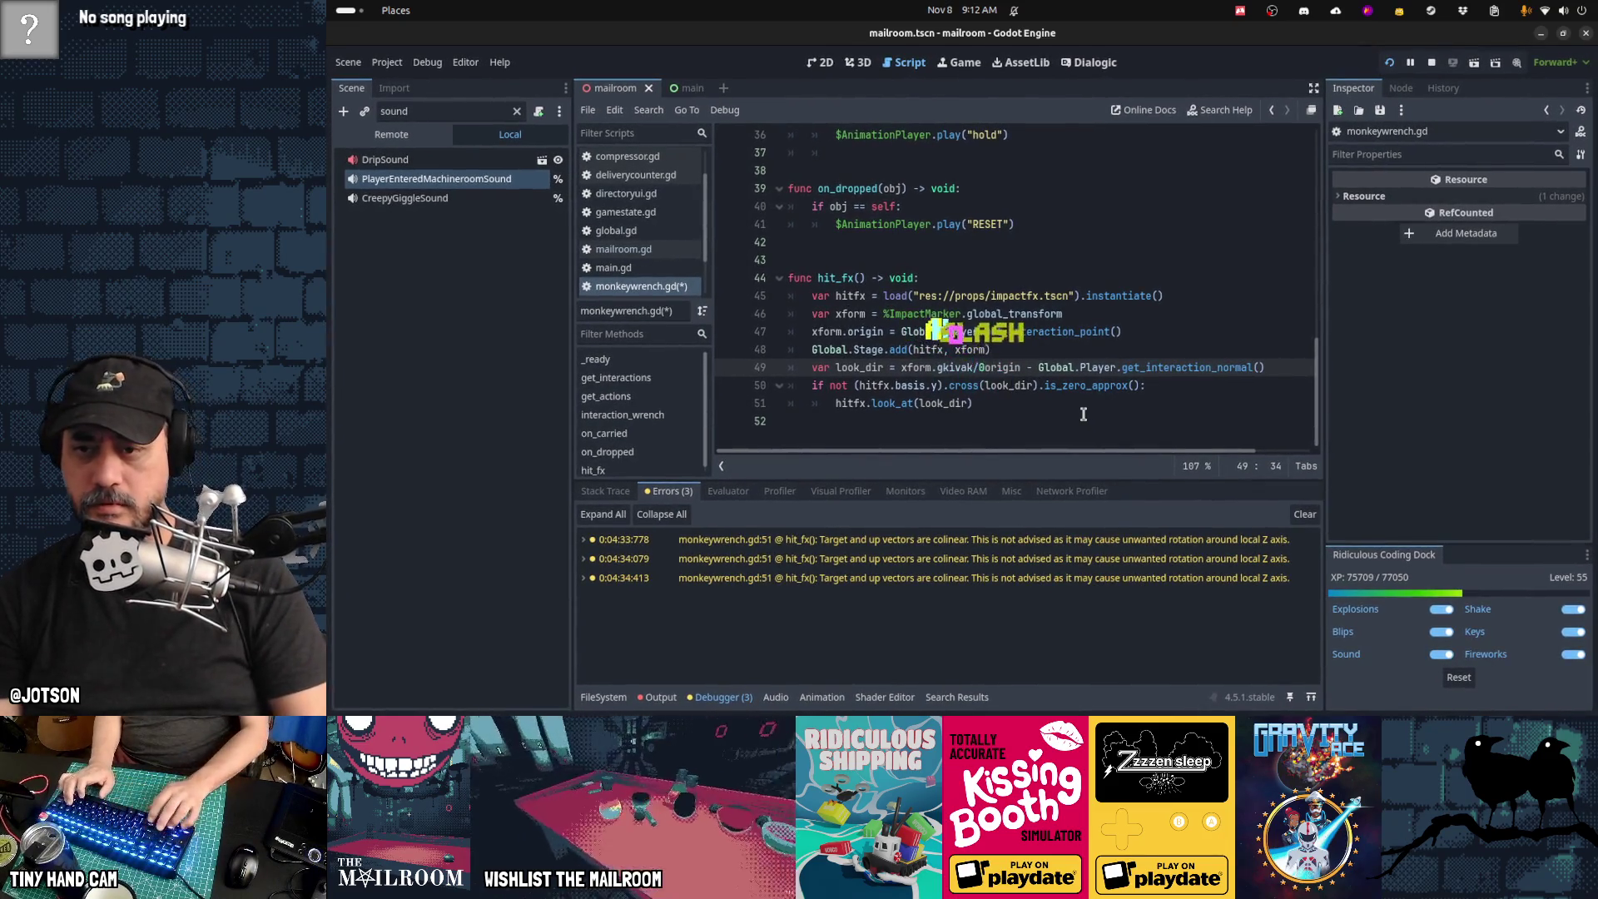
{"action": "key", "text": "BackSpace"}
{"action": "key", "text": "BackSpace"}
{"action": "key", "text": "BackSpace"}
{"action": "type", "text": "global_"}
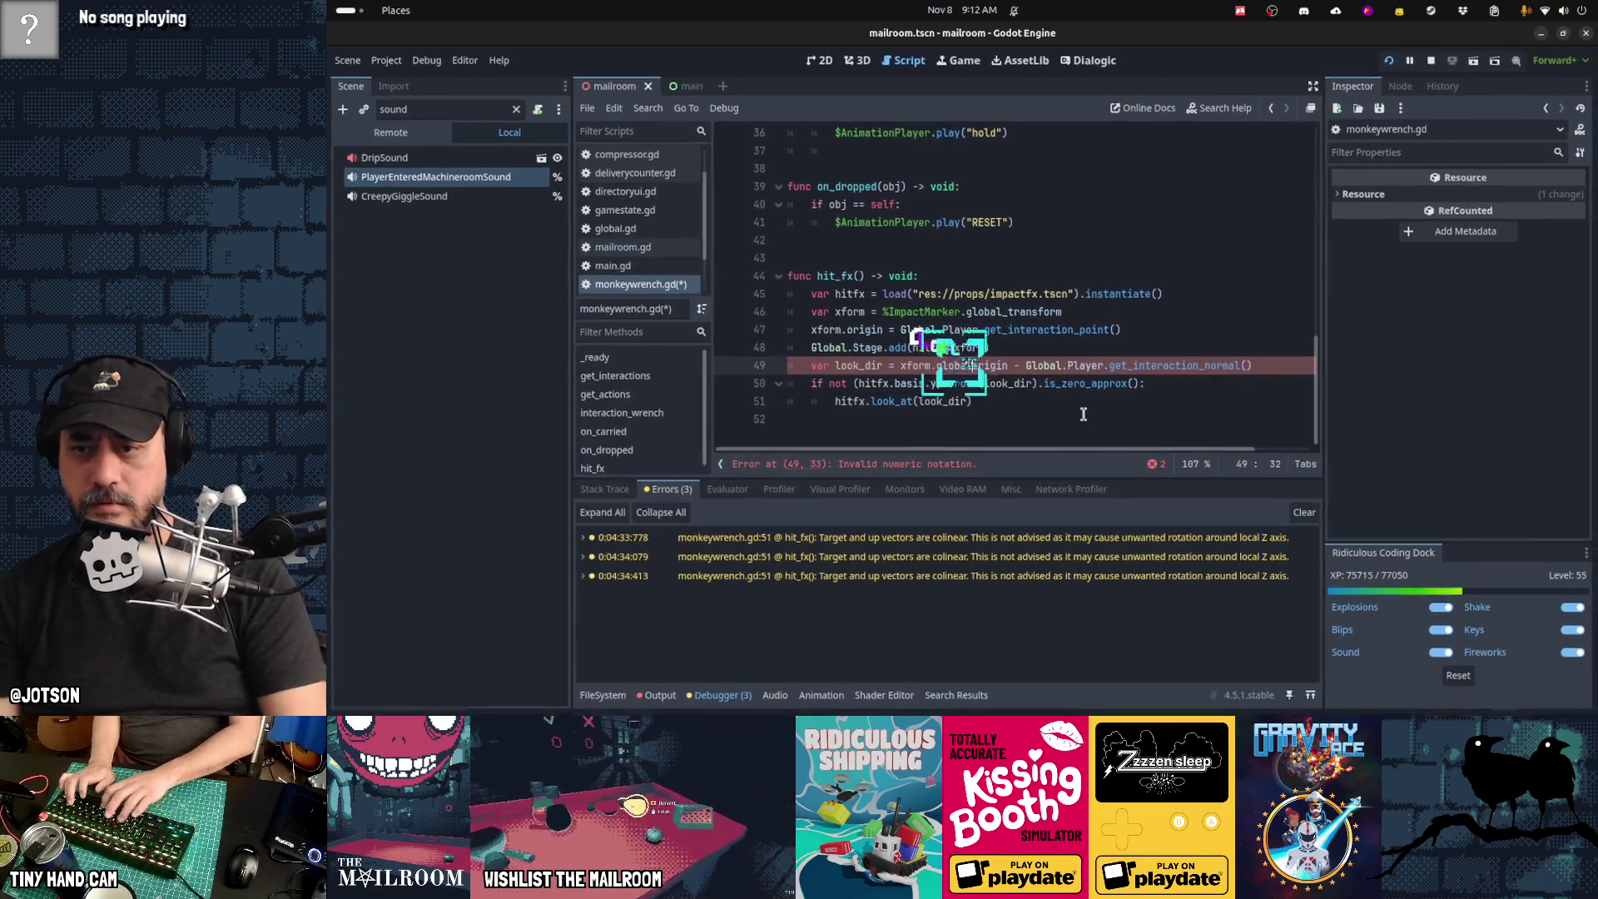
{"action": "key", "text": "ctrl+shift+Left"}
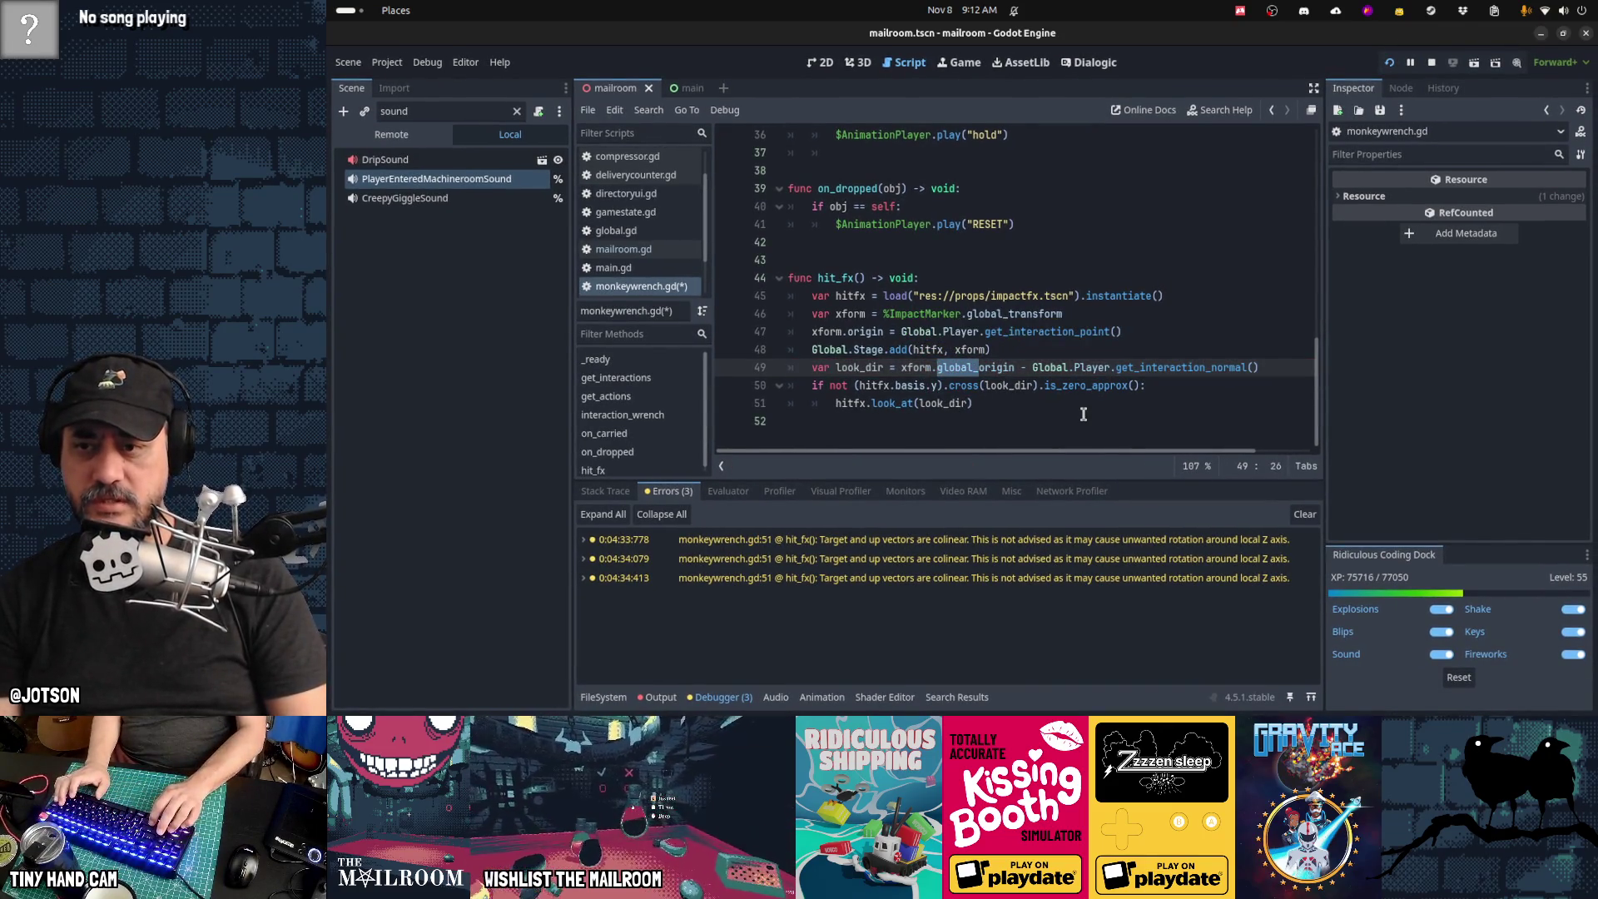
{"action": "key", "text": "Delete"}
Step: Insert 'global' before basis in hitfx.basis.y on line 50
{"action": "key", "text": "Up"}
{"action": "key", "text": "Up"}
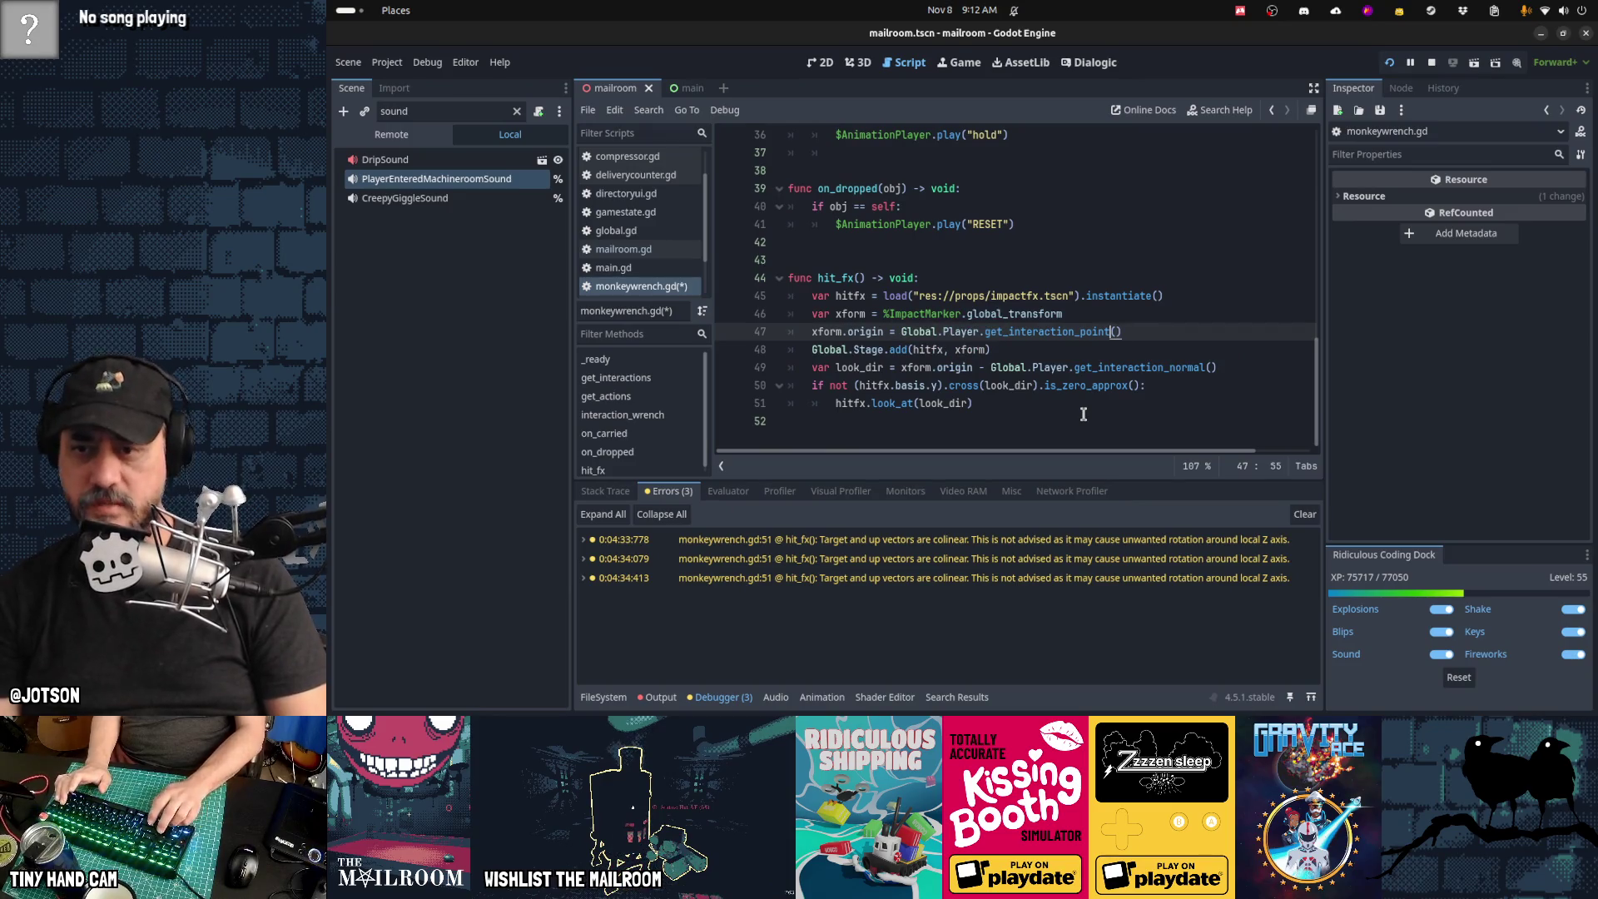
{"action": "key", "text": "Down"}
{"action": "key", "text": "Down"}
{"action": "key", "text": "ctrl+Right"}
{"action": "key", "text": "ctrl+Right"}
{"action": "key", "text": "ctrl+Right"}
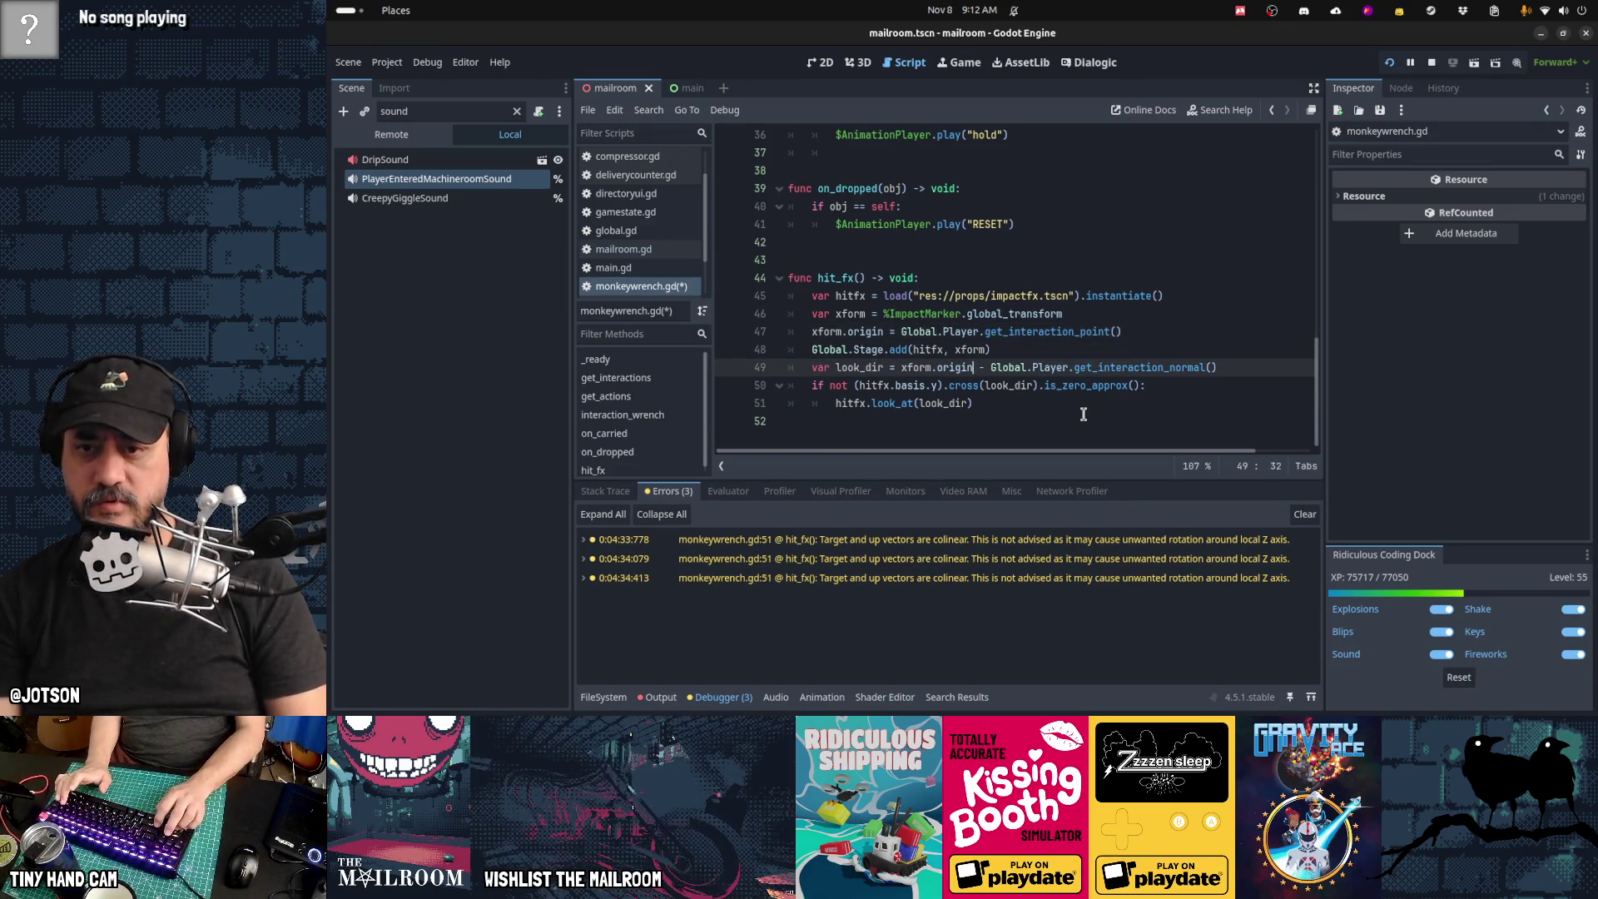
{"action": "key", "text": "Down"}
{"action": "key", "text": "Home"}
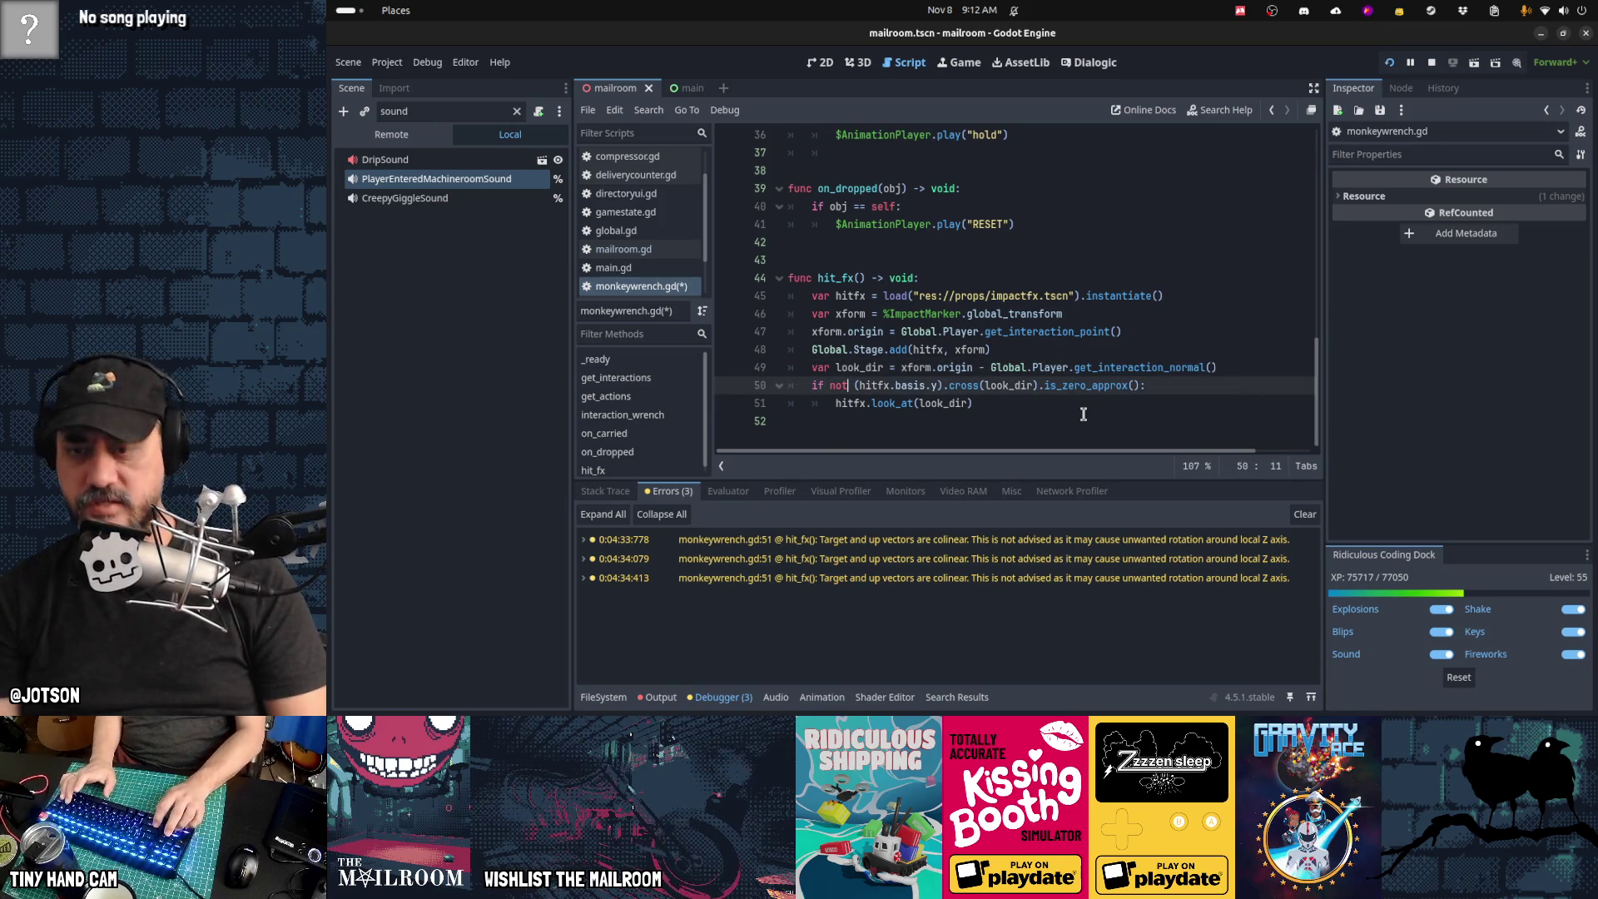
{"action": "key", "text": "Right"}
{"action": "type", "text": "global"}
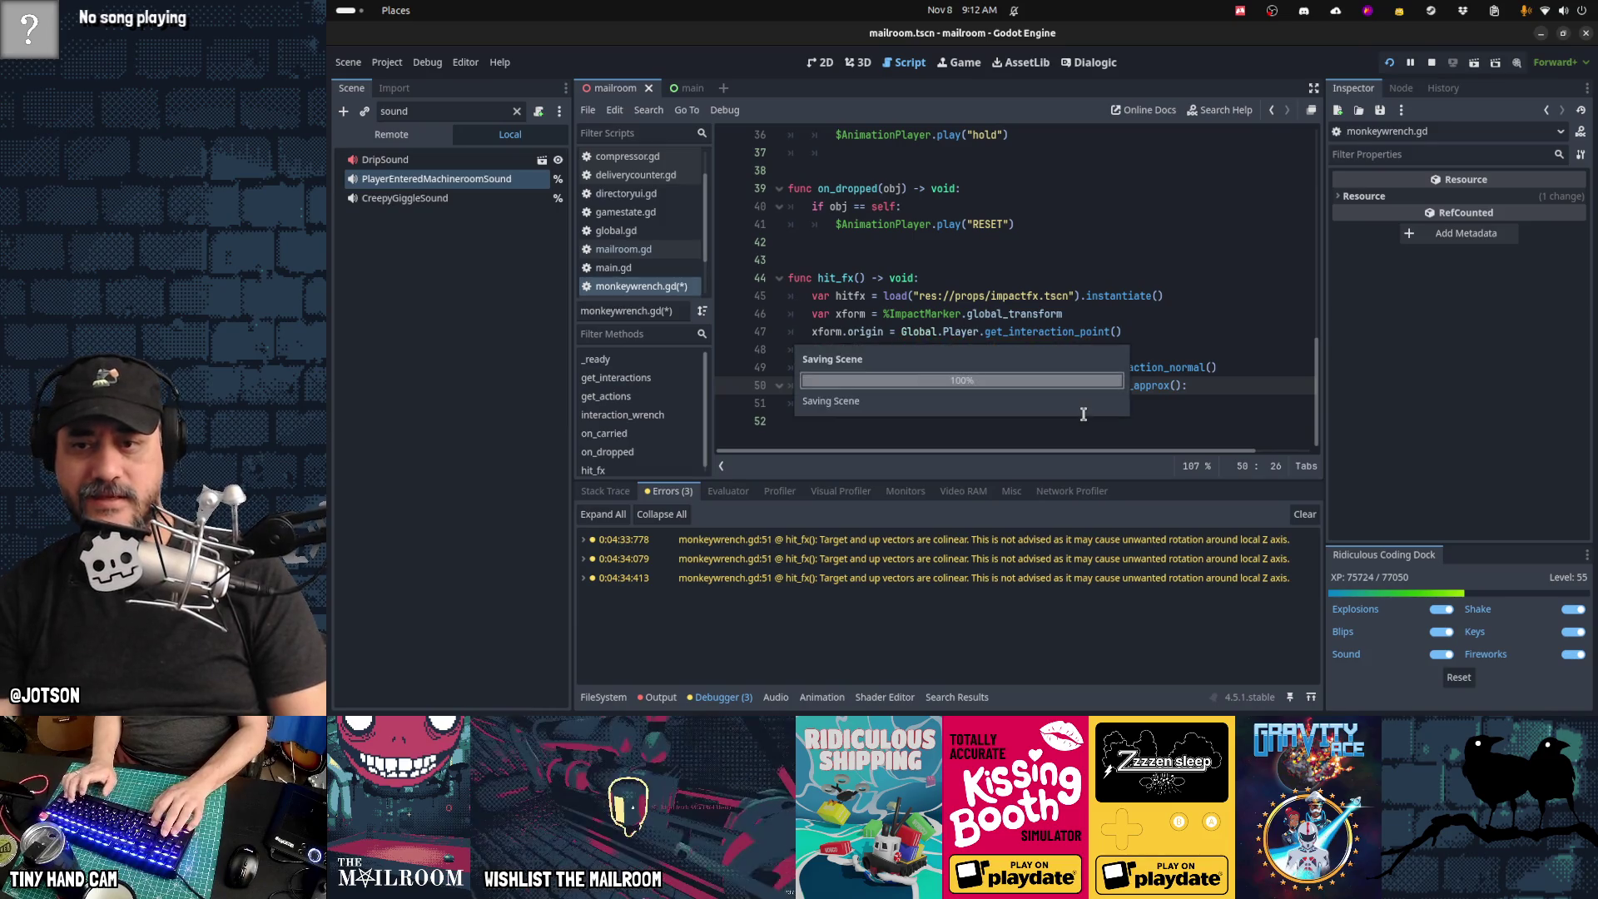
Step: Save, run the game, and retest three wrench hits before stopping it
{"action": "key", "text": "ctrl+s"}
{"action": "key", "text": "ctrl+F4"}
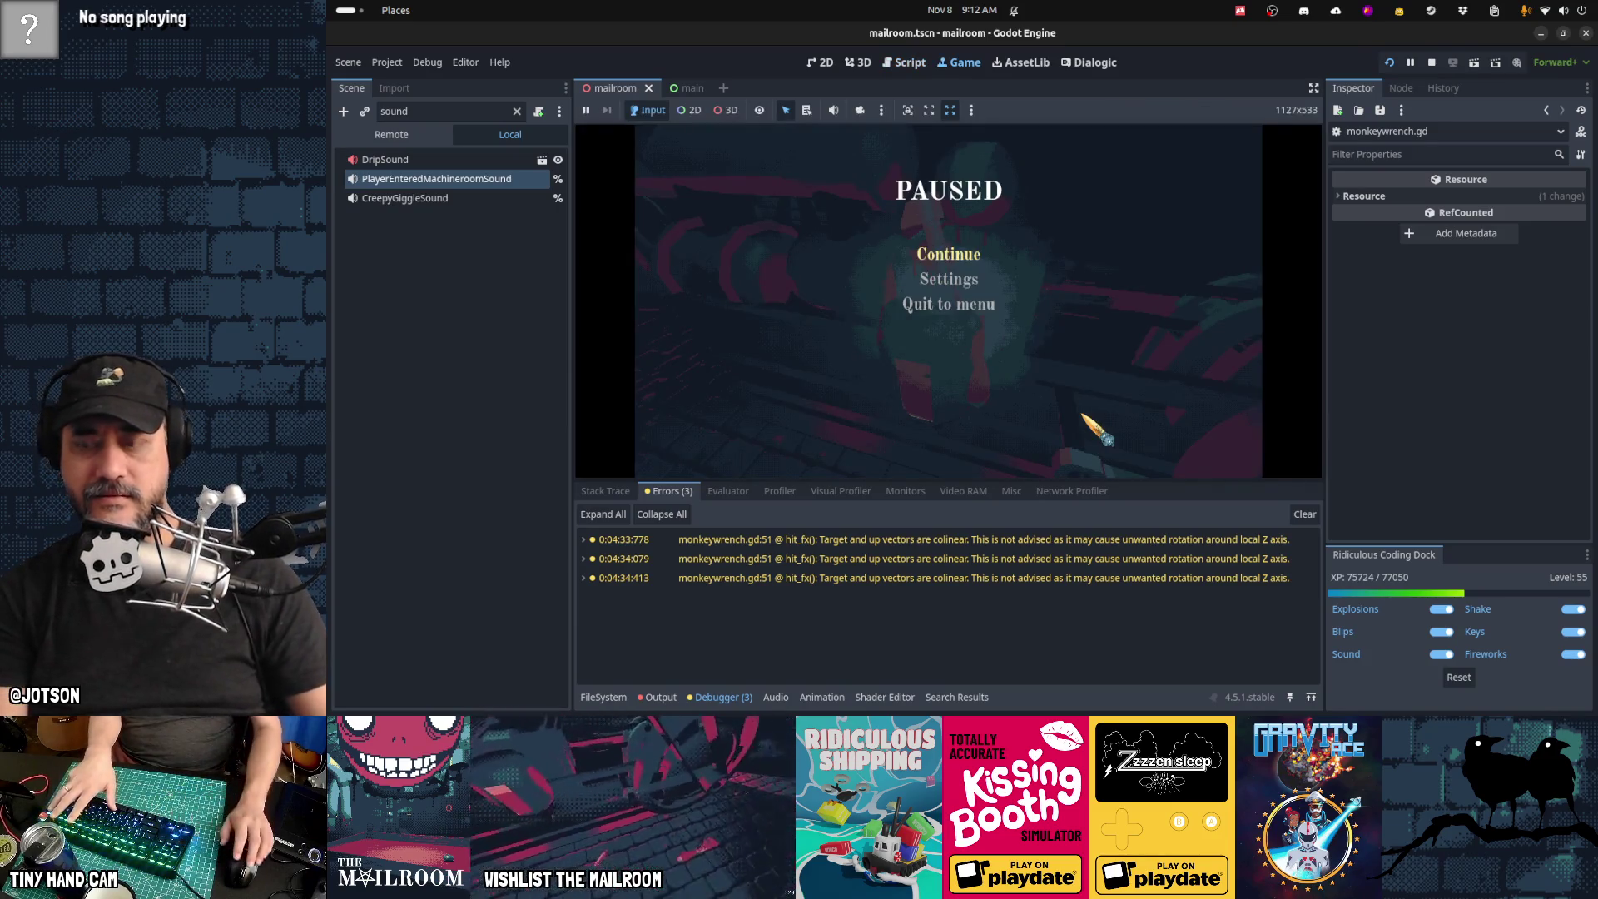
{"action": "key", "text": "Escape"}
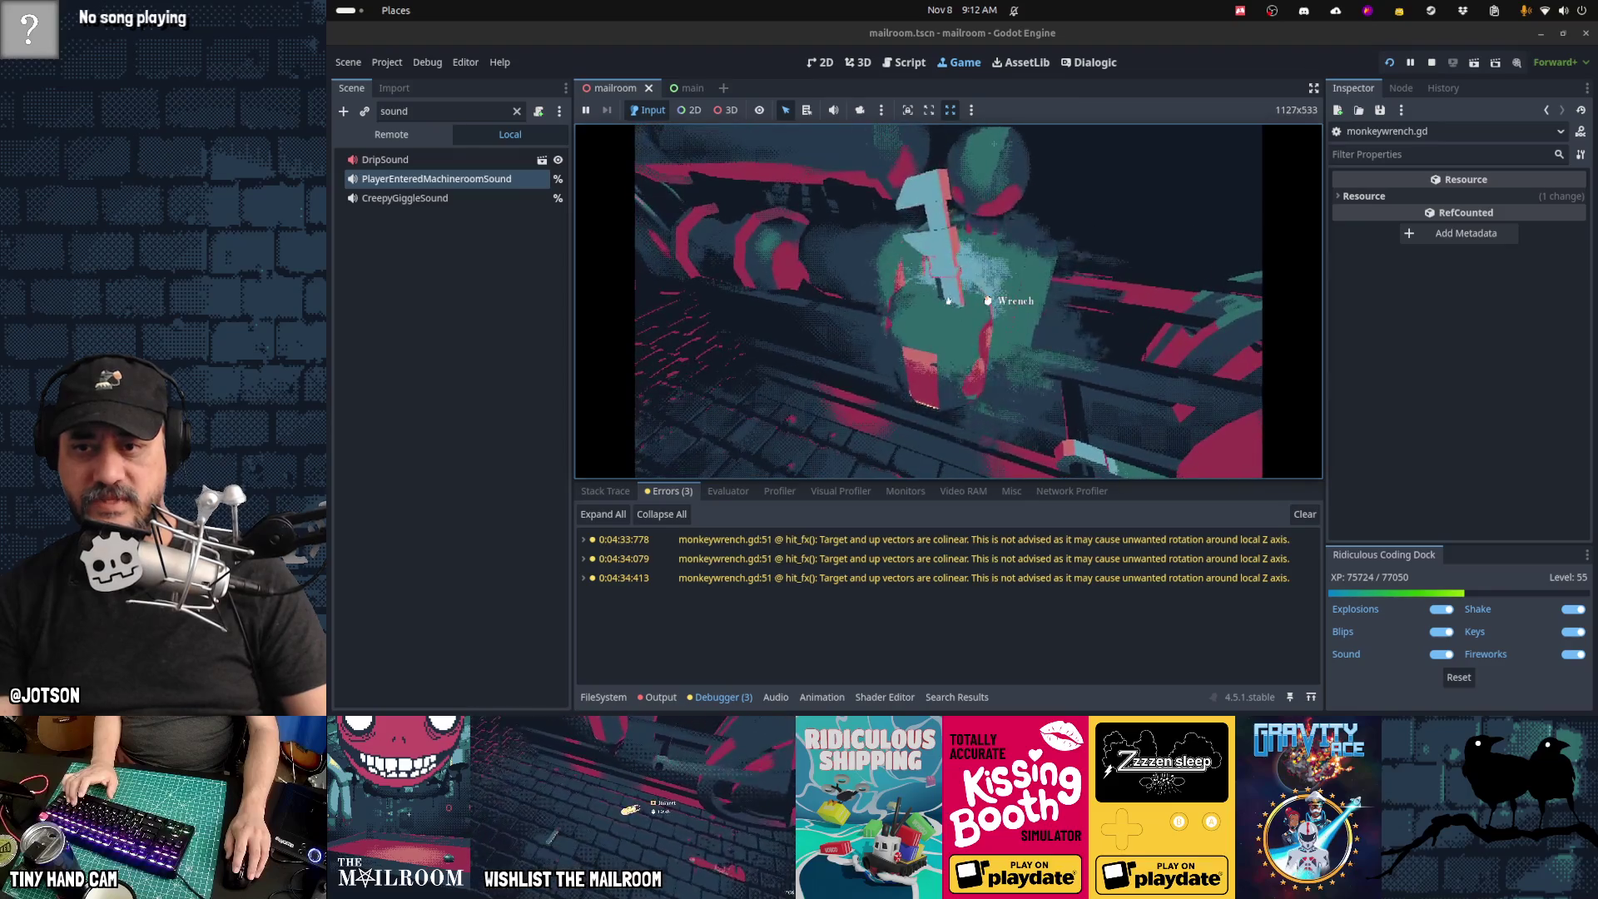
{"action": "left_click", "coordinate": [949, 301]}
{"action": "left_click", "coordinate": [949, 300]}
{"action": "left_click", "coordinate": [949, 301]}
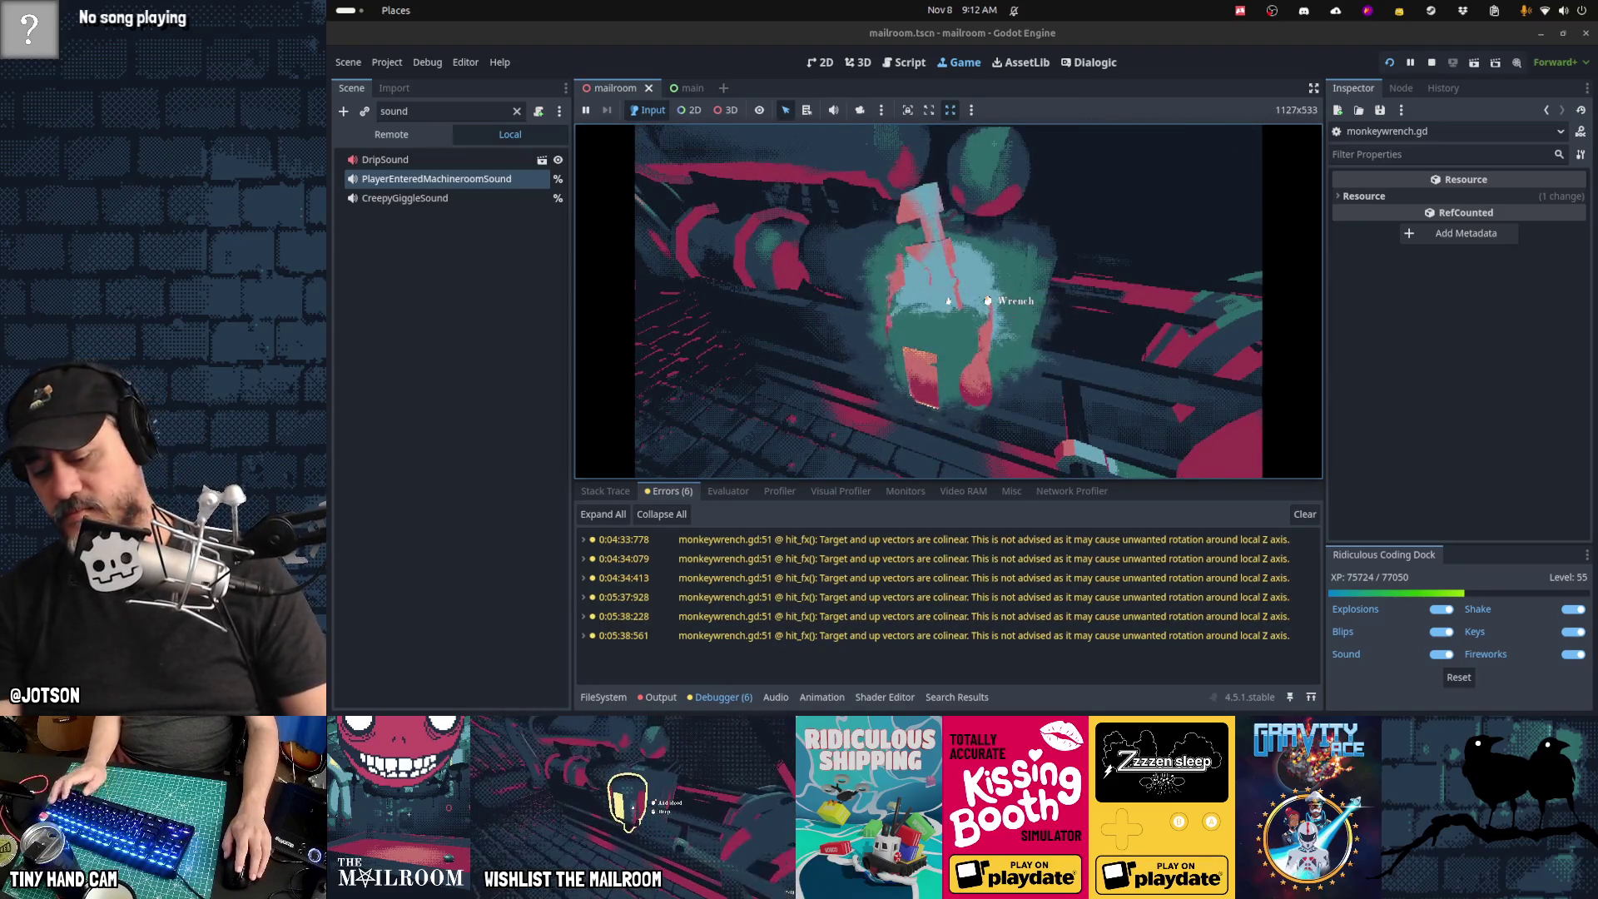
{"action": "key", "text": "F8"}
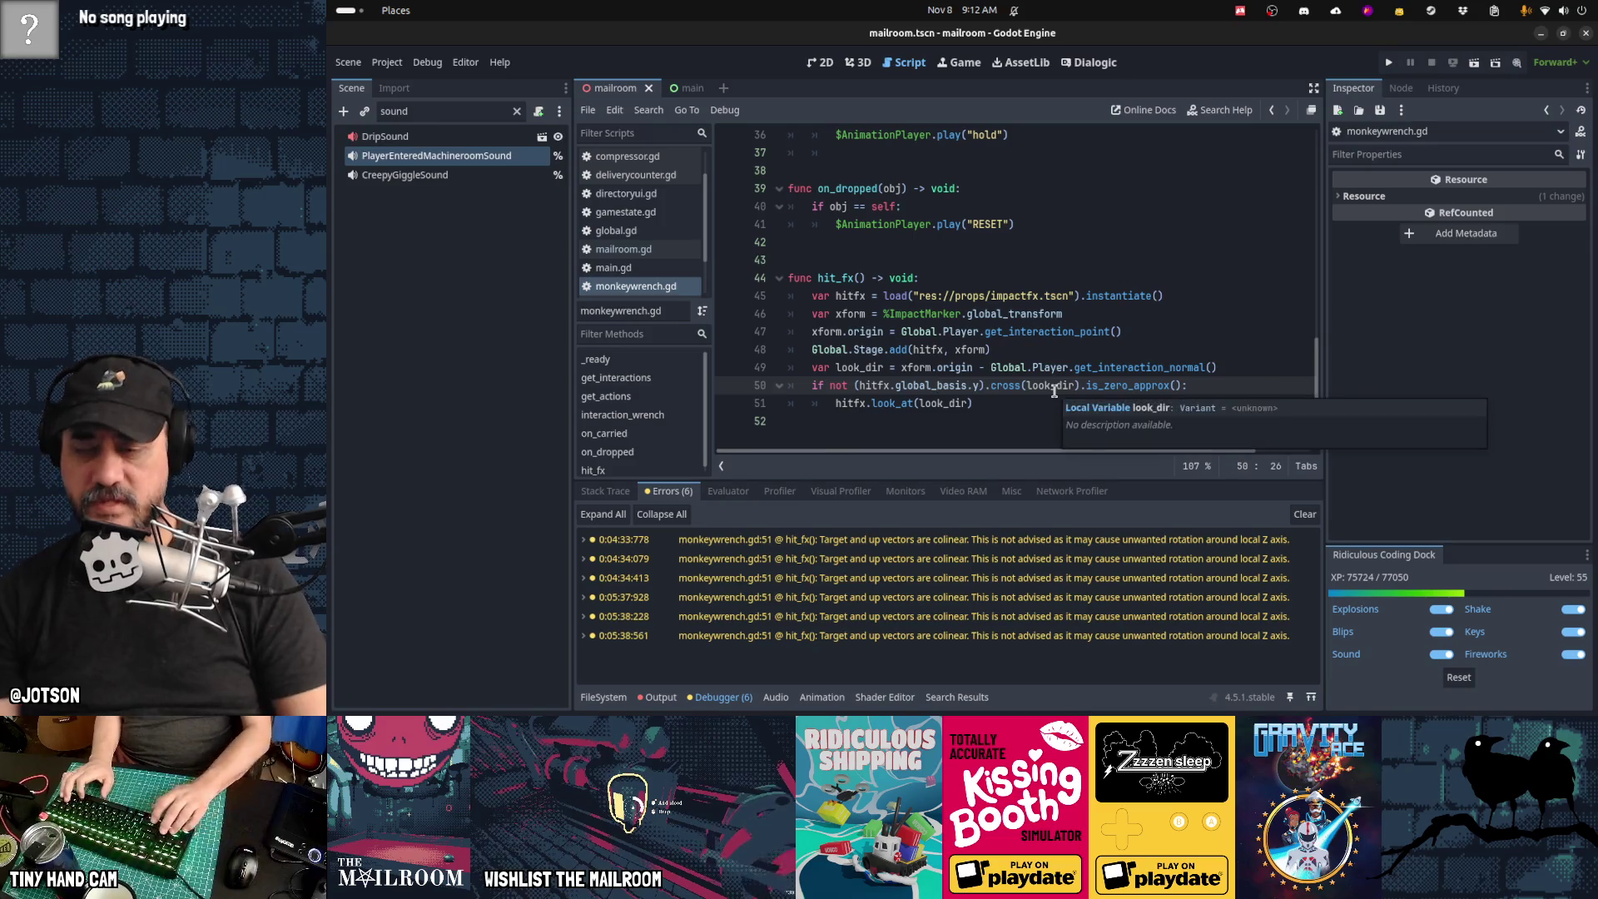
Step: Undo the edits, delete the if-not check, unindent look_at(look_dir), save, and clear the warnings
{"action": "key", "text": "ctrl+z"}
{"action": "key", "text": "ctrl+z"}
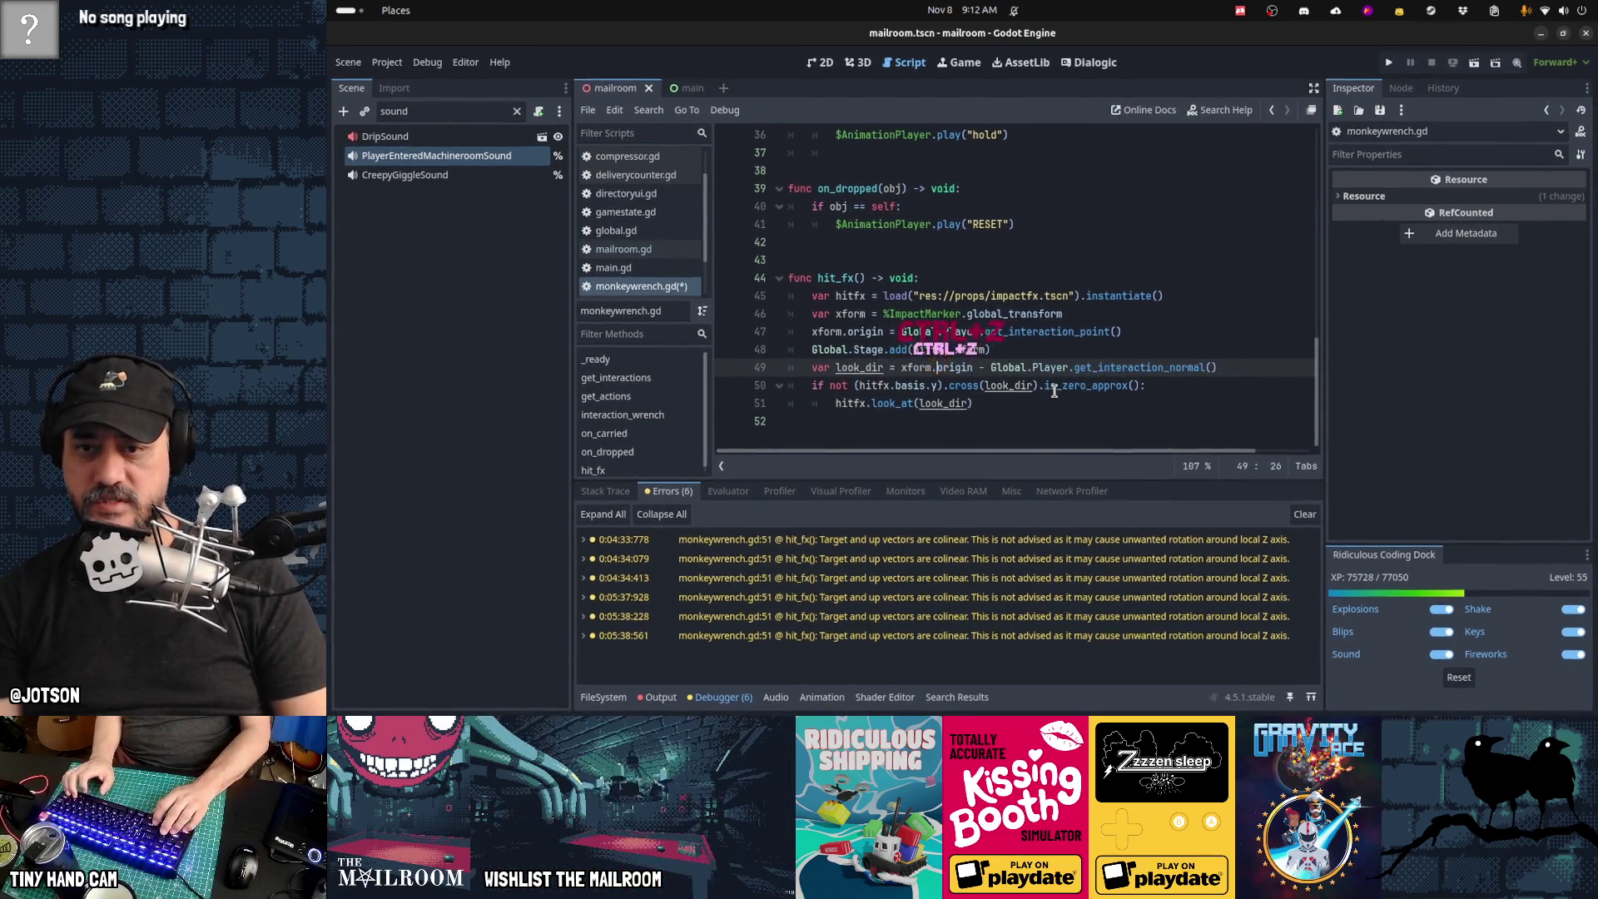
{"action": "key", "text": "ctrl+z"}
{"action": "key", "text": "ctrl+z"}
{"action": "key", "text": "ctrl+z"}
{"action": "key", "text": "ctrl+z"}
{"action": "key", "text": "ctrl+z"}
{"action": "key", "text": "ctrl+z"}
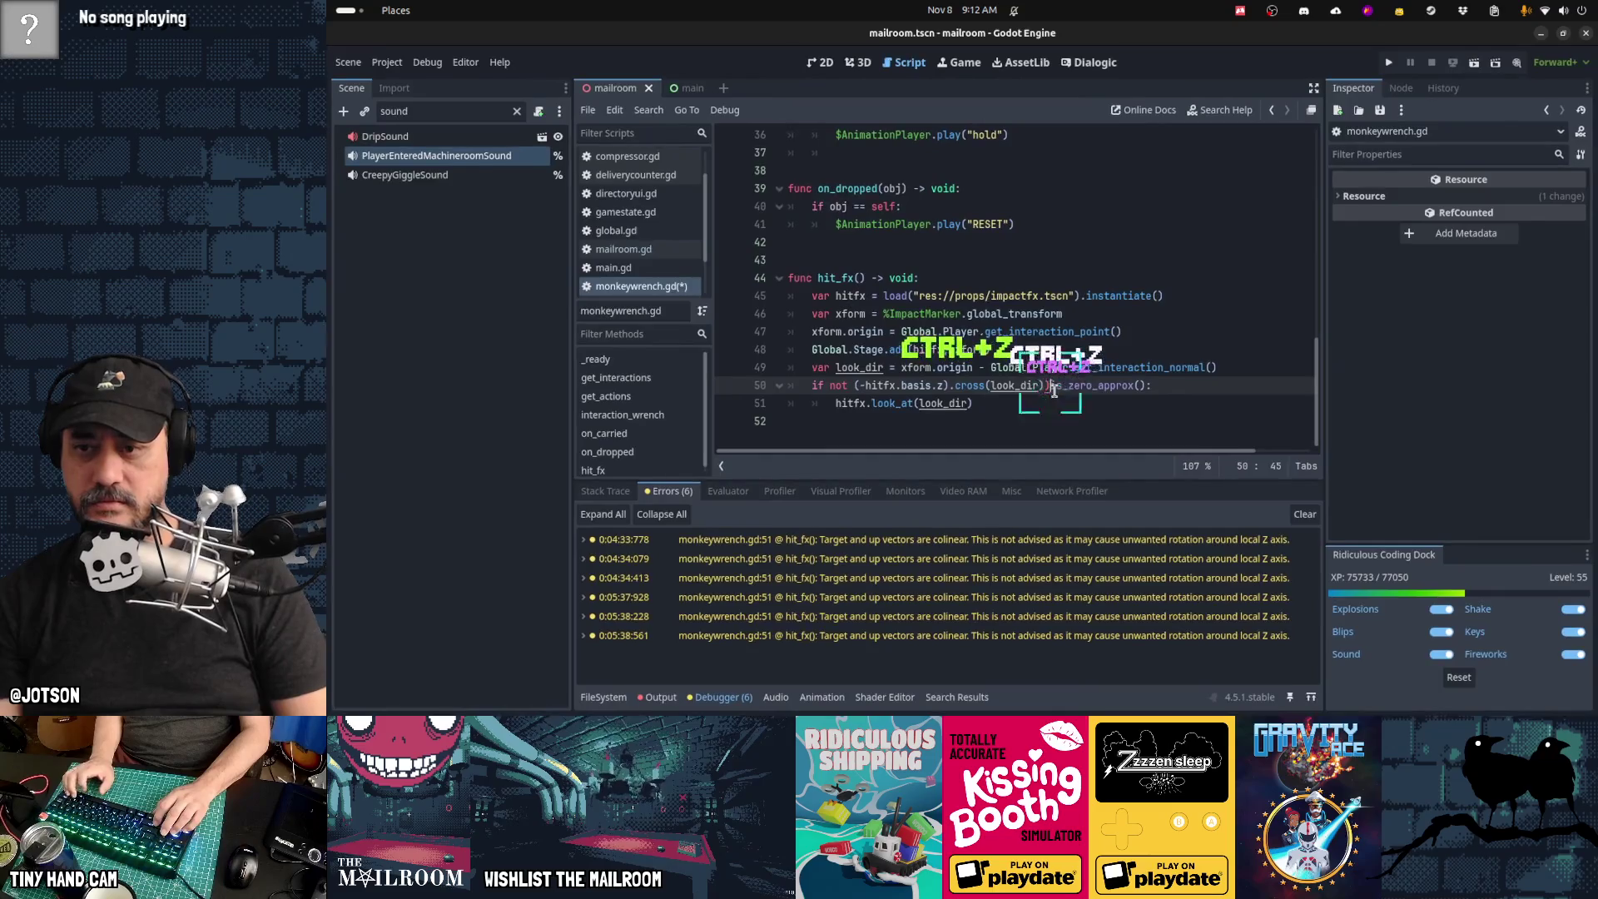
{"action": "key", "text": "ctrl+z"}
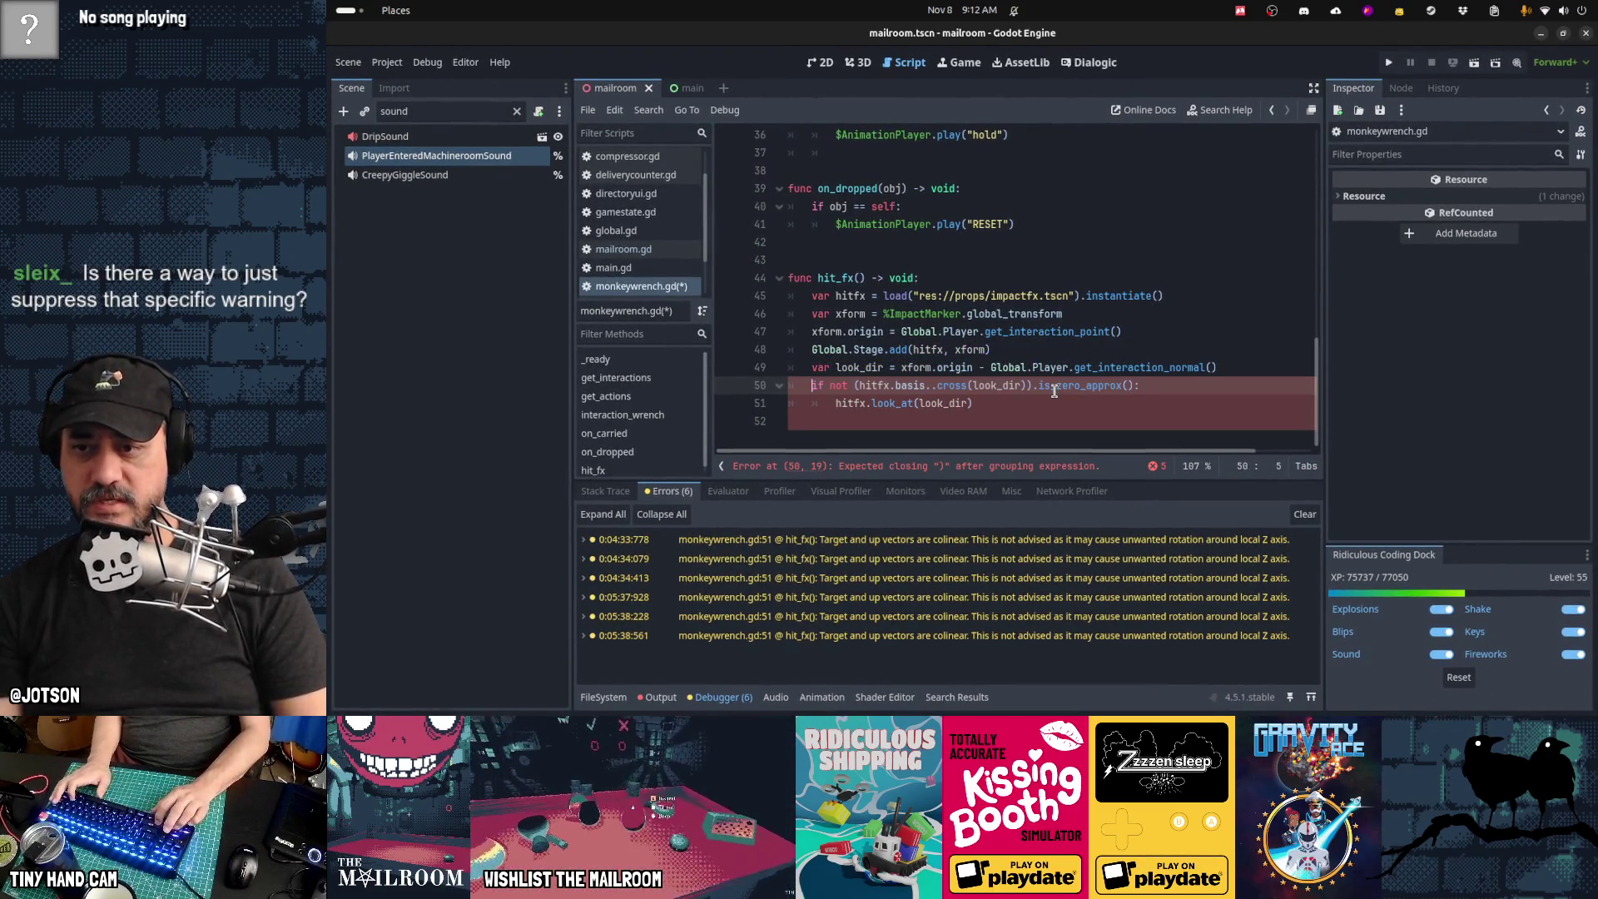
{"action": "key", "text": "shift+End"}
{"action": "key", "text": "Delete"}
{"action": "key", "text": "BackSpace"}
{"action": "key", "text": "BackSpace"}
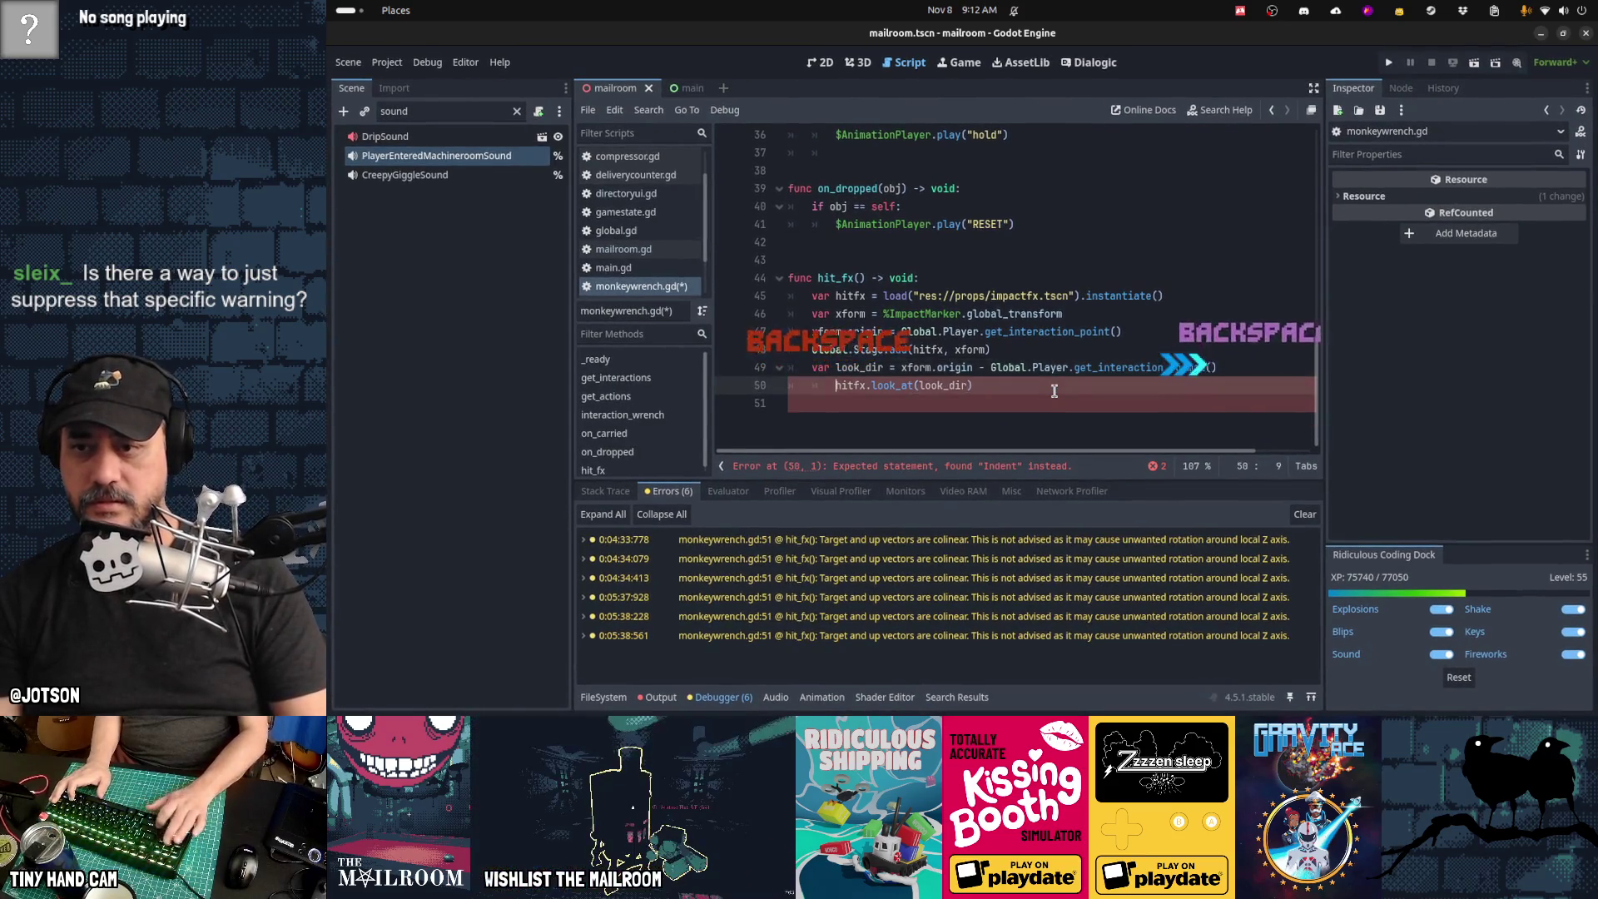
{"action": "key", "text": "shift+Down"}
{"action": "key", "text": "shift+Down"}
{"action": "key", "text": "shift+Tab"}
{"action": "key", "text": "ctrl+s"}
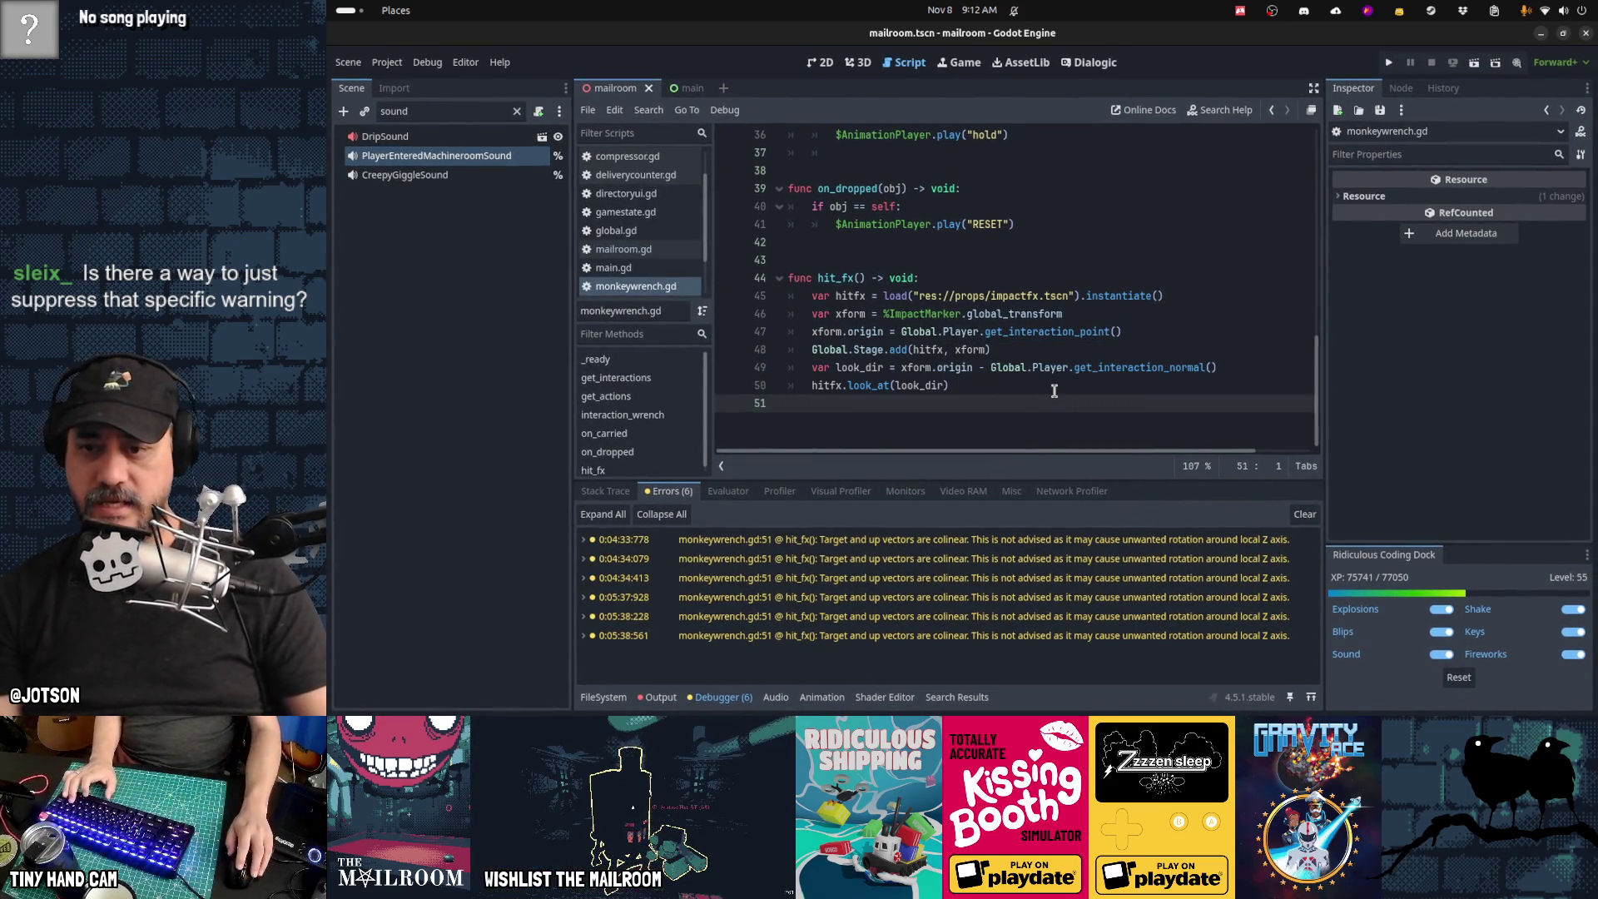
{"action": "left_click", "coordinate": [1305, 516]}
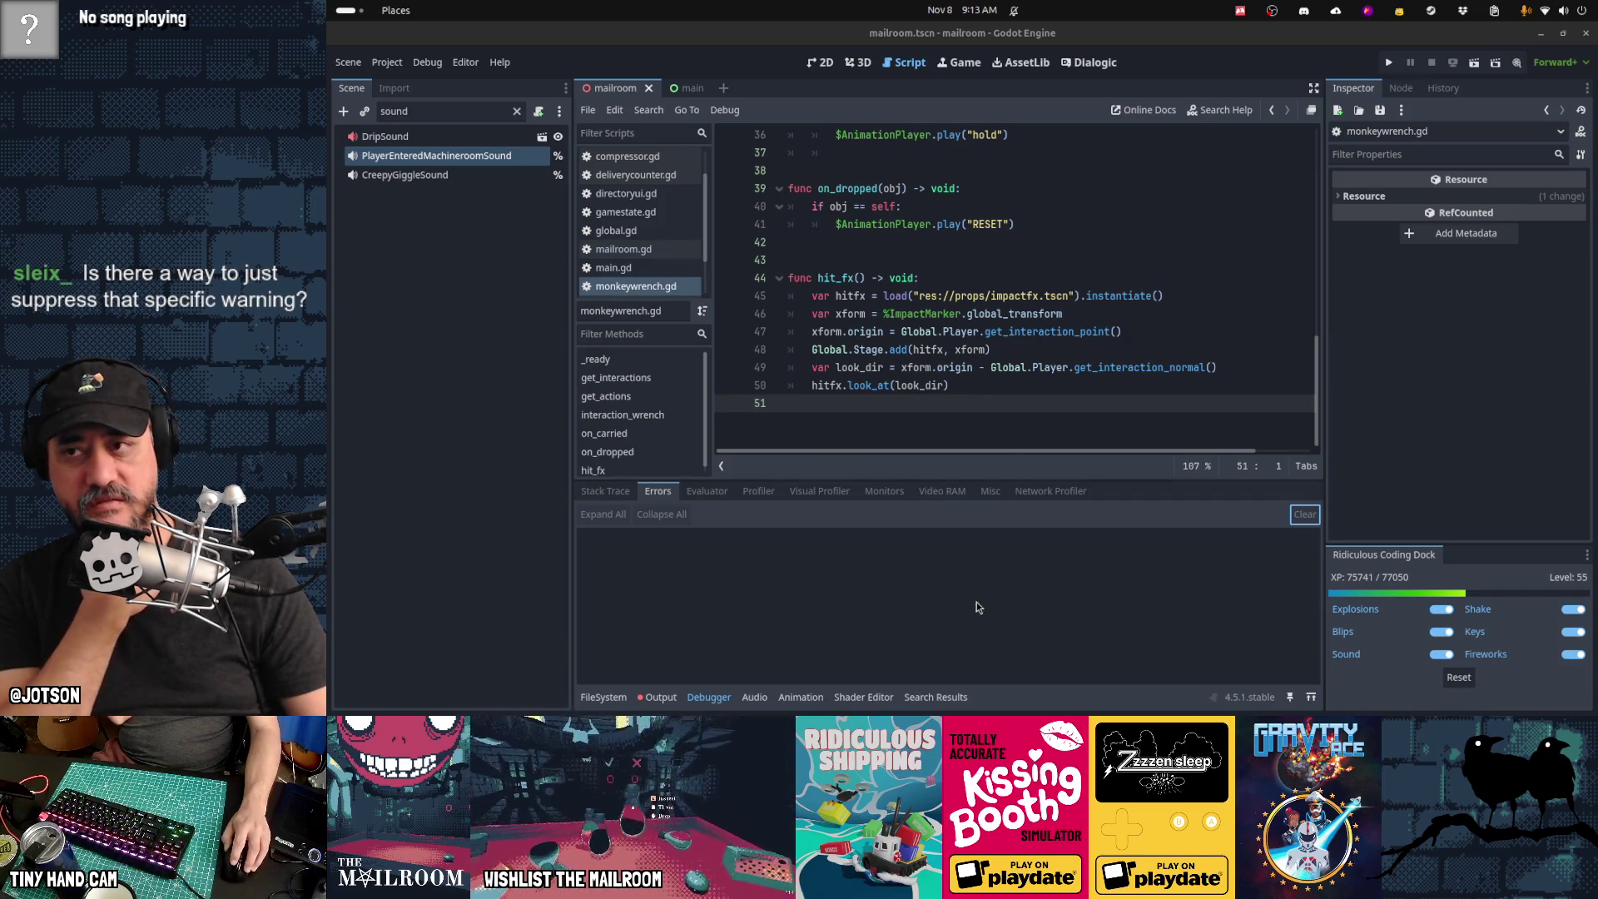
Step: Browse the Project menu, then open Editor Settings from the Editor menu
{"action": "left_click", "coordinate": [388, 65]}
{"action": "left_click", "coordinate": [388, 65]}
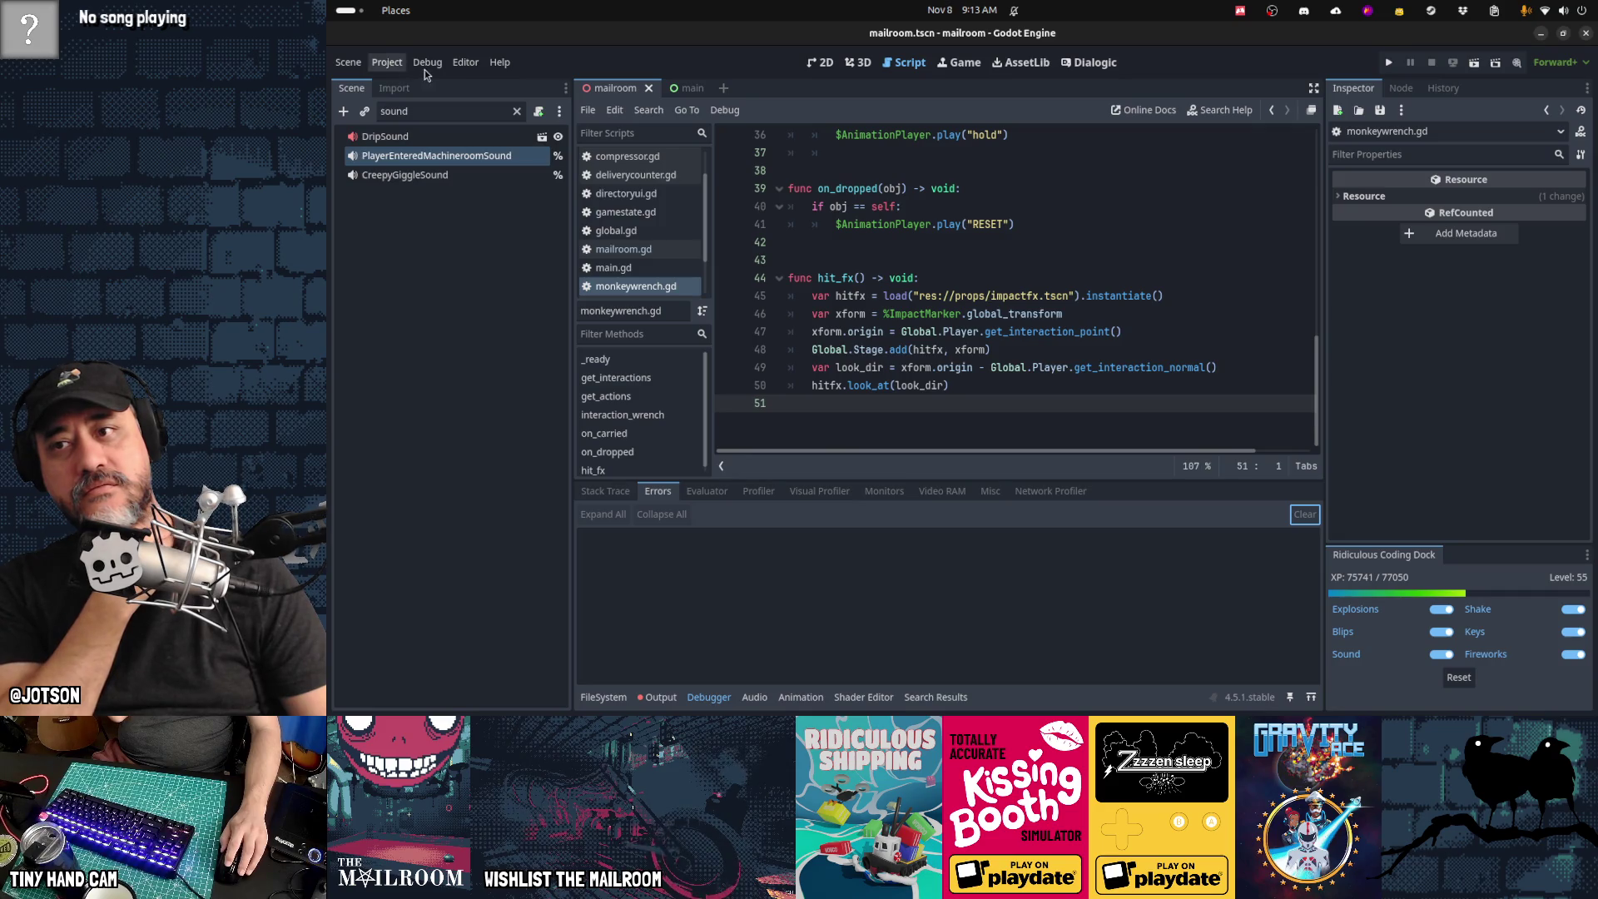
{"action": "left_click", "coordinate": [477, 69]}
{"action": "left_click", "coordinate": [479, 80]}
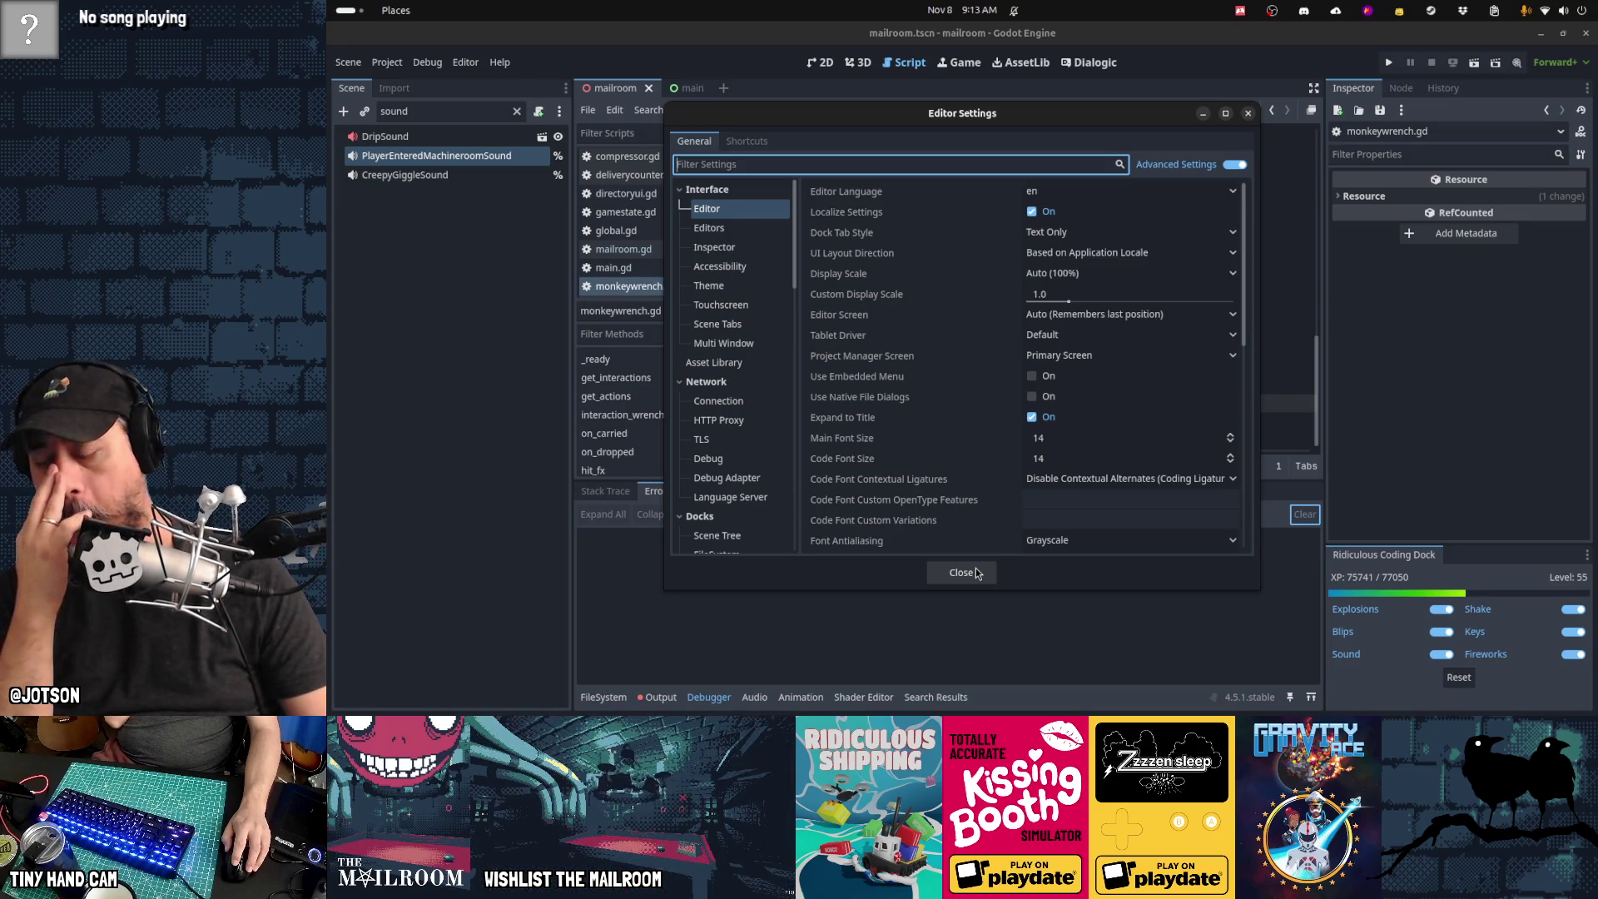
{"action": "left_click", "coordinate": [978, 573]}
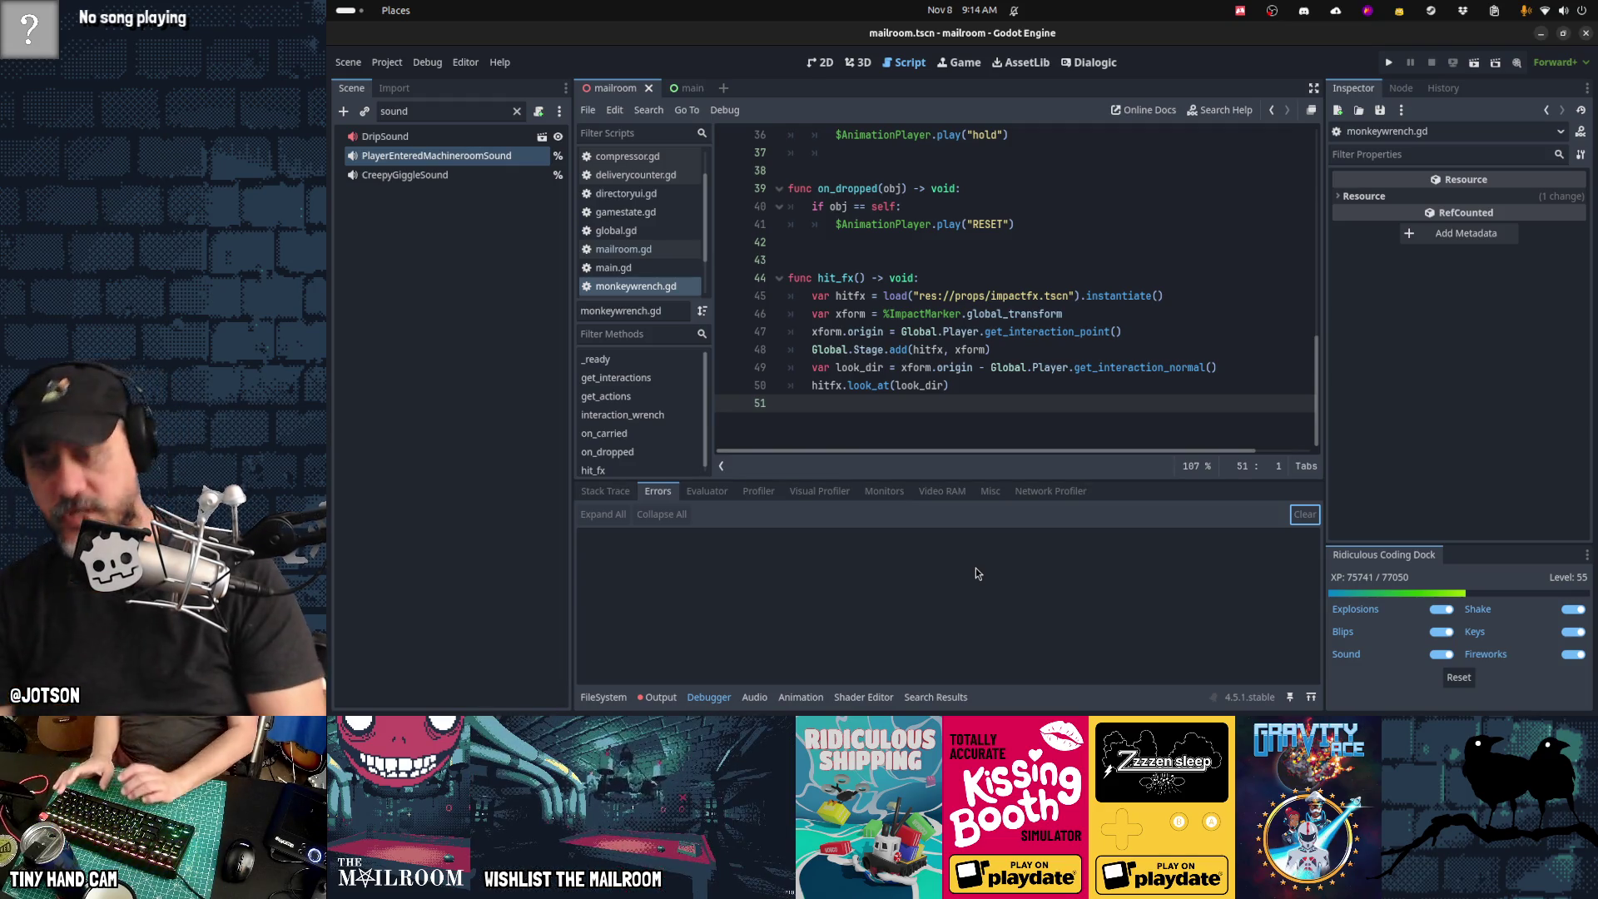
Step: Open impactfx.tscn from a quick resource search for 'hitfx', then close it
{"action": "key", "text": "shift+alt+o"}
{"action": "type", "text": "hitfg"}
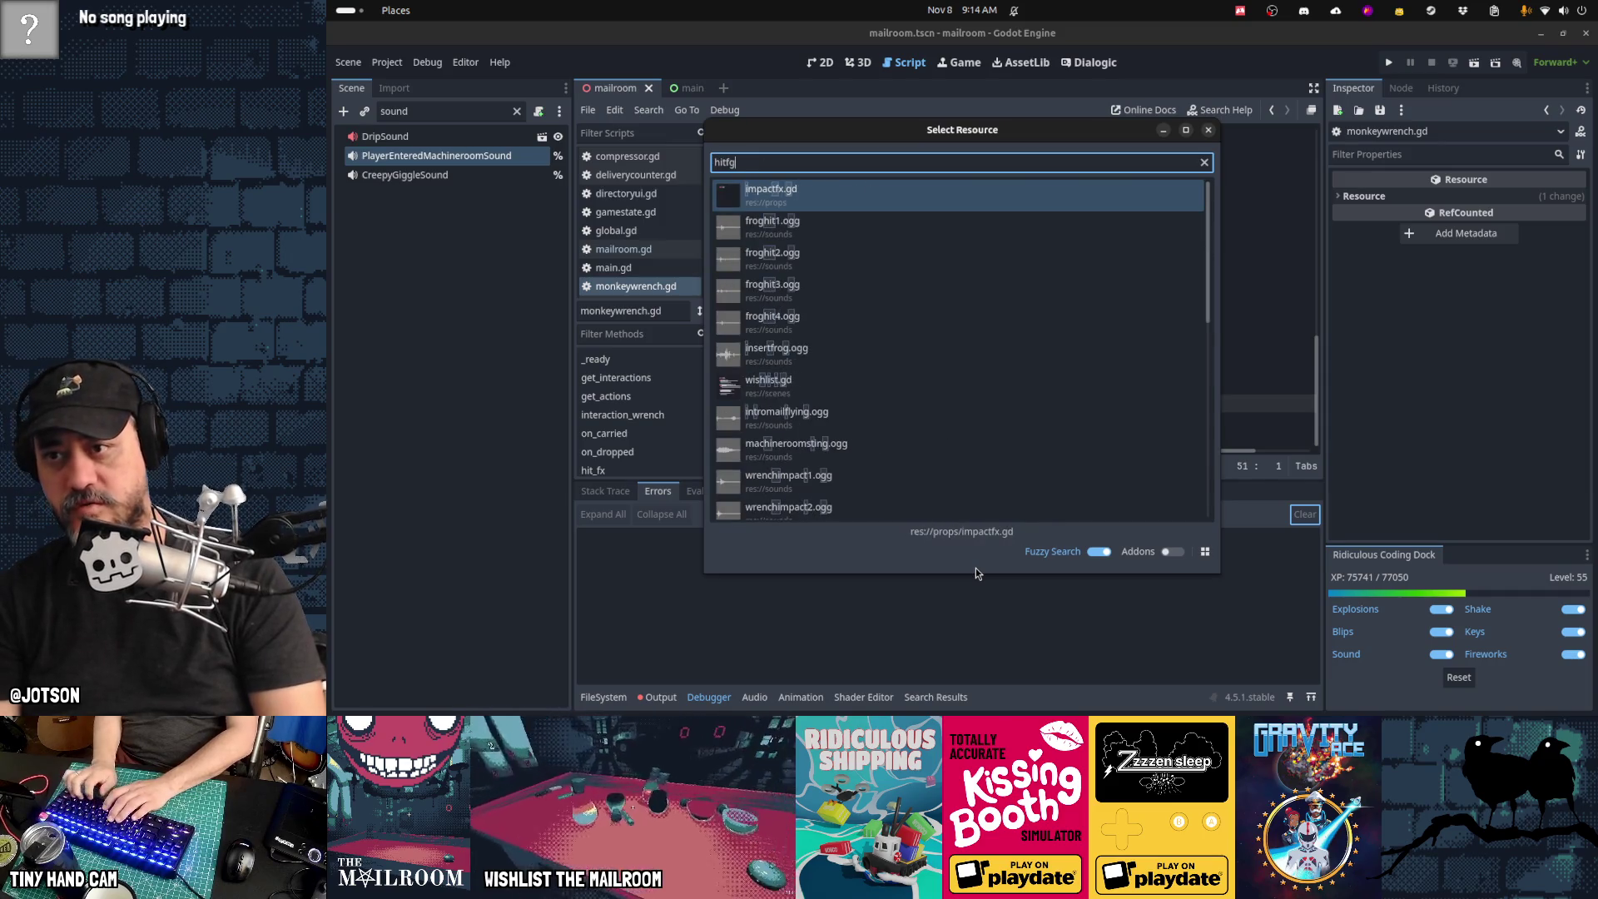
{"action": "key", "text": "BackSpace"}
{"action": "type", "text": "x"}
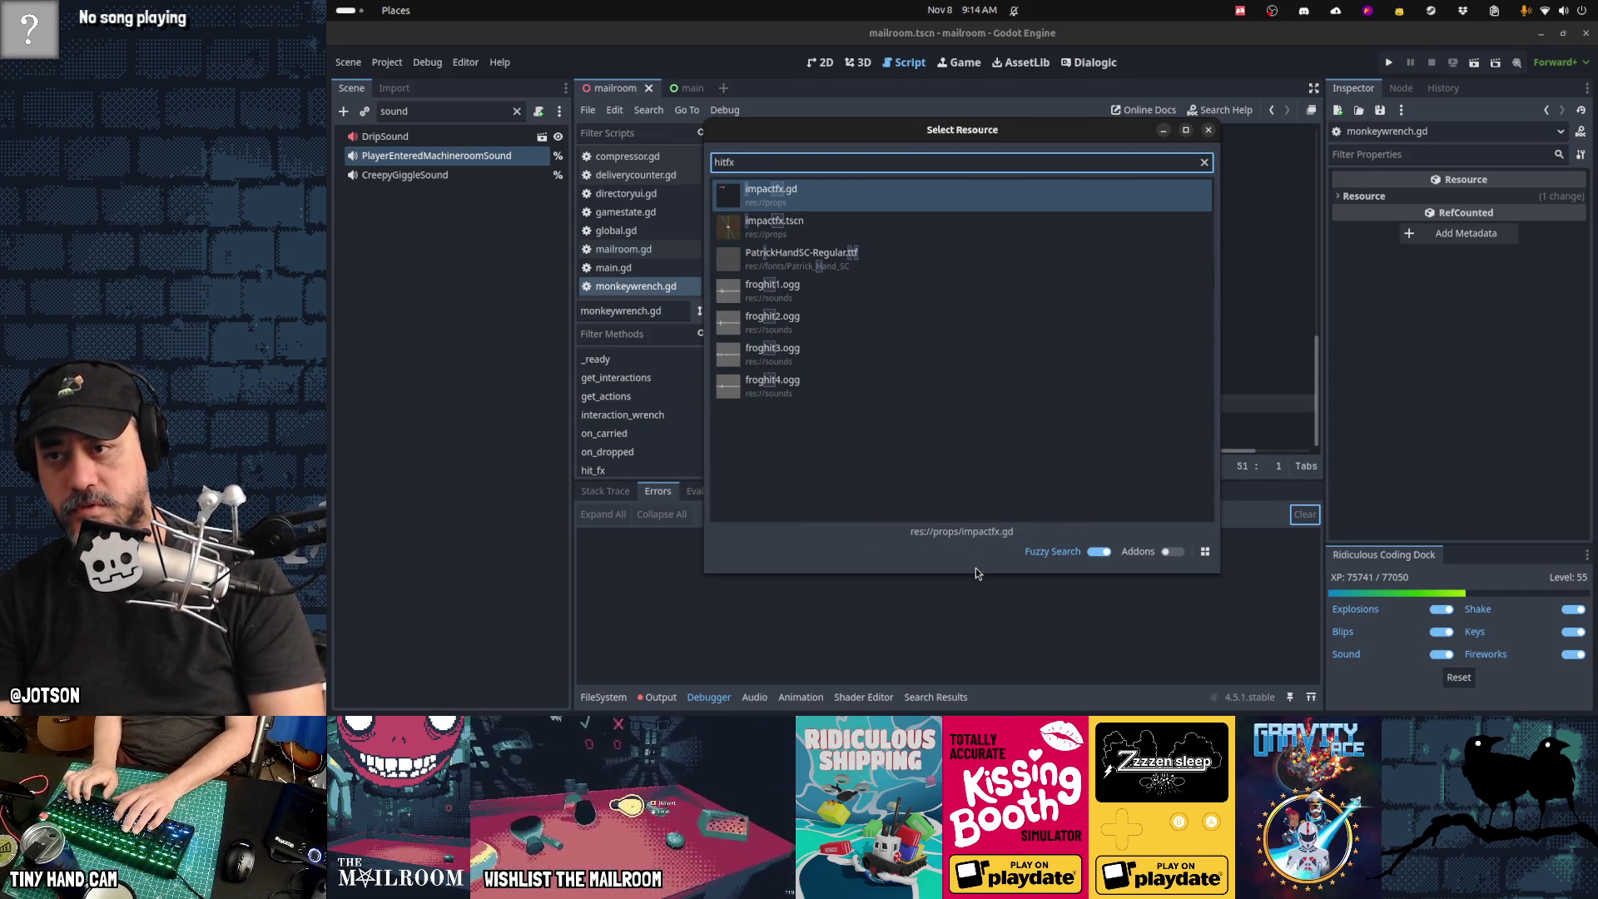
{"action": "key", "text": "Down"}
{"action": "key", "text": "Return"}
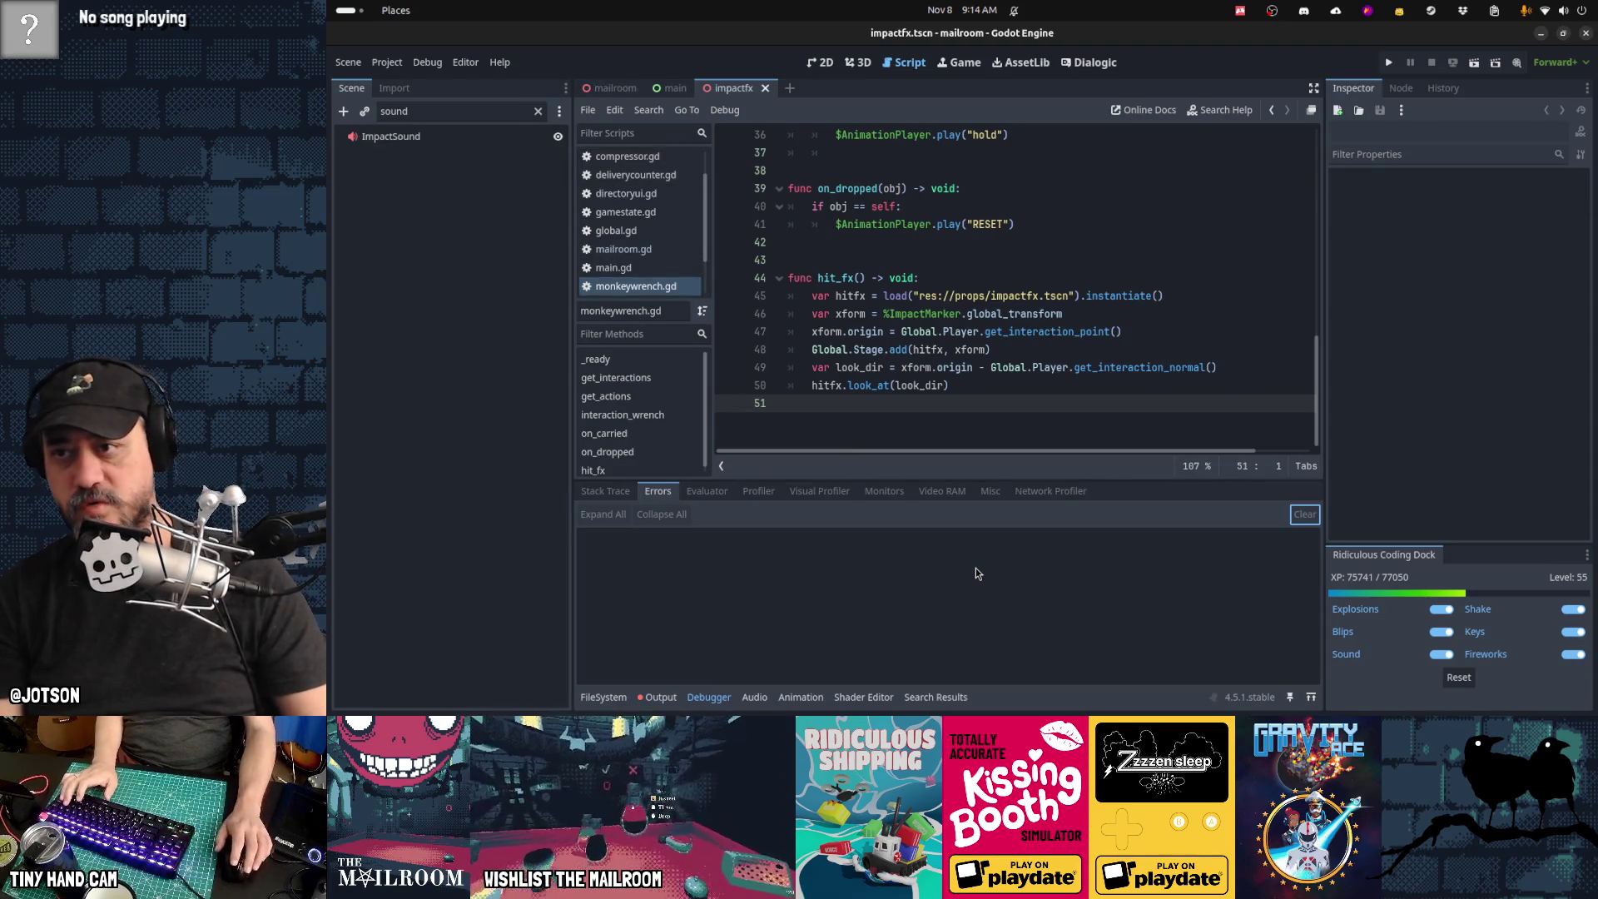
{"action": "key", "text": "ctrl+shift+w"}
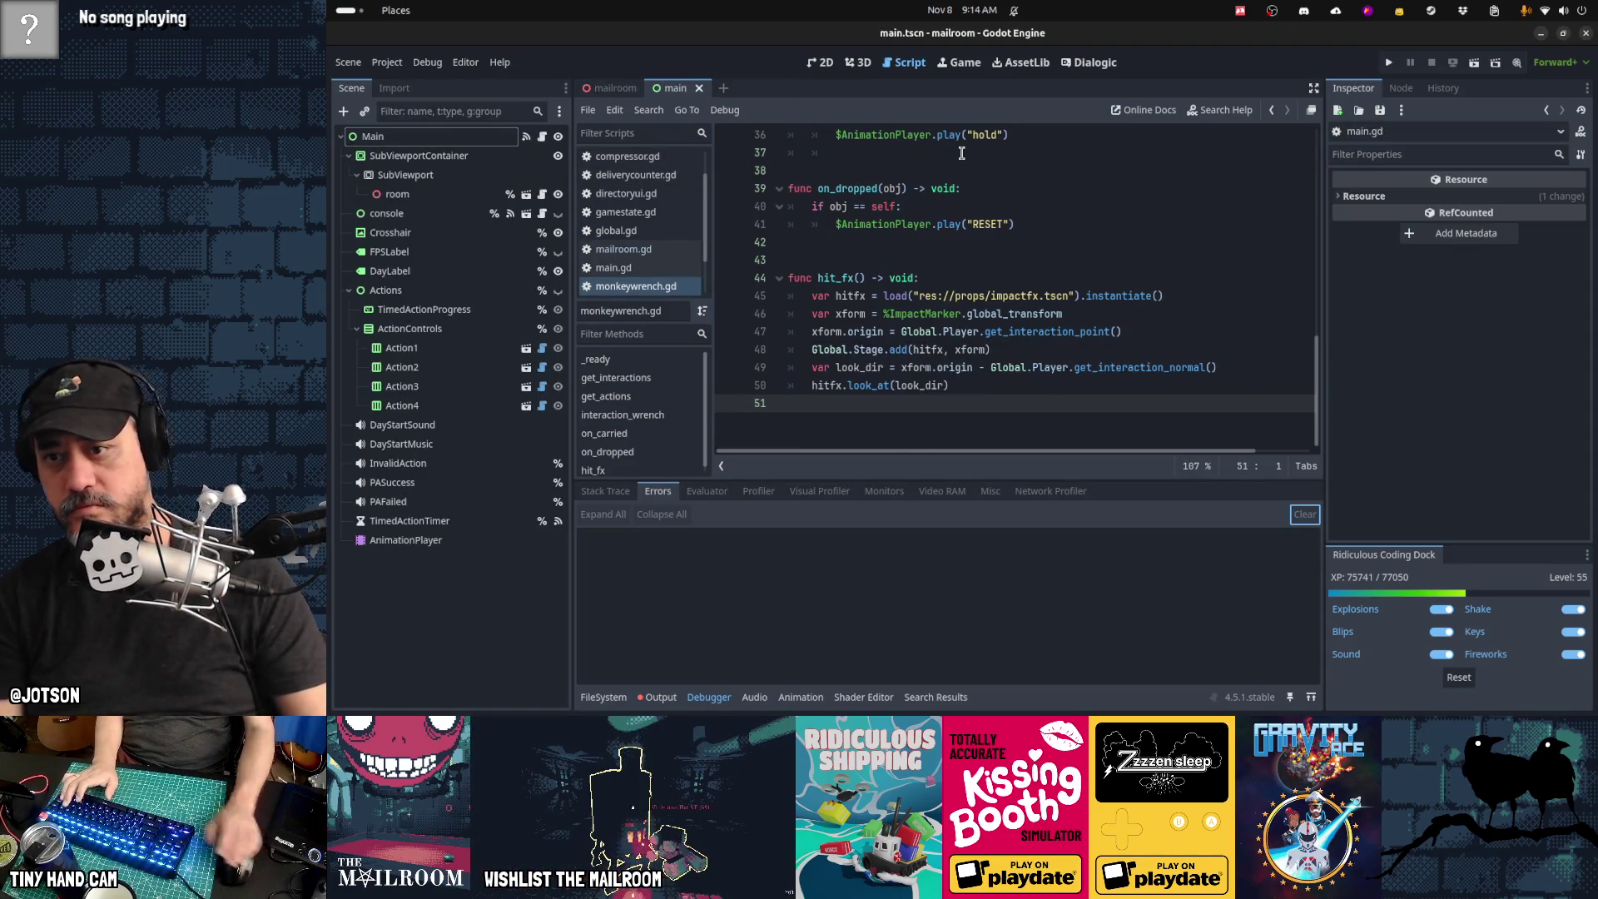
Step: Reopen impactfx.tscn through a quick resource search for 'impactfx'
{"action": "key", "text": "alt+shift+o"}
{"action": "type", "text": "impactfx"}
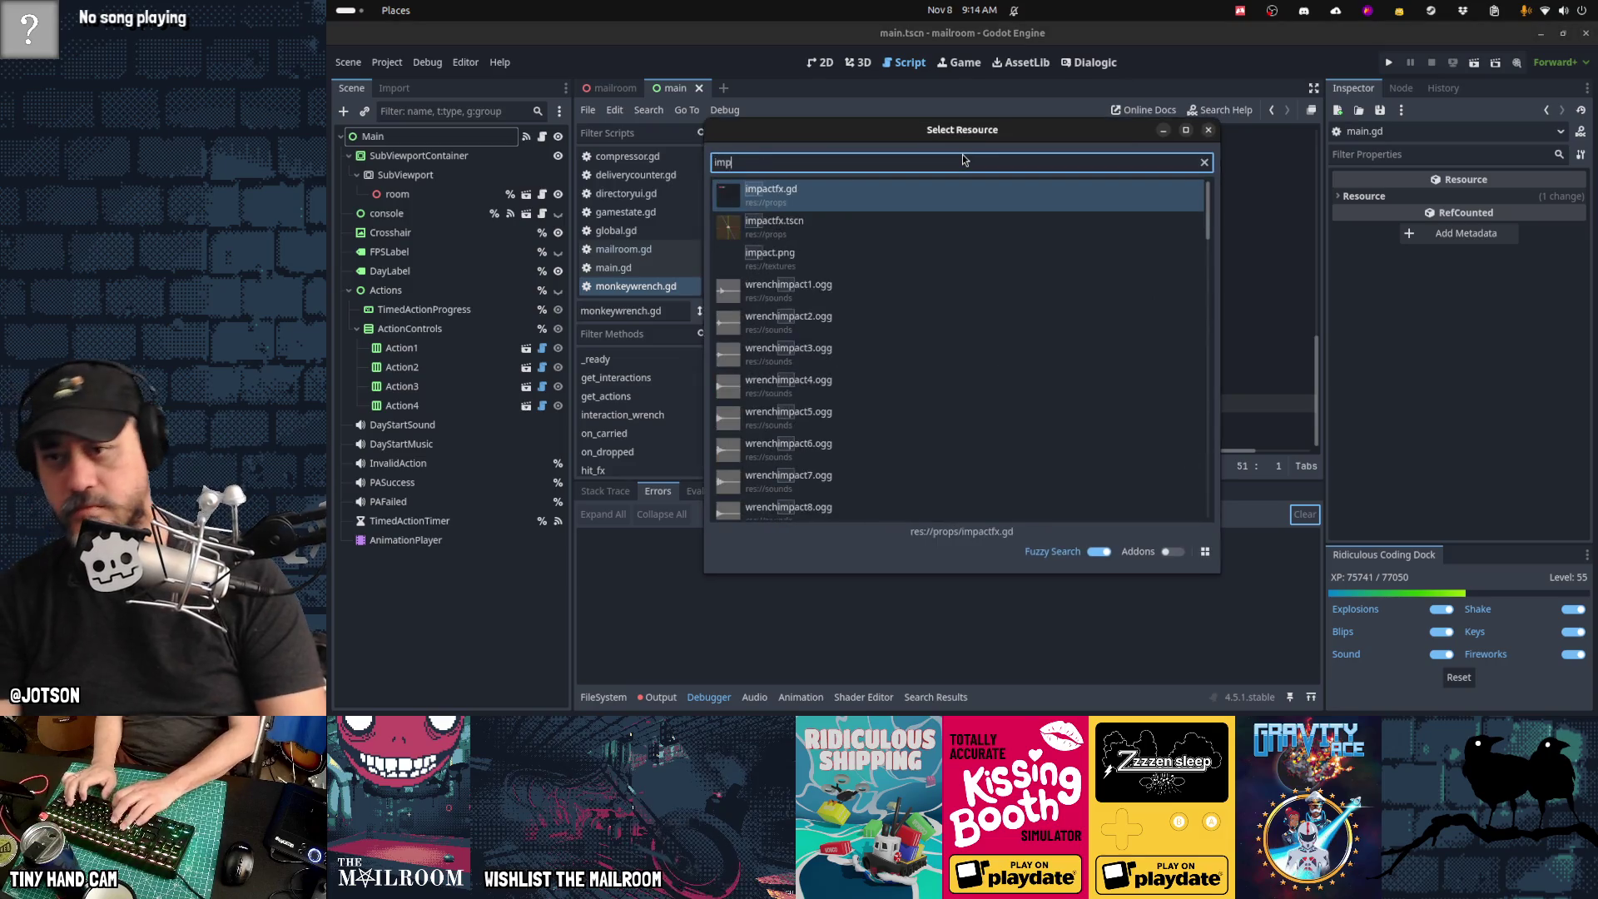
{"action": "key", "text": "Down"}
{"action": "key", "text": "Return"}
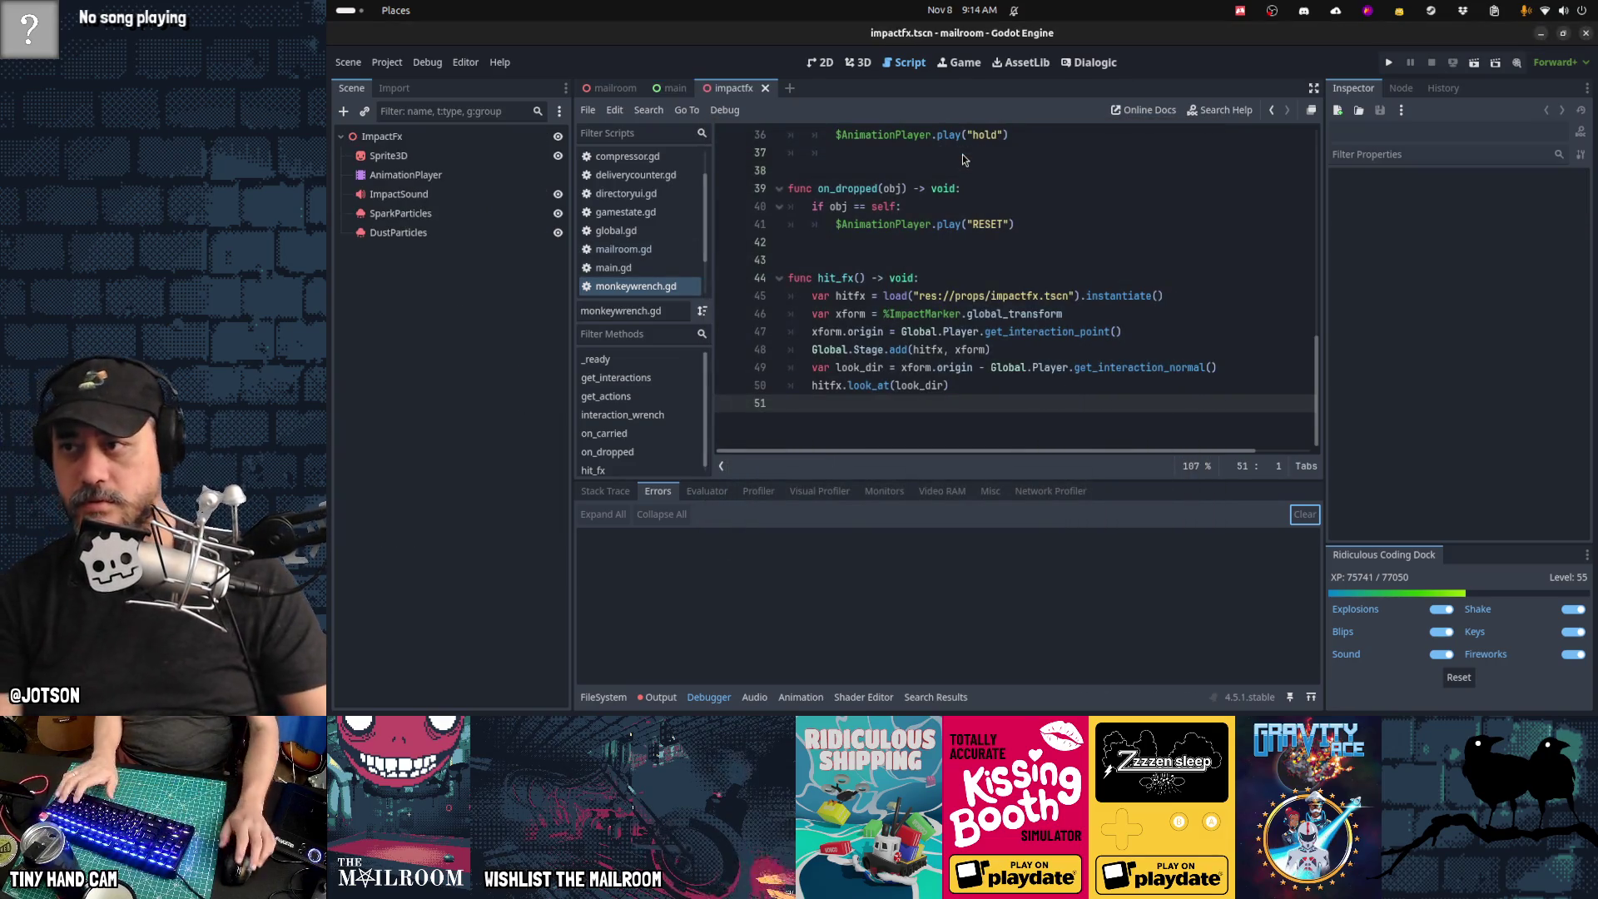
Step: Expand the ImpactFx root's Transform and check hit_fx lines 46–50 in monkeywrench.gd
{"action": "left_click", "coordinate": [500, 133]}
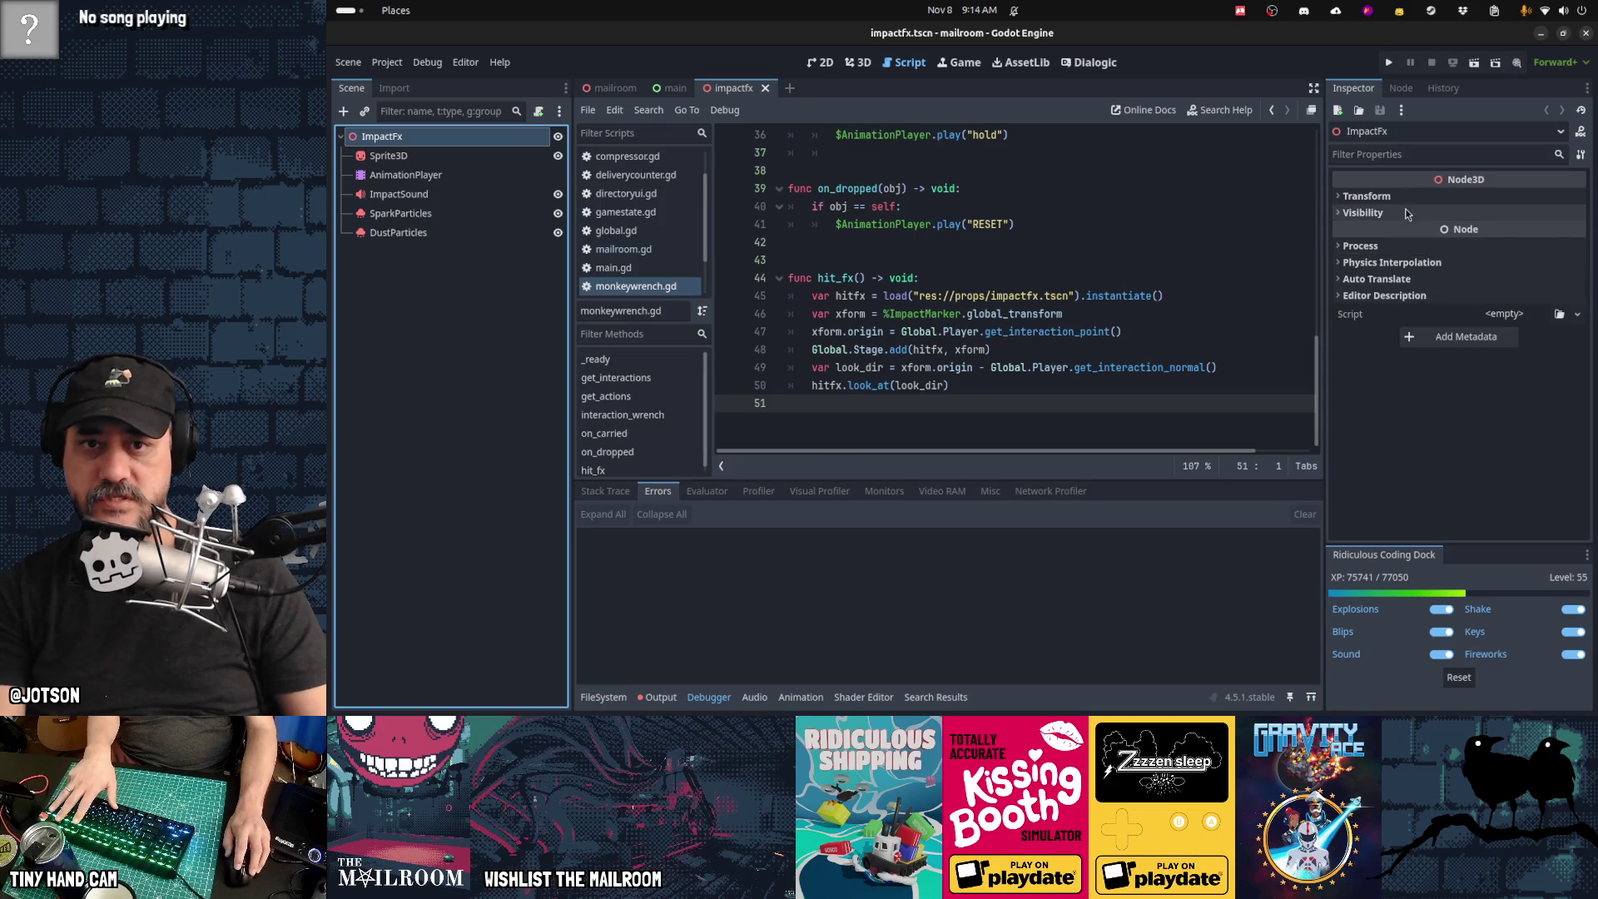
{"action": "left_click", "coordinate": [1523, 197]}
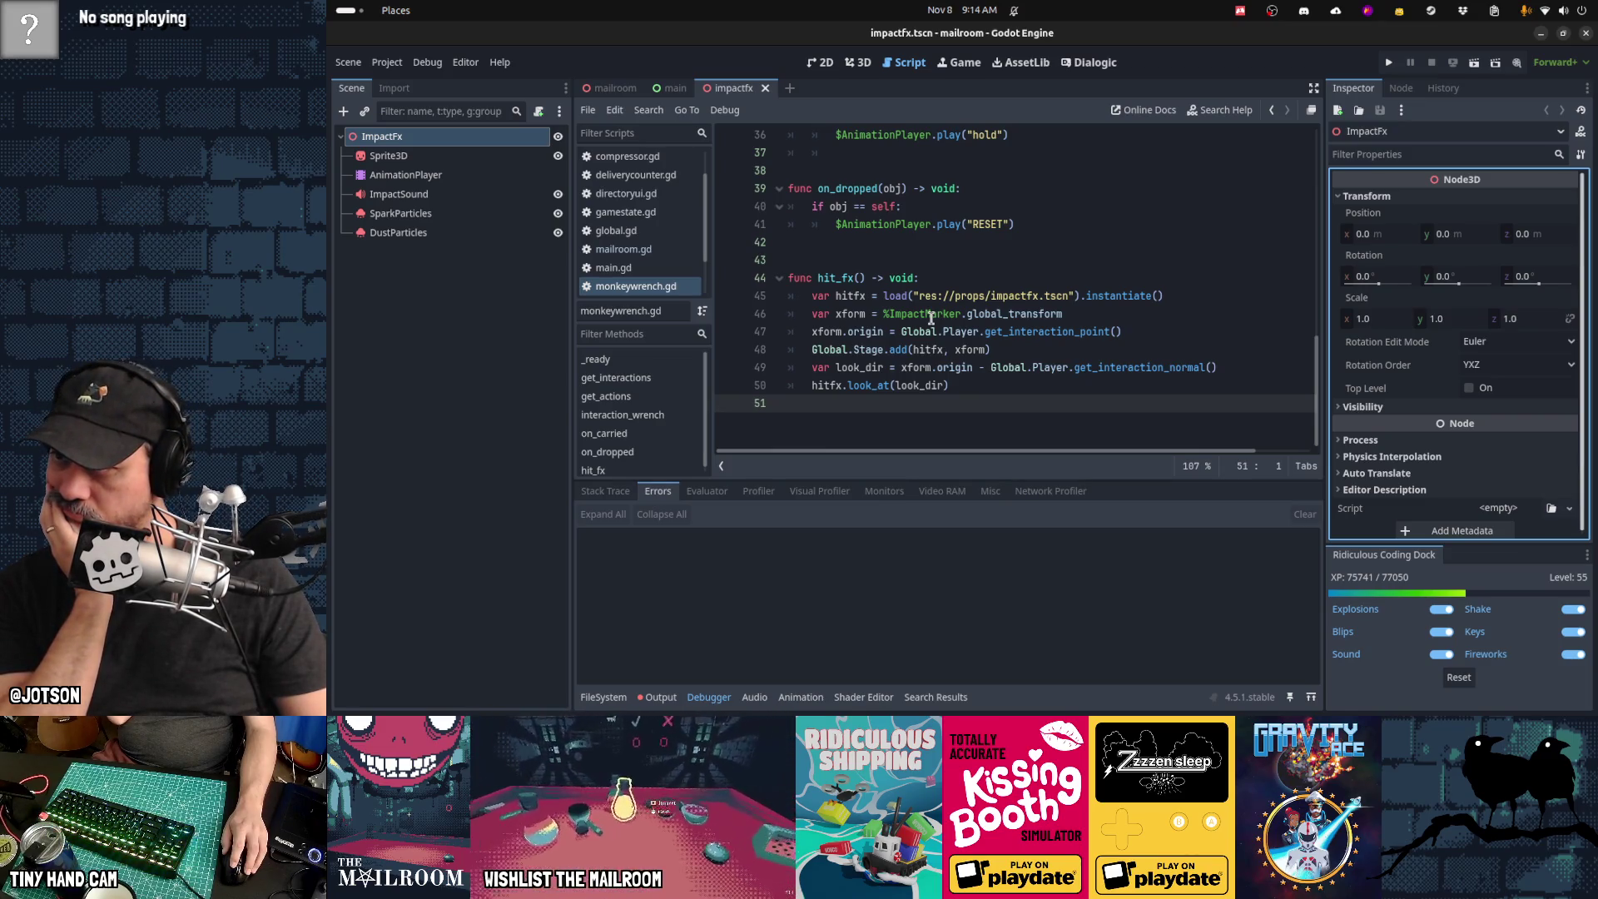
{"action": "left_click", "coordinate": [924, 314]}
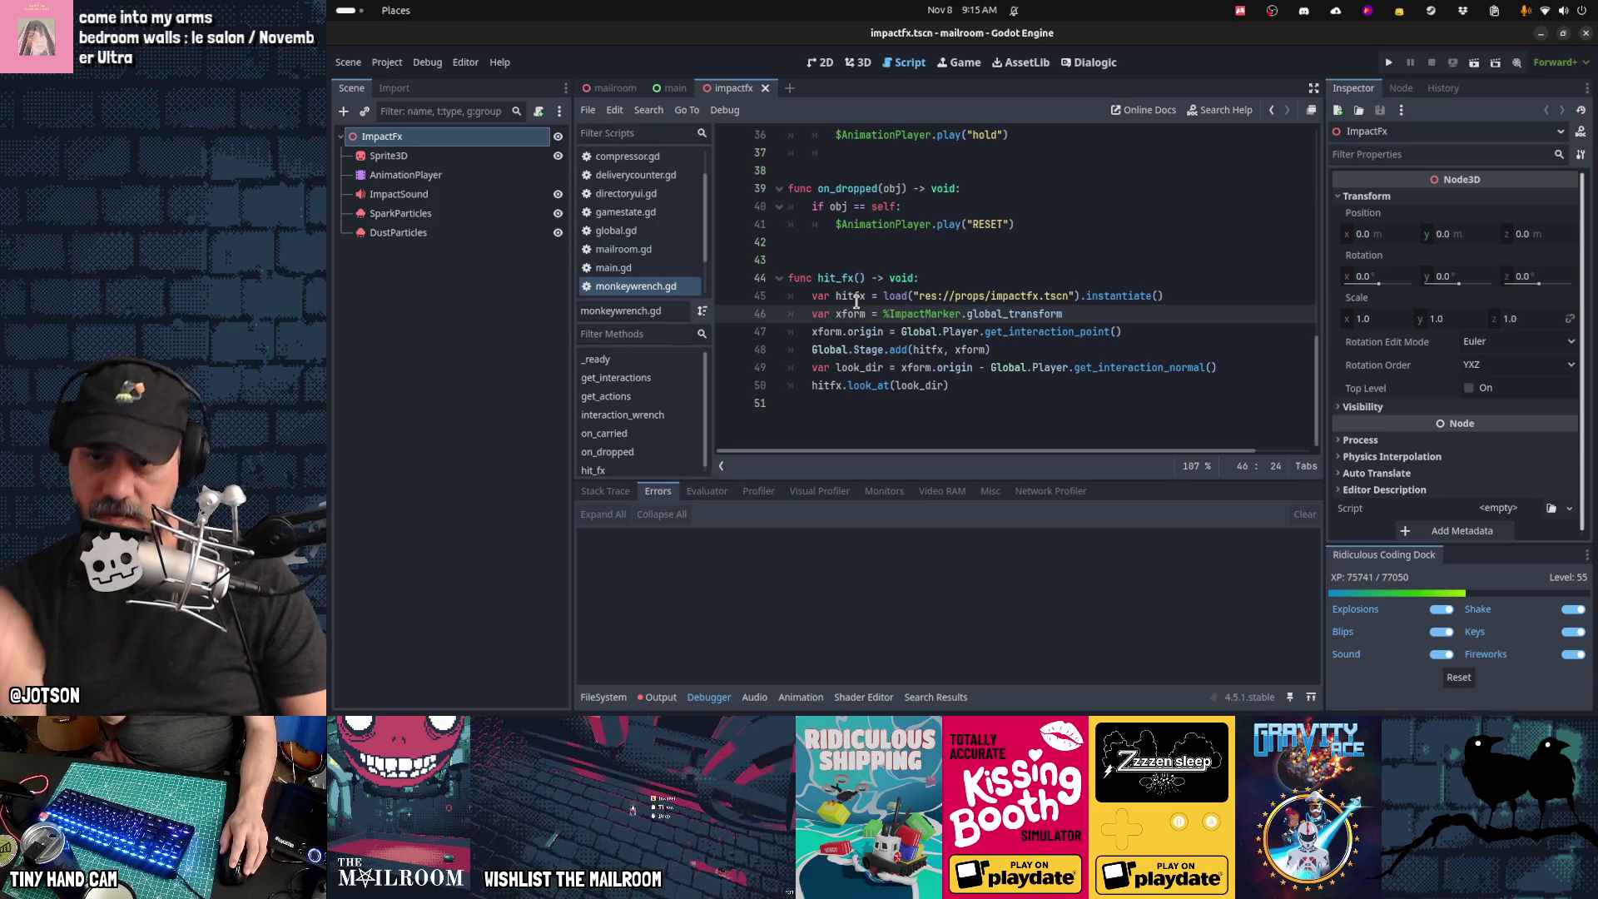
{"action": "left_click", "coordinate": [859, 331]}
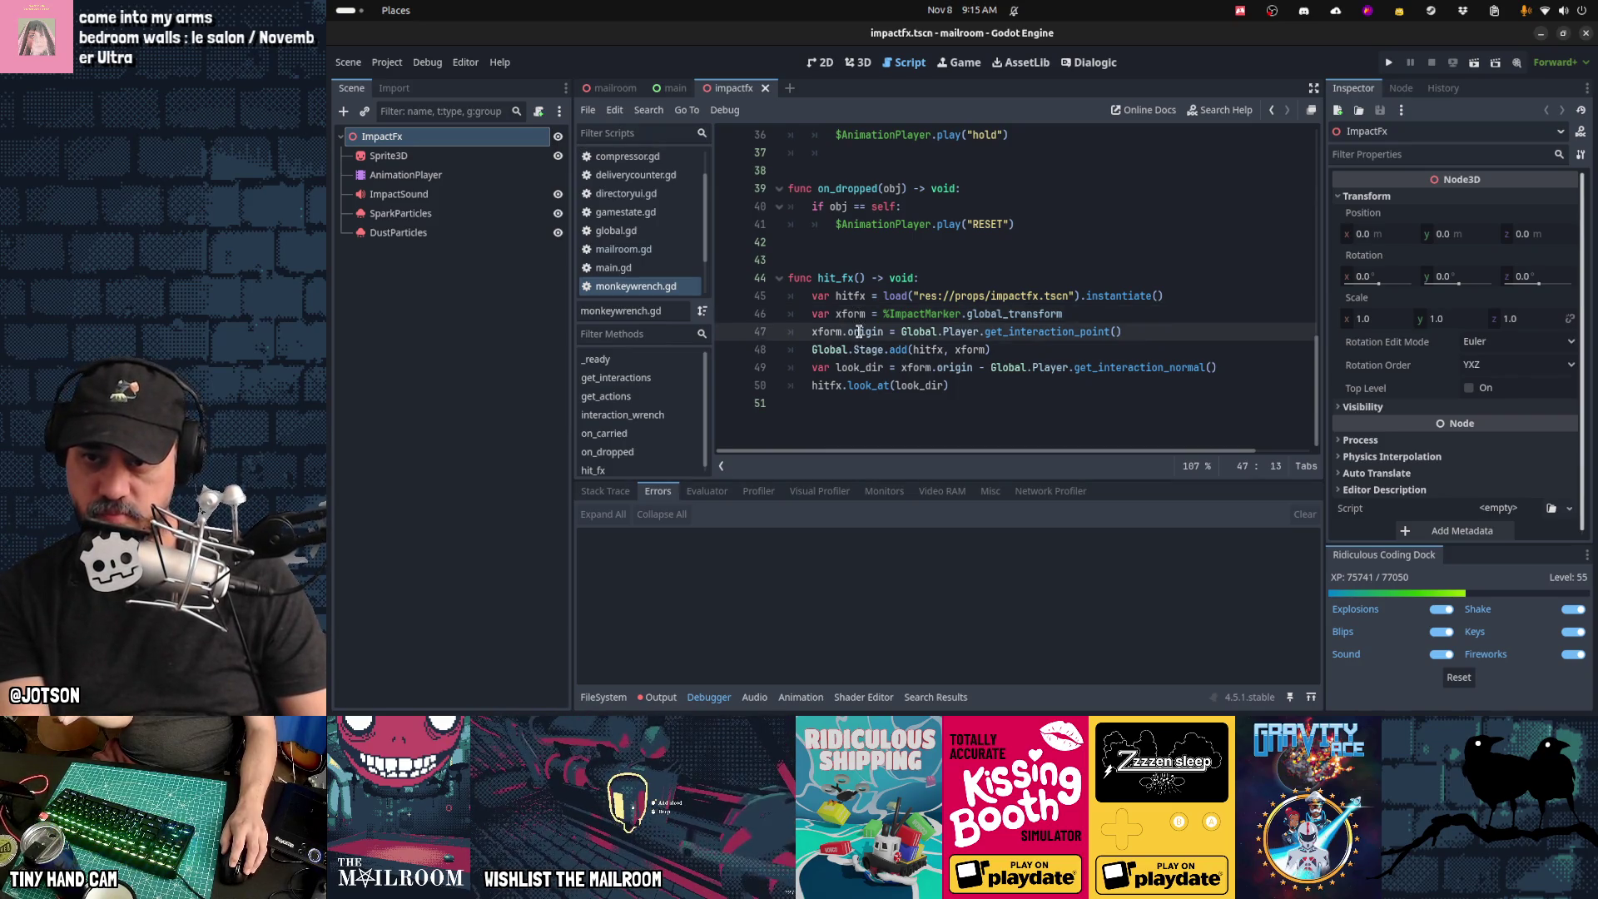
{"action": "mouse_move", "coordinate": [1053, 332]}
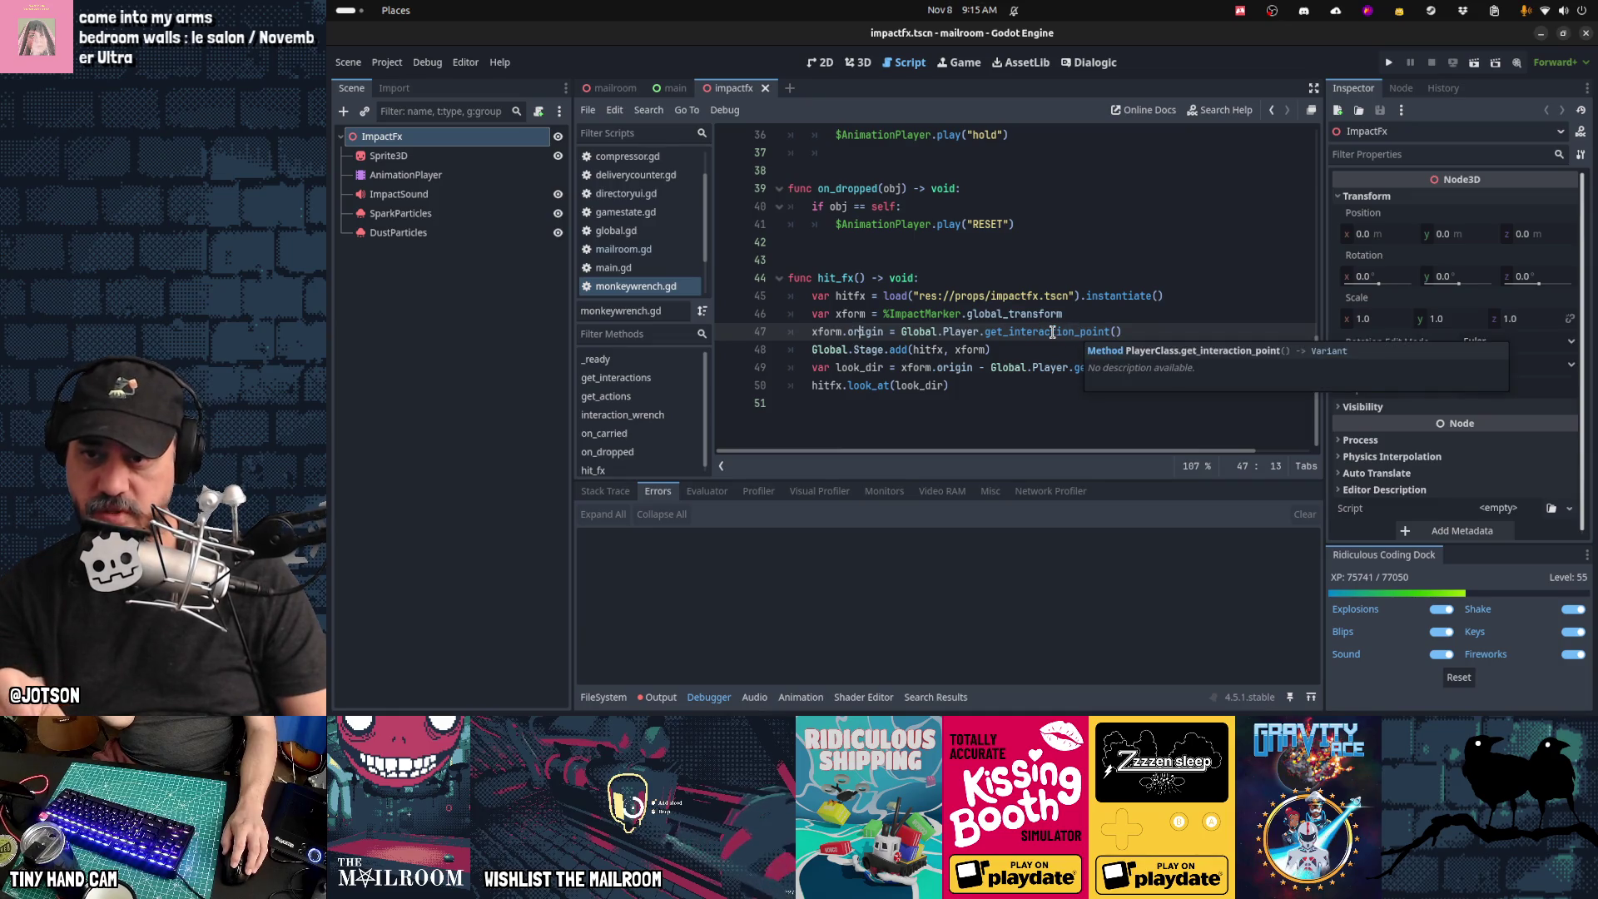
{"action": "double_click", "coordinate": [995, 315]}
{"action": "left_click", "coordinate": [926, 313]}
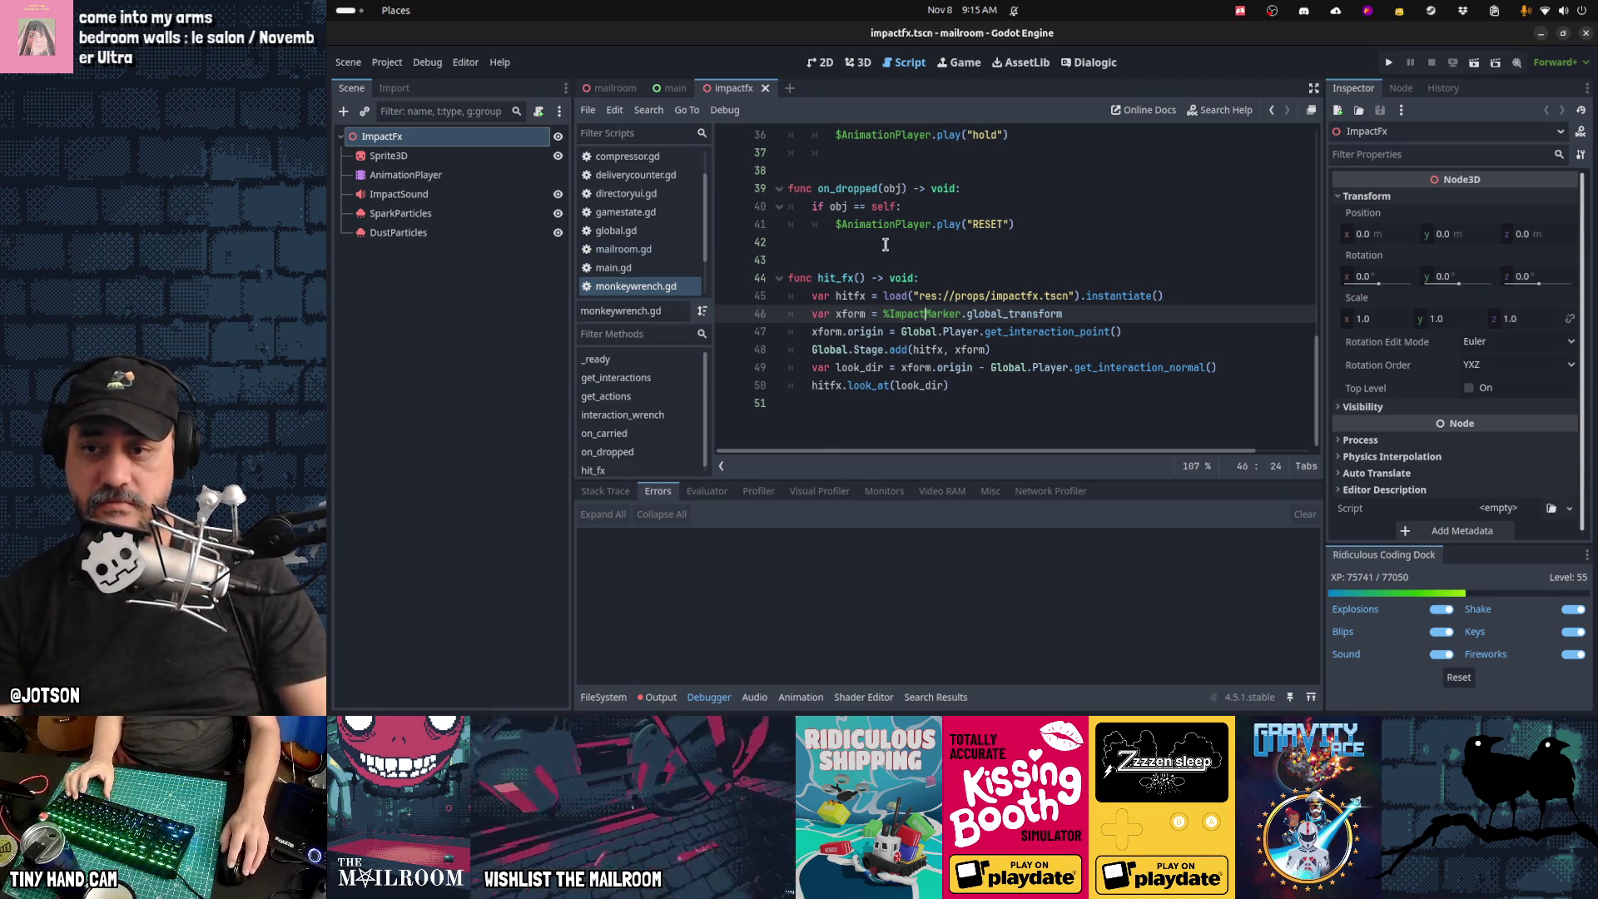
{"action": "left_click", "coordinate": [995, 390]}
Step: Restore the is_zero_approx guard line and make its cross product use global_basis.y
{"action": "key", "text": "ctrl+z"}
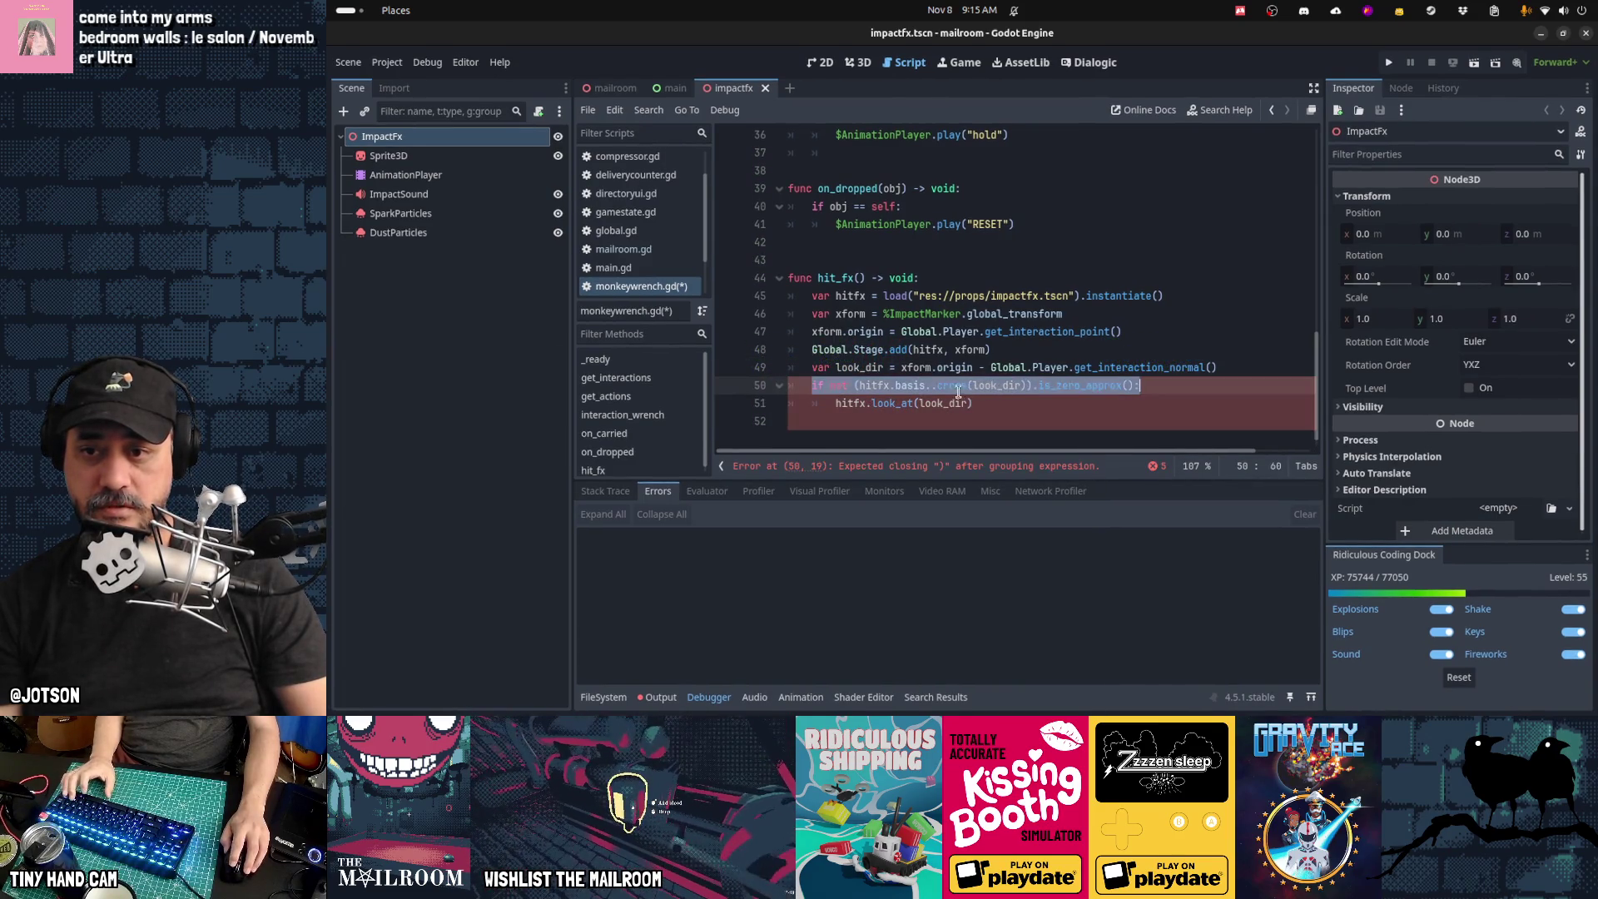
{"action": "left_click", "coordinate": [930, 387]}
{"action": "type", "text": "y"}
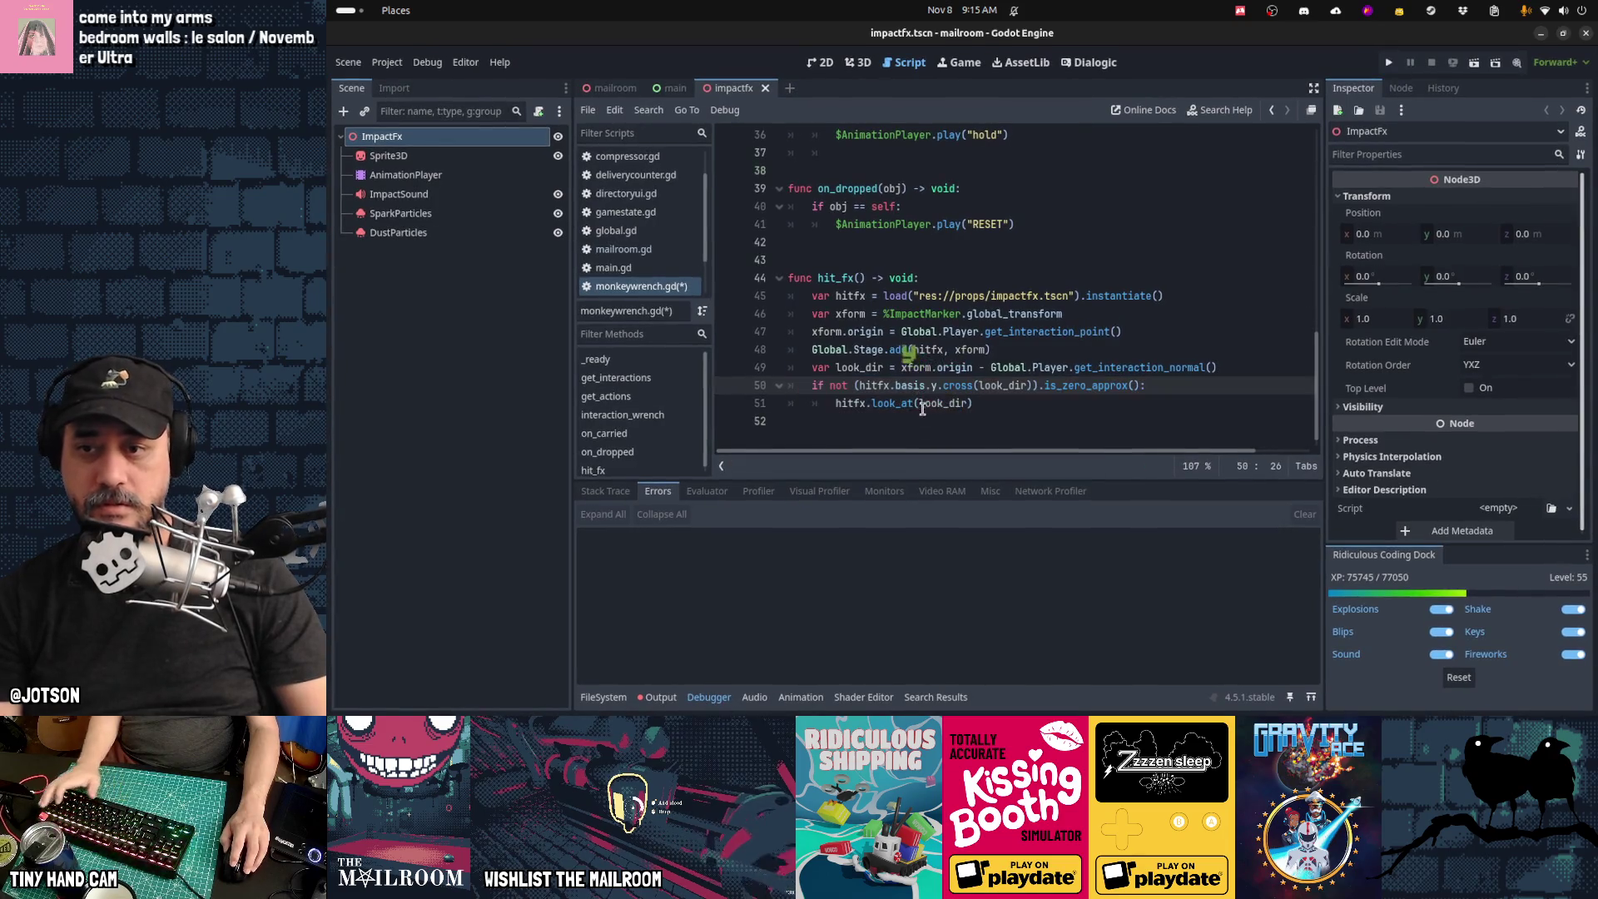
{"action": "left_click", "coordinate": [893, 385]}
{"action": "type", "text": "global_"}
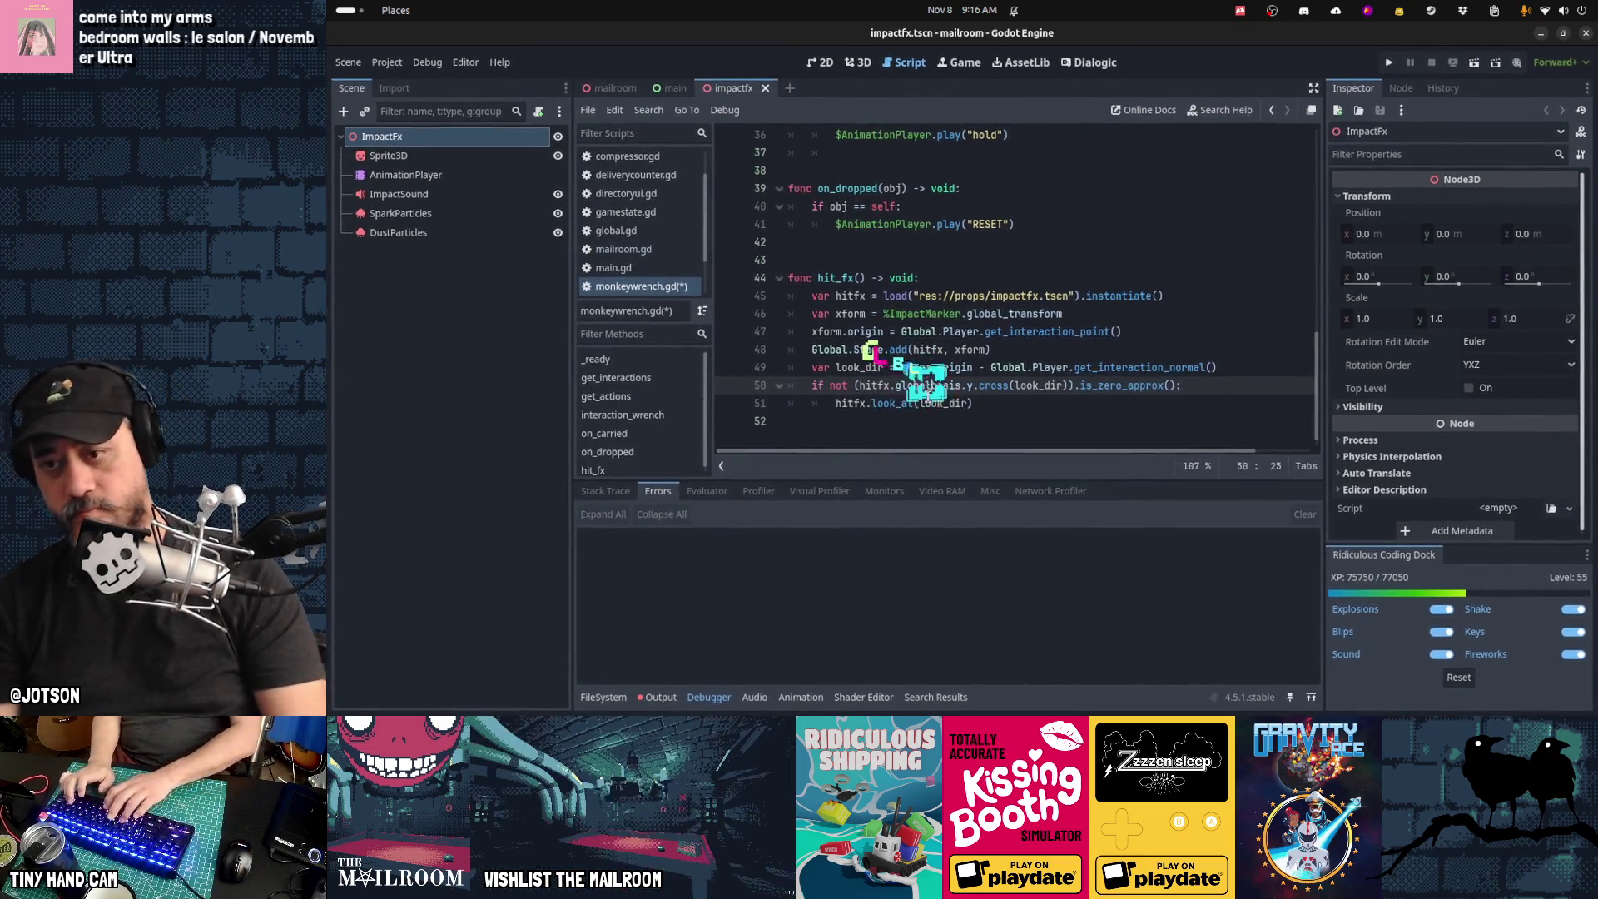
{"action": "key", "text": "ctrl+Right"}
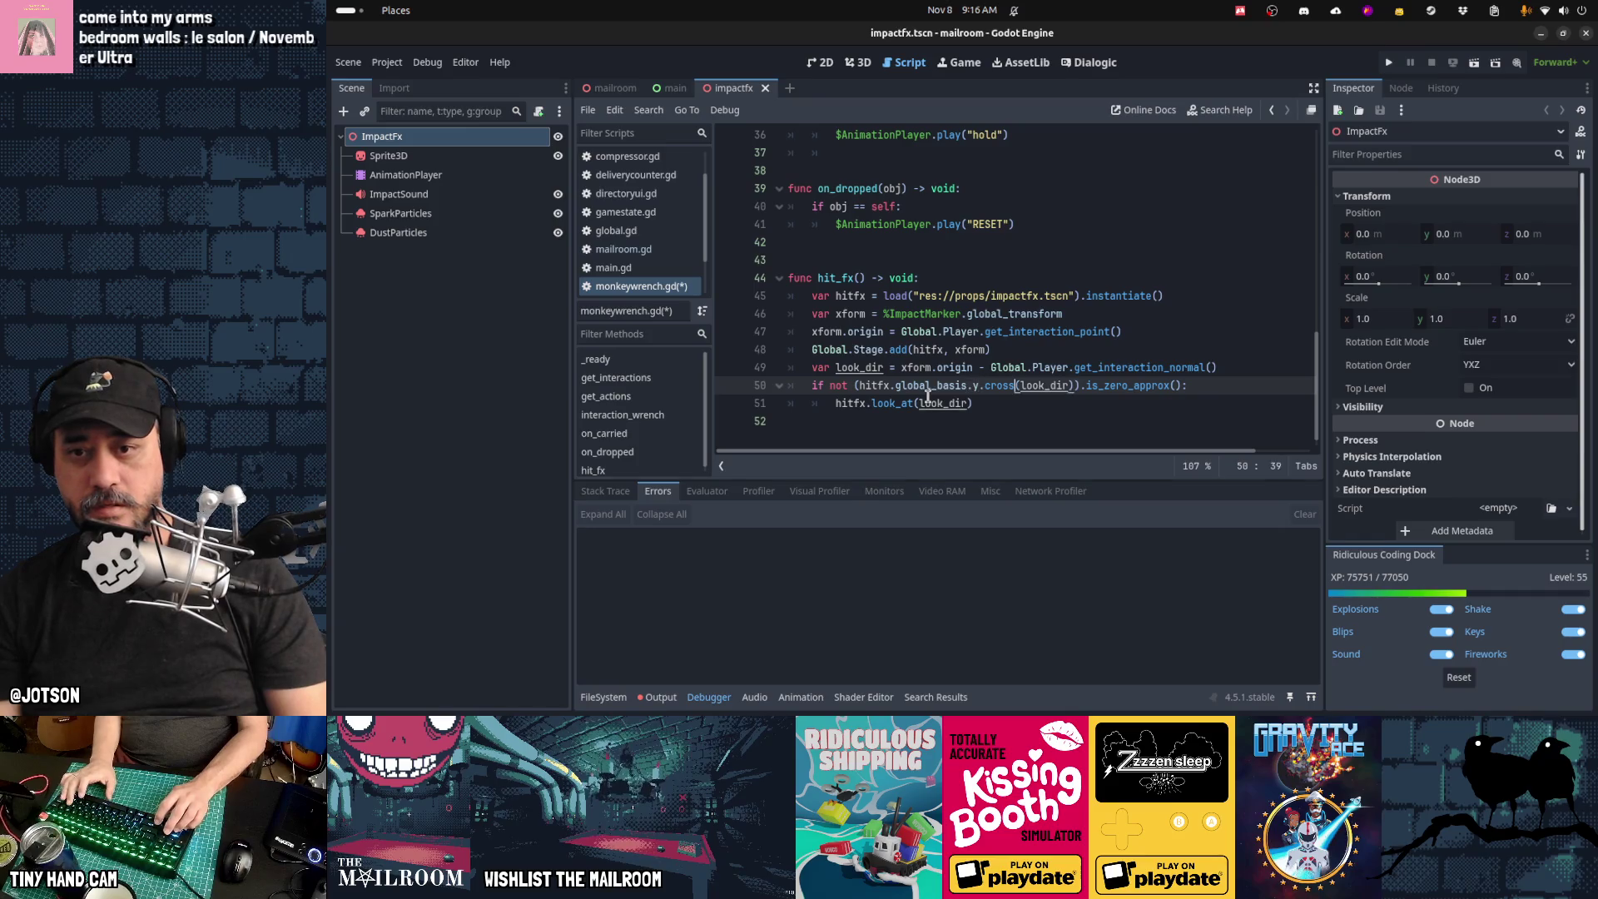
Step: Copy the cross-product expression from line 50
{"action": "key", "text": "Right"}
{"action": "key", "text": "Right"}
{"action": "key", "text": "Right"}
{"action": "key", "text": "ctrl+shift+Left"}
{"action": "key", "text": "ctrl+shift+Left"}
{"action": "key", "text": "ctrl+shift+Left"}
{"action": "key", "text": "ctrl+c"}
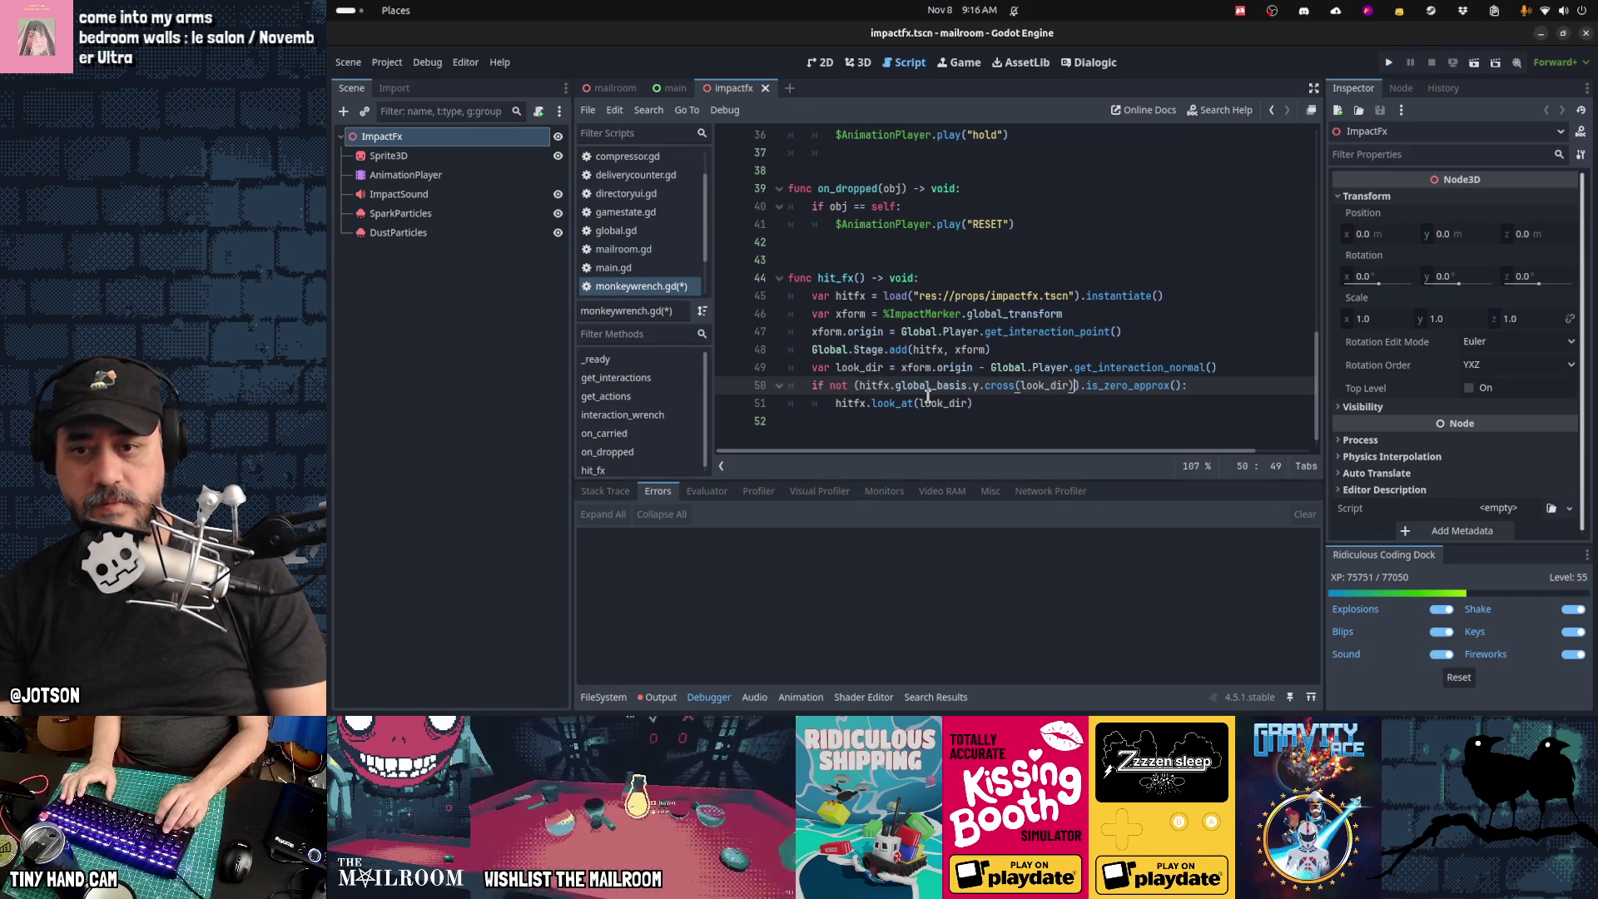
{"action": "key", "text": "End"}
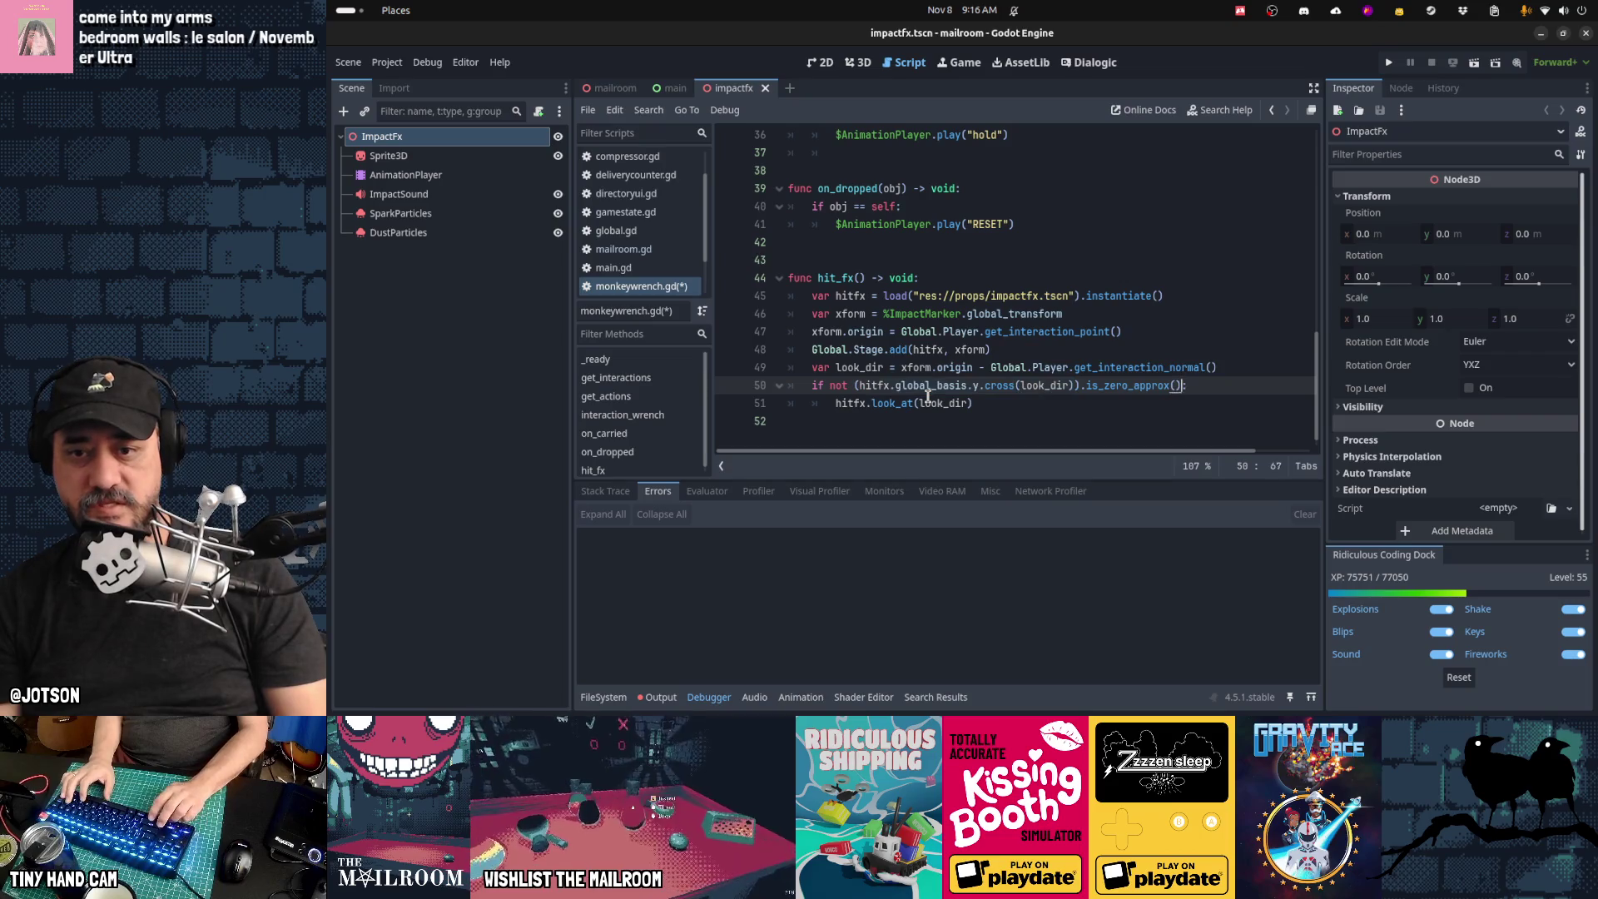
{"action": "key", "text": "ctrl+shift+Left"}
{"action": "key", "text": "ctrl+shift+Left"}
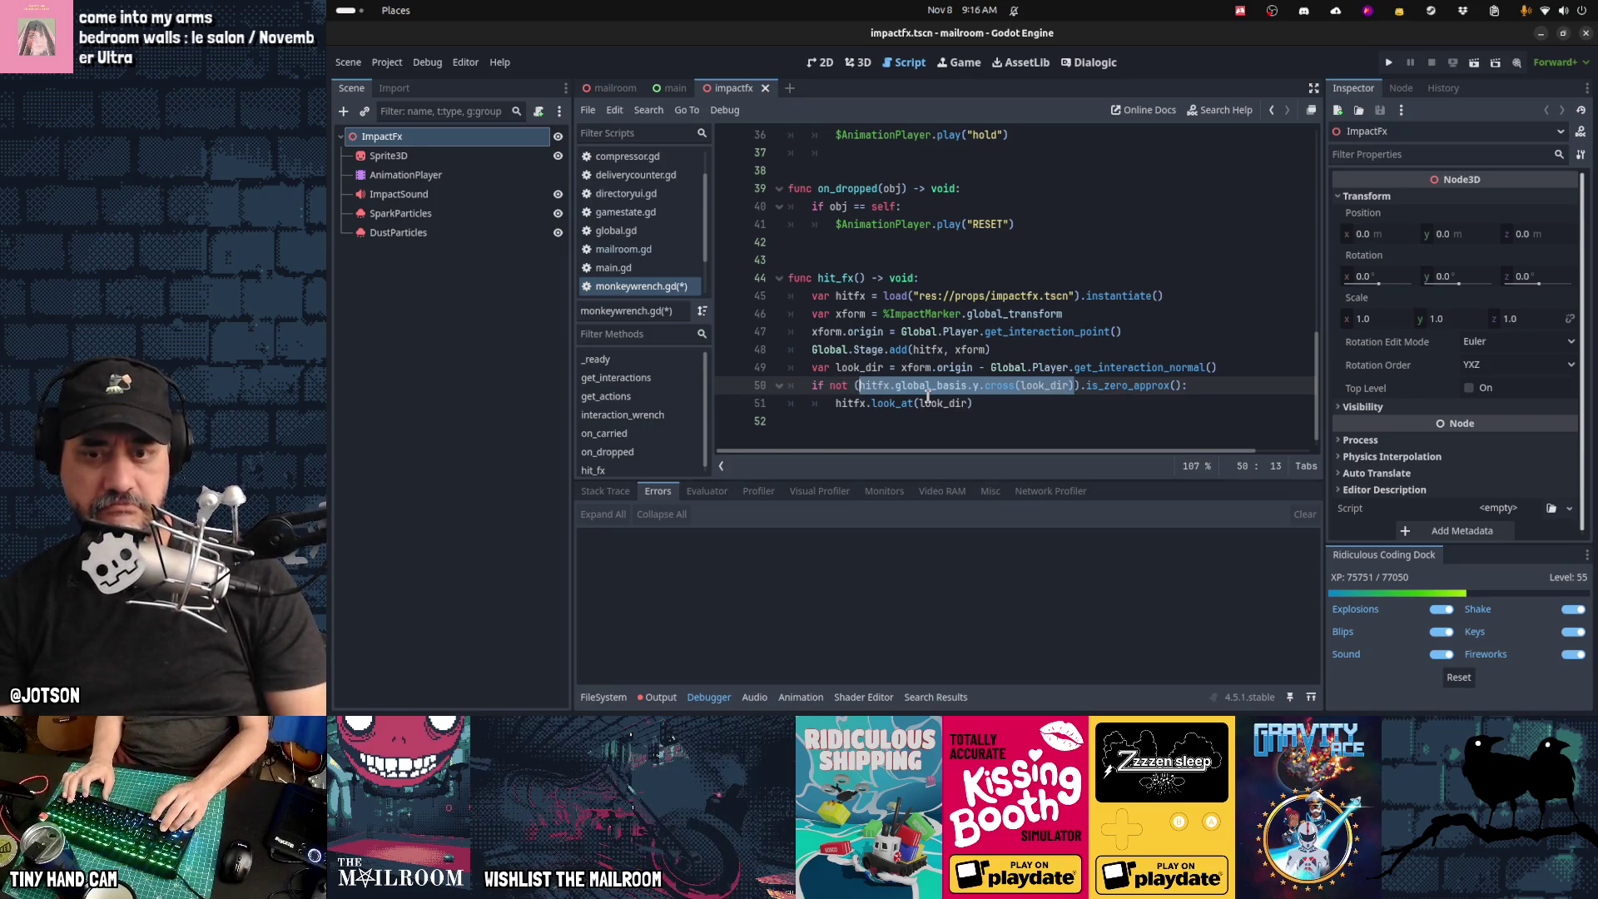
Step: Add a print() of the copied cross-product expression above the if check and save
{"action": "key", "text": "Home"}
{"action": "key", "text": "Return"}
{"action": "key", "text": "Up"}
{"action": "type", "text": "print("}
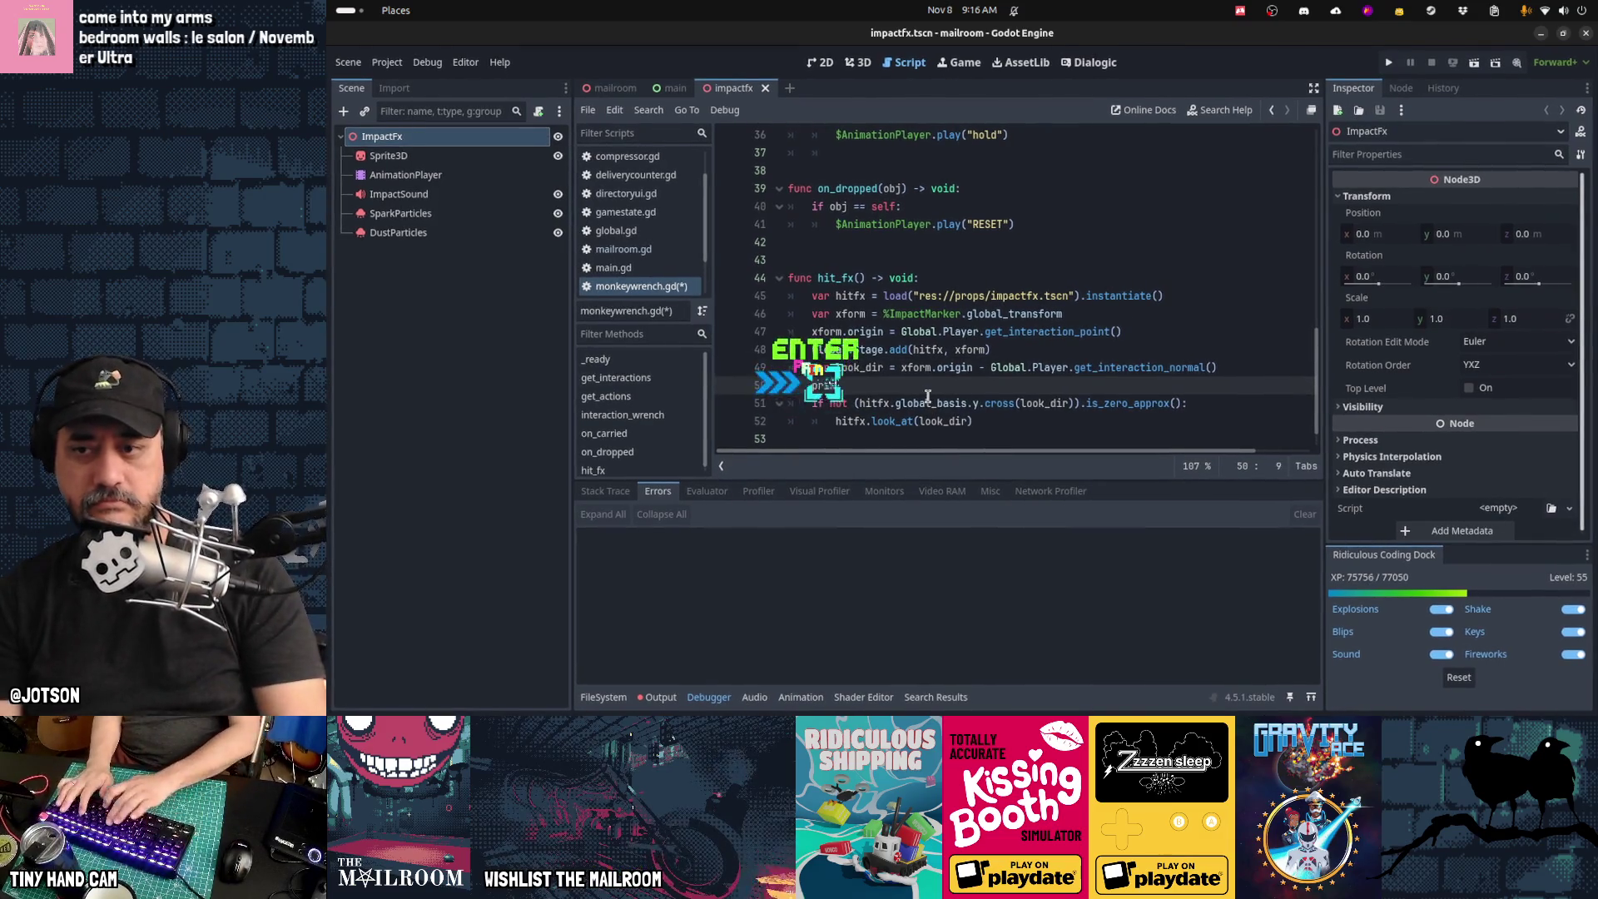
{"action": "key", "text": "ctrl+v"}
{"action": "key", "text": "ctrl+s"}
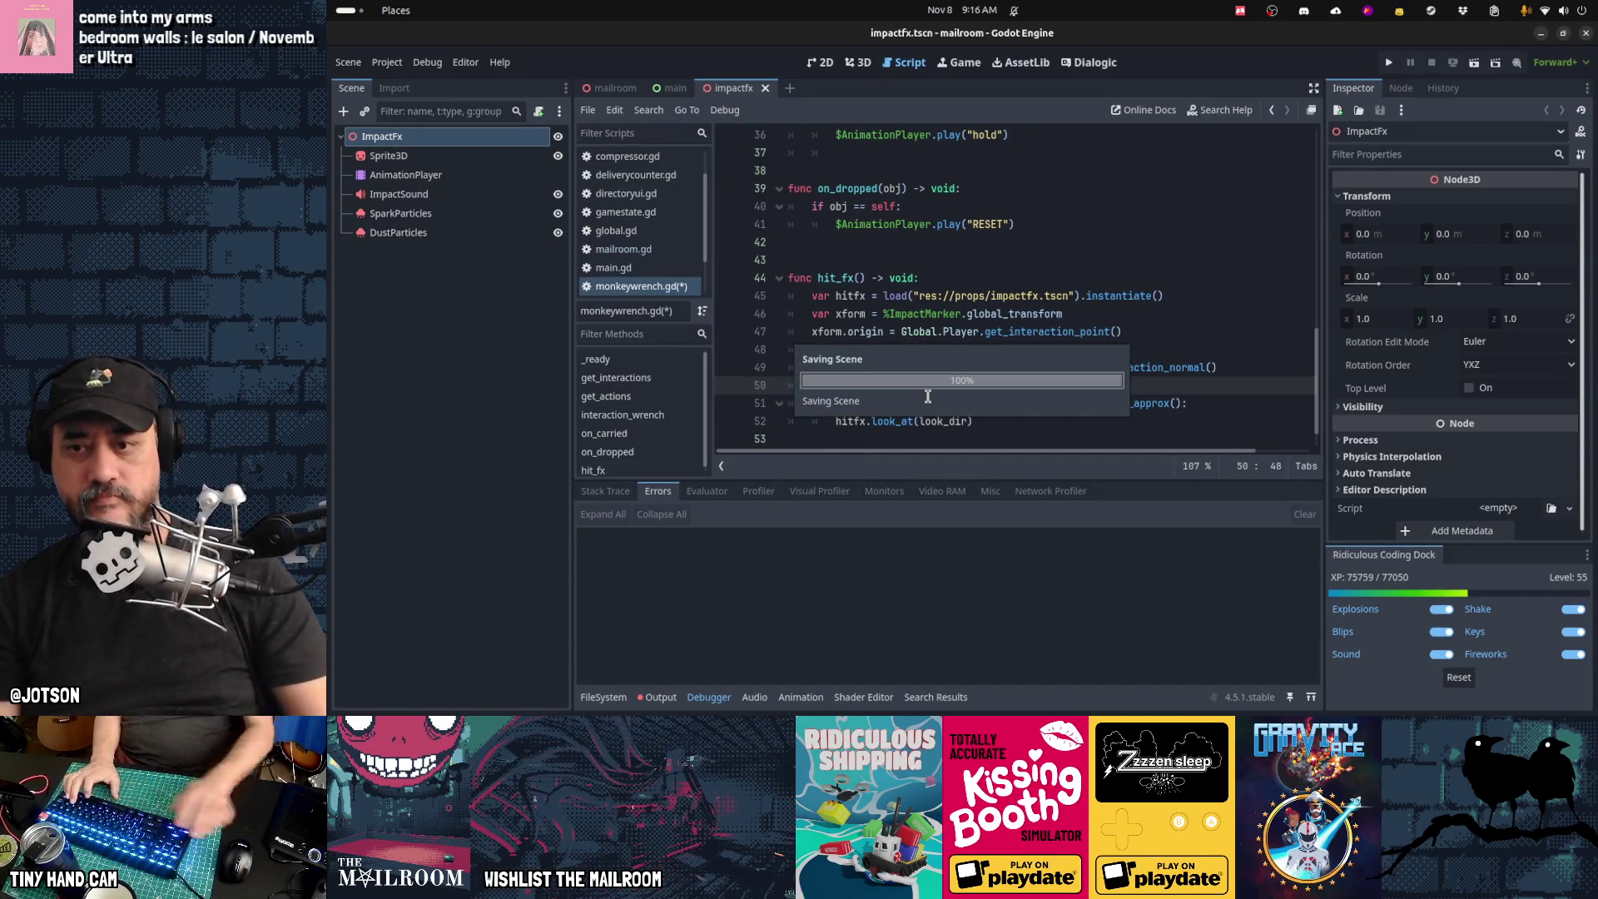
{"action": "key", "text": "ctrl+F4"}
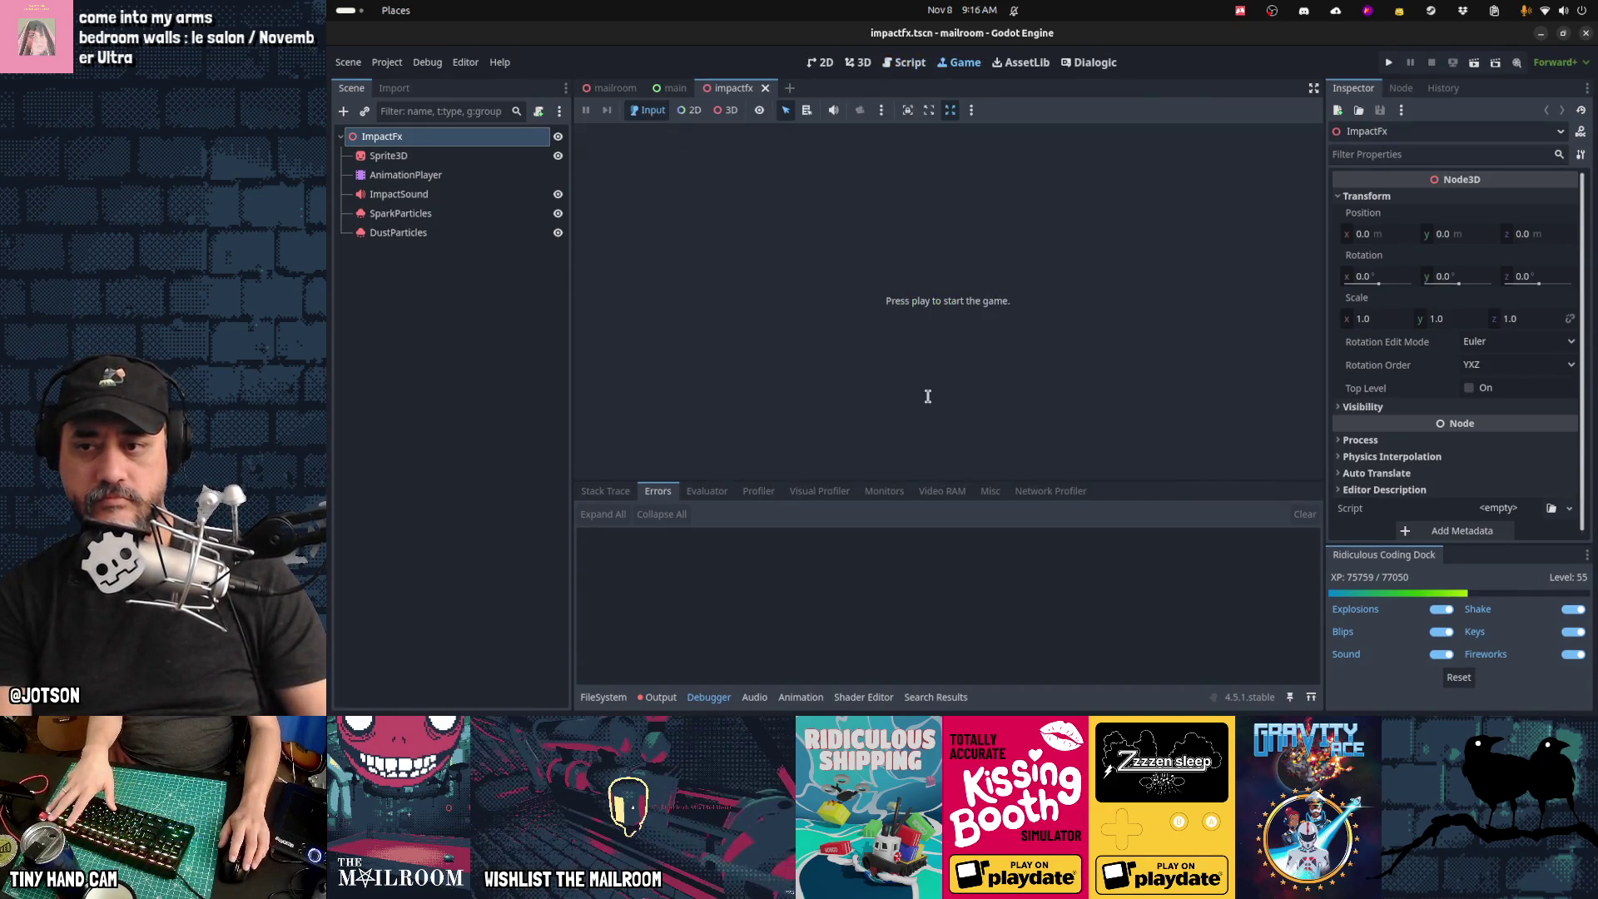
Step: Run the game, open the locker, hit twice with the wrench, then pause and view Output
{"action": "key", "text": "F5"}
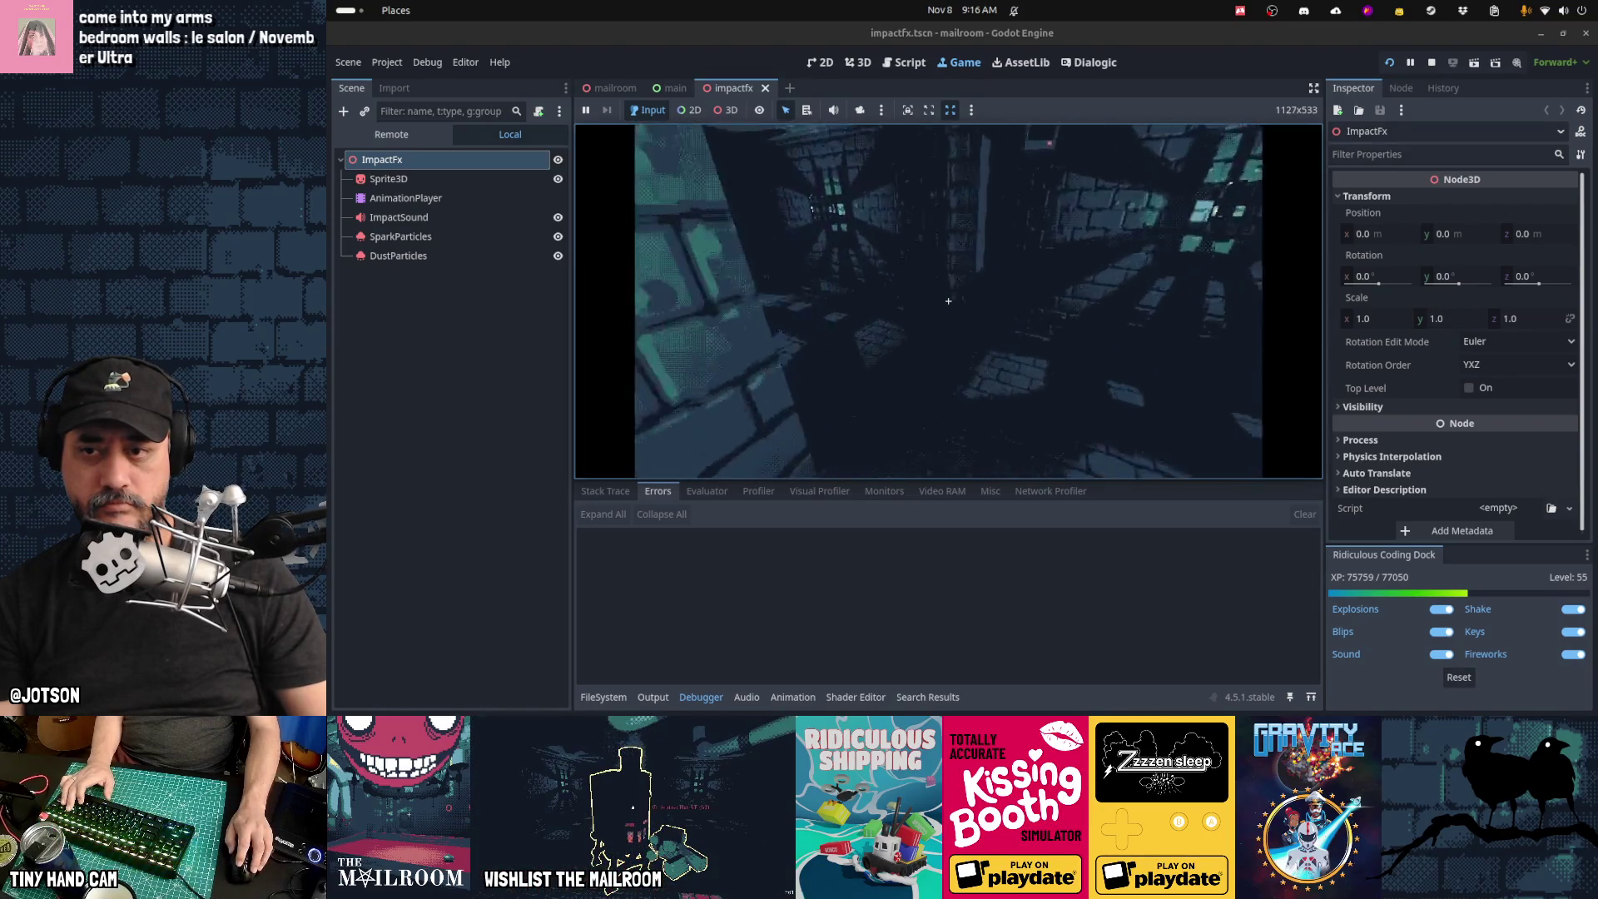
{"action": "left_click", "coordinate": [948, 300]}
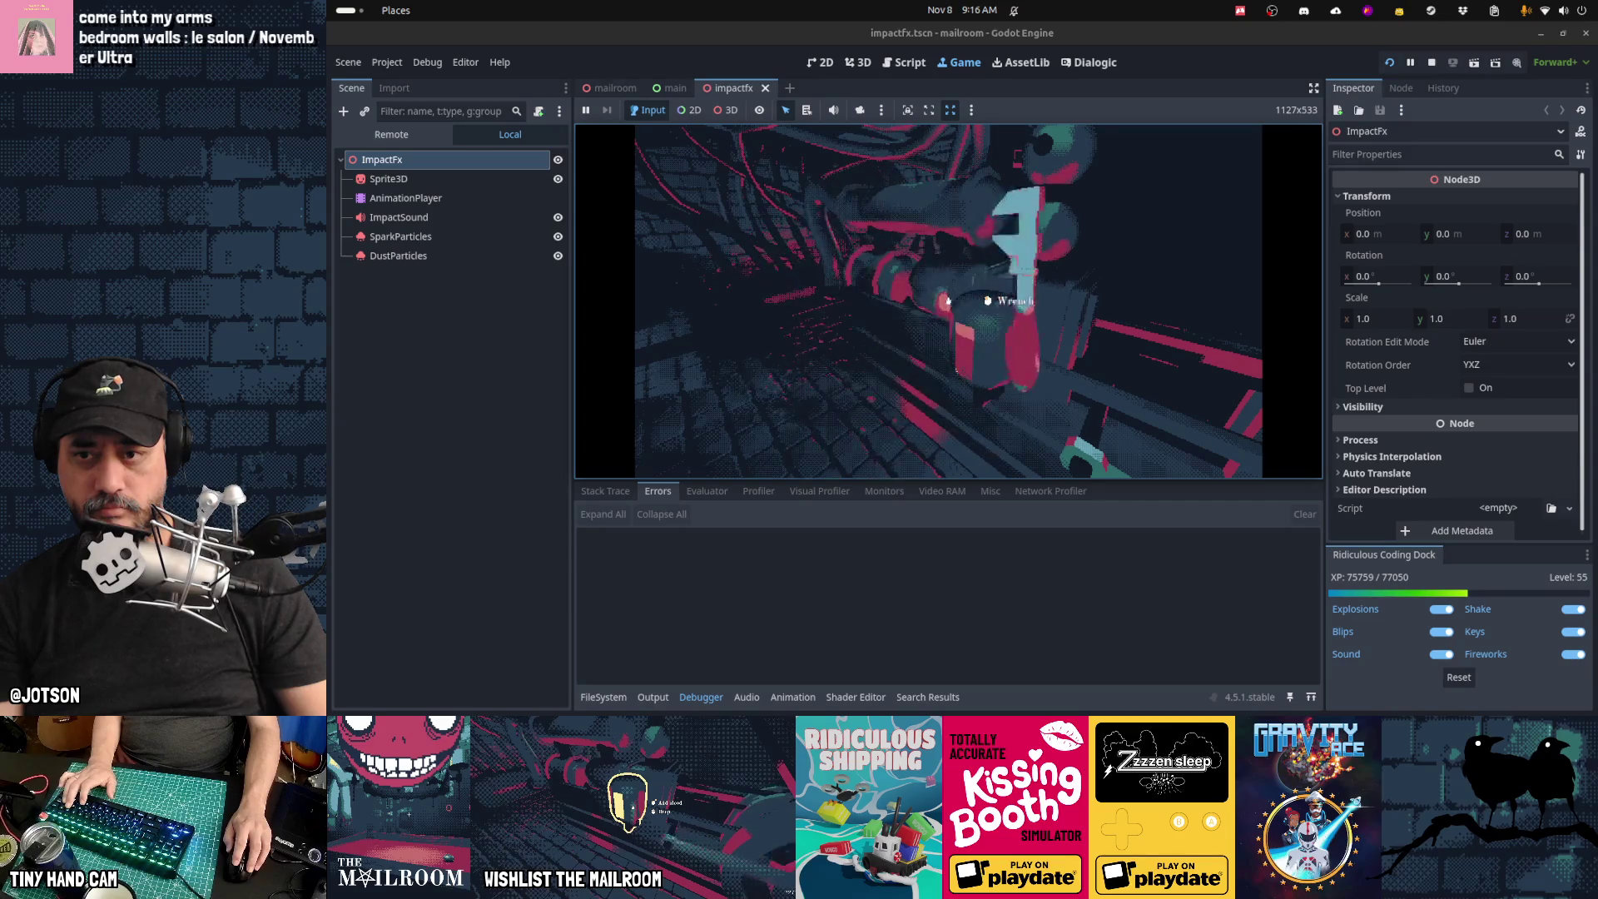
{"action": "left_click", "coordinate": [948, 300]}
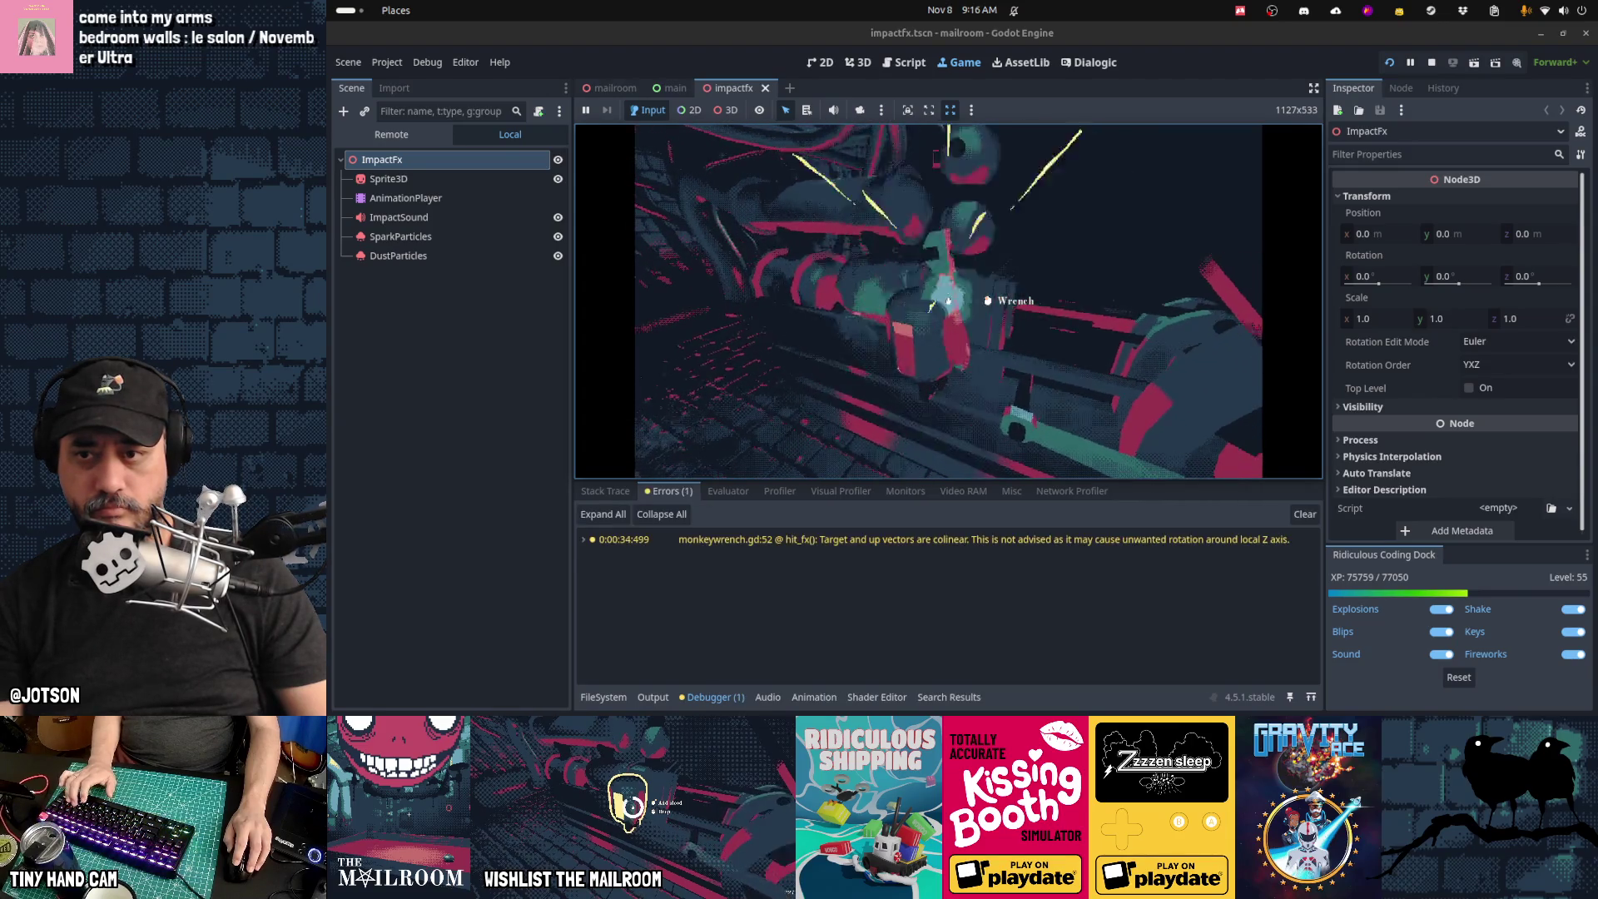
{"action": "left_click", "coordinate": [948, 300]}
{"action": "key", "text": "Escape"}
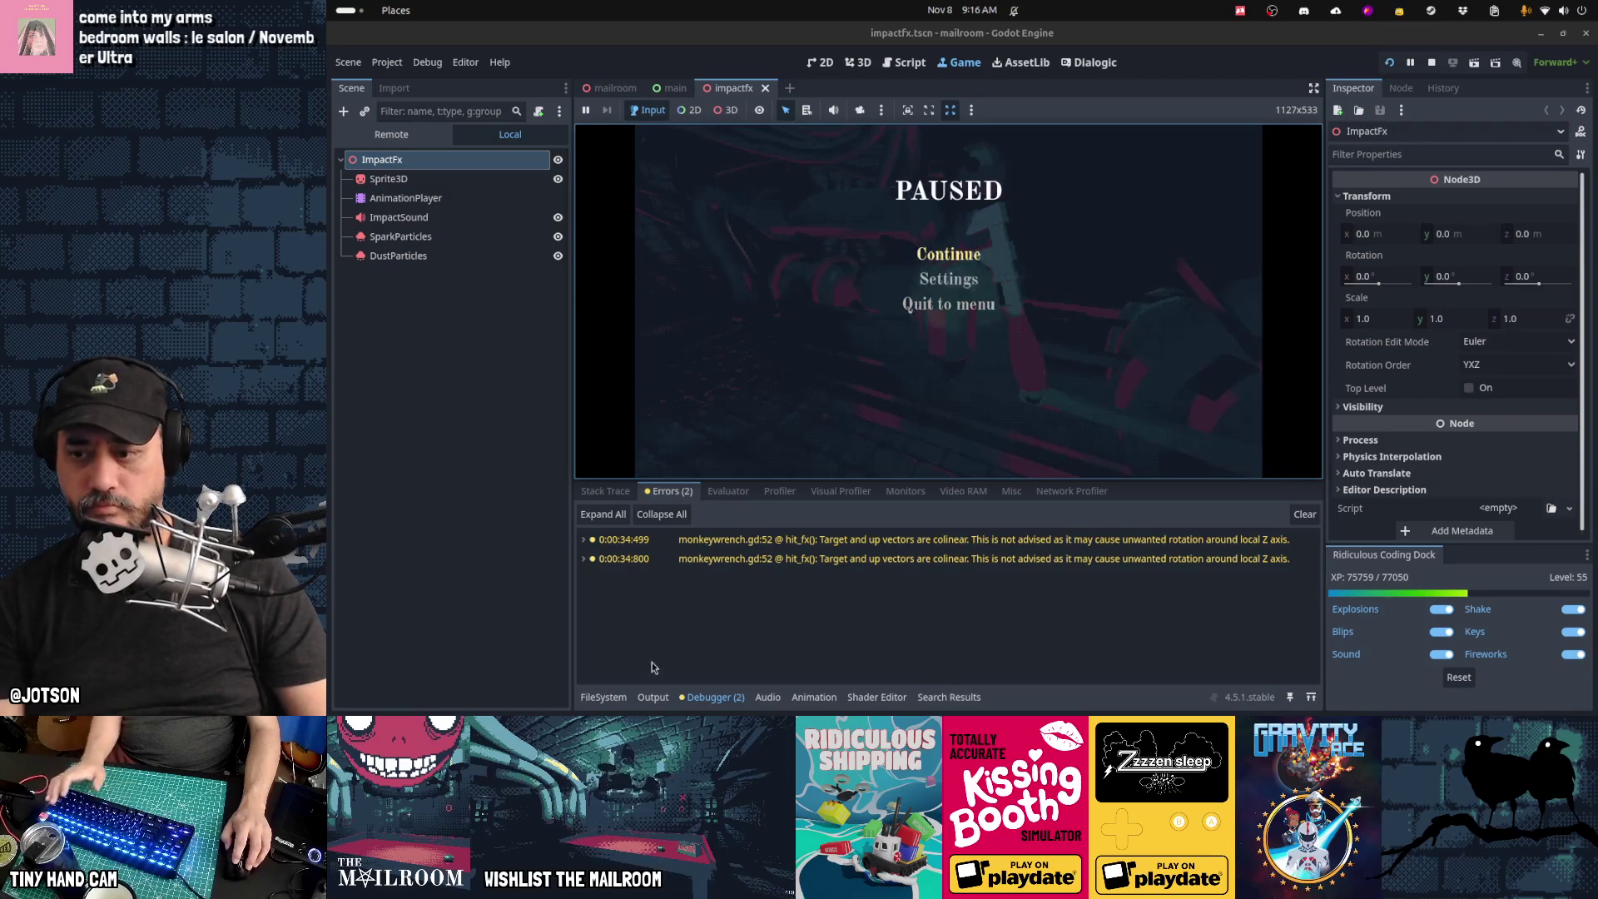
{"action": "left_click", "coordinate": [653, 697]}
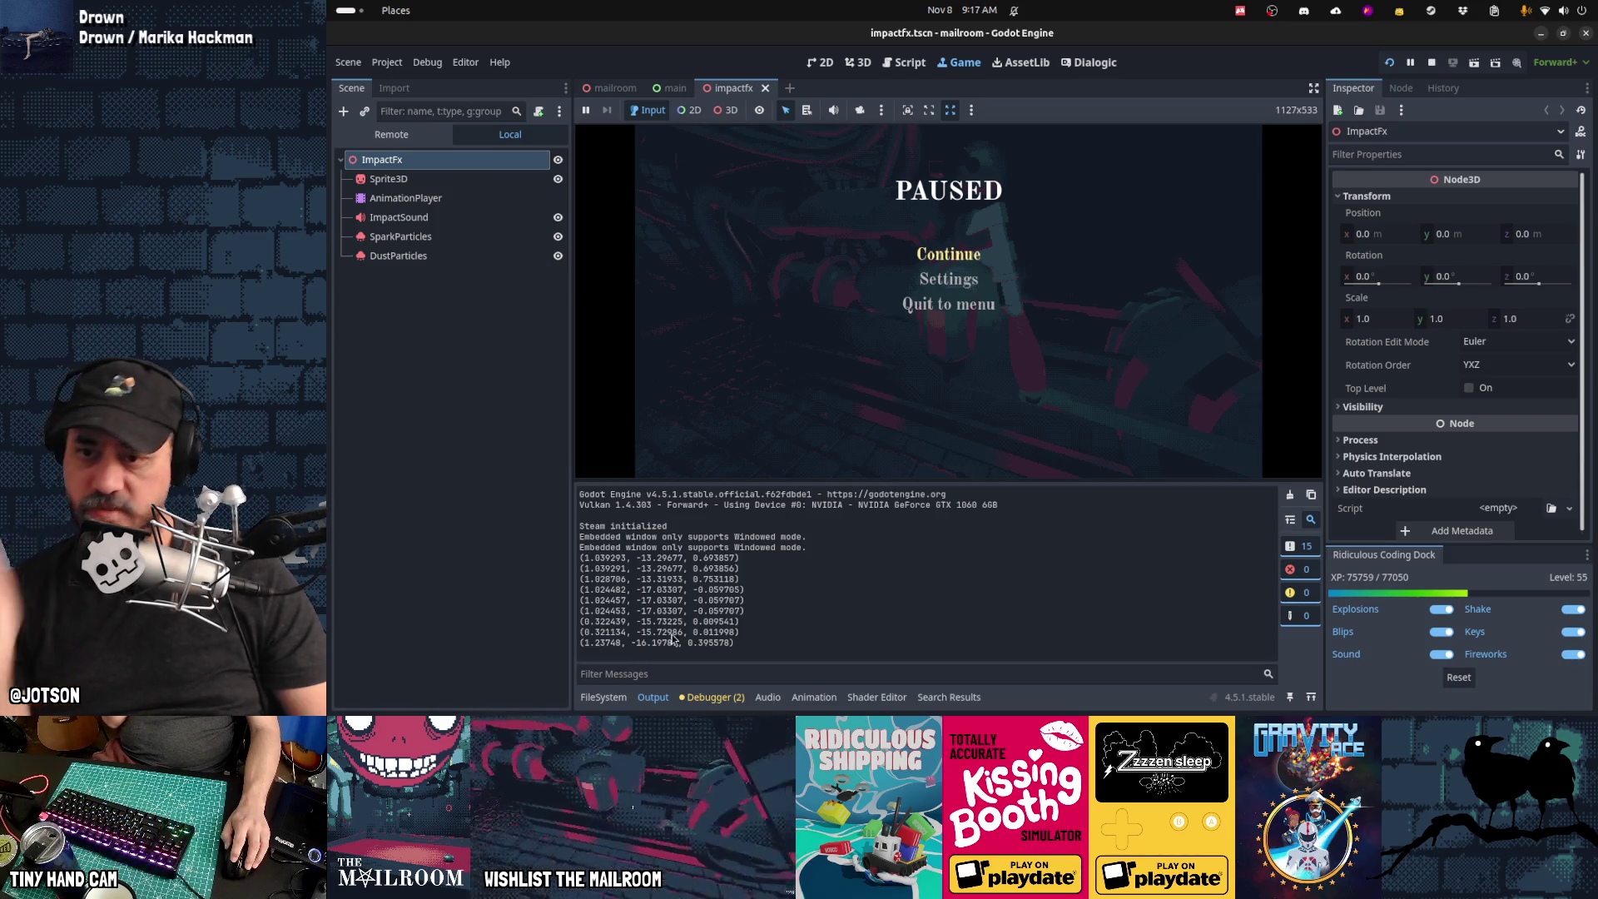
{"action": "key", "text": "ctrl+F3"}
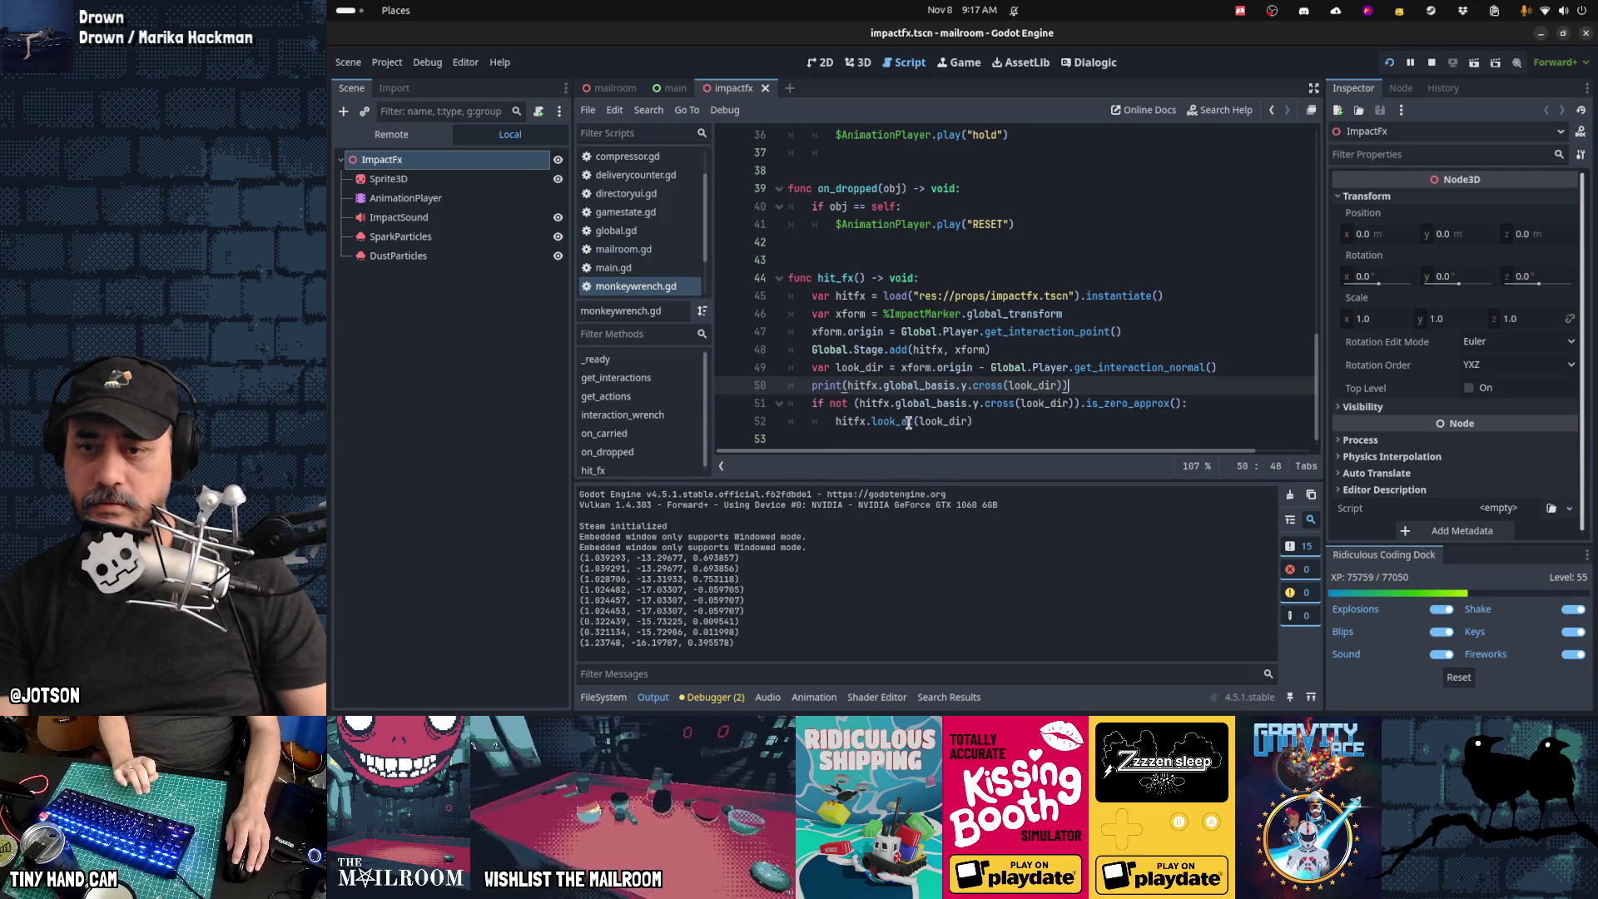
Step: Append .normalized() to look_dir on lines 50 and 51 of monkeywrench.gd and save
{"action": "key", "text": "Left"}
{"action": "key", "text": "Left"}
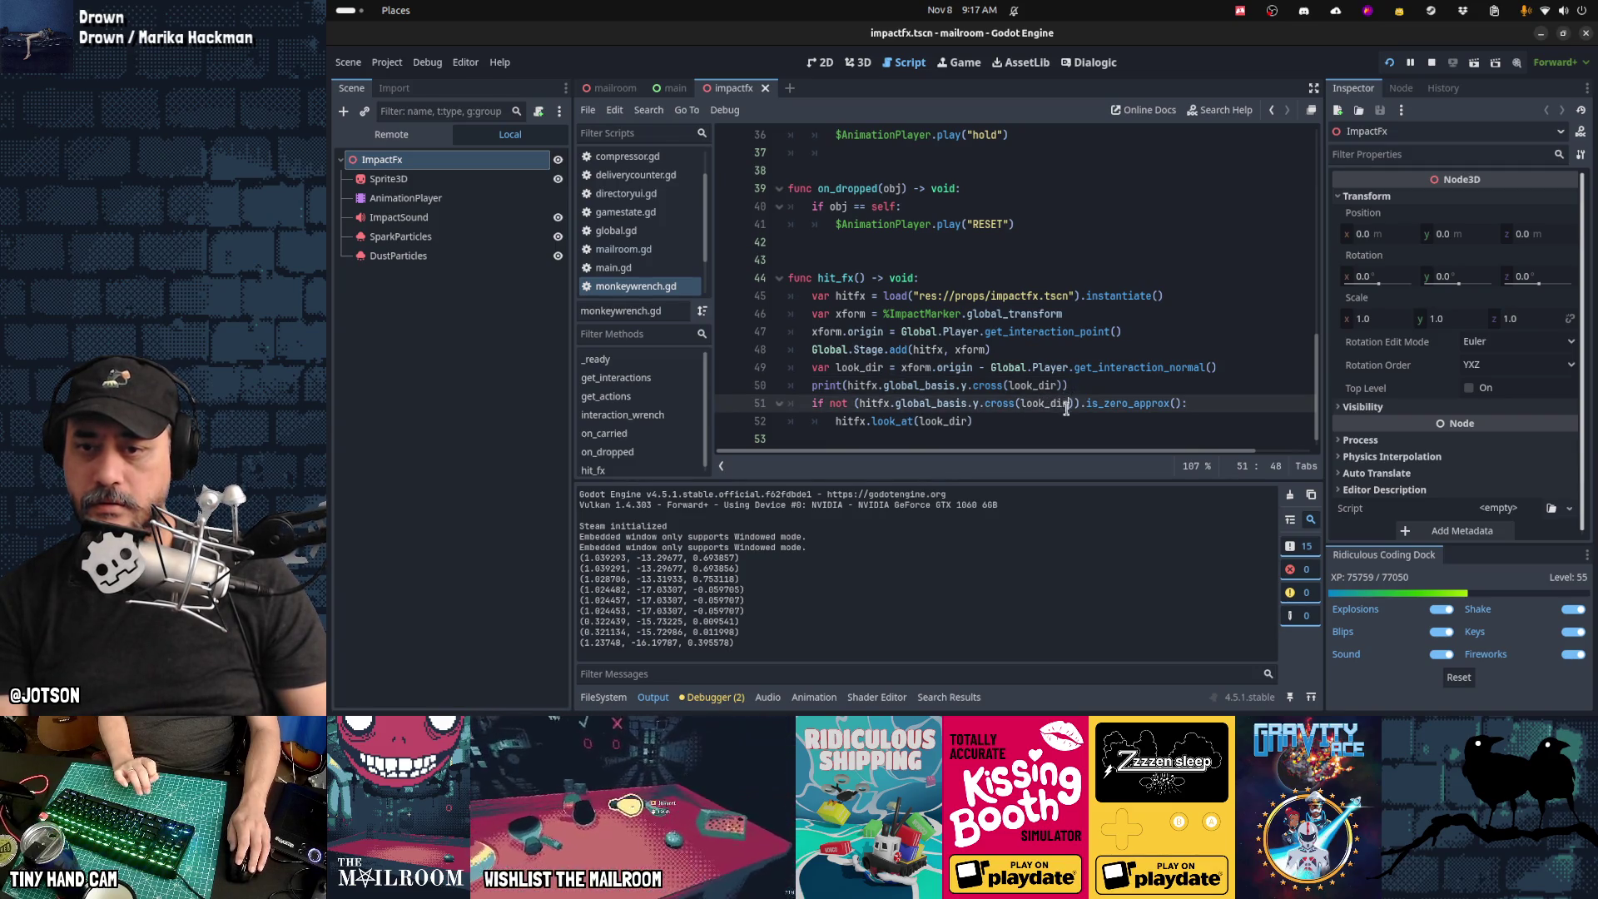
{"action": "type", "text": ".normalized"}
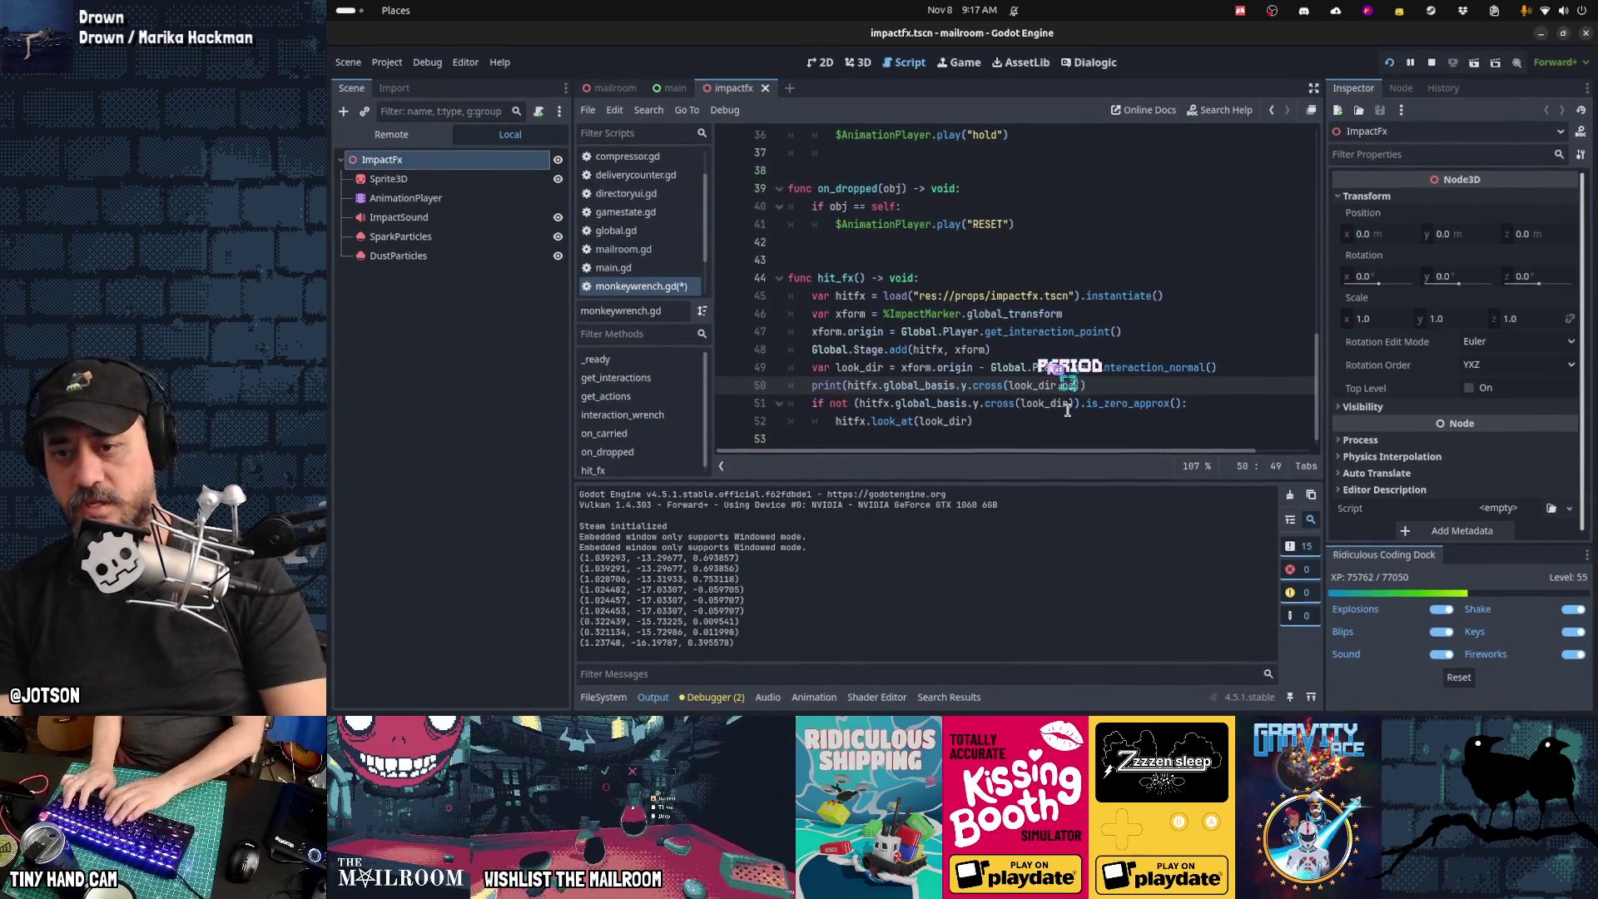
{"action": "key", "text": "ctrl+shift+Left"}
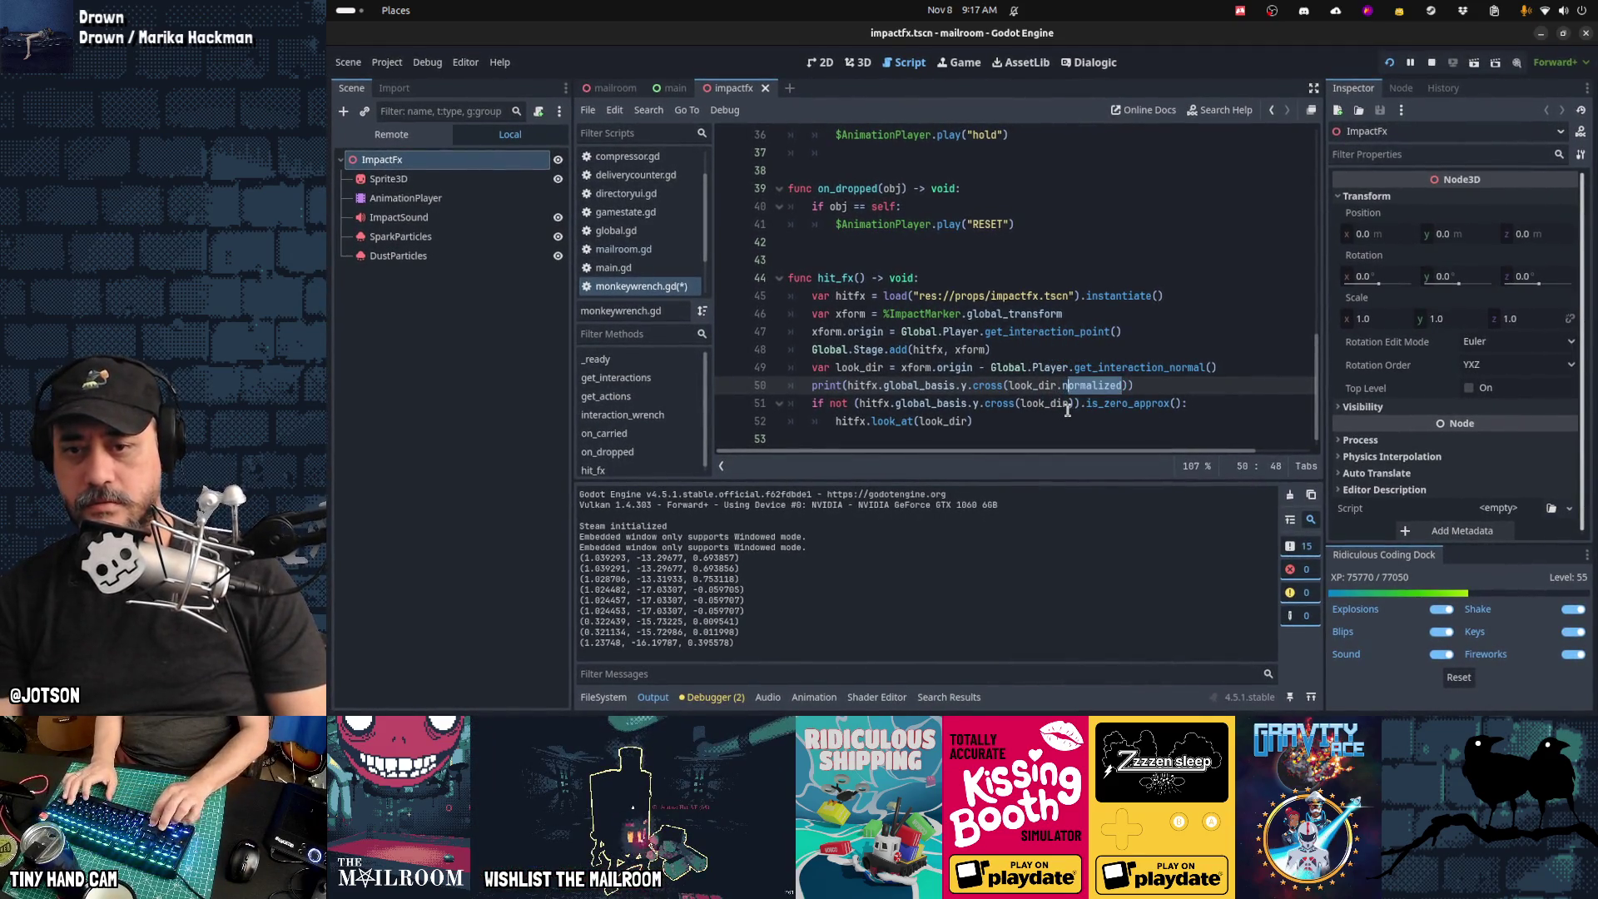
{"action": "key", "text": "Right"}
{"action": "type", "text": "("}
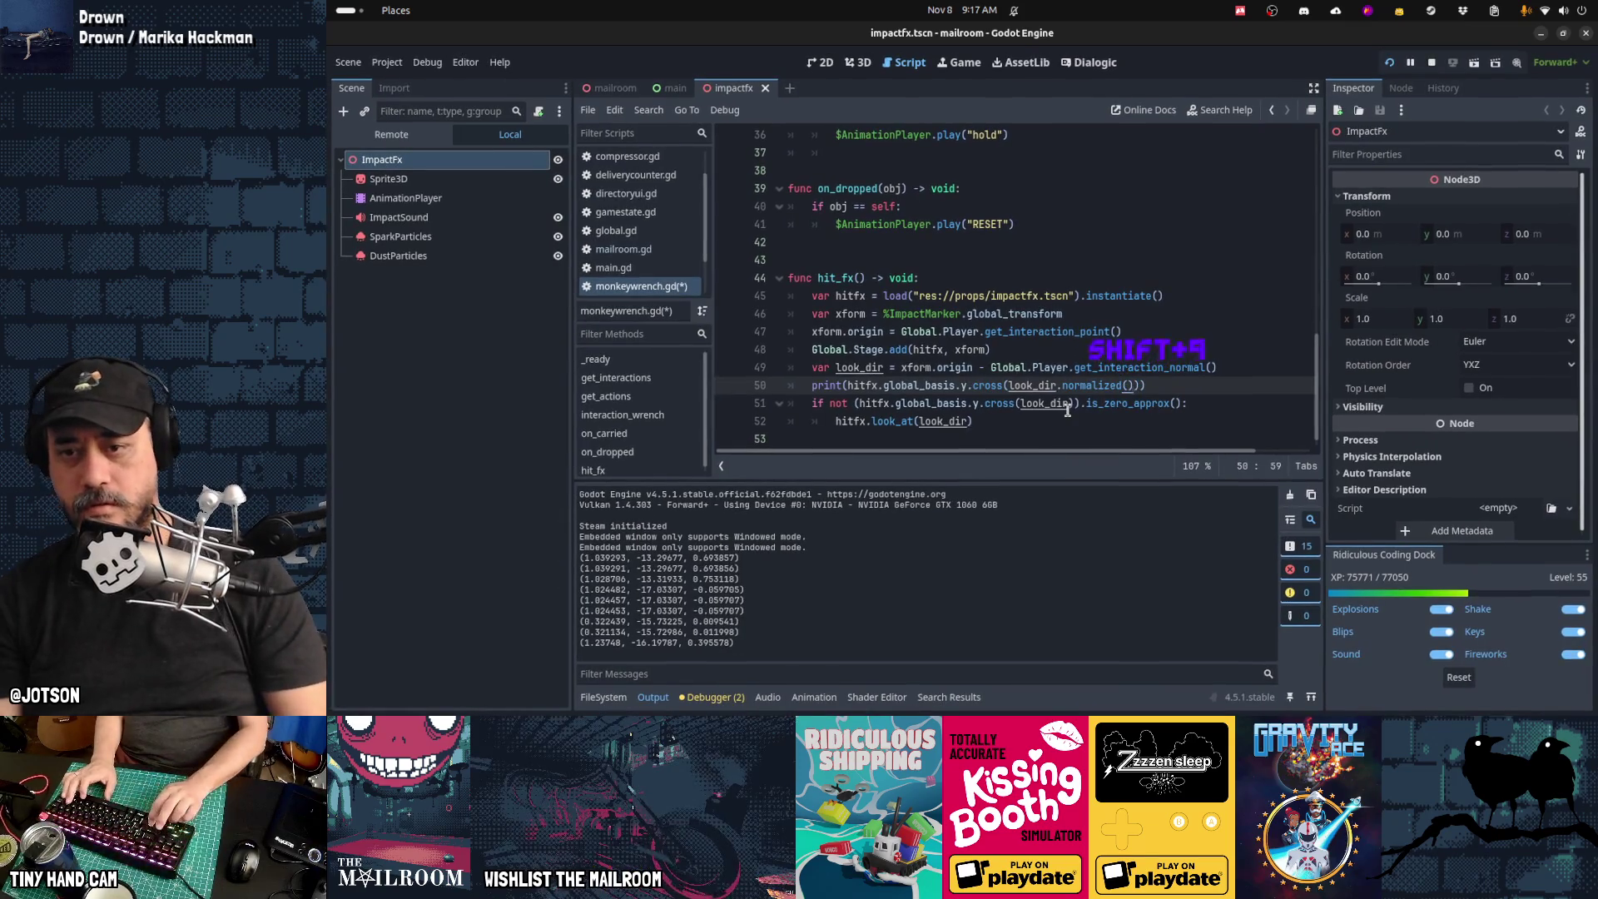
{"action": "left_click", "coordinate": [1067, 407]}
{"action": "type", "text": ".normalized()"}
{"action": "key", "text": "ctrl+s"}
{"action": "key", "text": "ctrl+F4"}
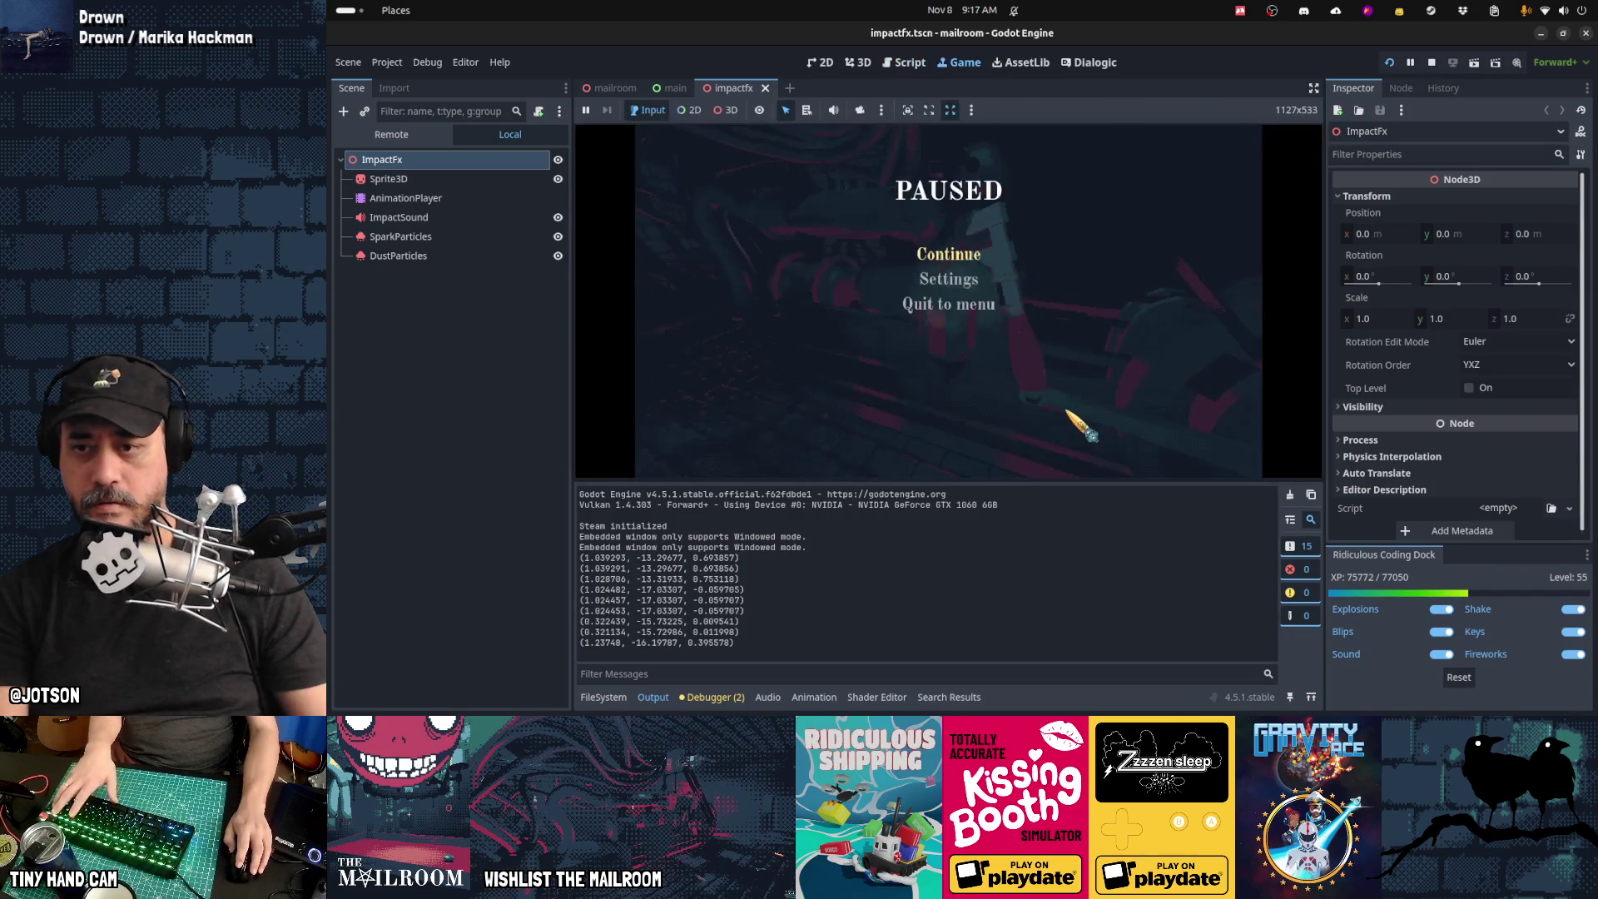
Step: Resume the game, strike the machine three times with the wrench, then pause
{"action": "left_click", "coordinate": [958, 260]}
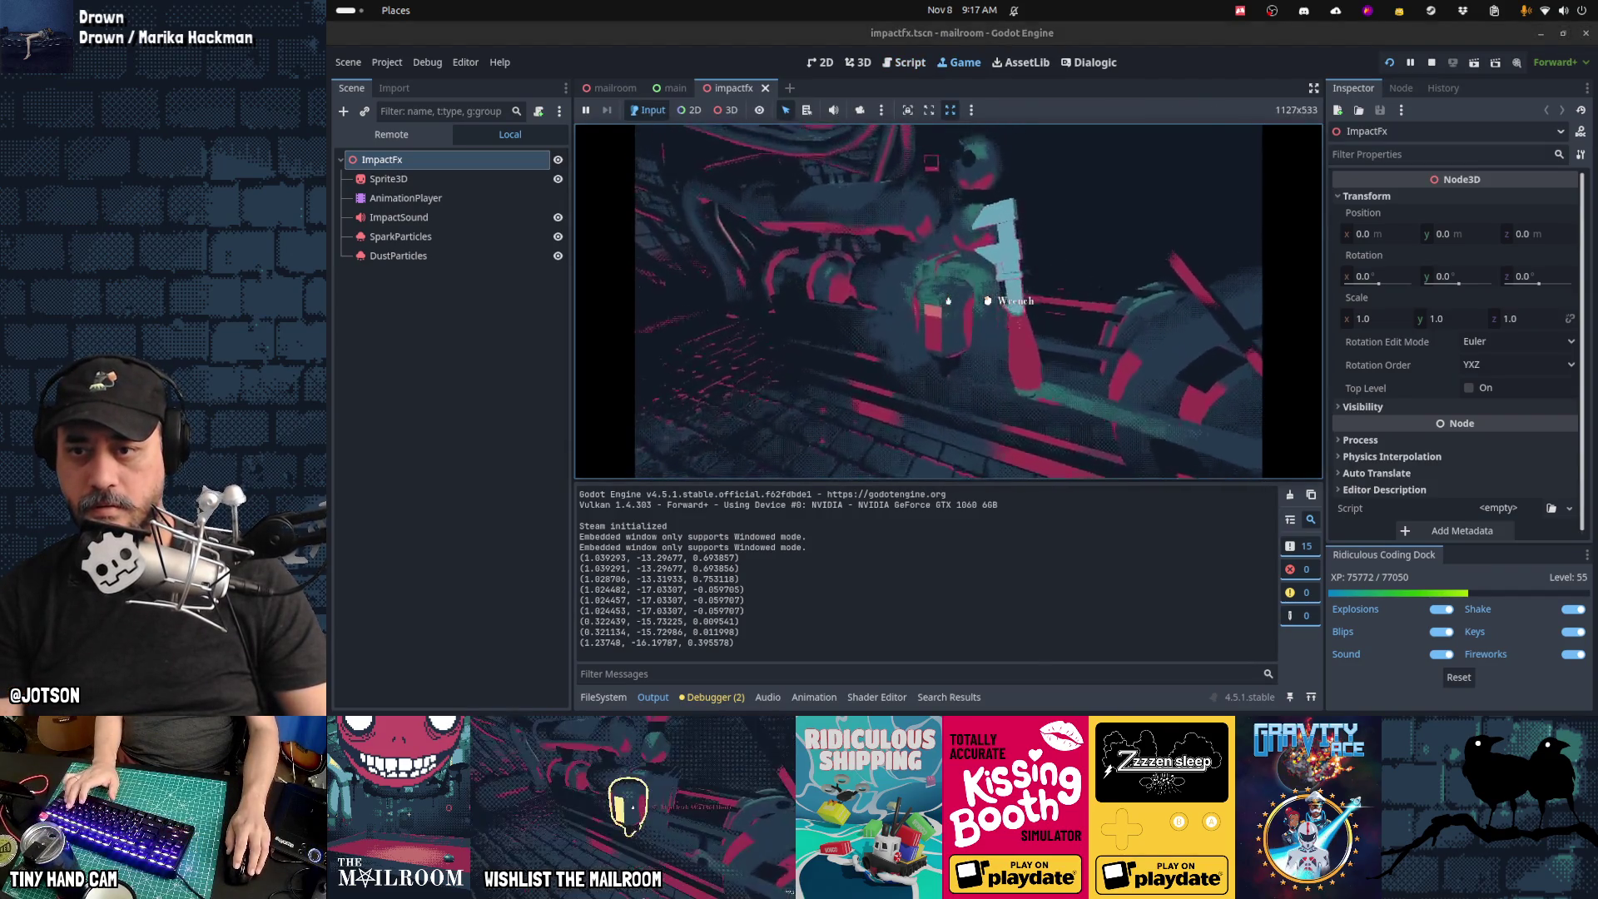
{"action": "left_click", "coordinate": [948, 301]}
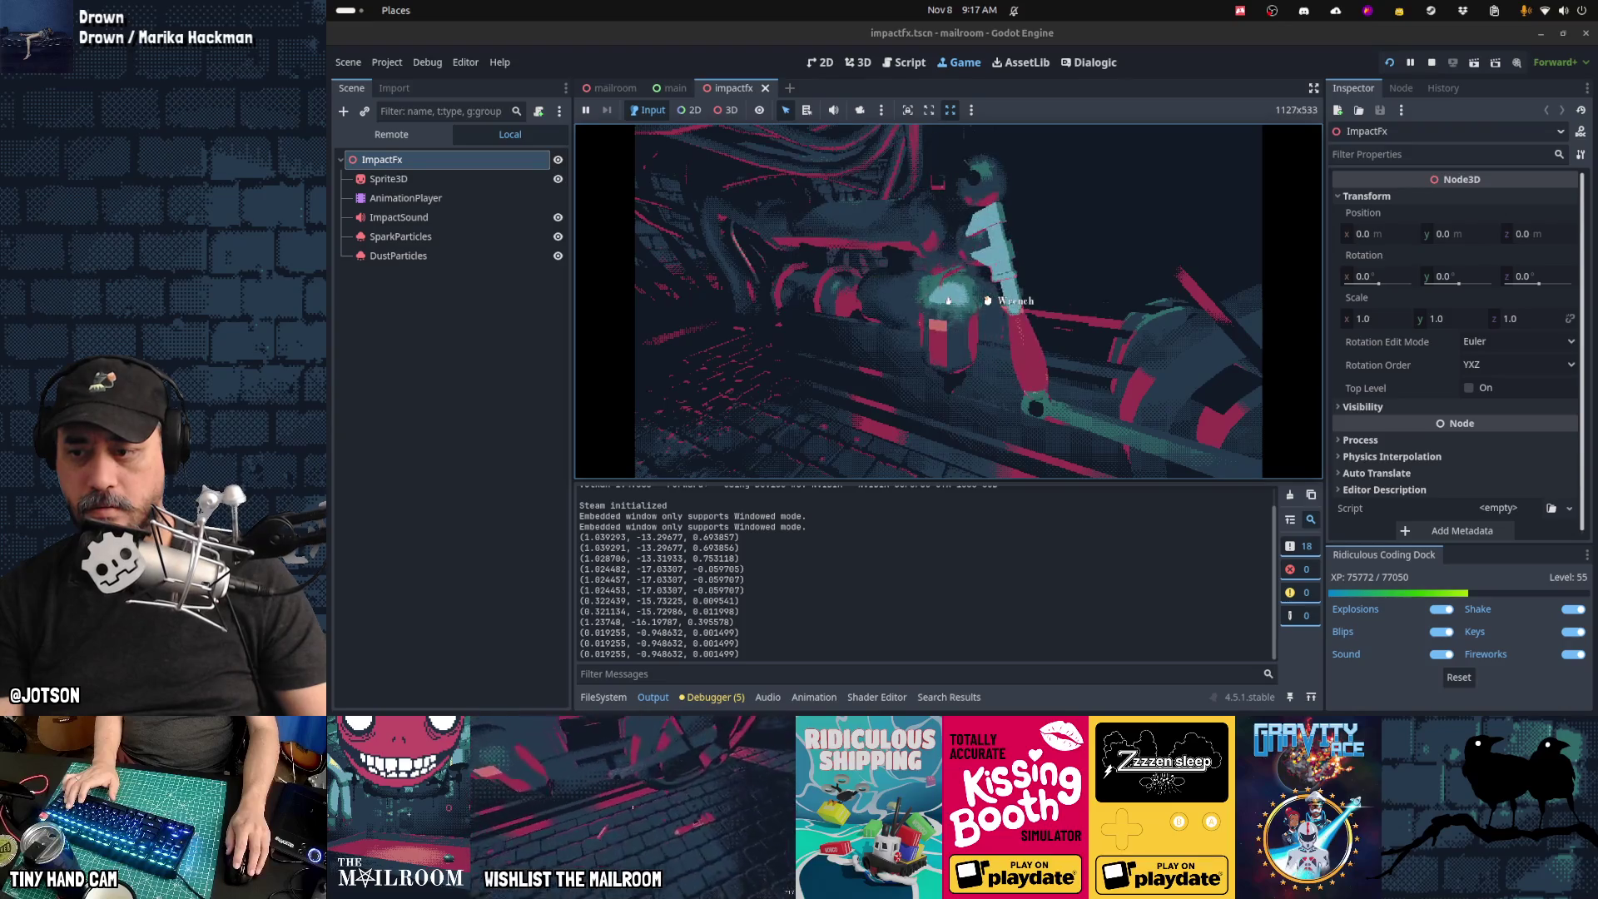
{"action": "left_click", "coordinate": [948, 300]}
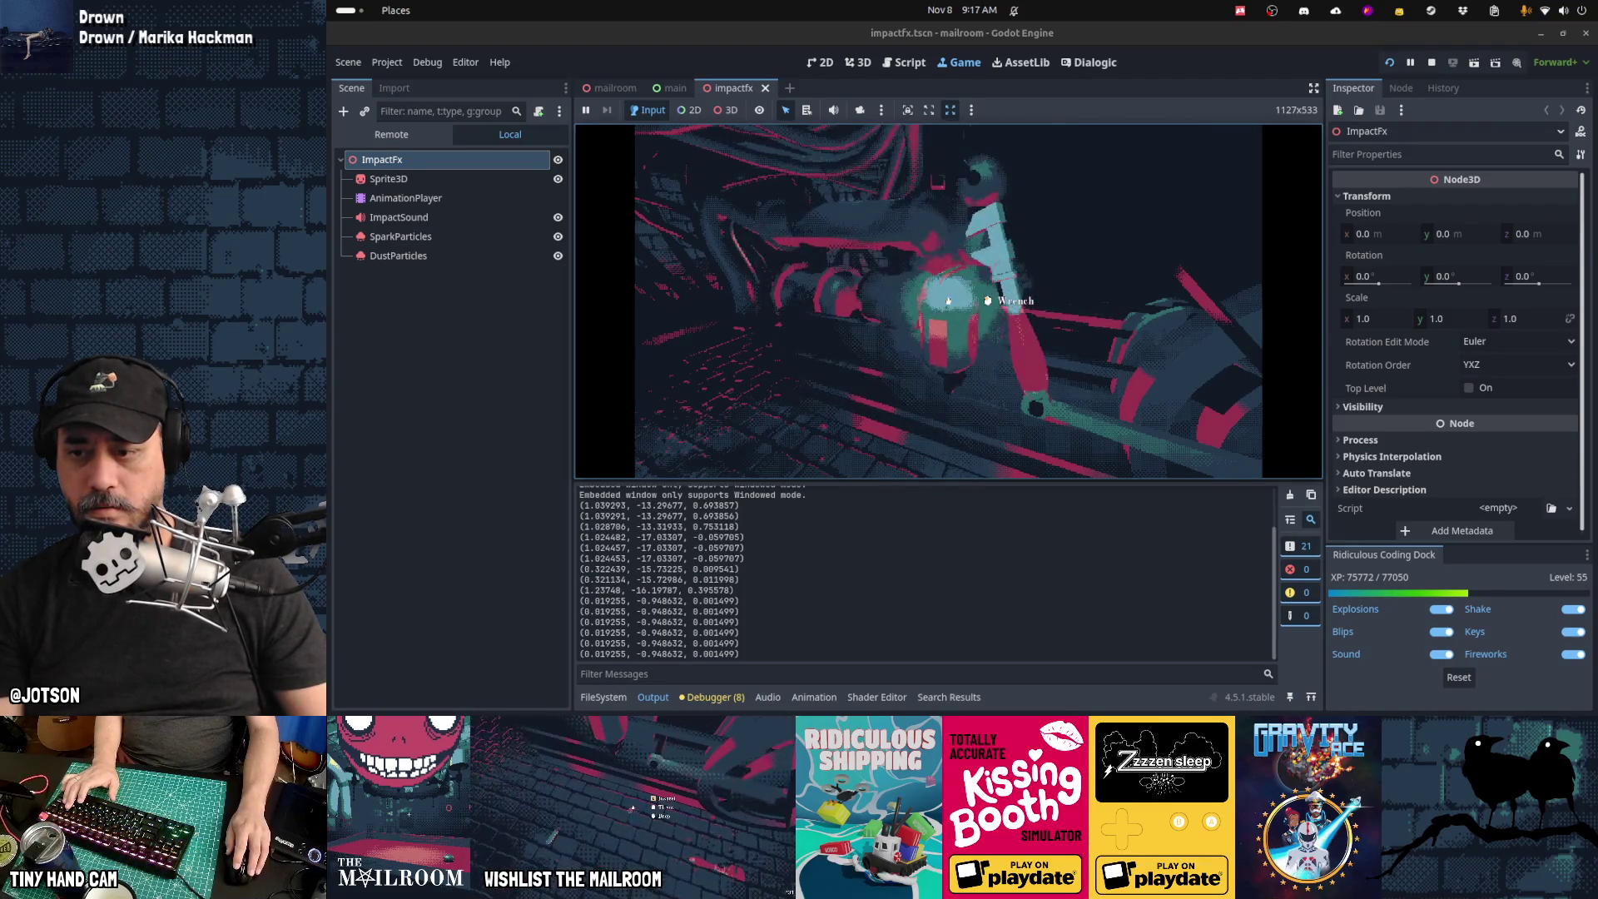
{"action": "left_click", "coordinate": [948, 300]}
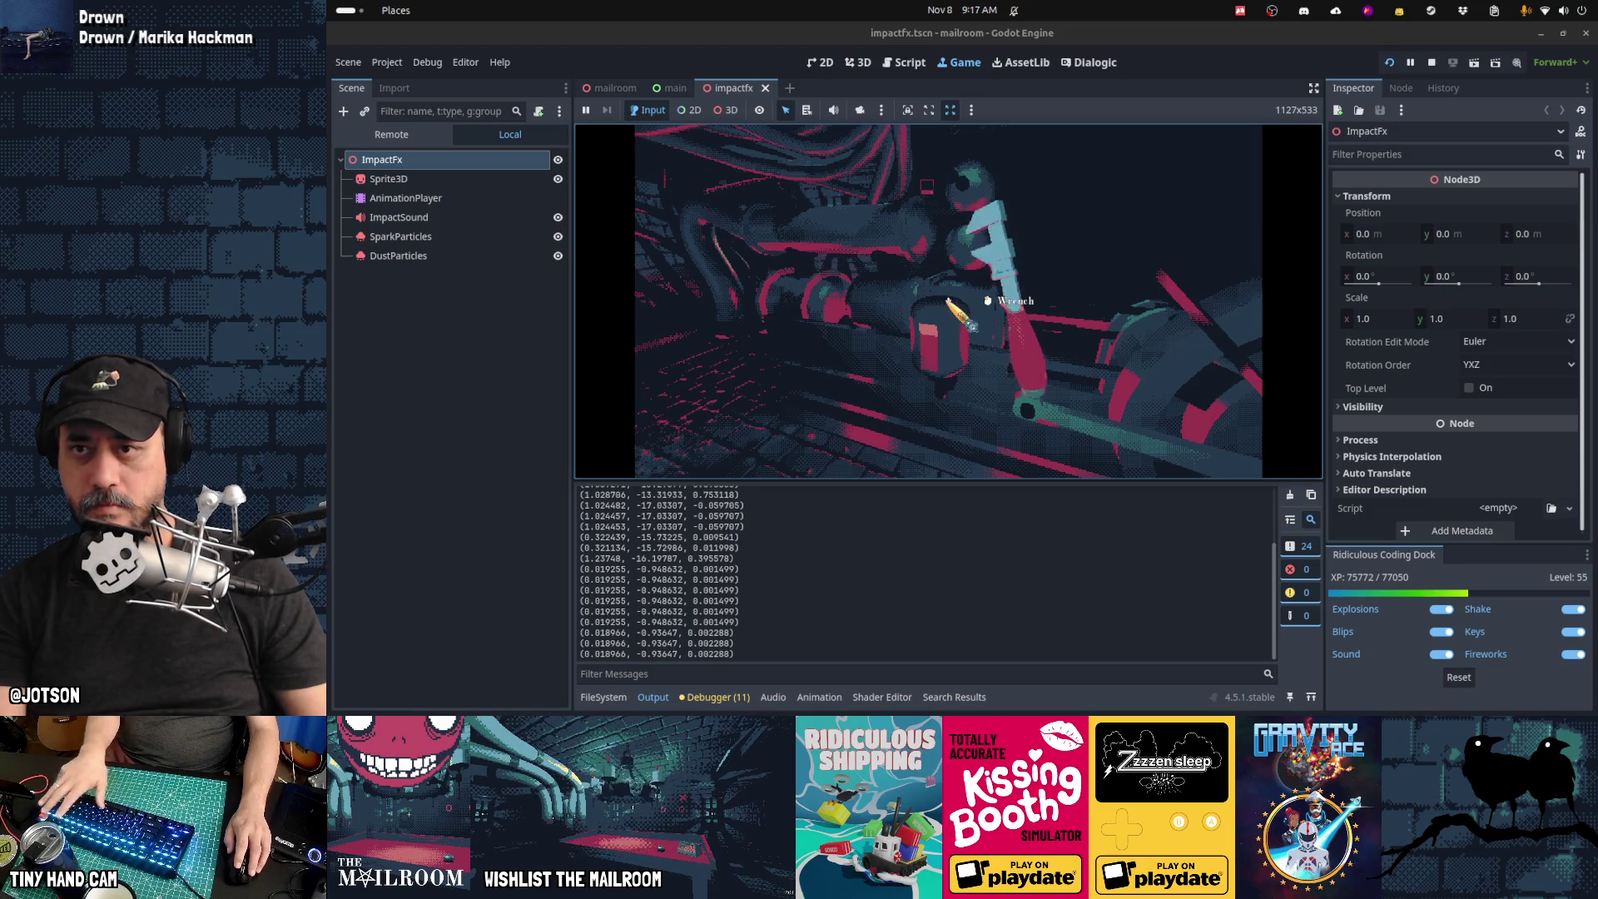
{"action": "key", "text": "Escape"}
{"action": "key", "text": "ctrl+F3"}
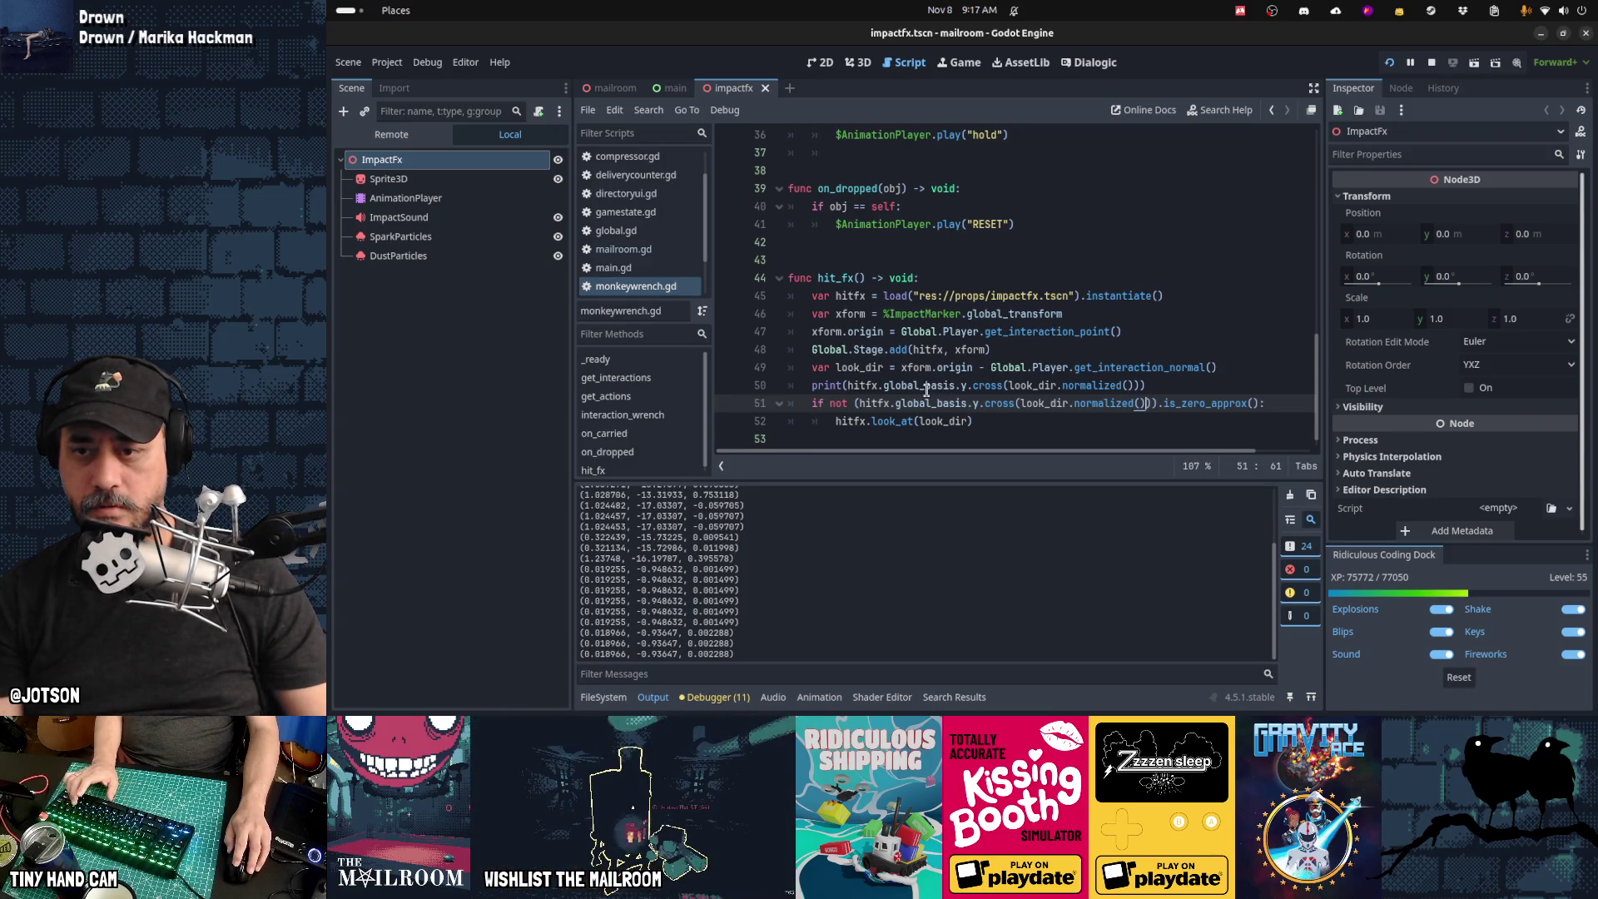
Step: Replace hitfx.global_basis.y with Vector3 in line 50's print and test with two wrench strikes
{"action": "left_click", "coordinate": [924, 386]}
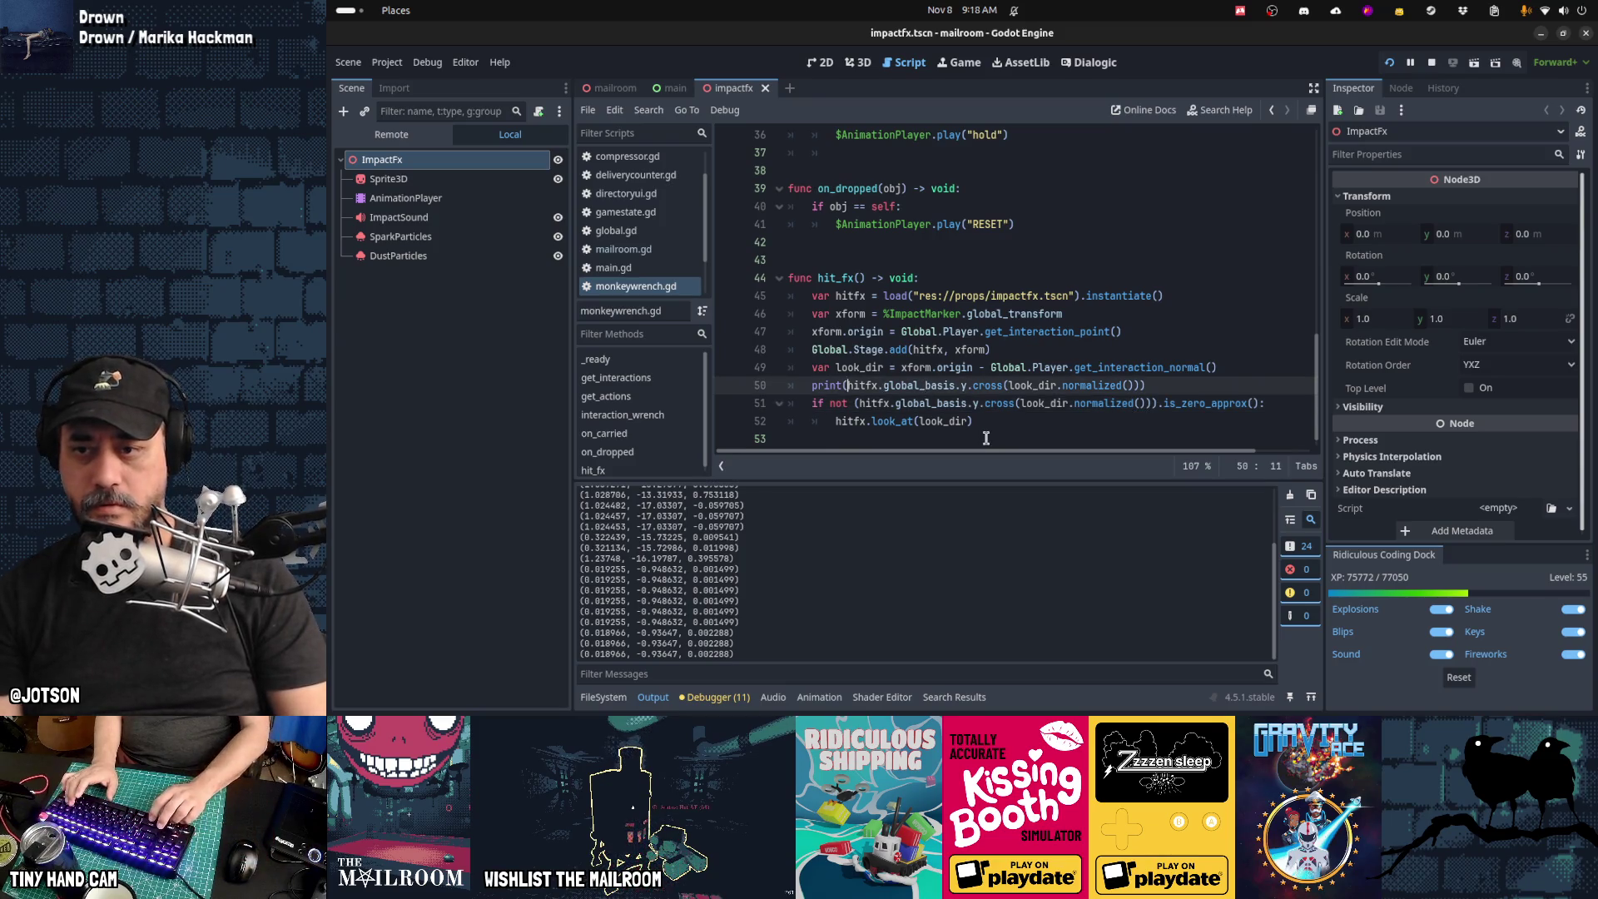
{"action": "key", "text": "ctrl+shift+Right"}
{"action": "key", "text": "ctrl+shift+Right"}
{"action": "key", "text": "ctrl+shift+Right"}
{"action": "type", "text": "Vector3"}
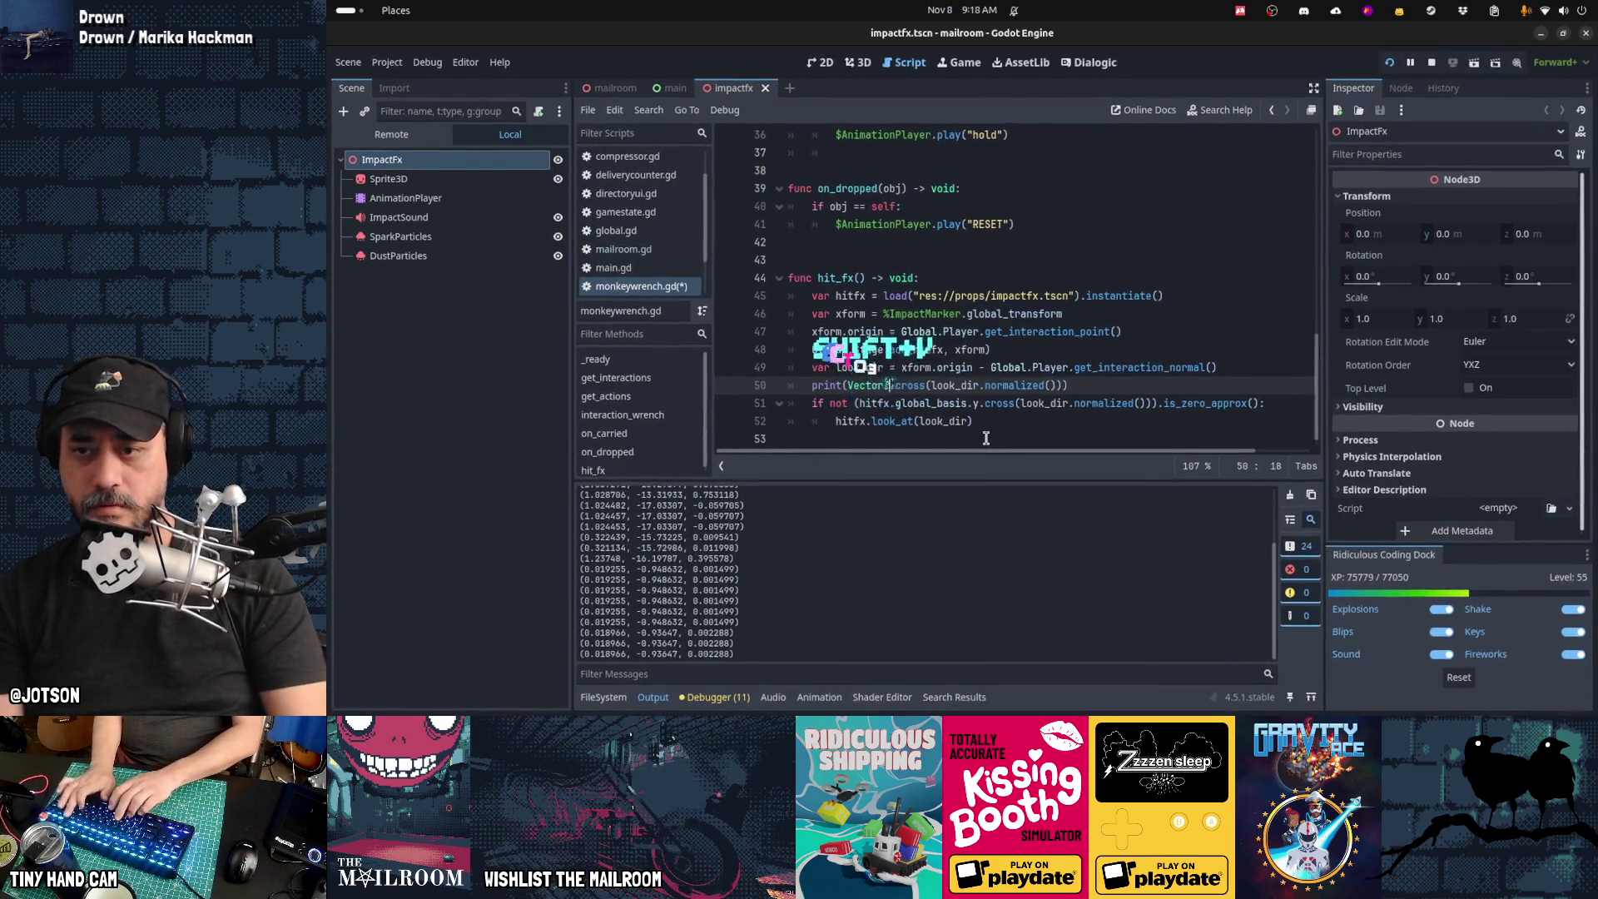
{"action": "key", "text": "F5"}
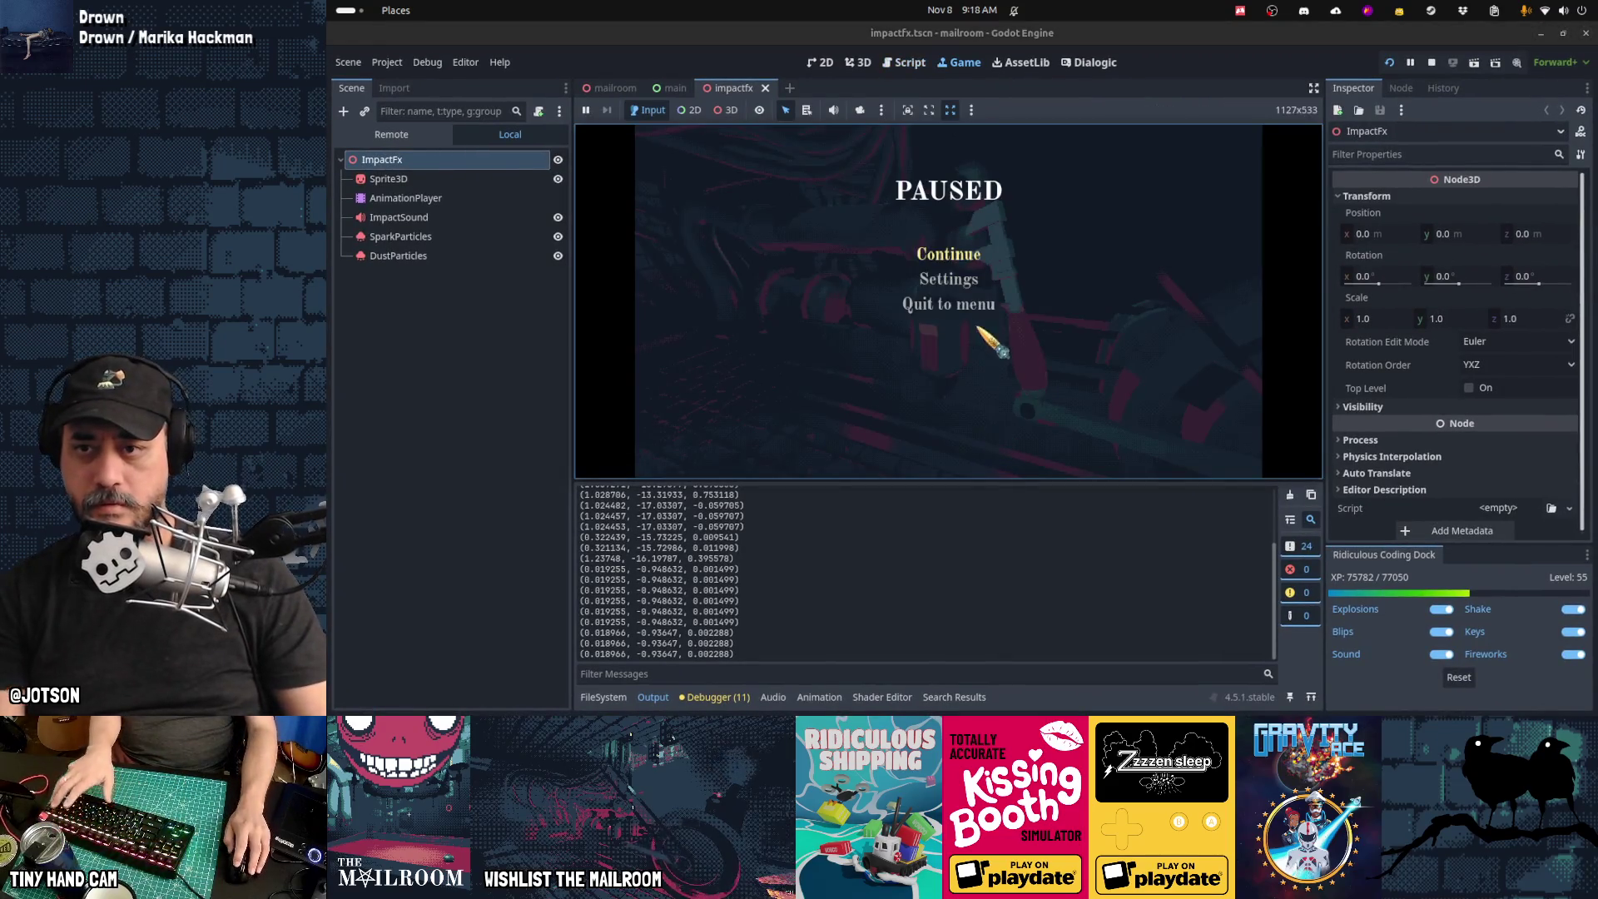
{"action": "left_click", "coordinate": [949, 254]}
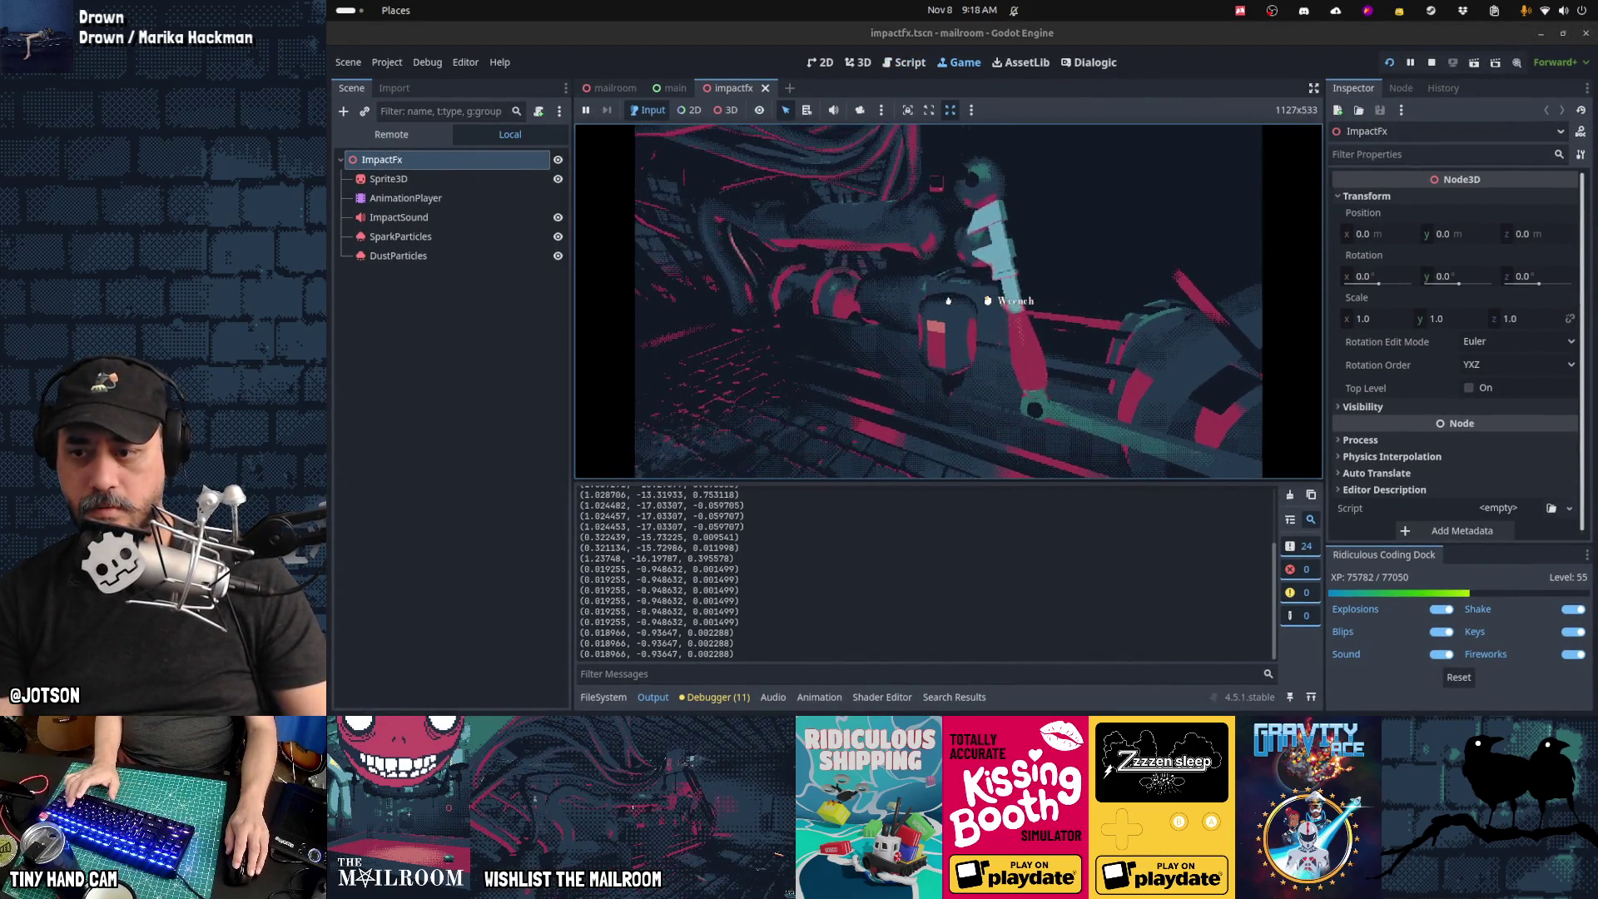
{"action": "left_click", "coordinate": [948, 300]}
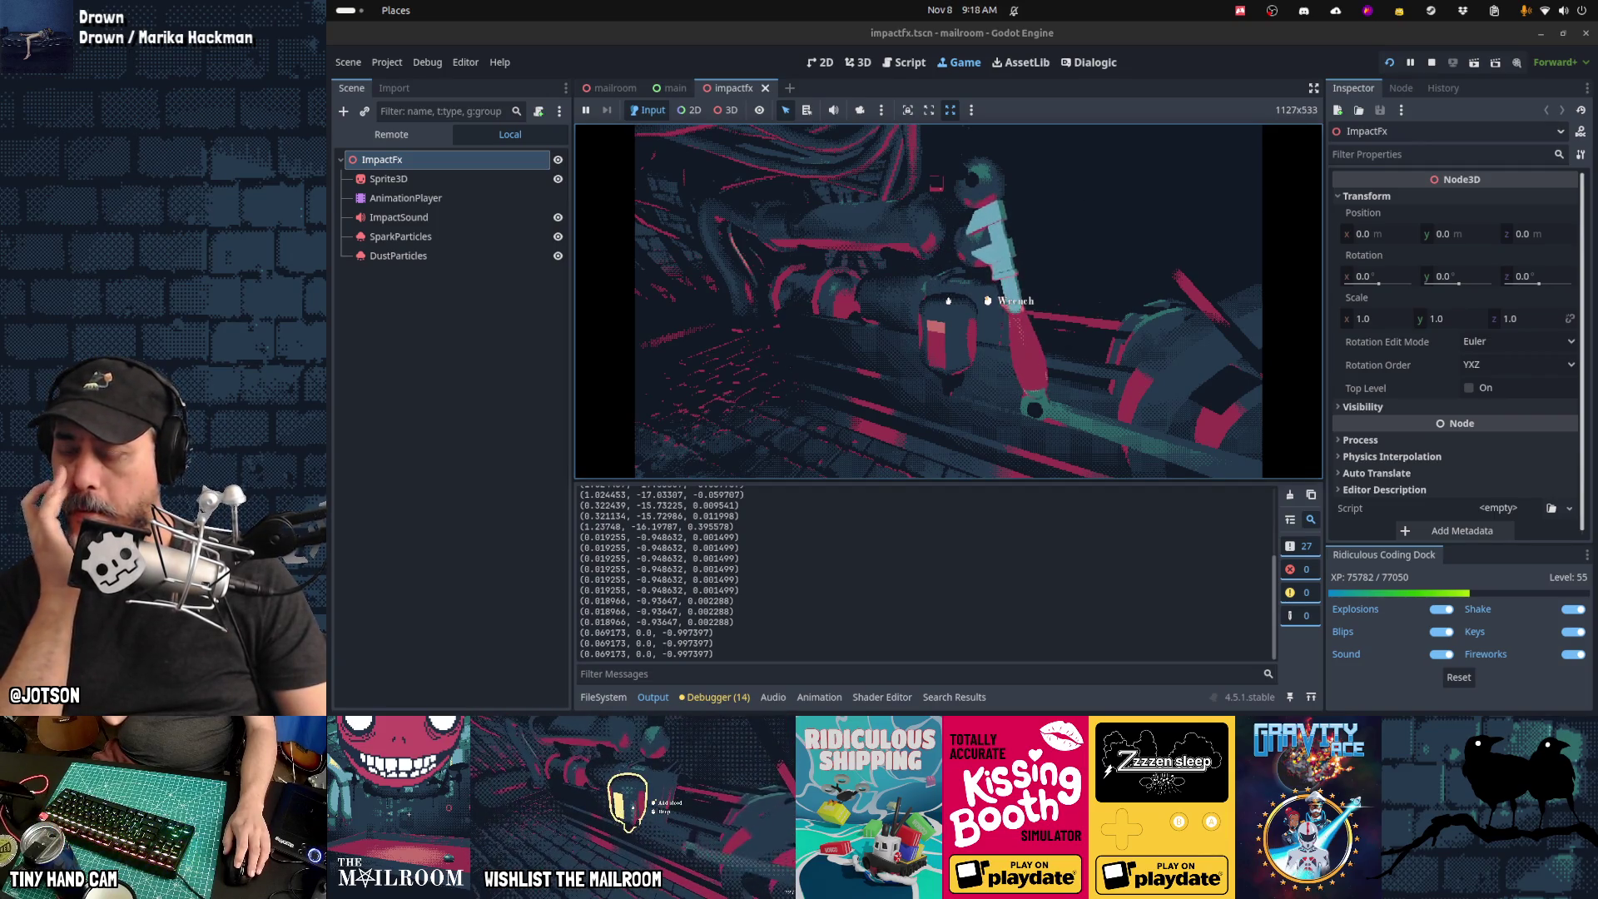
{"action": "left_click", "coordinate": [948, 300]}
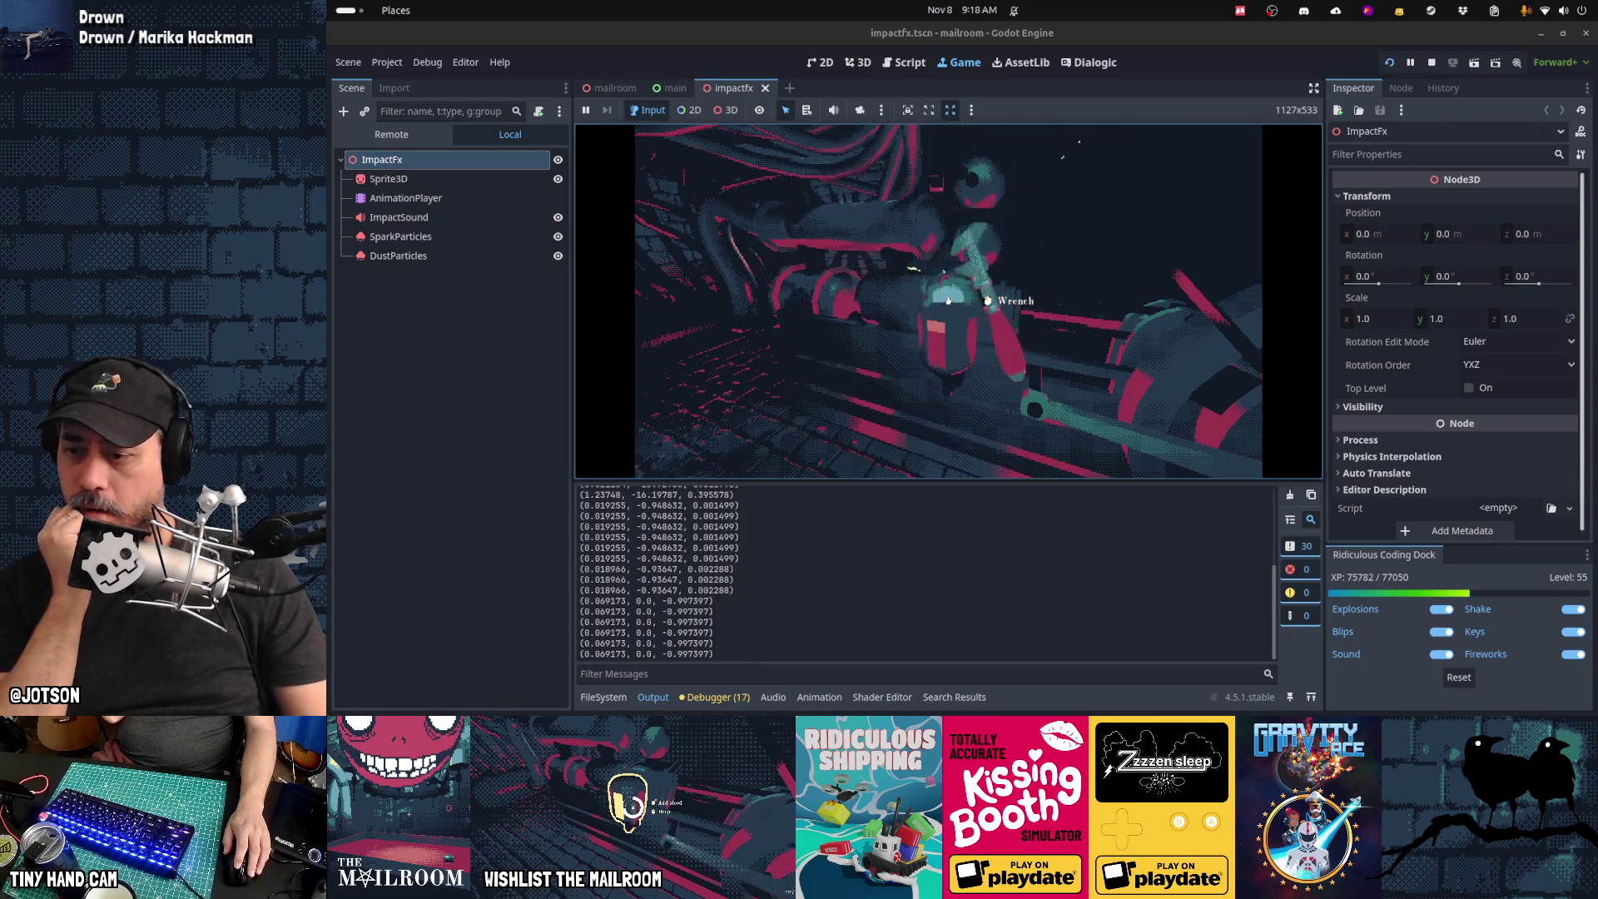
{"action": "key", "text": "alt+Tab"}
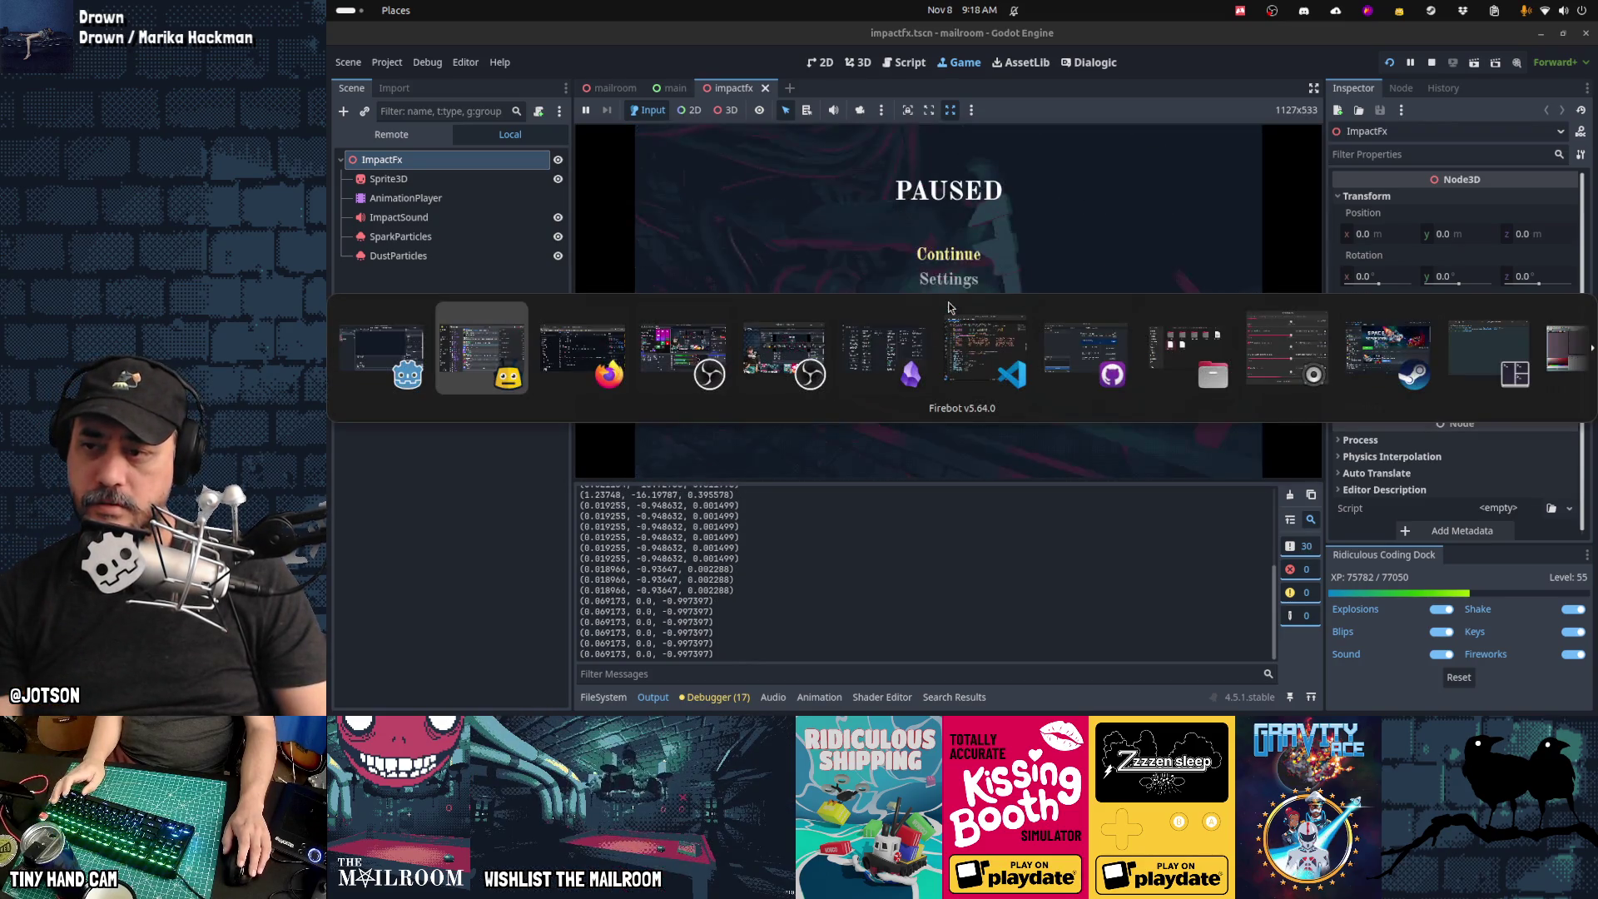
{"action": "key", "text": "alt+Tab"}
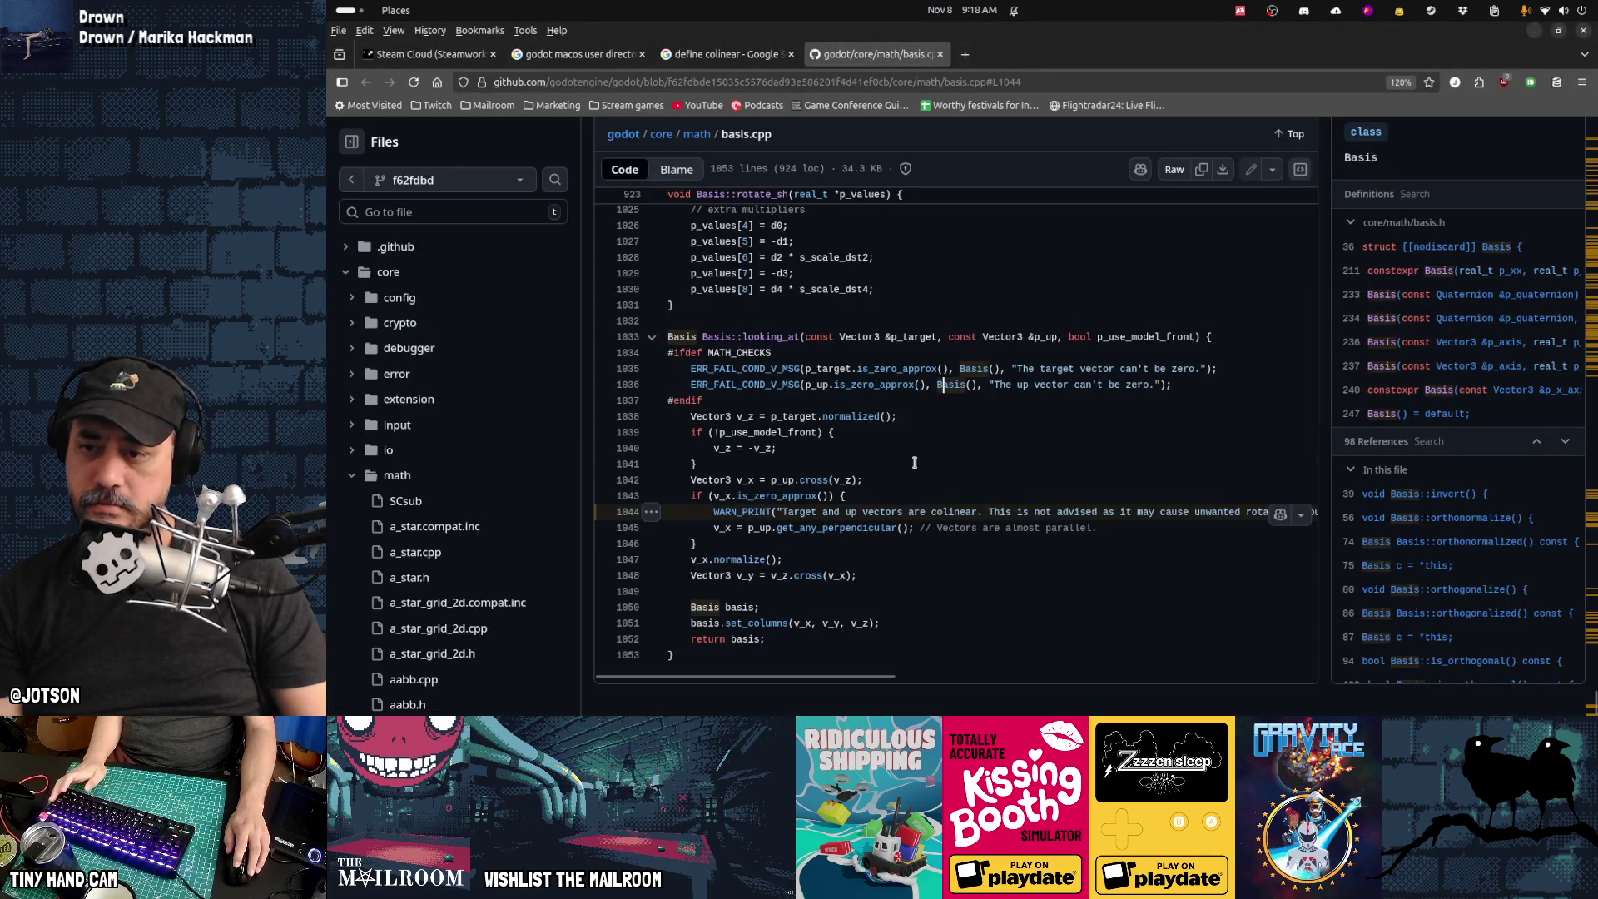
{"action": "double_click", "coordinate": [721, 496]}
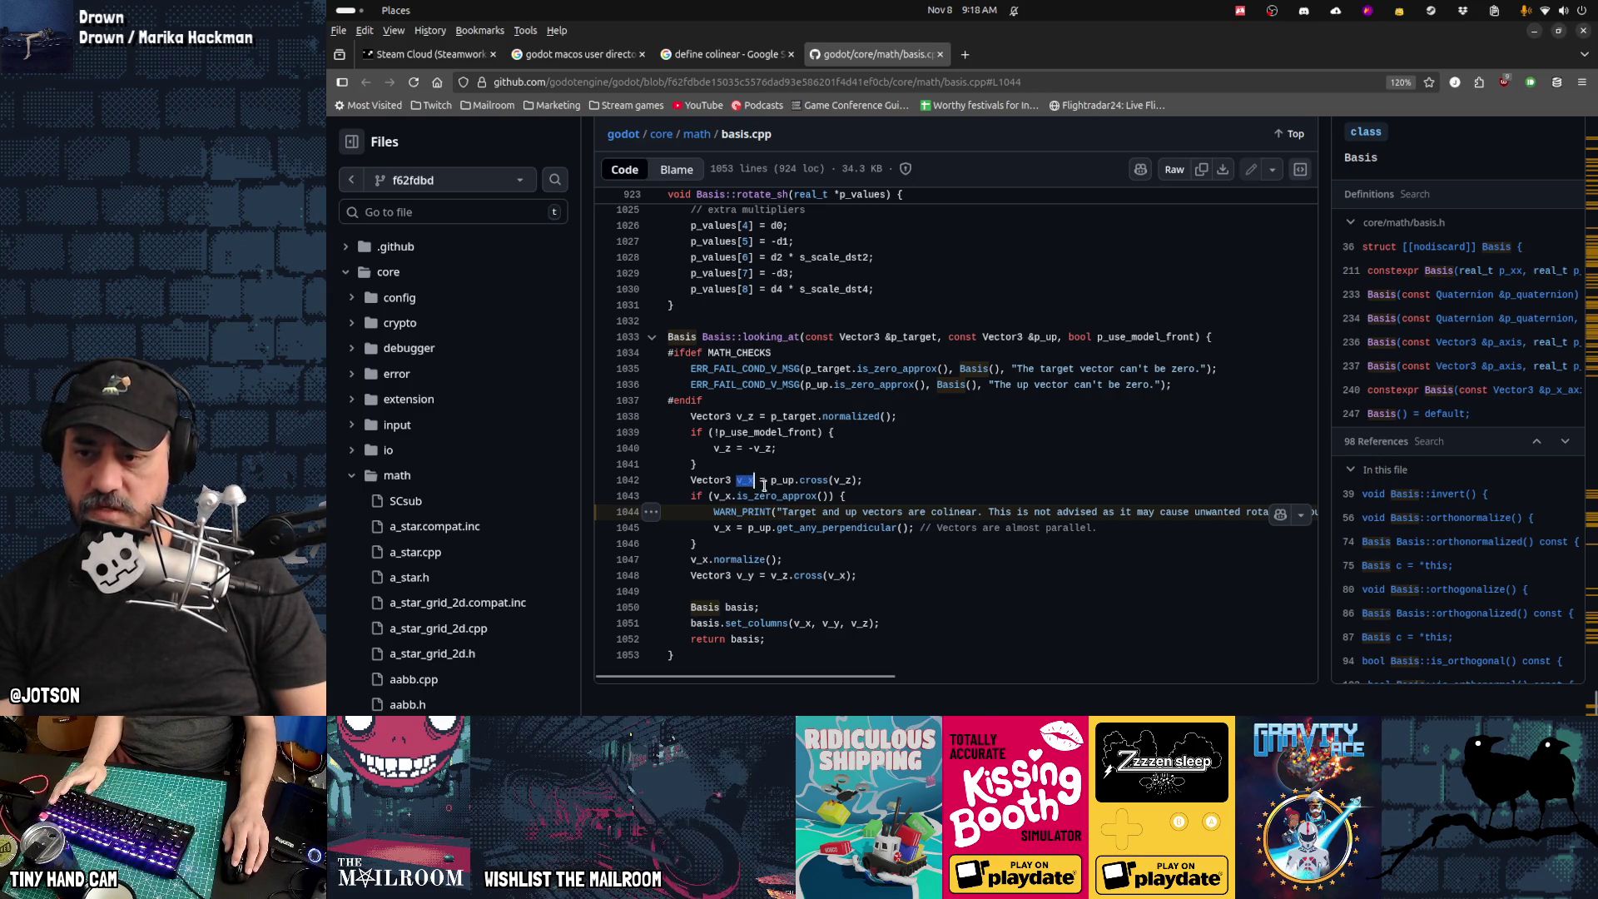
{"action": "left_click_drag", "start_coordinate": [737, 495], "coordinate": [787, 495]}
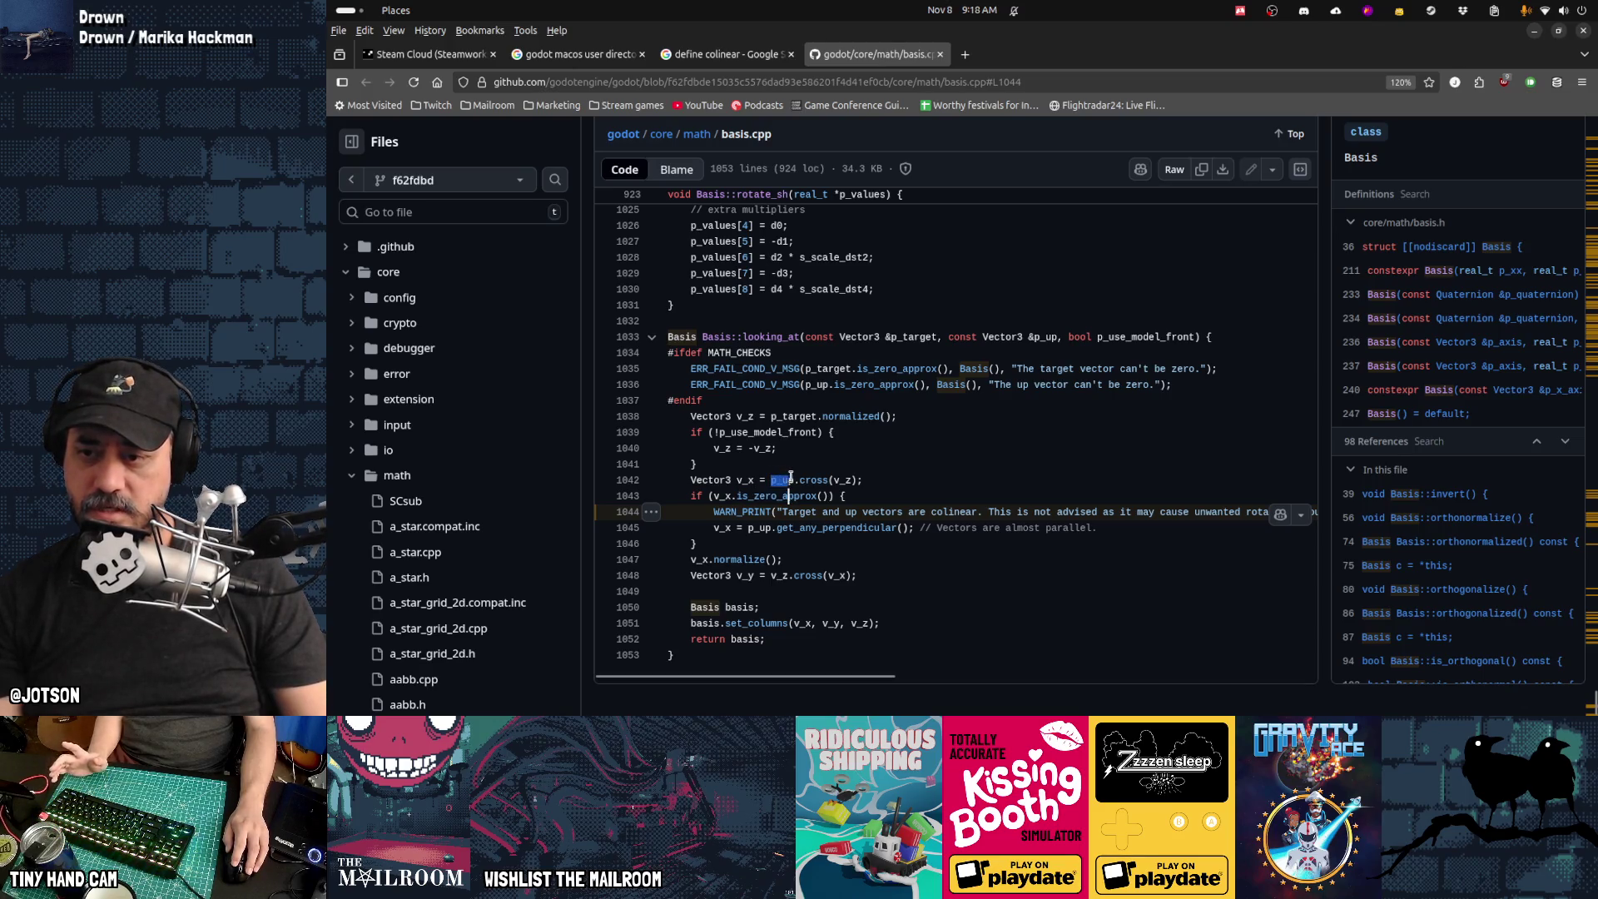
{"action": "left_click_drag", "start_coordinate": [791, 476], "coordinate": [795, 480]}
{"action": "key", "text": "alt+Tab"}
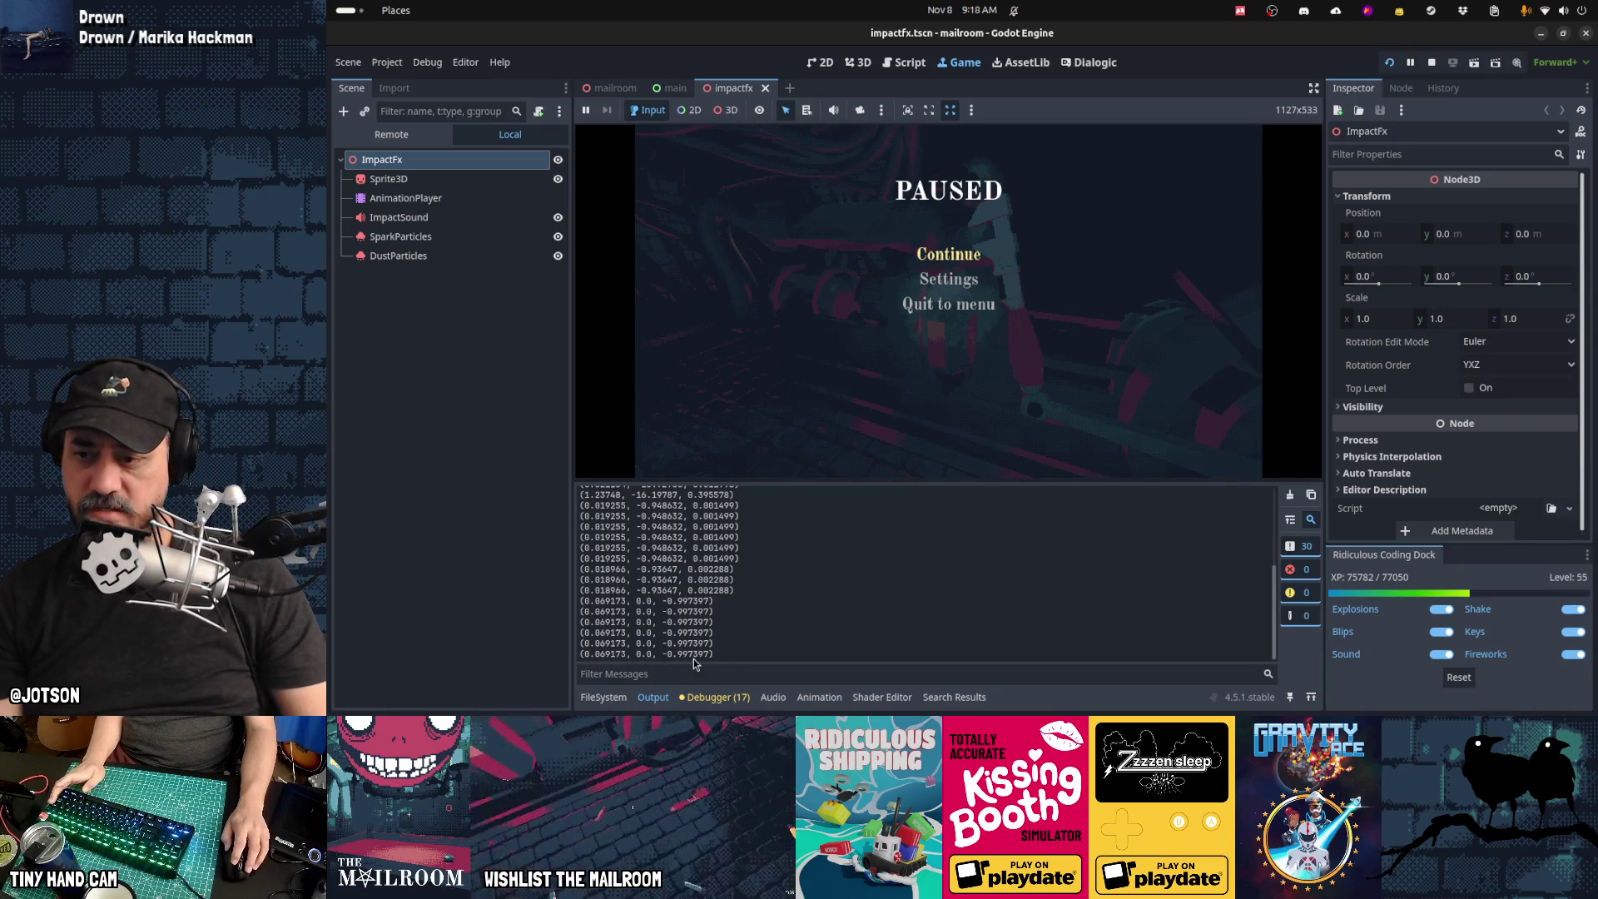
Step: Append .length() to line 50's print expression and save
{"action": "key", "text": "ctrl+F3"}
{"action": "key", "text": "End"}
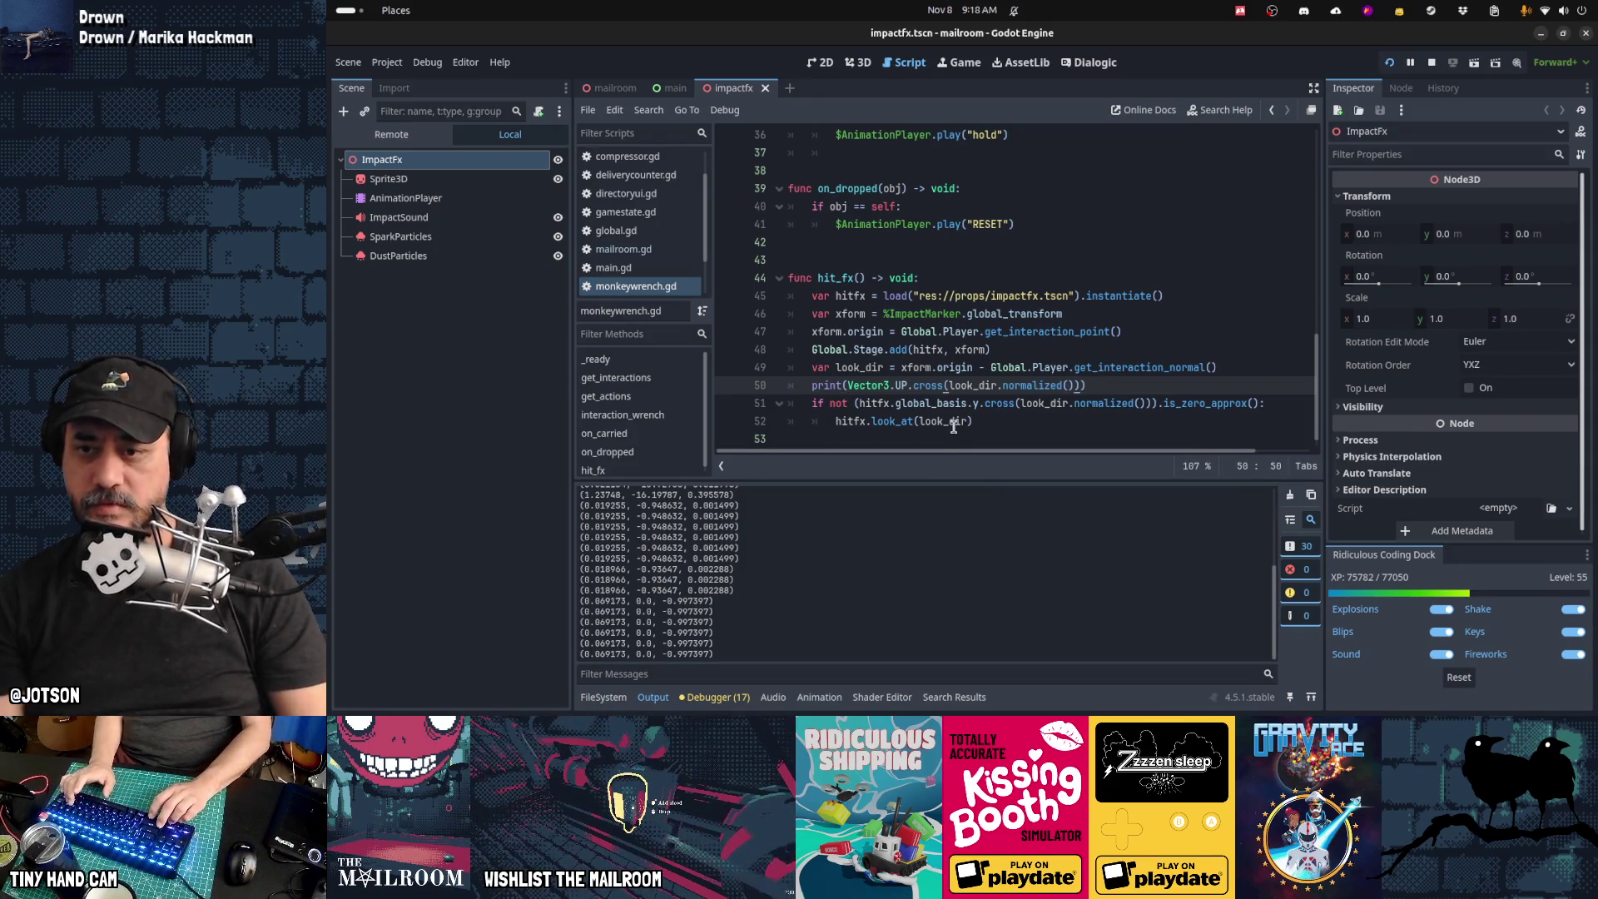
{"action": "type", "text": ".length()"}
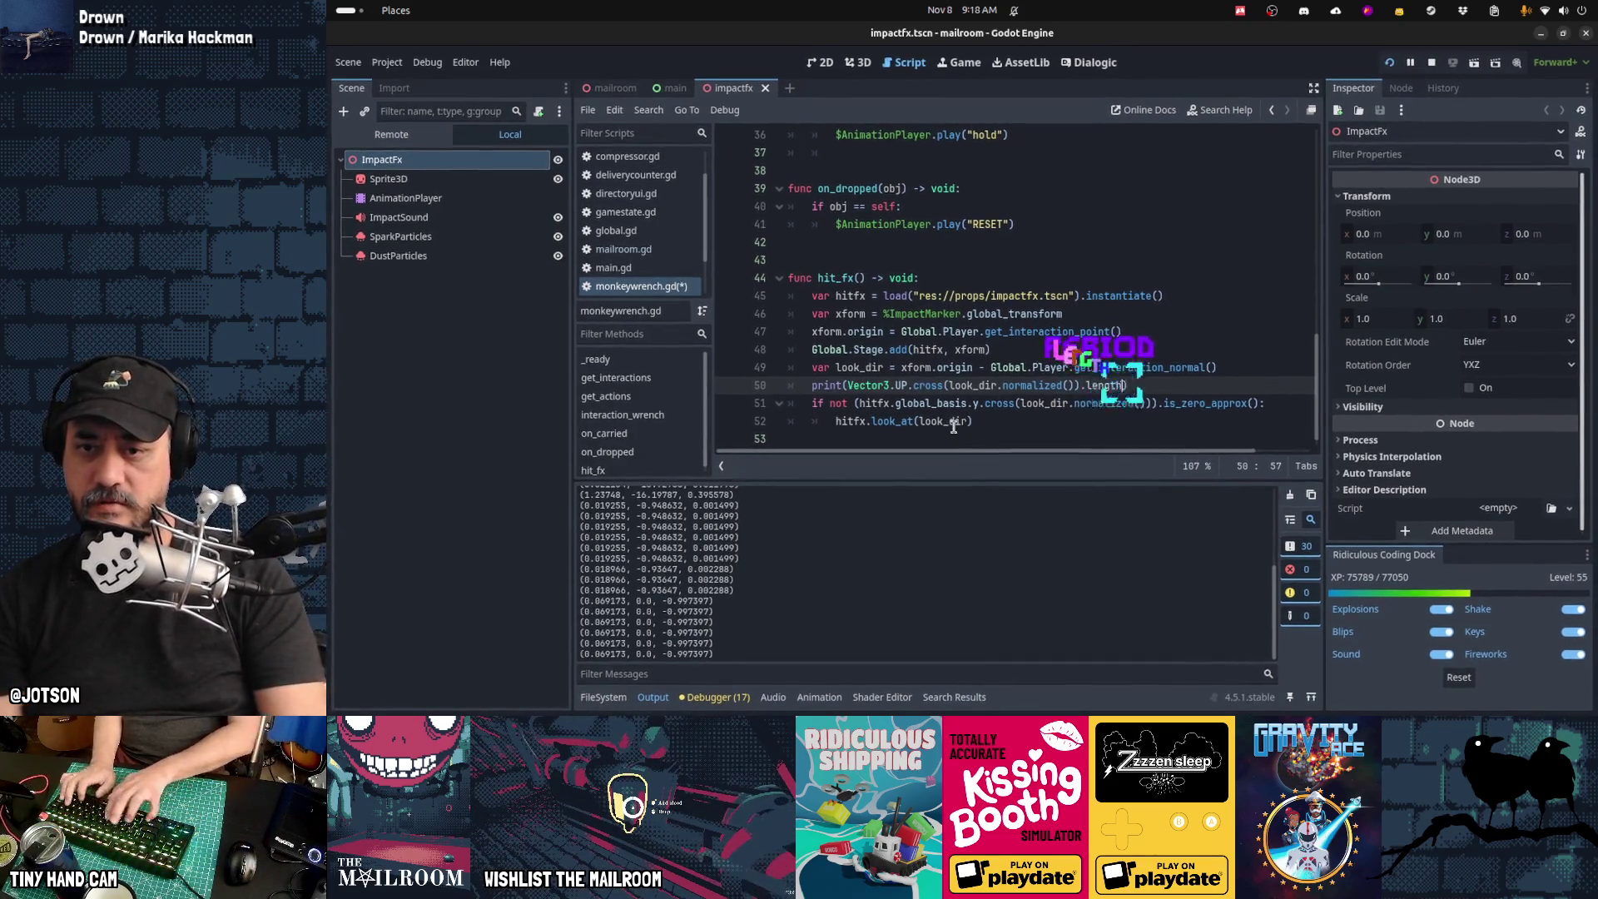
{"action": "key", "text": "ctrl+s"}
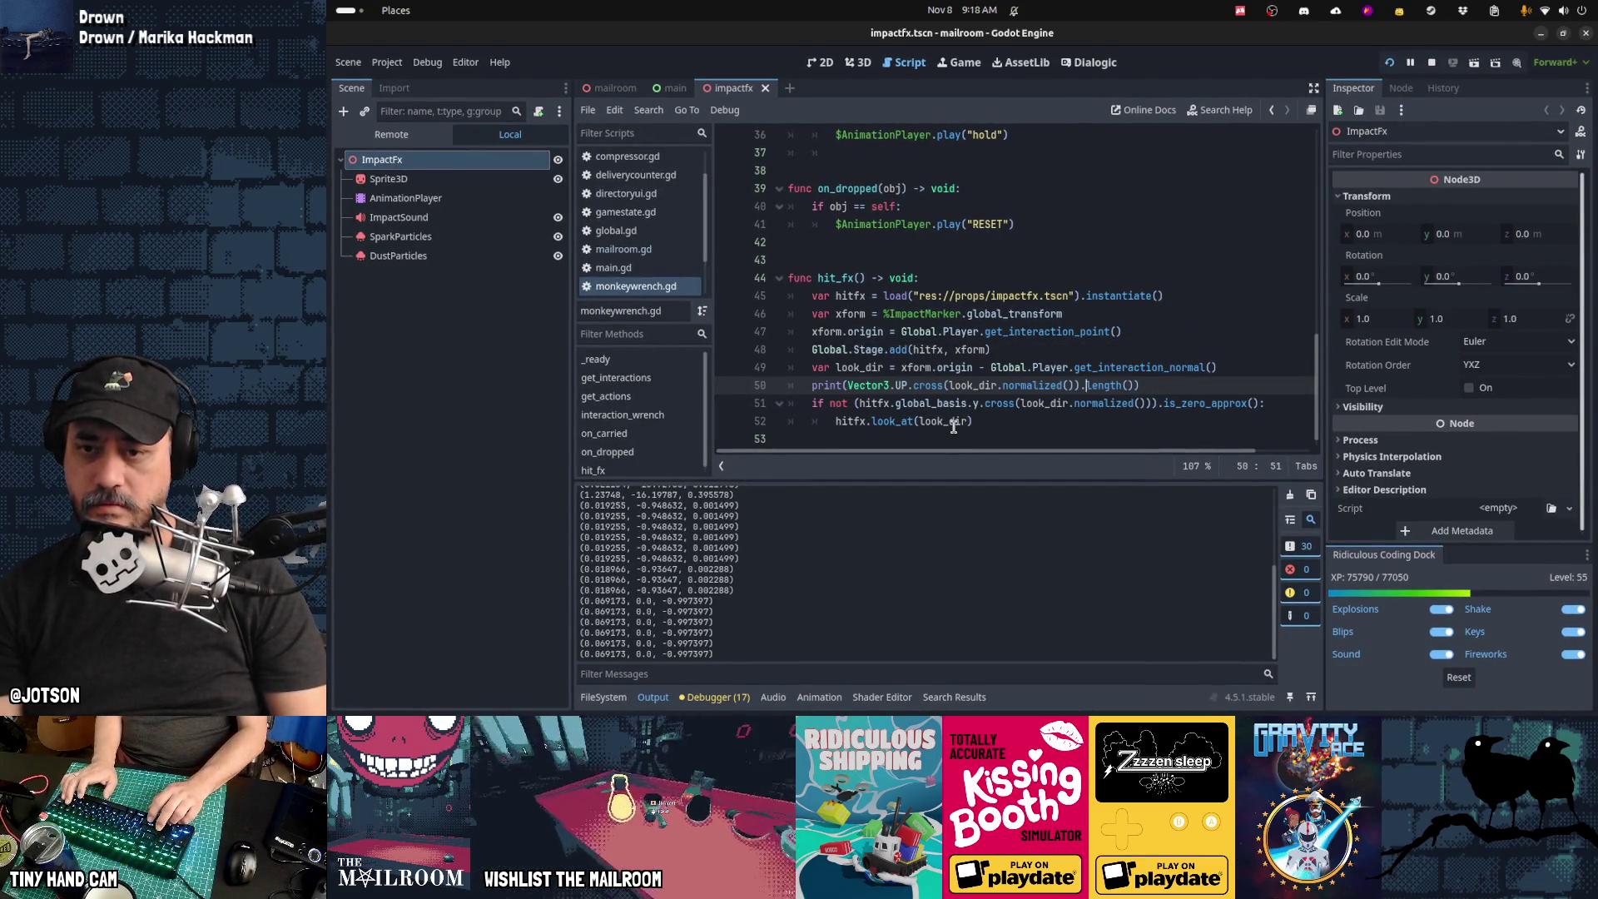
Step: Paste the cross product in as the print's first argument, before its length
{"action": "key", "text": "ctrl+shift+Left"}
{"action": "key", "text": "ctrl+shift+Left"}
{"action": "key", "text": "ctrl+shift+Left"}
{"action": "type", "text": "("}
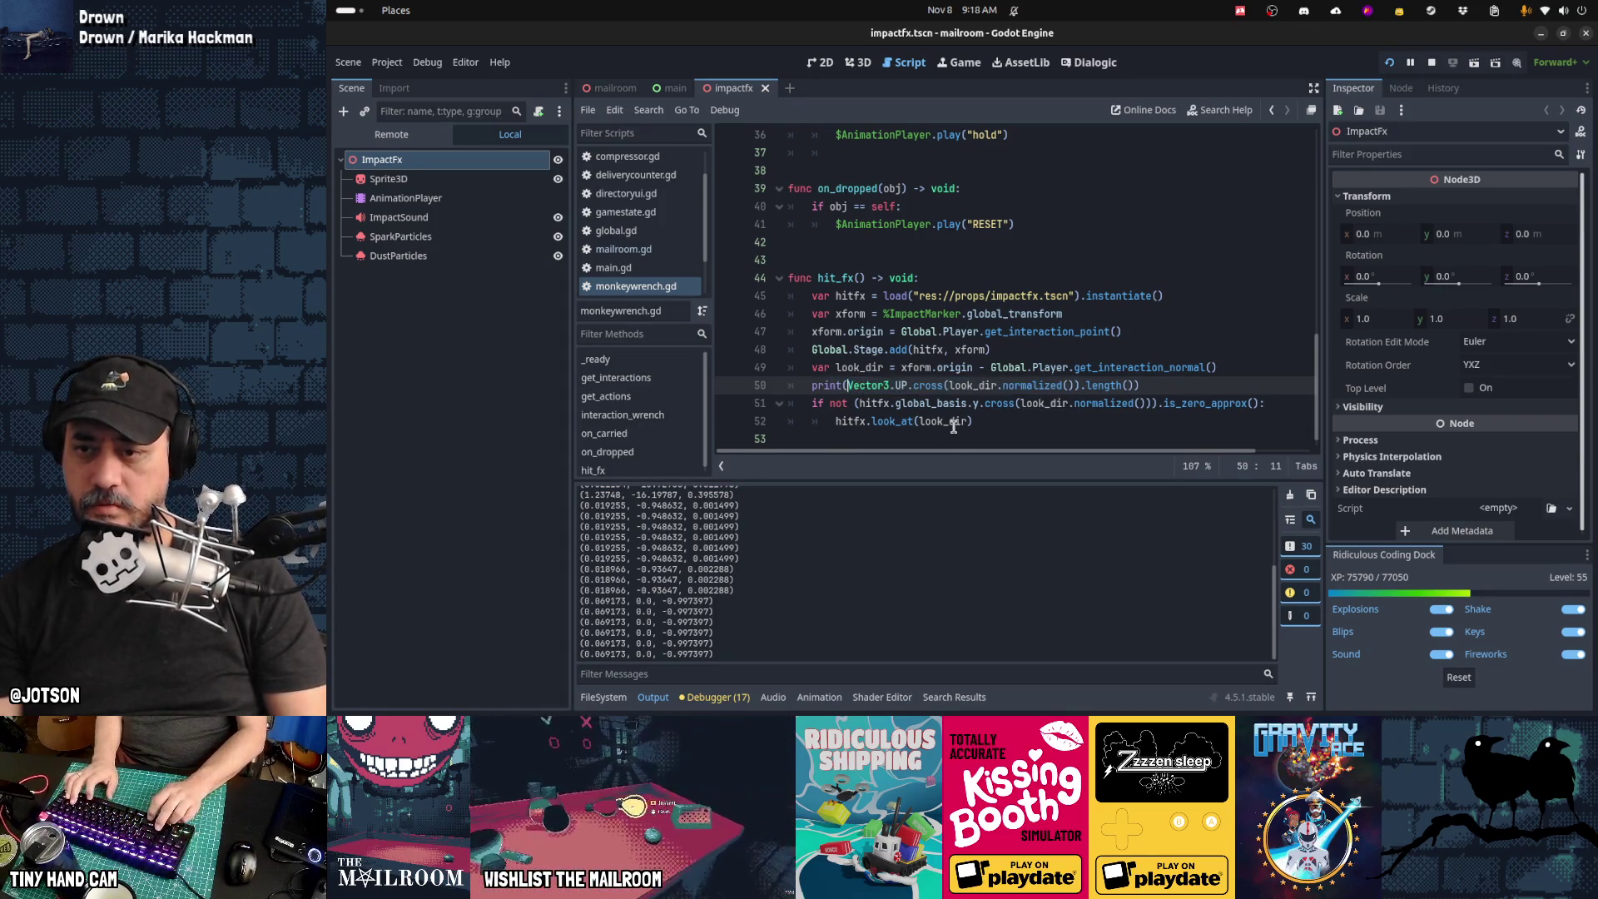
{"action": "type", "text": "Vector3.UP.cross(look_dir.normalized()),"}
{"action": "type", "text": ","}
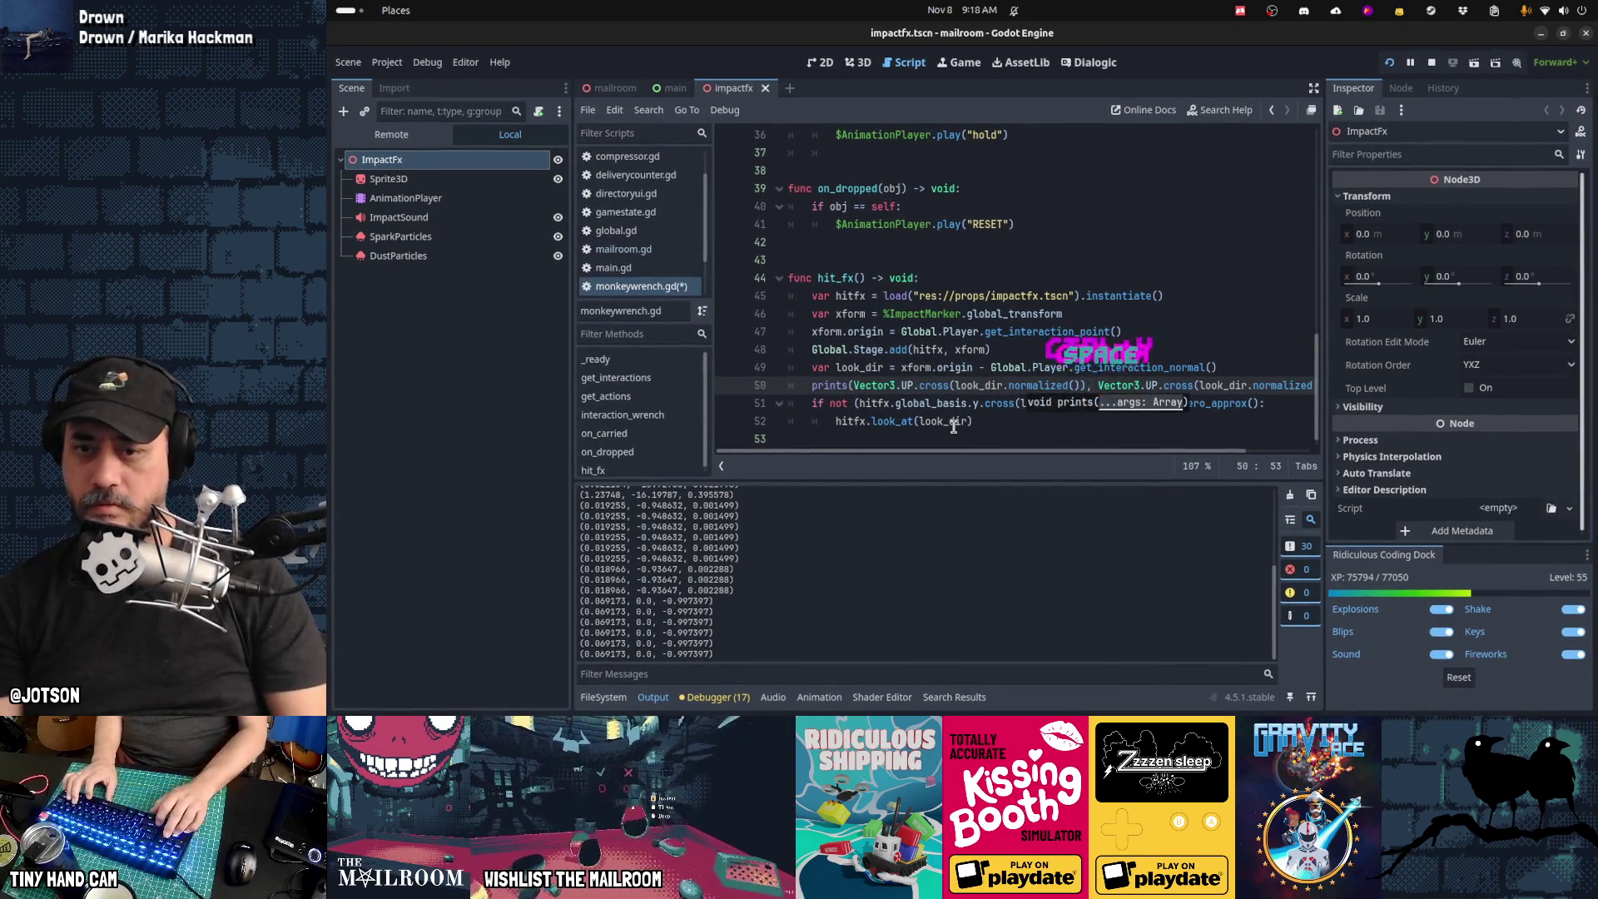
Step: Replace both Vector3.UP occurrences on line 50 with hitfx.basis.y
{"action": "key", "text": "Down"}
{"action": "key", "text": "Home"}
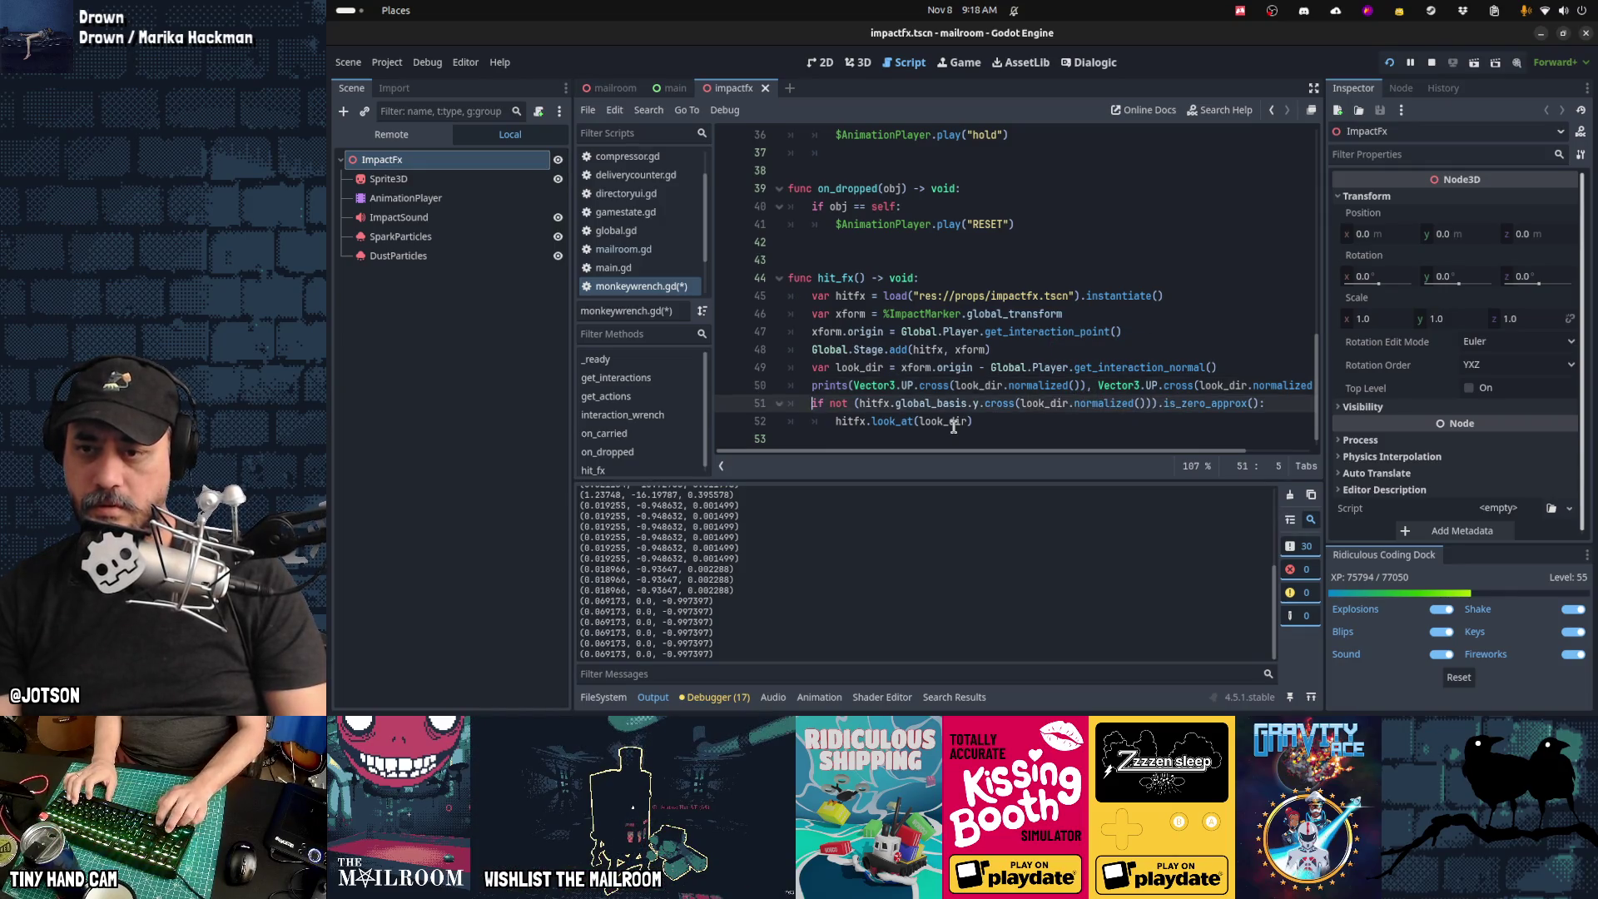
{"action": "key", "text": "Up"}
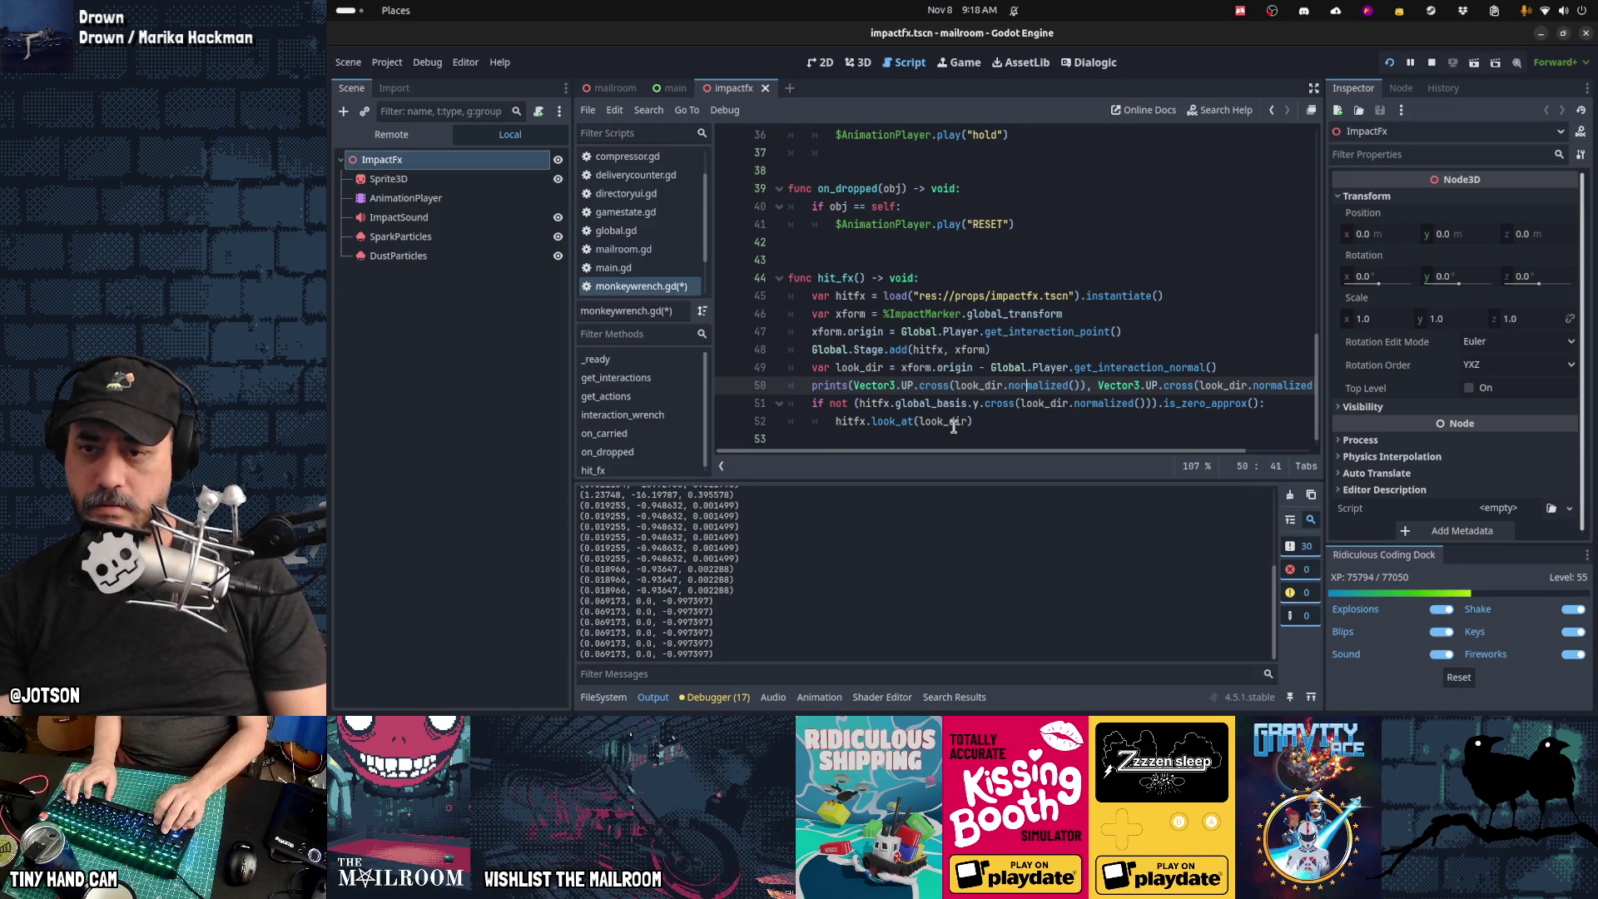
{"action": "key", "text": "Right"}
{"action": "key", "text": "Right"}
{"action": "key", "text": "Right"}
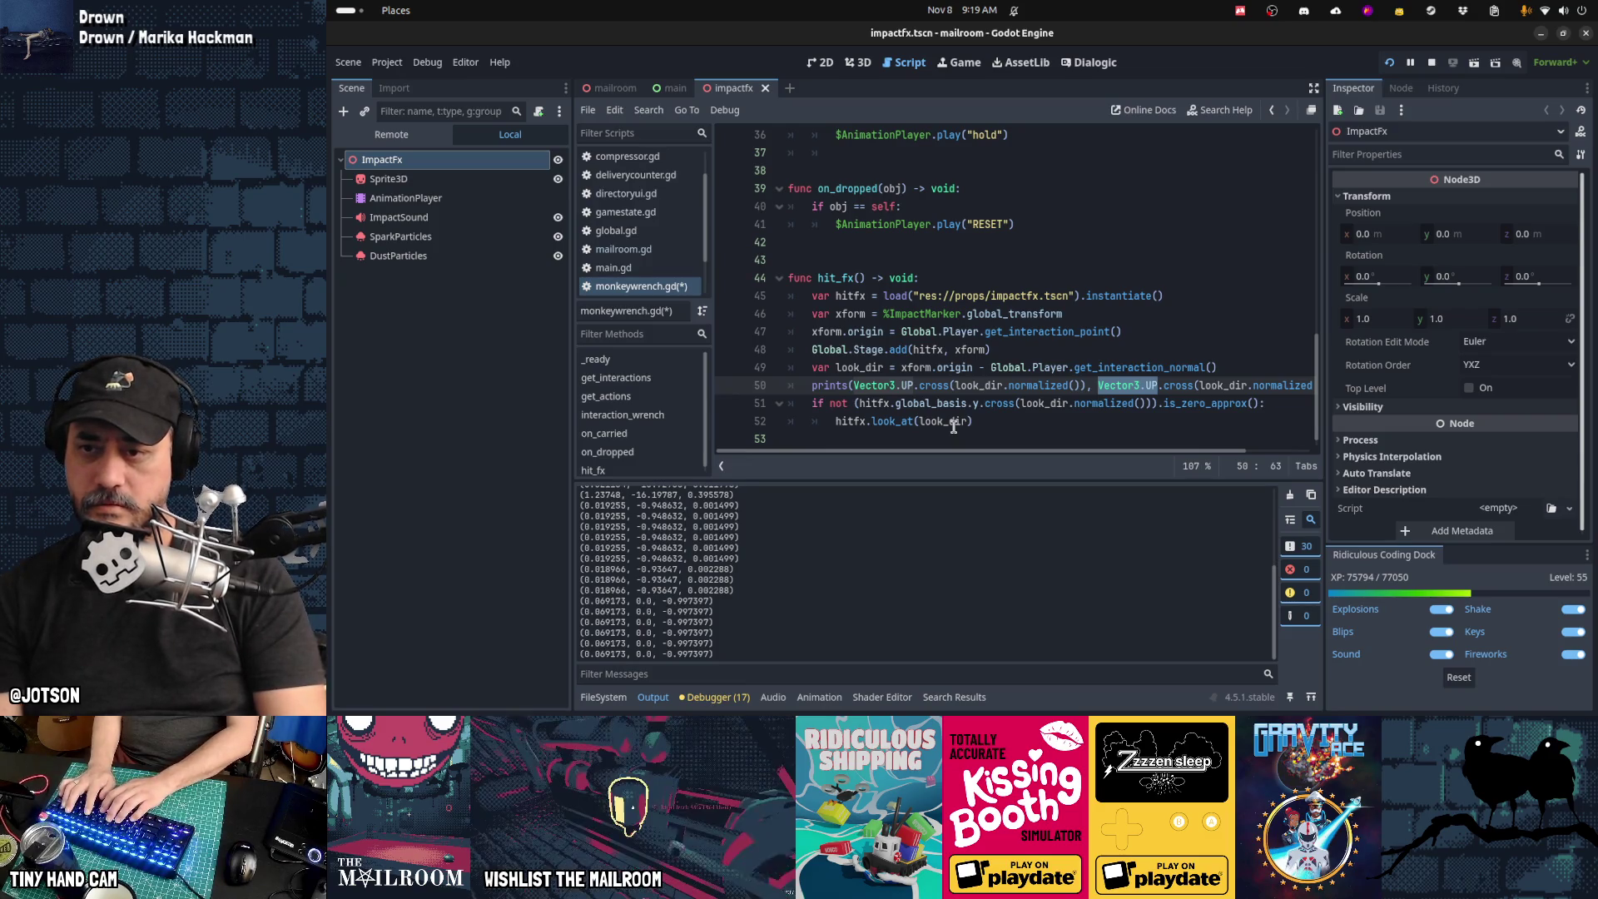
{"action": "key", "text": "Right"}
{"action": "key", "text": "shift+Right"}
{"action": "key", "text": "shift+Right"}
{"action": "key", "text": "shift+Right"}
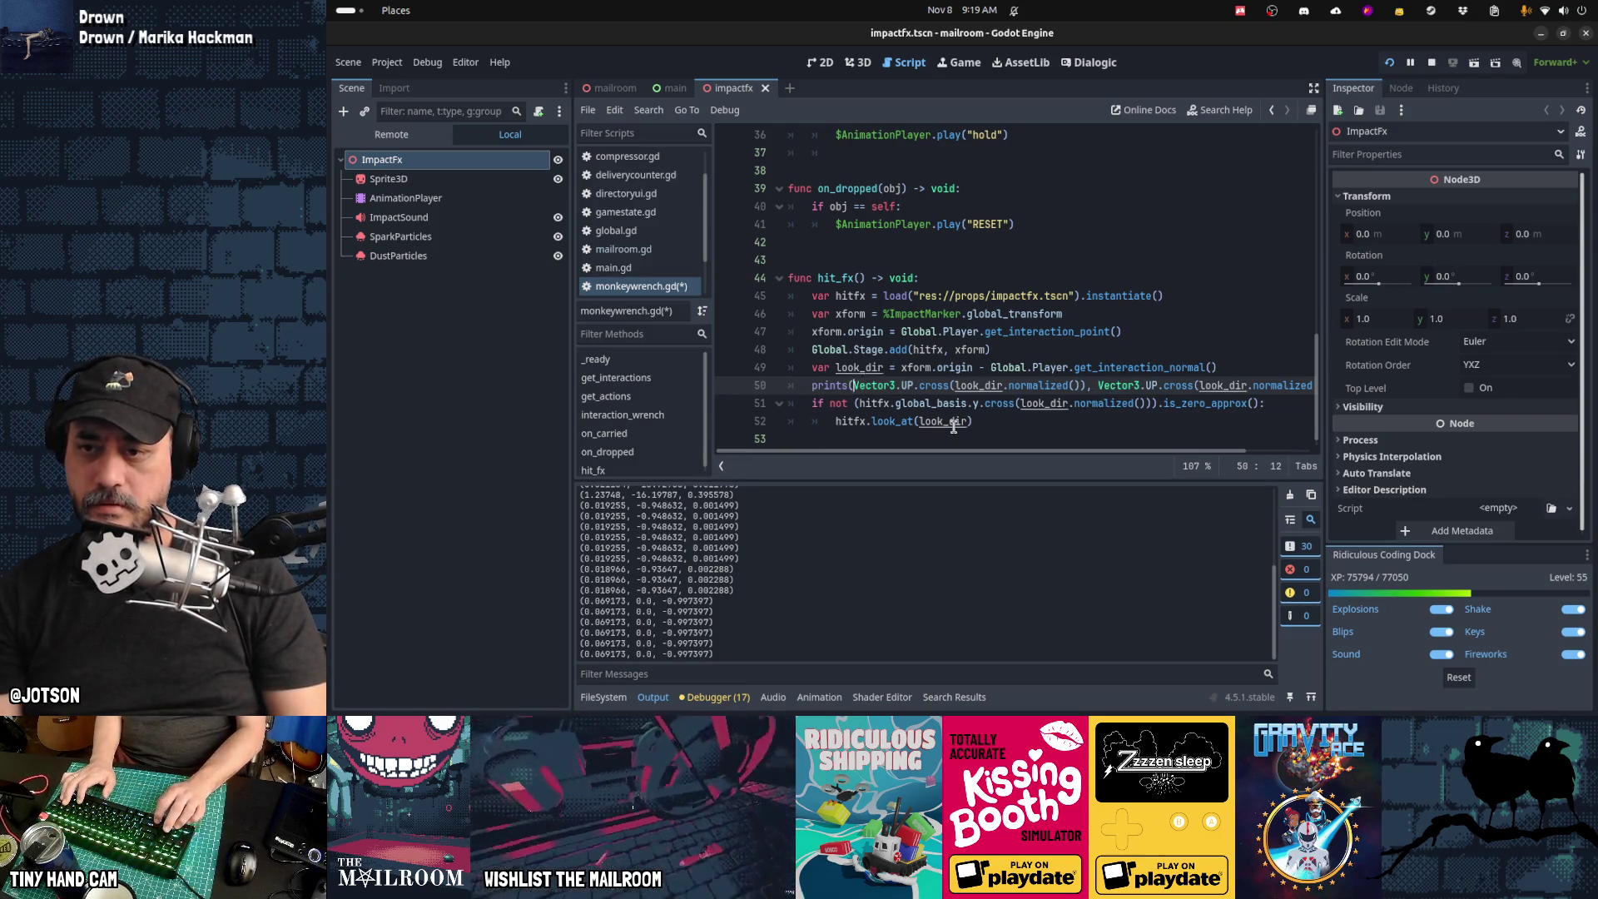
{"action": "type", "text": "hitfx.basis.y"}
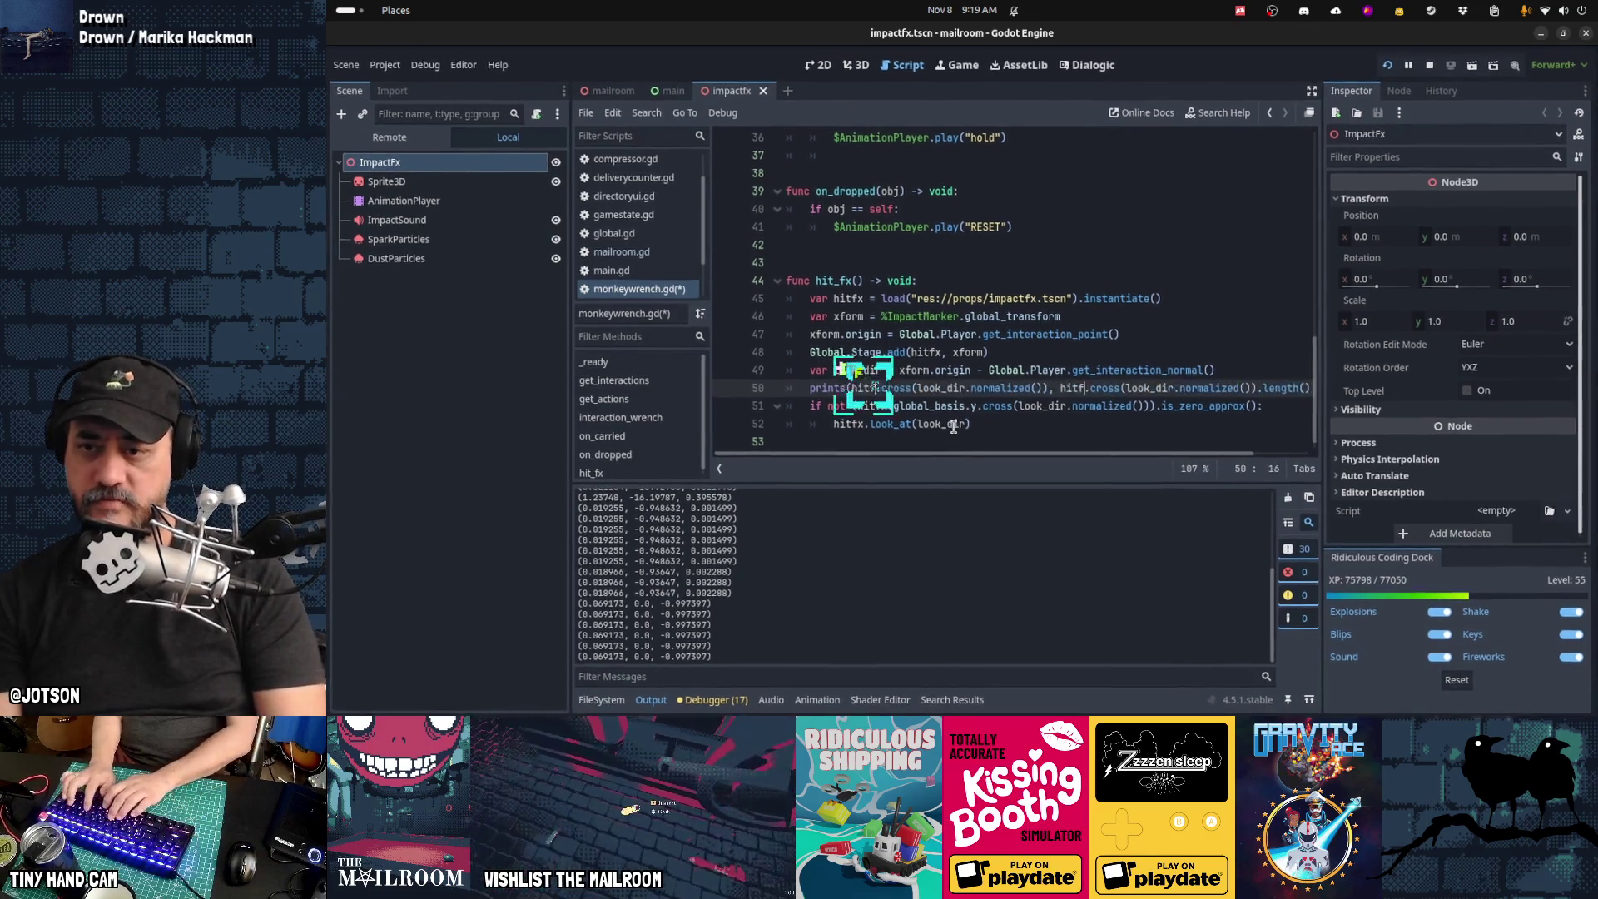
{"action": "type", "text": "."}
{"action": "key", "text": "BackSpace"}
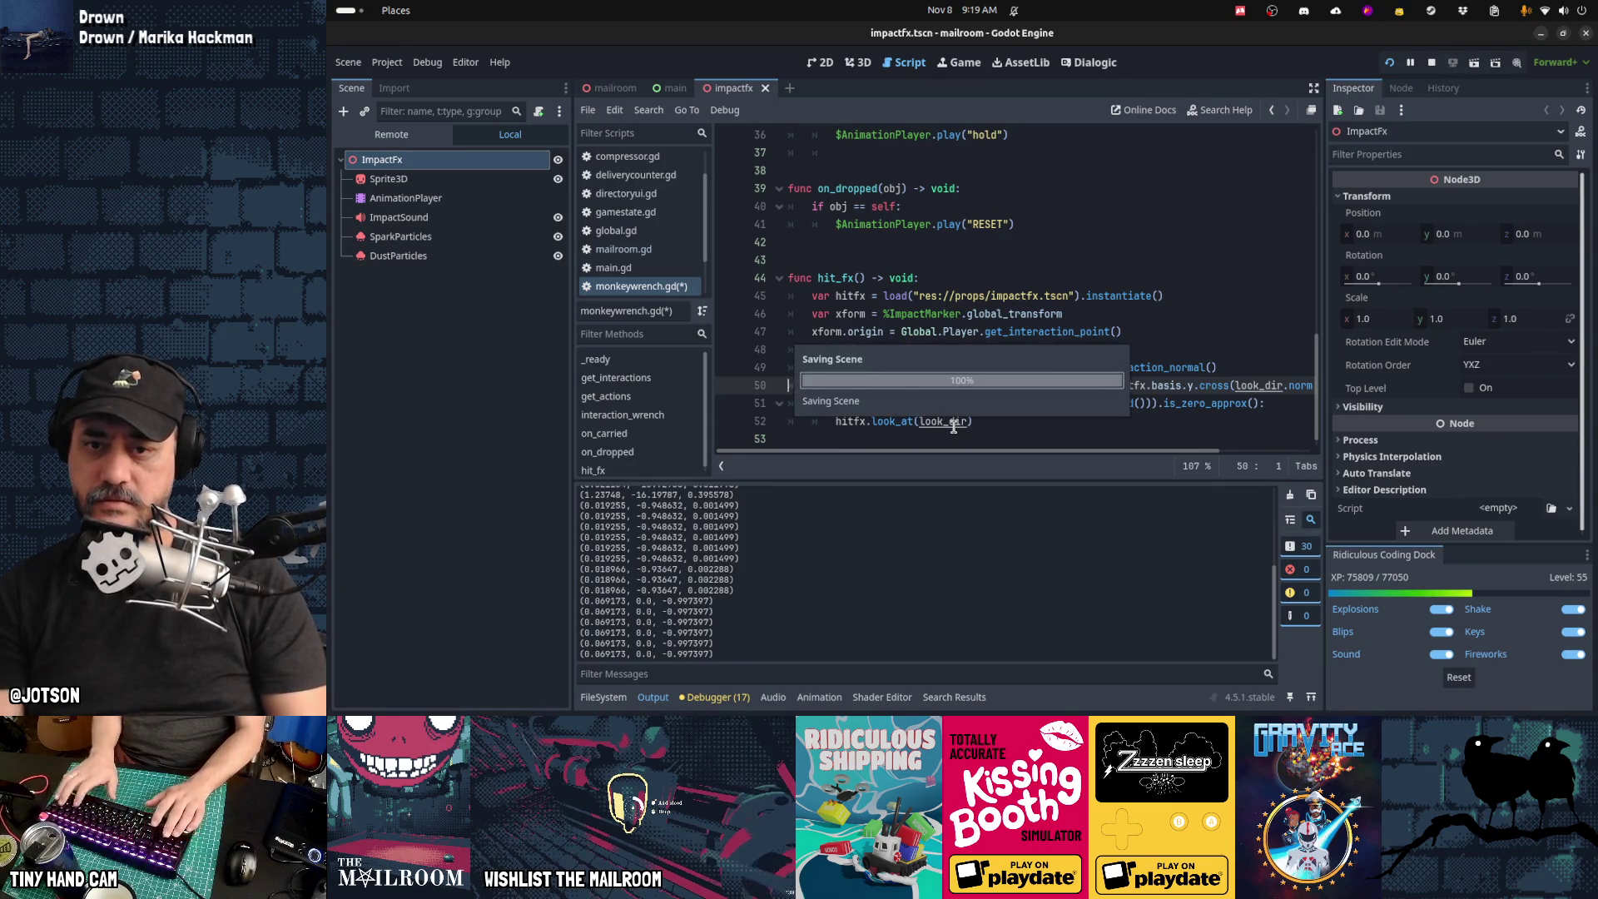
{"action": "key", "text": "ctrl+F4"}
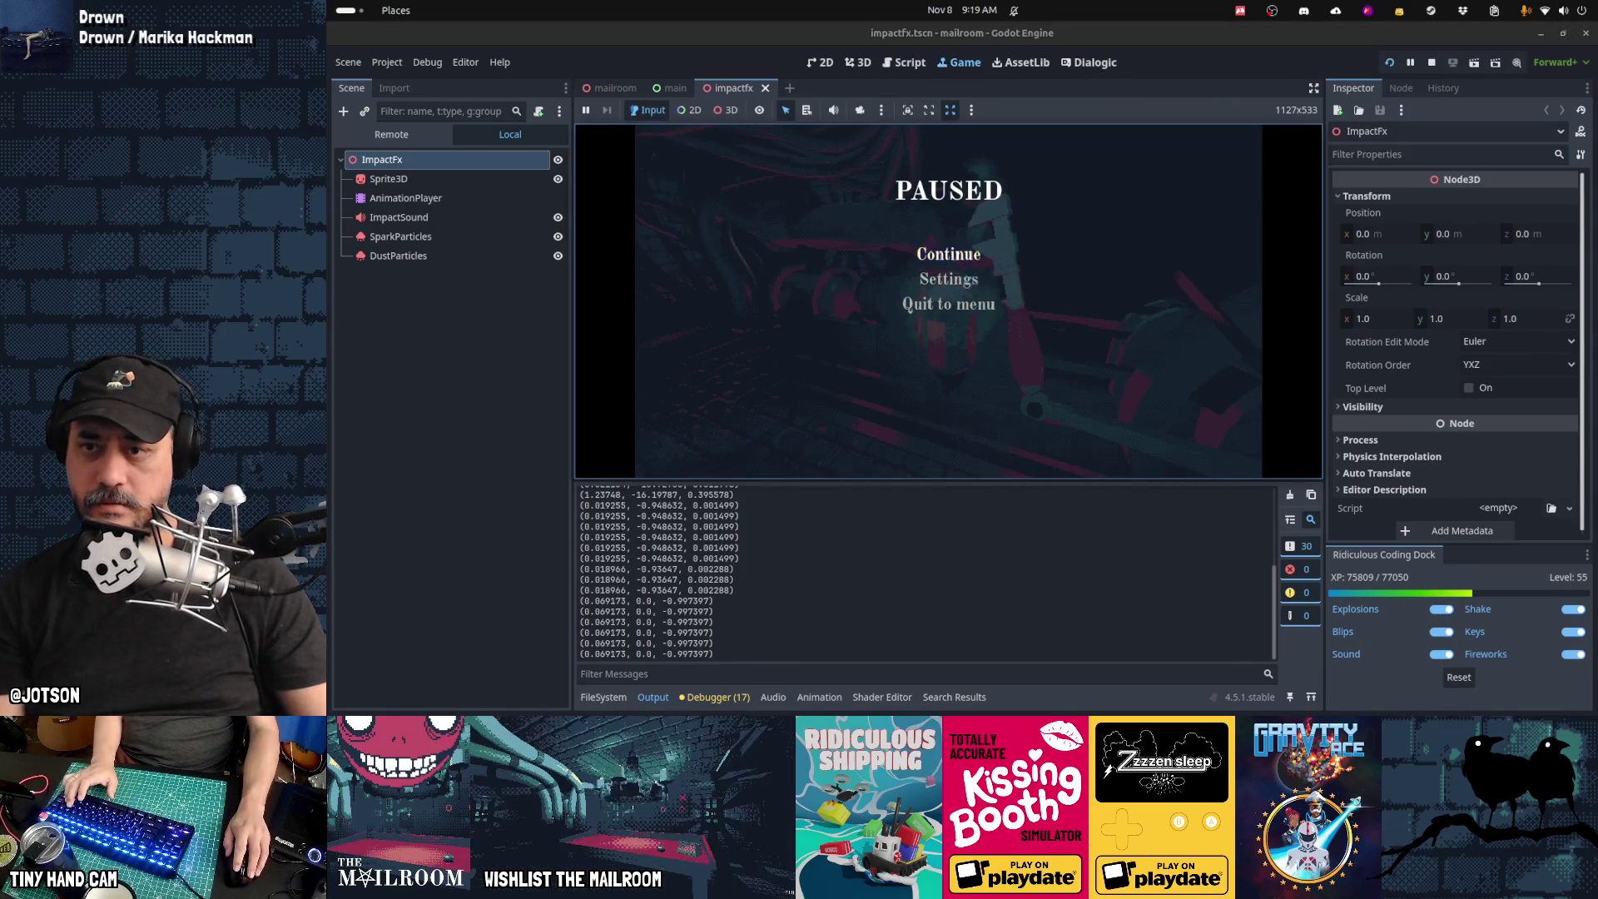
Step: Resume the game, strike the machine seven times from varied angles, then pause
{"action": "key", "text": "Escape"}
{"action": "left_click", "coordinate": [948, 301]}
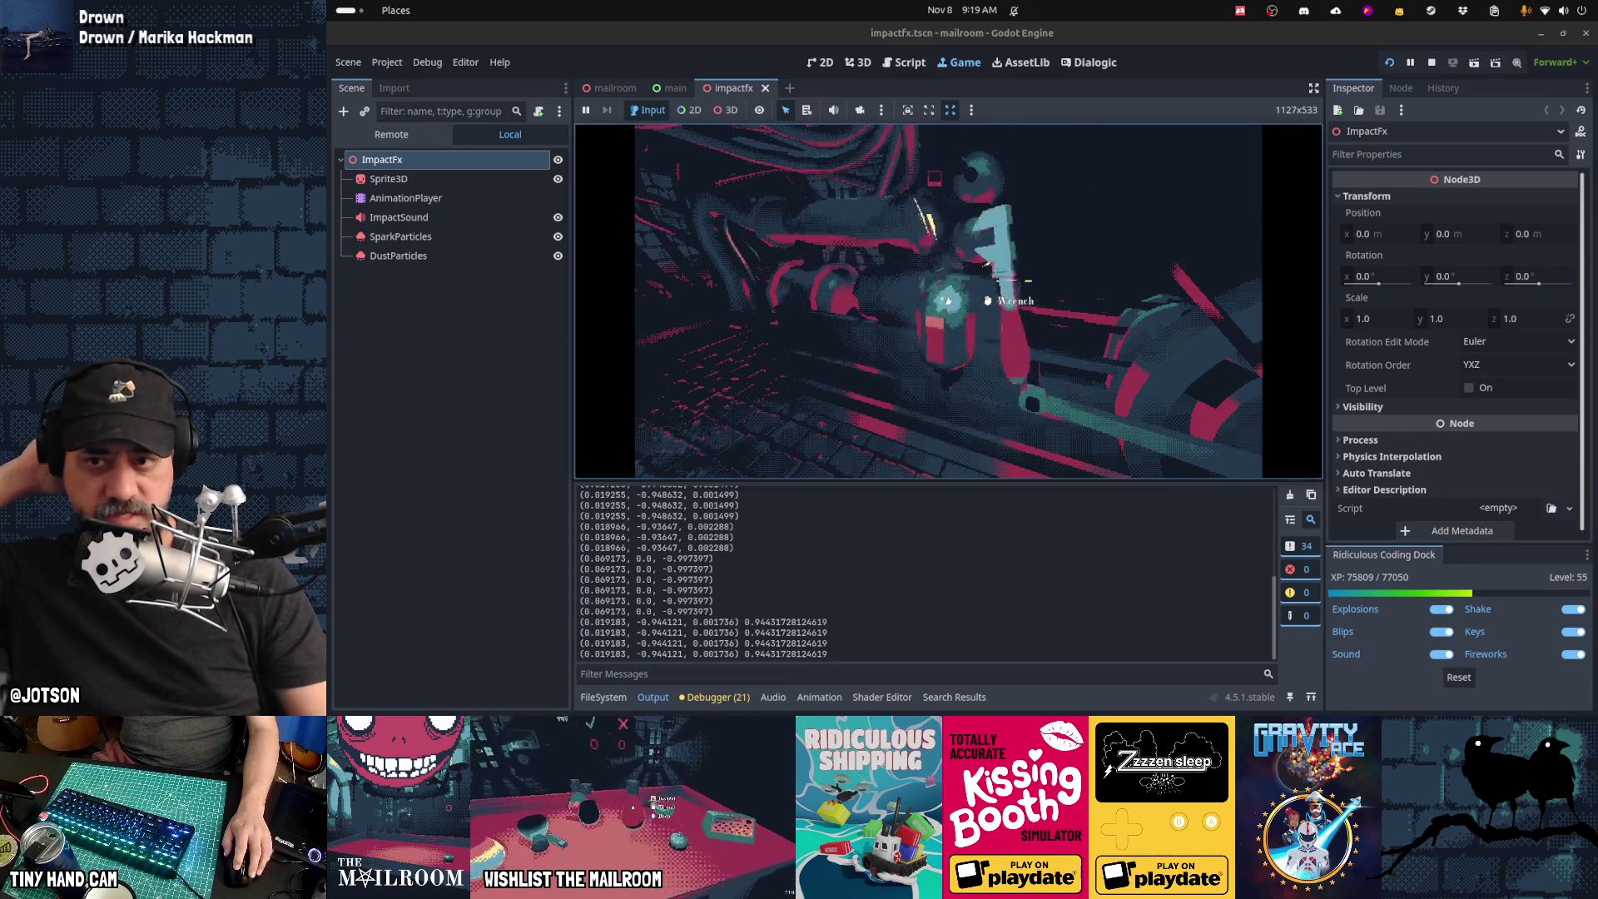
{"action": "left_click", "coordinate": [948, 301]}
{"action": "left_click", "coordinate": [948, 300]}
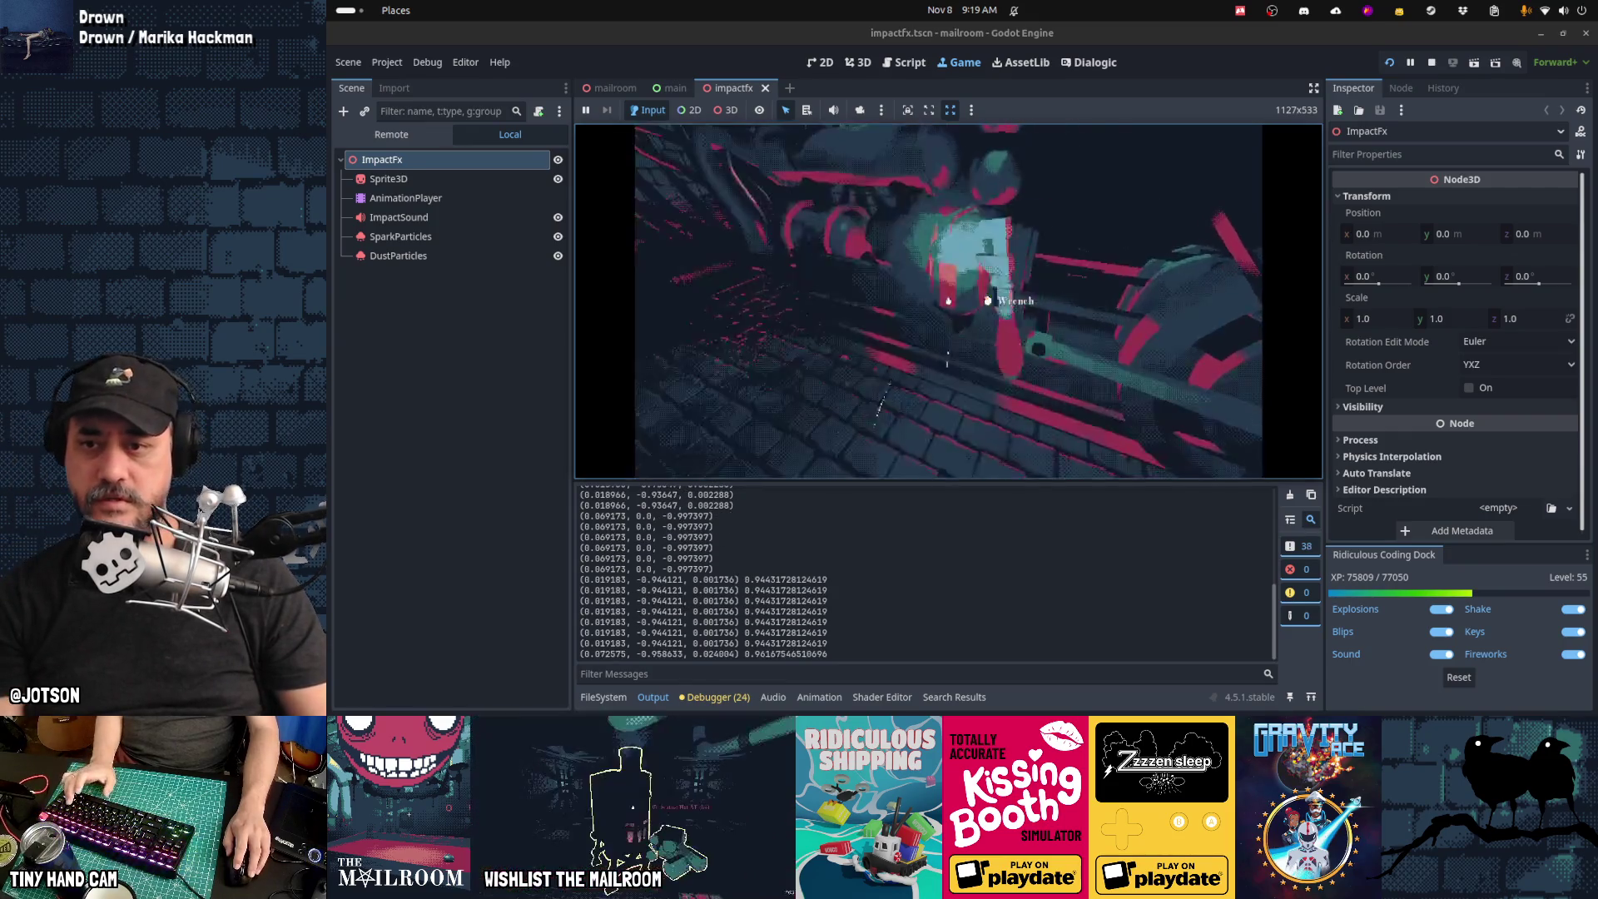
{"action": "left_click", "coordinate": [948, 301]}
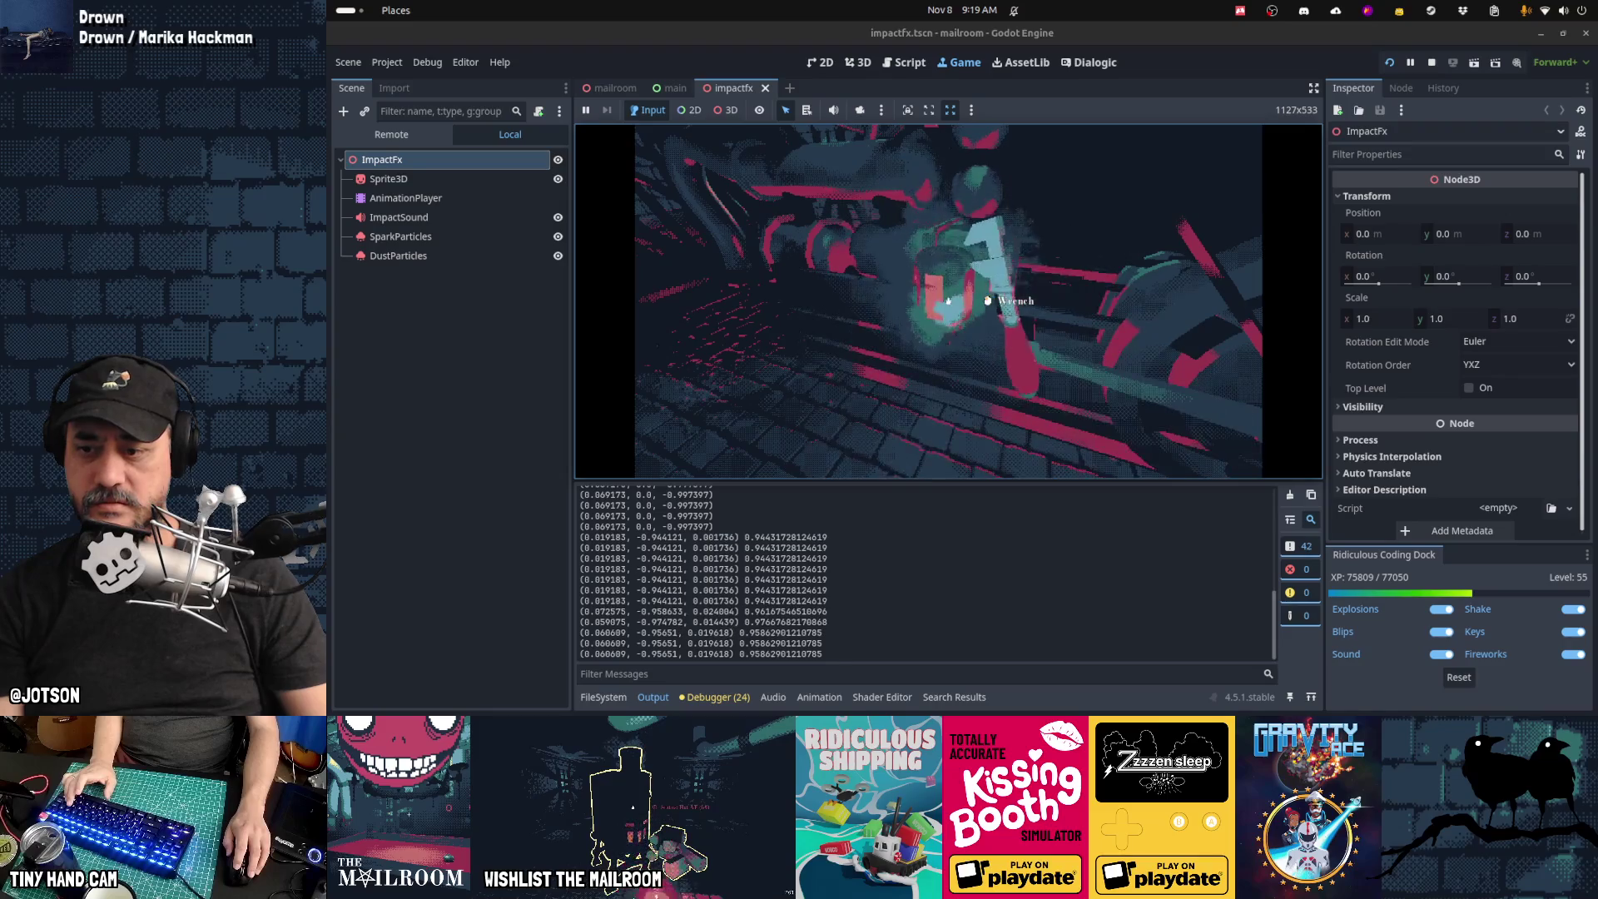
{"action": "left_click", "coordinate": [948, 301]}
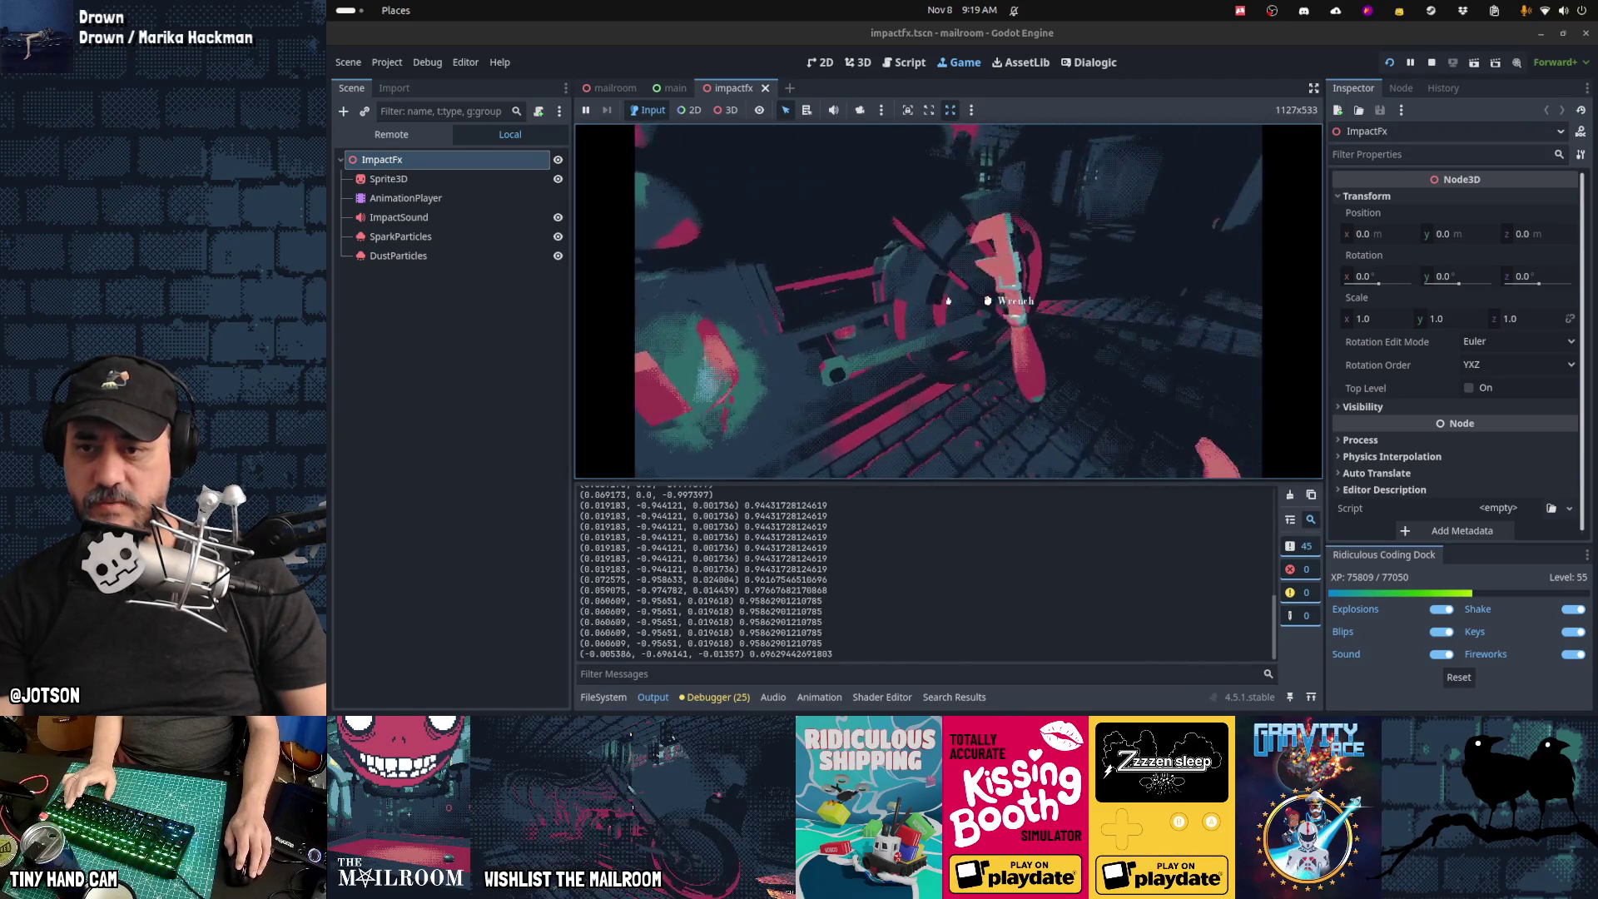
{"action": "left_click", "coordinate": [948, 300]}
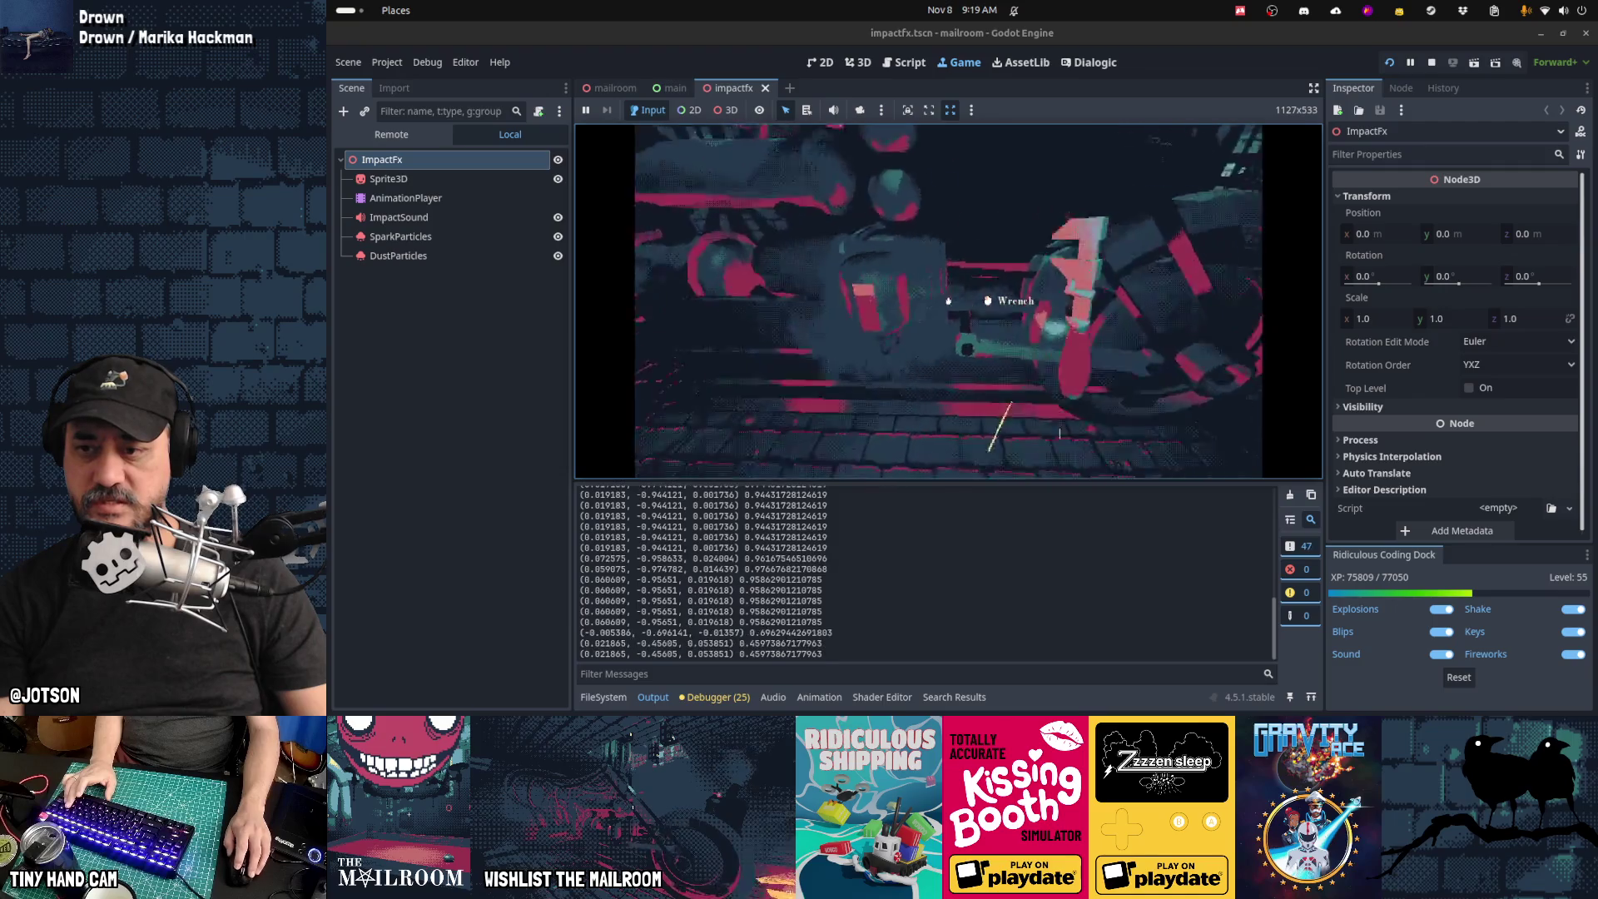
{"action": "left_click", "coordinate": [948, 300]}
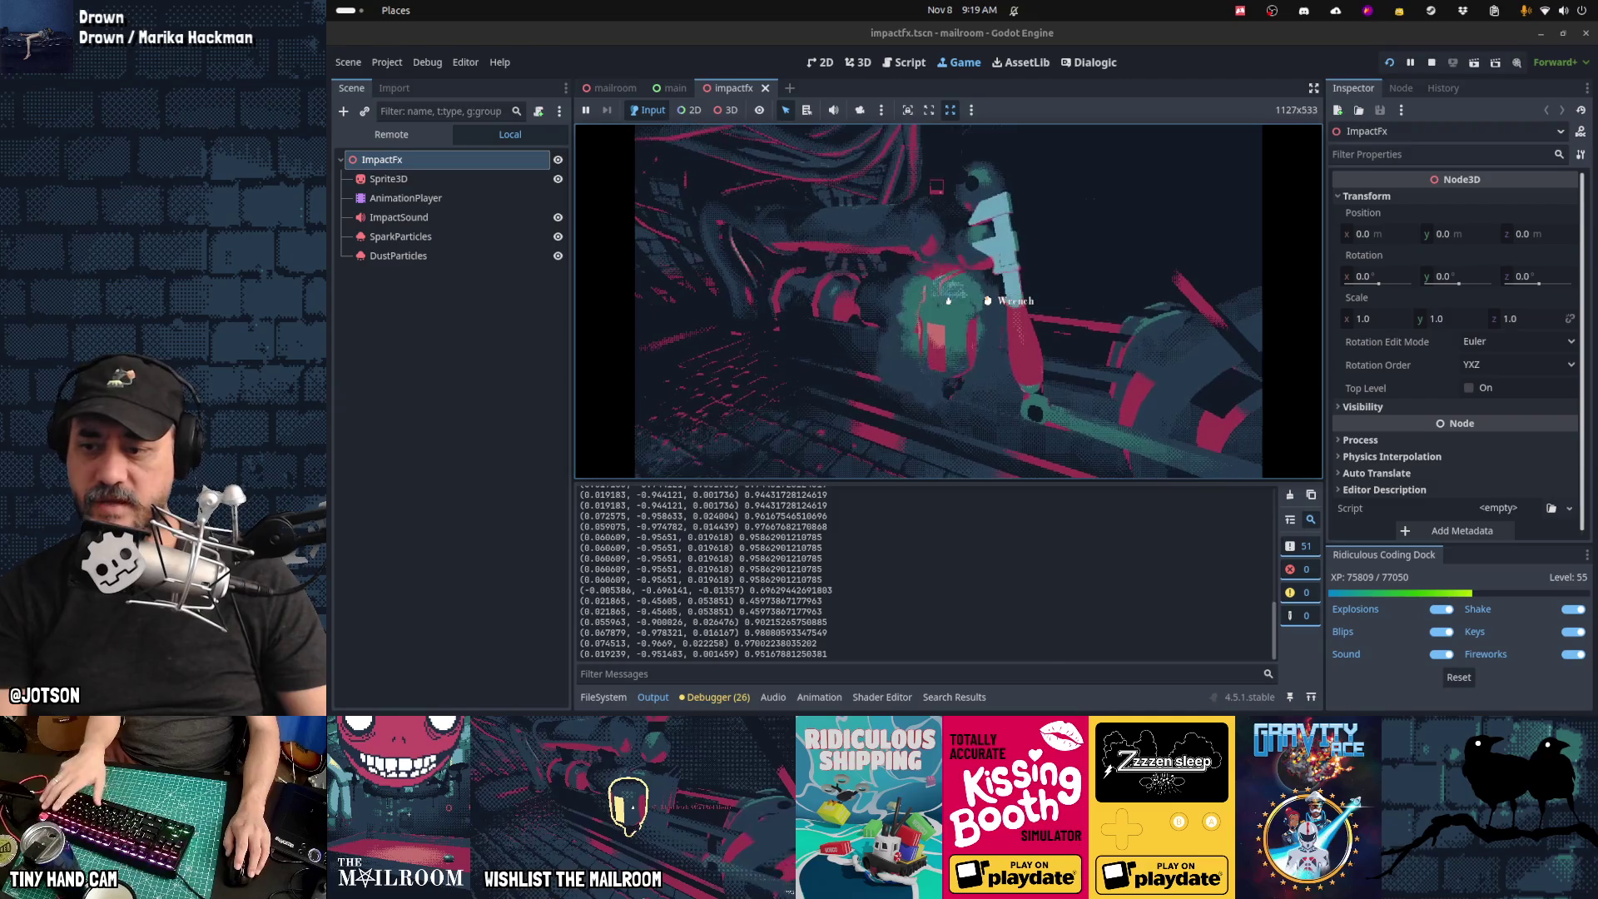
{"action": "key", "text": "Escape"}
{"action": "key", "text": "ctrl+F3"}
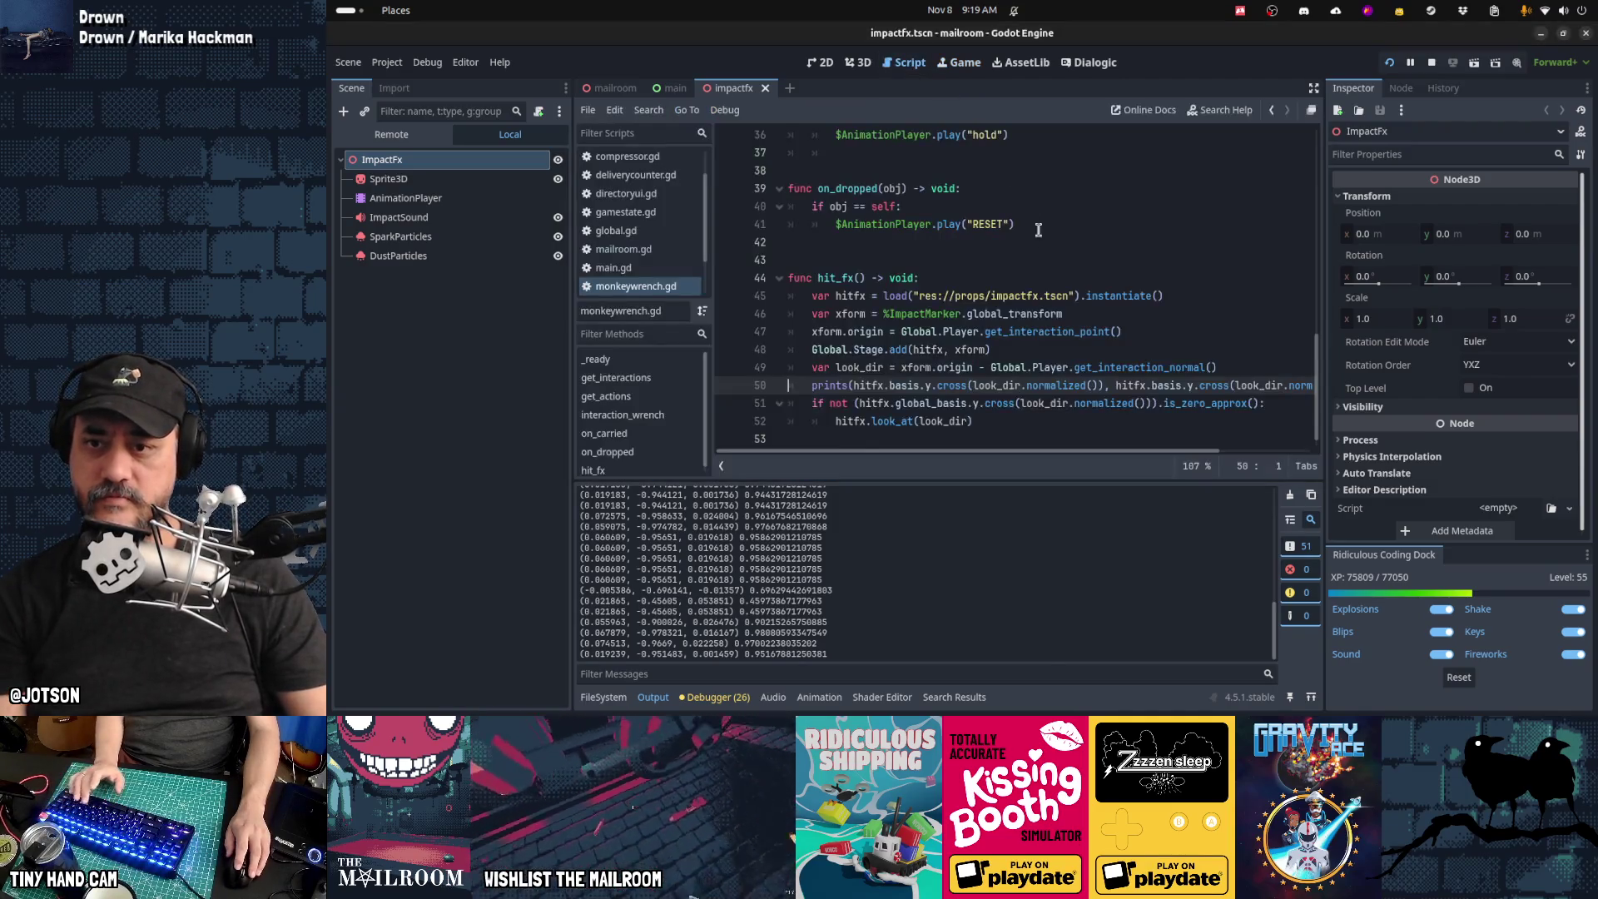
Step: Switch the print's basis to hitfx.global_basis.y and save
{"action": "double_click", "coordinate": [929, 385]}
{"action": "type", "text": "y"}
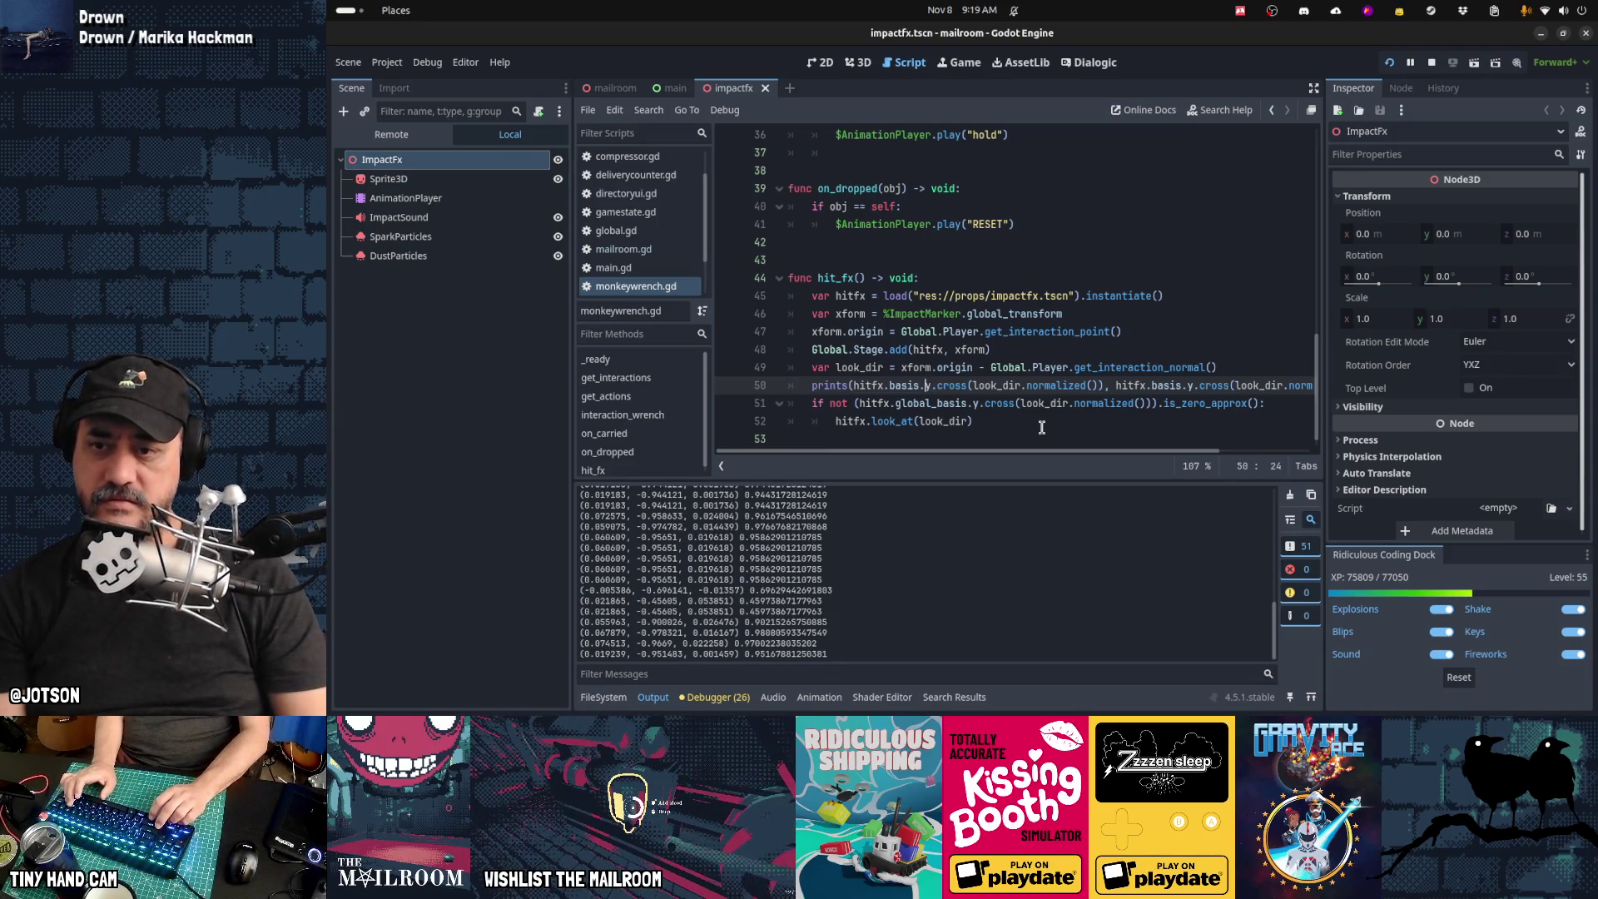
{"action": "type", "text": "global_"}
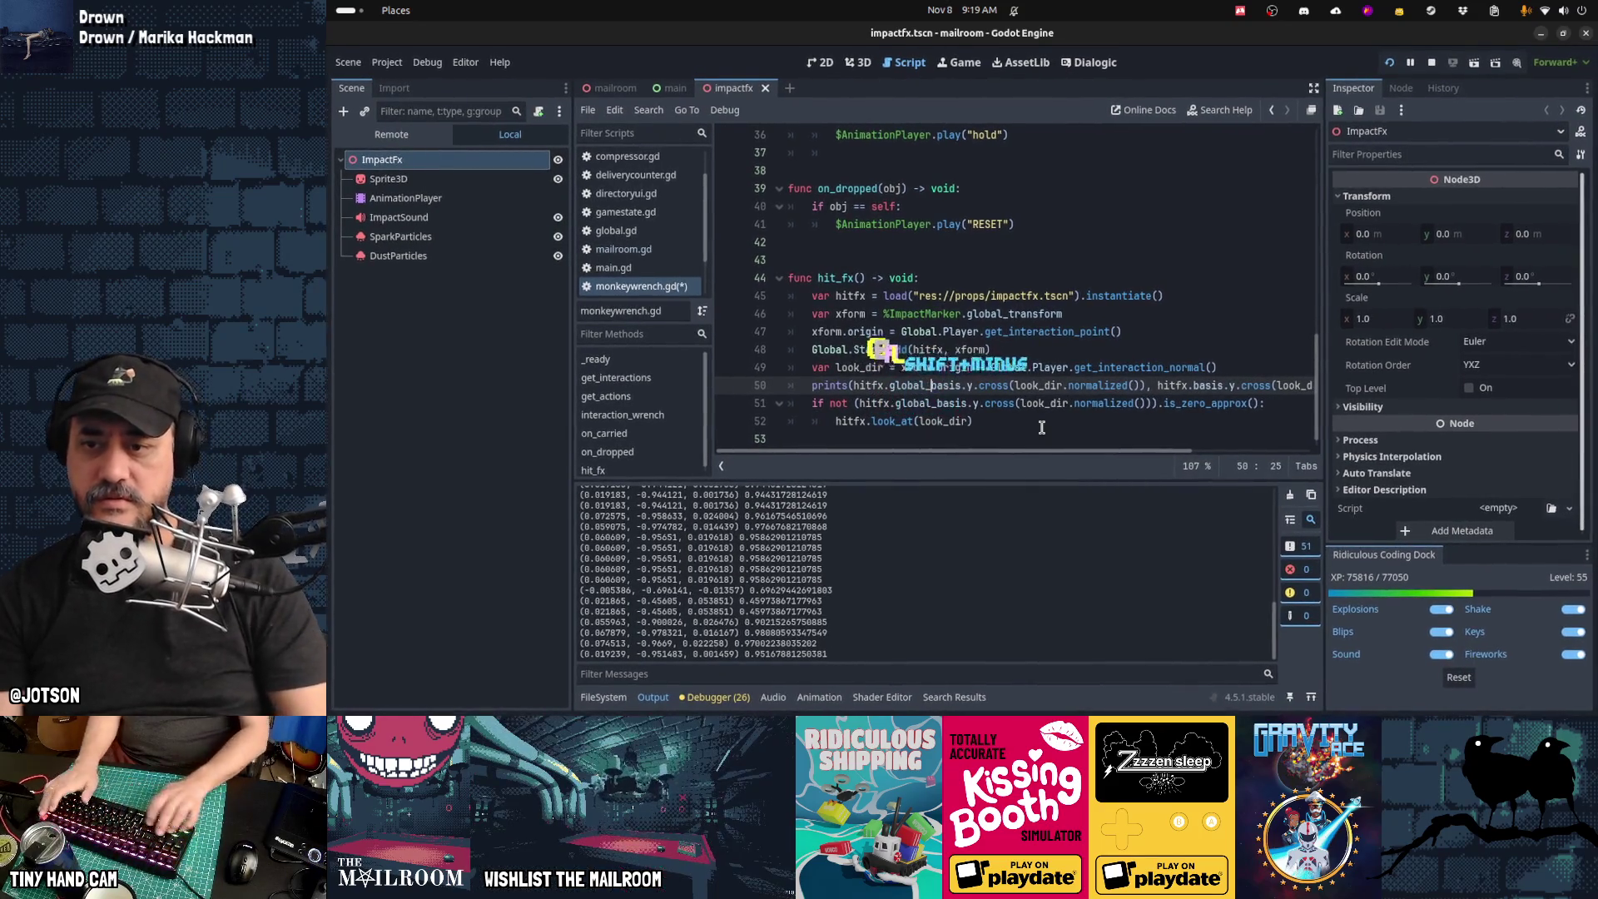
{"action": "type", "text": "global_"}
{"action": "key", "text": "ctrl+s"}
{"action": "left_click", "coordinate": [966, 385]}
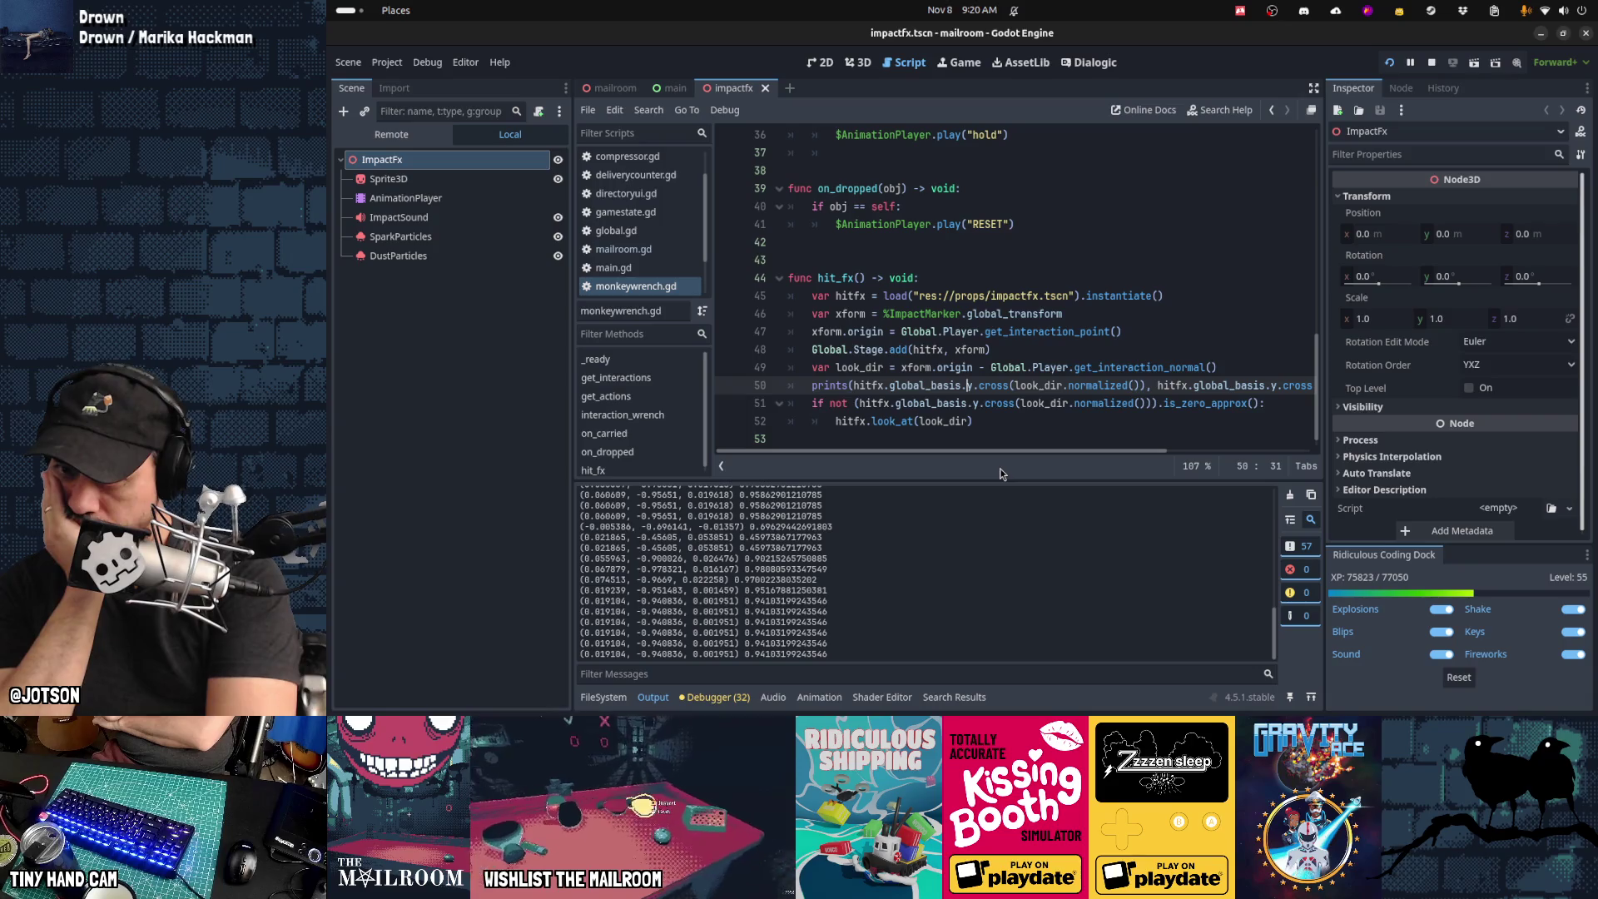
{"action": "key", "text": "Up"}
{"action": "key", "text": "Up"}
{"action": "key", "text": "Up"}
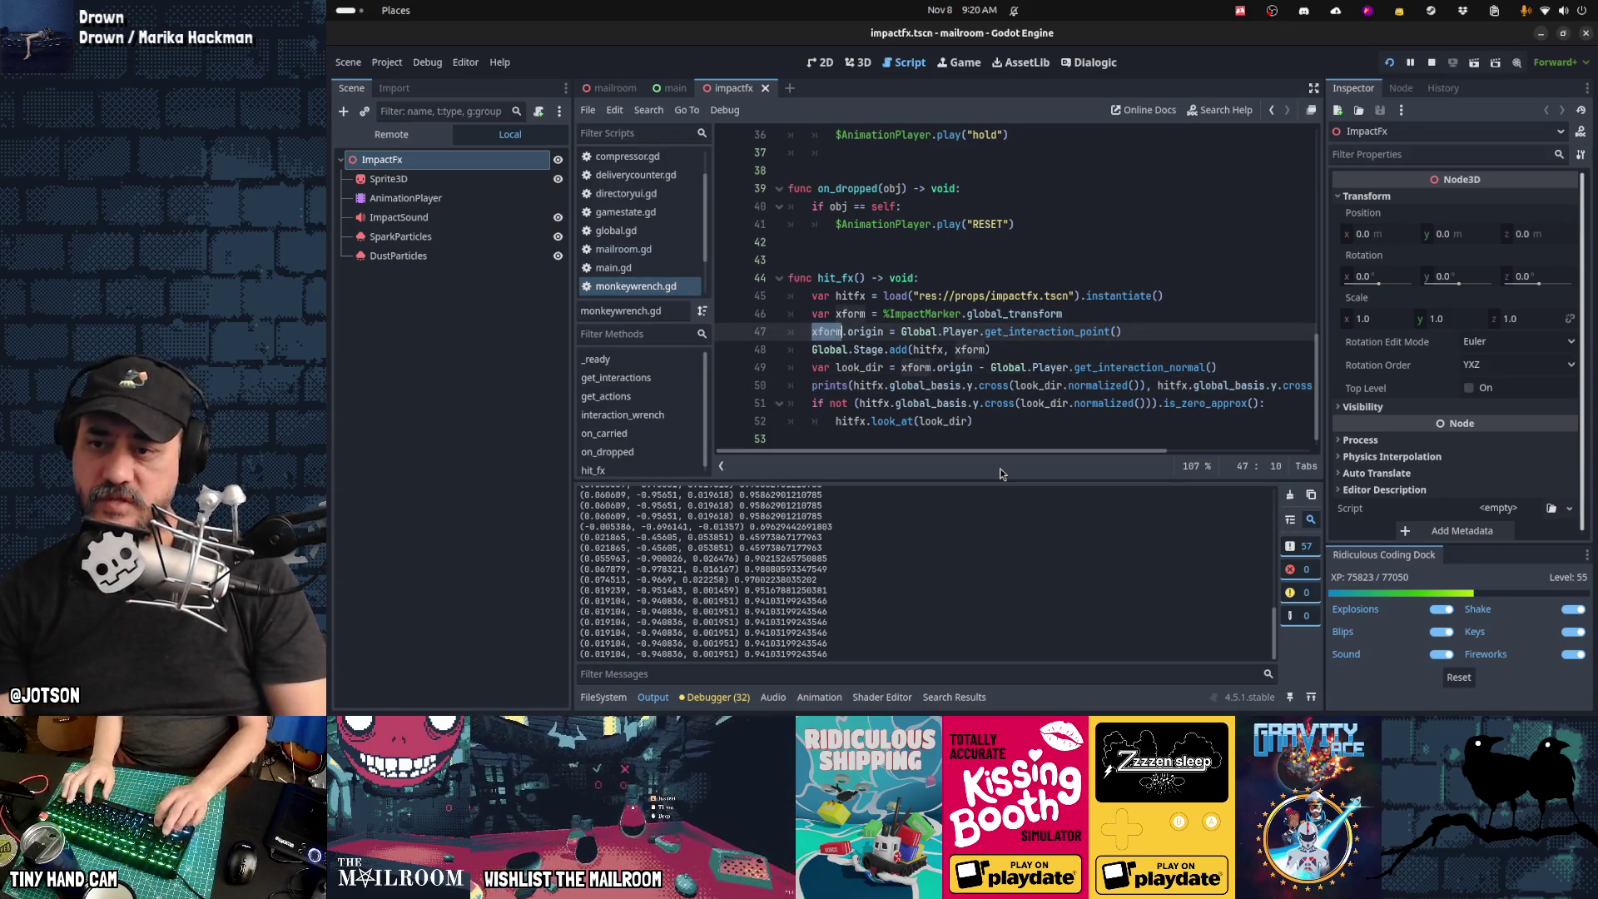
{"action": "key", "text": "Down"}
{"action": "key", "text": "Down"}
{"action": "key", "text": "Down"}
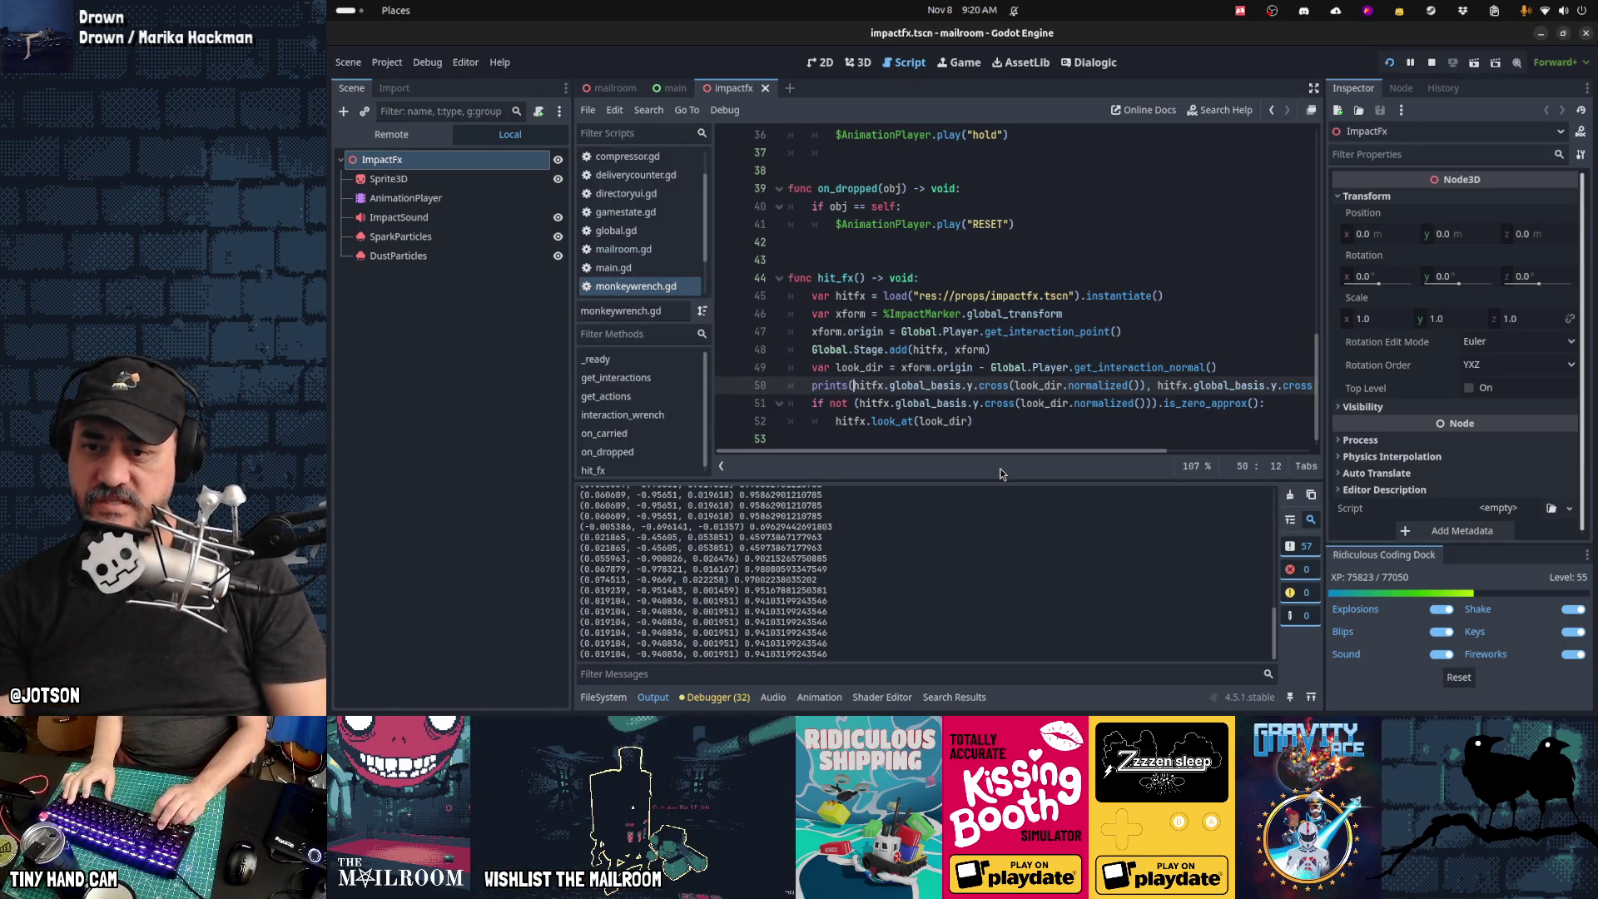
Step: Replace hitfx.global_basis with xform.basis in both print expressions and save
{"action": "key", "text": "ctrl+shift+Right"}
{"action": "key", "text": "ctrl+shift+Right"}
{"action": "key", "text": "ctrl+shift+Right"}
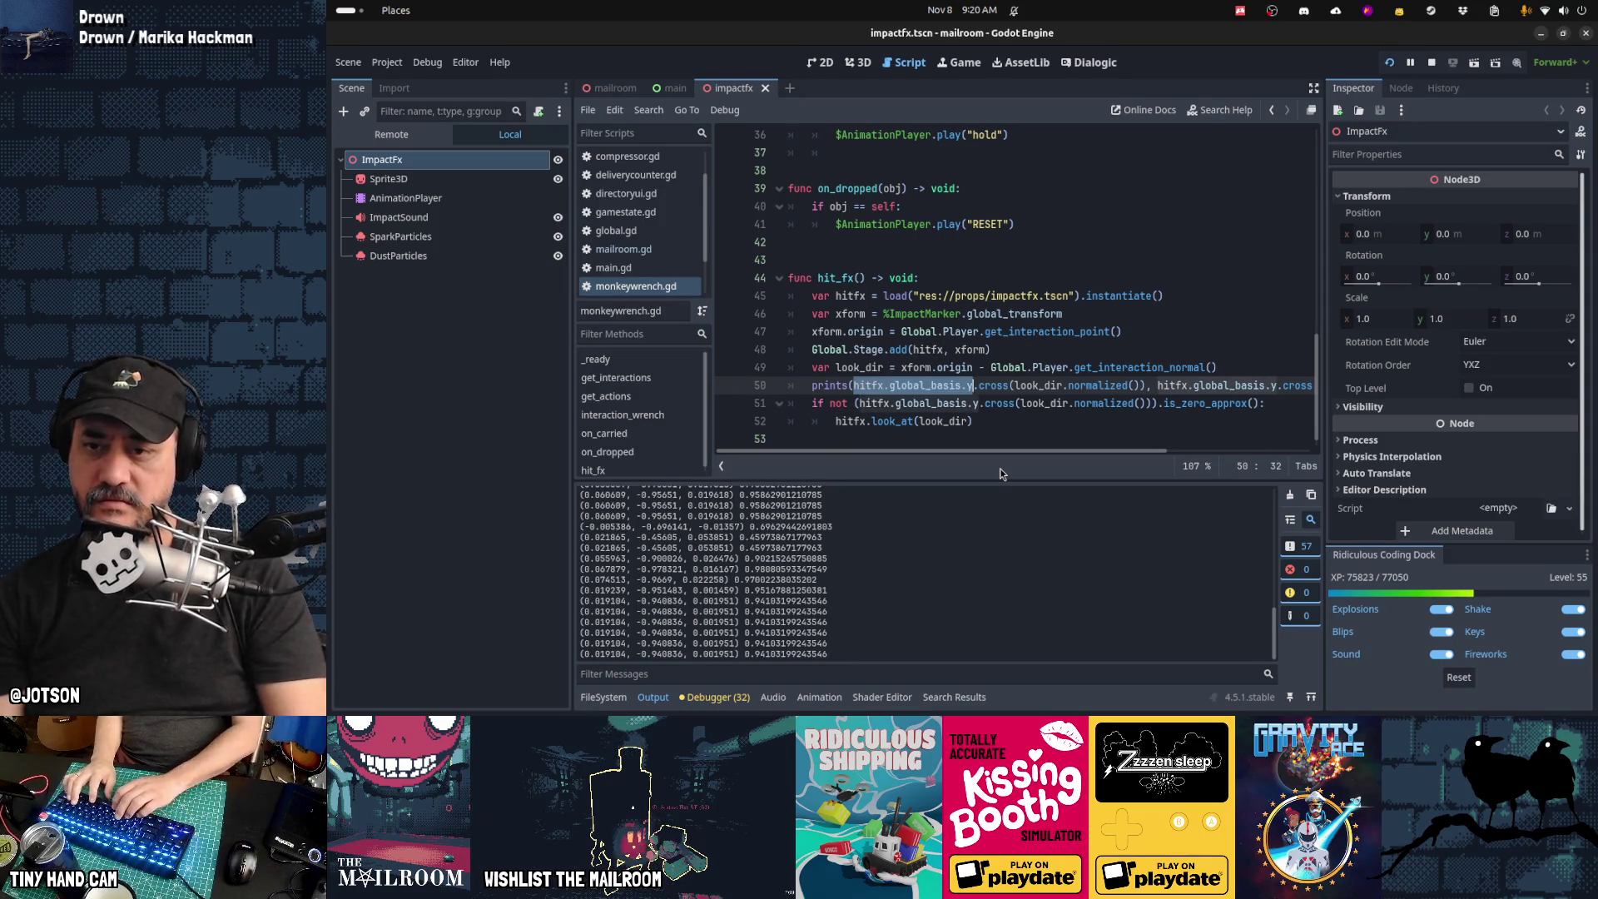
{"action": "type", "text": "xform.basis"}
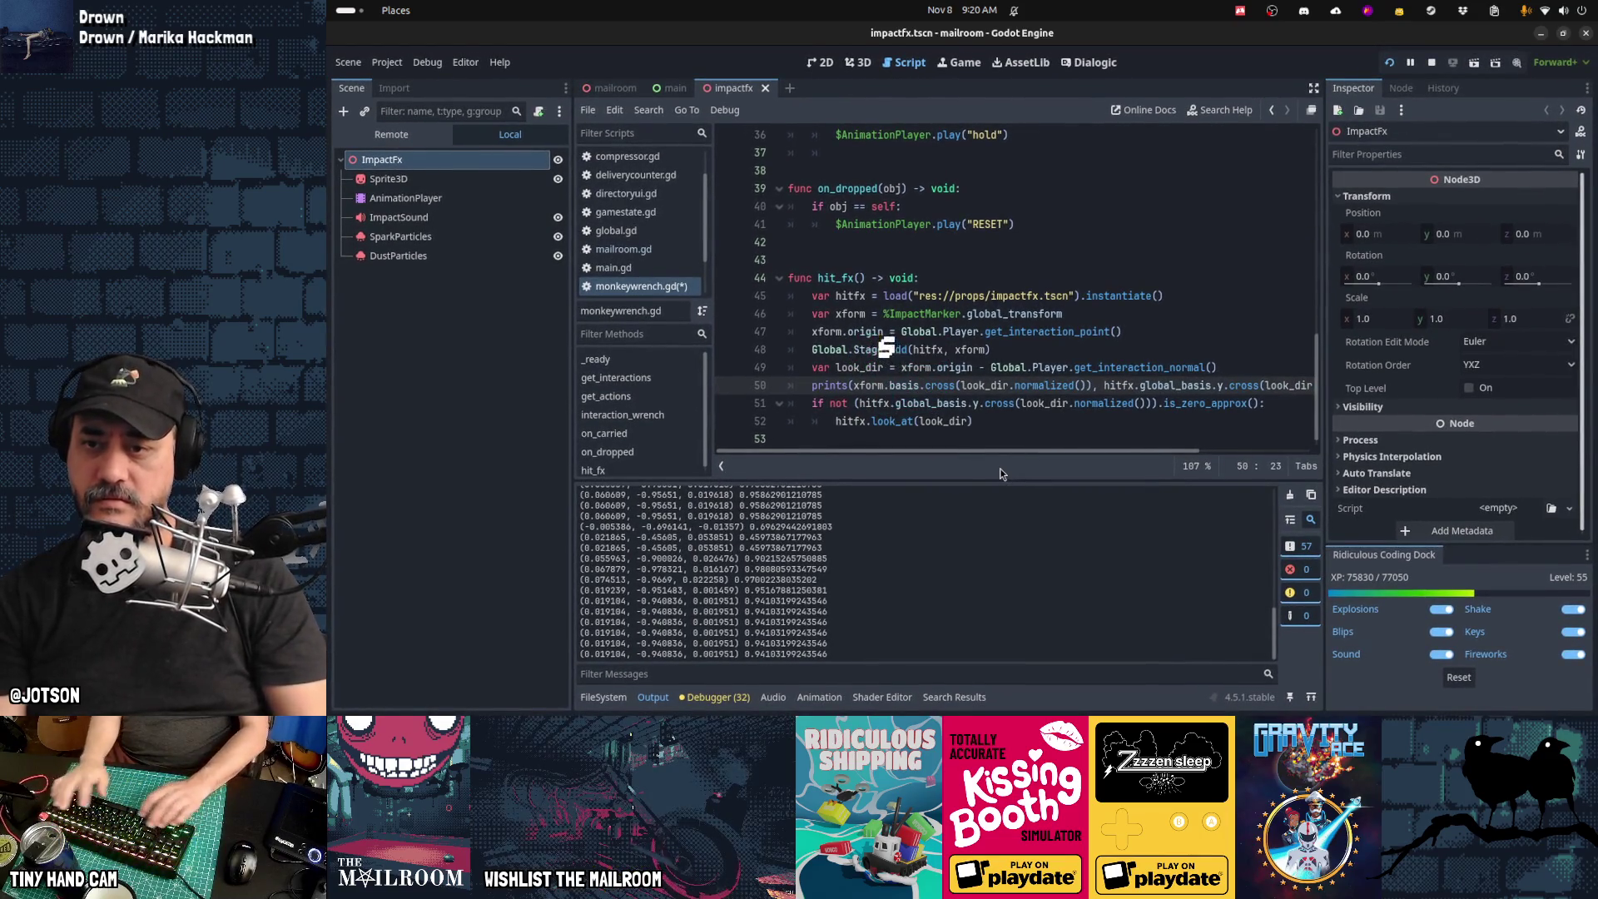
{"action": "type", "text": ".y"}
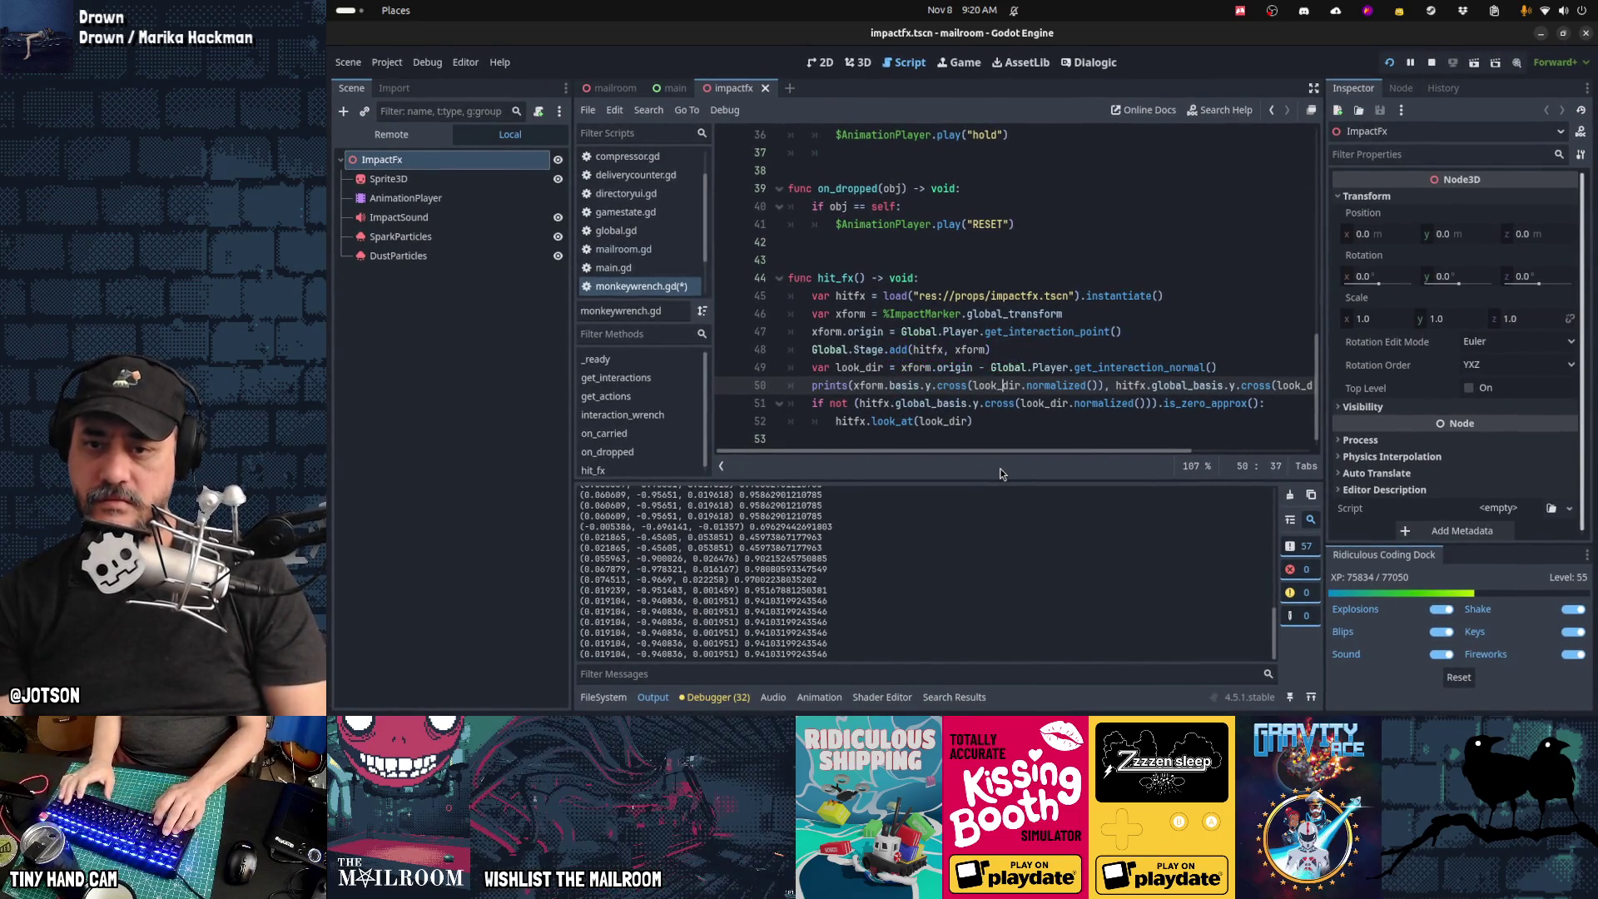
{"action": "type", "text": "xform"}
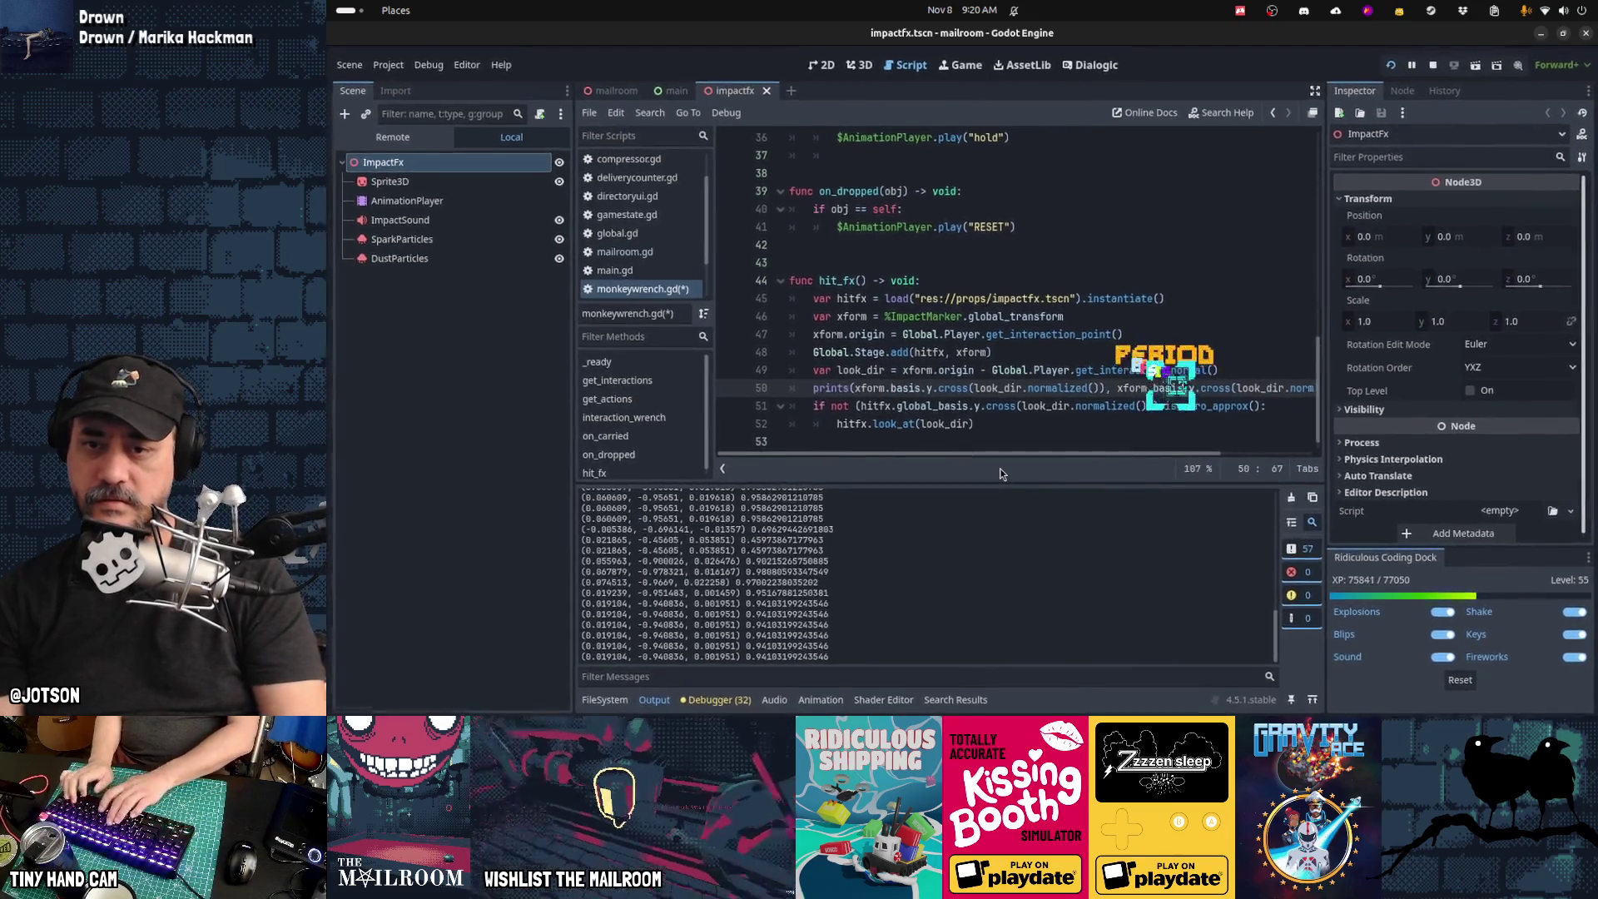
{"action": "type", "text": "basis"}
{"action": "key", "text": "ctrl+s"}
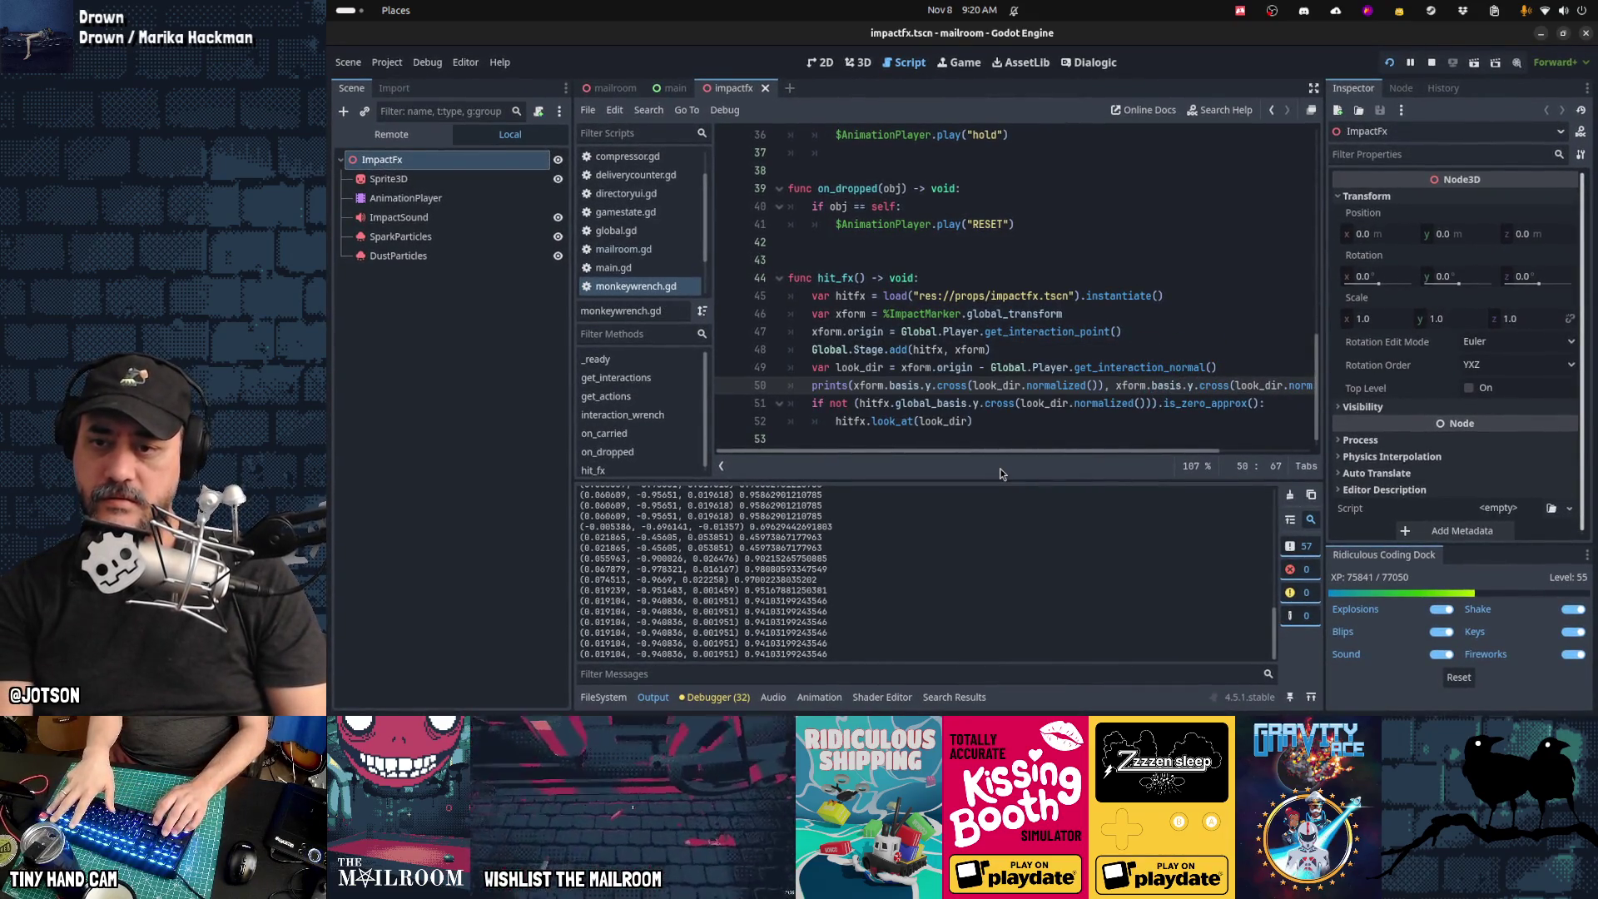
{"action": "key", "text": "ctrl+F4"}
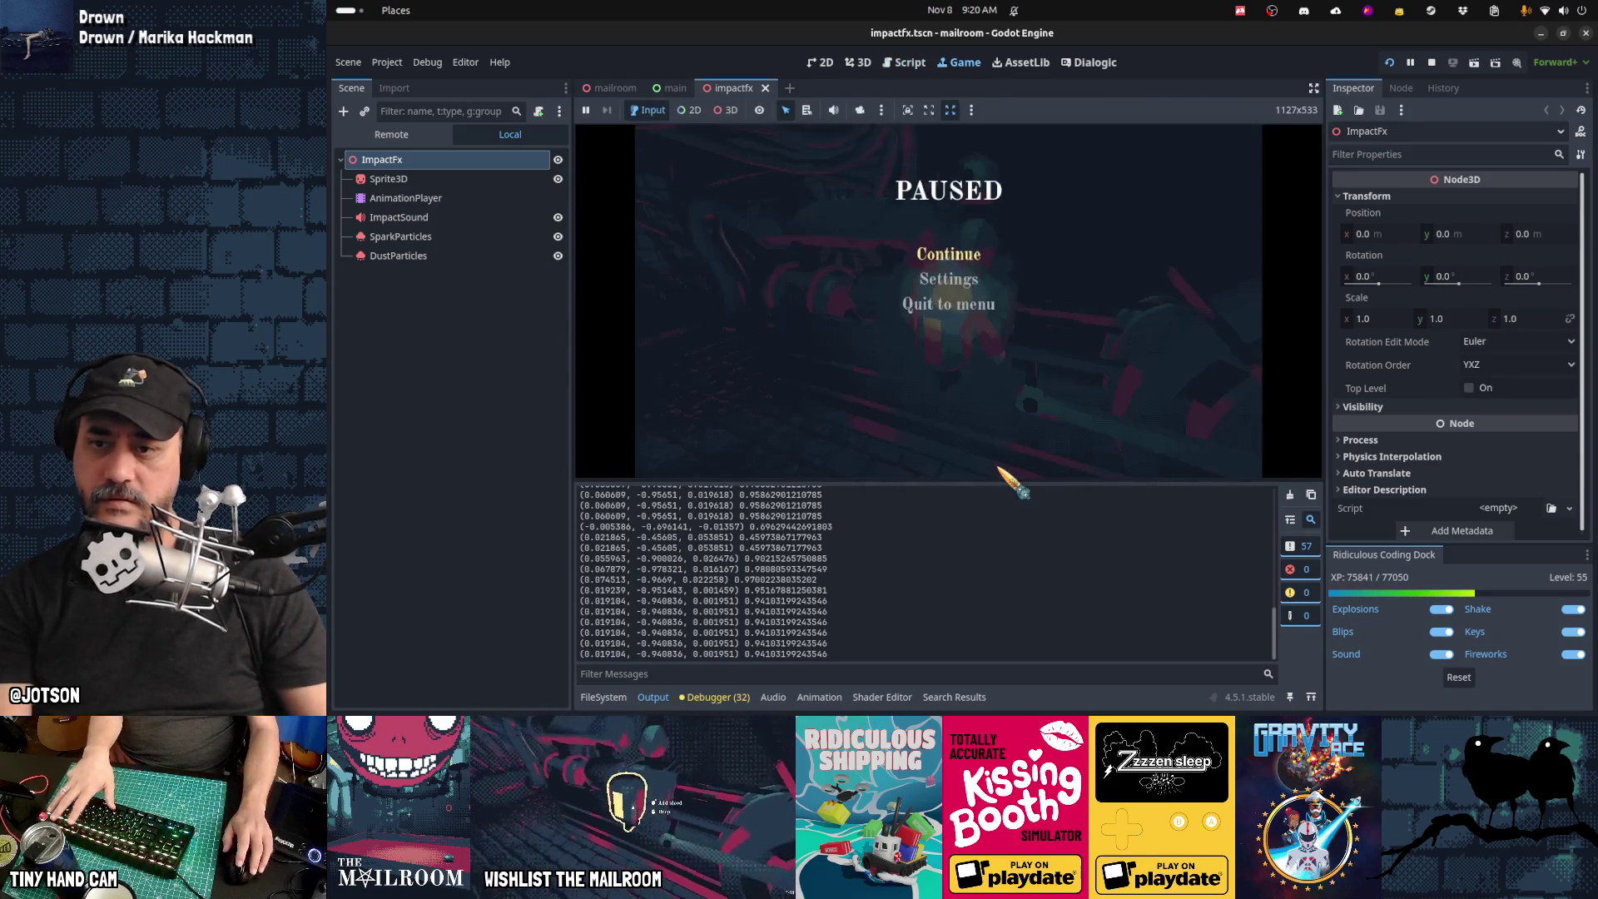
Step: Resume the game, strike the machine once with the wrench, then pause
{"action": "left_click", "coordinate": [965, 283]}
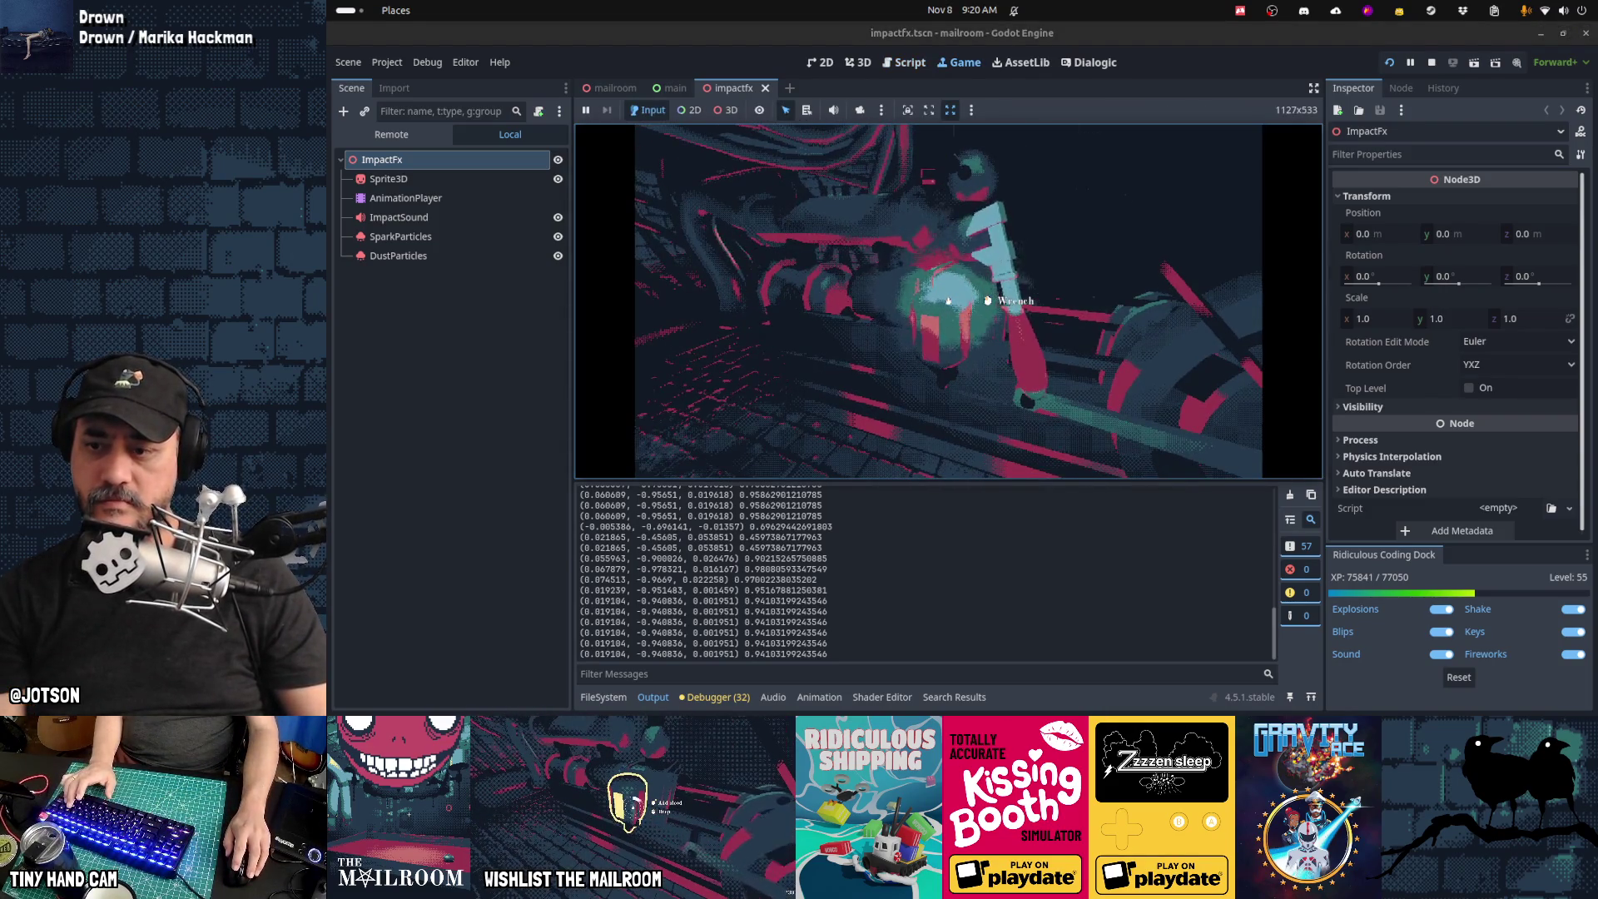
{"action": "left_click", "coordinate": [947, 300]}
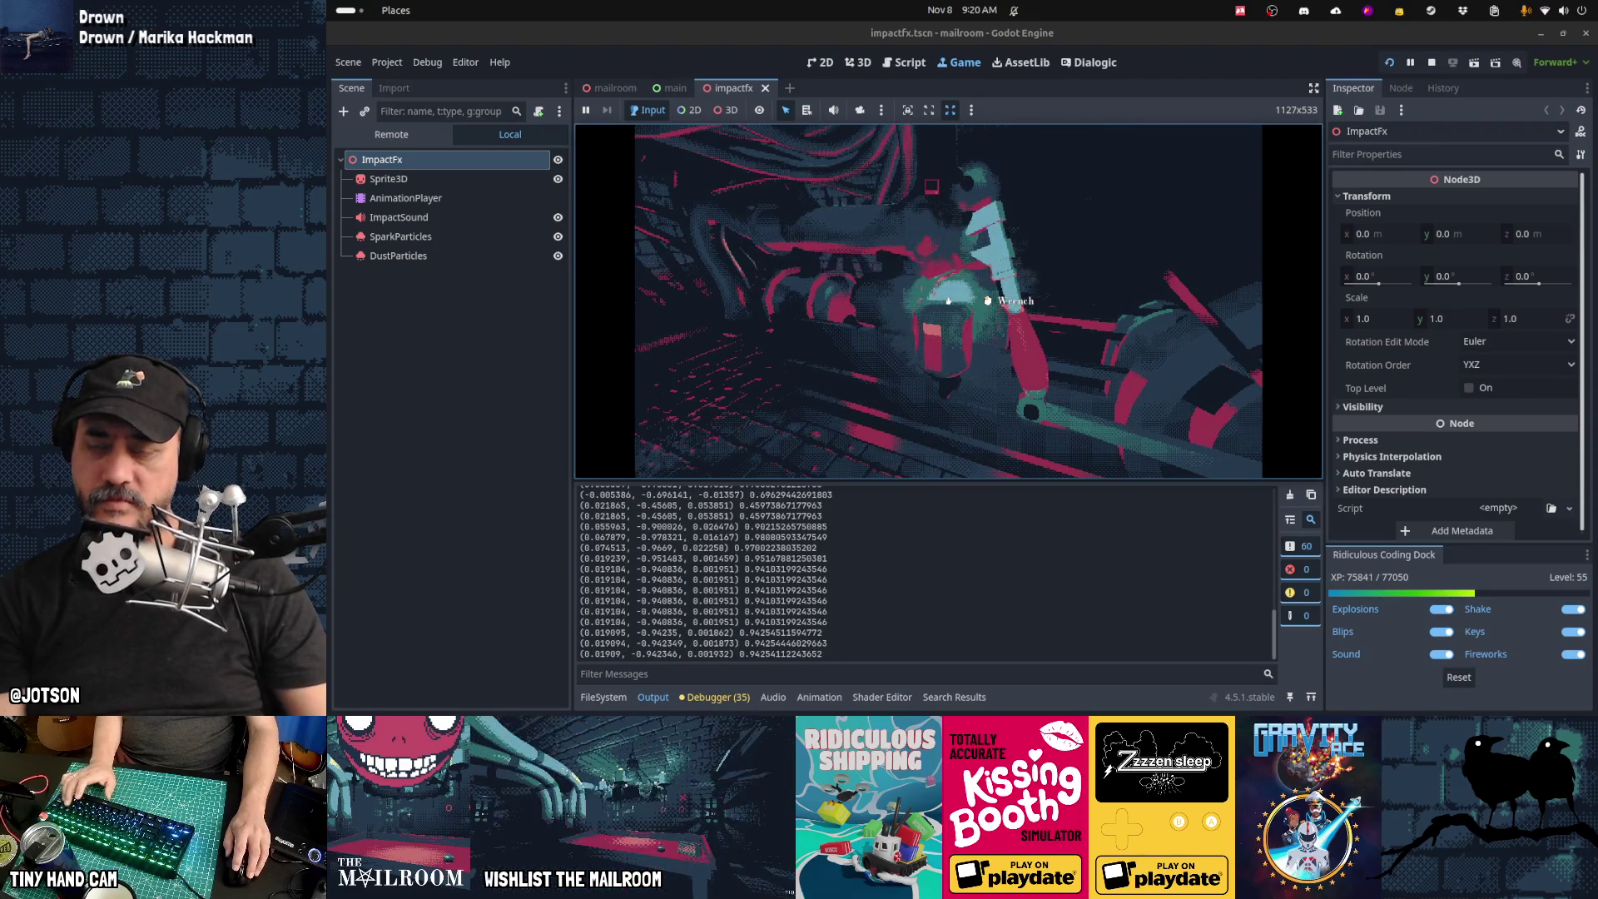
{"action": "key", "text": "Escape"}
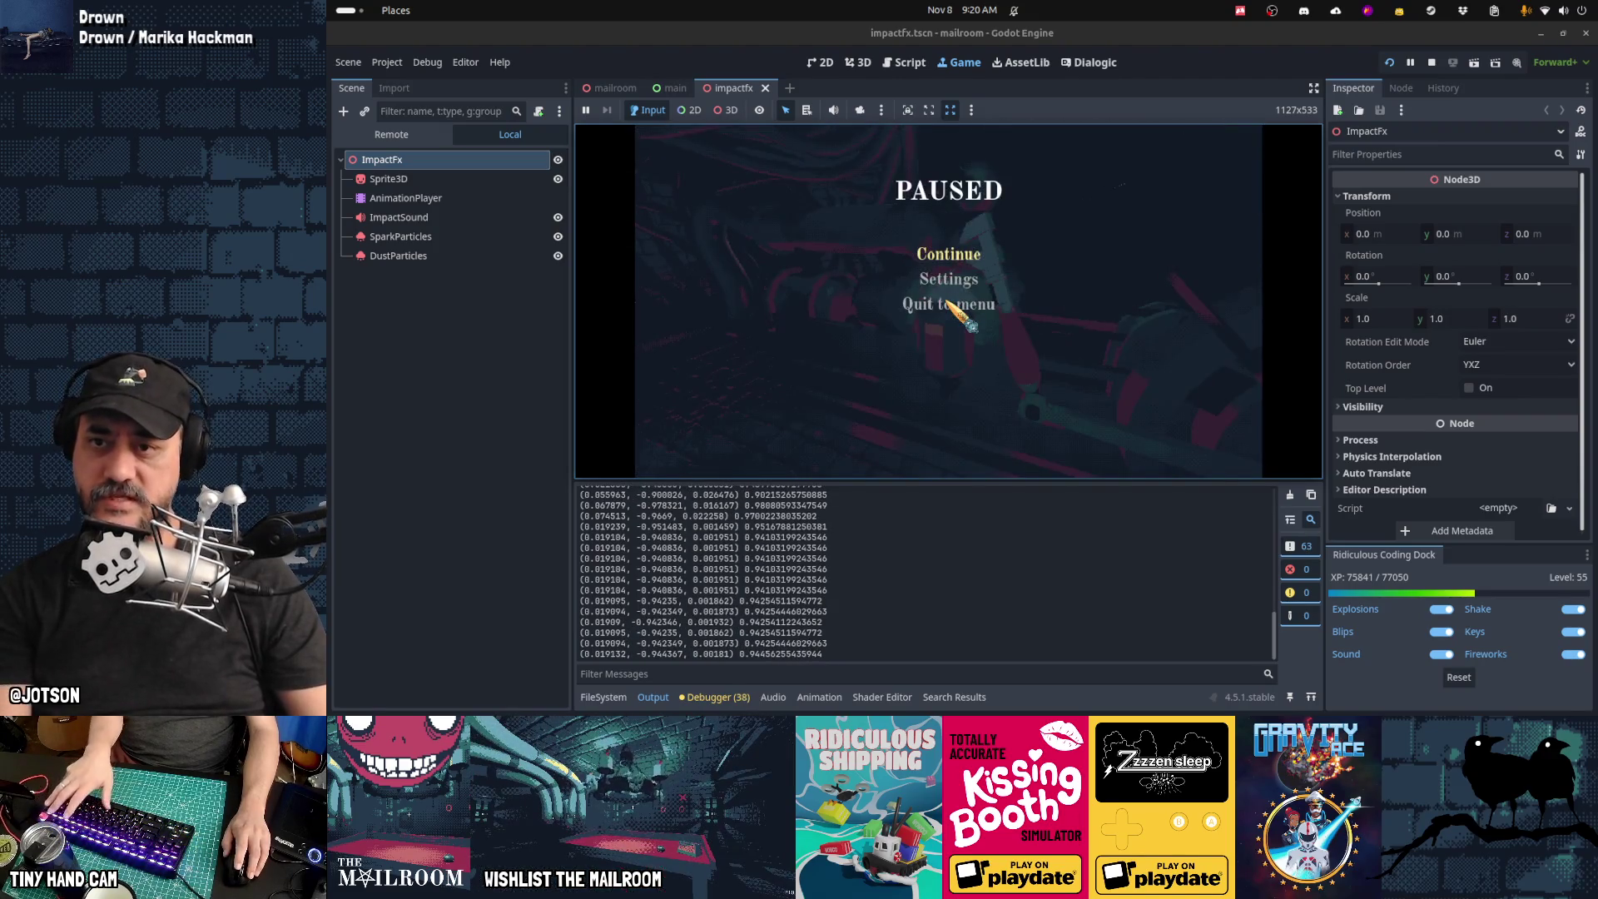
{"action": "key", "text": "ctrl+F3"}
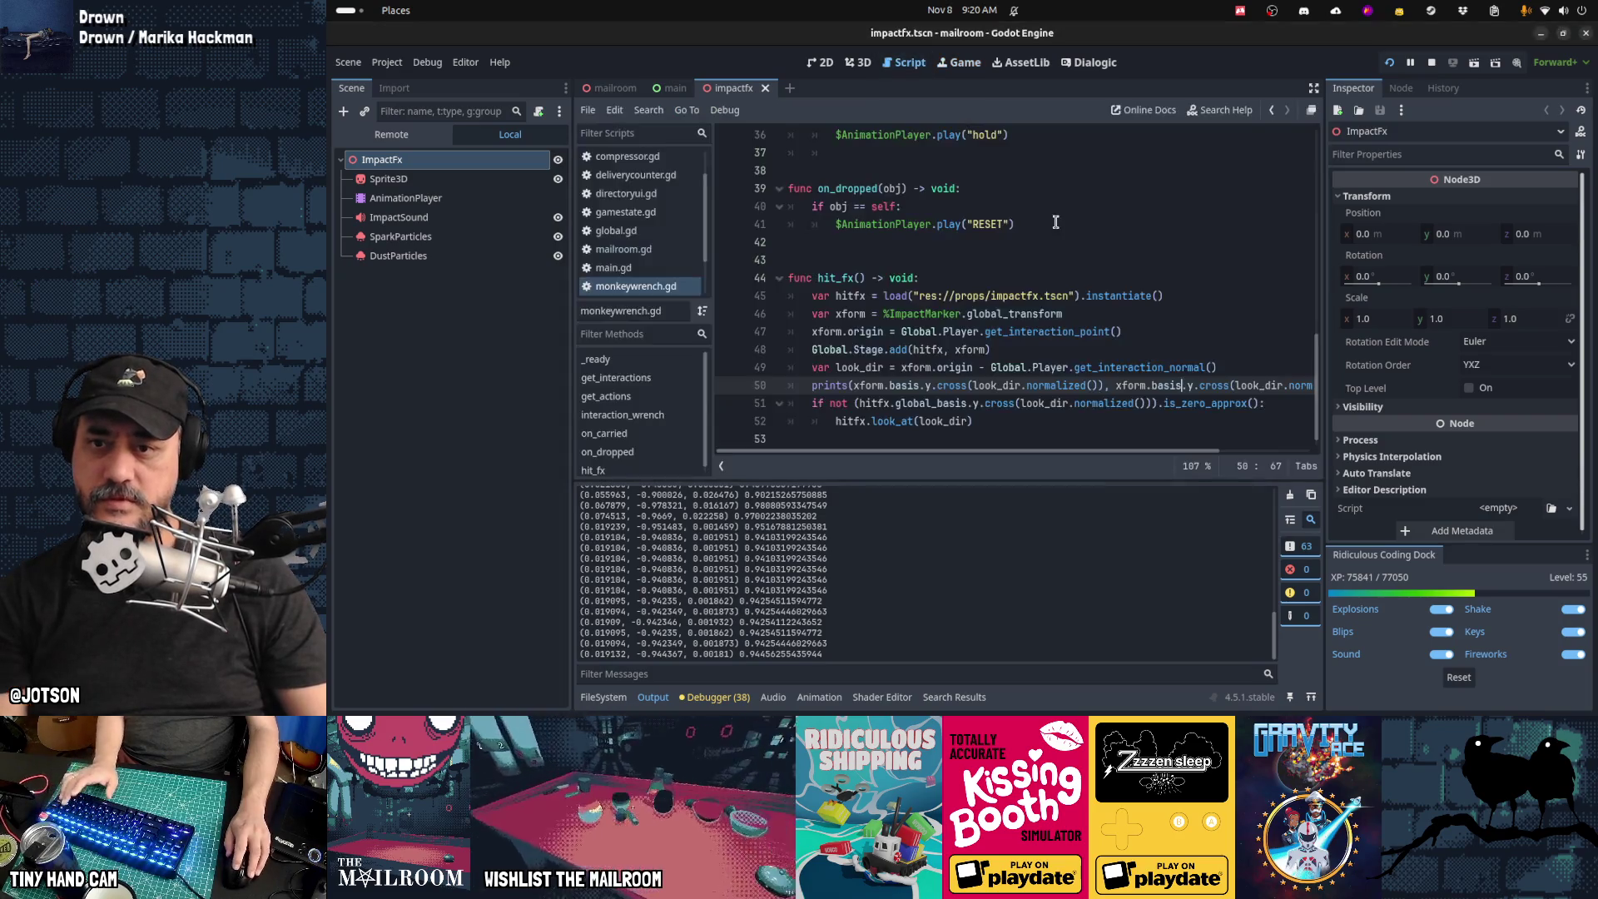
Step: Delete the length argument from line 50's prints() call
{"action": "key", "text": "Up"}
{"action": "key", "text": "End"}
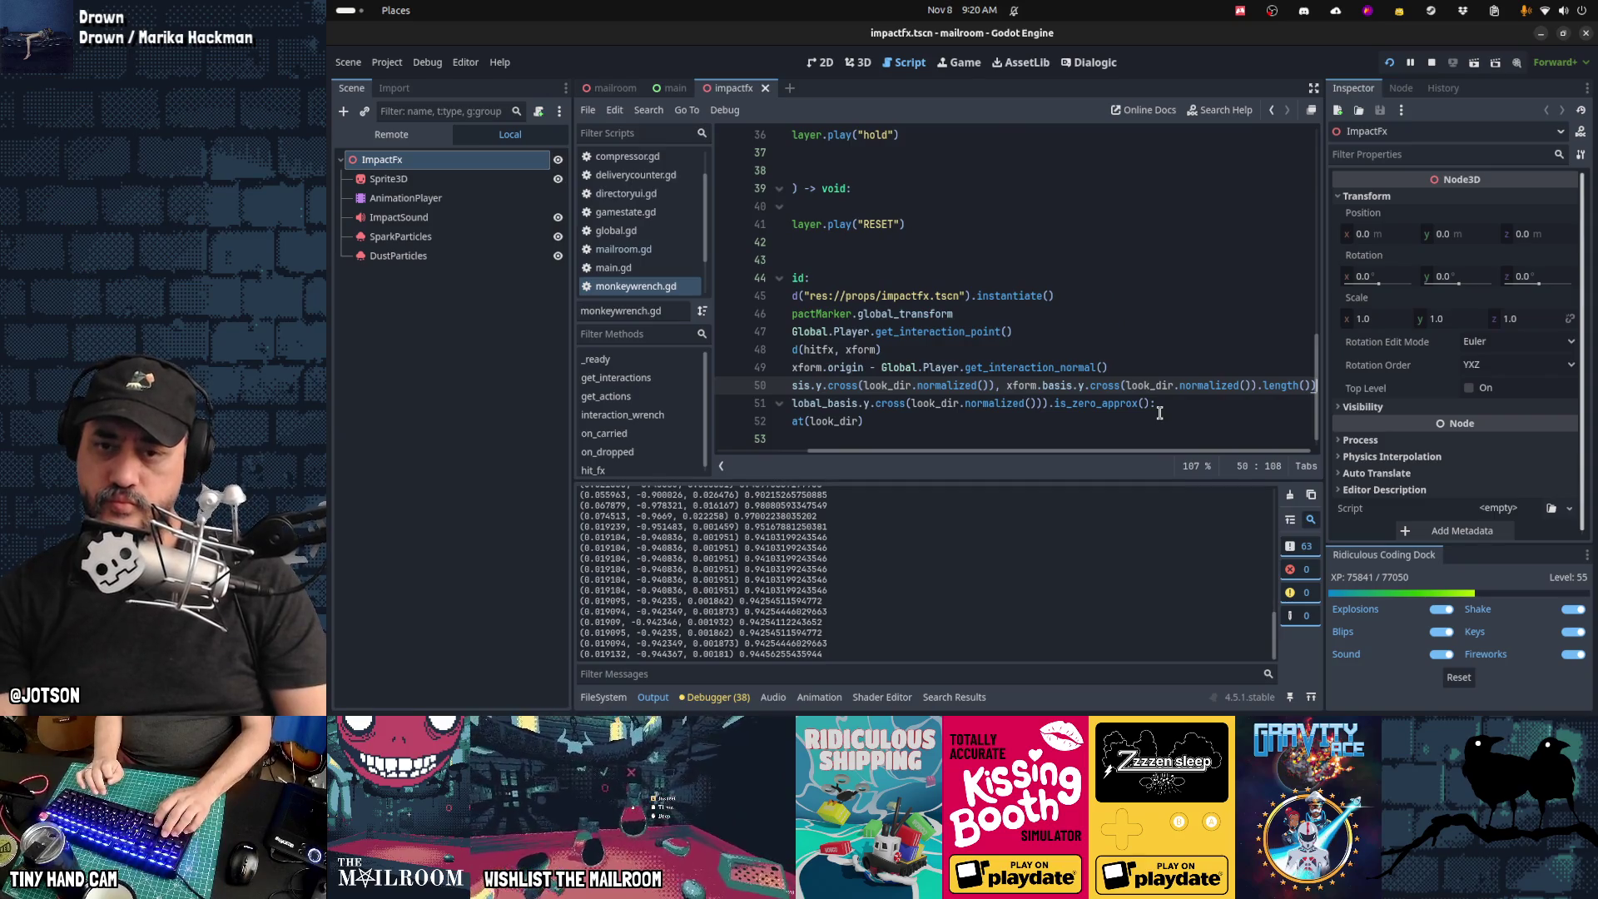
{"action": "key", "text": "Home"}
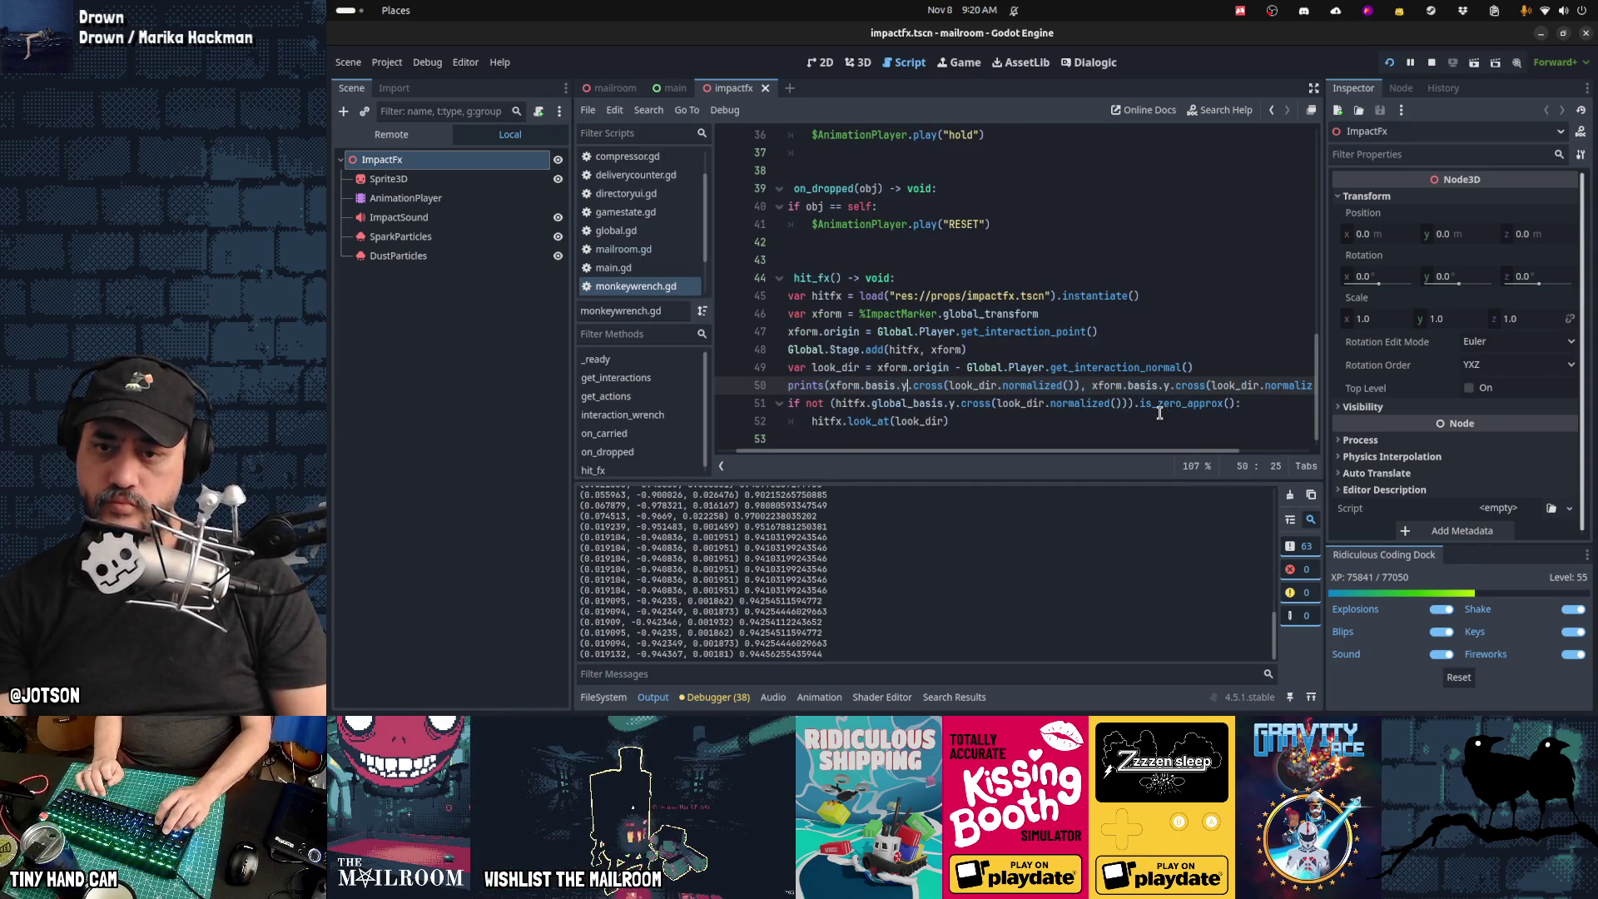
{"action": "key", "text": "shift+End"}
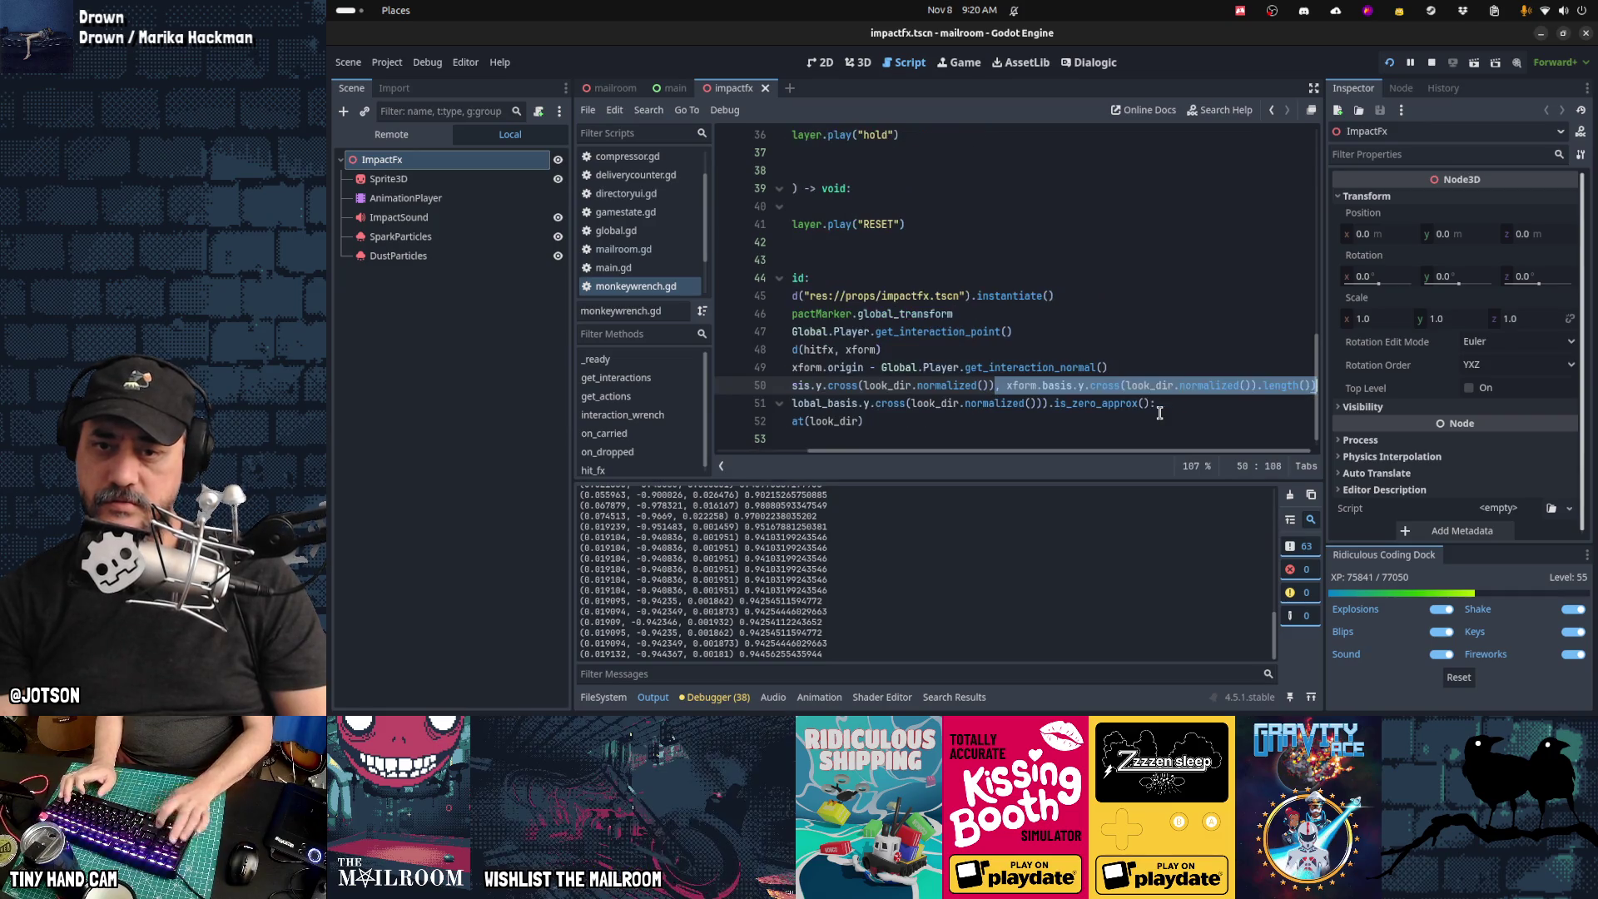
{"action": "key", "text": "Delete"}
{"action": "key", "text": "Home"}
{"action": "key", "text": "Home"}
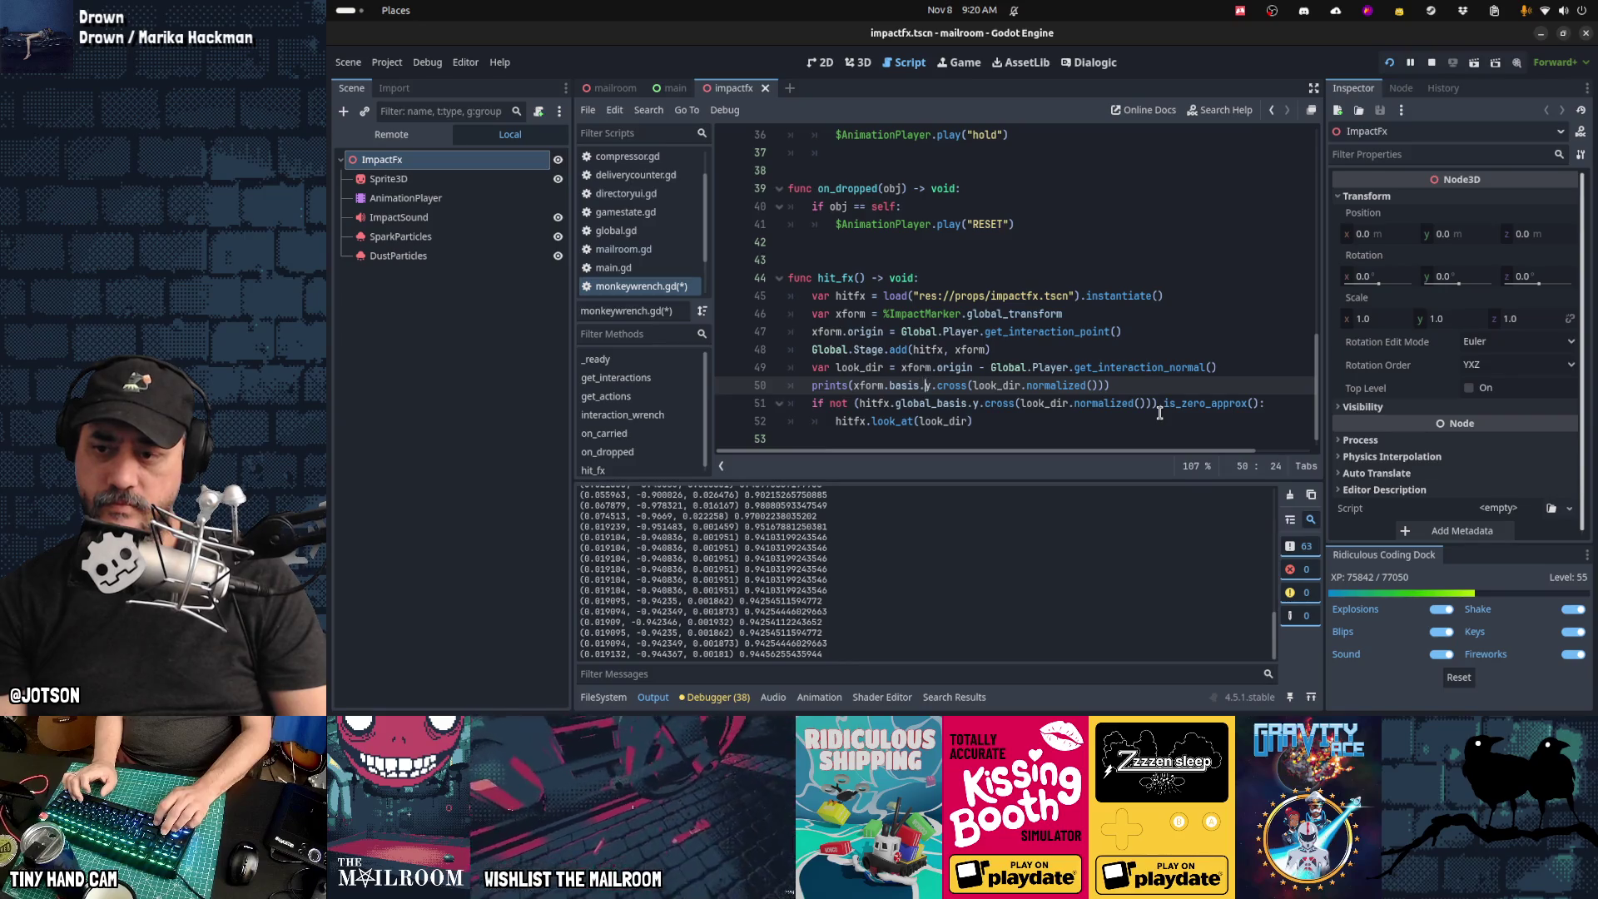
Step: Switch the debug print to basis.x, run the game, and hit the machine twice with the wrench
{"action": "type", "text": "x"}
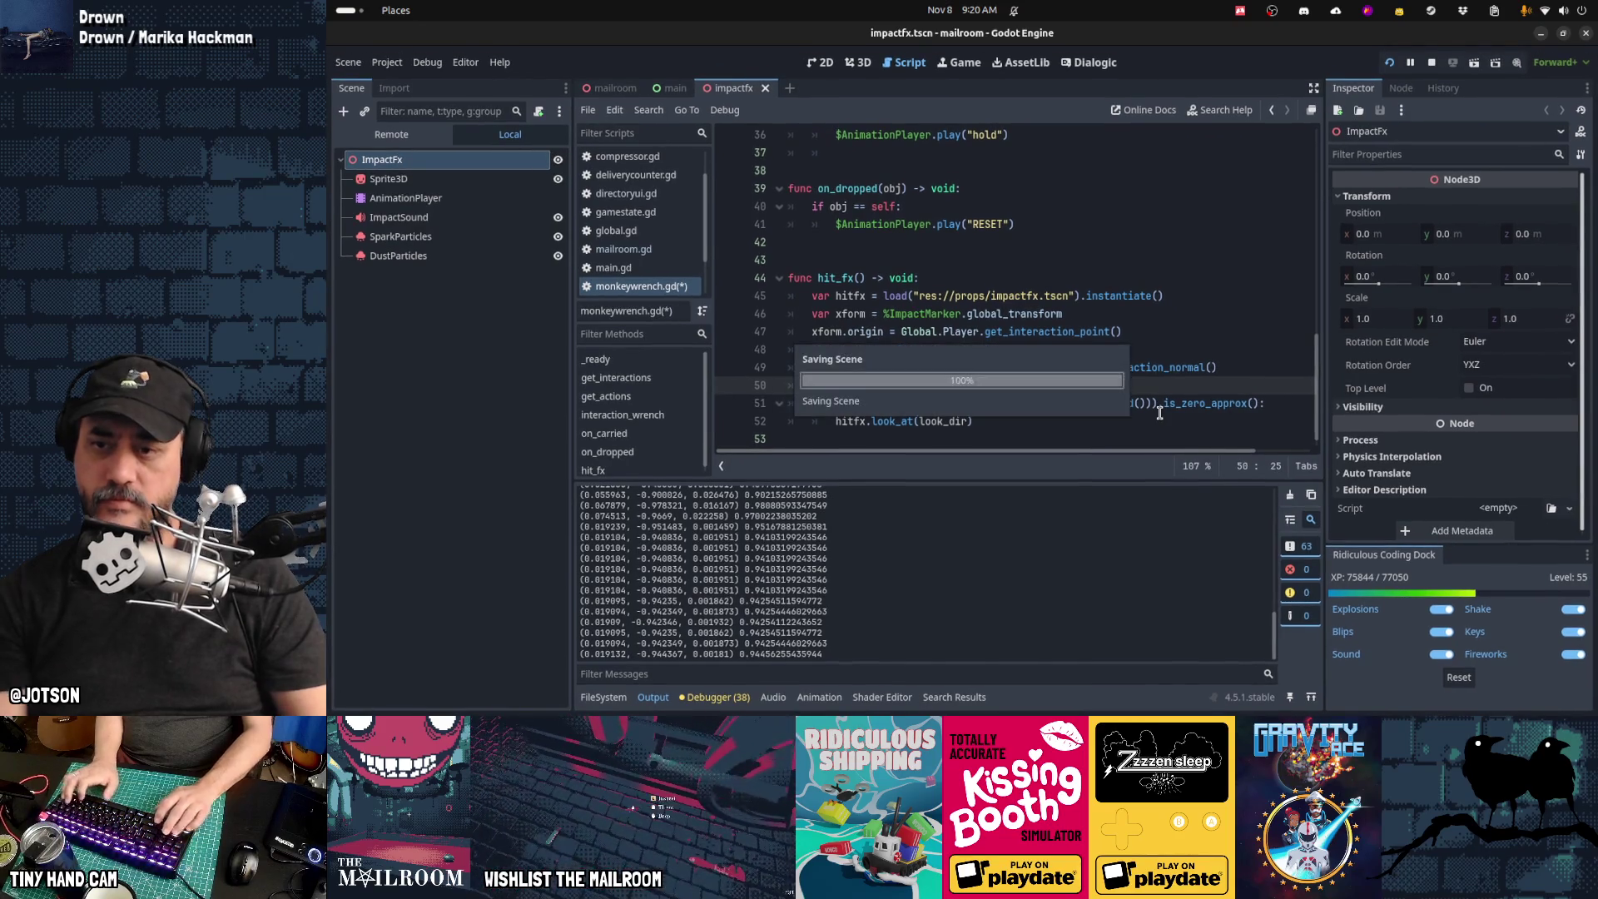
{"action": "key", "text": "Delete"}
{"action": "key", "text": "F5"}
{"action": "key", "text": "Escape"}
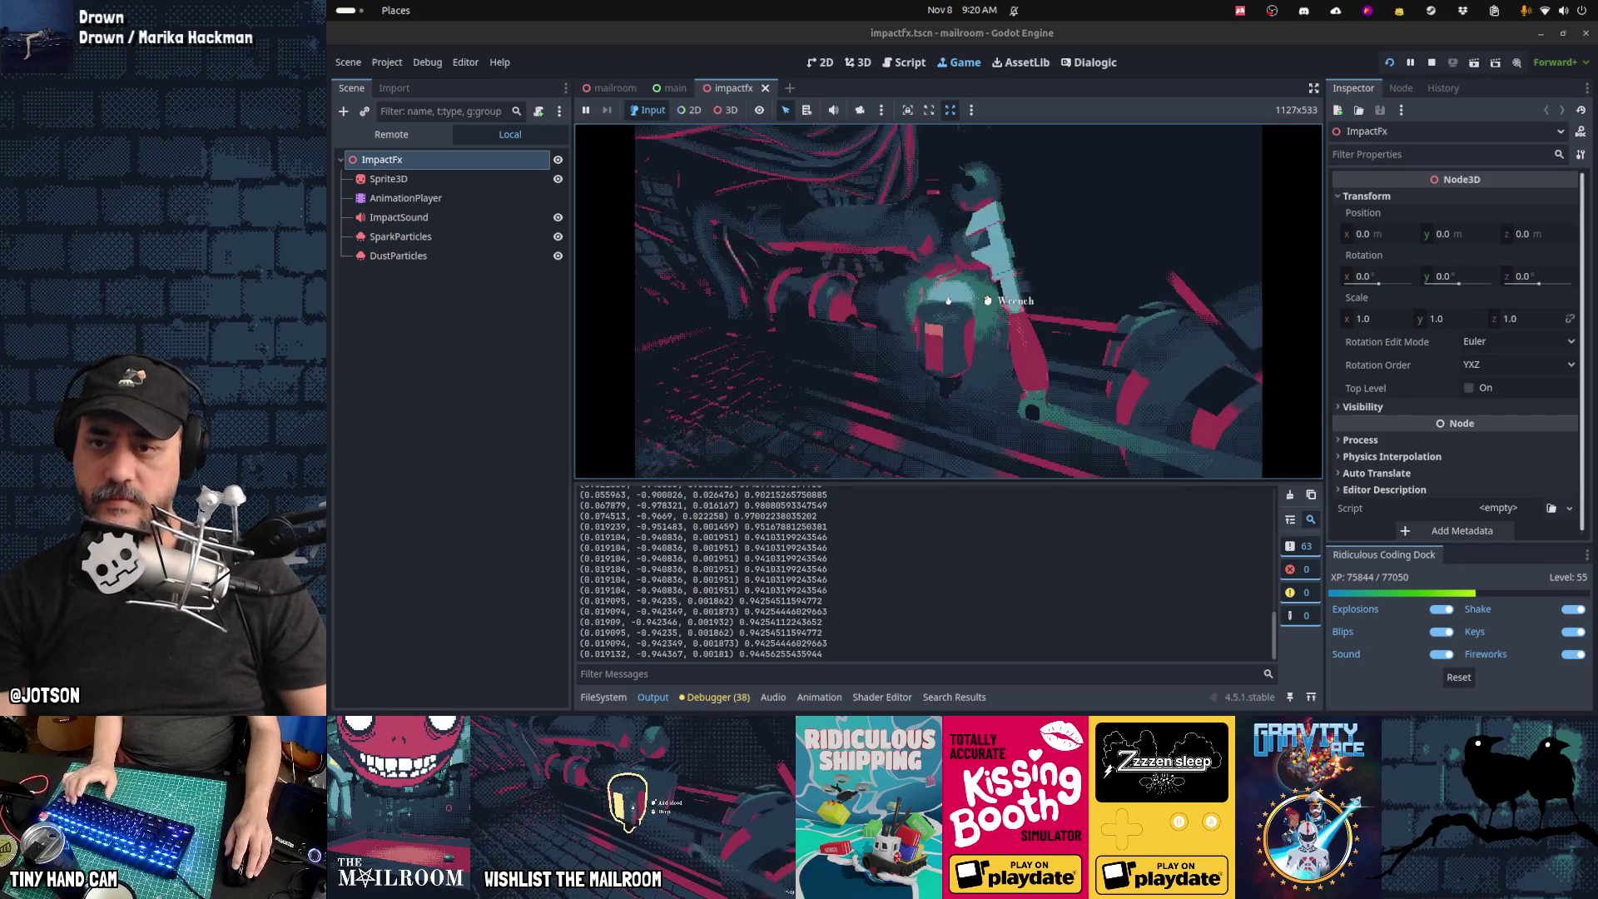
{"action": "left_click", "coordinate": [948, 300]}
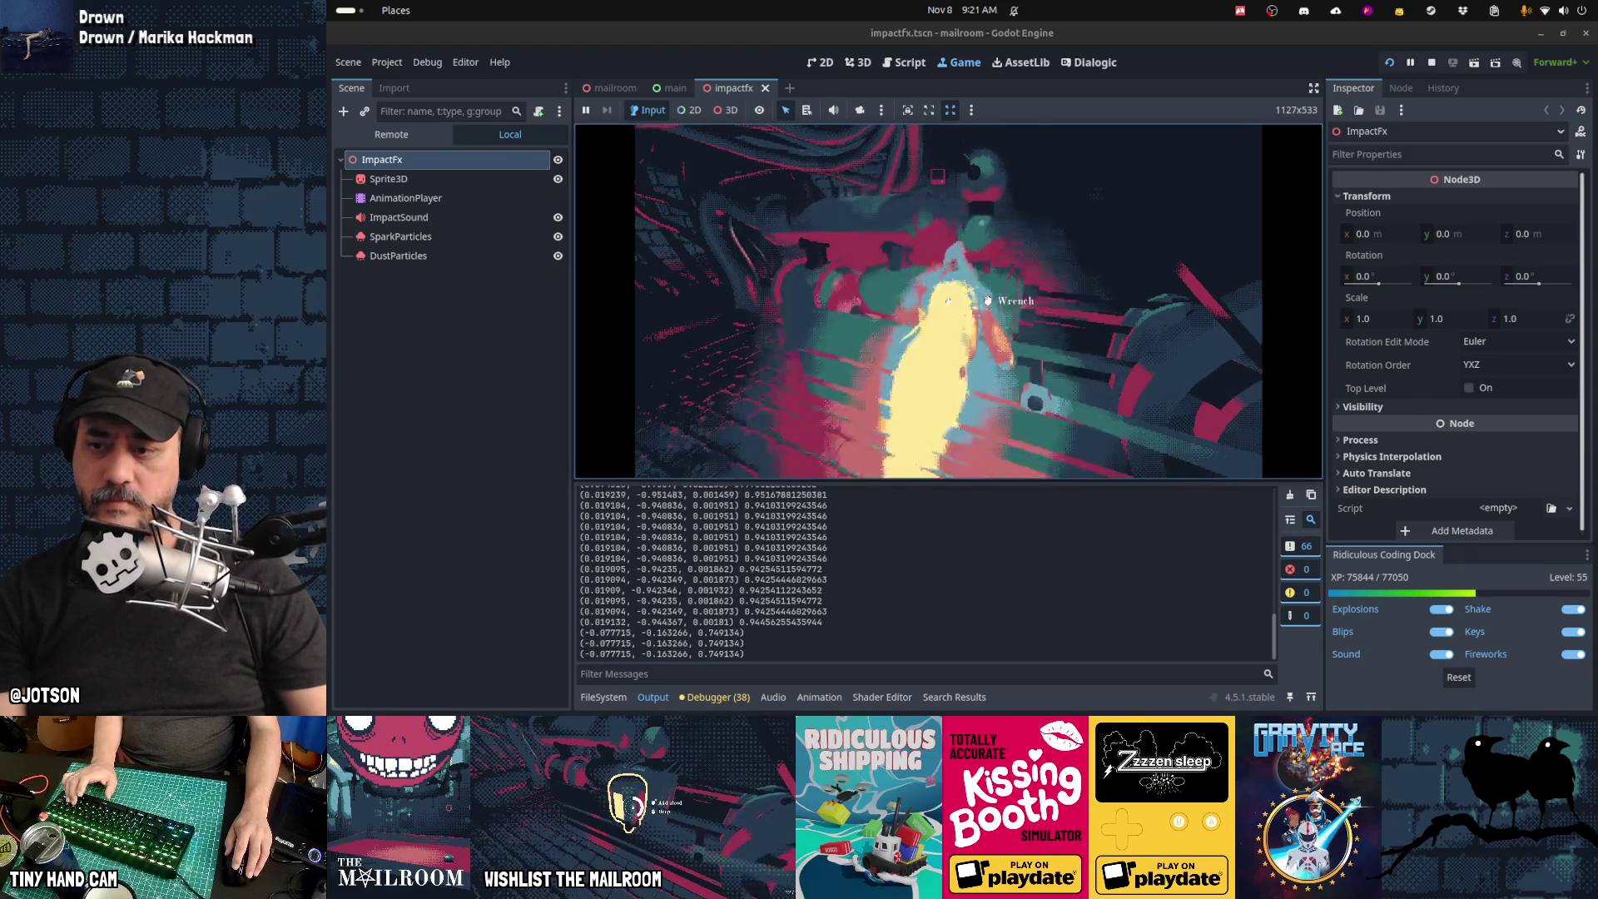
{"action": "left_click", "coordinate": [947, 300]}
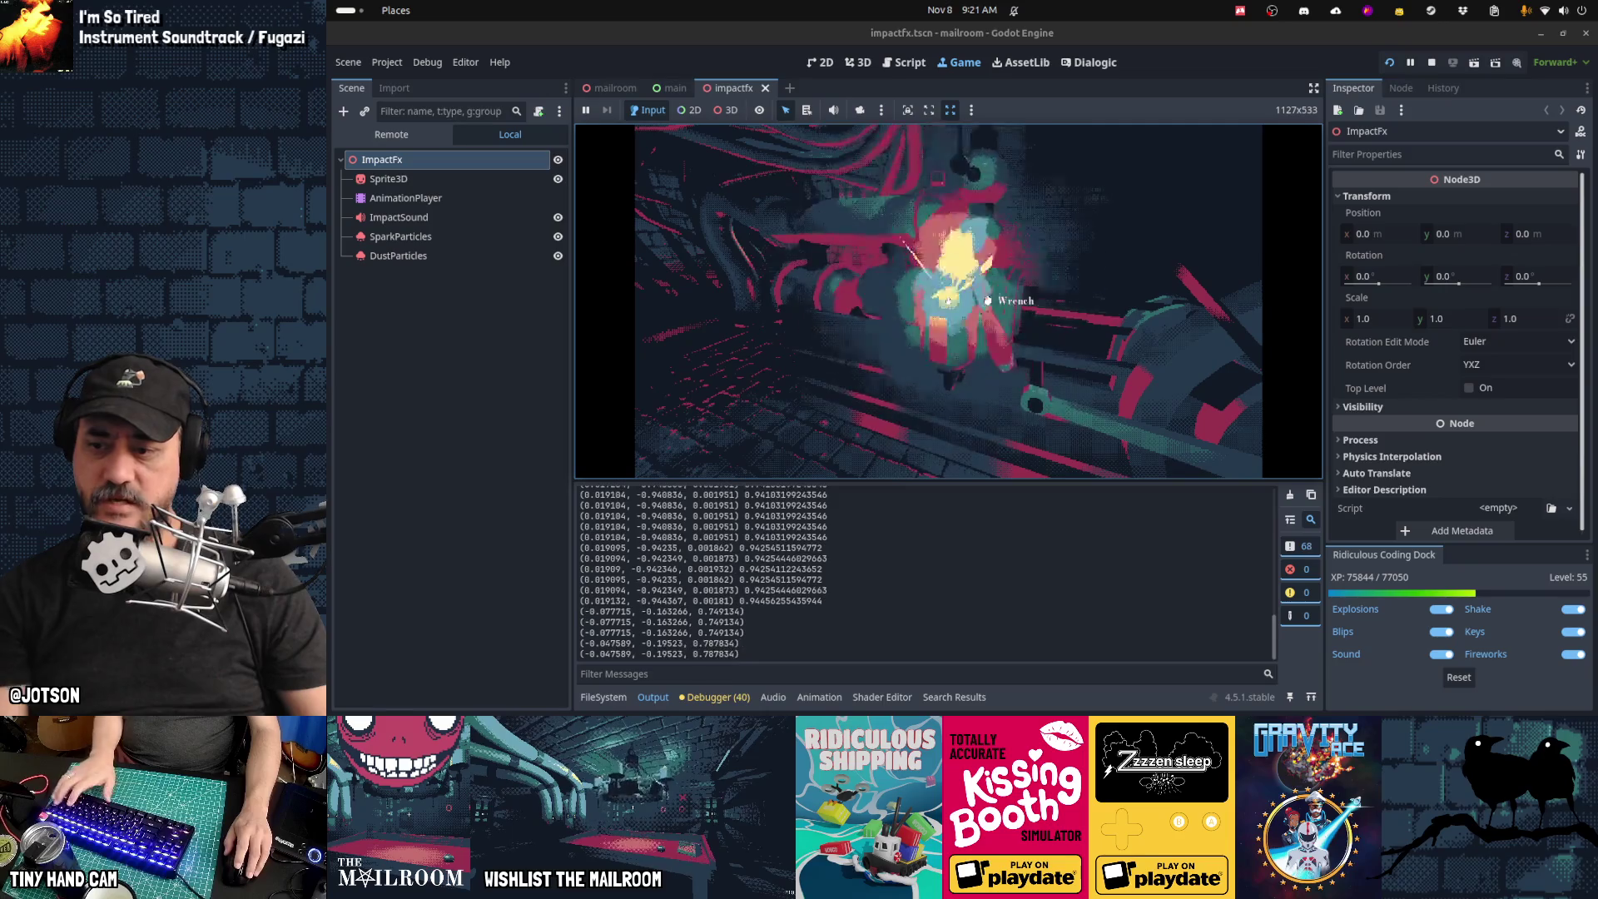
{"action": "key", "text": "Escape"}
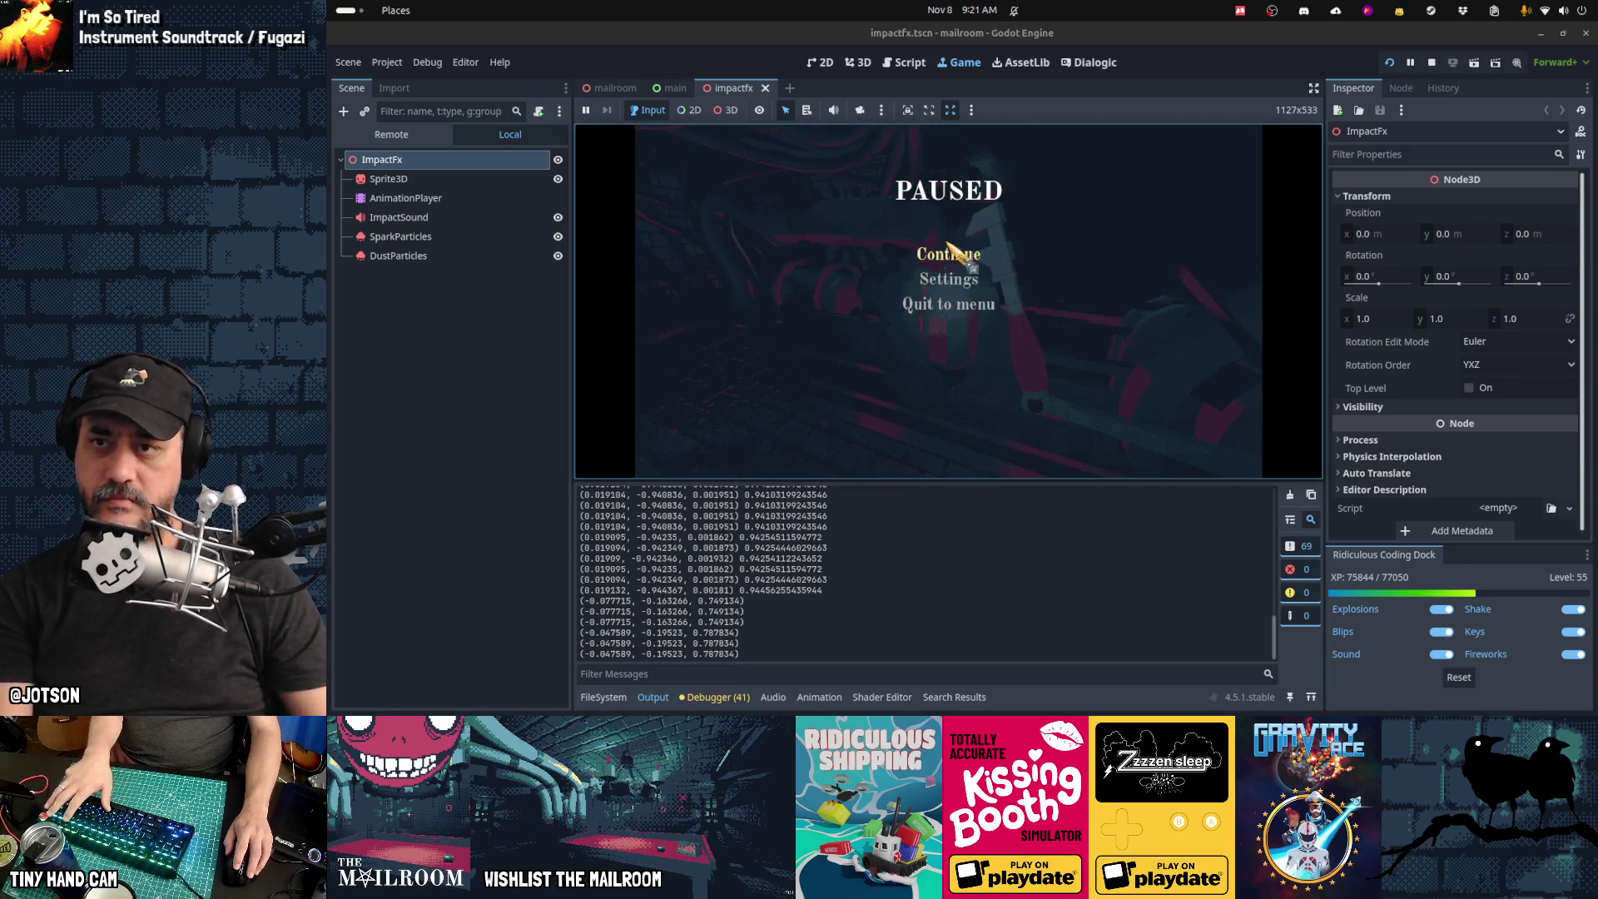
{"action": "left_click", "coordinate": [921, 77]}
Step: Change the print to basis.z and test two more wrench hits in the running game
{"action": "key", "text": "BackSpace"}
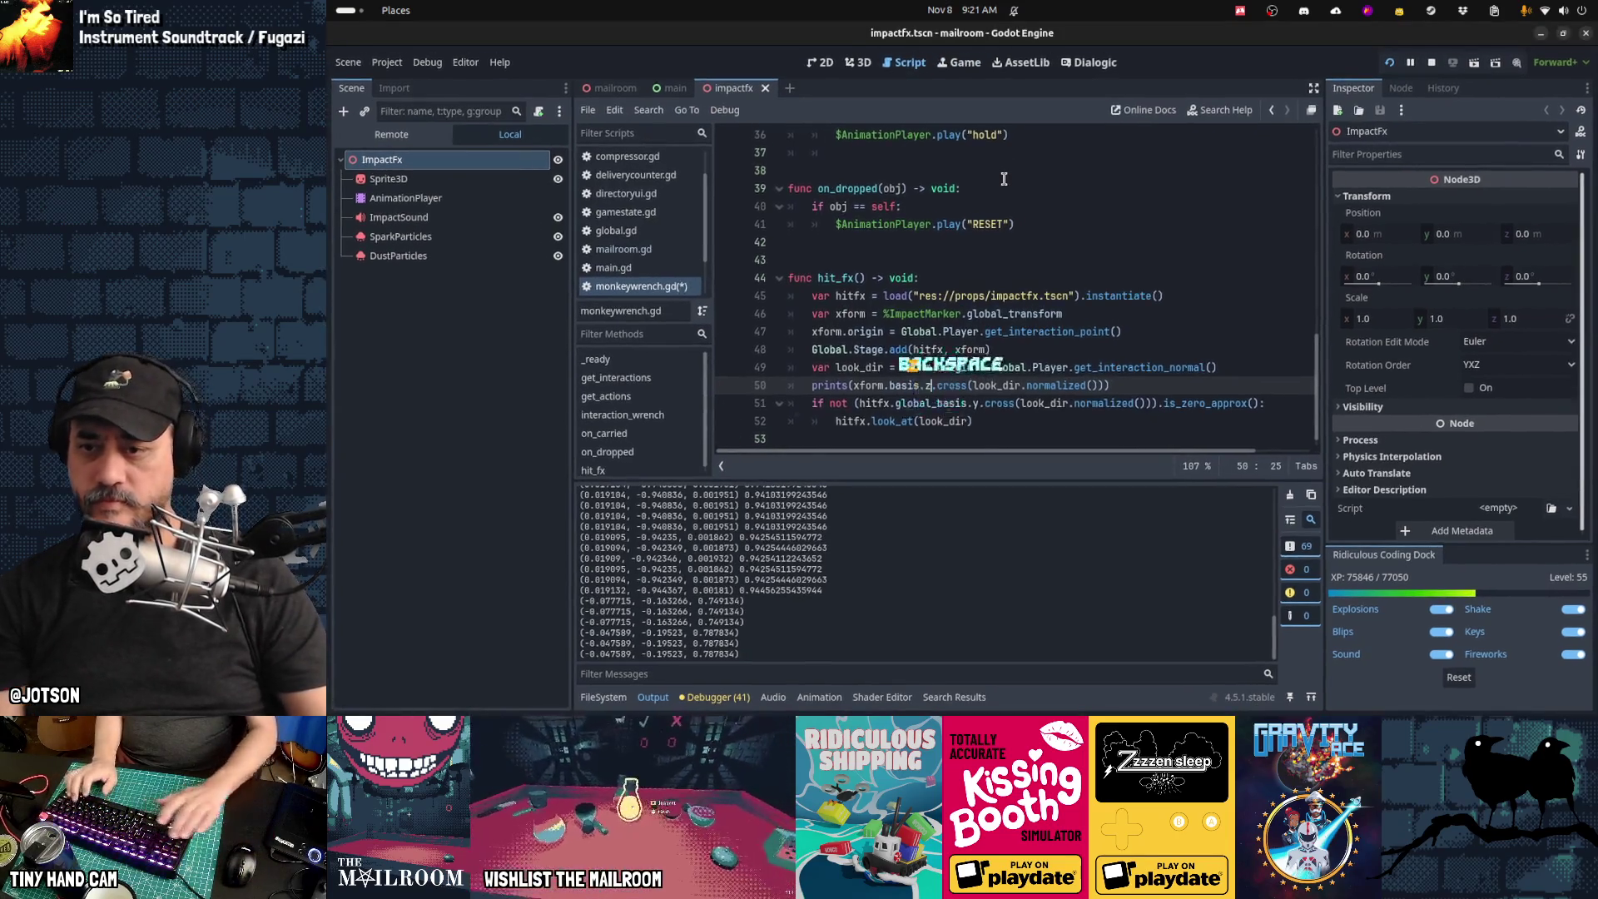
{"action": "type", "text": "z"}
{"action": "key", "text": "ctrl+F4"}
{"action": "left_click", "coordinate": [943, 255]}
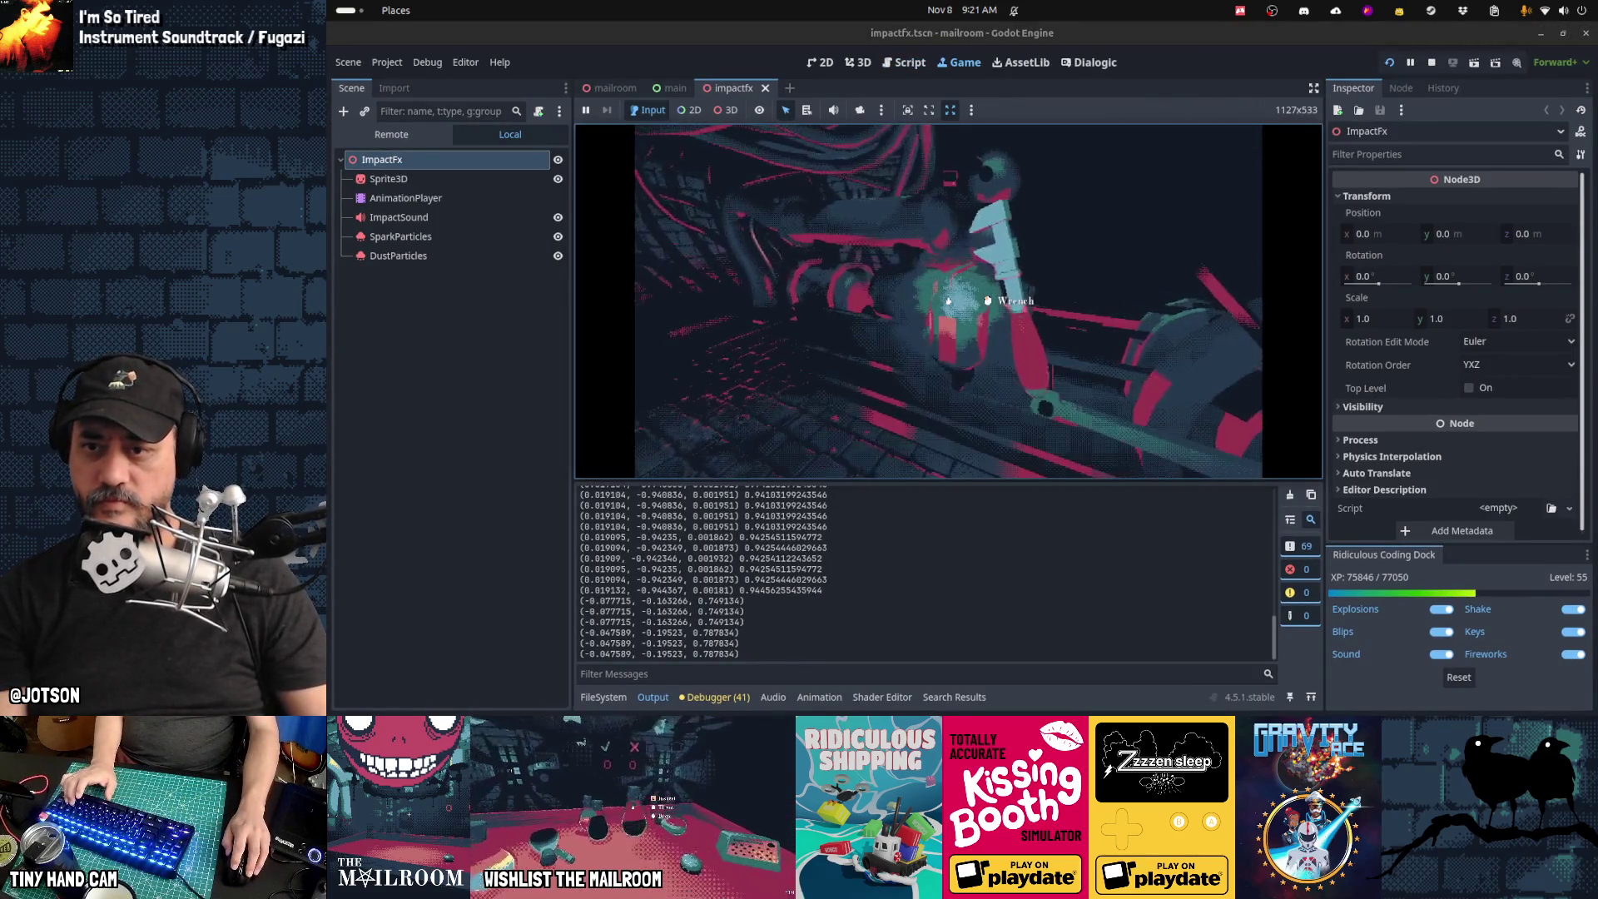
{"action": "left_click", "coordinate": [948, 301]}
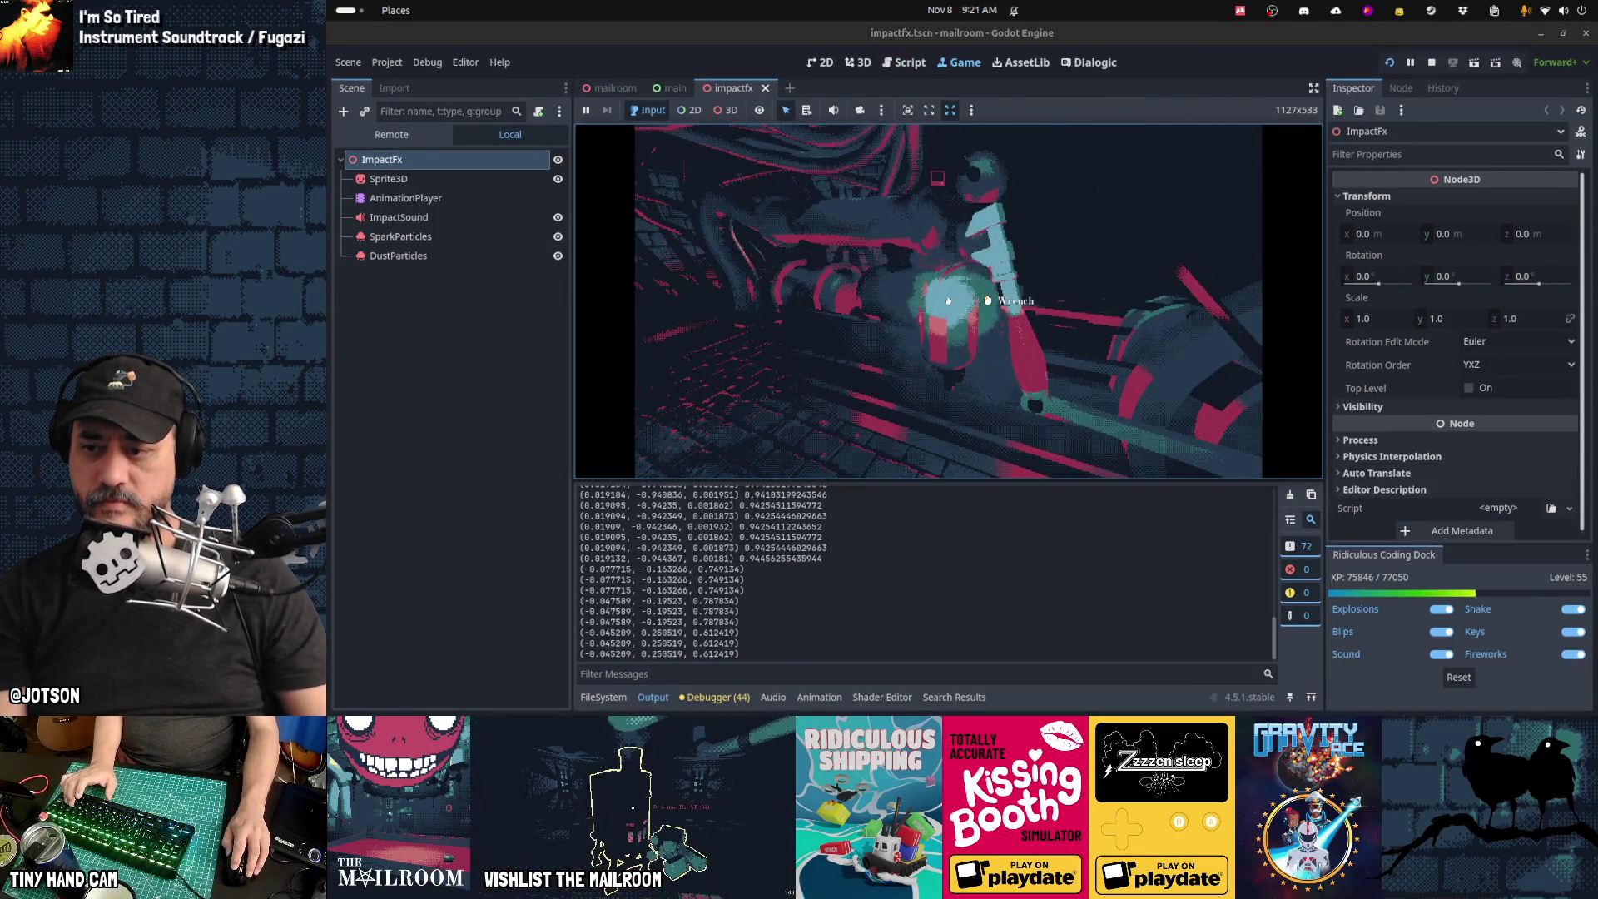
{"action": "left_click", "coordinate": [948, 301]}
{"action": "key", "text": "Escape"}
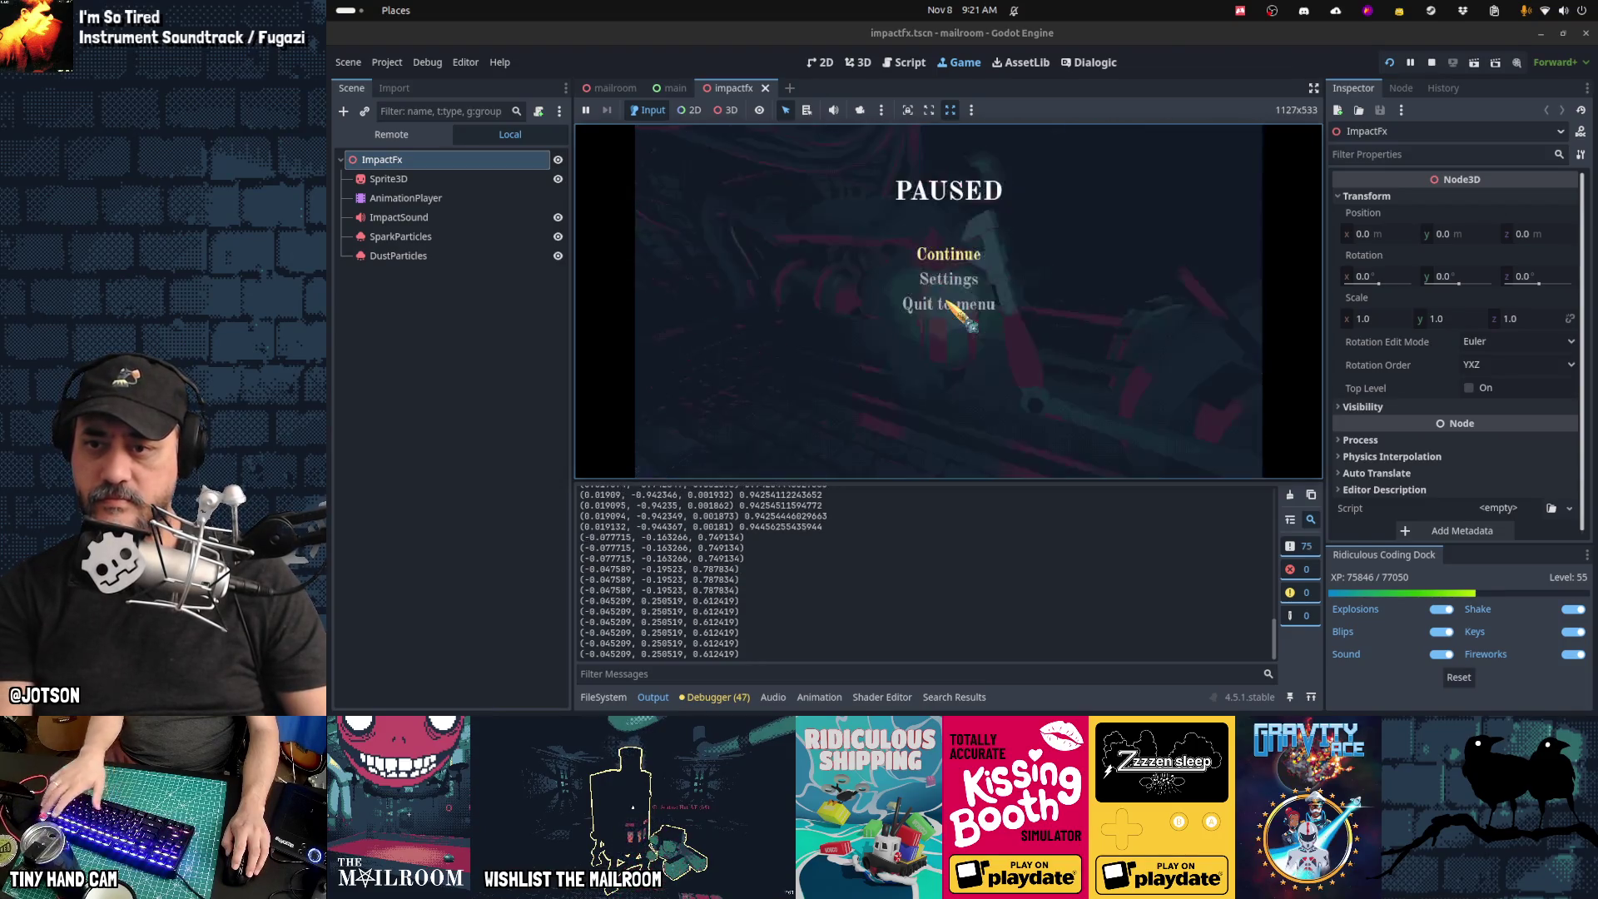
{"action": "left_click", "coordinate": [915, 68]}
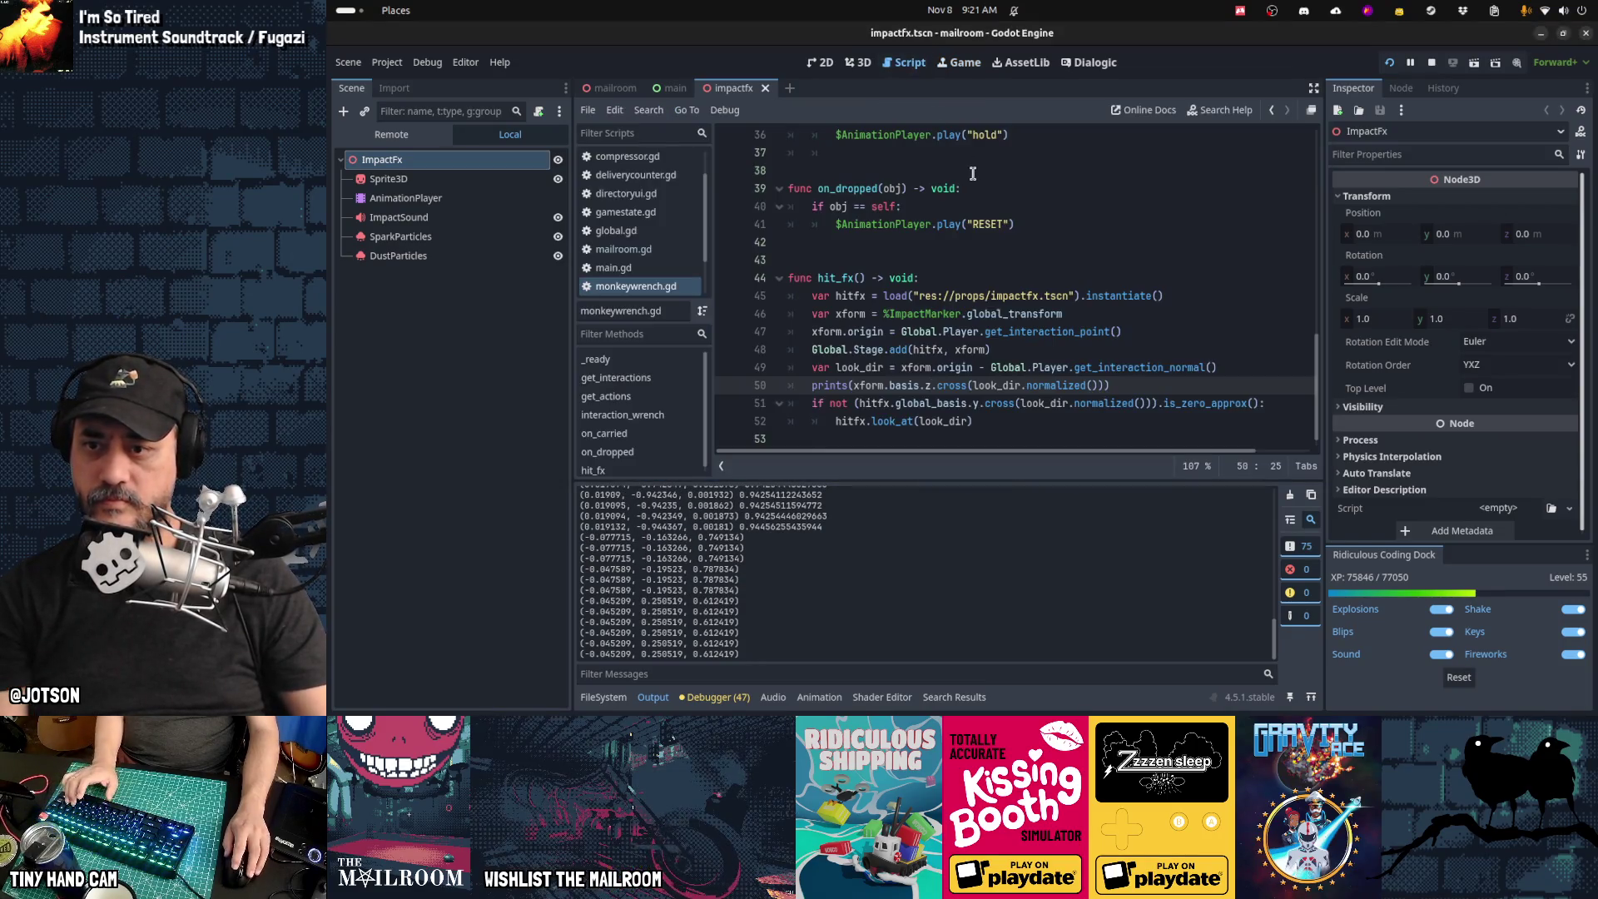
Step: Negate the axis in the script and run the game again to compare
{"action": "type", "text": "-"}
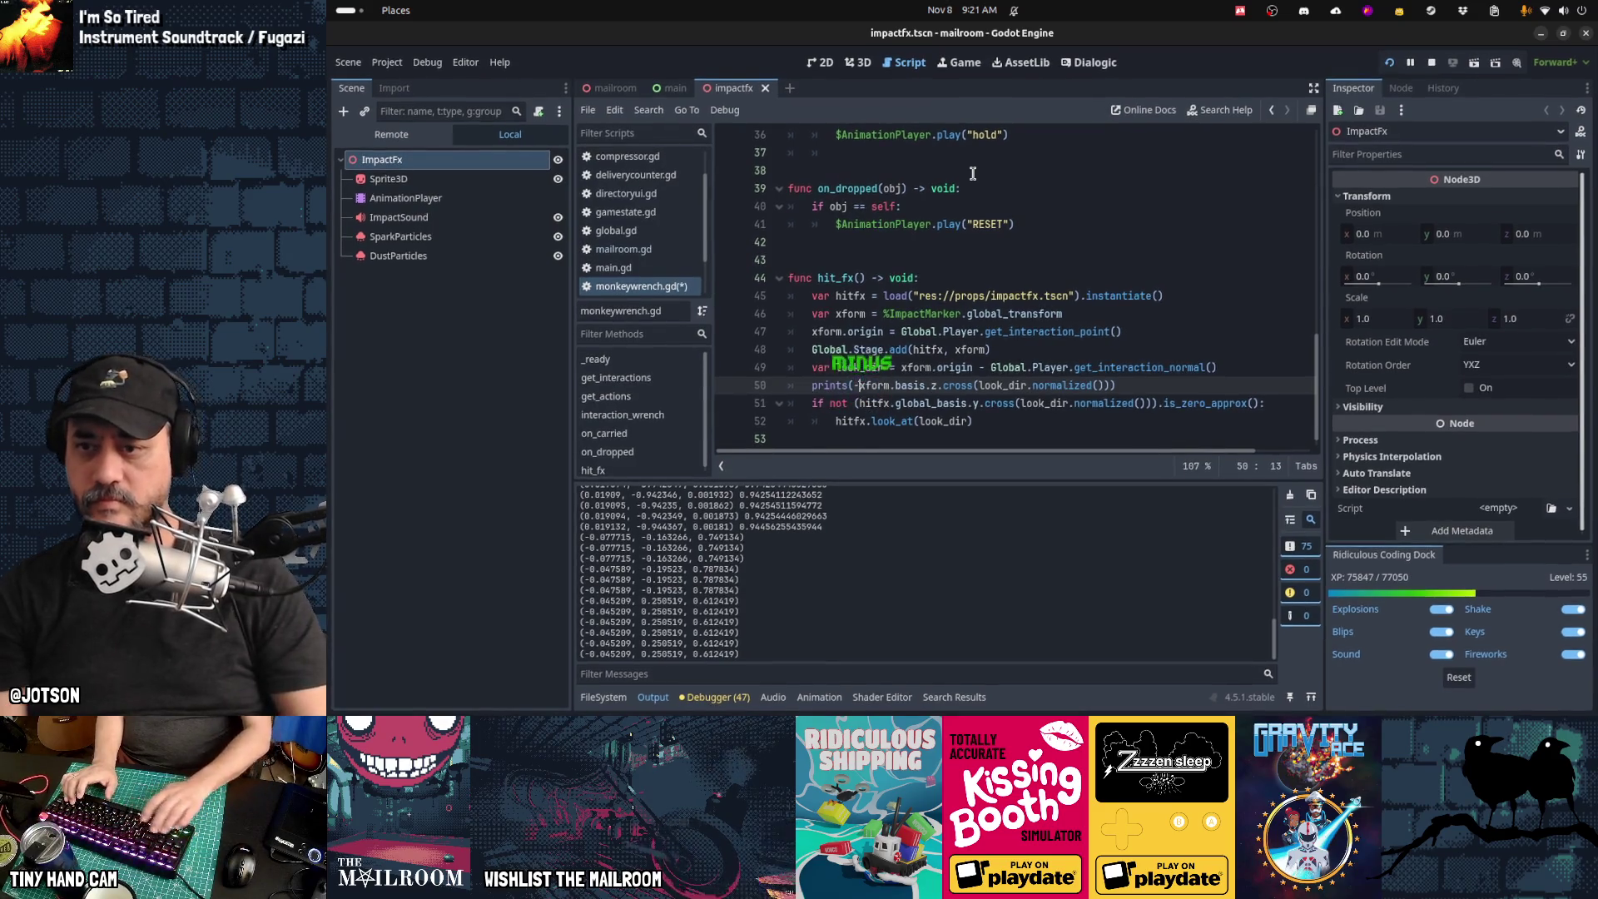
{"action": "key", "text": "ctrl+F4"}
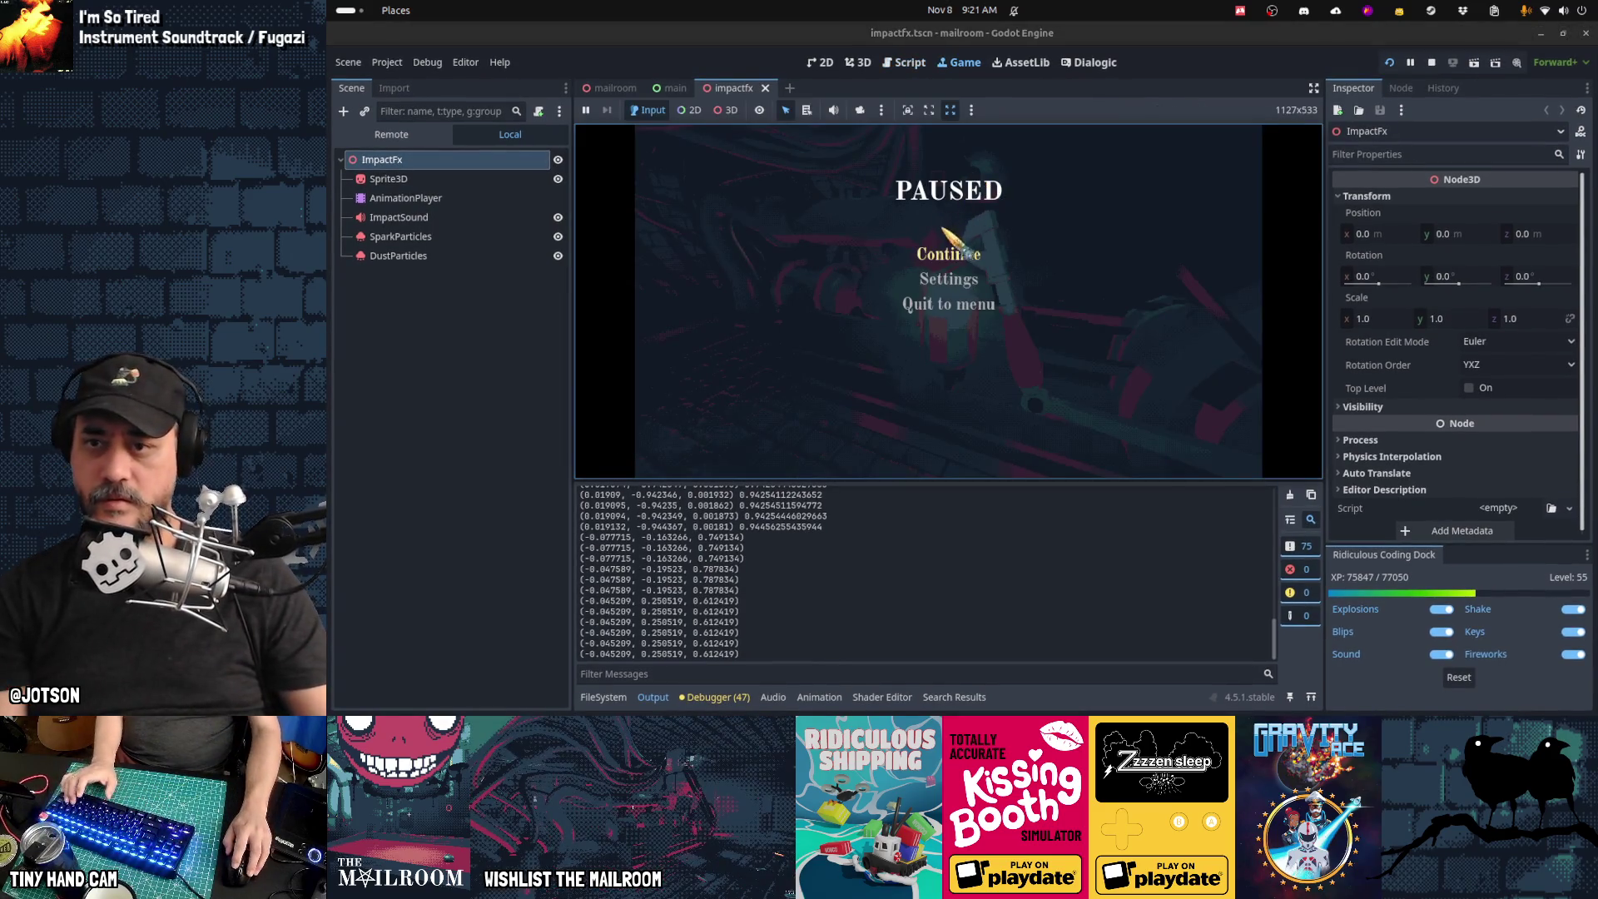
{"action": "left_click", "coordinate": [950, 243]}
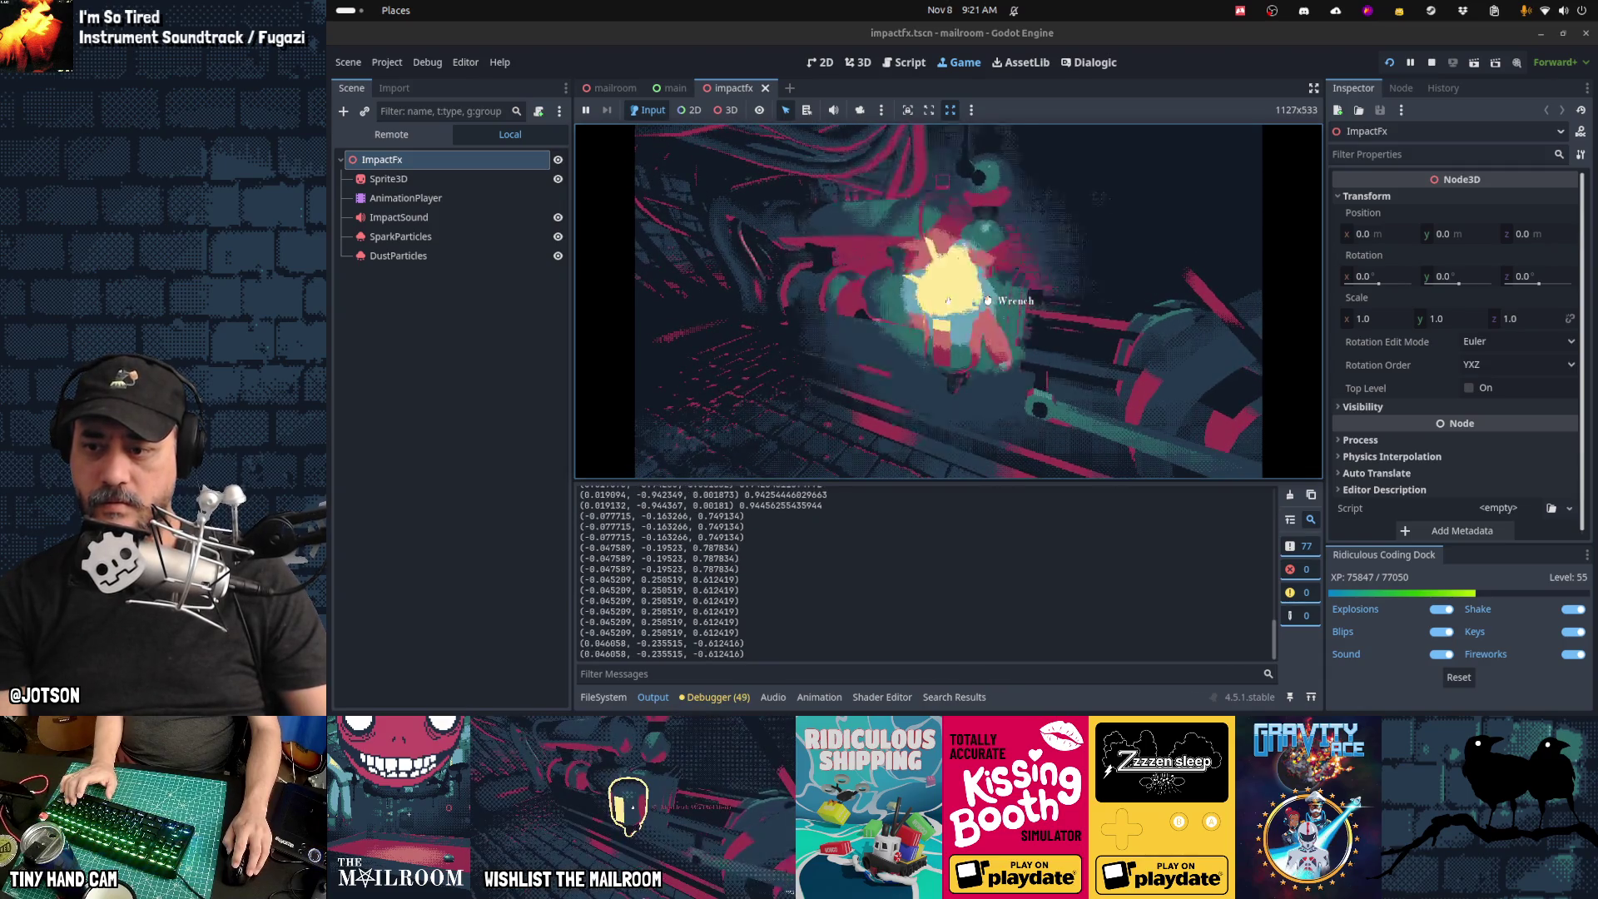
{"action": "key", "text": "Escape"}
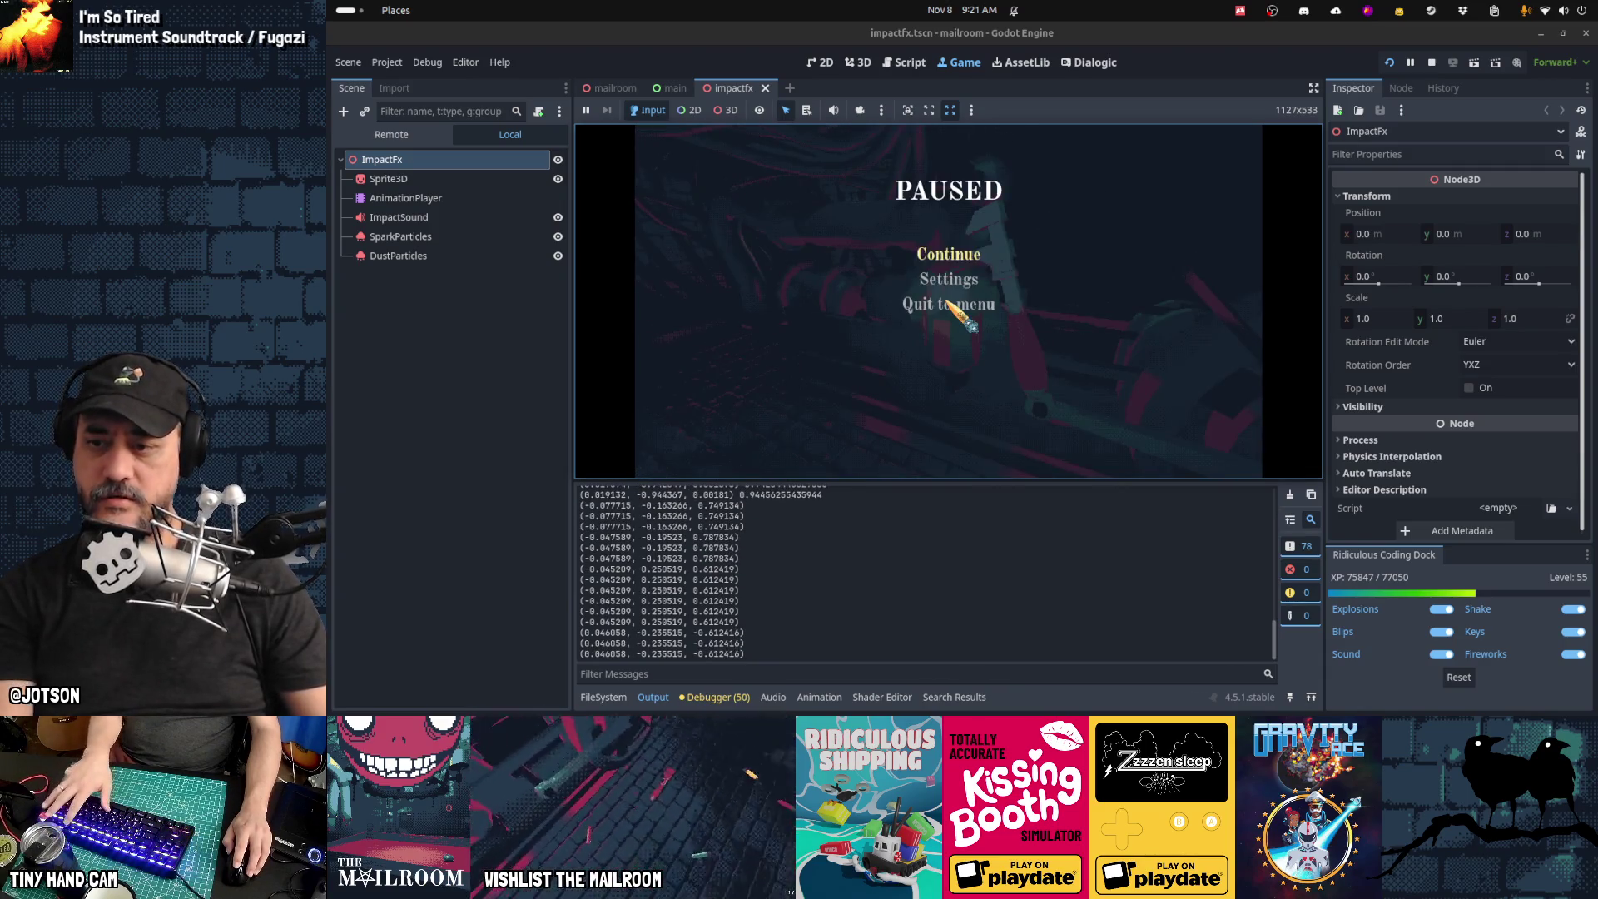
{"action": "key", "text": "ctrl+F3"}
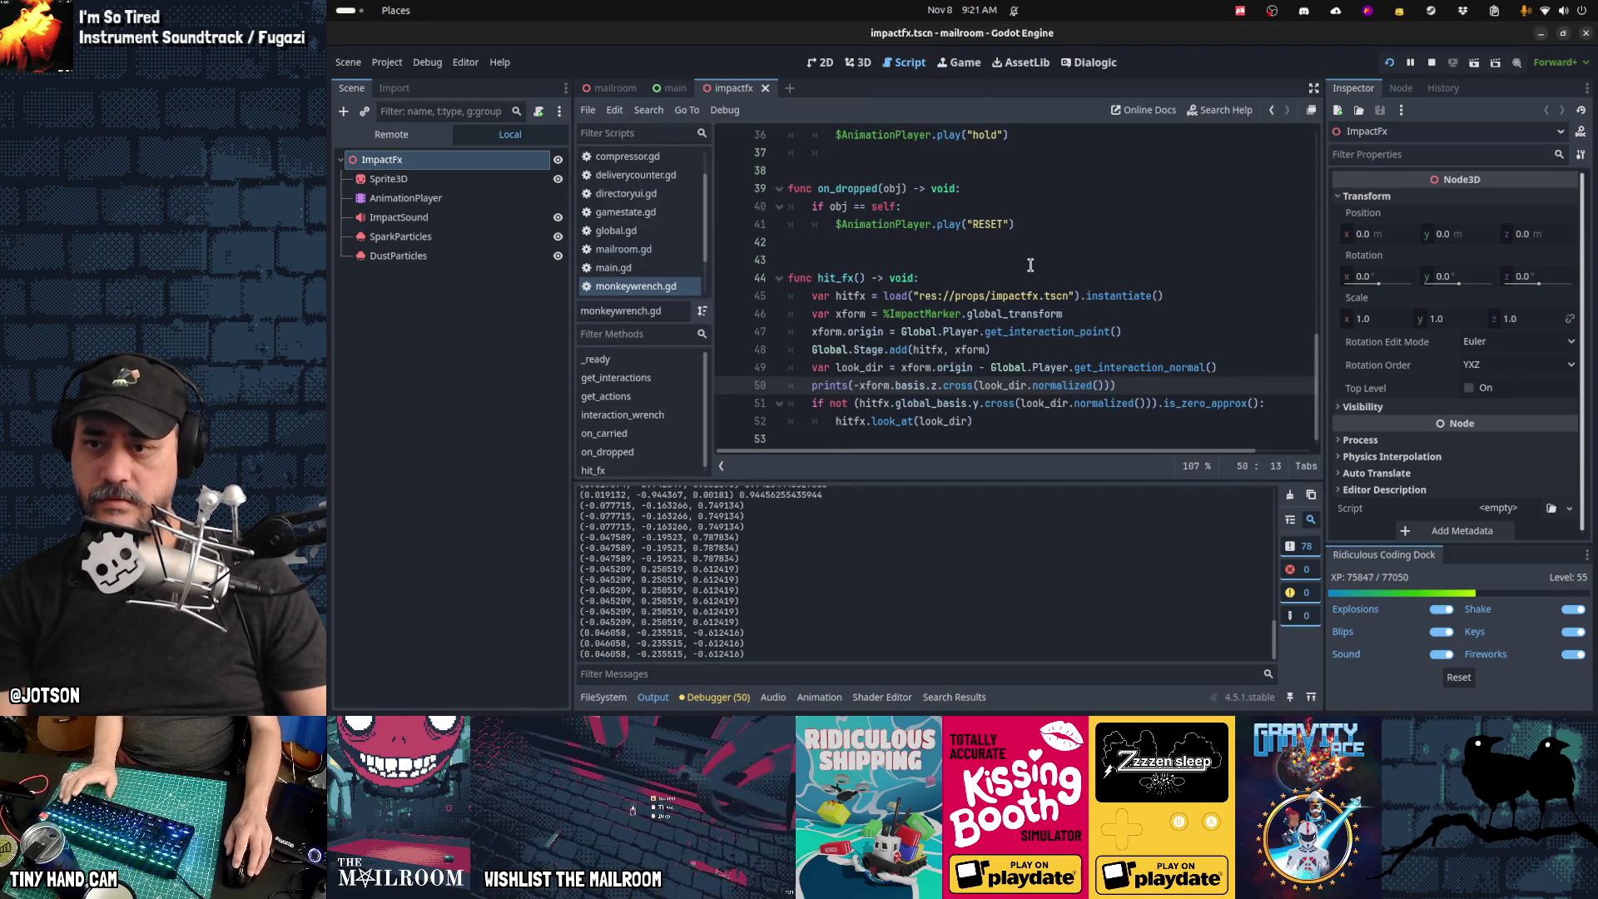
Step: Set line 50 back to basis.x, test a wrench strike, then cut the debug print line
{"action": "key", "text": "BackSpace"}
{"action": "type", "text": "x"}
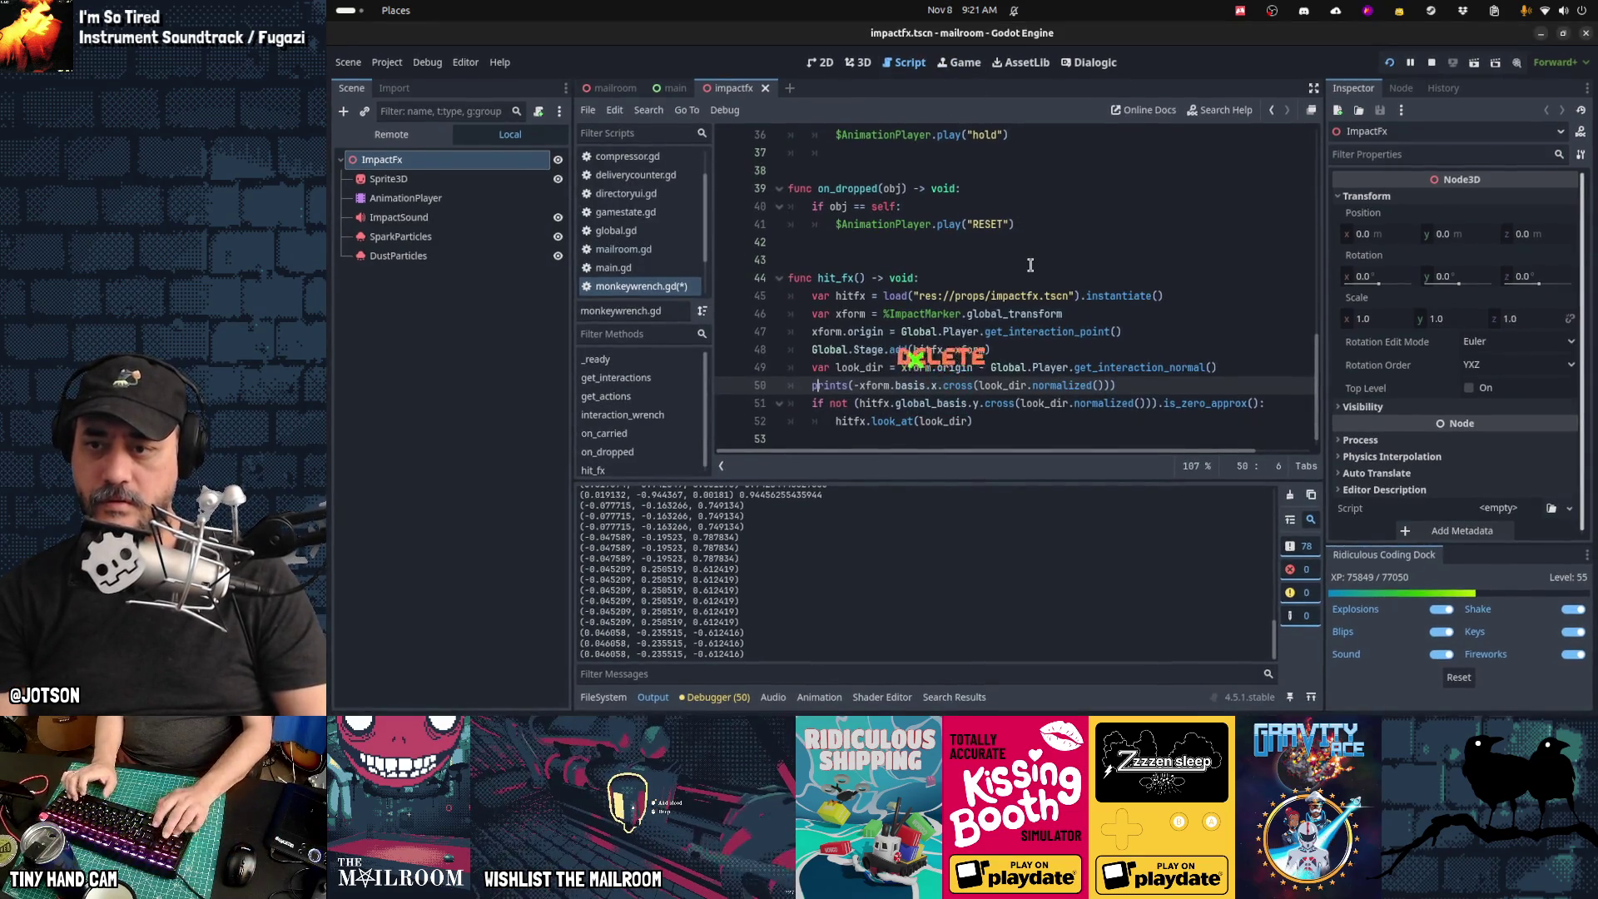
{"action": "key", "text": "ctrl+F4"}
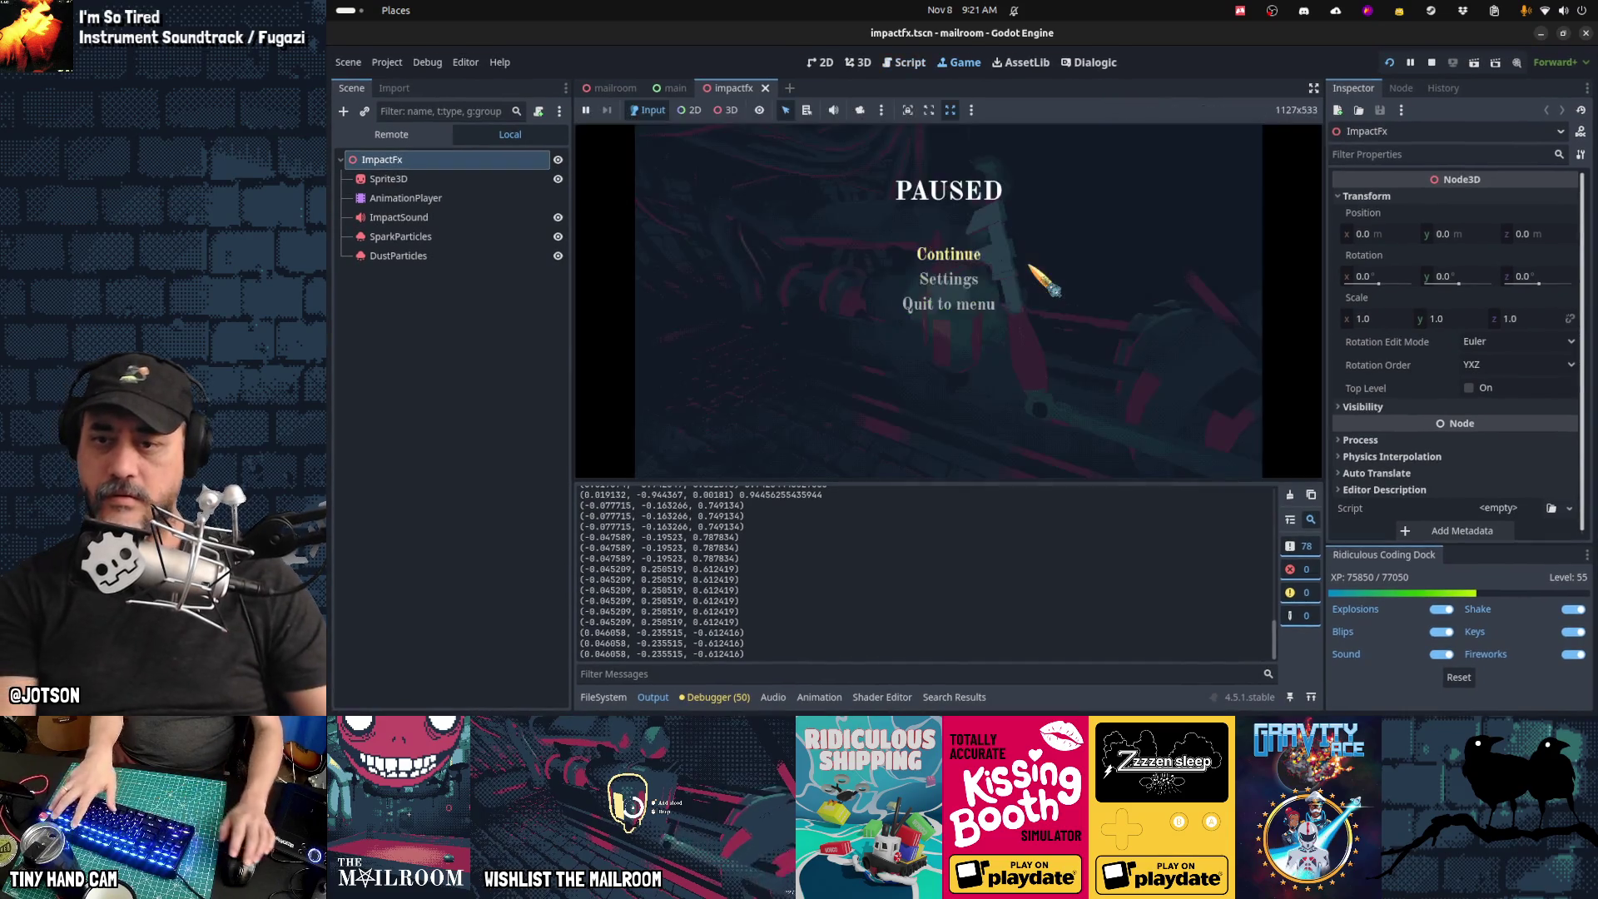
{"action": "key", "text": "Escape"}
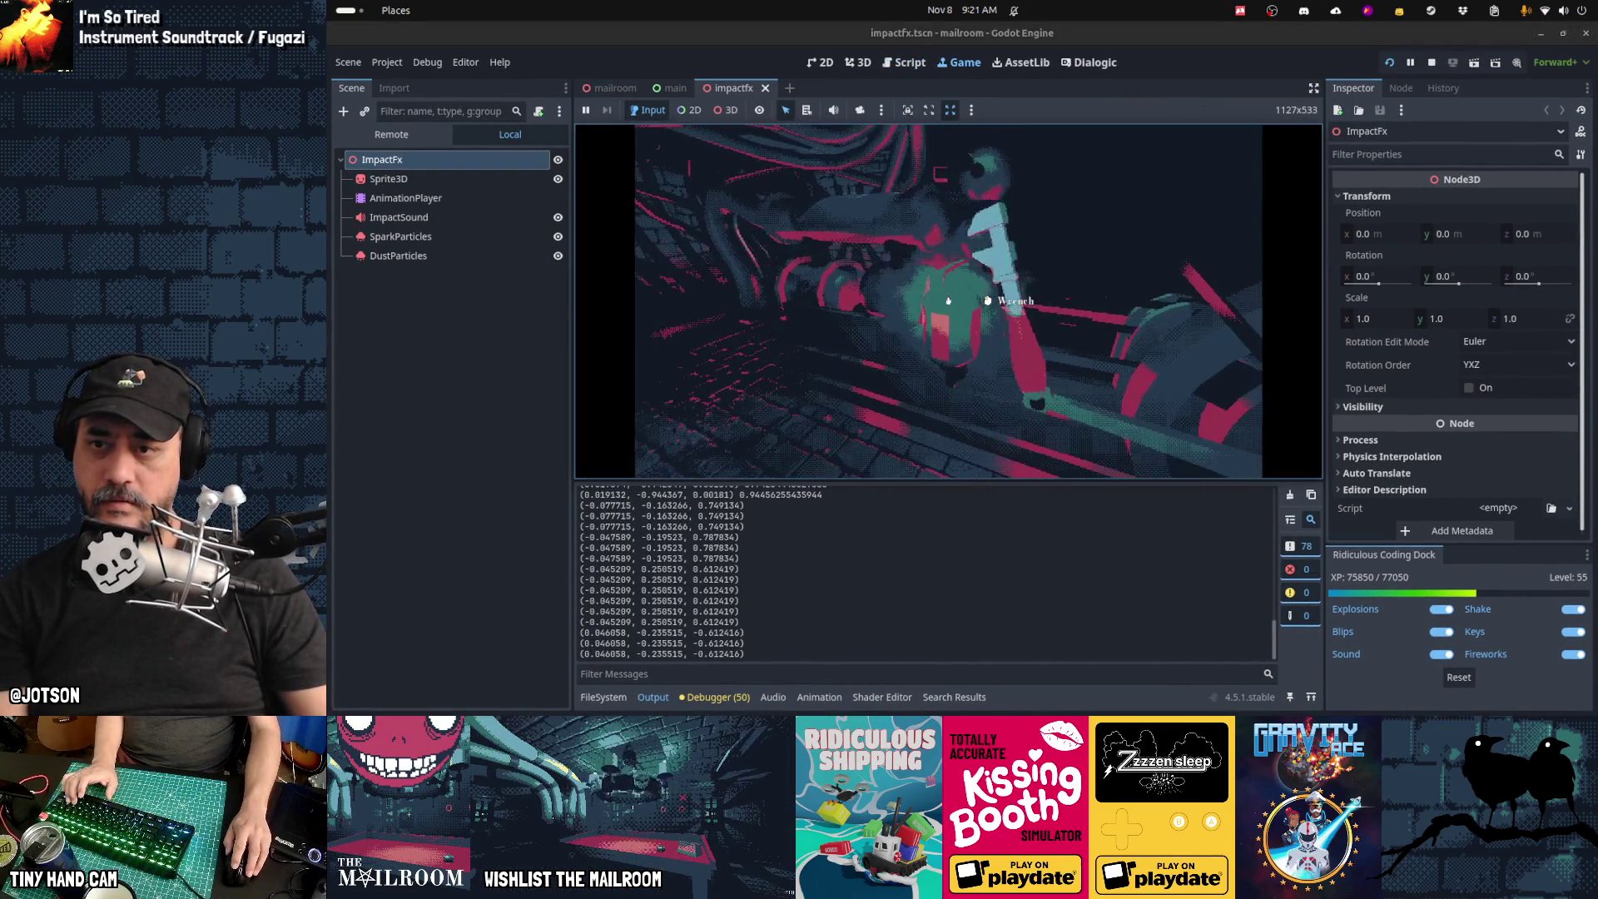
{"action": "left_click", "coordinate": [948, 300]}
{"action": "key", "text": "Escape"}
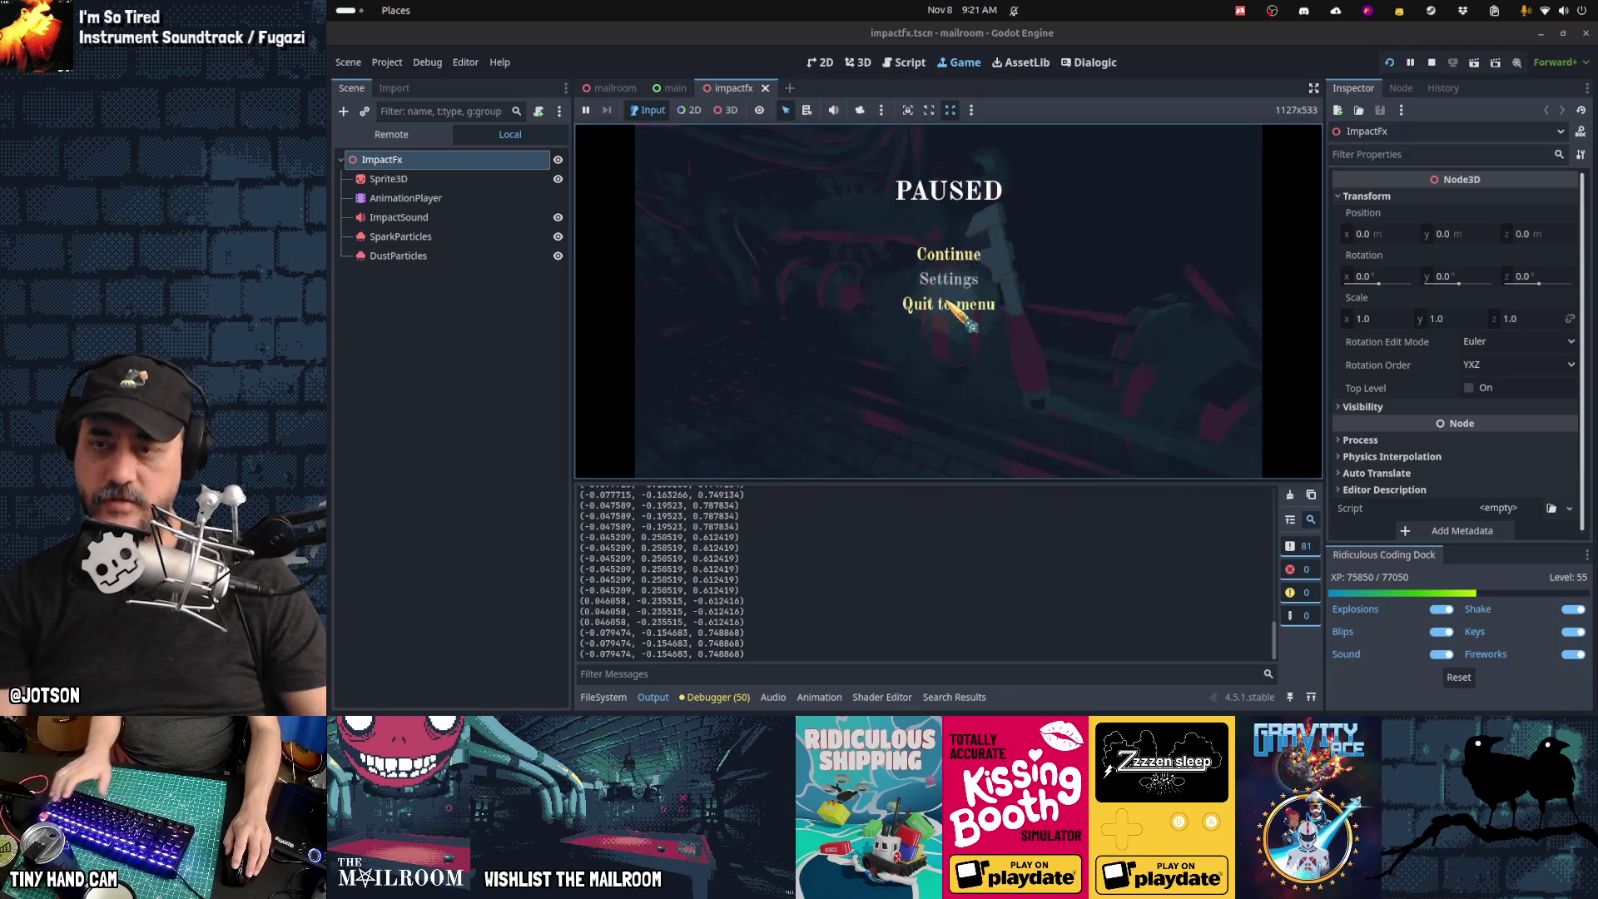
{"action": "left_click", "coordinate": [911, 63]}
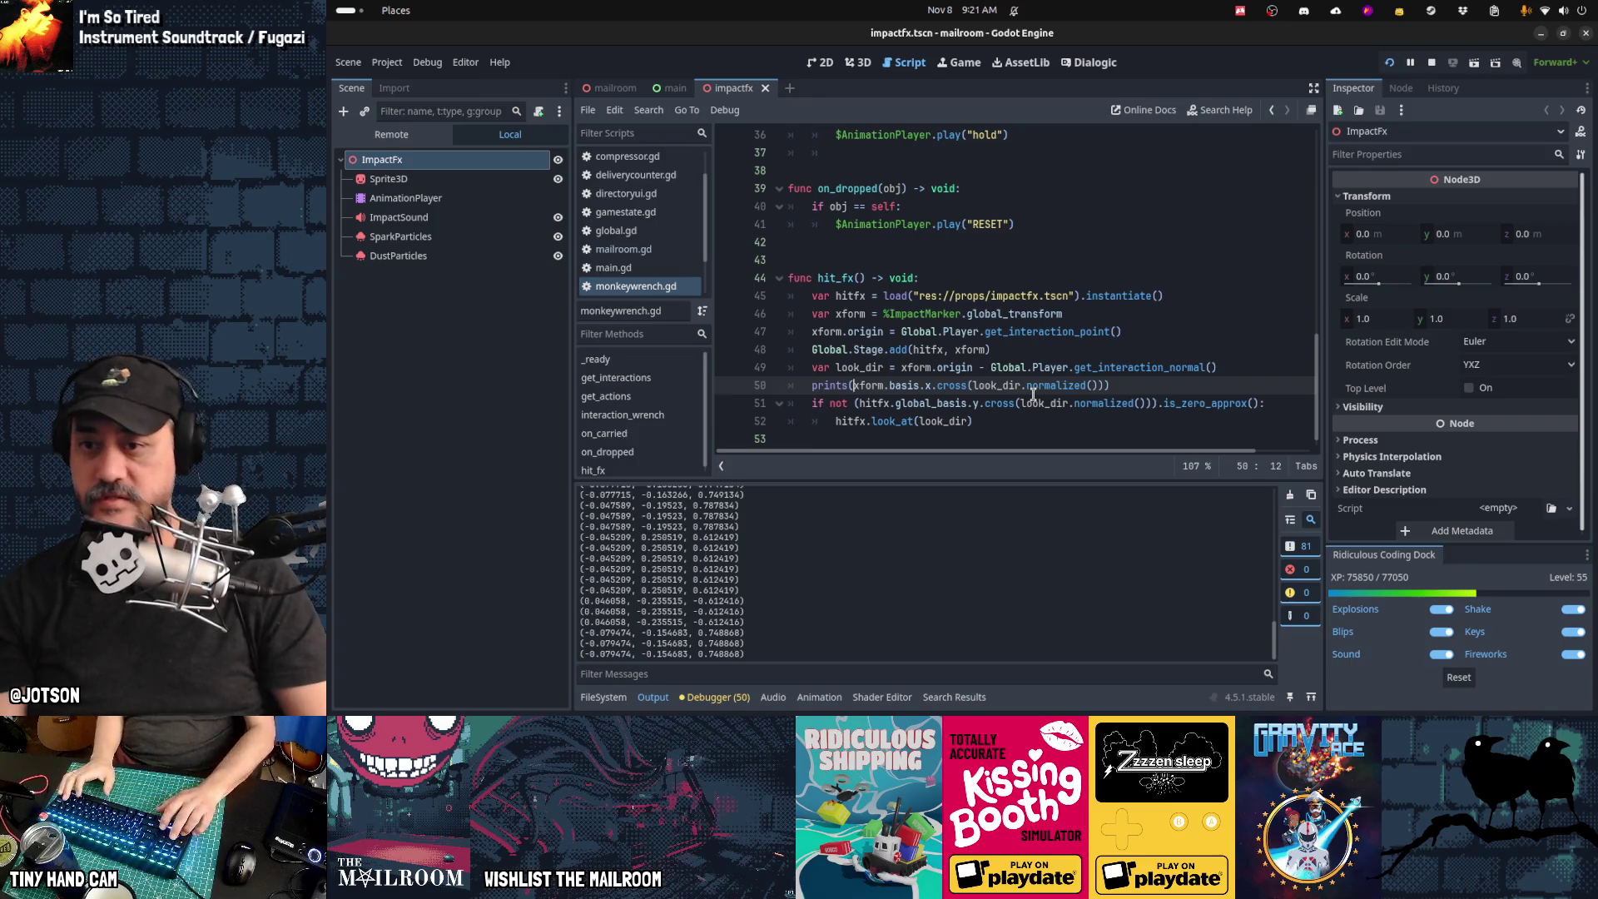
{"action": "key", "text": "ctrl+x"}
{"action": "key", "text": "ctrl+x"}
Step: Remove the orientation check, unindent the look_at call, and save monkeywrench.gd
{"action": "key", "text": "shift+Tab"}
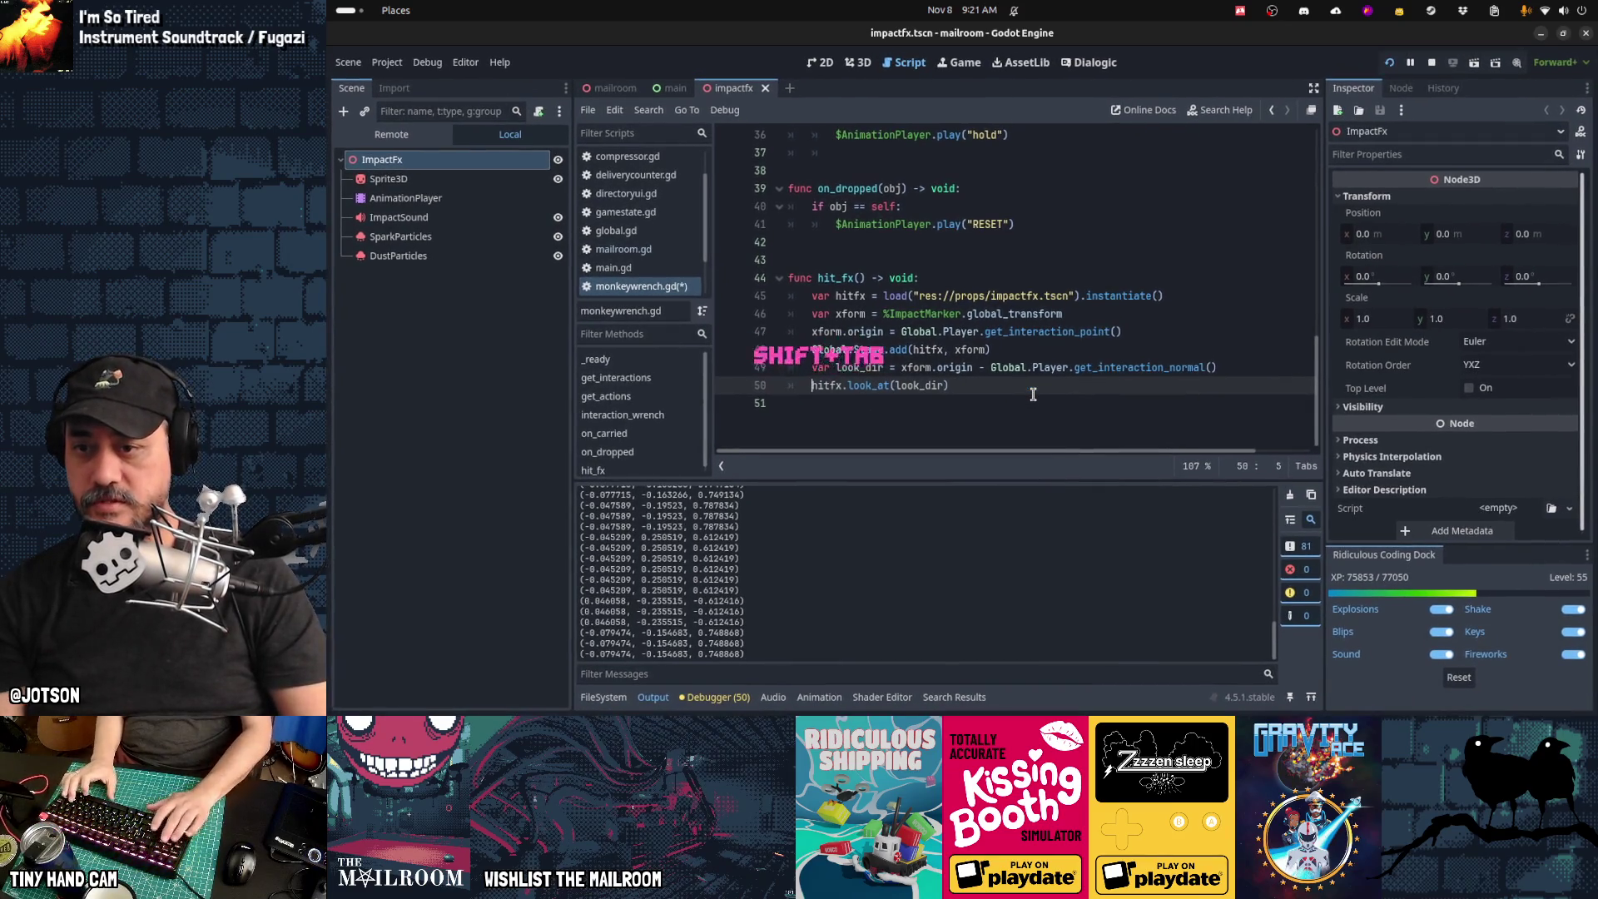
{"action": "key", "text": "Up"}
{"action": "key", "text": "ctrl+s"}
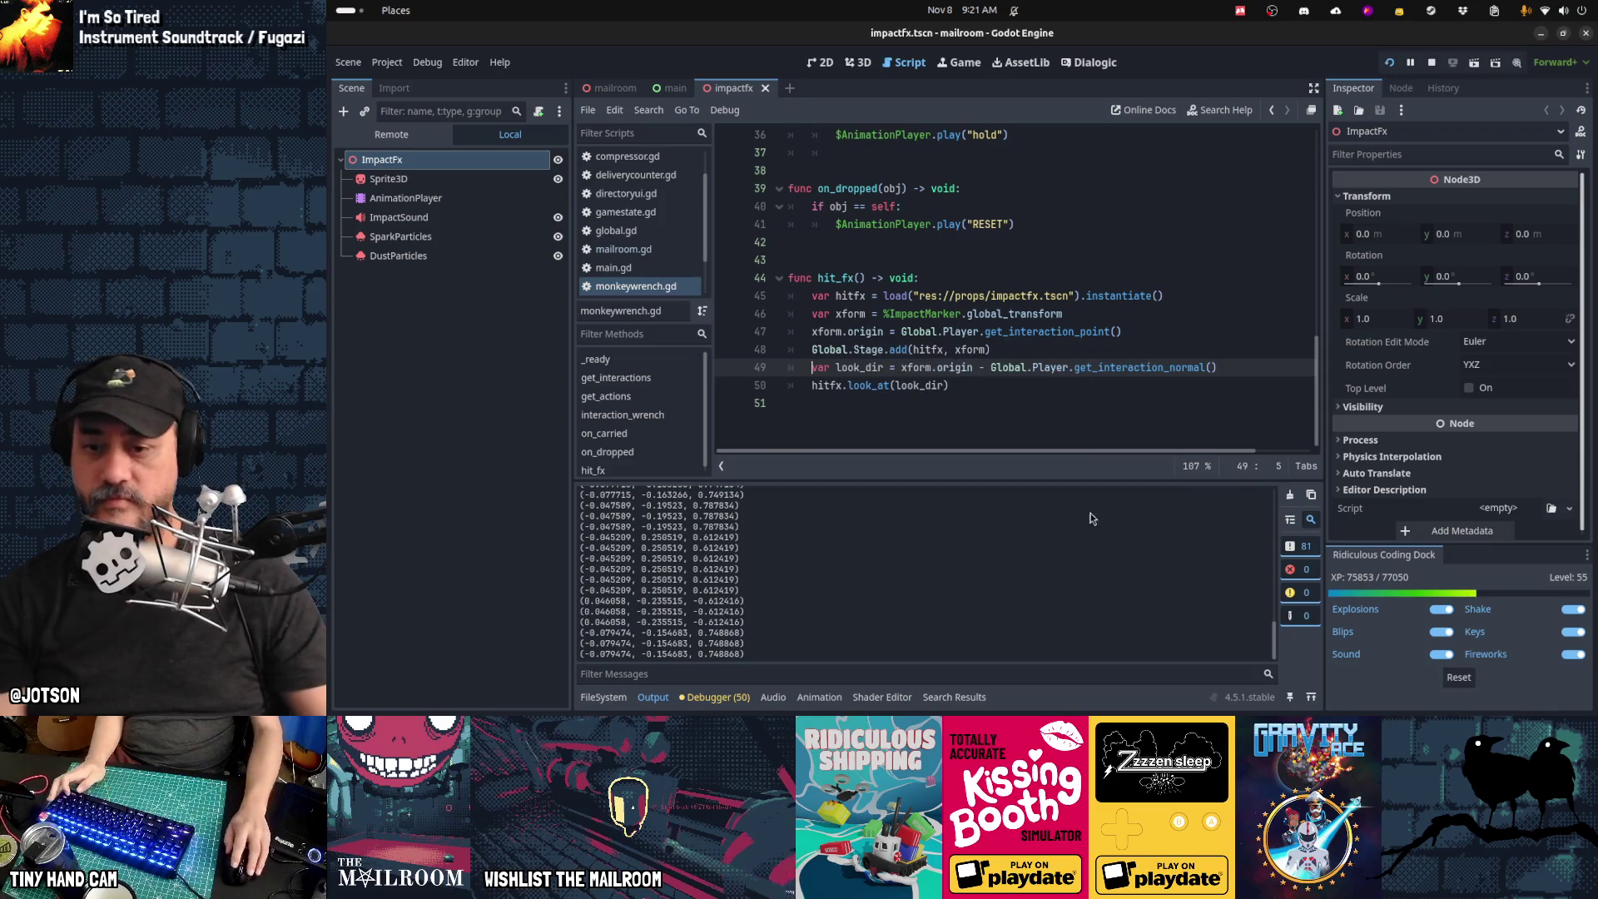
Step: Discard the monkeywrench.gd changes in GitHub Desktop and return to Godot
{"action": "left_click", "coordinate": [1074, 695]}
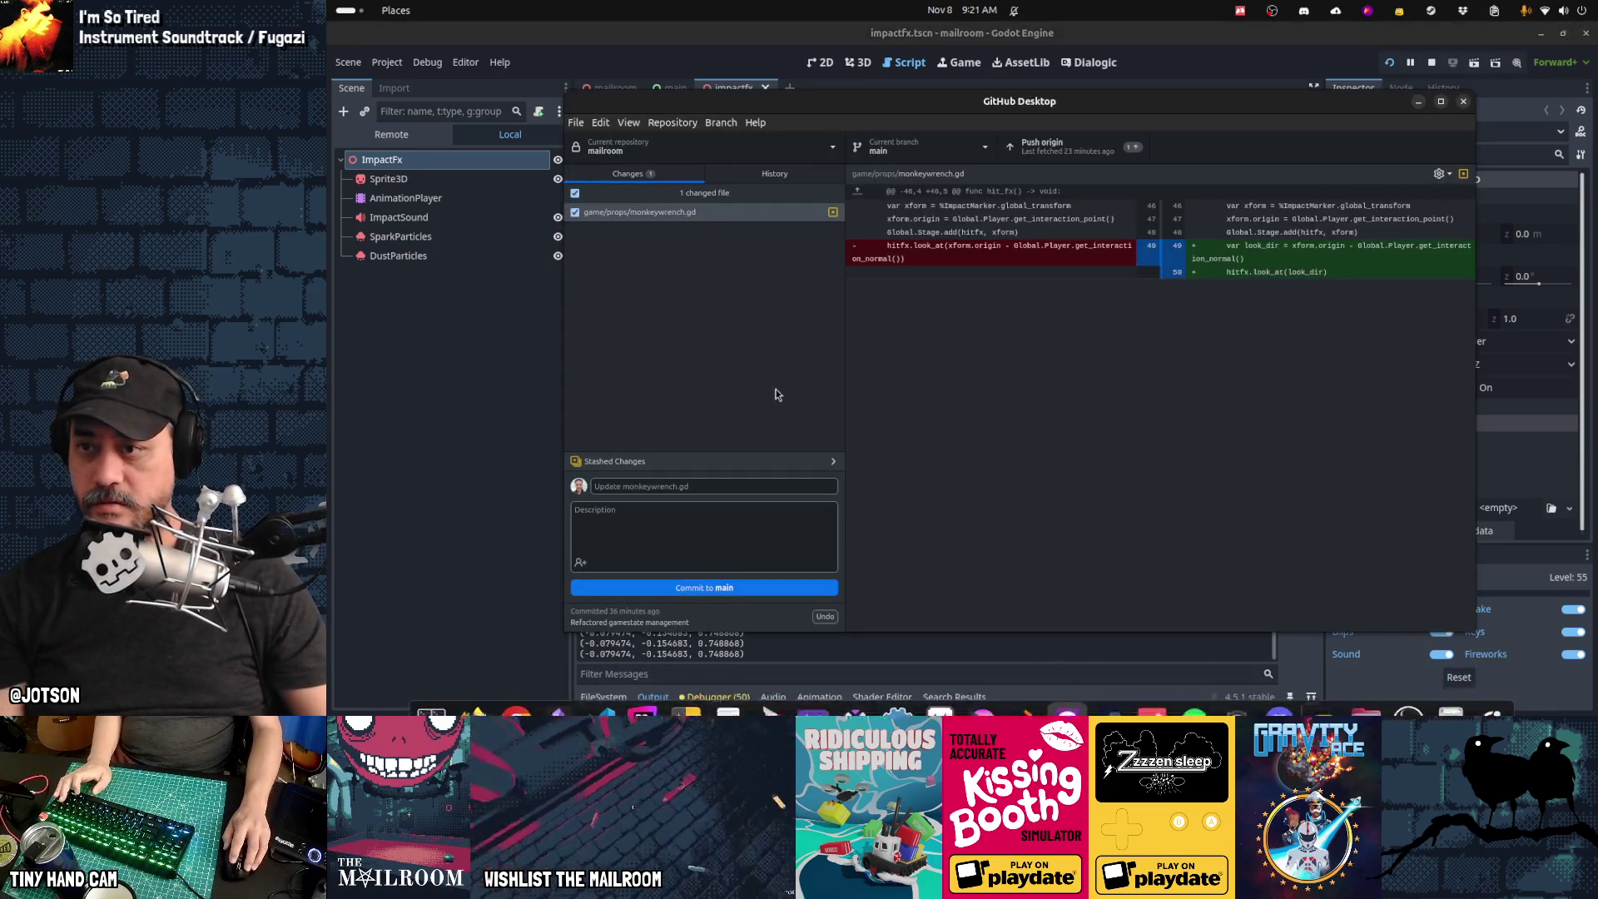
{"action": "right_click", "coordinate": [709, 213]}
{"action": "left_click", "coordinate": [726, 226]}
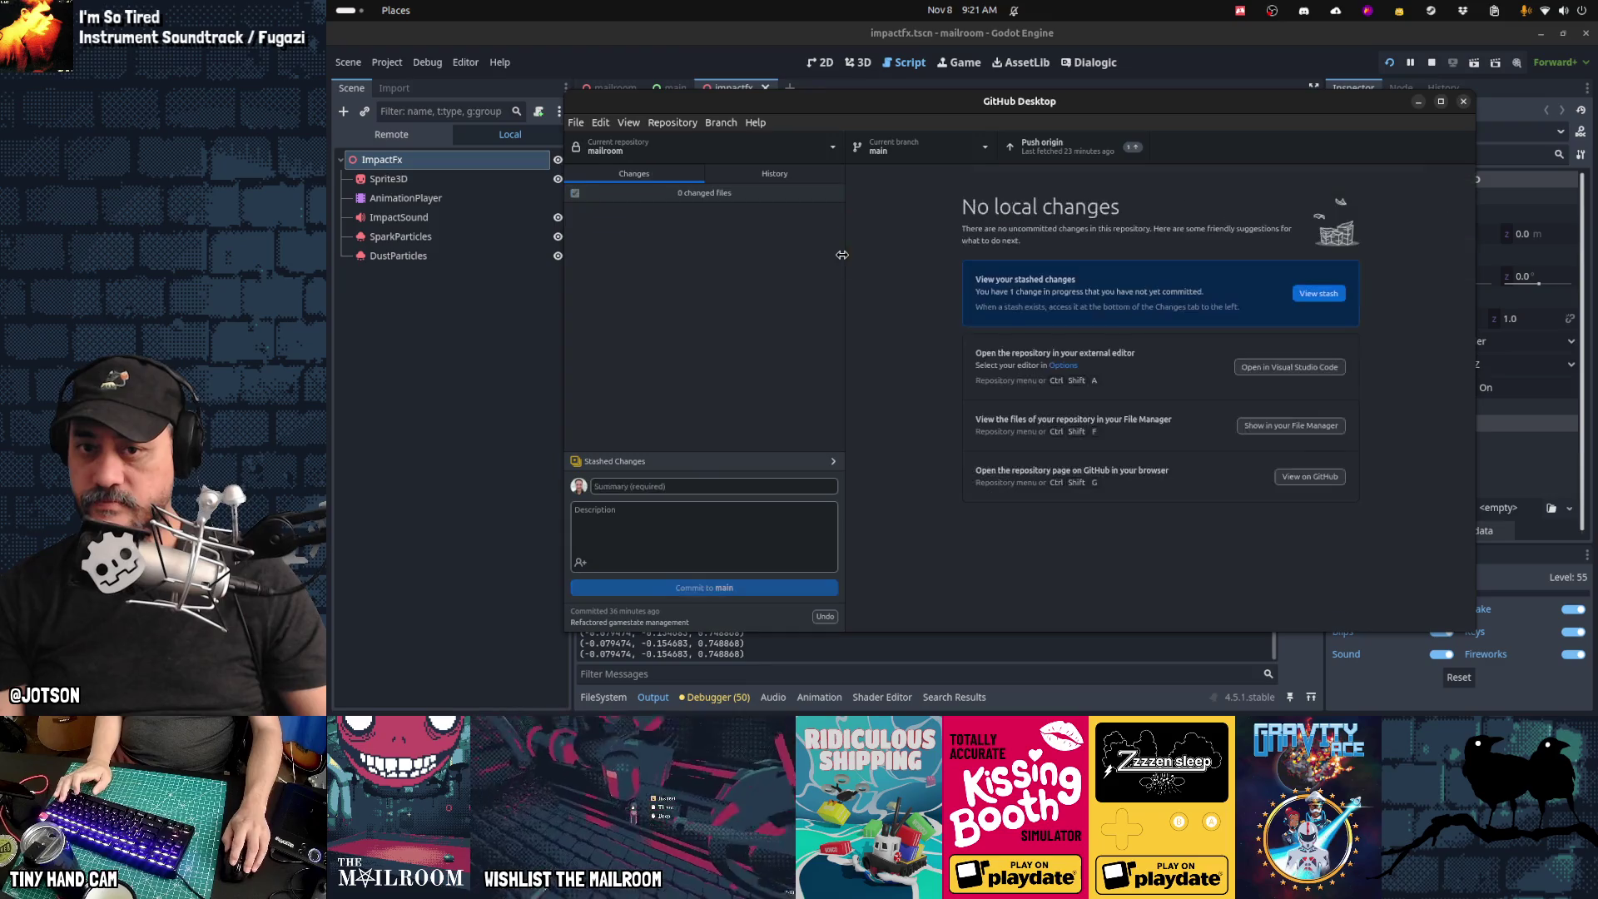
{"action": "key", "text": "alt+Tab"}
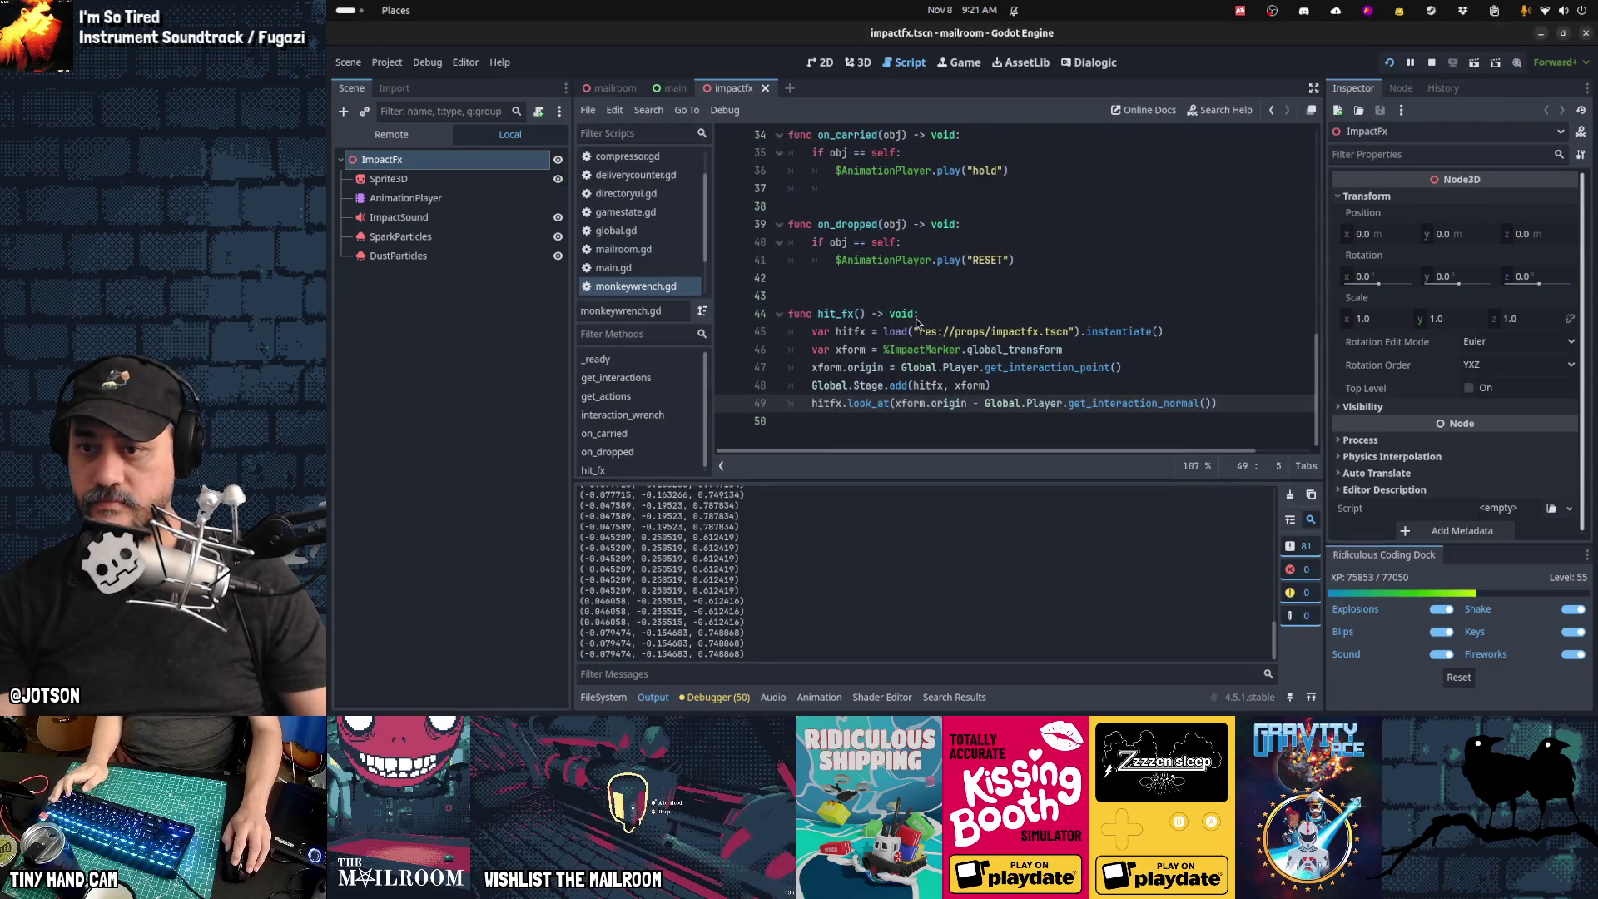
{"action": "left_click", "coordinate": [909, 392]}
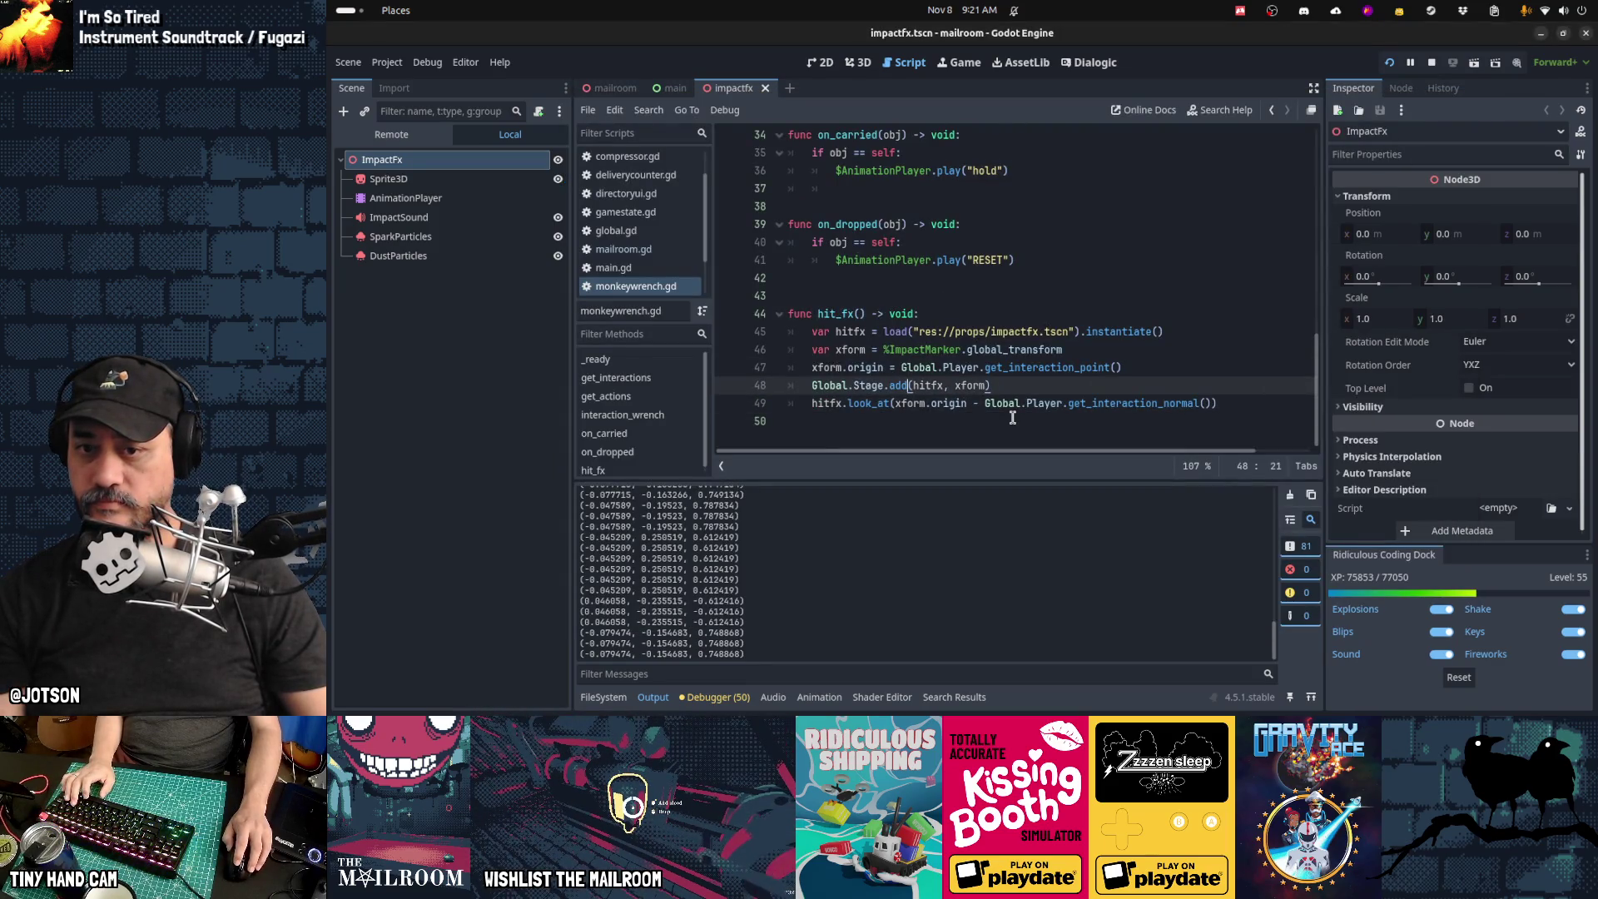
Step: Clear the printed cross vectors from the Output panel
{"action": "left_click", "coordinate": [1013, 418]}
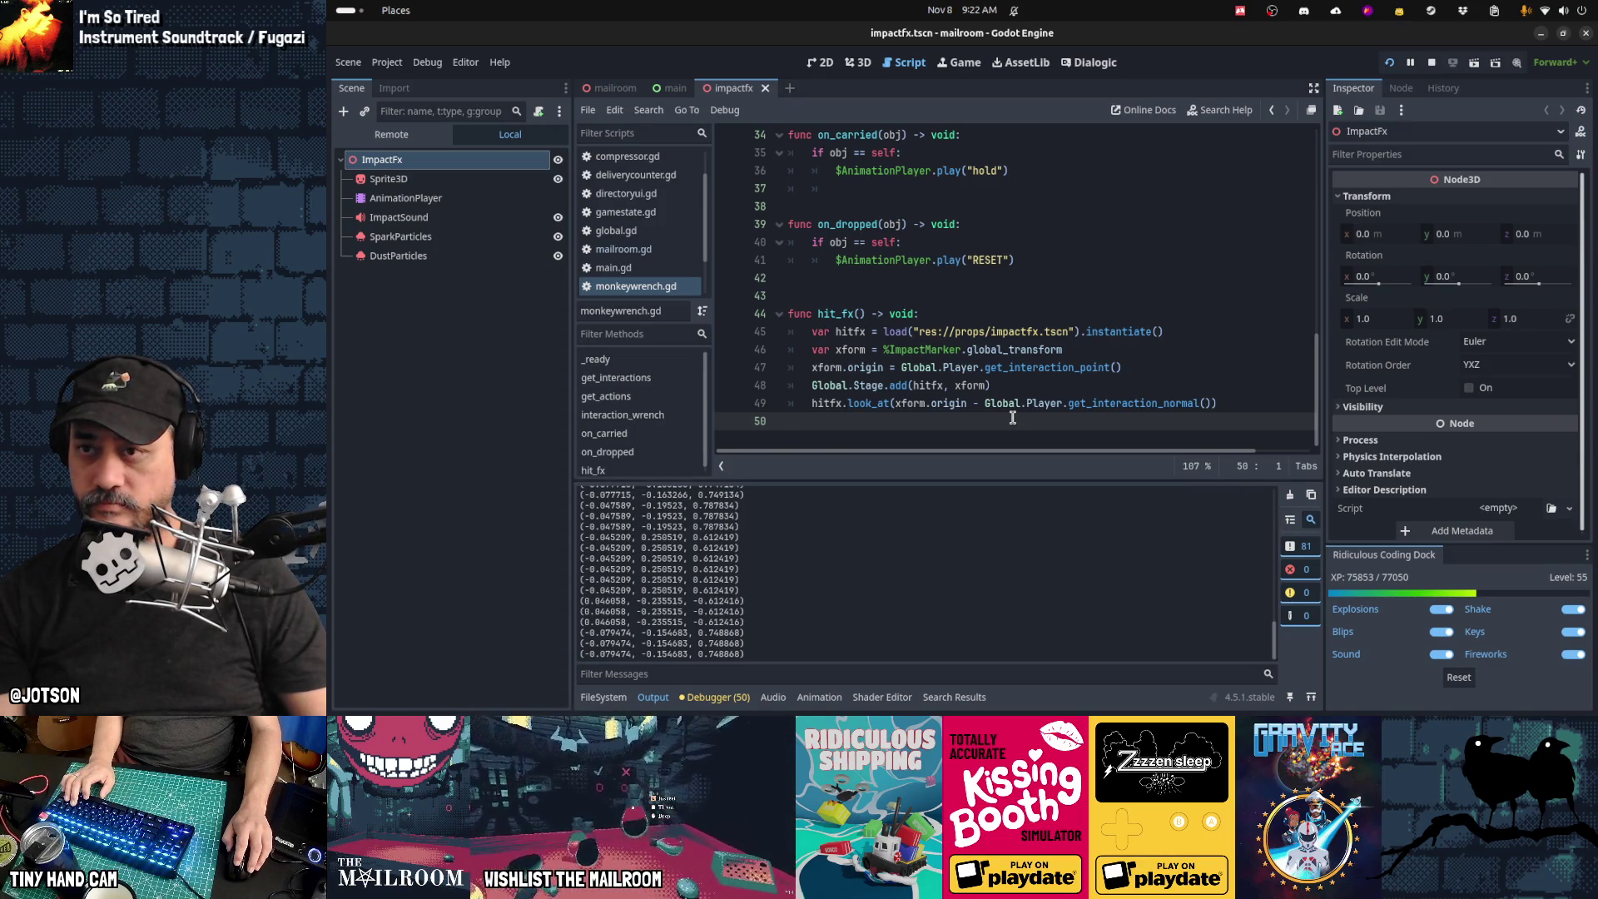
{"action": "left_click", "coordinate": [1290, 494]}
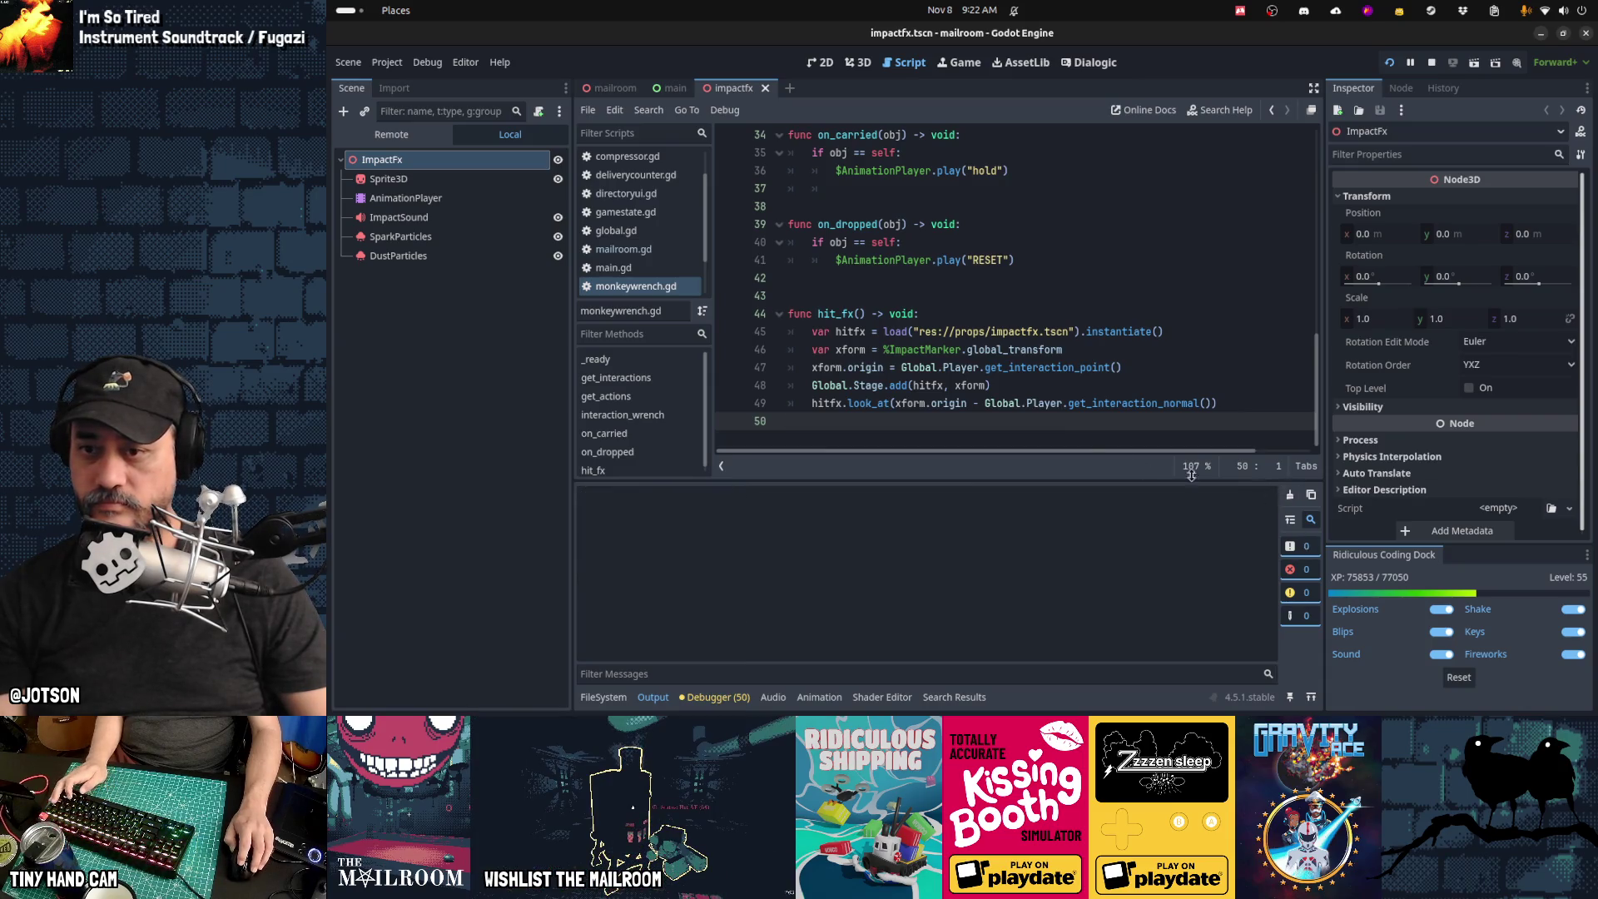
{"action": "key", "text": "alt+Tab"}
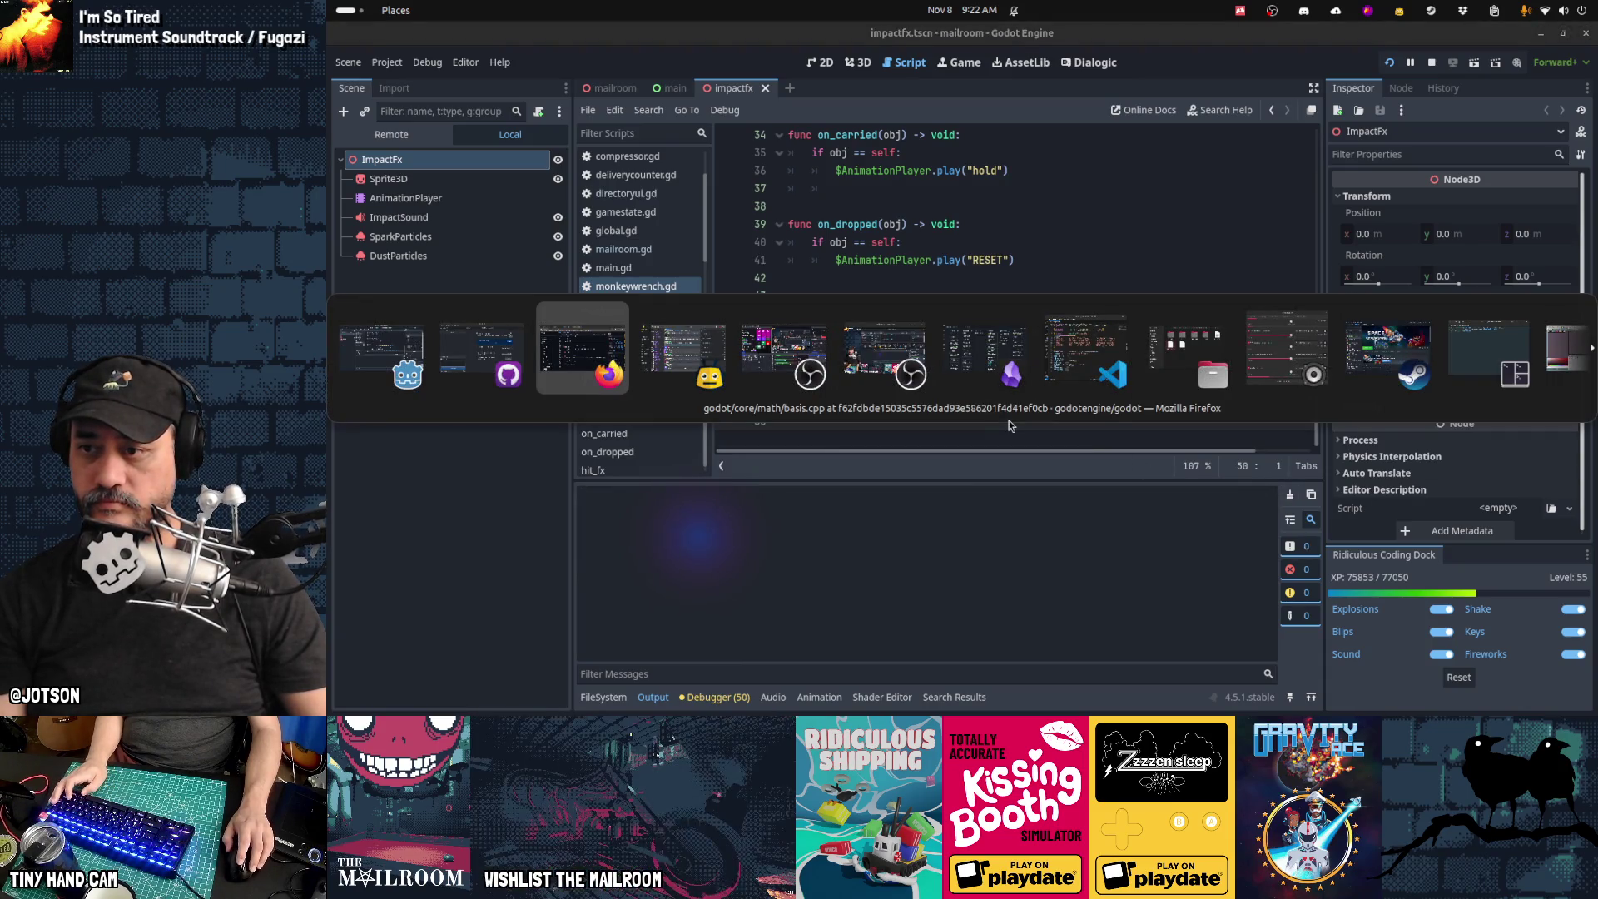
{"action": "key", "text": "alt+shift+Tab"}
{"action": "key", "text": "alt+Tab"}
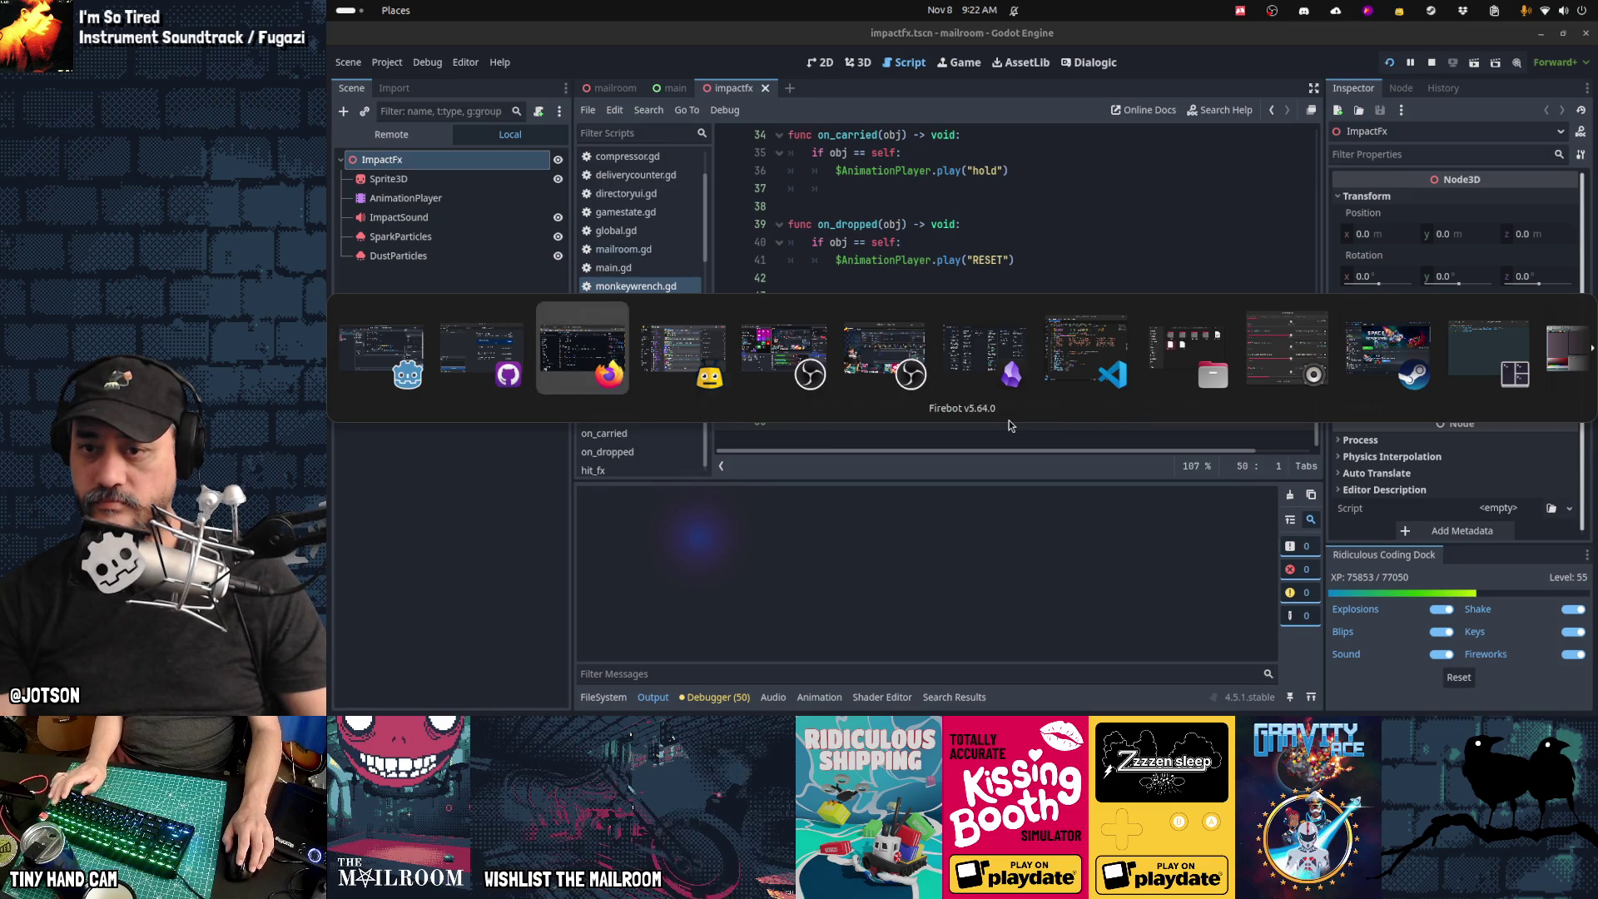
{"action": "key", "text": "alt+Tab"}
{"action": "key", "text": "alt+Tab"}
{"action": "key", "text": "alt+Tab"}
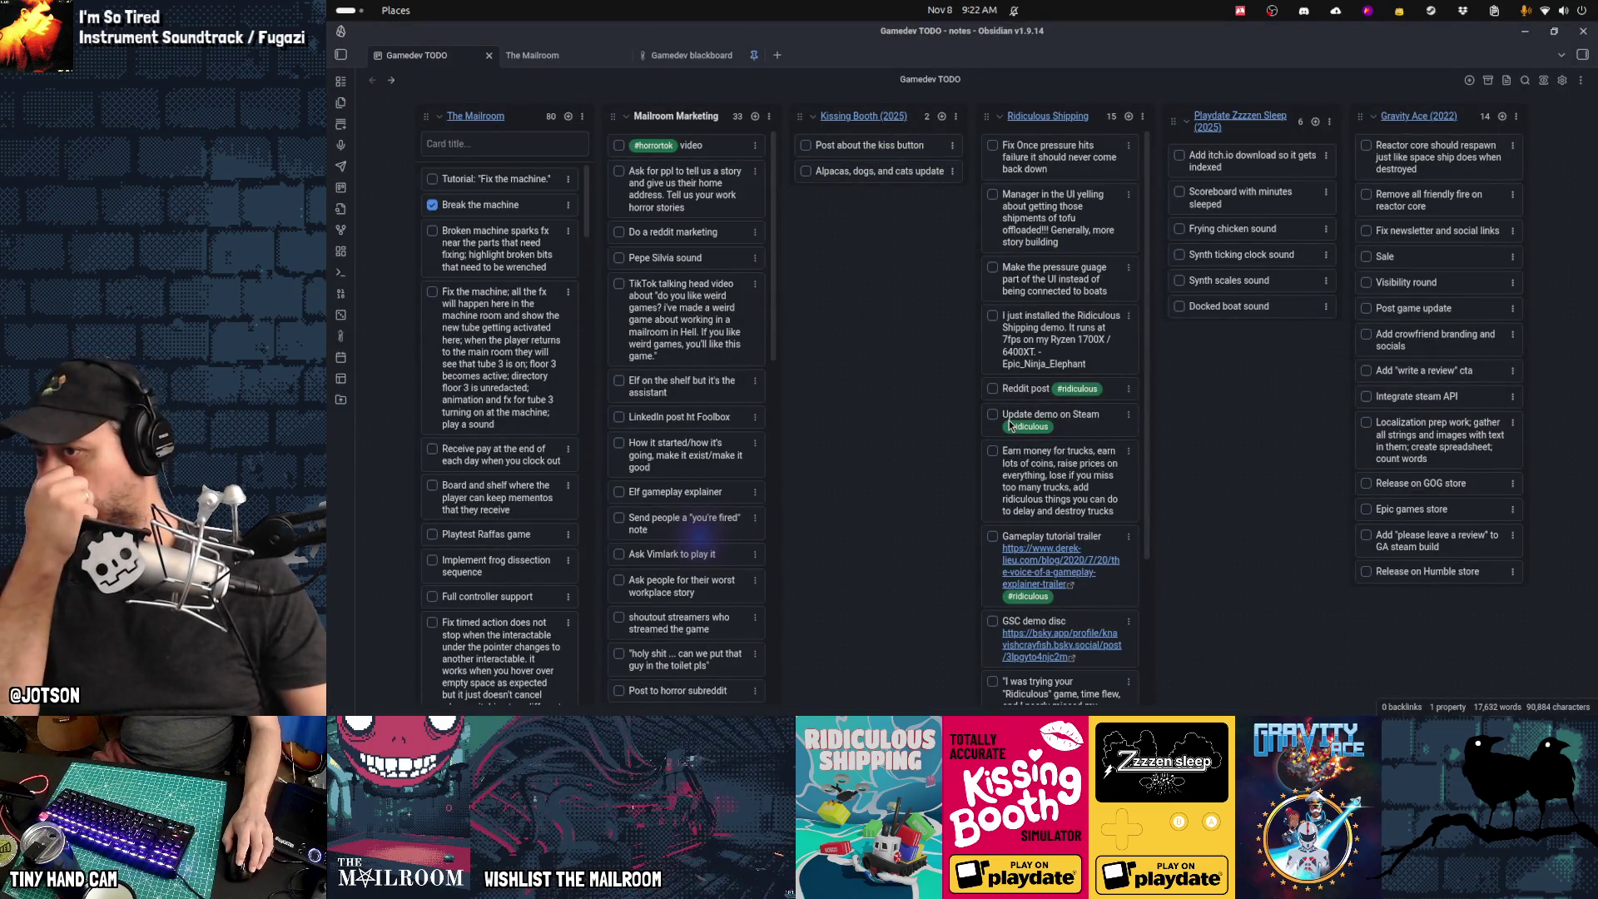
{"action": "key", "text": "alt+Tab"}
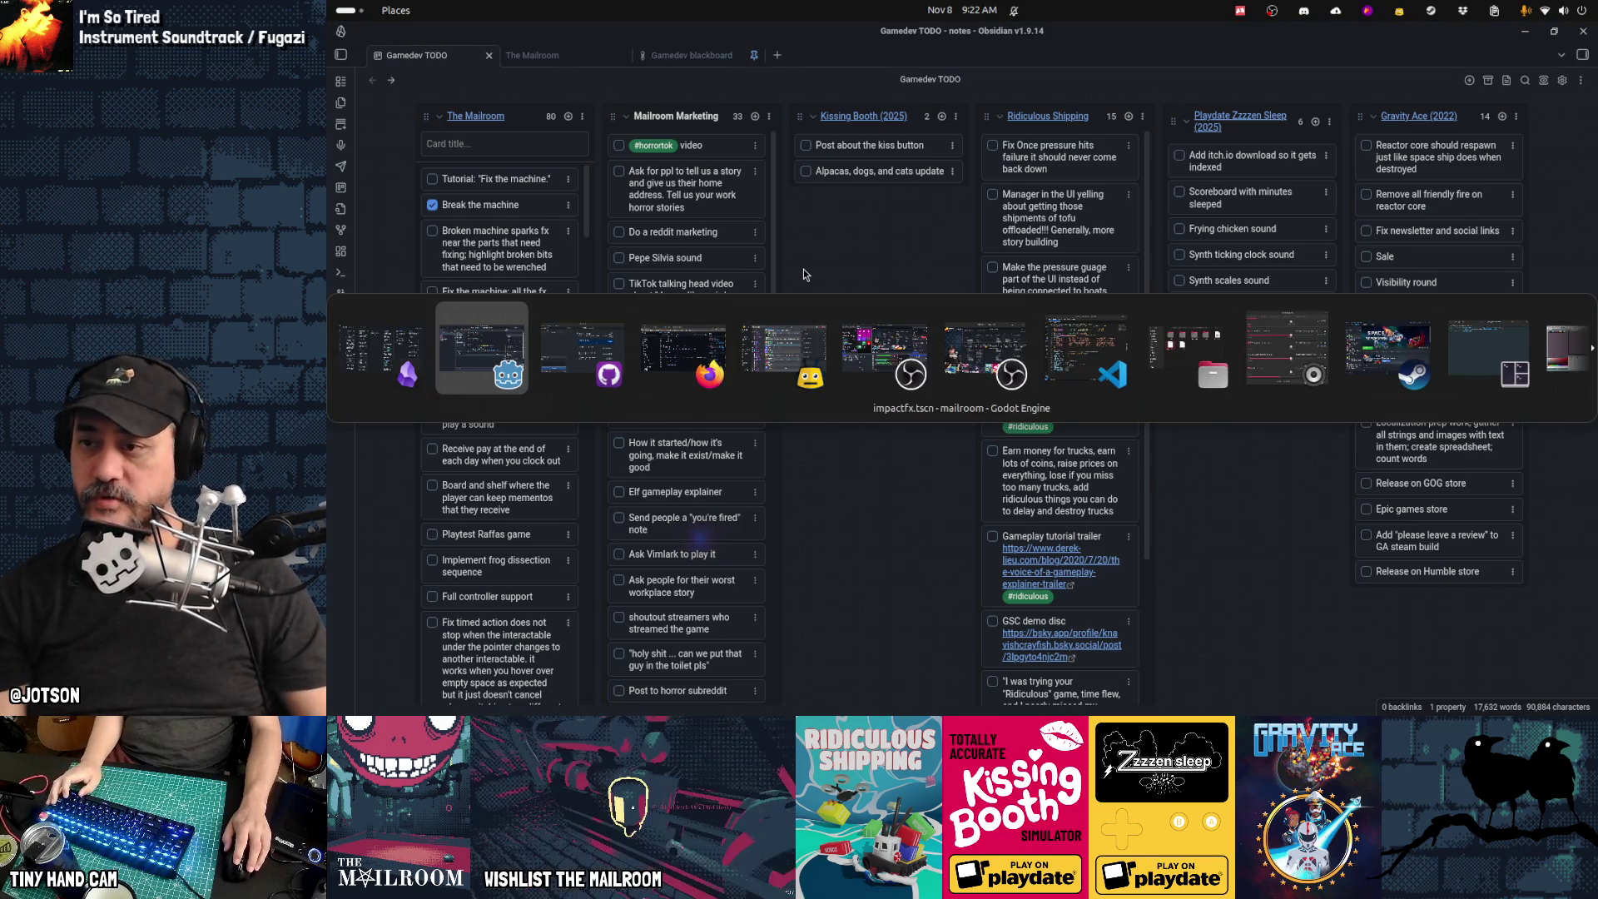
{"action": "left_click", "coordinate": [893, 277]}
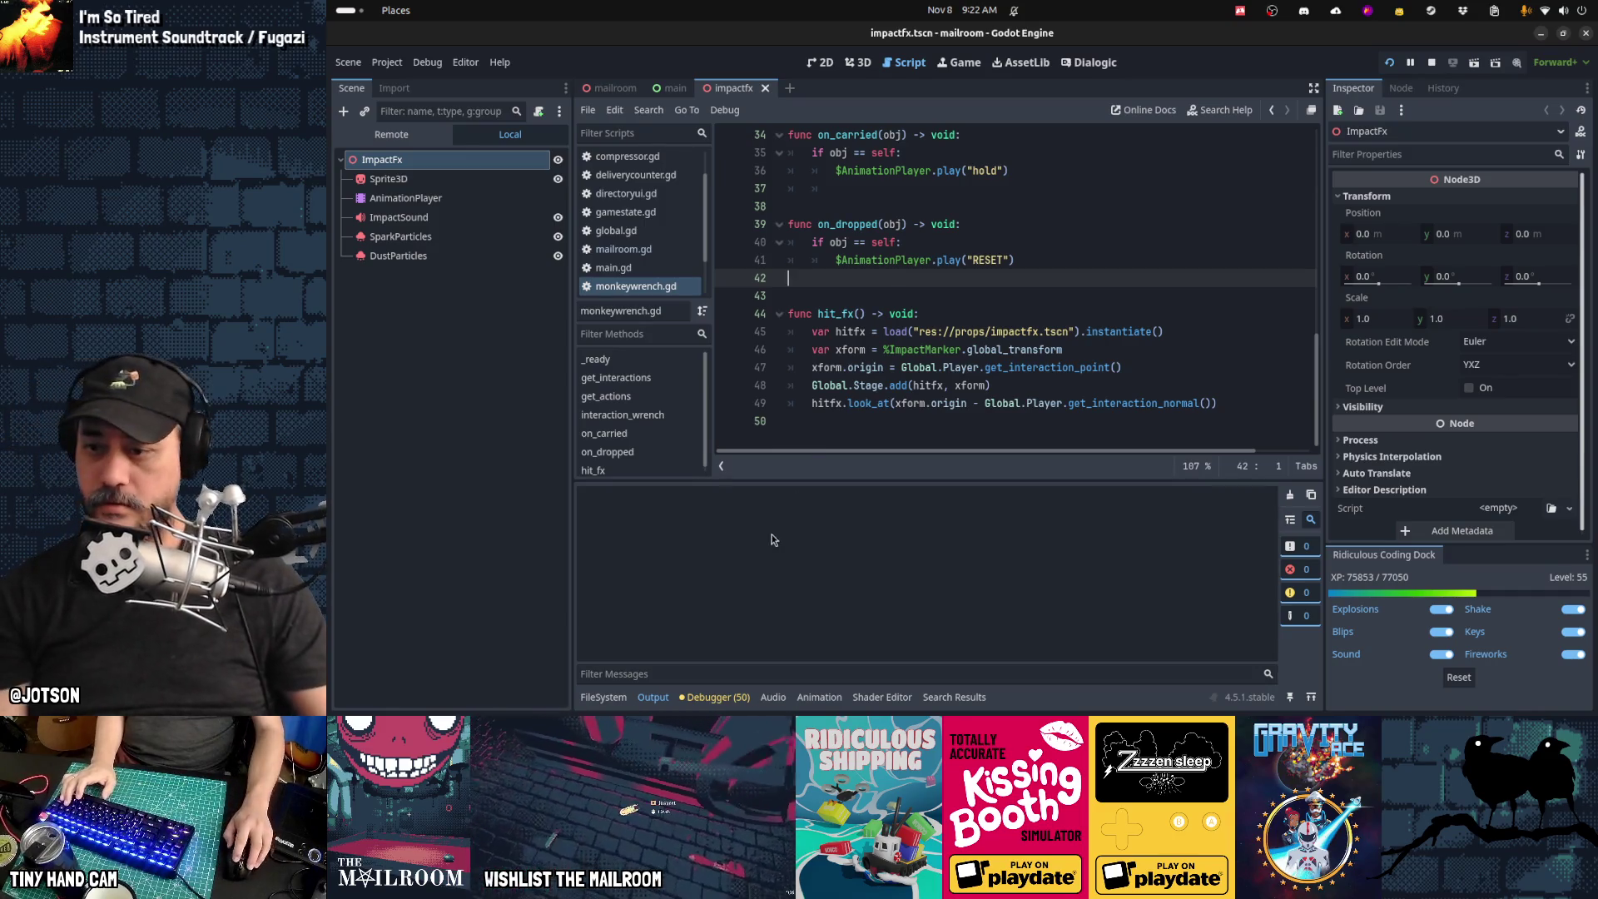
{"action": "left_click", "coordinate": [616, 699]}
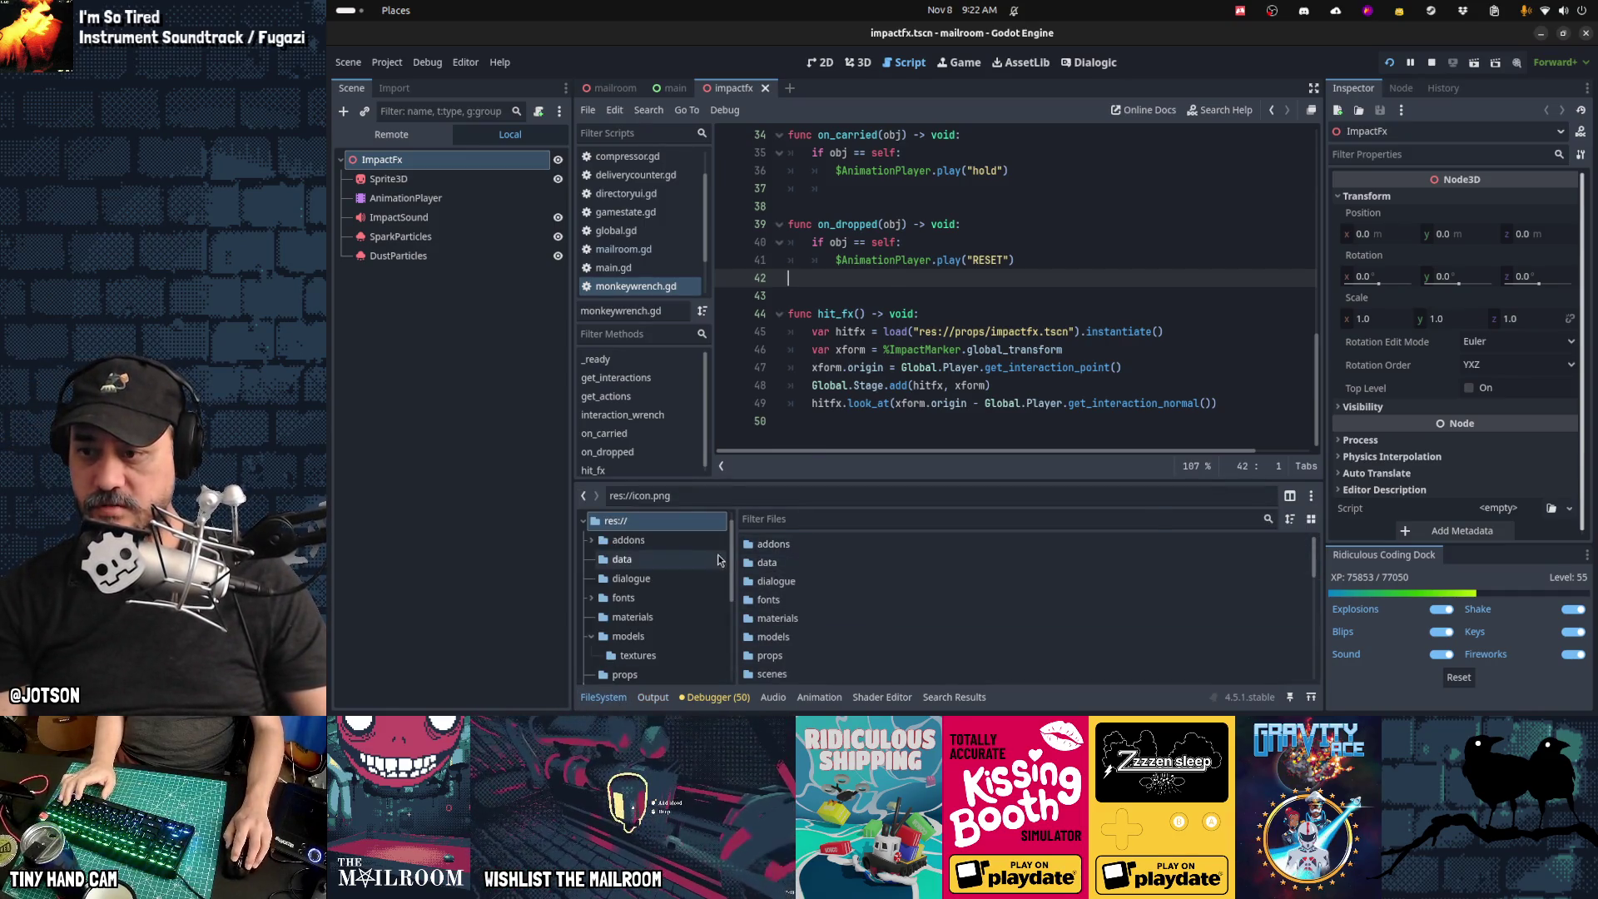
Step: Open res://tutorials/ringbelltutorial.tscn and view the script attached to its nodes
{"action": "scroll", "coordinate": [657, 637], "scroll_direction": "down", "scroll_amount": 5}
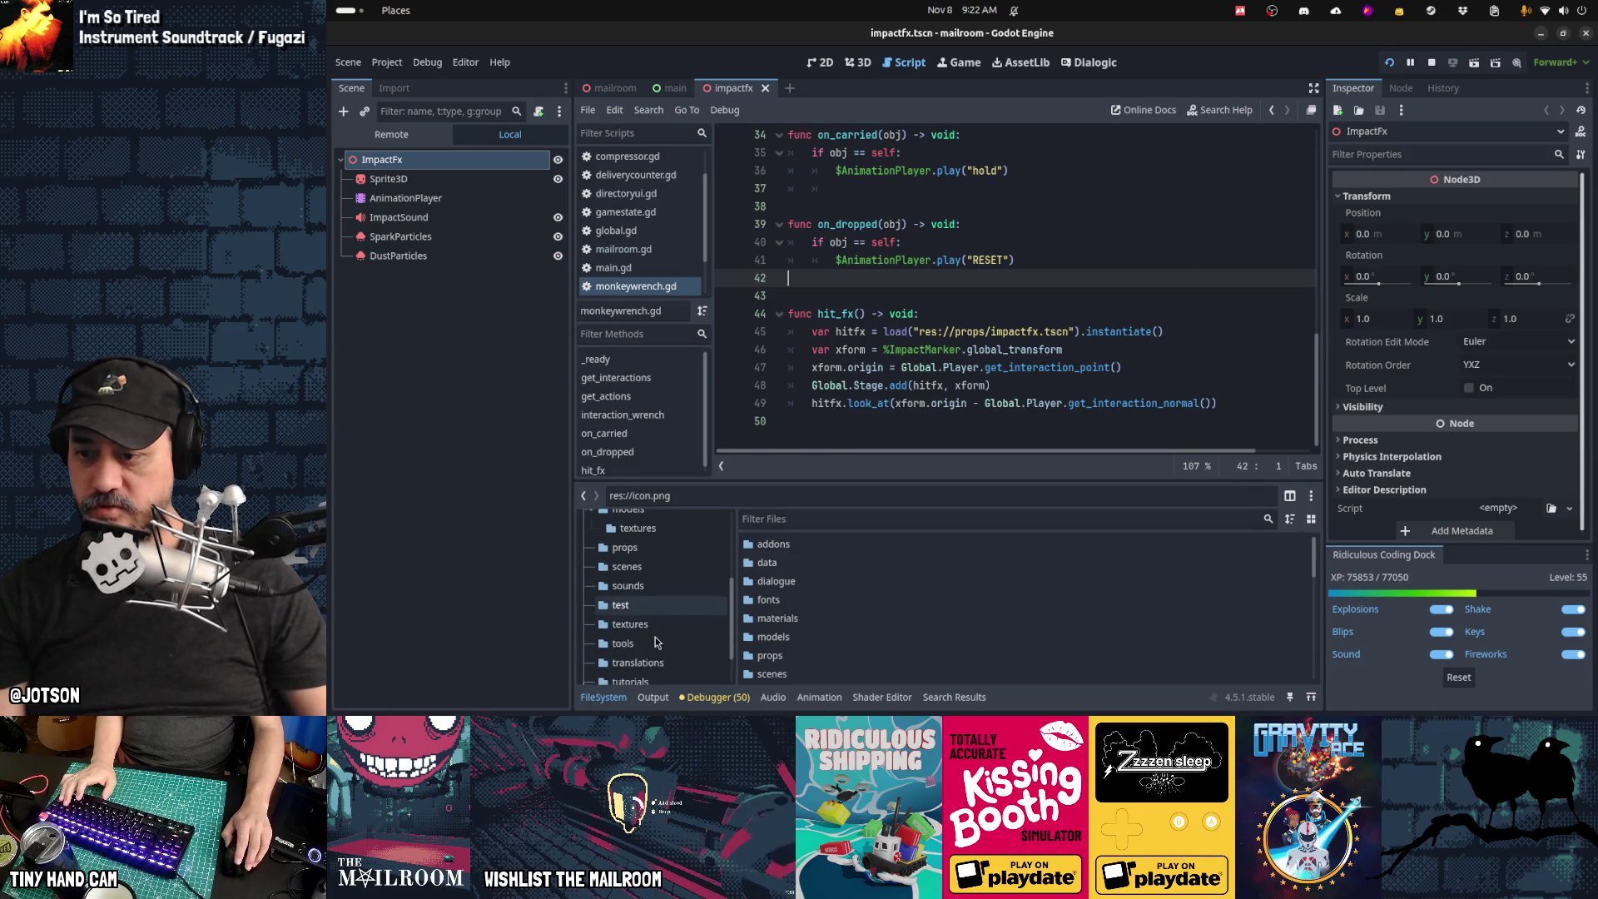
{"action": "left_click", "coordinate": [659, 675]}
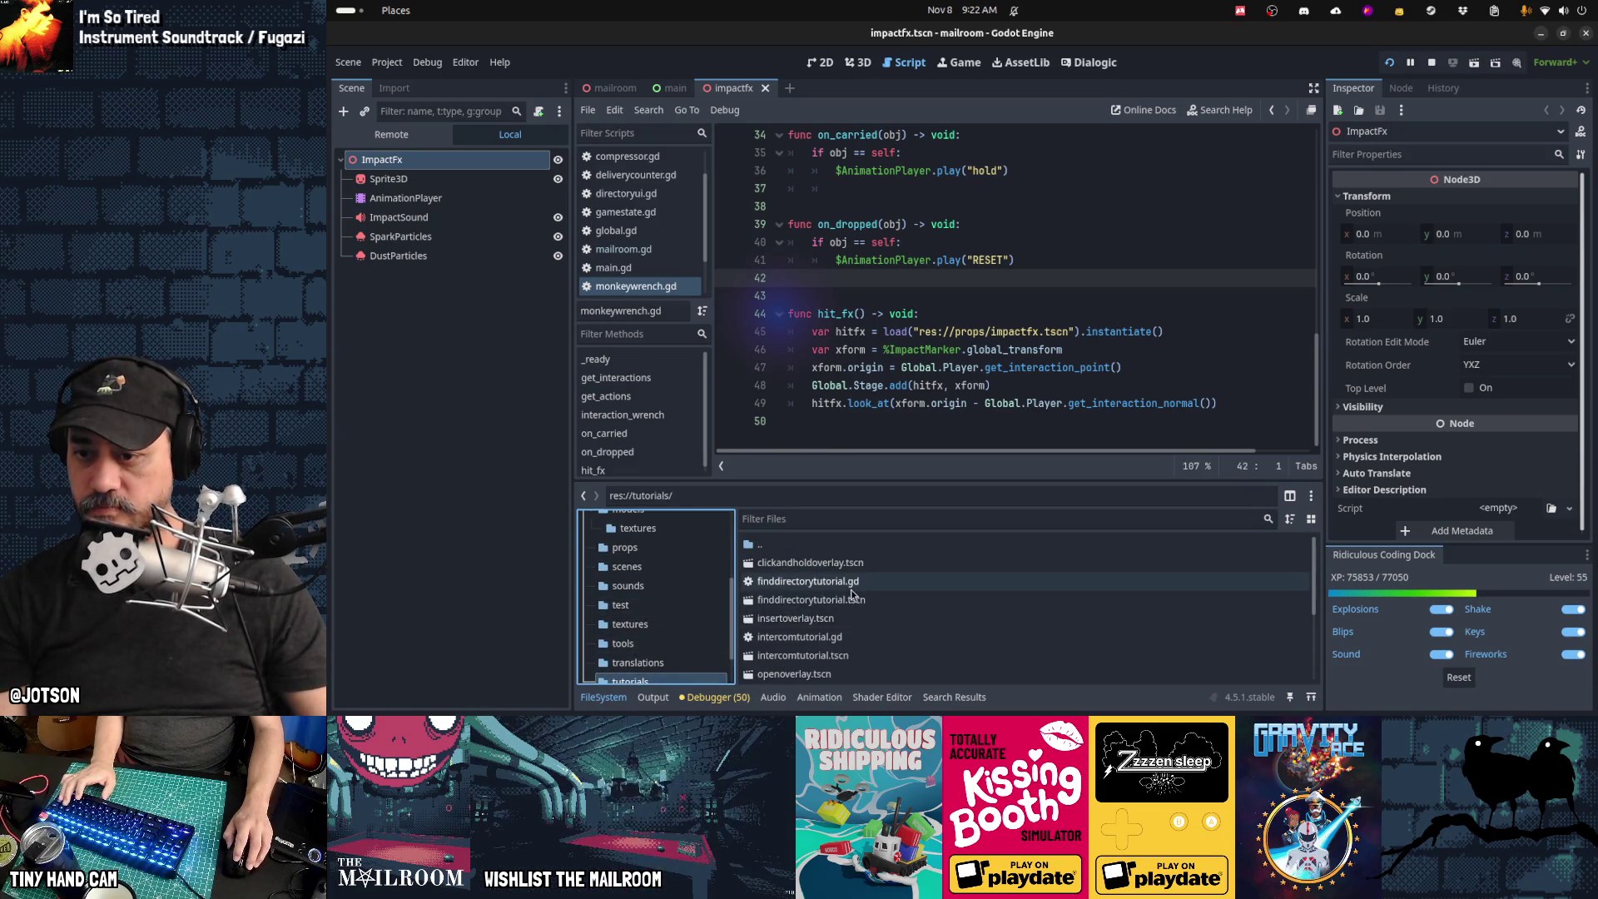
{"action": "scroll", "coordinate": [966, 591], "scroll_direction": "down", "scroll_amount": 1}
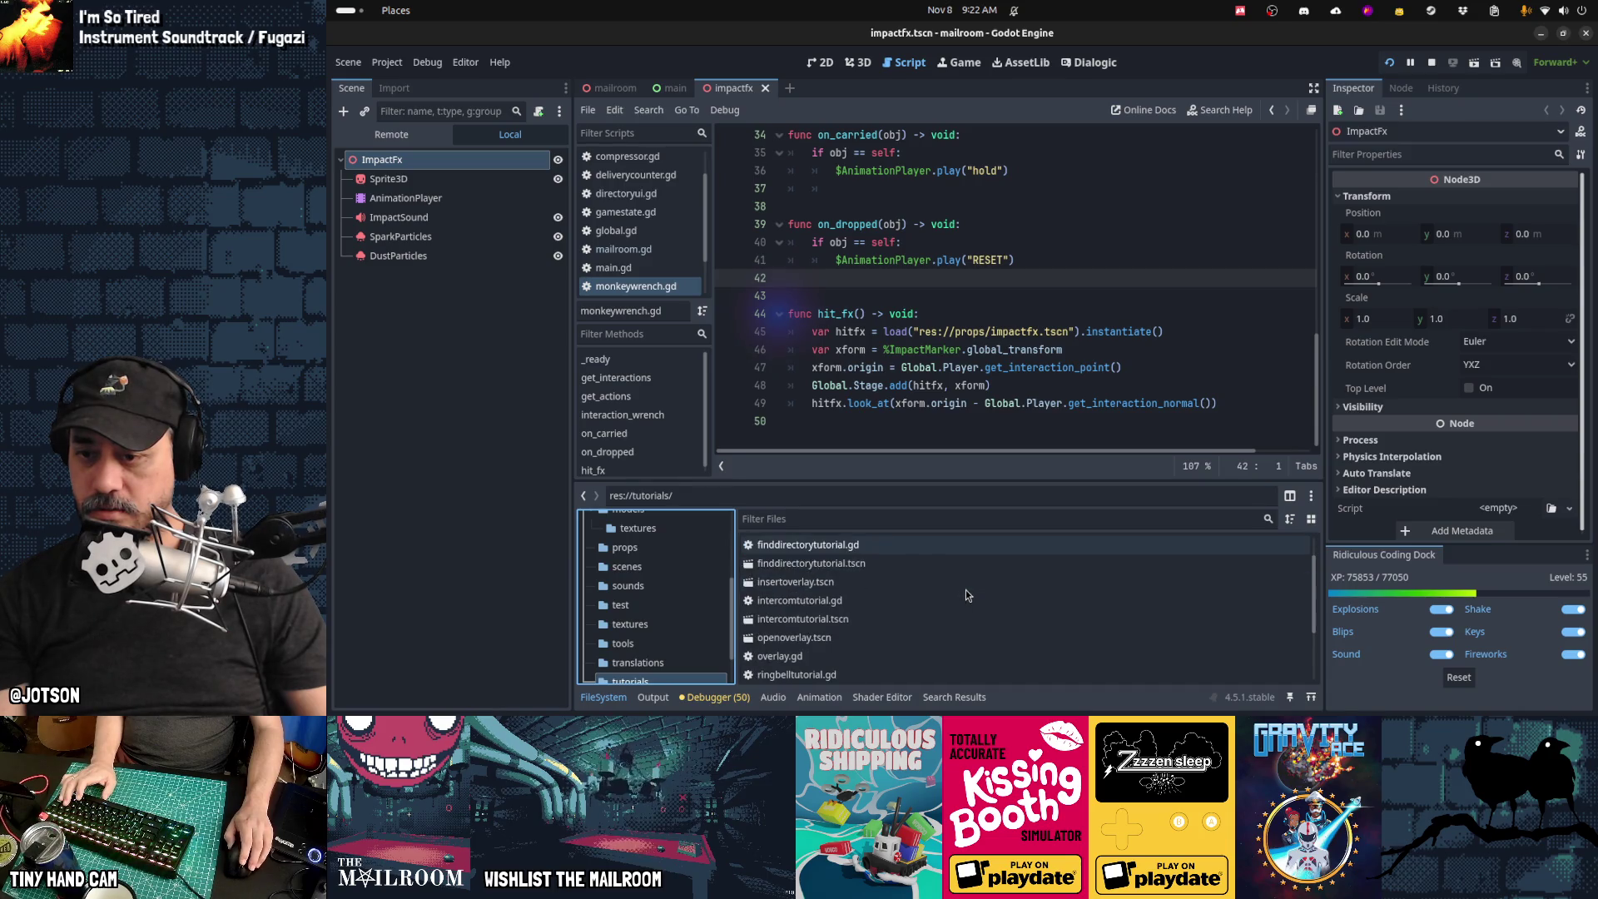
{"action": "scroll", "coordinate": [965, 589], "scroll_direction": "down", "scroll_amount": 1}
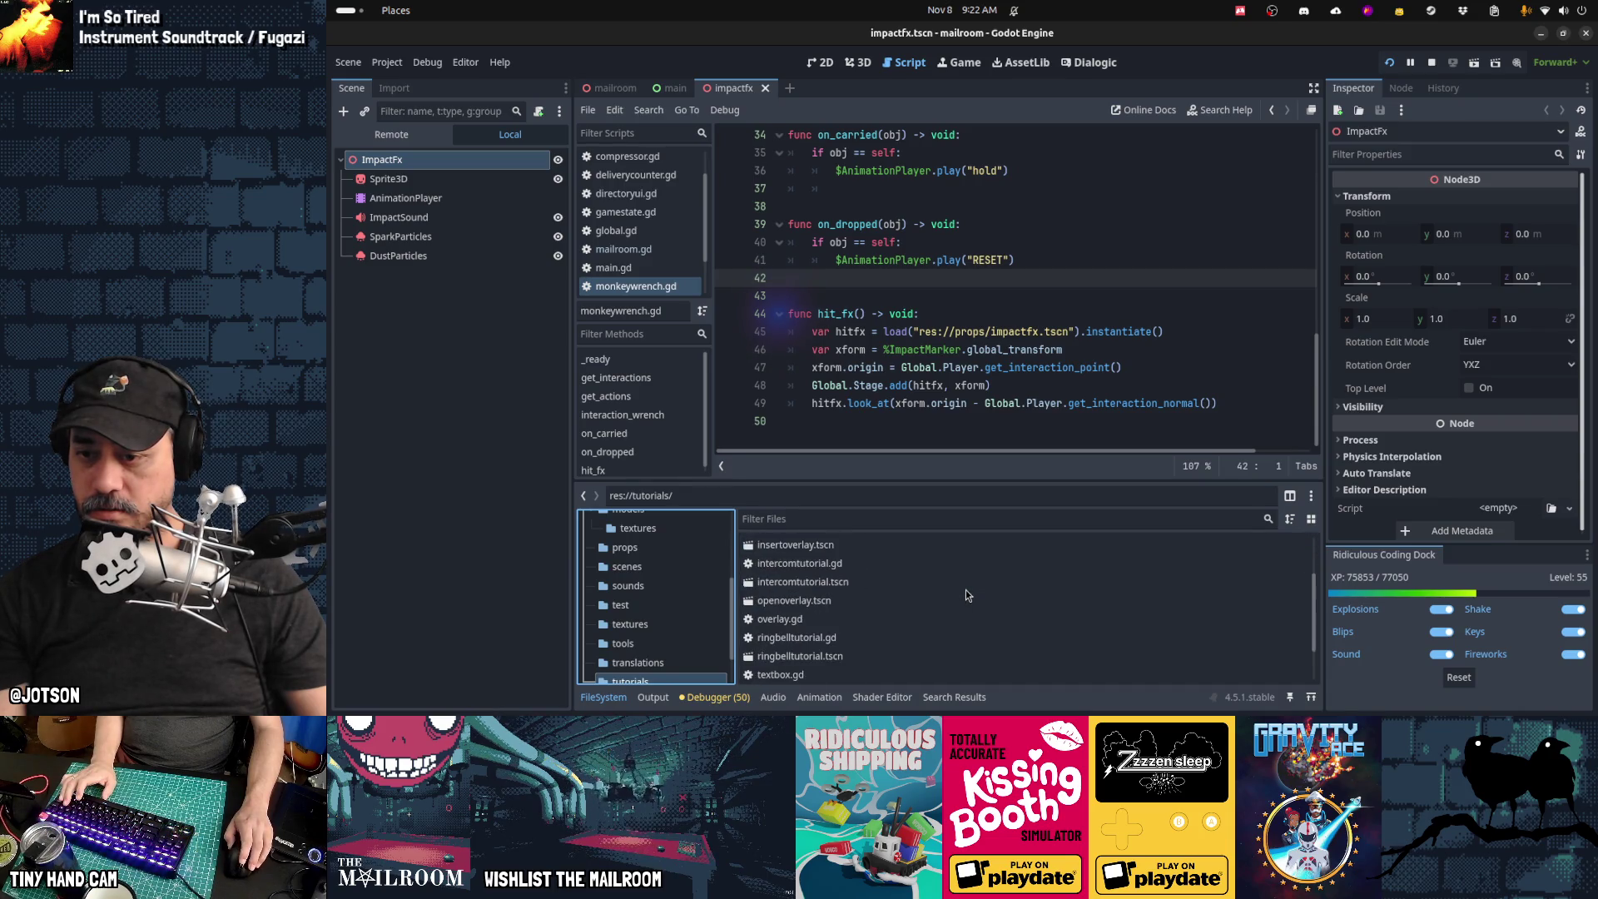
{"action": "double_click", "coordinate": [861, 654]}
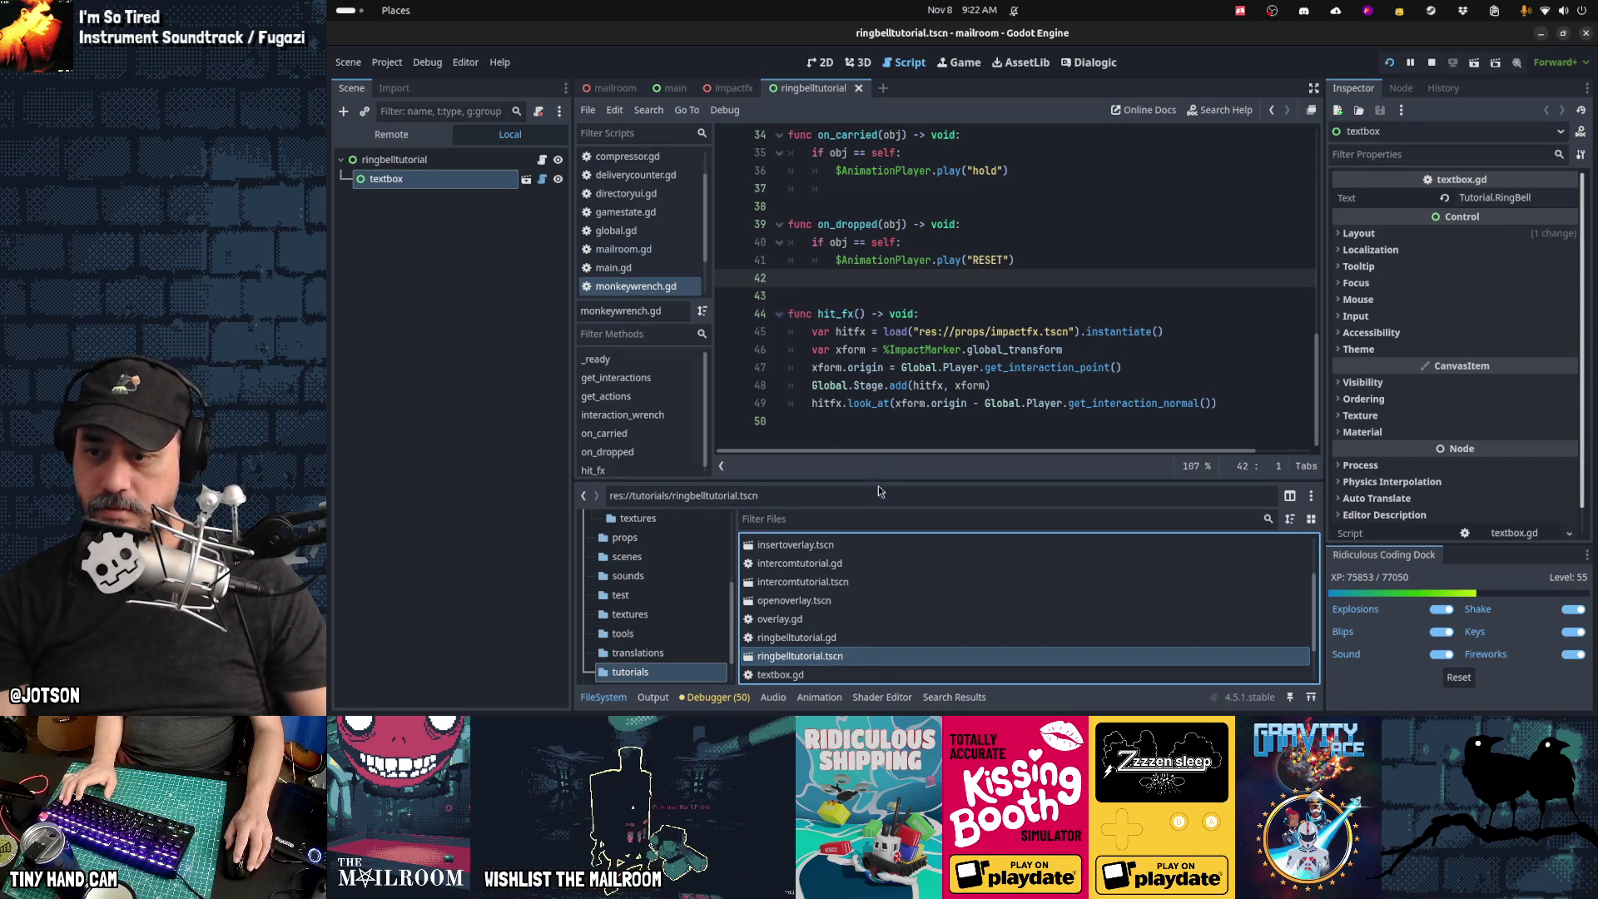
{"action": "double_click", "coordinate": [861, 638]}
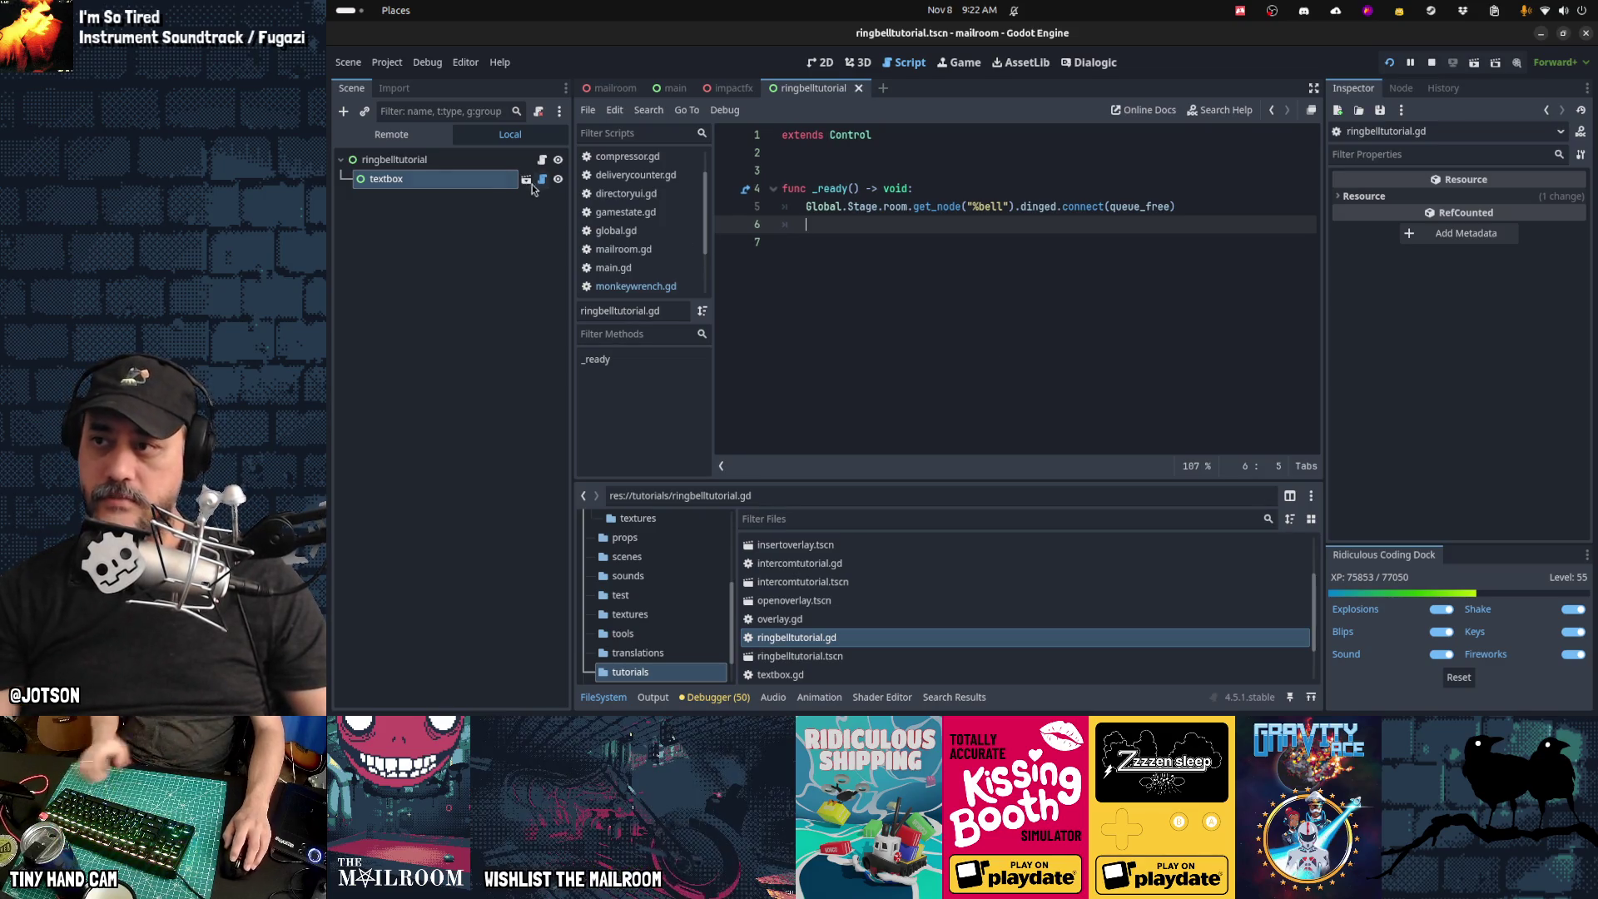
{"action": "left_click", "coordinate": [954, 269]}
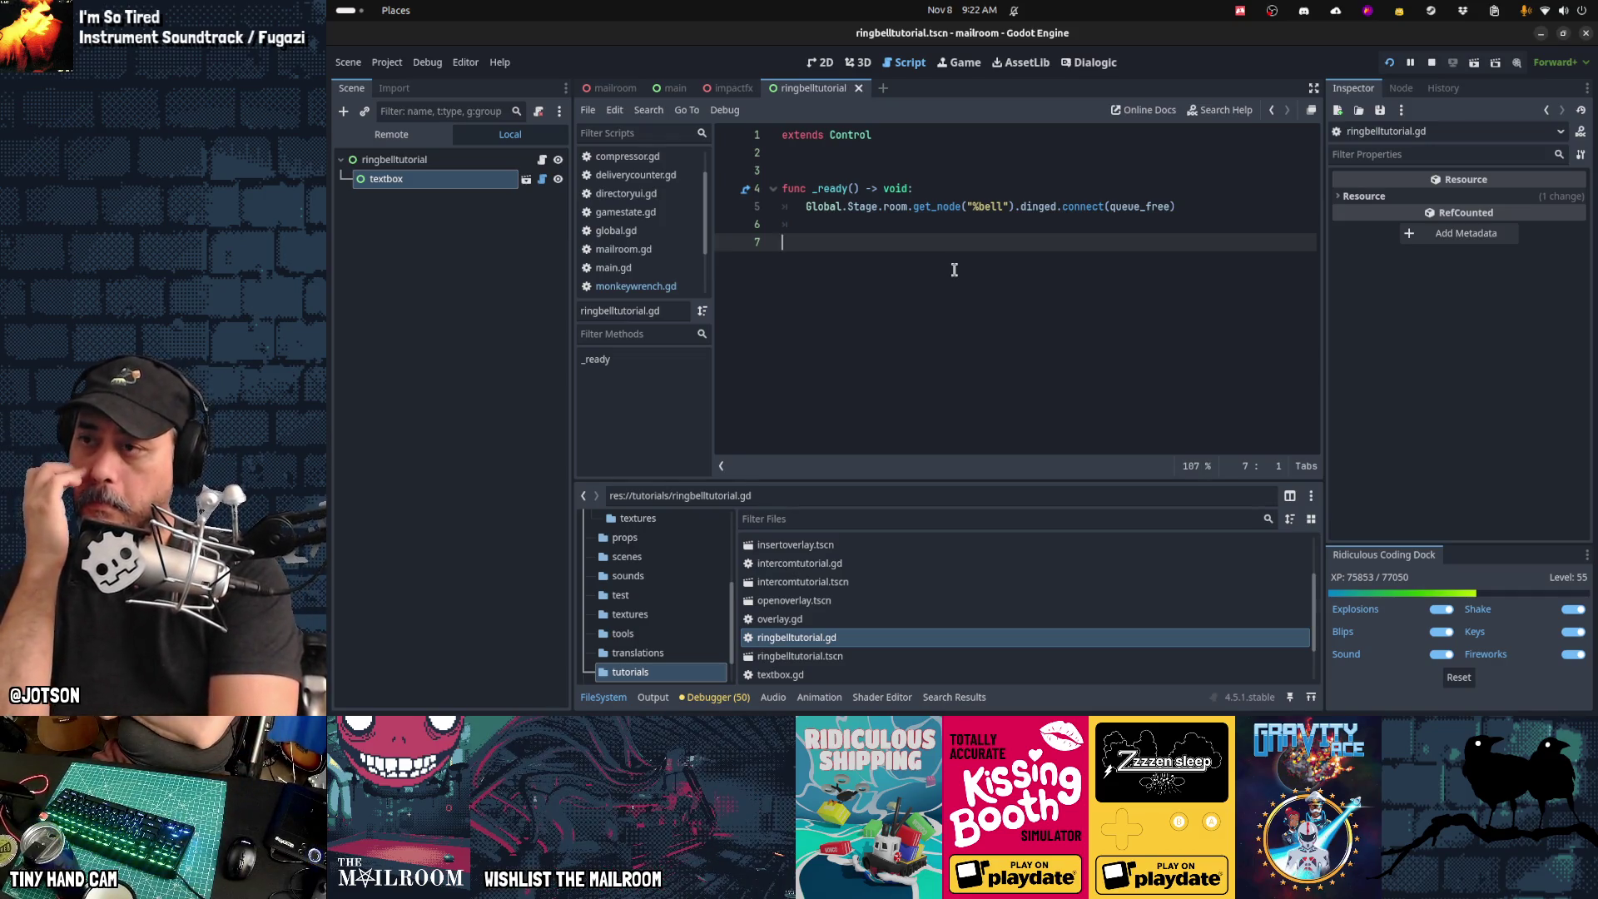
{"action": "key", "text": "ctrl+F2"}
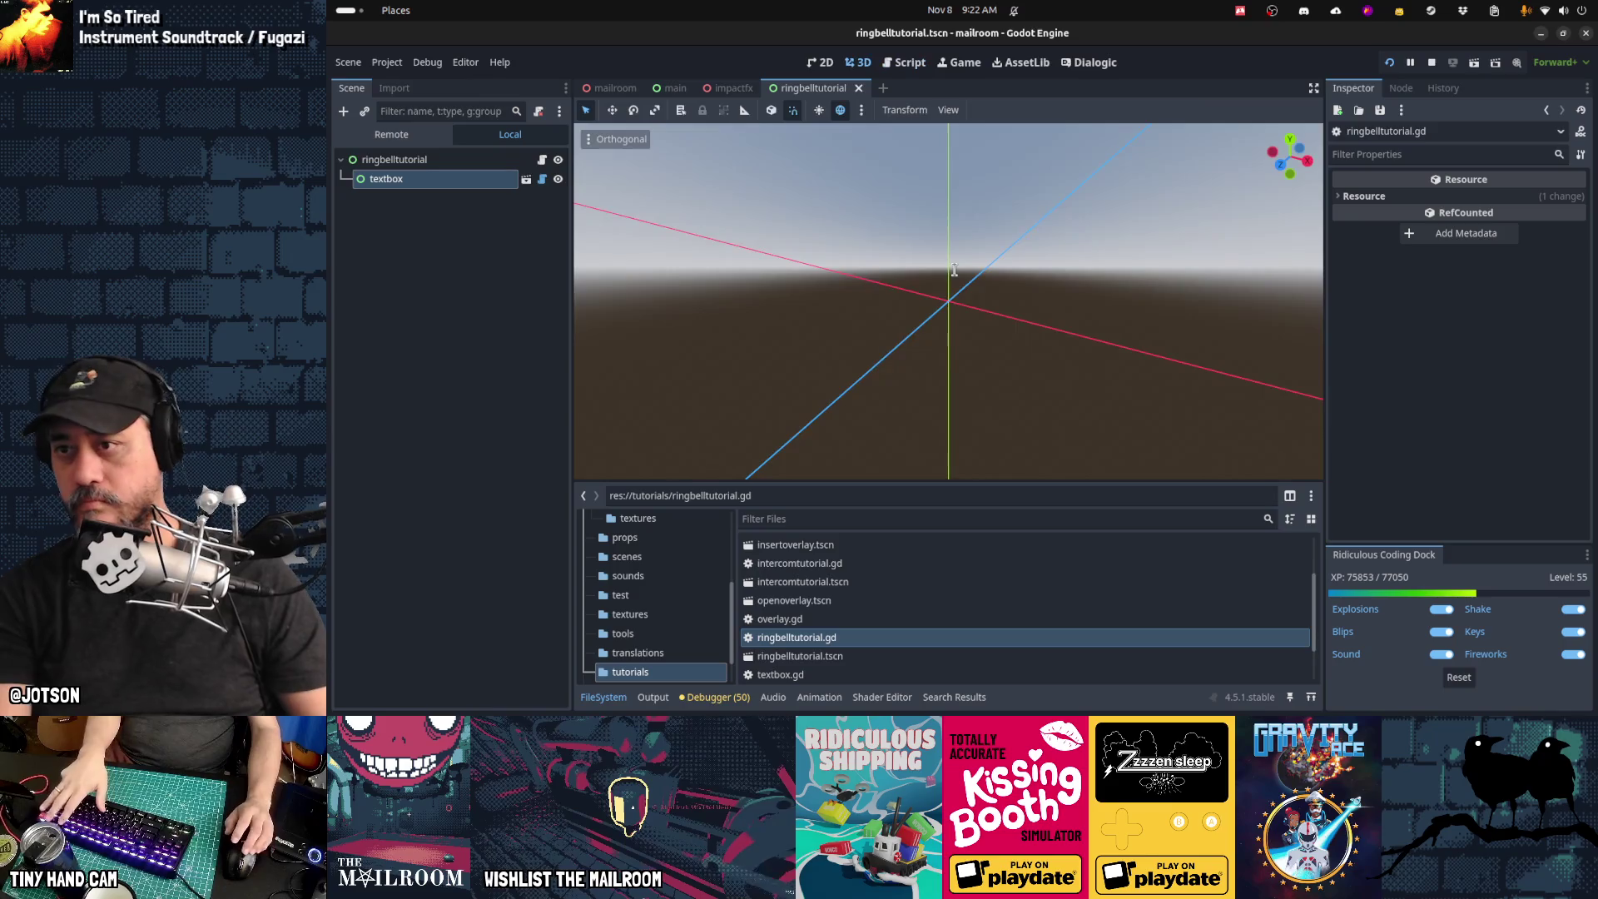
Step: Save the scene as fixmachinetutorial.tscn and rename its root node to fixmachinetutorial
{"action": "key", "text": "ctrl+F1"}
{"action": "key", "text": "ctrl+shift+s"}
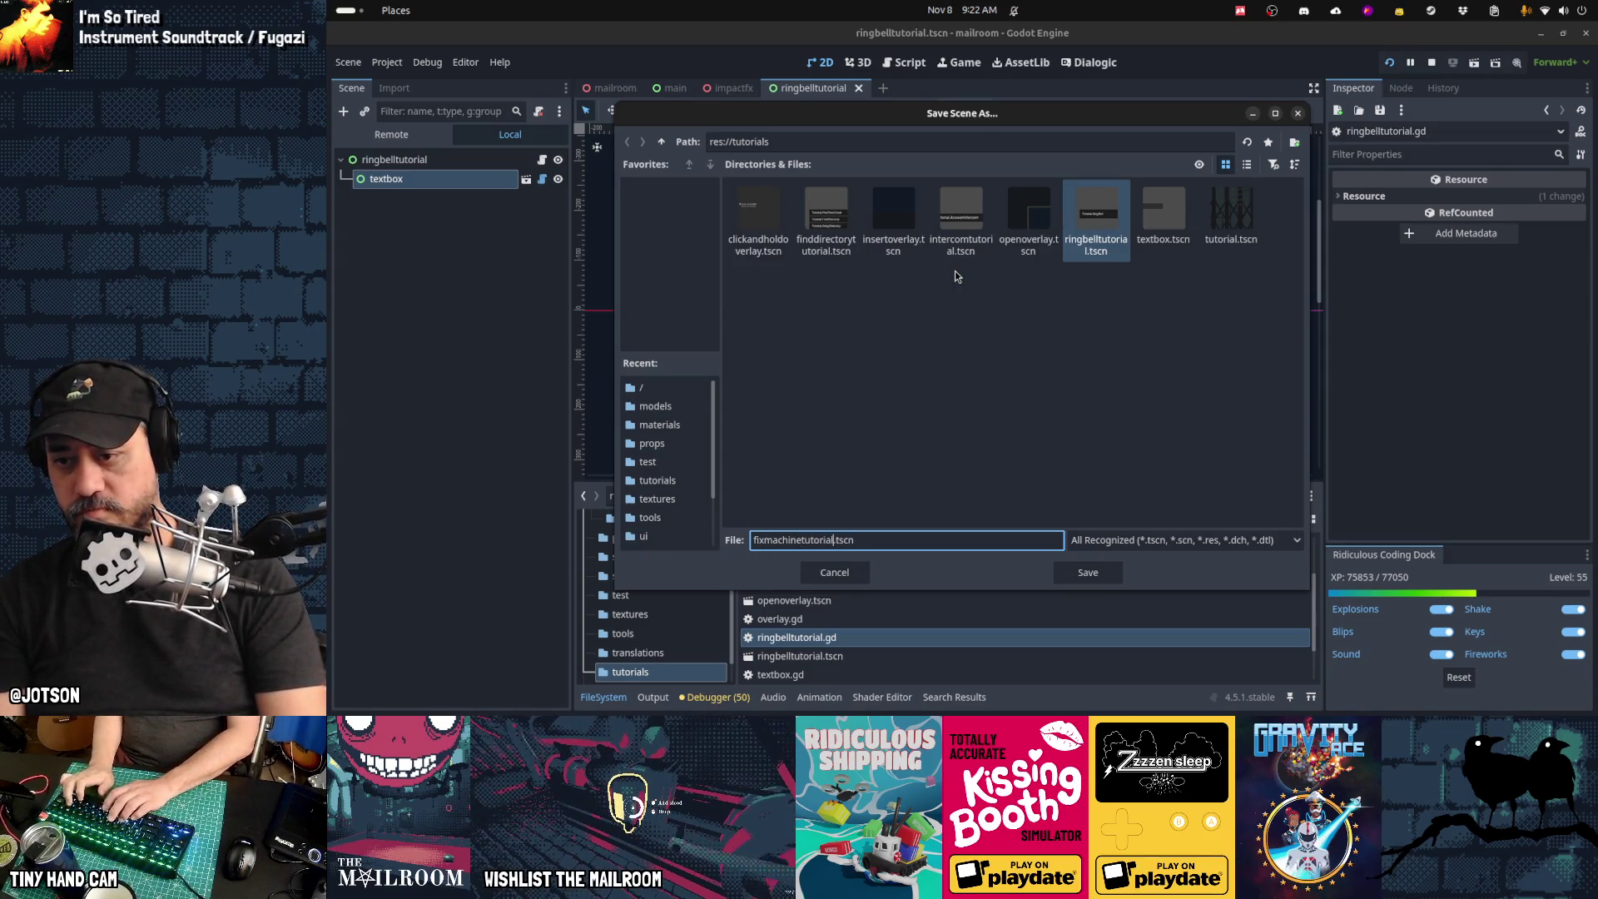
{"action": "key", "text": "Return"}
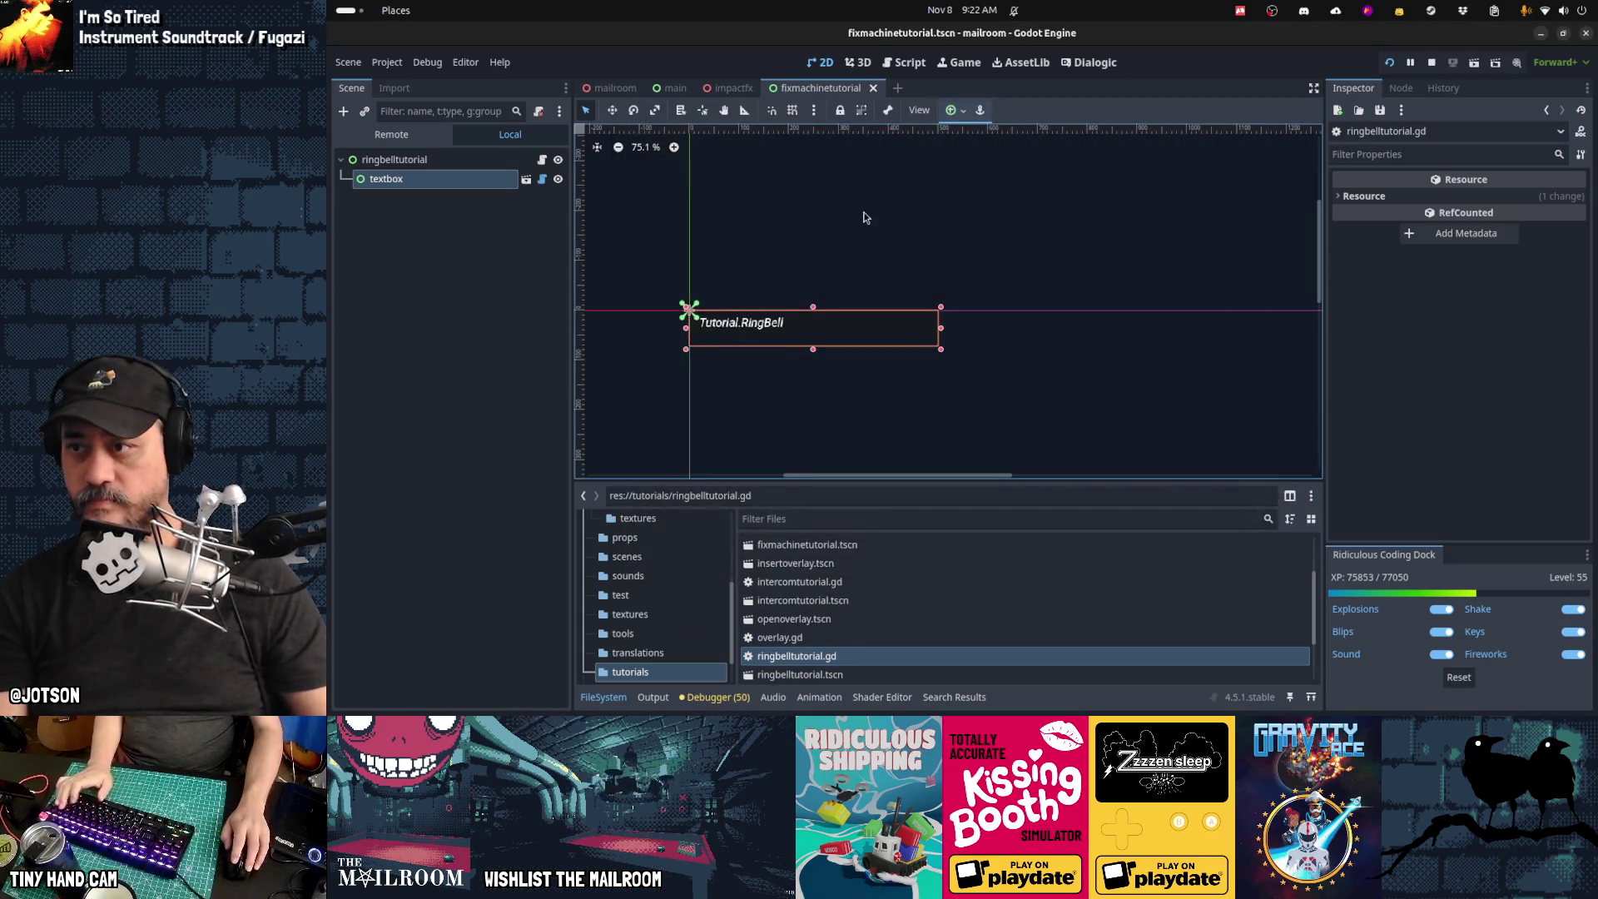
{"action": "double_click", "coordinate": [469, 159]}
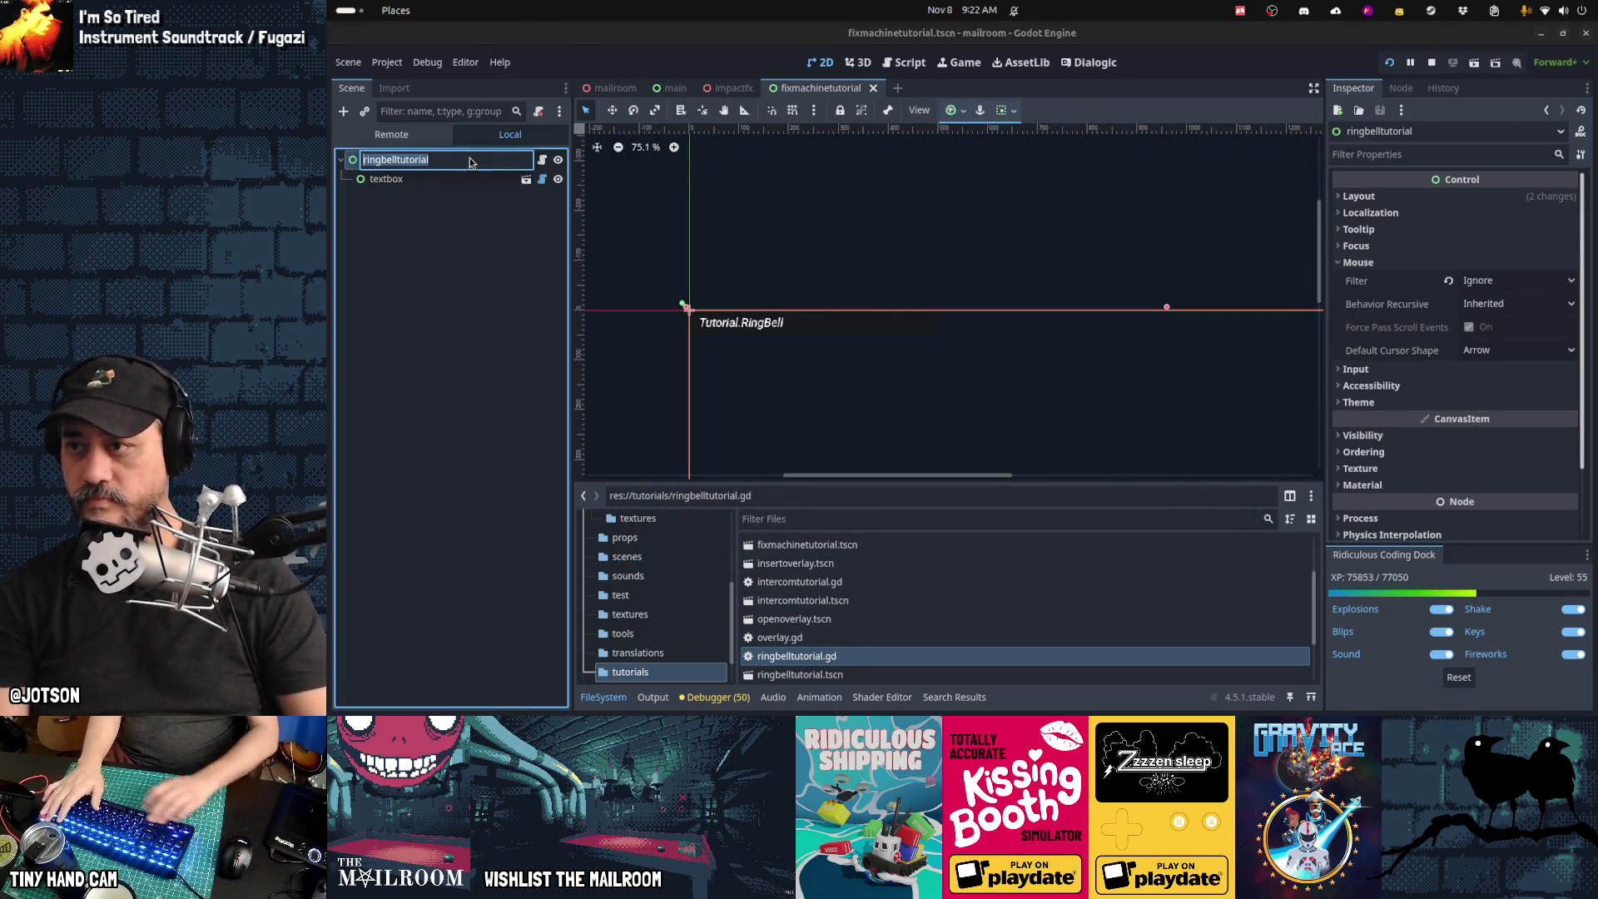
{"action": "type", "text": "fixmachine"}
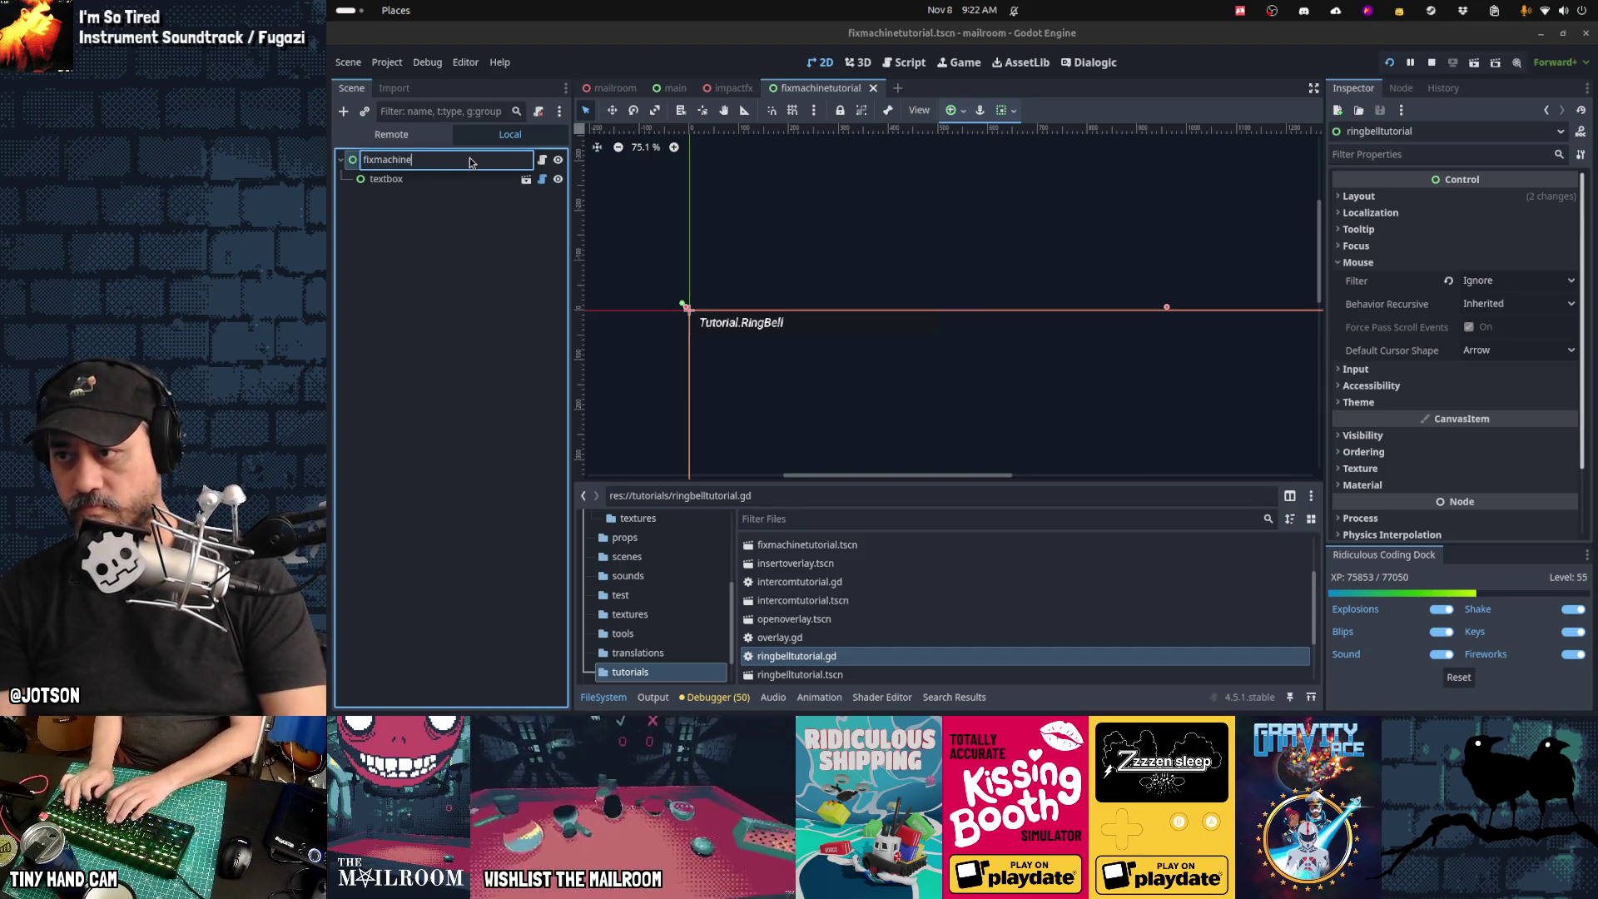
{"action": "type", "text": "tutorial"}
{"action": "key", "text": "Return"}
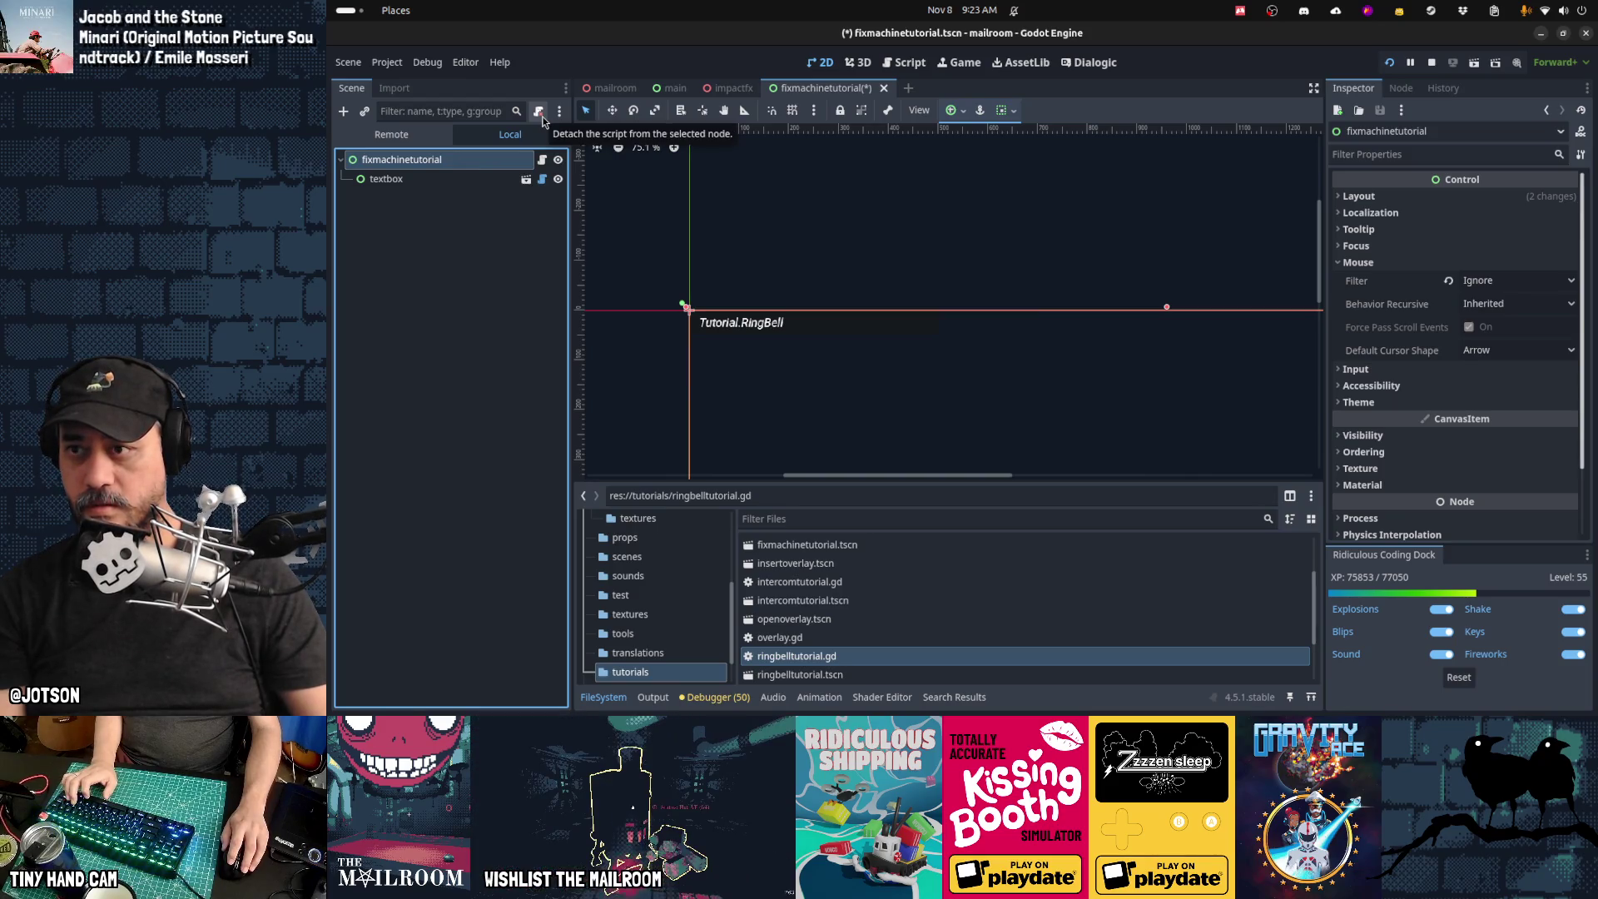
Step: Replace the root's ring bell script with a new fixmachinetutorial.gd script and save the scene
{"action": "key", "text": "F2"}
{"action": "scroll", "coordinate": [1456, 375], "scroll_direction": "down", "scroll_amount": 3}
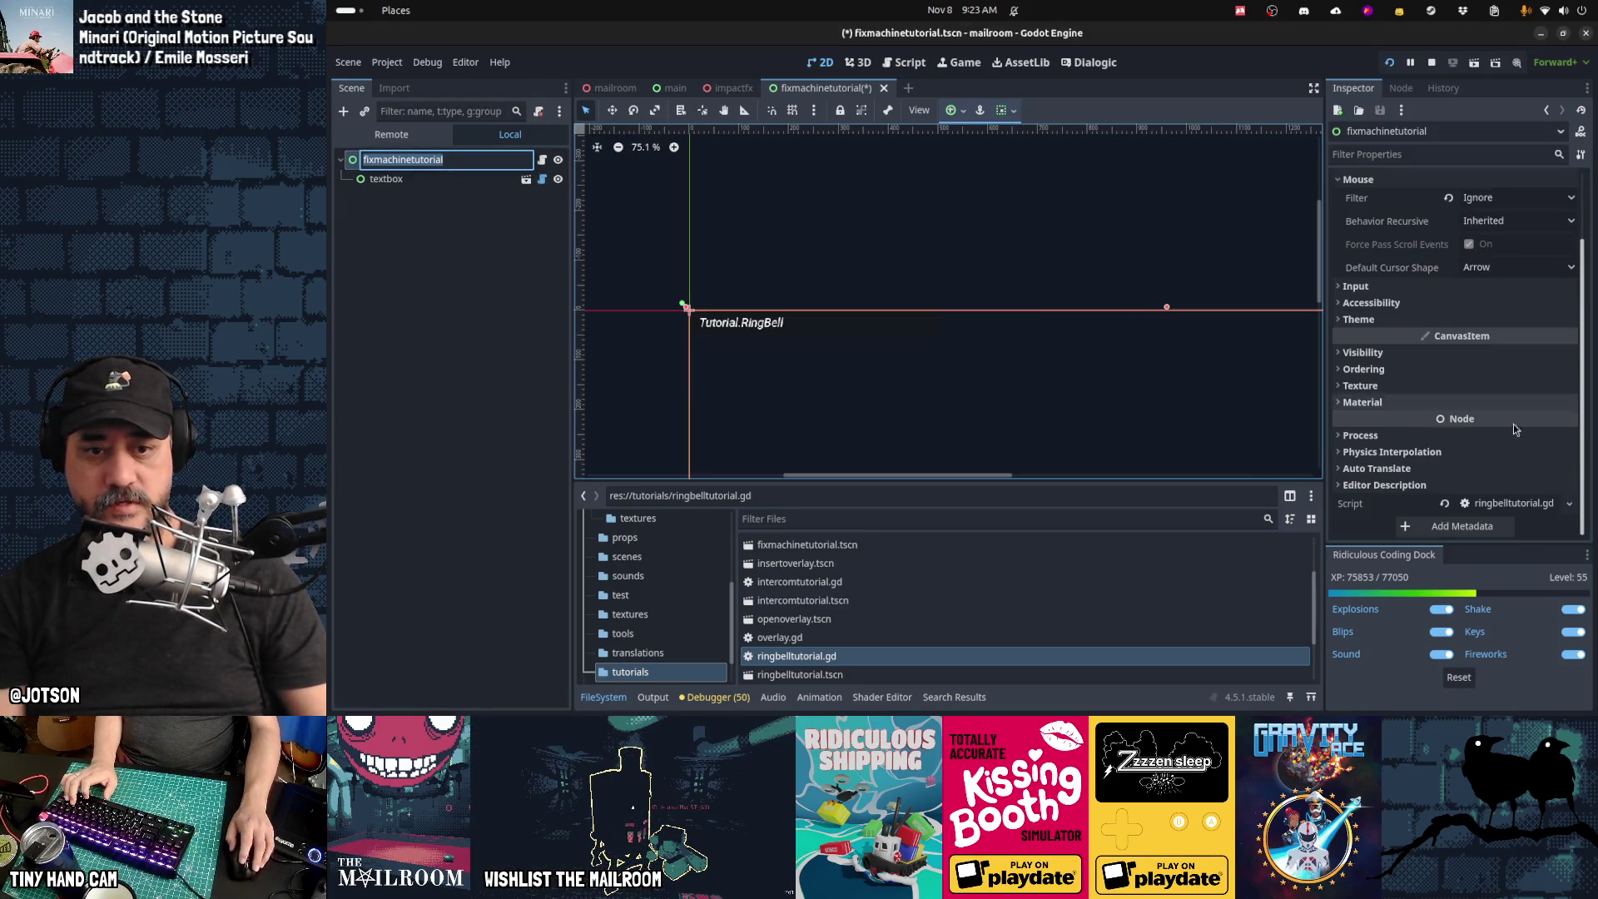
{"action": "left_click", "coordinate": [1570, 506]}
{"action": "left_click", "coordinate": [1548, 617]}
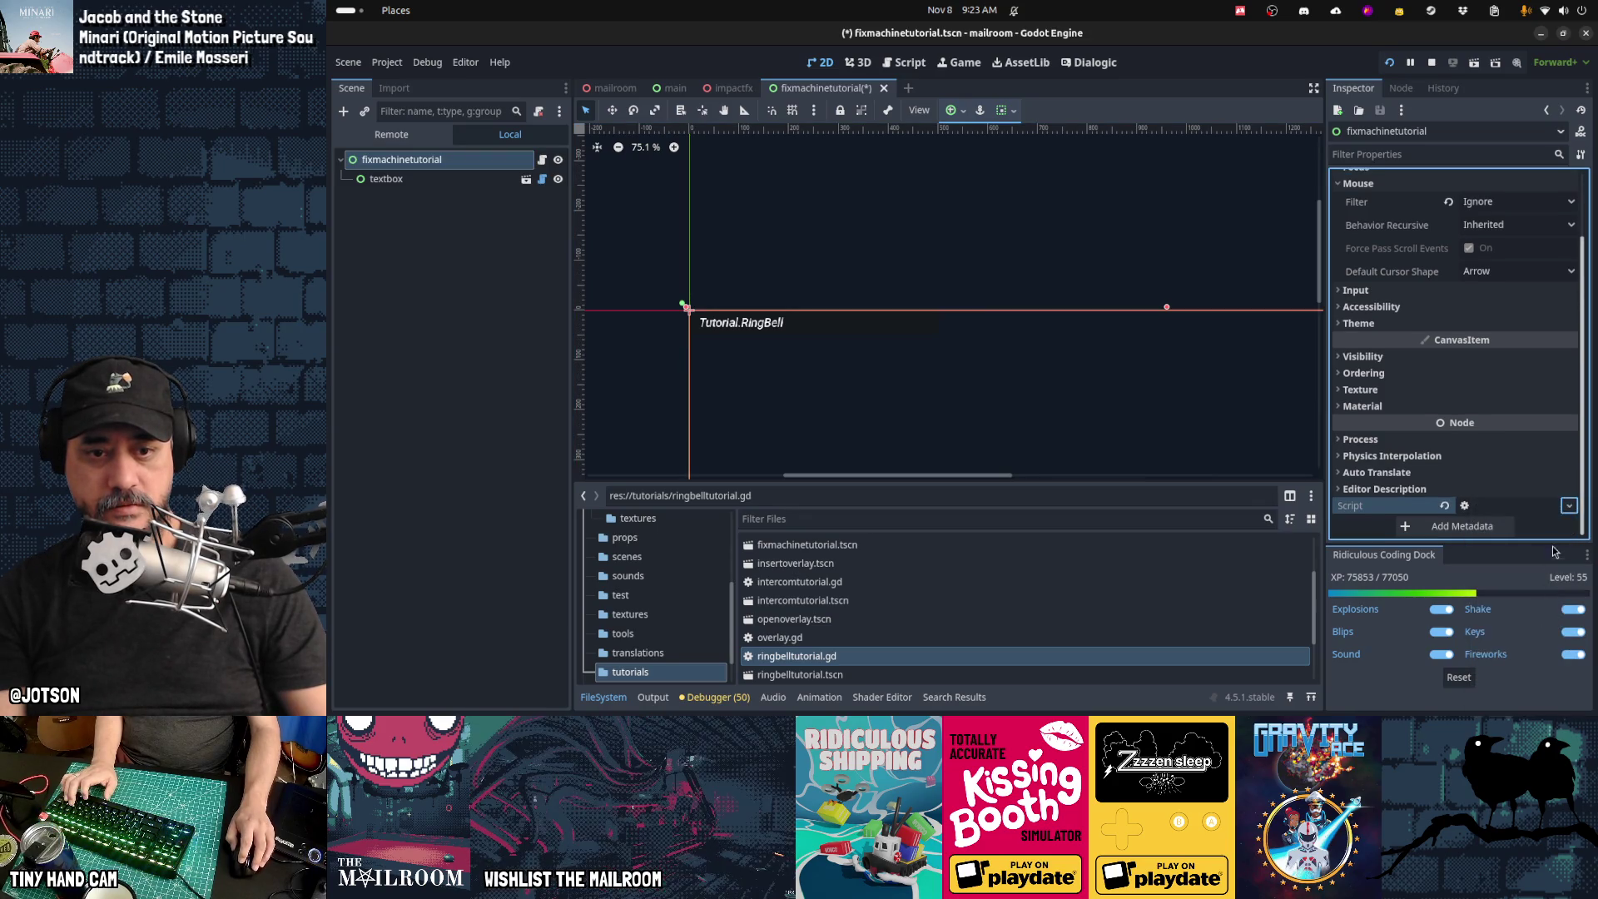
{"action": "left_click", "coordinate": [1568, 507]}
{"action": "left_click", "coordinate": [1542, 679]}
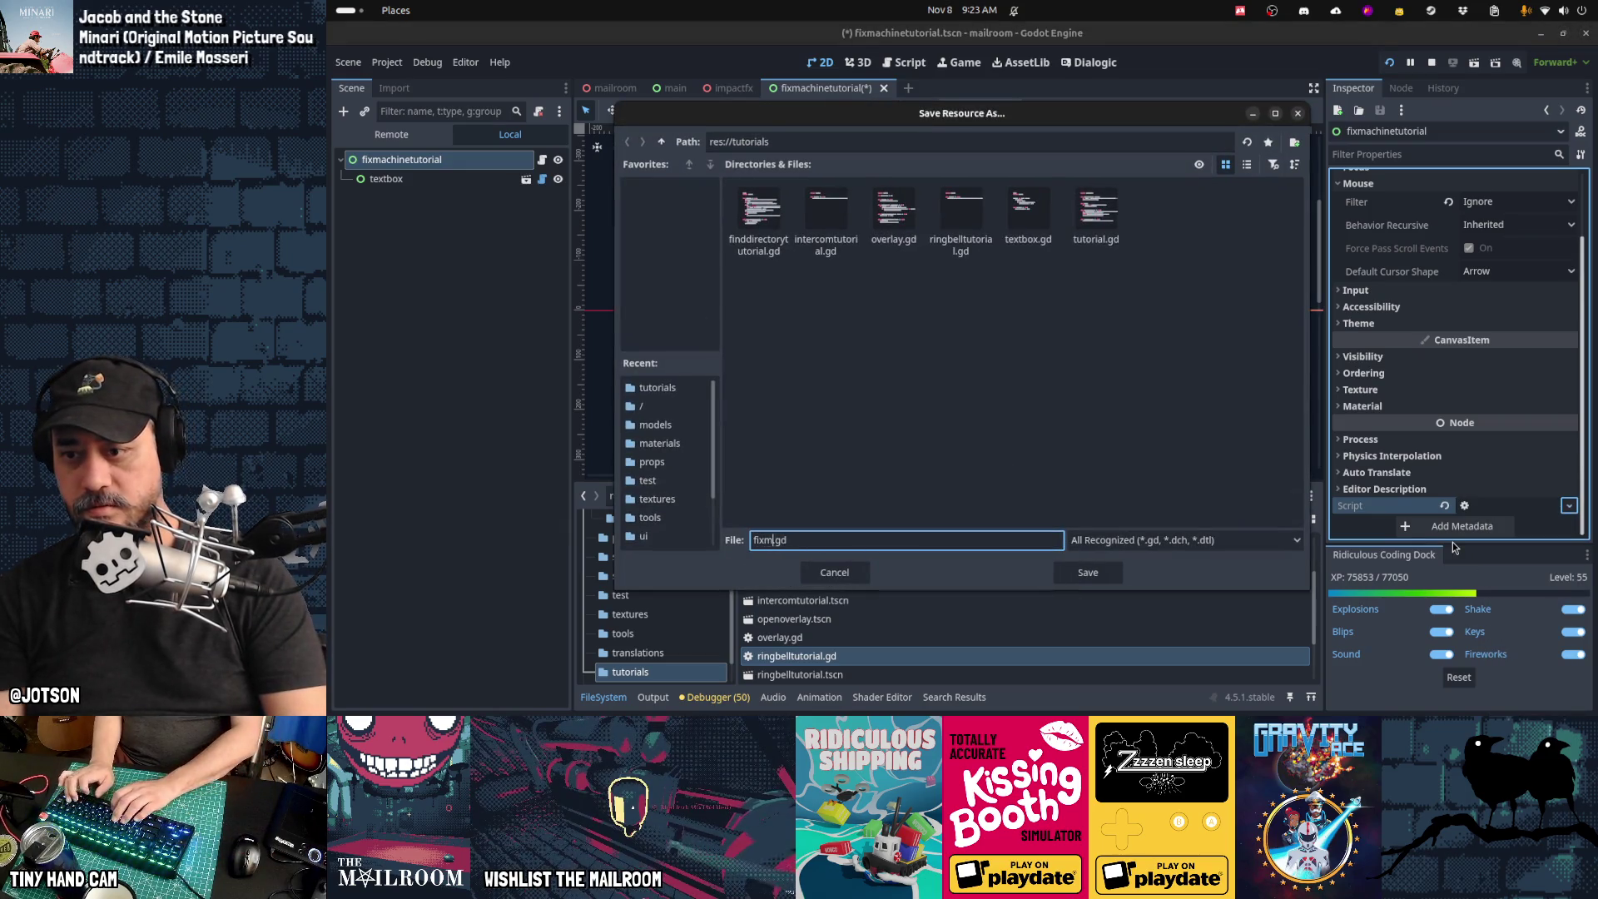
{"action": "type", "text": "achinetutorial"}
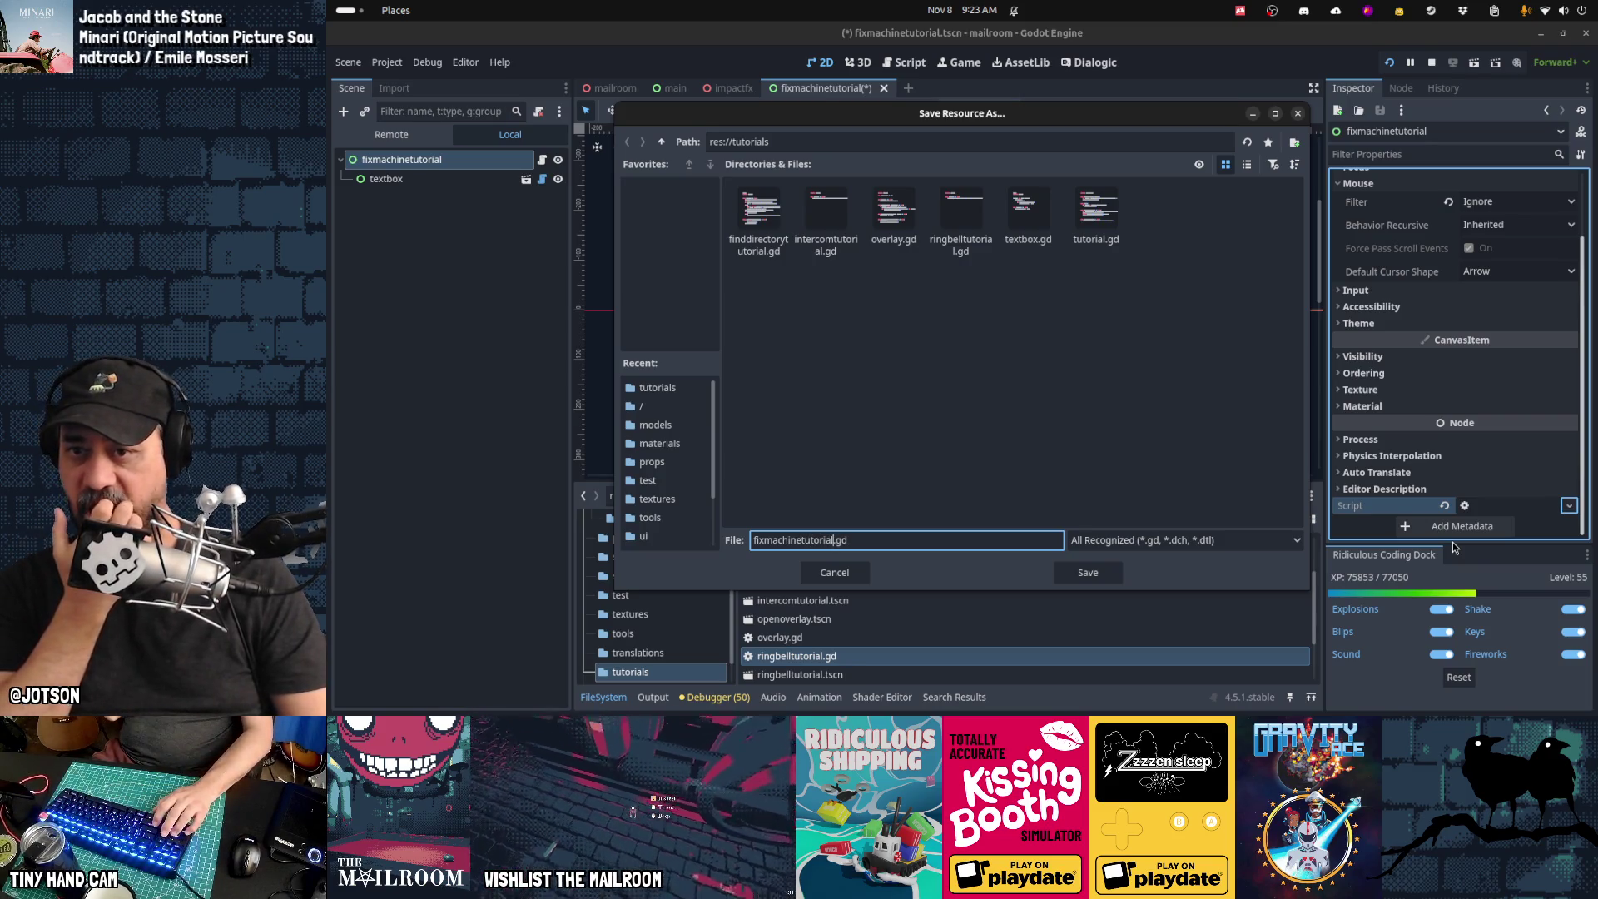
{"action": "key", "text": "Return"}
{"action": "key", "text": "ctrl+s"}
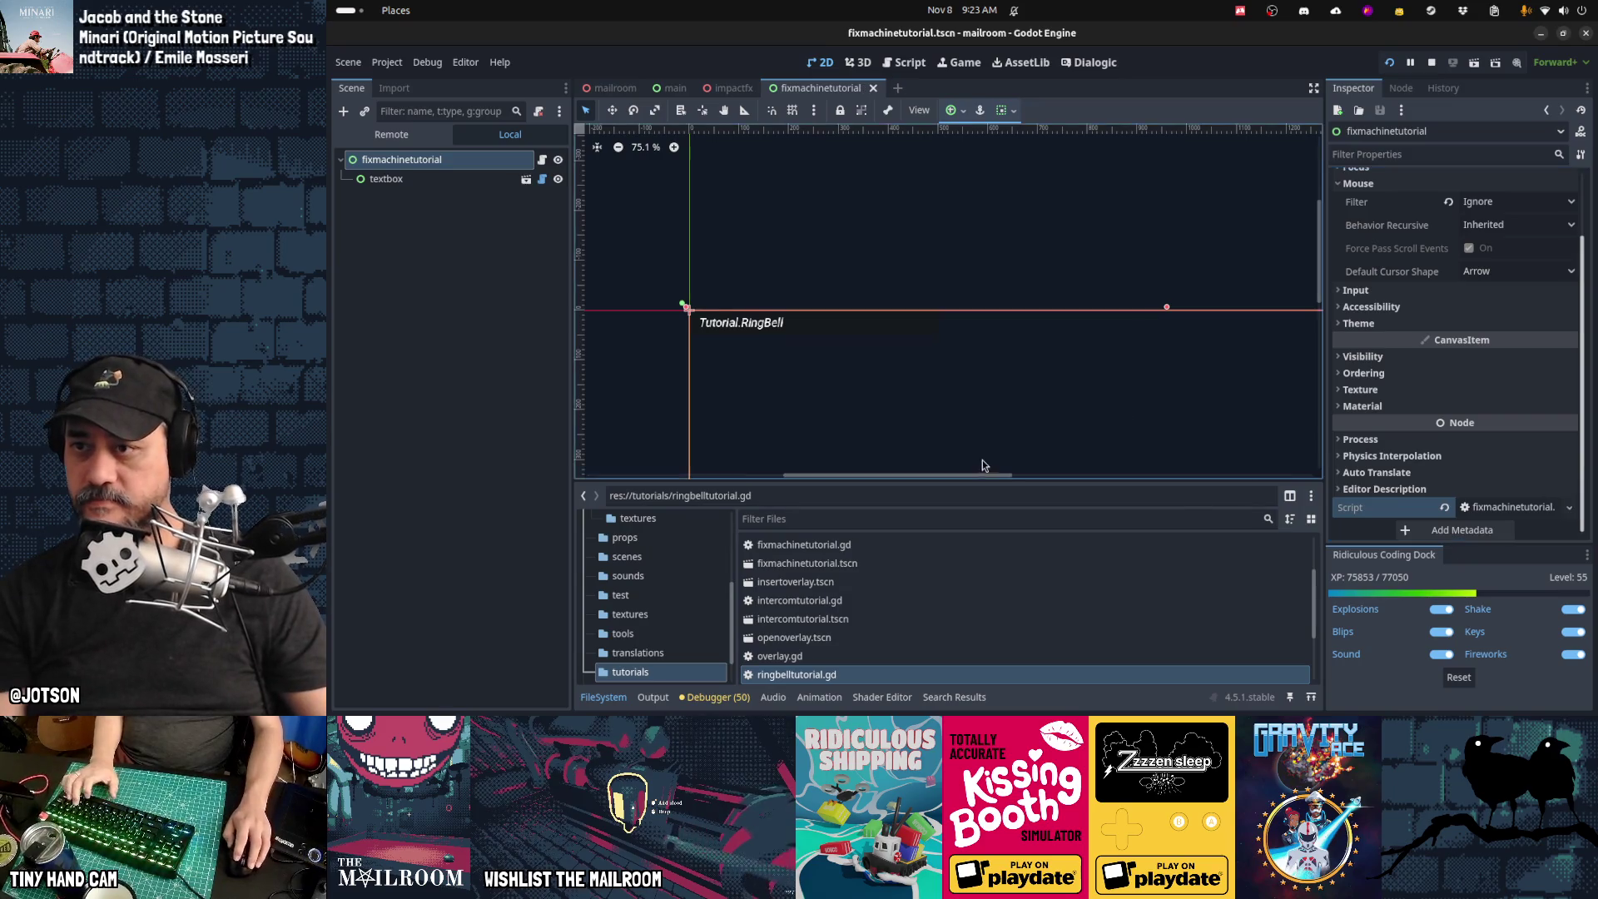
Step: Start changing the textbox's text to the Tutorial.FixMachine key
{"action": "left_click", "coordinate": [456, 184]}
{"action": "double_click", "coordinate": [1505, 198]}
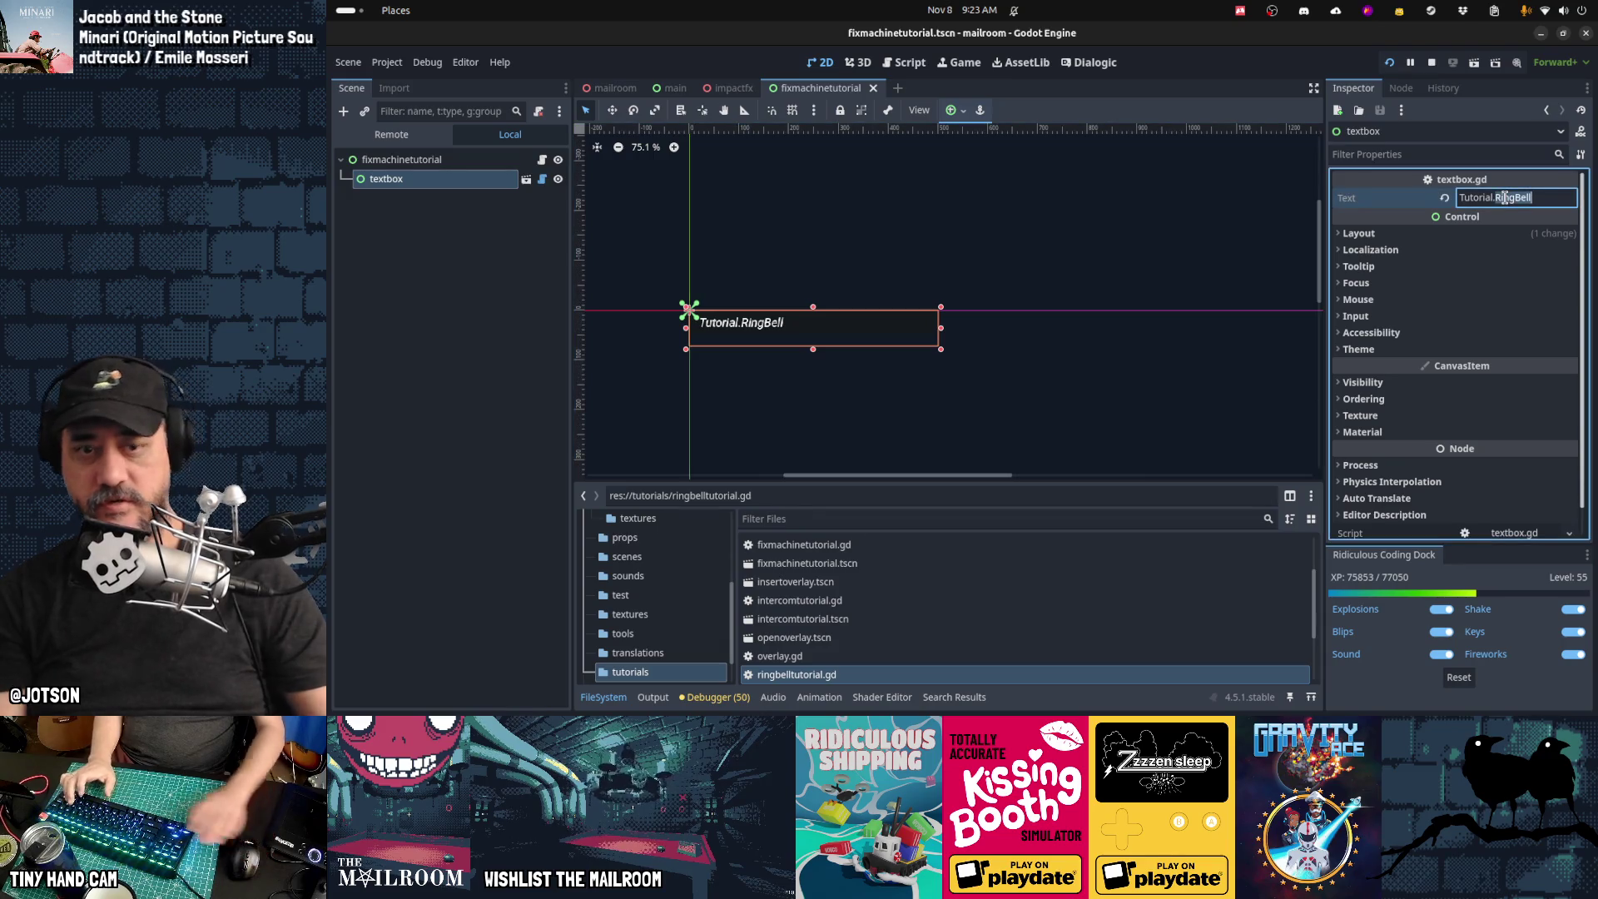
{"action": "type", "text": "FixMach"}
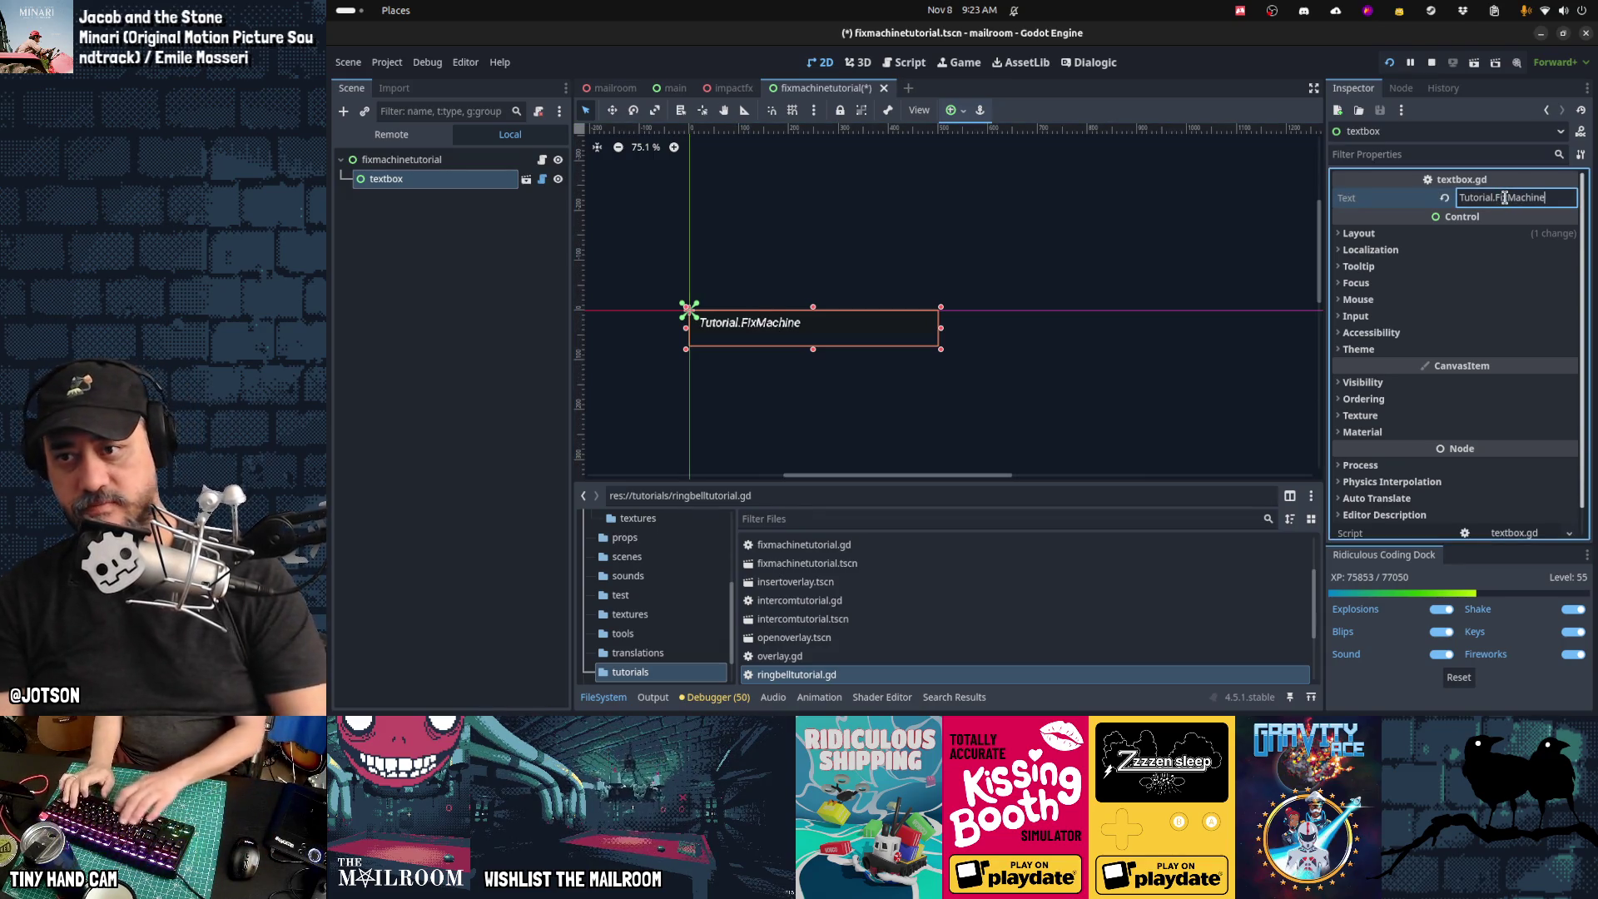
{"action": "key", "text": "alt+Tab"}
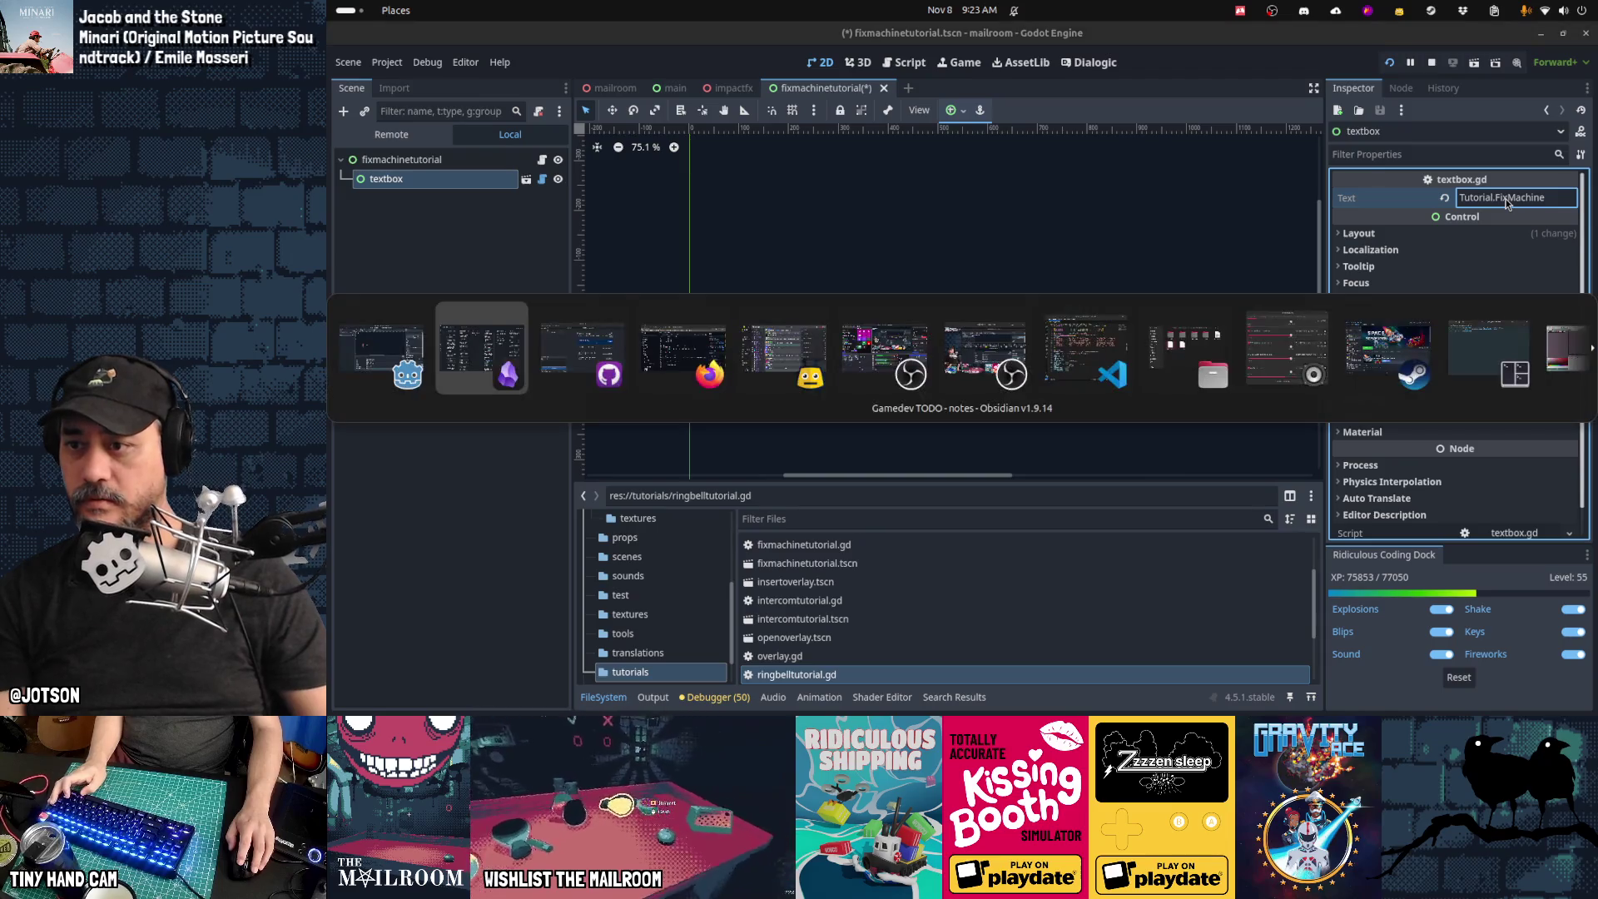
{"action": "key", "text": "alt+Tab"}
{"action": "key", "text": "alt+Tab"}
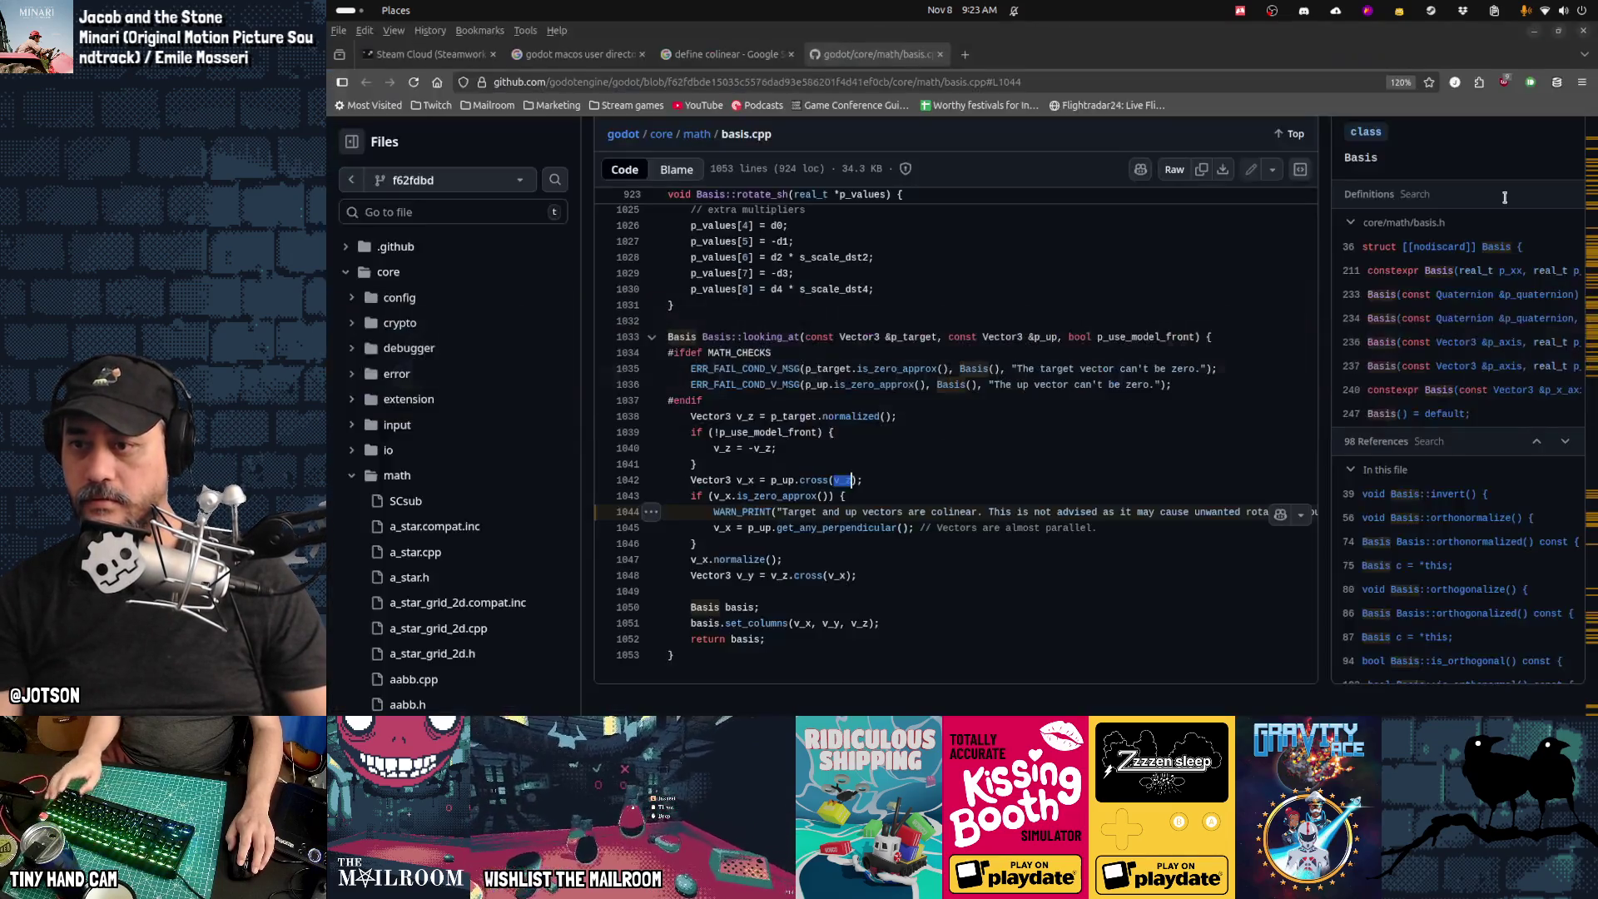
Step: Open The Mailroom localization spreadsheet in Firefox and scroll to the Tutorial keys
{"action": "key", "text": "ctrl+t"}
{"action": "type", "text": "localization"}
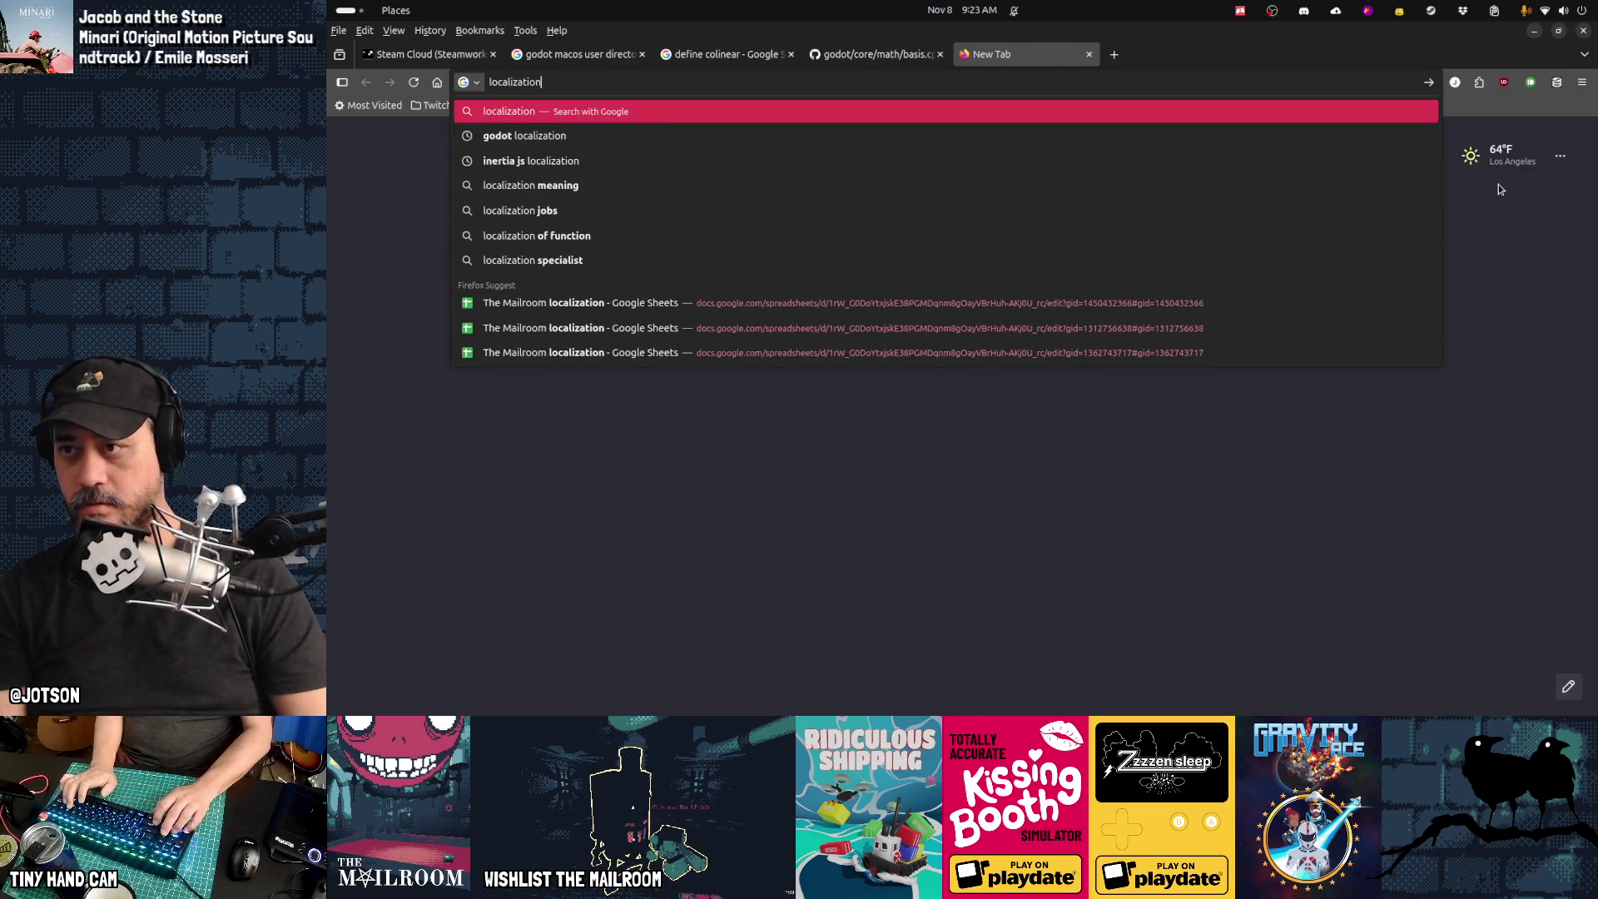
{"action": "key", "text": "Up"}
{"action": "key", "text": "Up"}
{"action": "key", "text": "Up"}
{"action": "key", "text": "Return"}
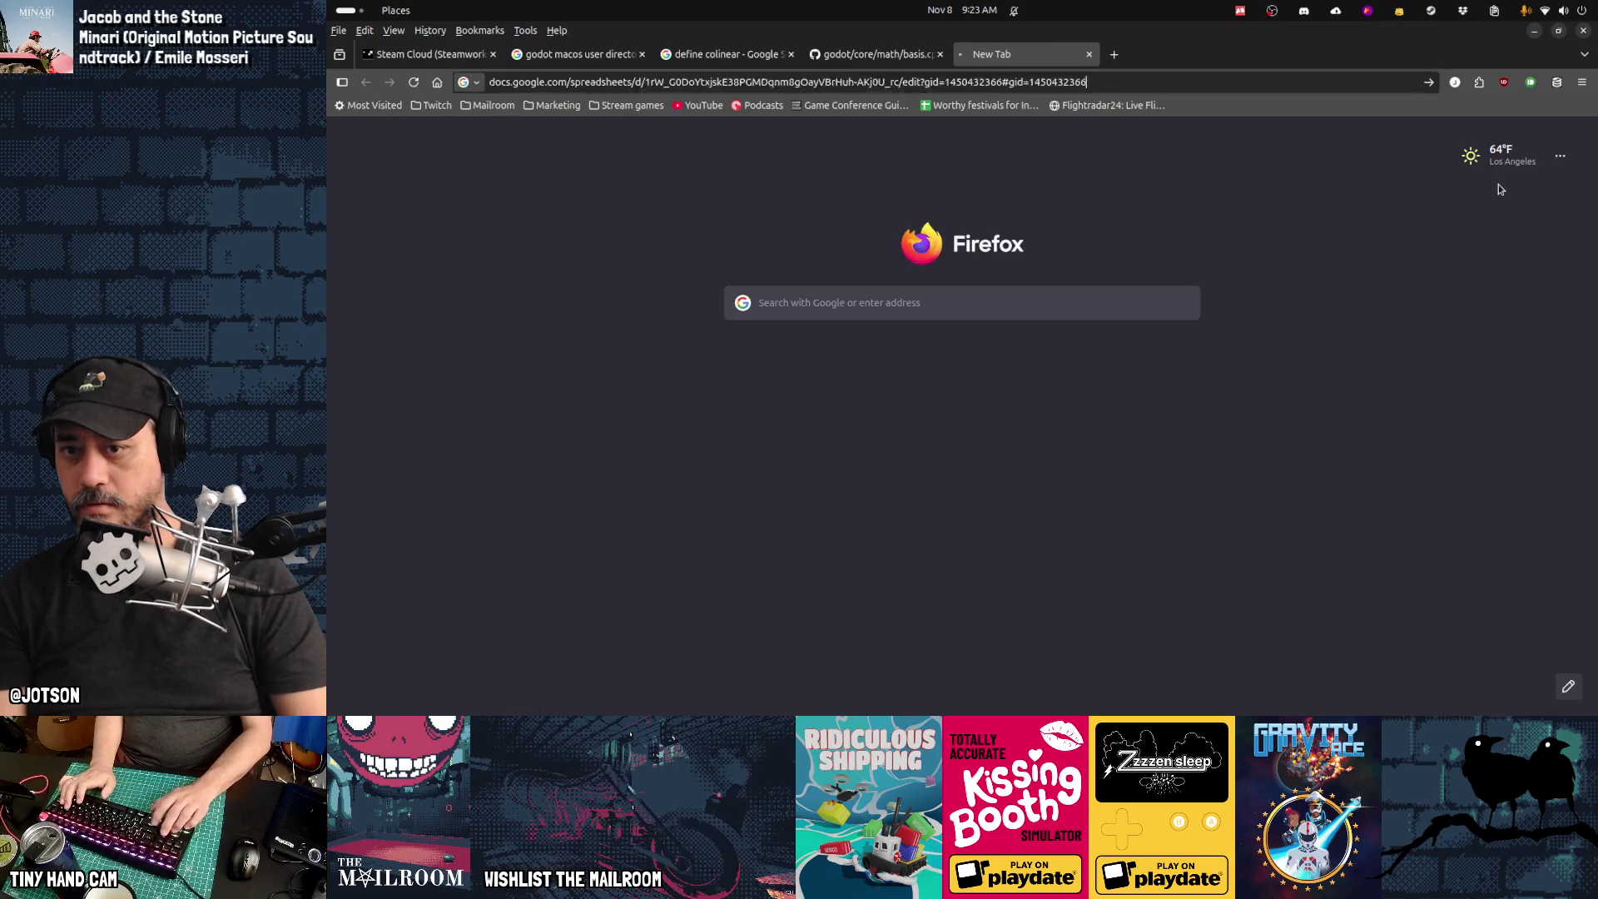
{"action": "scroll", "coordinate": [1067, 345], "scroll_direction": "down", "scroll_amount": 10}
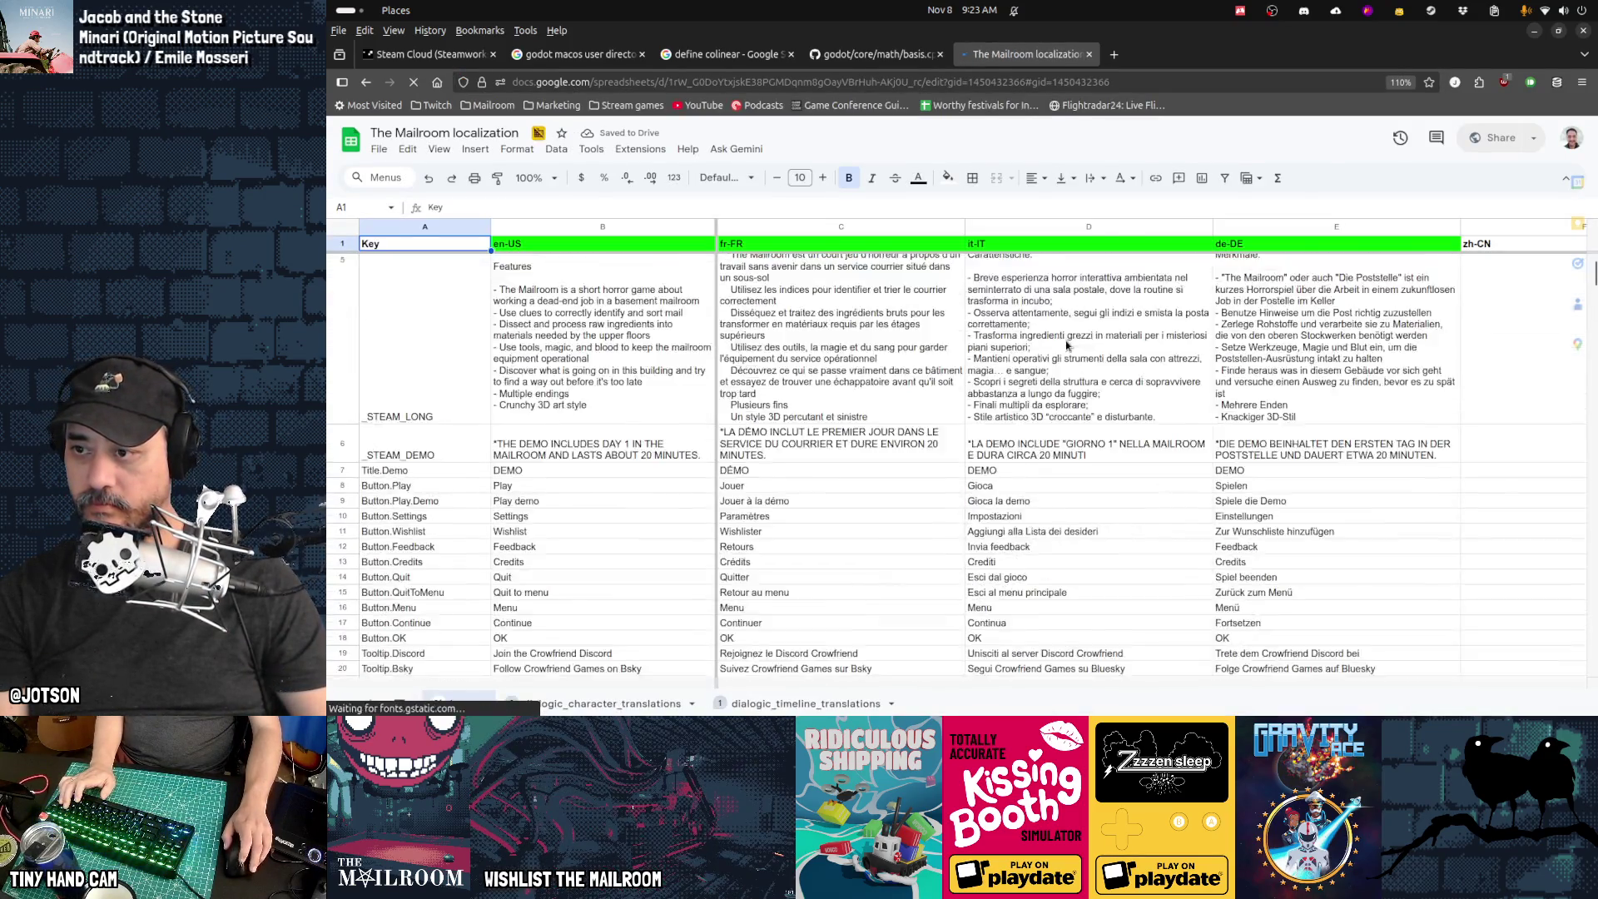
{"action": "scroll", "coordinate": [1066, 345], "scroll_direction": "down", "scroll_amount": 5}
{"action": "scroll", "coordinate": [1066, 346], "scroll_direction": "down", "scroll_amount": 15}
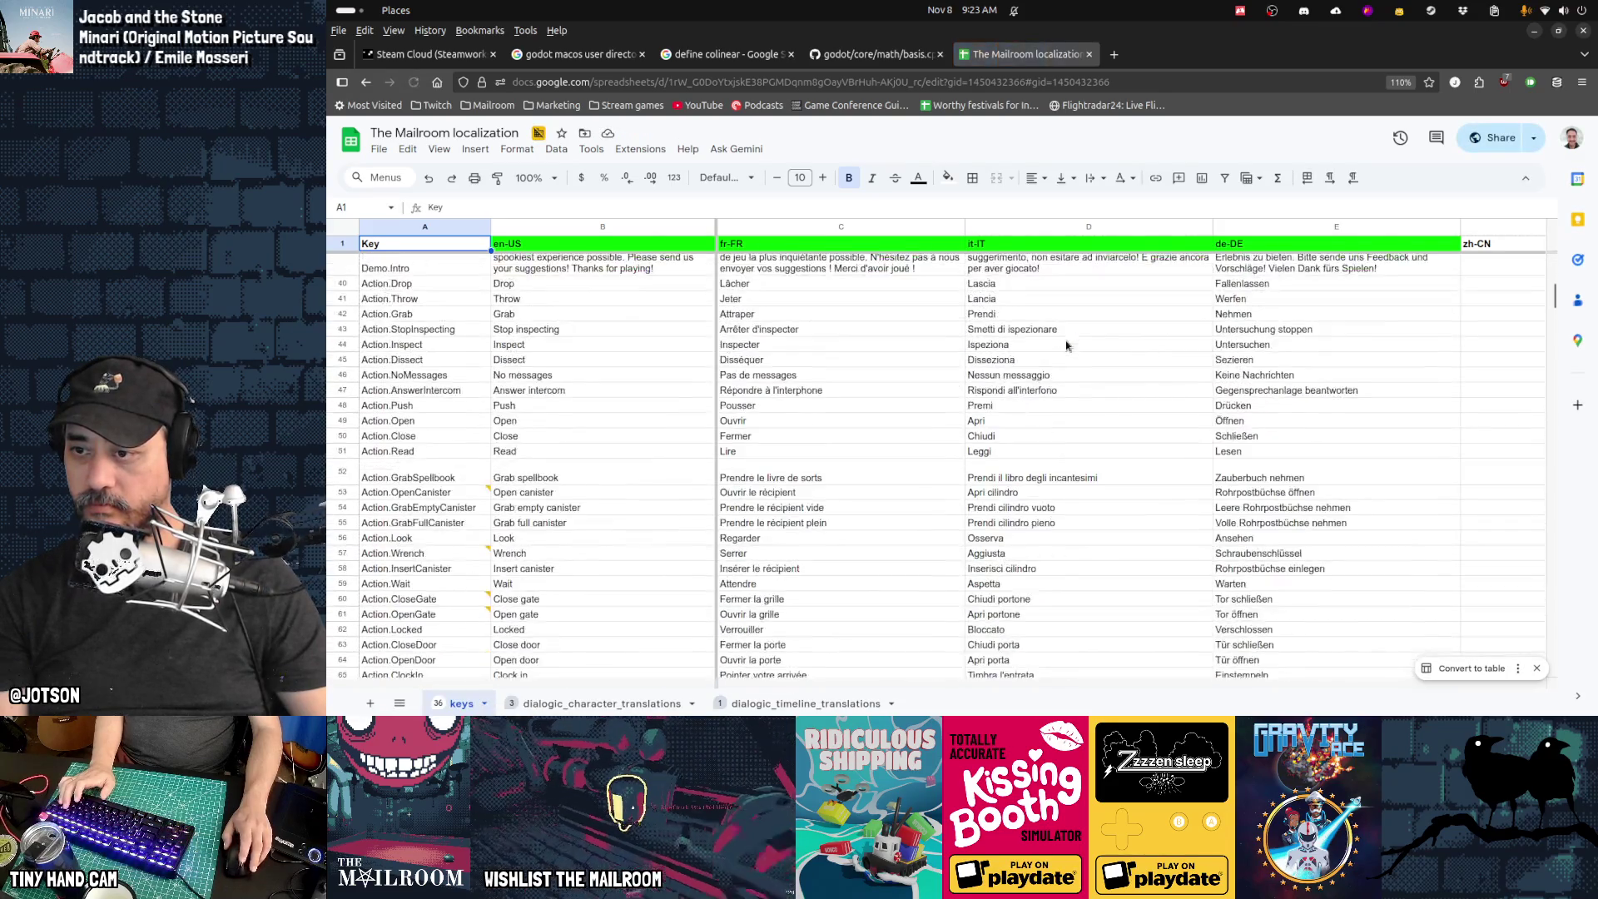
{"action": "scroll", "coordinate": [1066, 345], "scroll_direction": "down", "scroll_amount": 15}
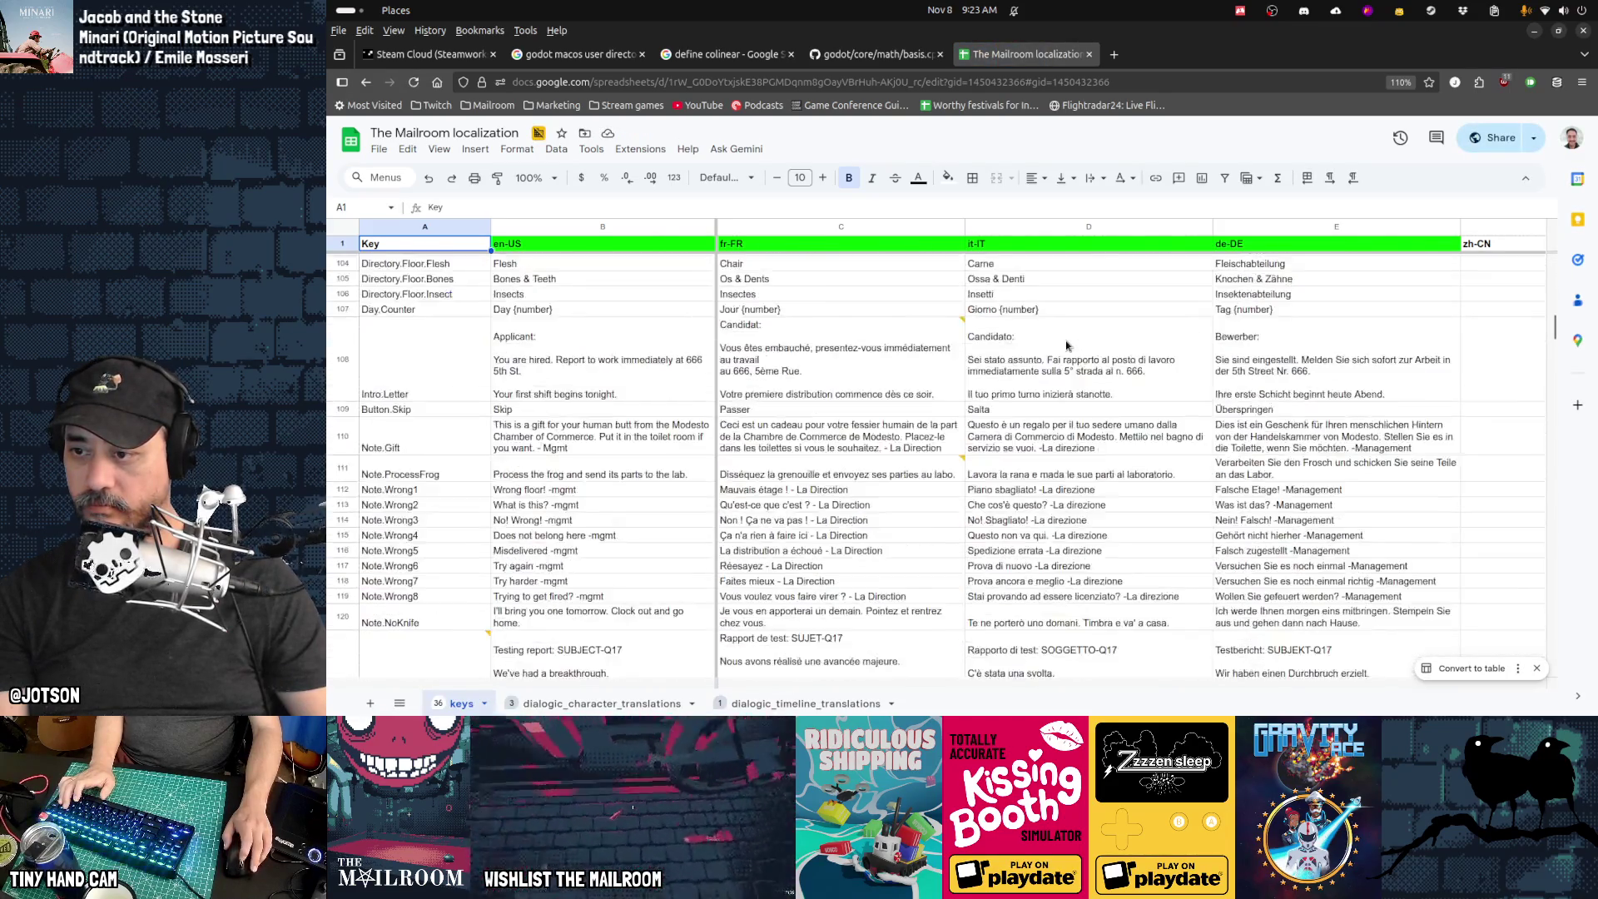
{"action": "scroll", "coordinate": [1067, 345], "scroll_direction": "up", "scroll_amount": 3}
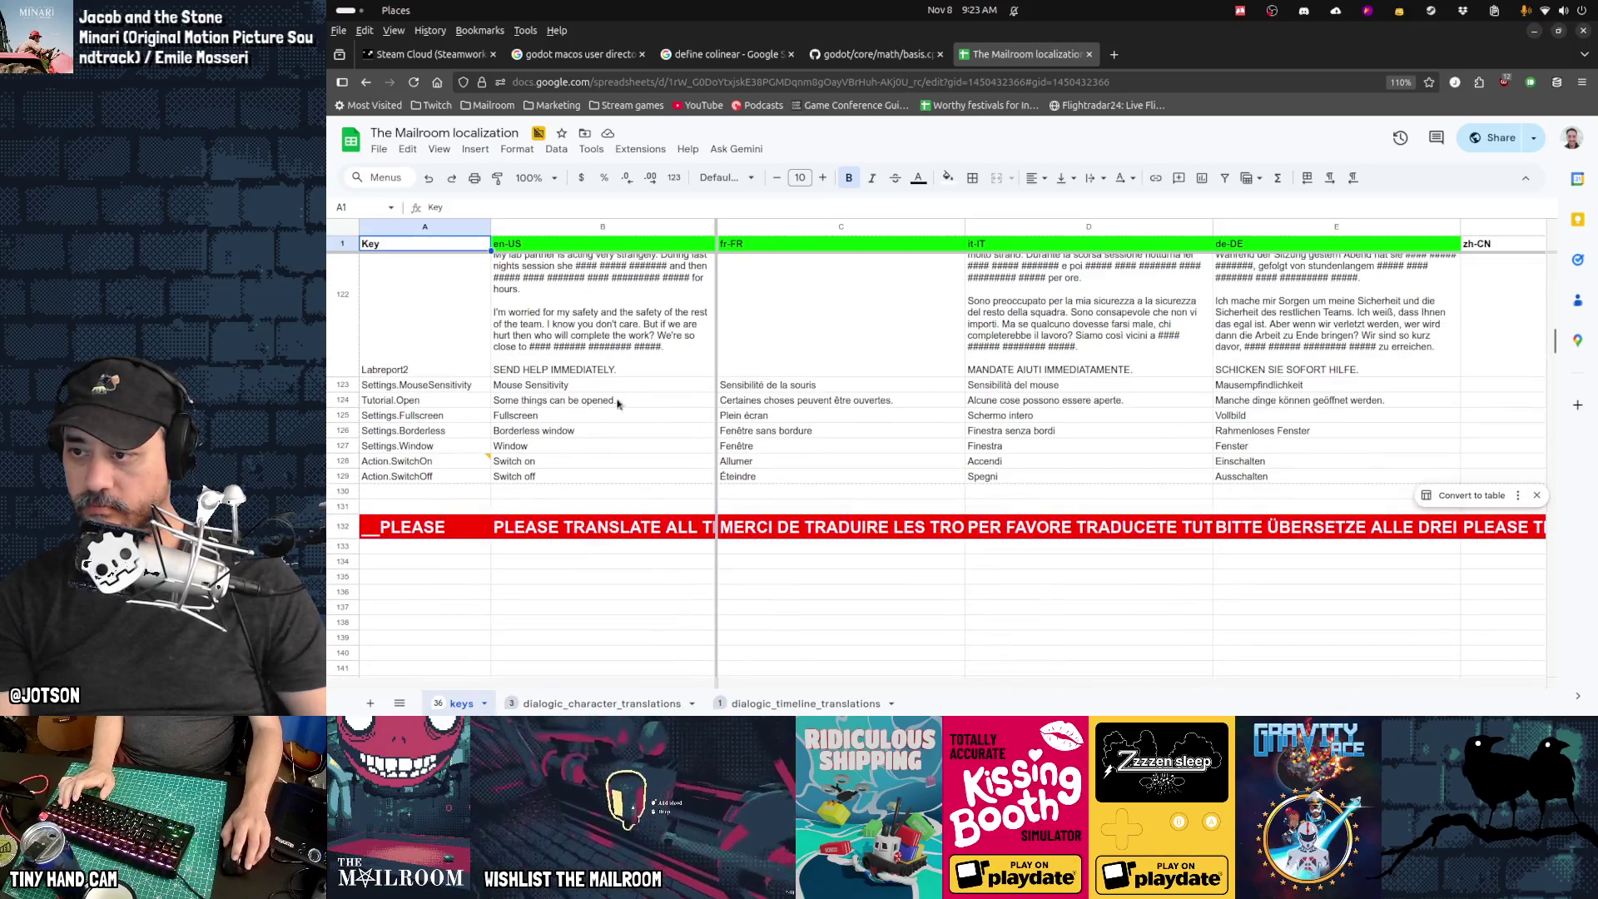
Step: Insert row 130 with key Tutorial.FixMachine and en-US text "Fix the machine."
{"action": "right_click", "coordinate": [352, 494]}
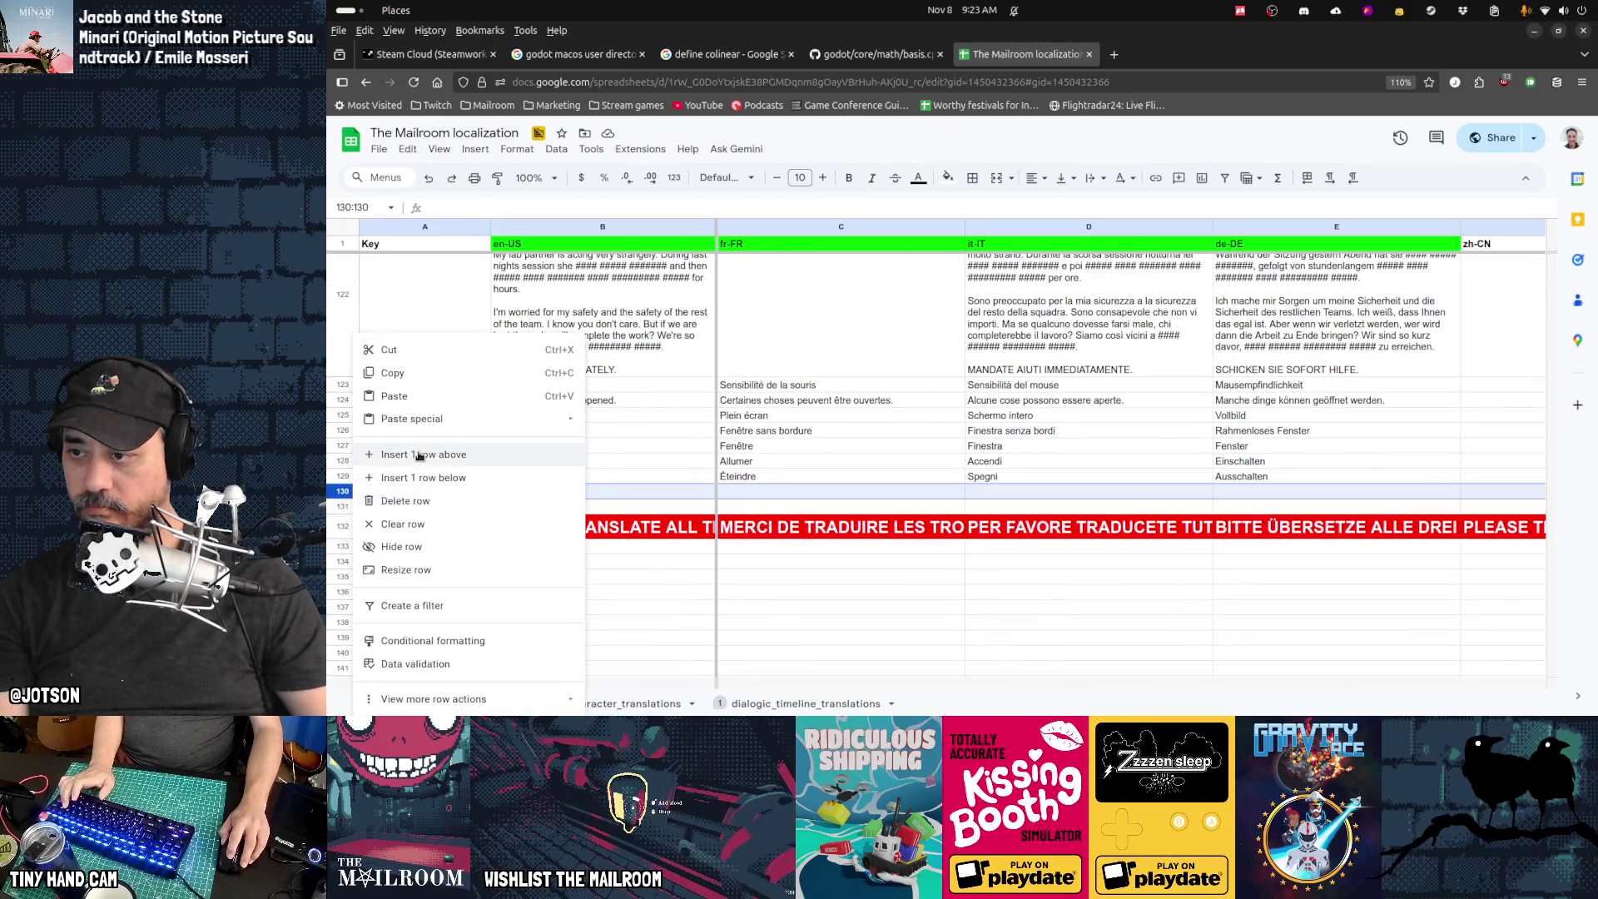
{"action": "left_click", "coordinate": [419, 457]}
{"action": "type", "text": "Tutorial.FixMachine"}
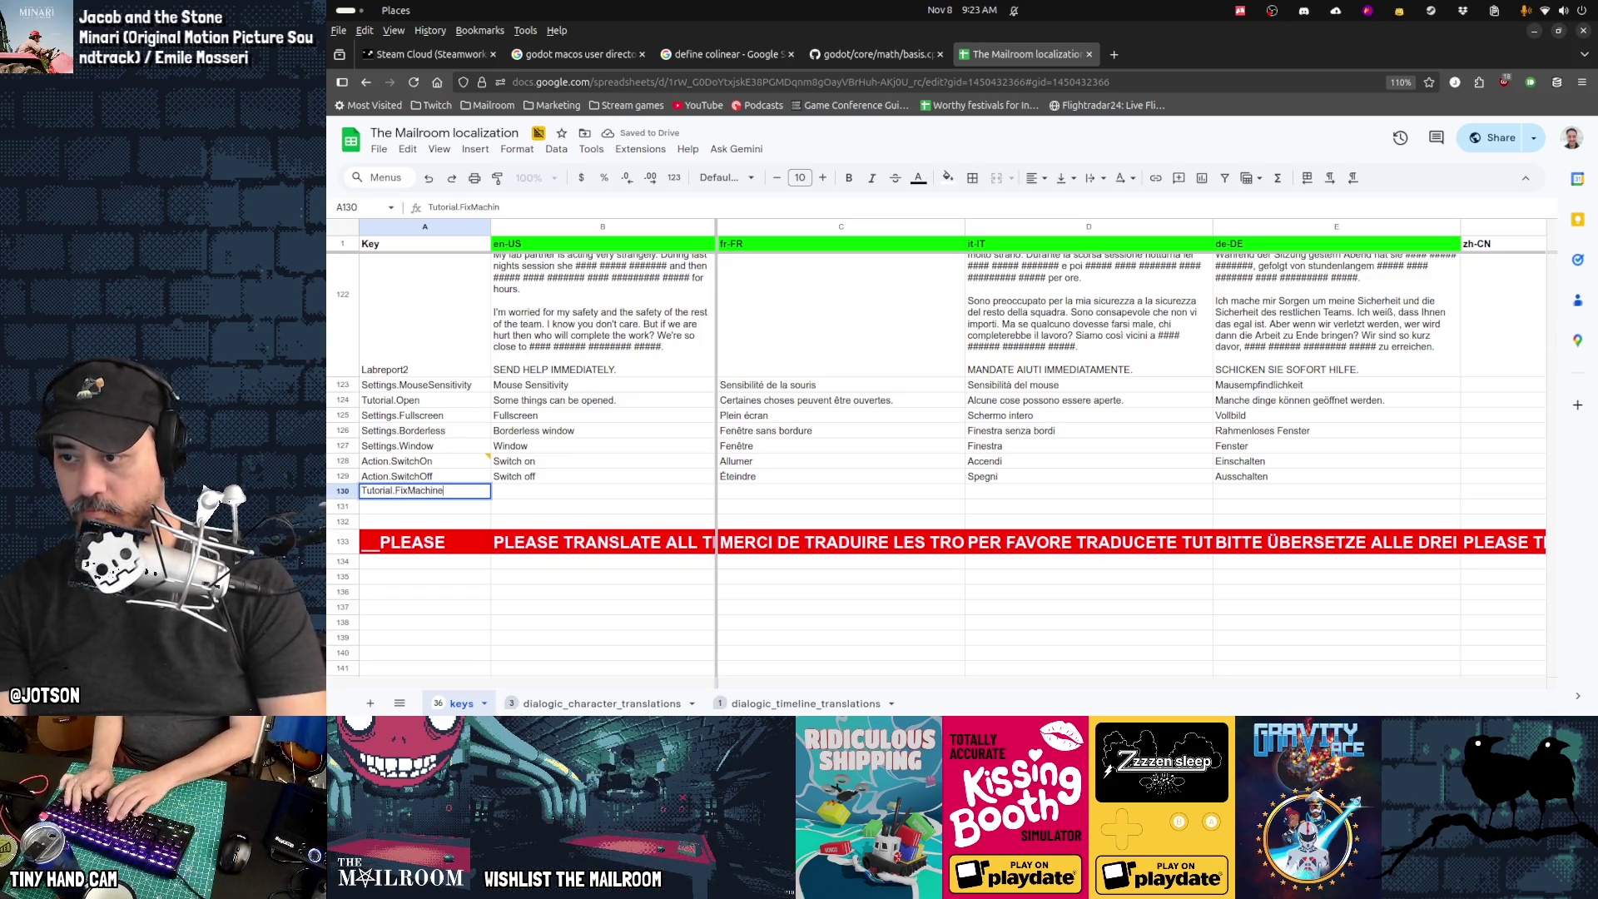
{"action": "key", "text": "Tab"}
{"action": "type", "text": "F"}
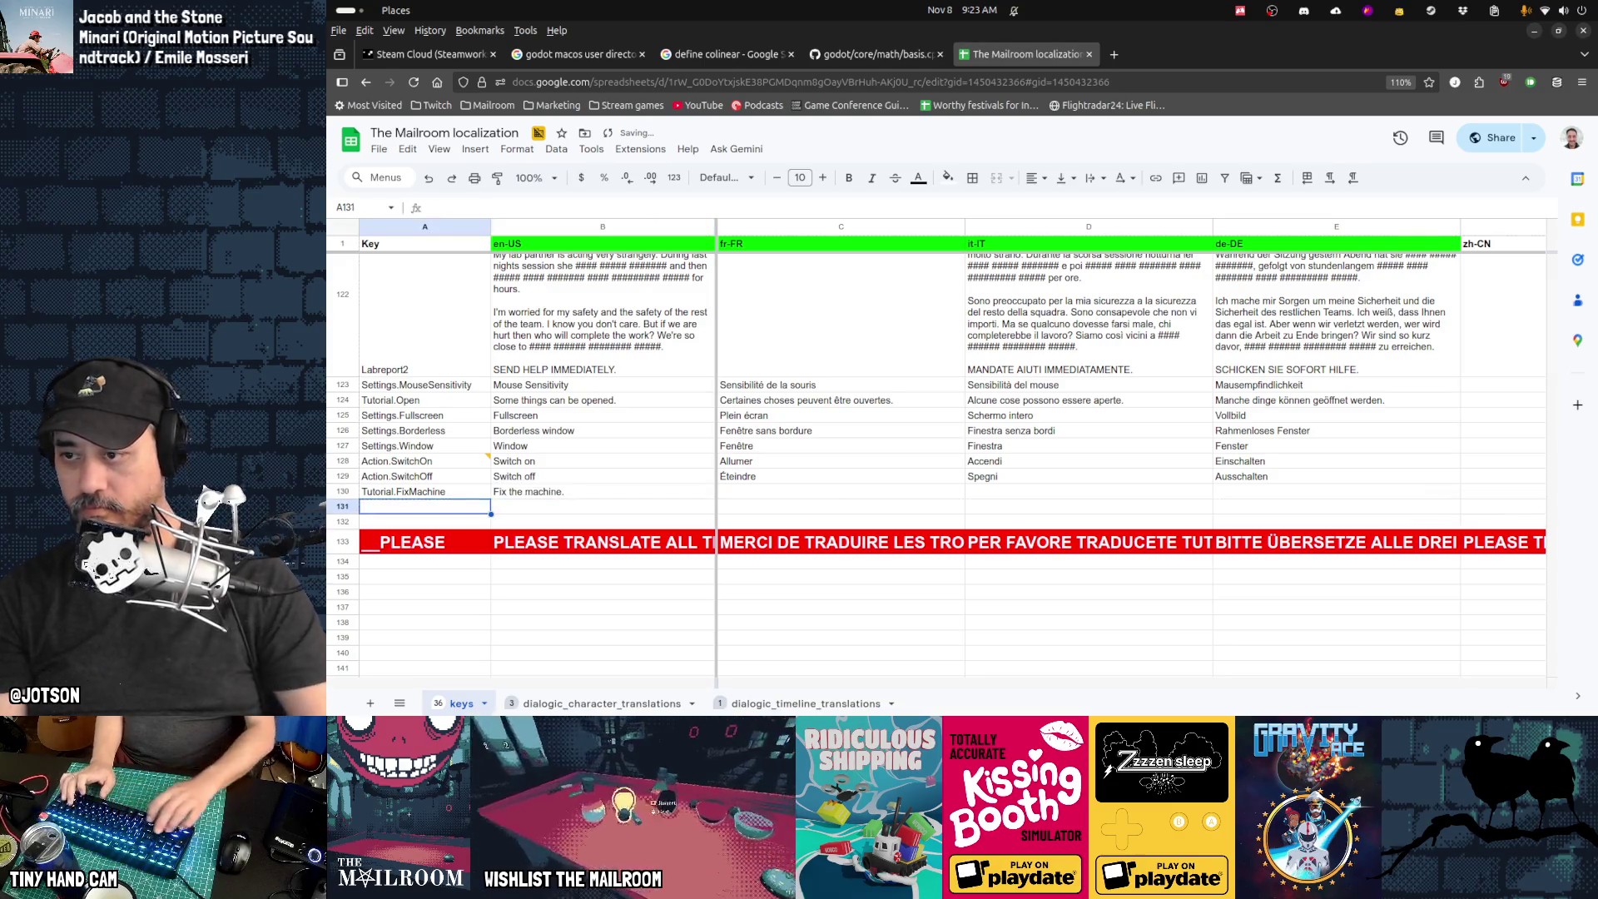
Step: Compare the new row with the existing Tutorial keys and verify its key and English text
{"action": "left_click", "coordinate": [425, 467]}
{"action": "key", "text": "Page_Up"}
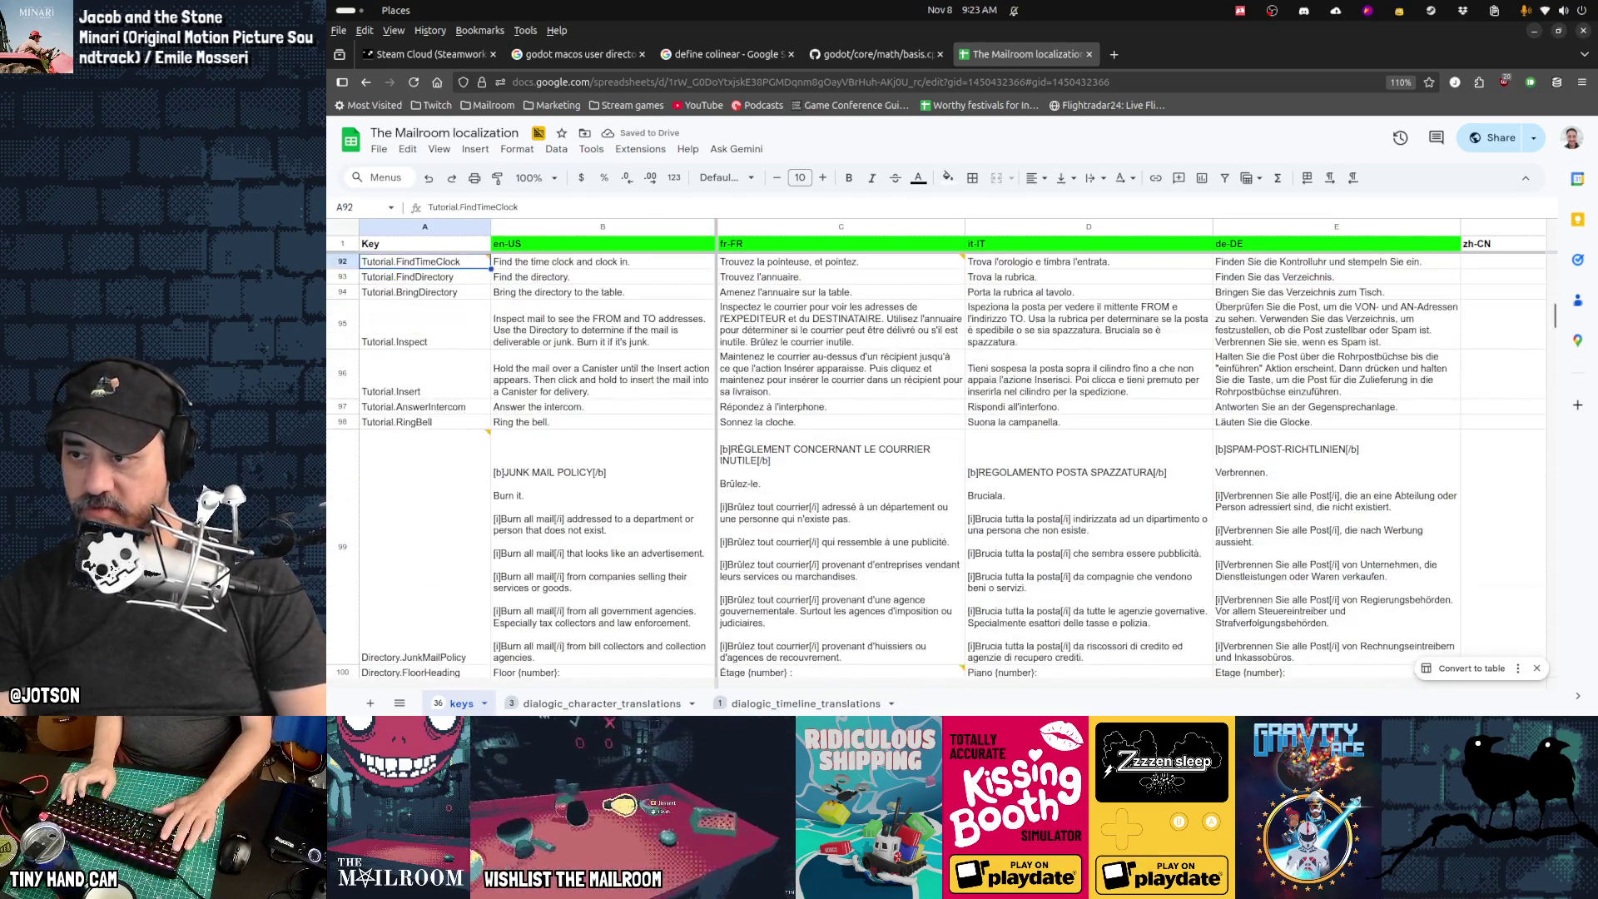
{"action": "key", "text": "Down"}
{"action": "key", "text": "Down"}
{"action": "key", "text": "Up"}
{"action": "key", "text": "Up"}
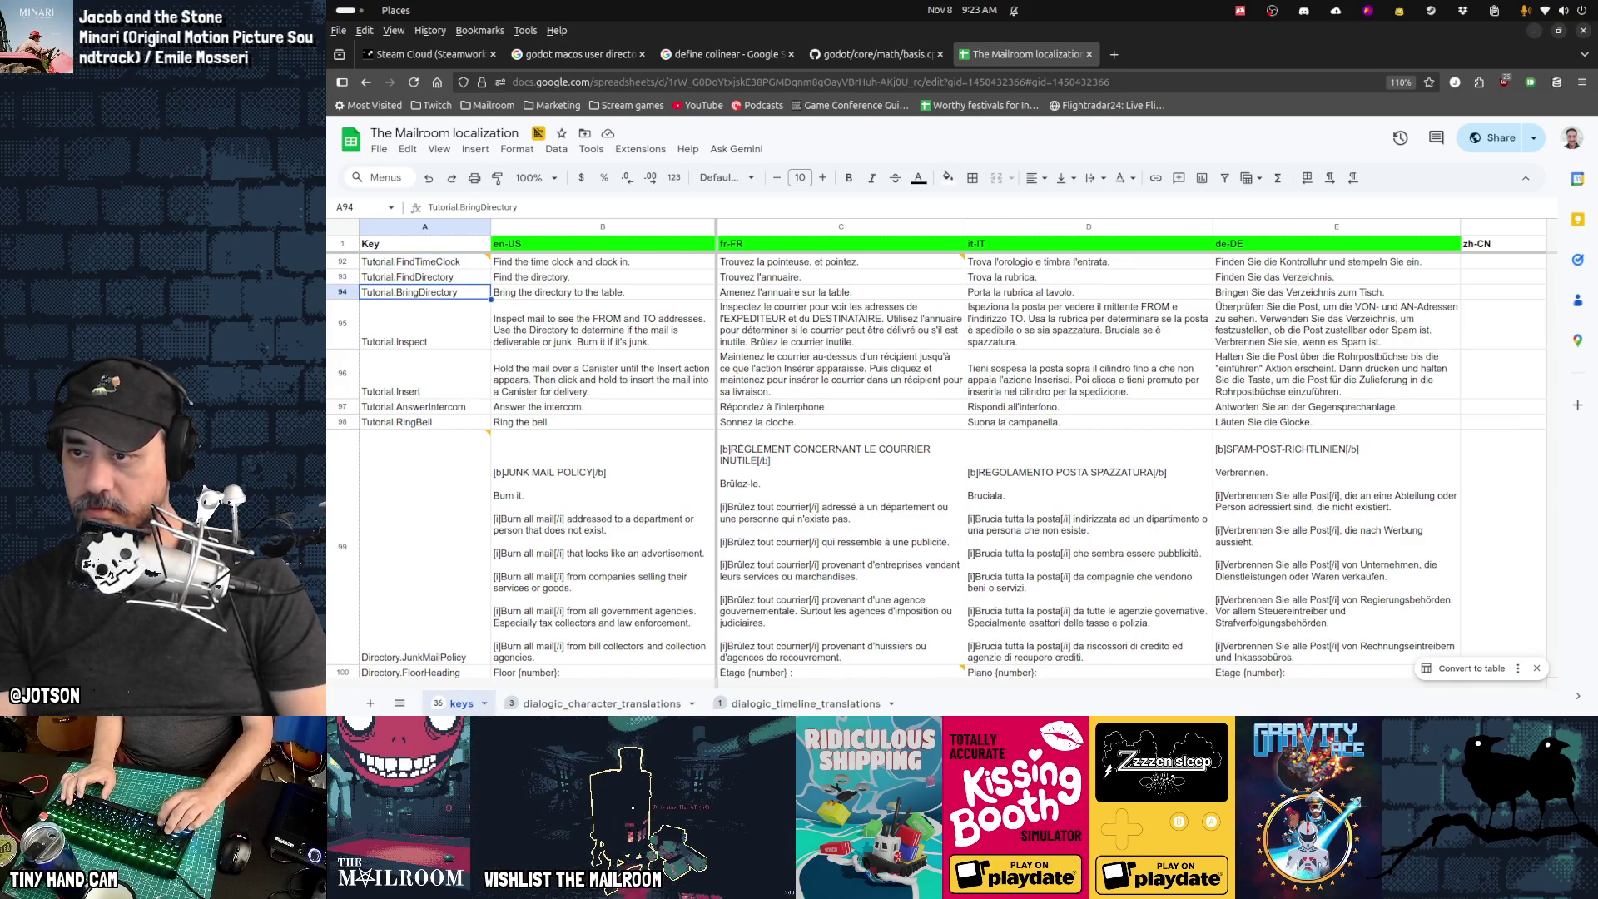
{"action": "key", "text": "Page_Down"}
{"action": "key", "text": "Page_Down"}
{"action": "key", "text": "Right"}
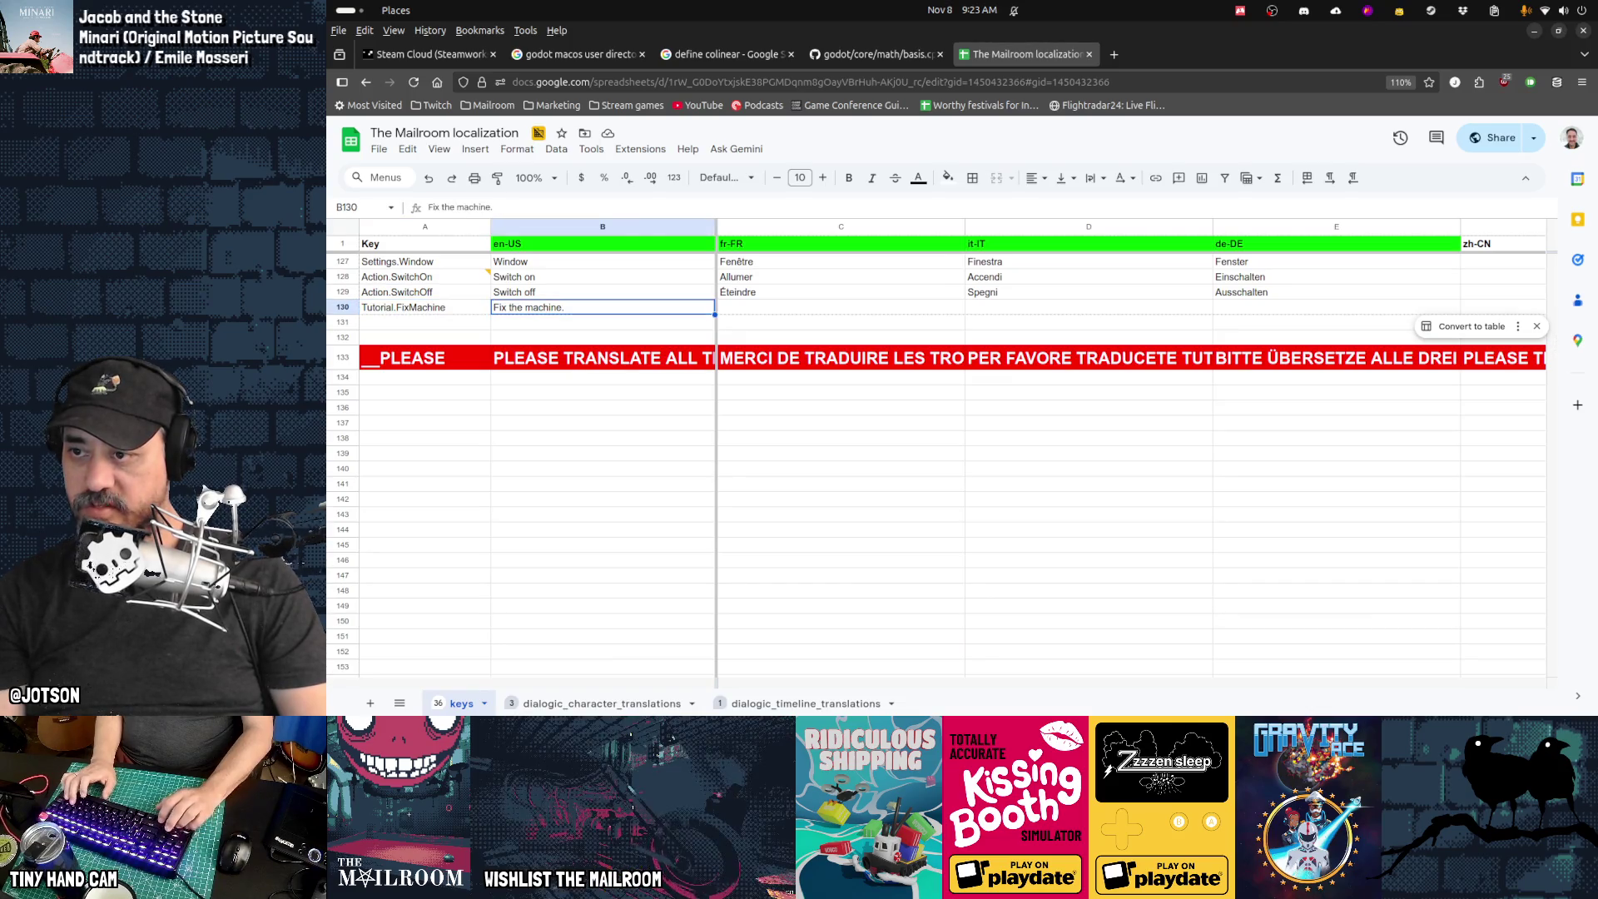
{"action": "key", "text": "Left"}
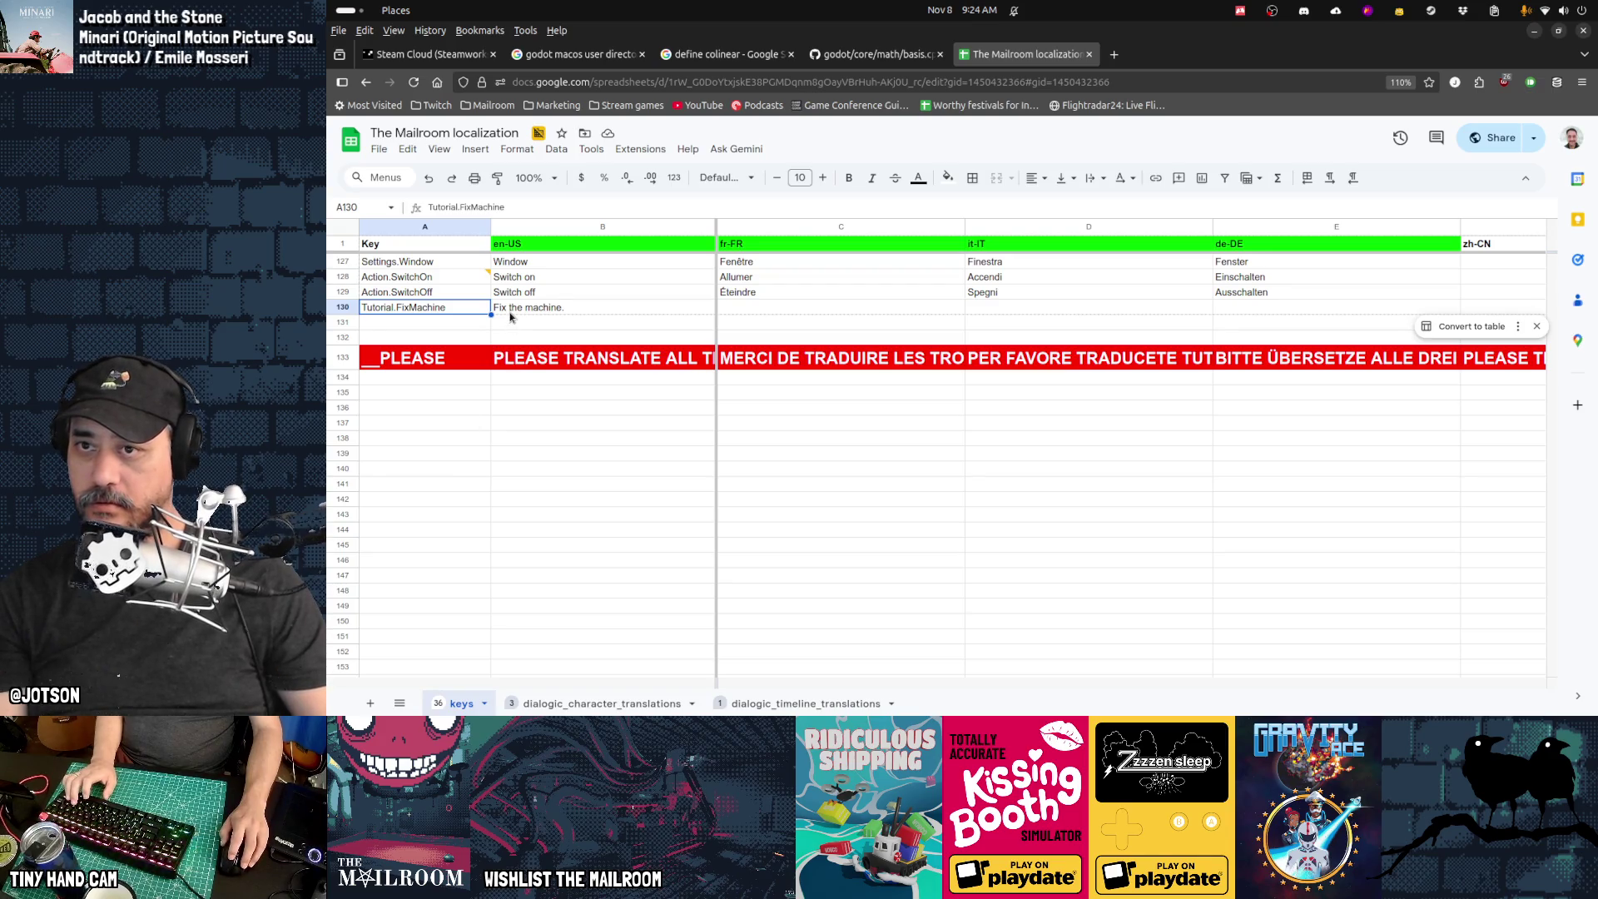
{"action": "key", "text": "alt+Tab"}
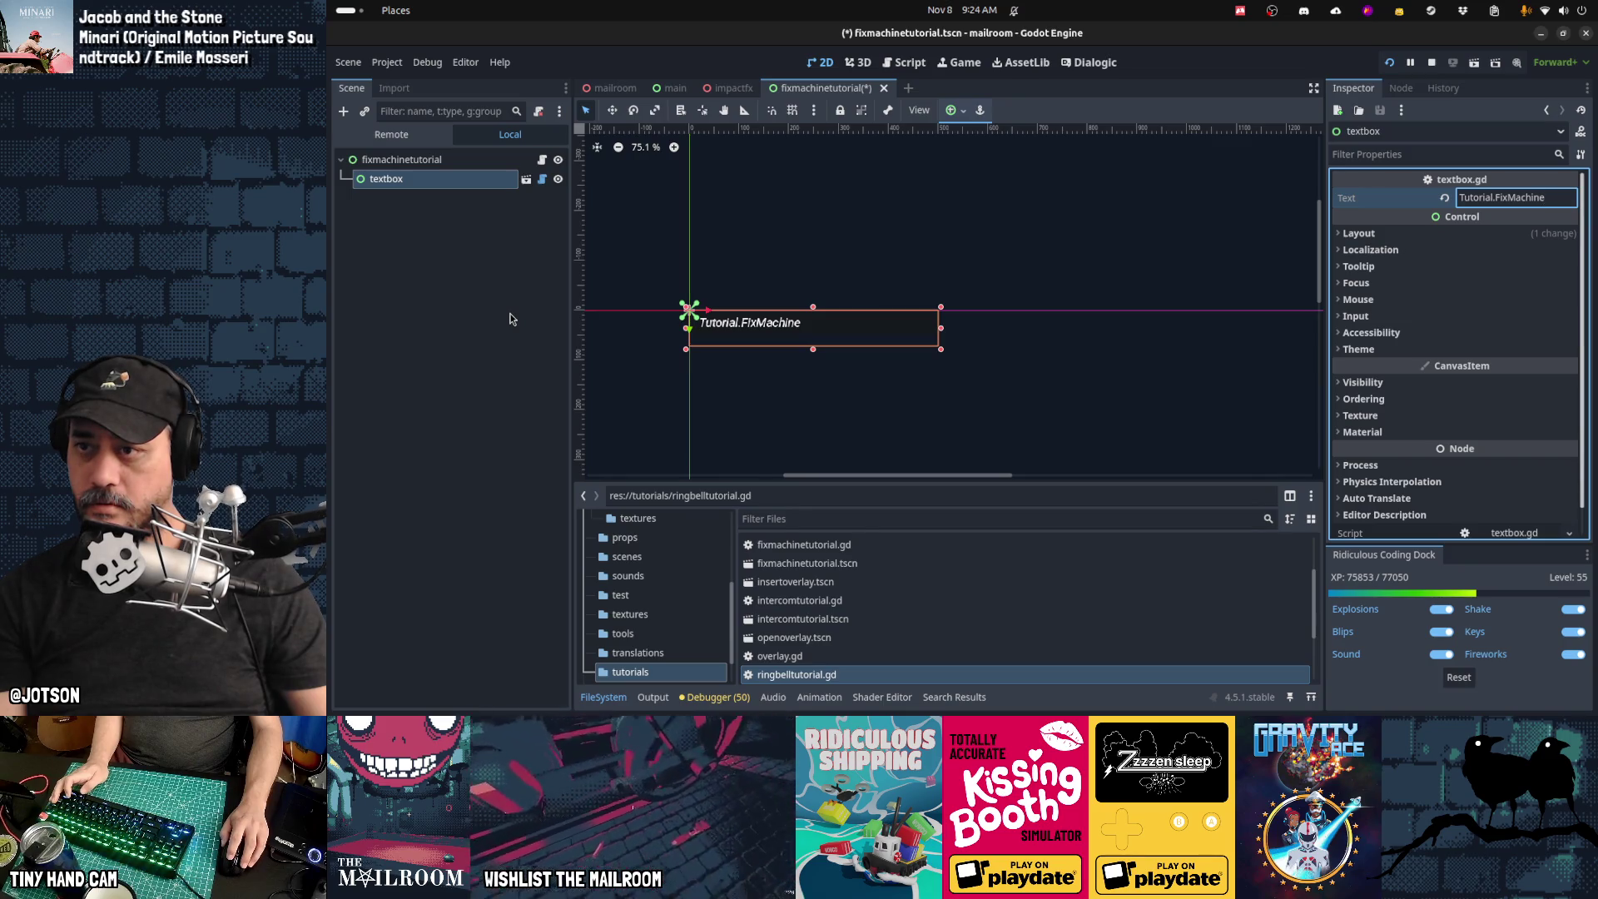
Step: Open fixmachinetutorial.gd from the root node's script icon in the Scene dock
{"action": "left_click", "coordinate": [491, 162]}
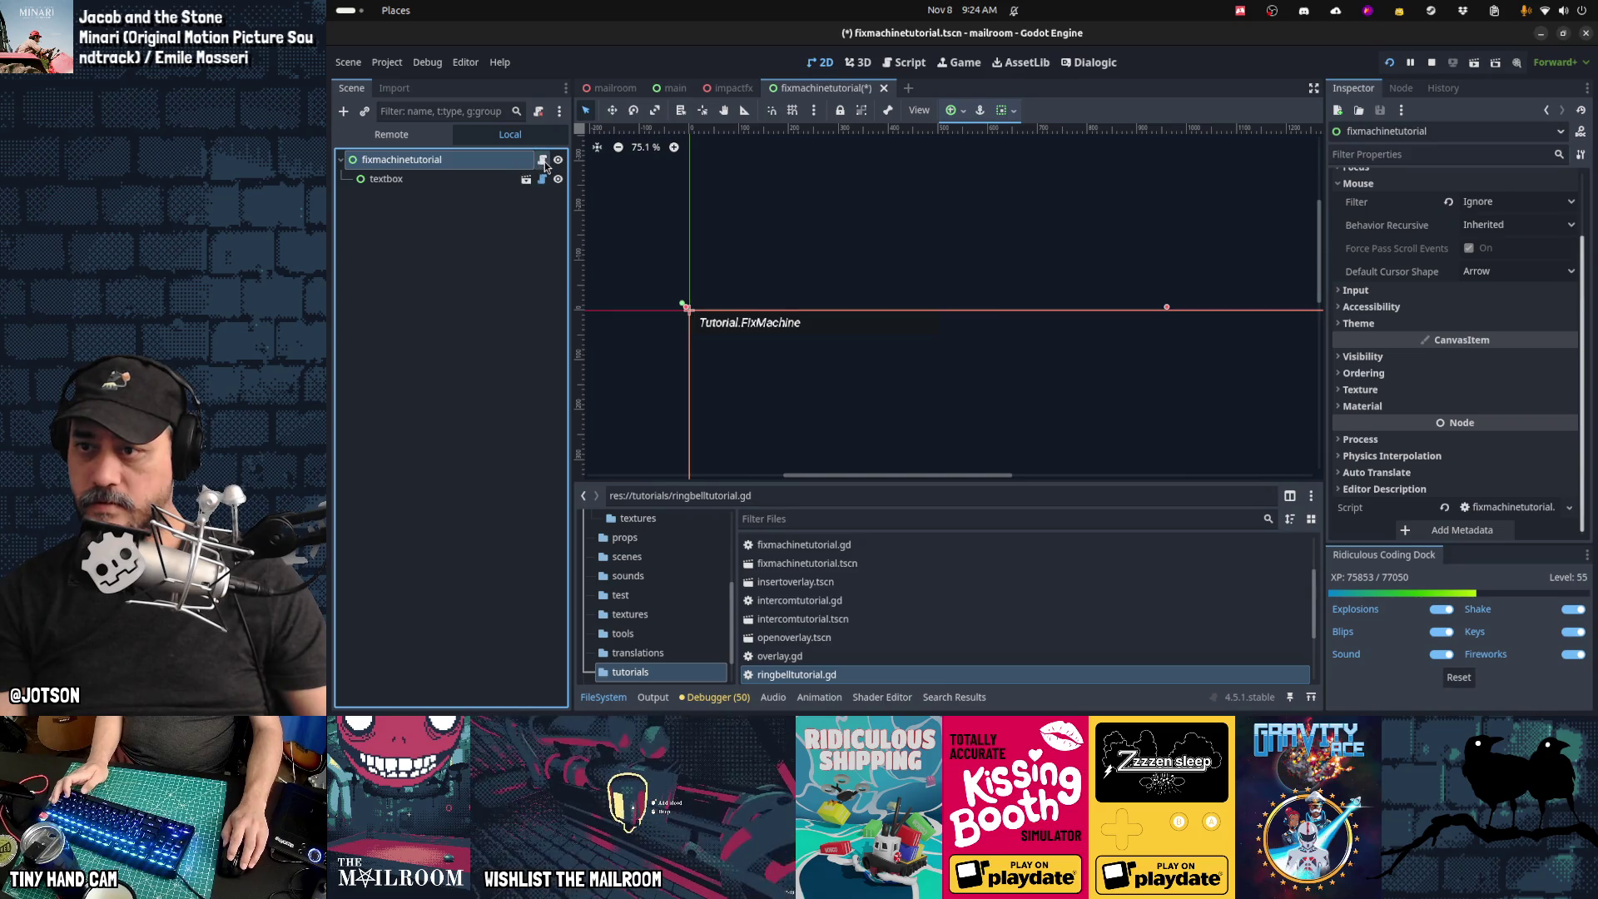
{"action": "left_click", "coordinate": [544, 161]}
{"action": "left_click", "coordinate": [963, 229]}
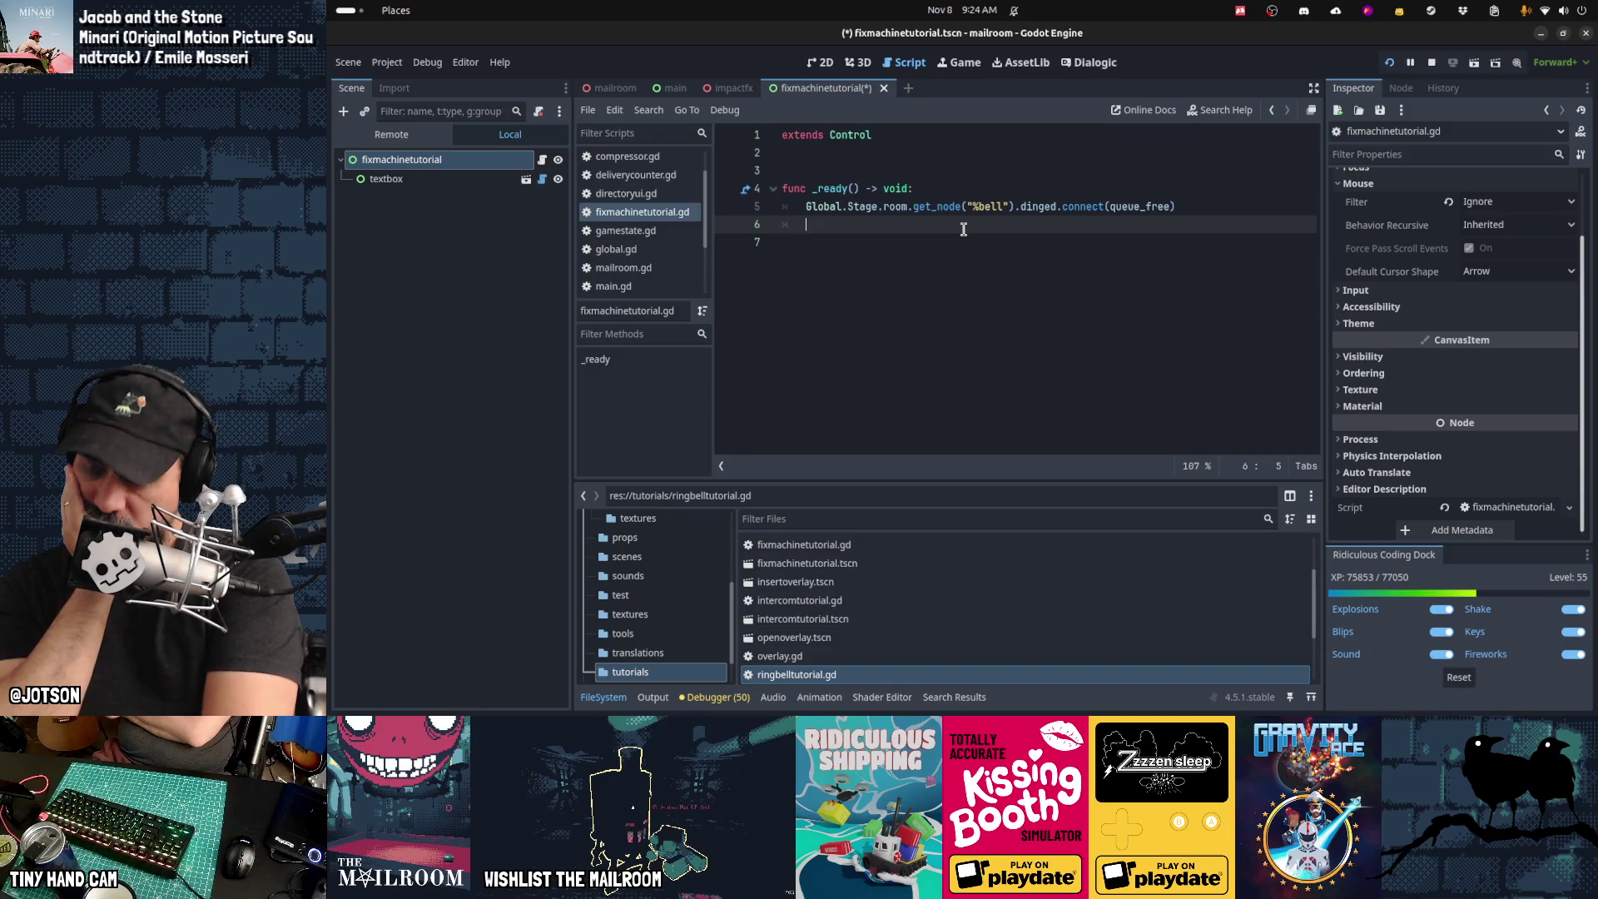
Step: Replace the bell connection with Global.gamestate.updated.connect(on_gamestate_updated) in _ready
{"action": "key", "text": "Up"}
{"action": "key", "text": "Home"}
{"action": "key", "text": "shift+End"}
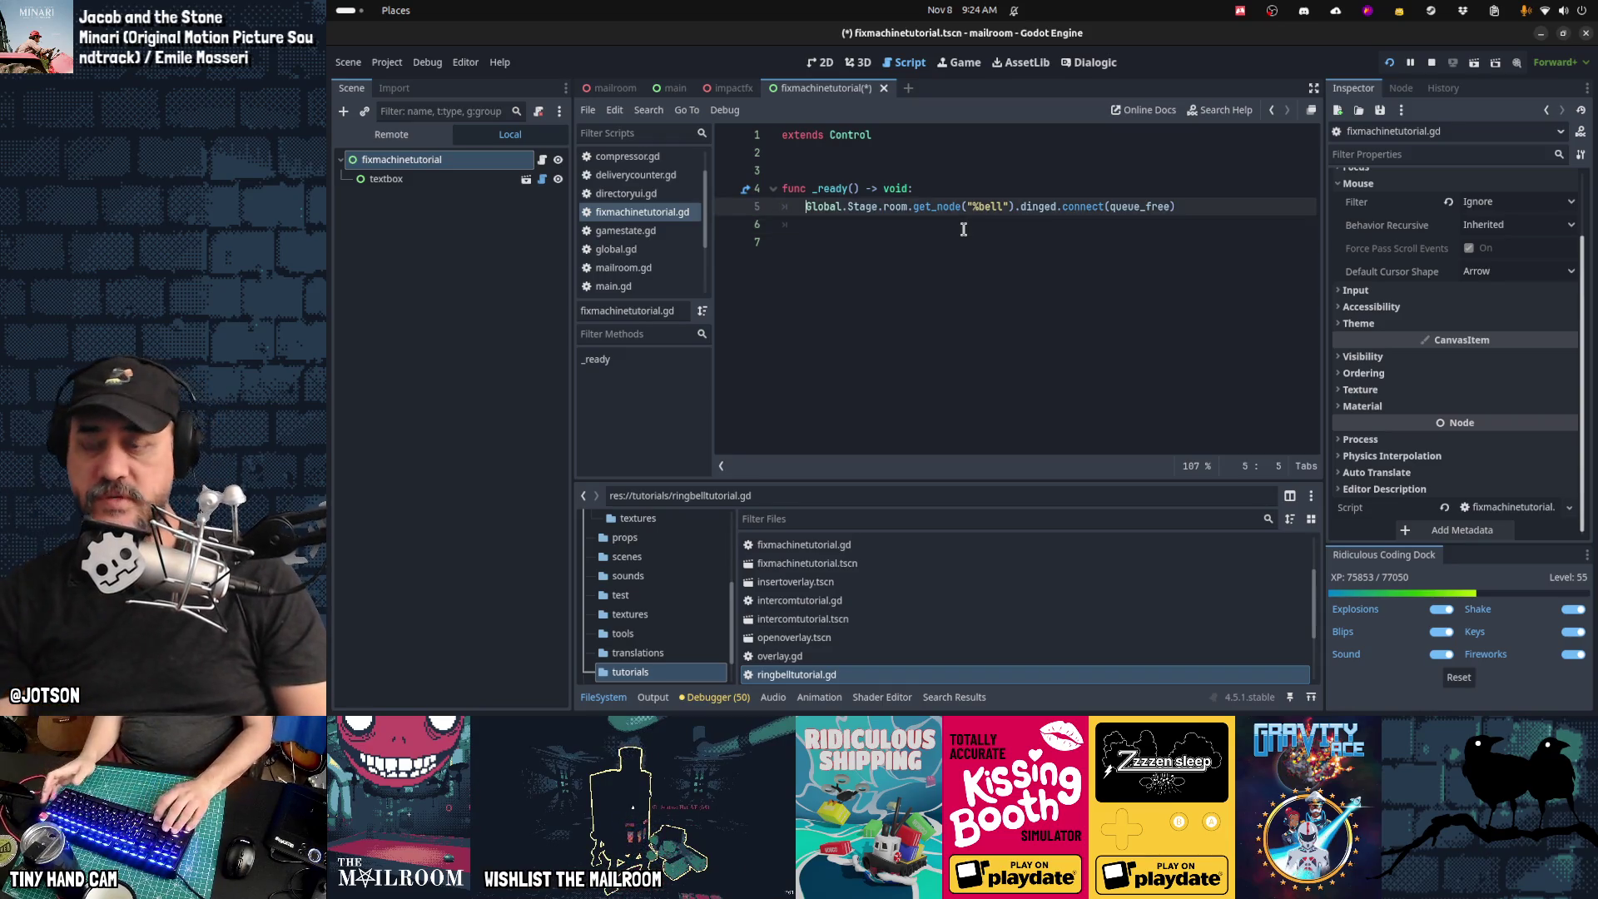
{"action": "key", "text": "BackSpace"}
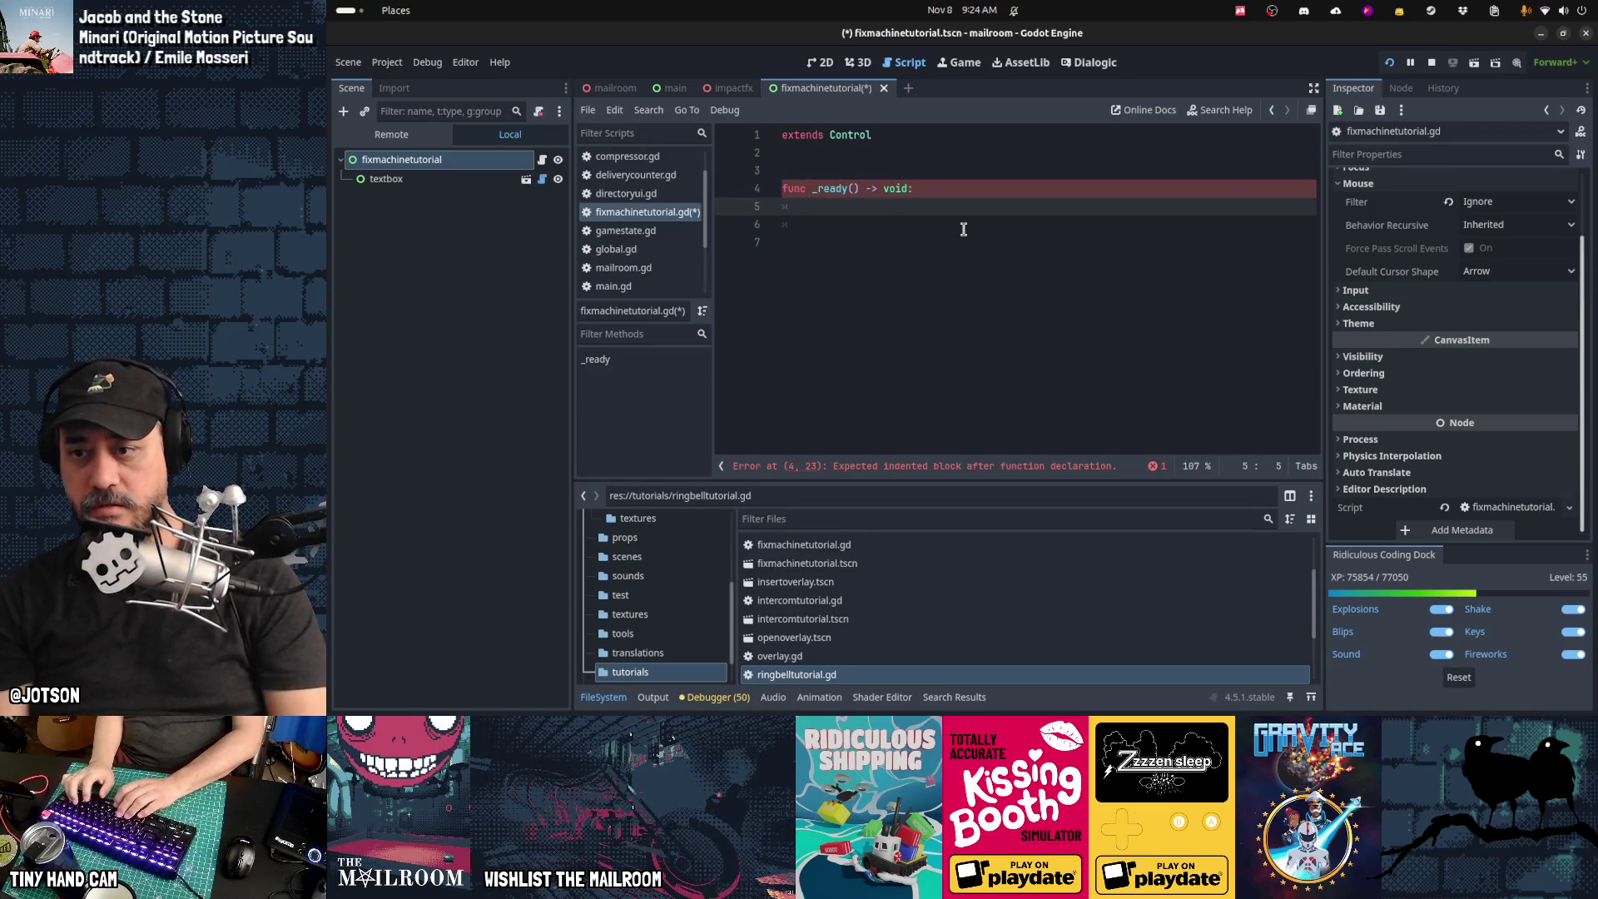
{"action": "type", "text": "Global.gamestat"}
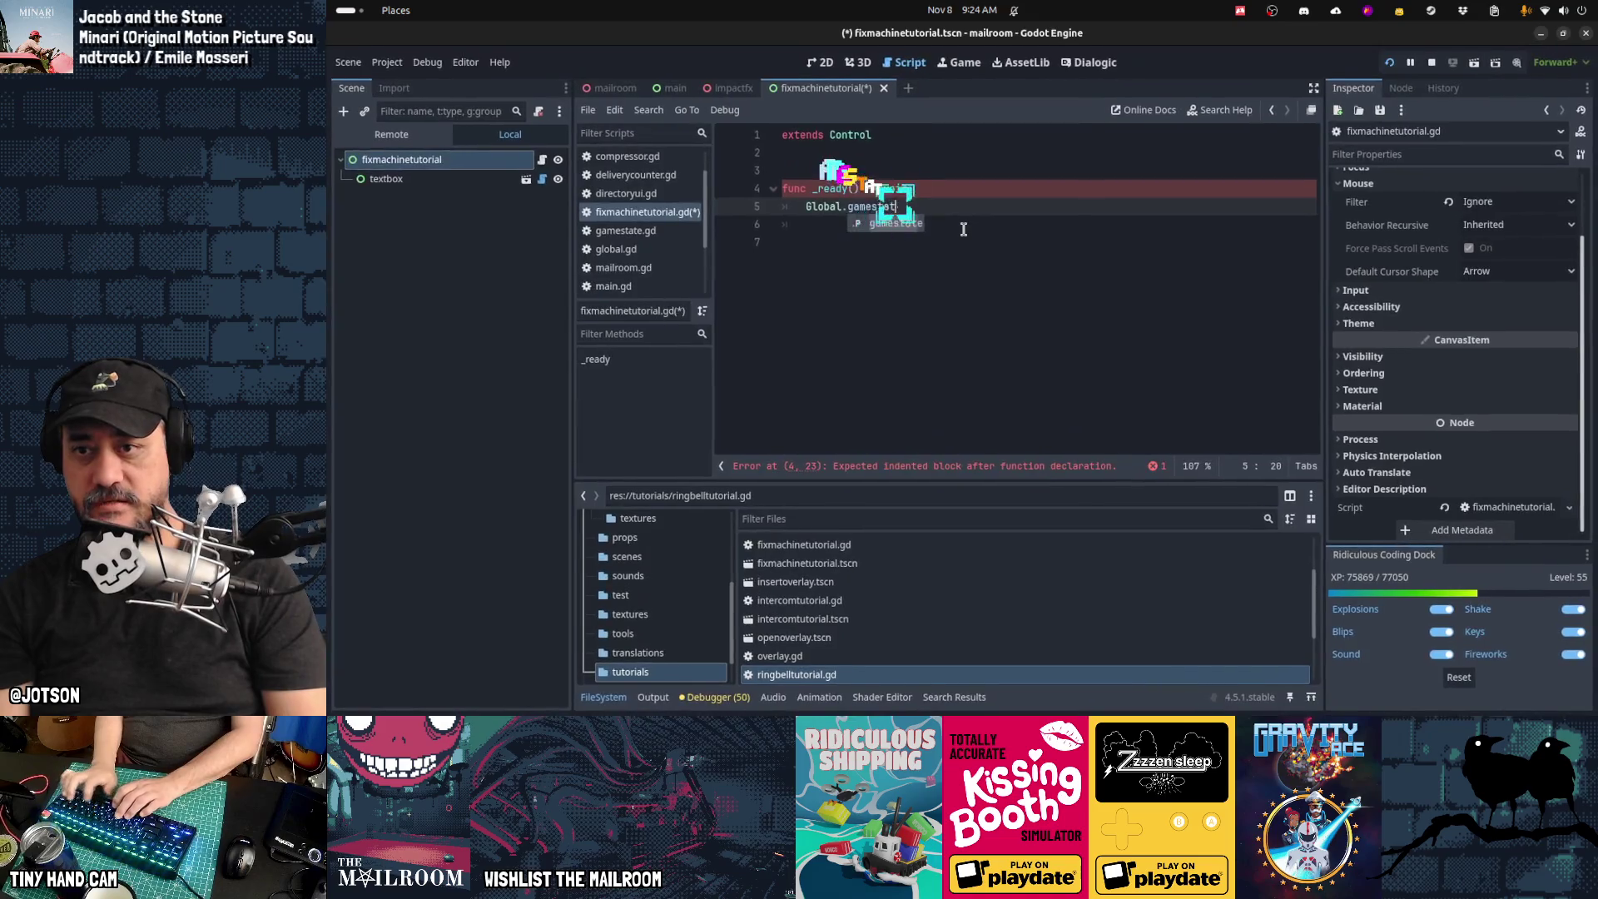
{"action": "key", "text": "Tab"}
{"action": "type", "text": "."}
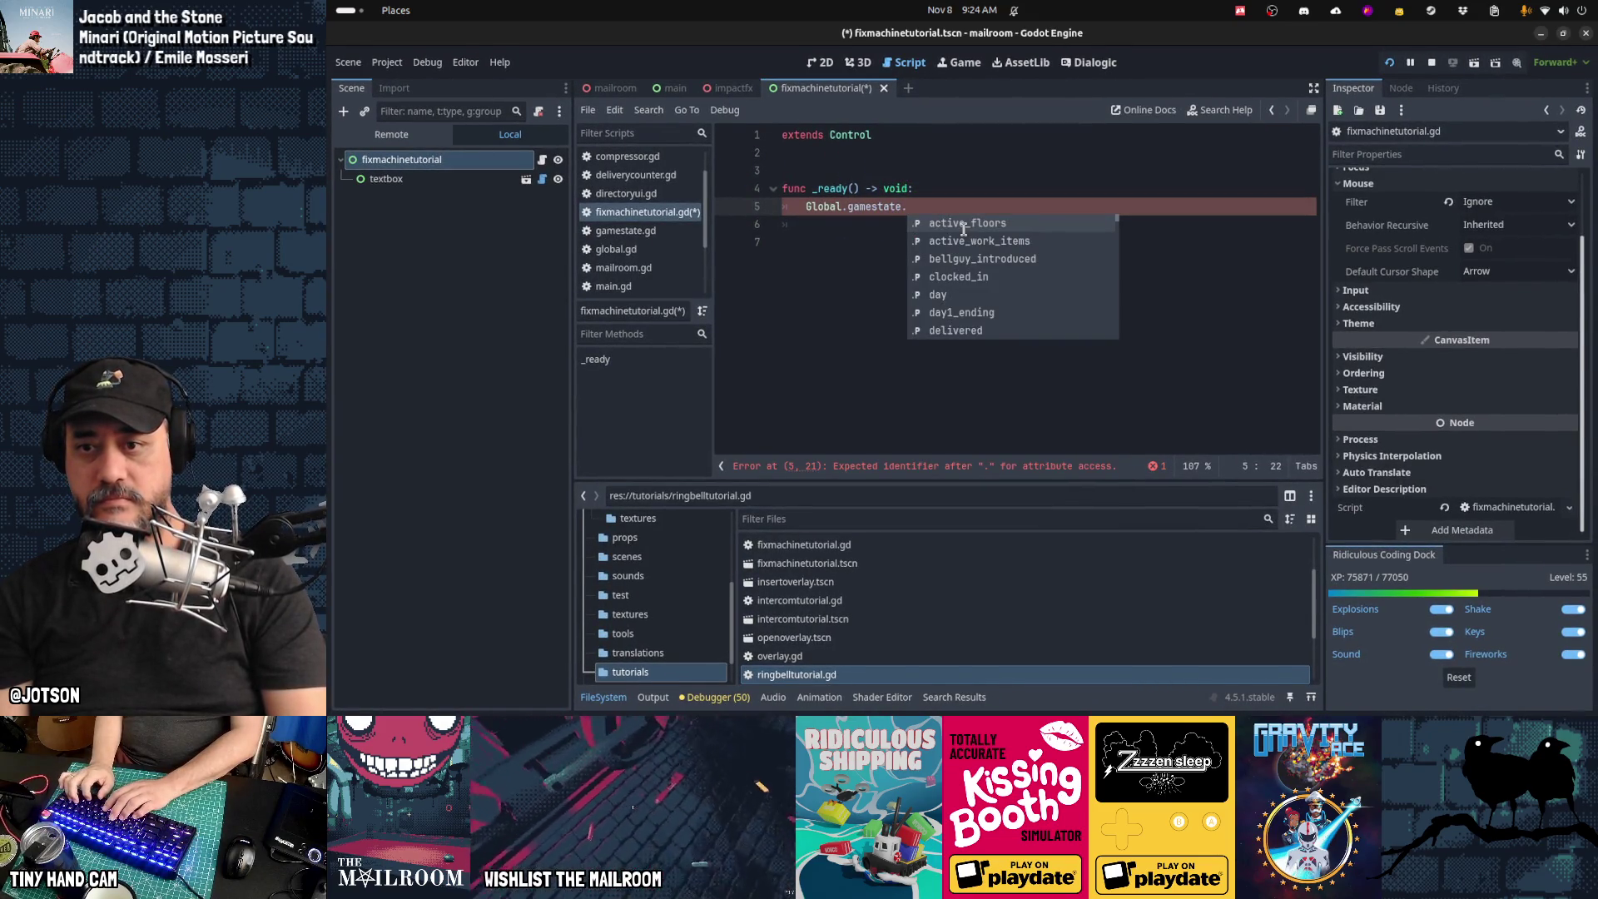
{"action": "type", "text": "upda"}
{"action": "key", "text": "Tab"}
{"action": "type", "text": ".conne"}
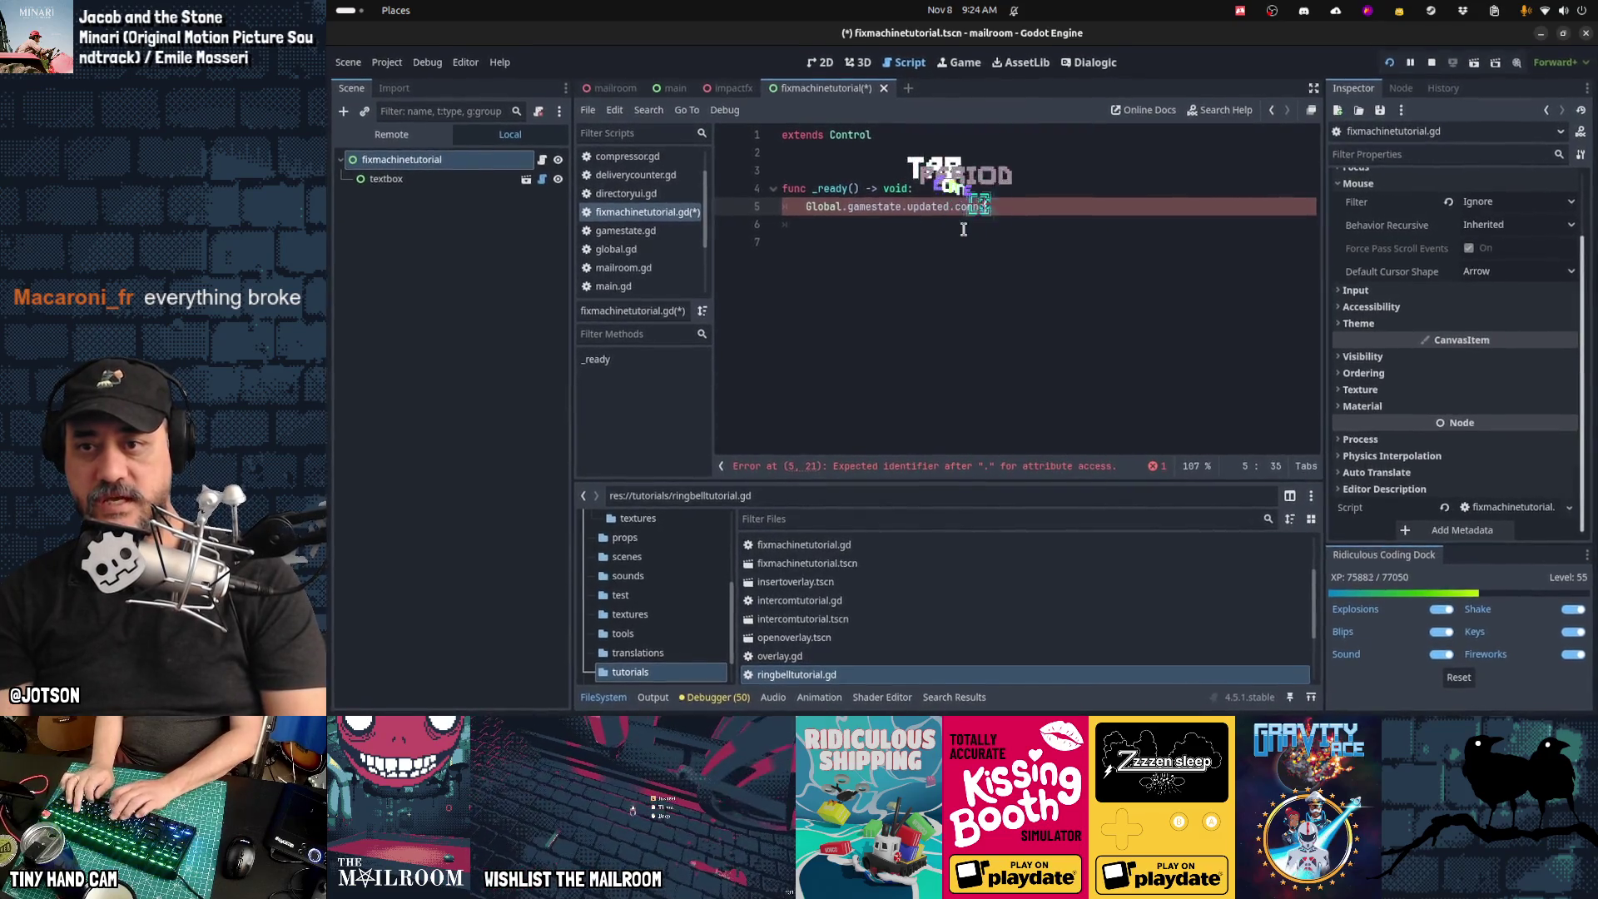
{"action": "type", "text": "ct(\""}
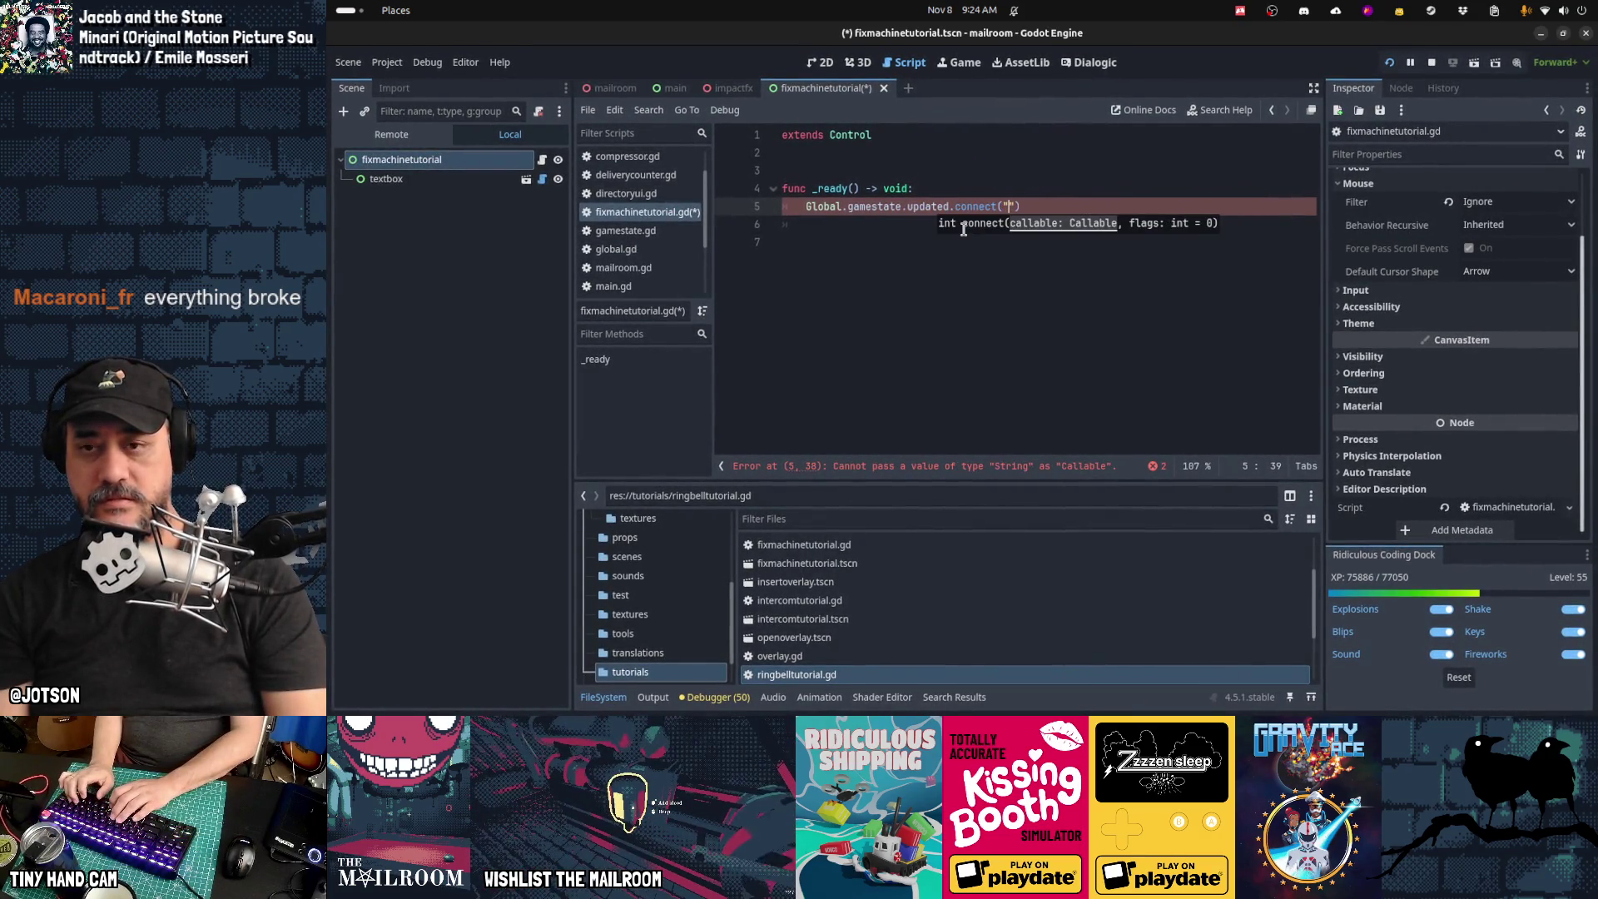
{"action": "type", "text": "on_gamestate_up"}
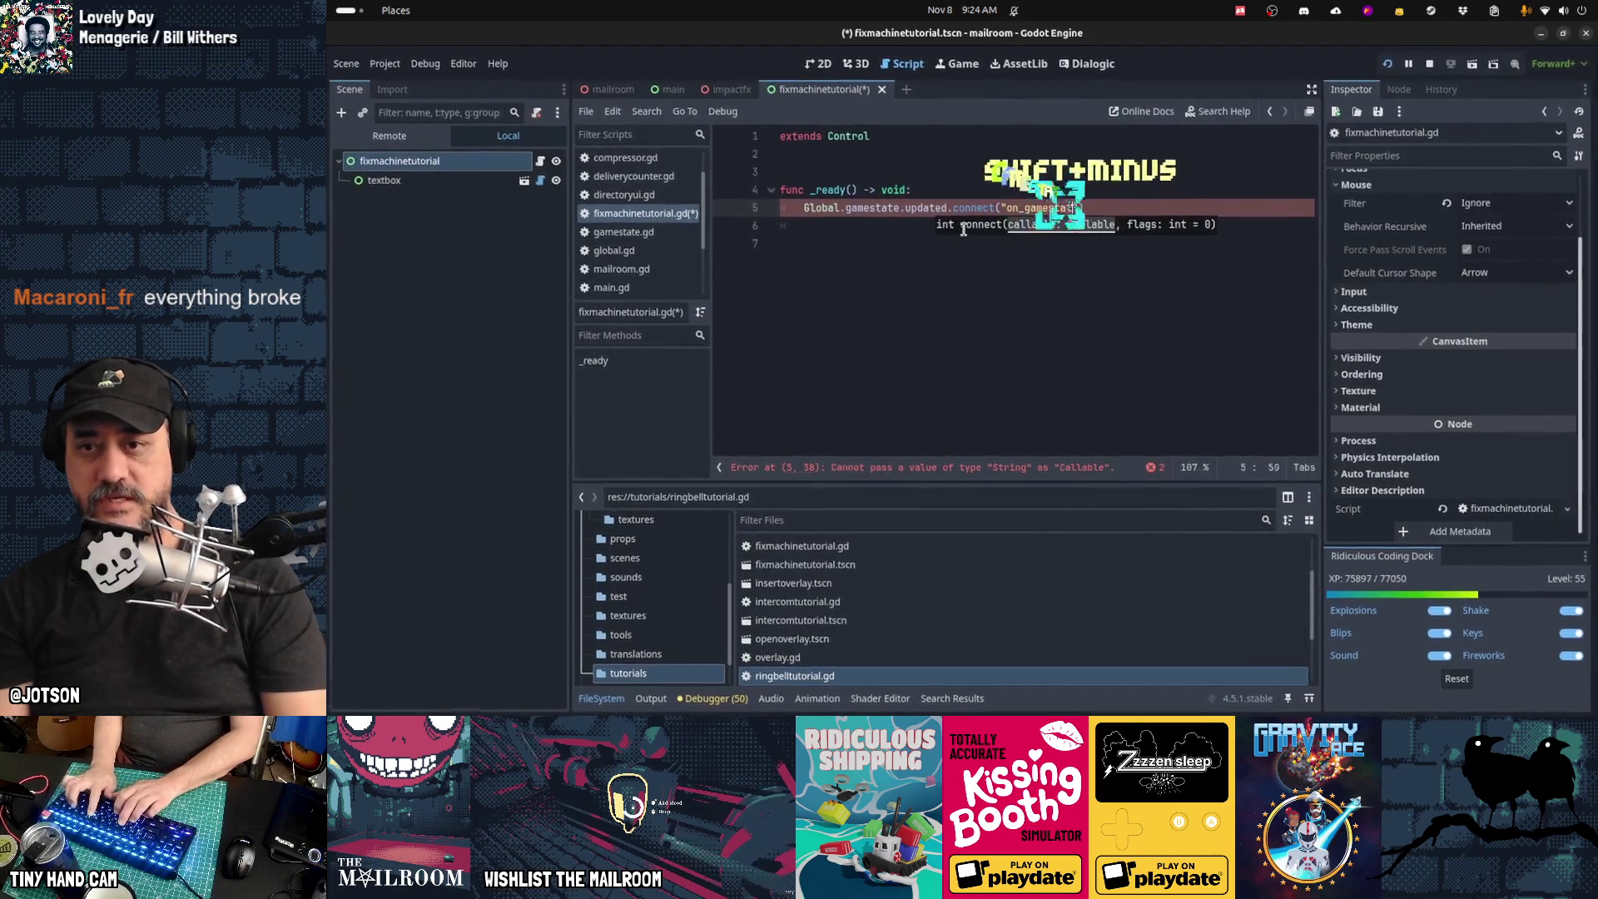
{"action": "type", "text": "dated\")"}
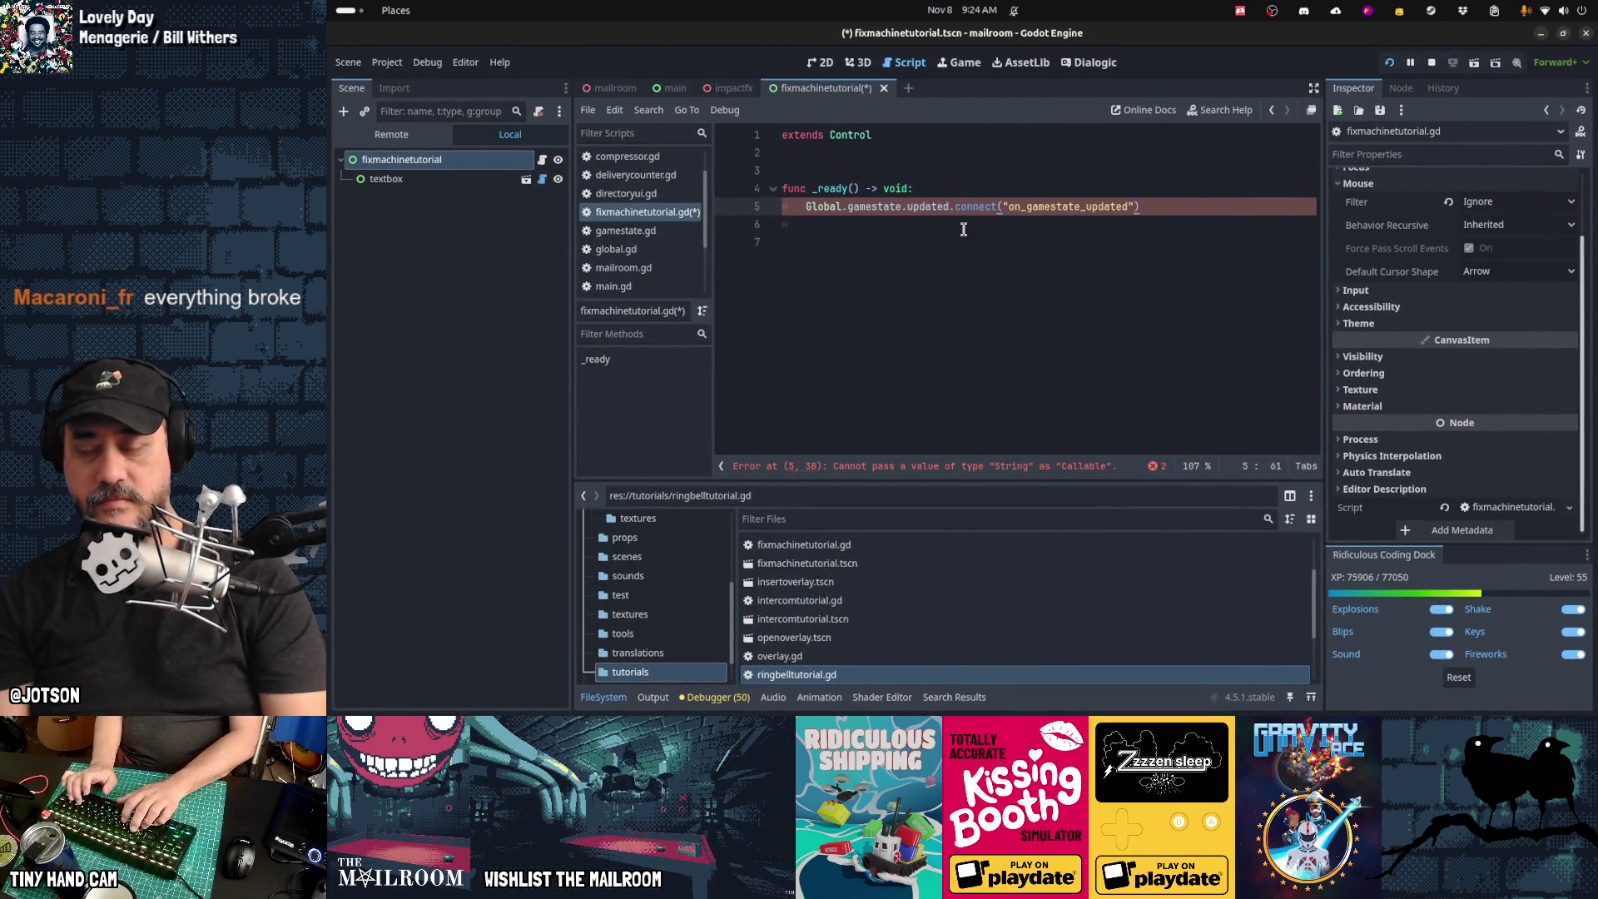
{"action": "key", "text": "Left"}
{"action": "key", "text": "BackSpace"}
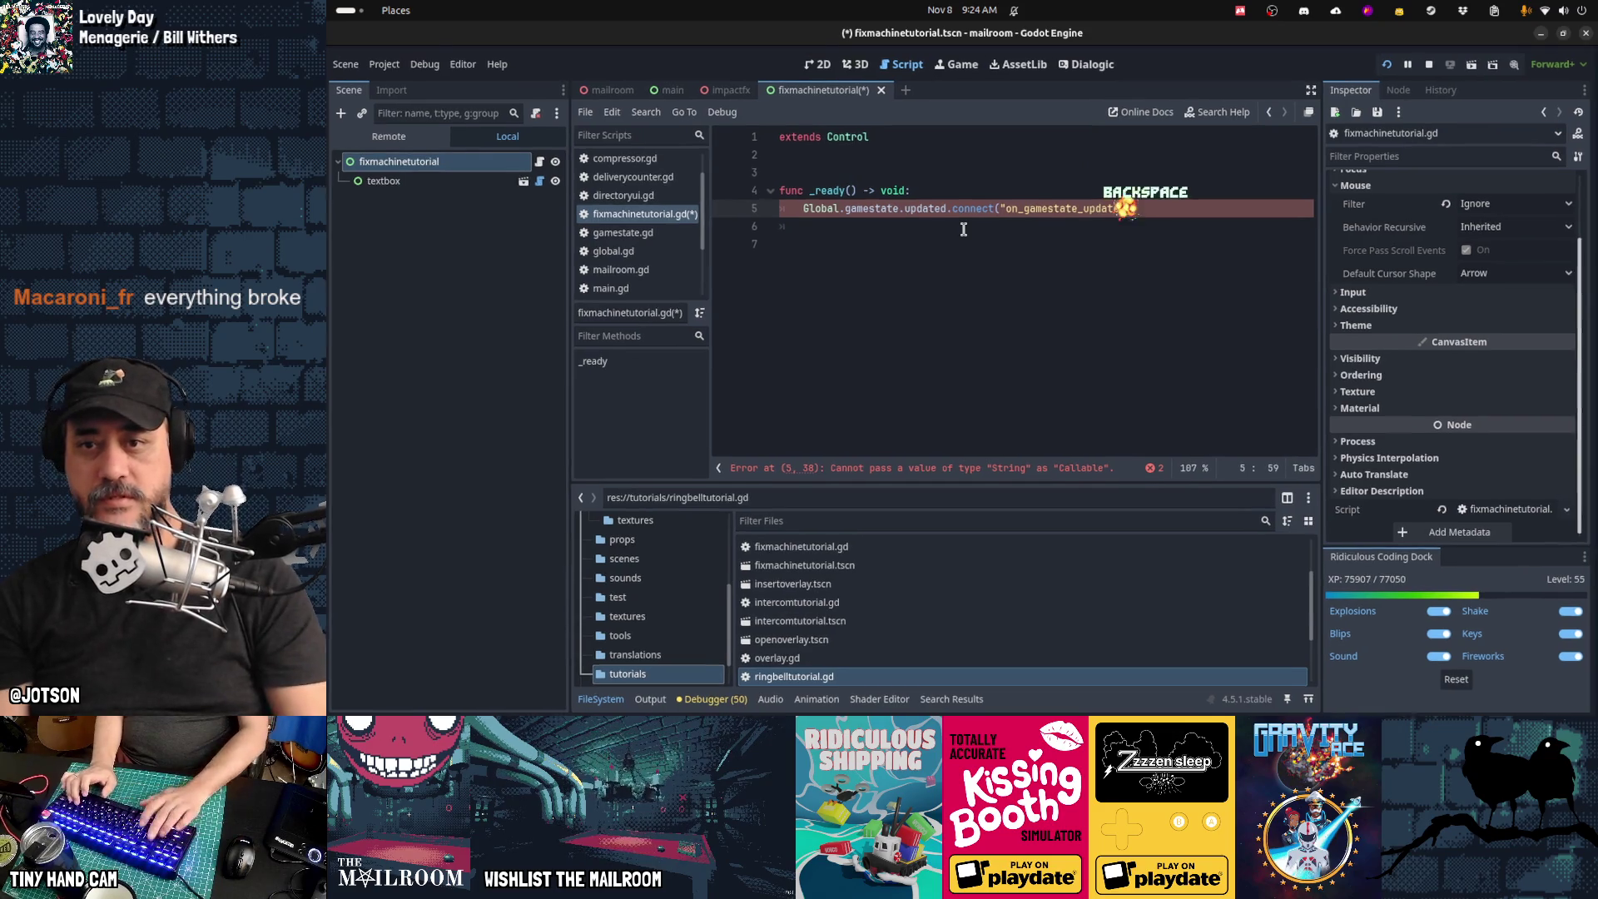
{"action": "key", "text": "ctrl+Left"}
{"action": "key", "text": "Left"}
{"action": "key", "text": "Delete"}
Step: Add on_gamestate_updated() calling queue_free() when Global.gamestate.machine_broken == false, and save
{"action": "key", "text": "Down"}
{"action": "key", "text": "Down"}
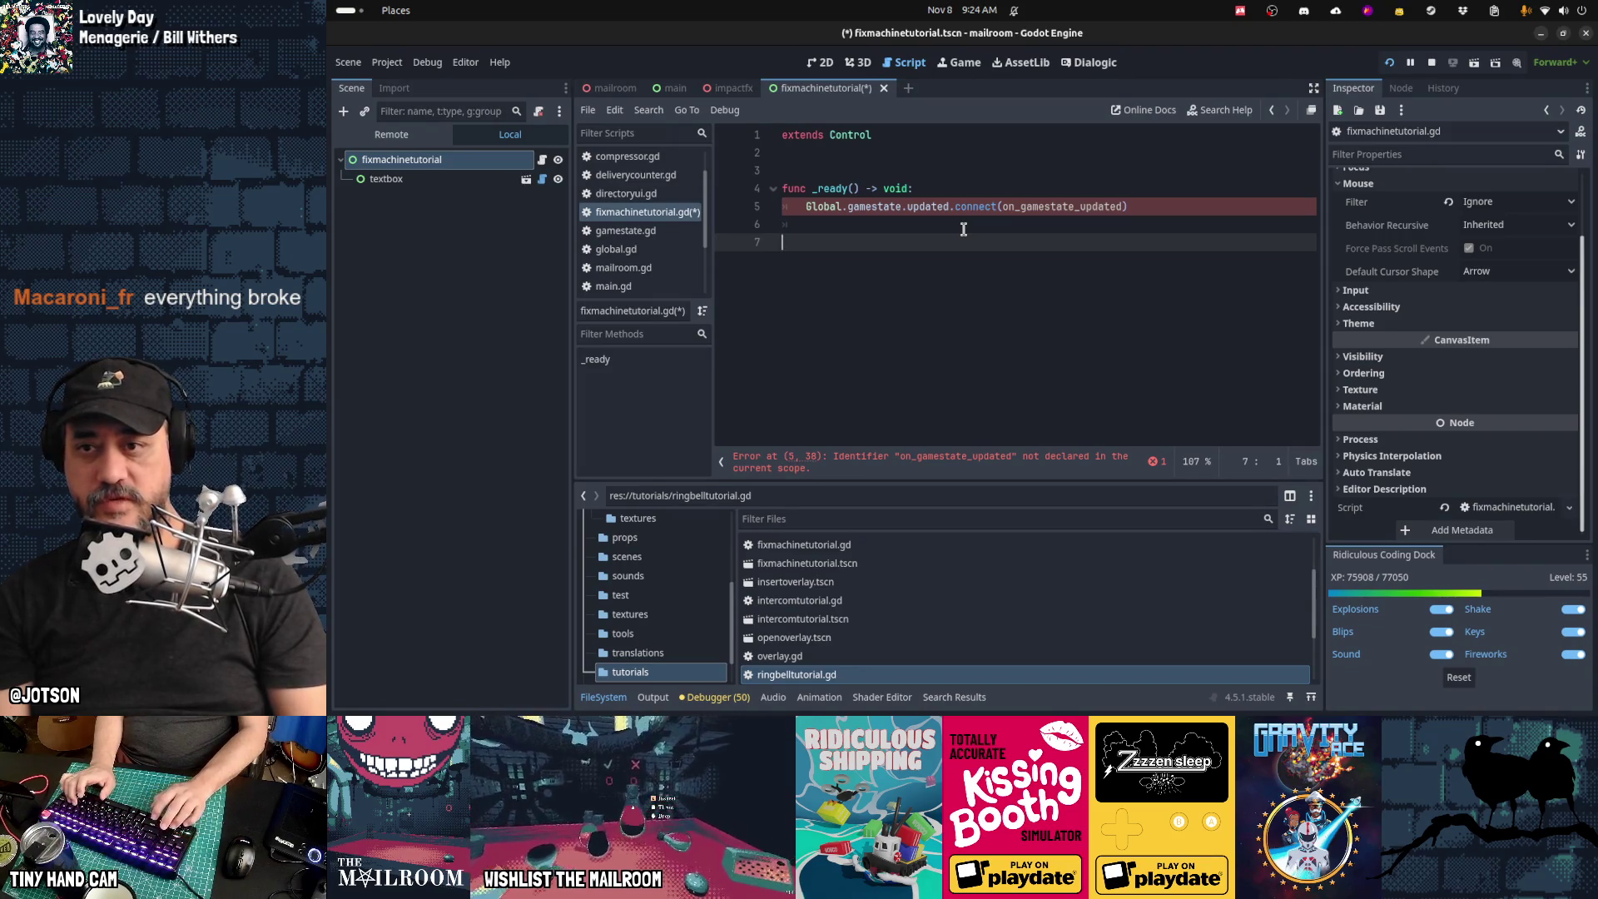
{"action": "key", "text": "Return"}
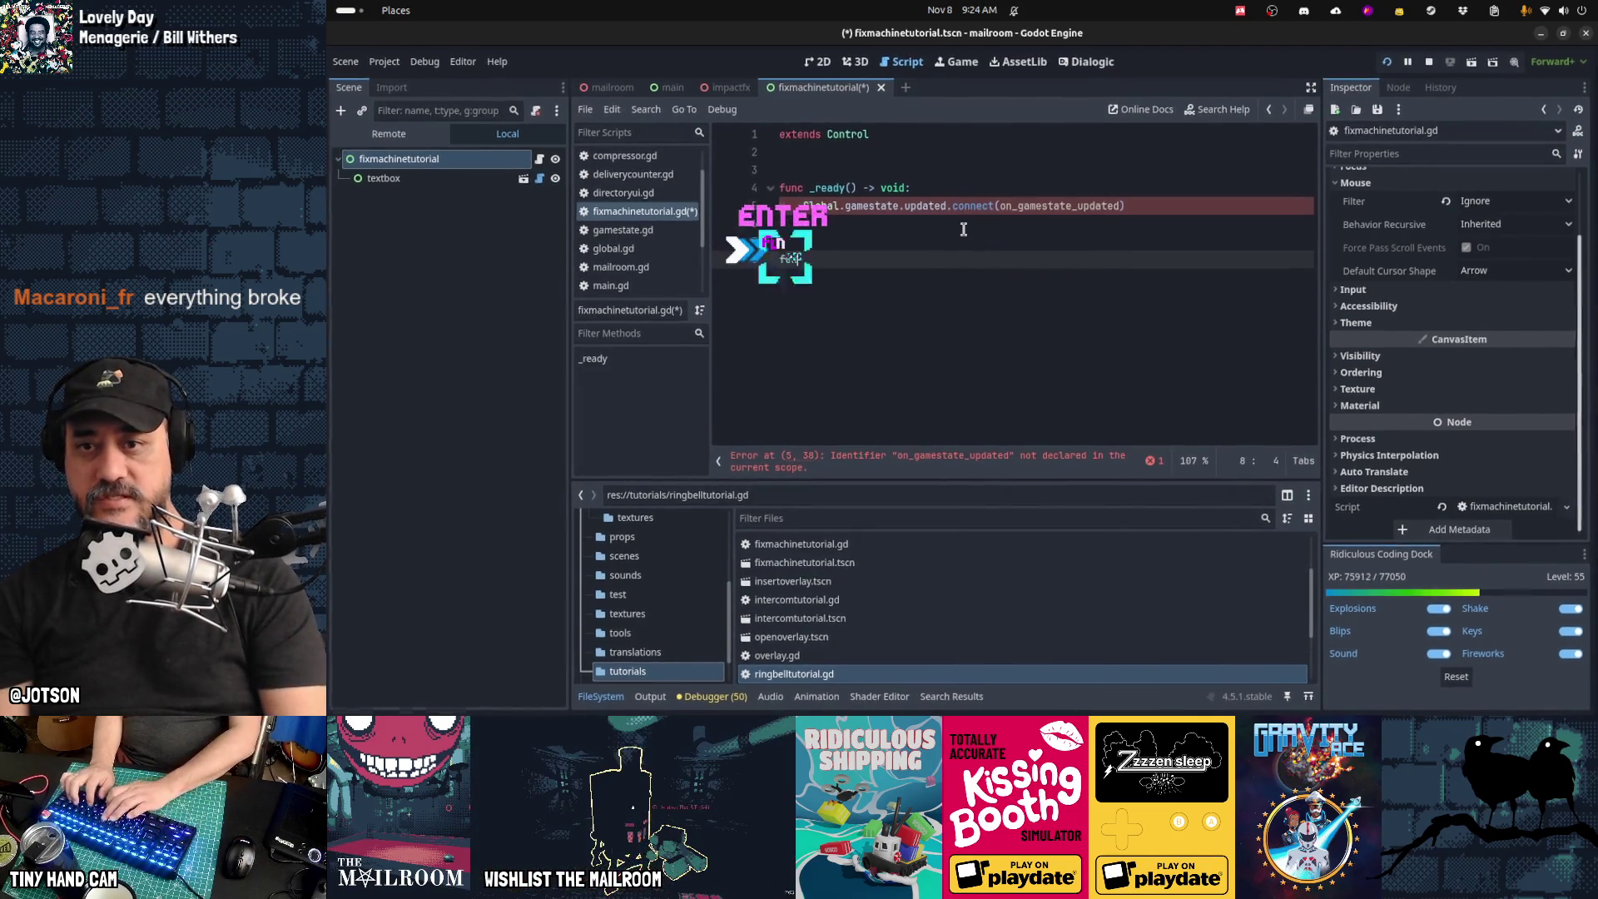
{"action": "type", "text": "func "}
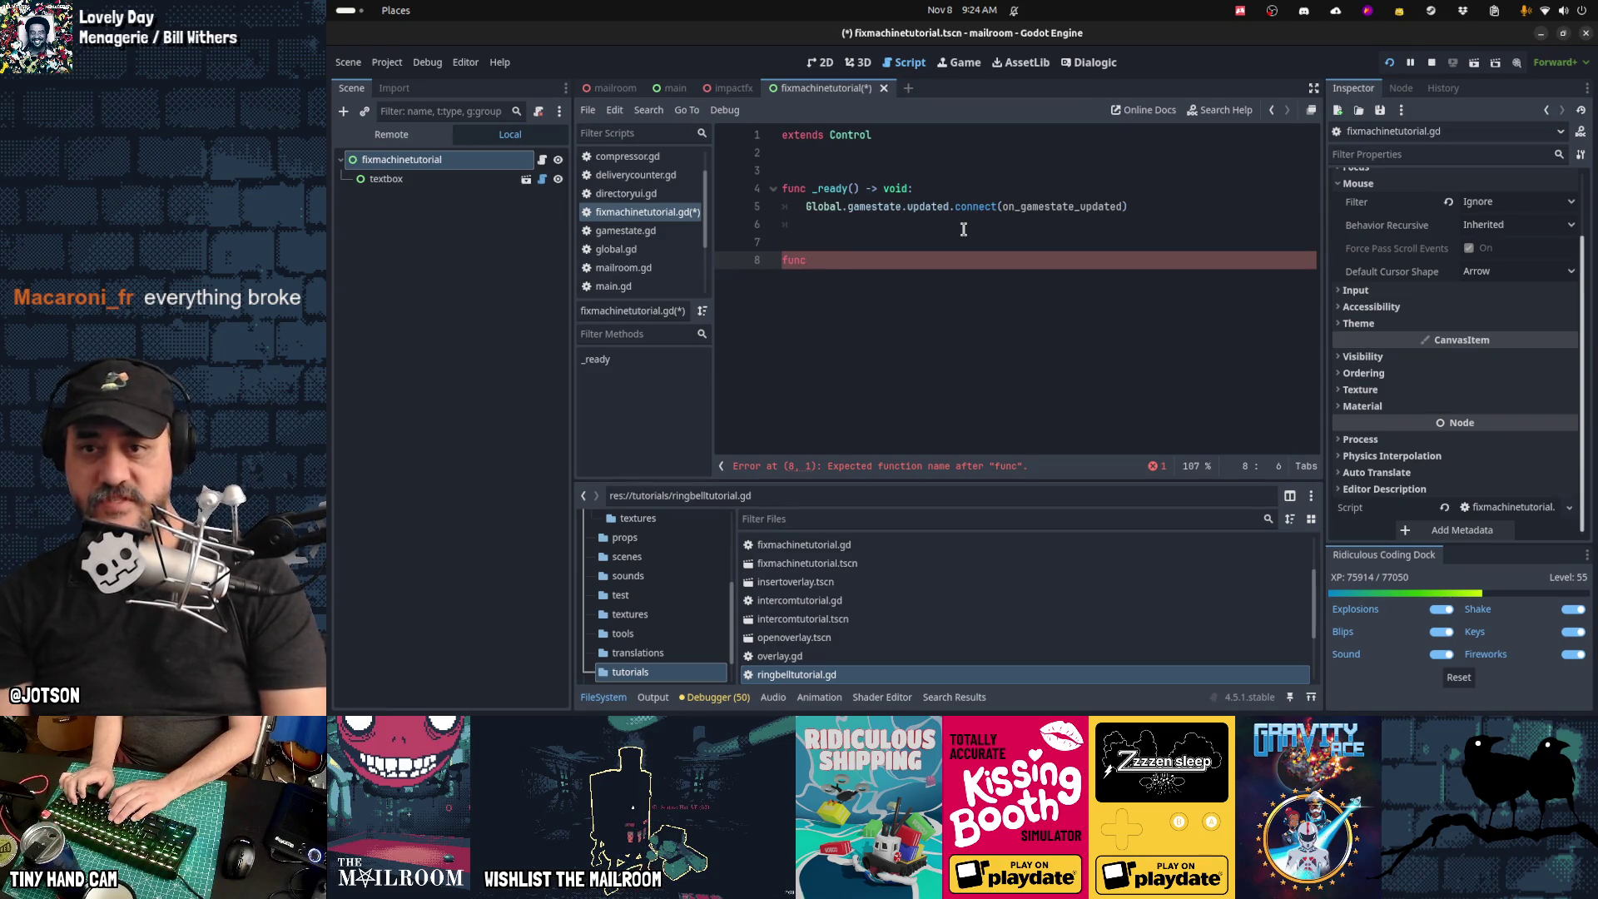
{"action": "type", "text": "on_"}
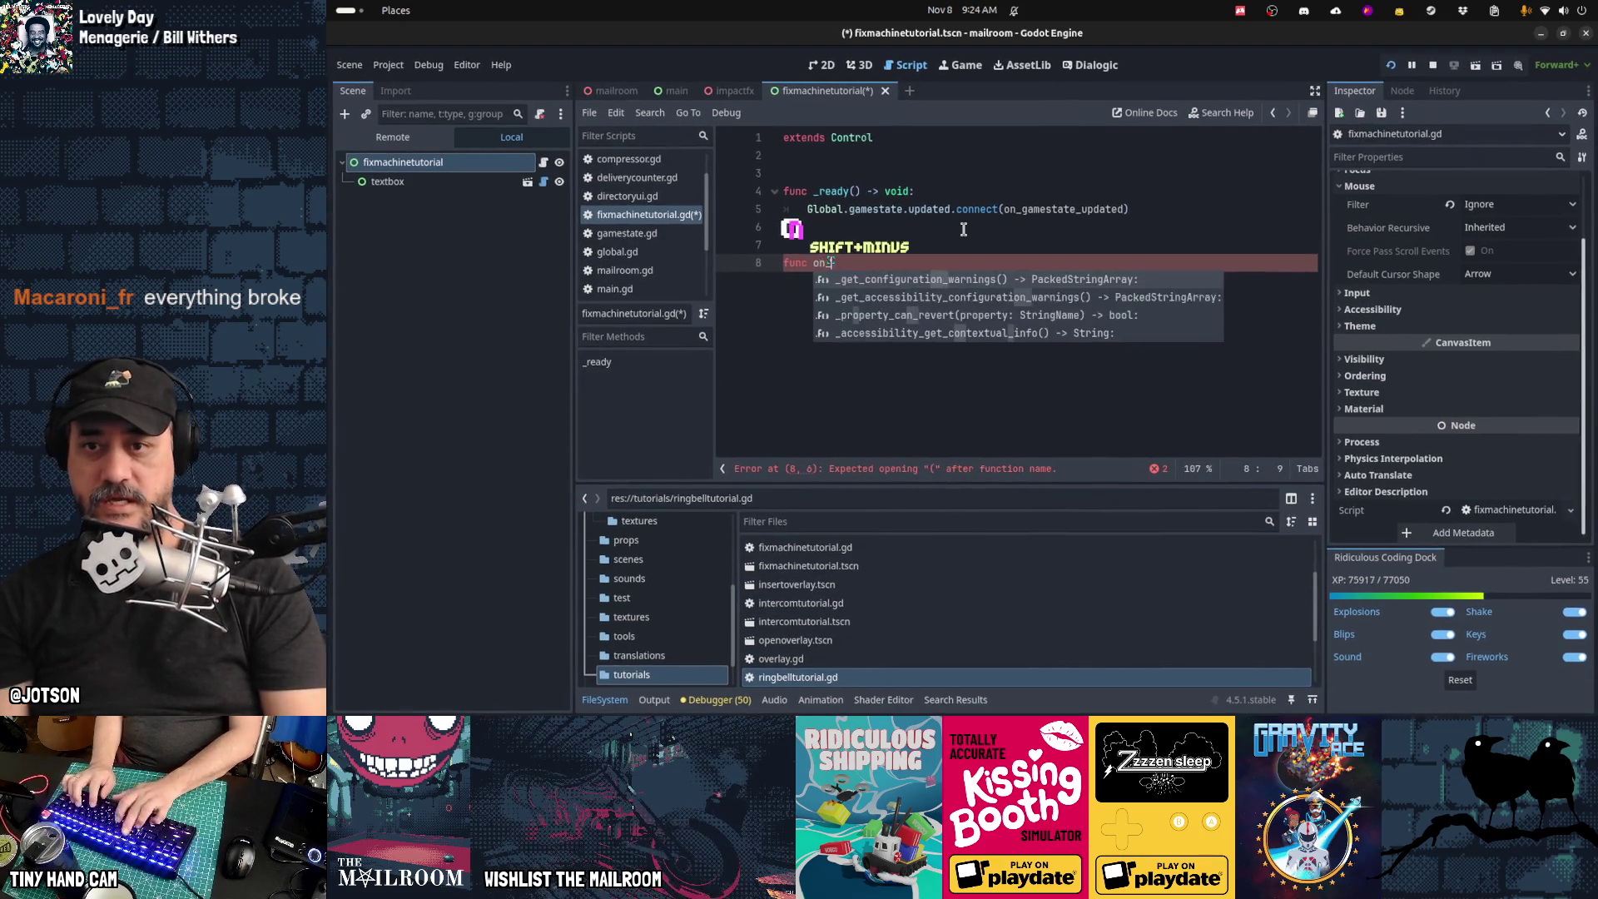
{"action": "type", "text": "games"}
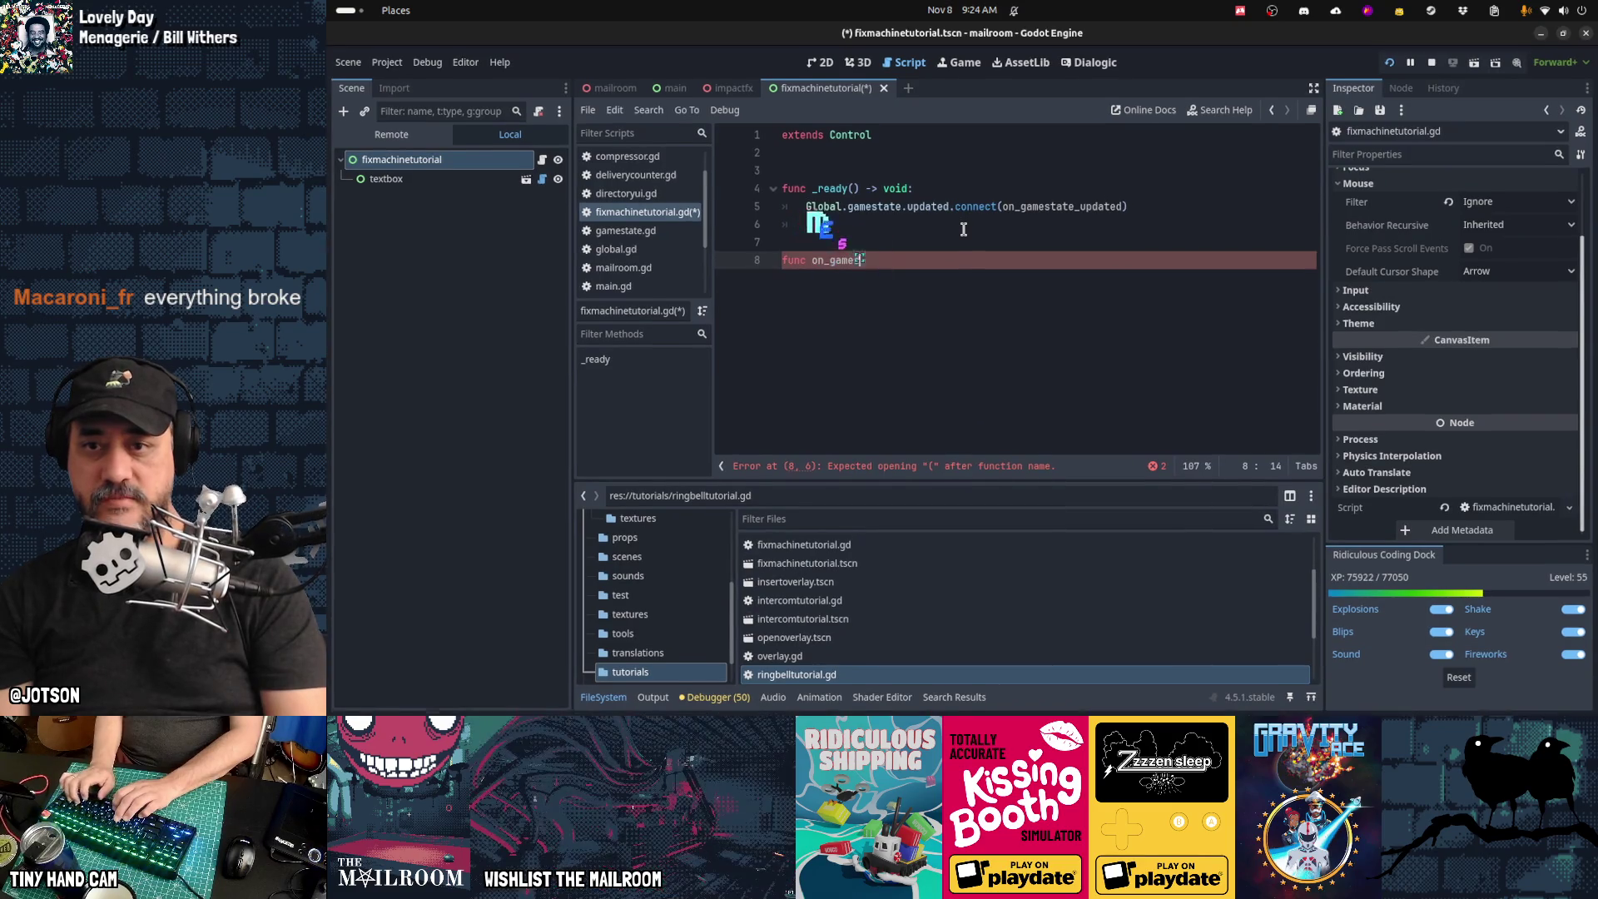
{"action": "type", "text": "tate_updated"}
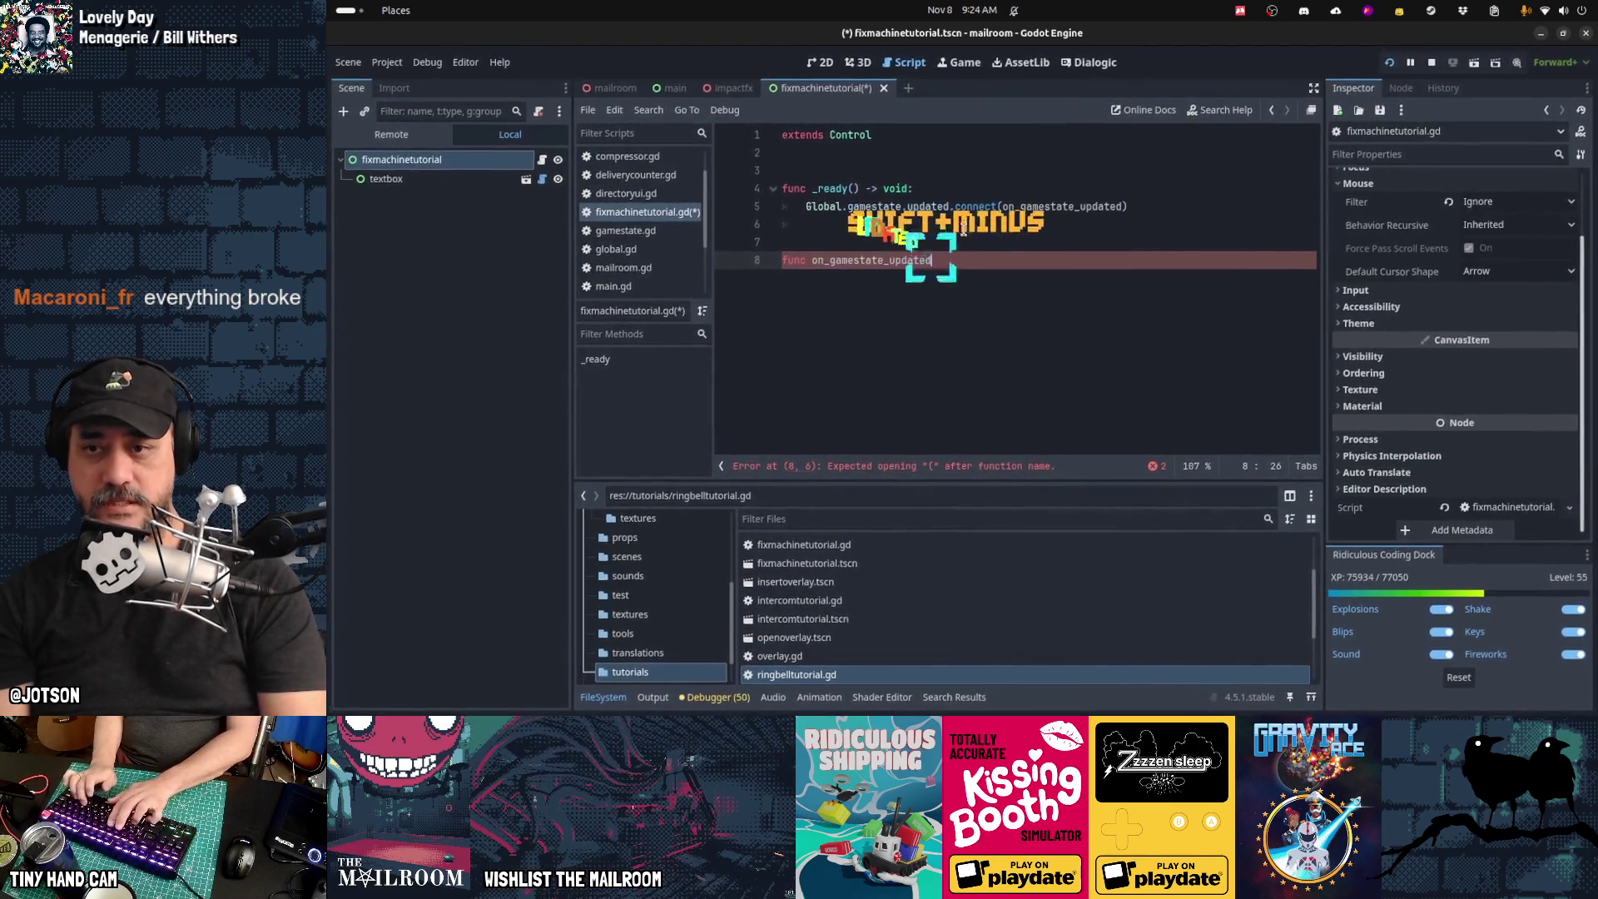
{"action": "type", "text": "() -> void:"}
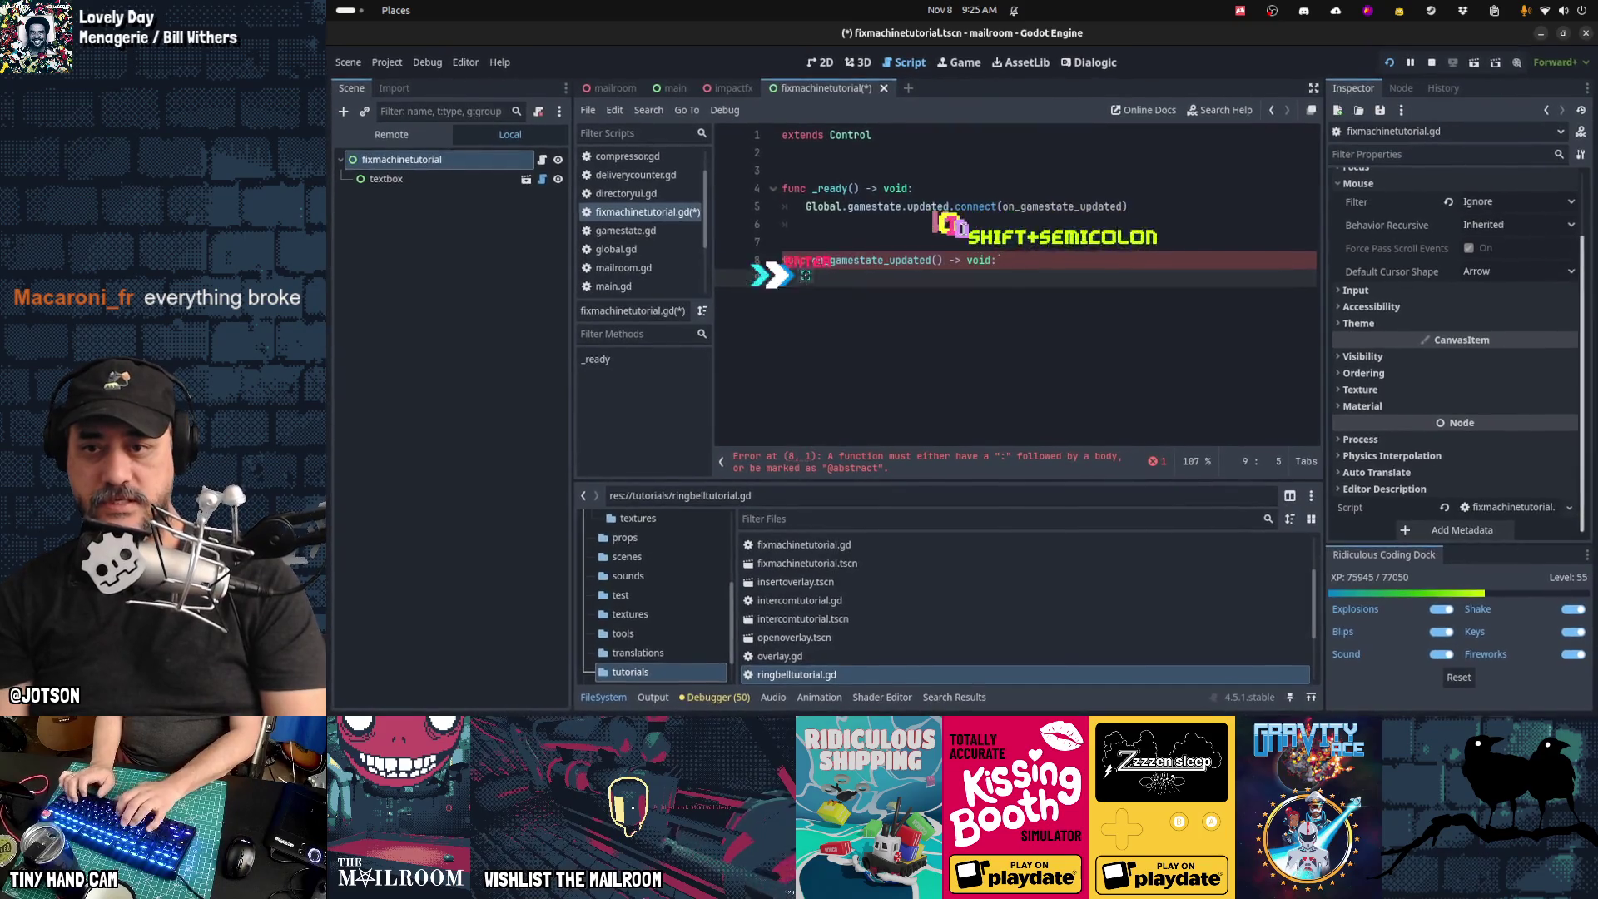
{"action": "key", "text": "Return"}
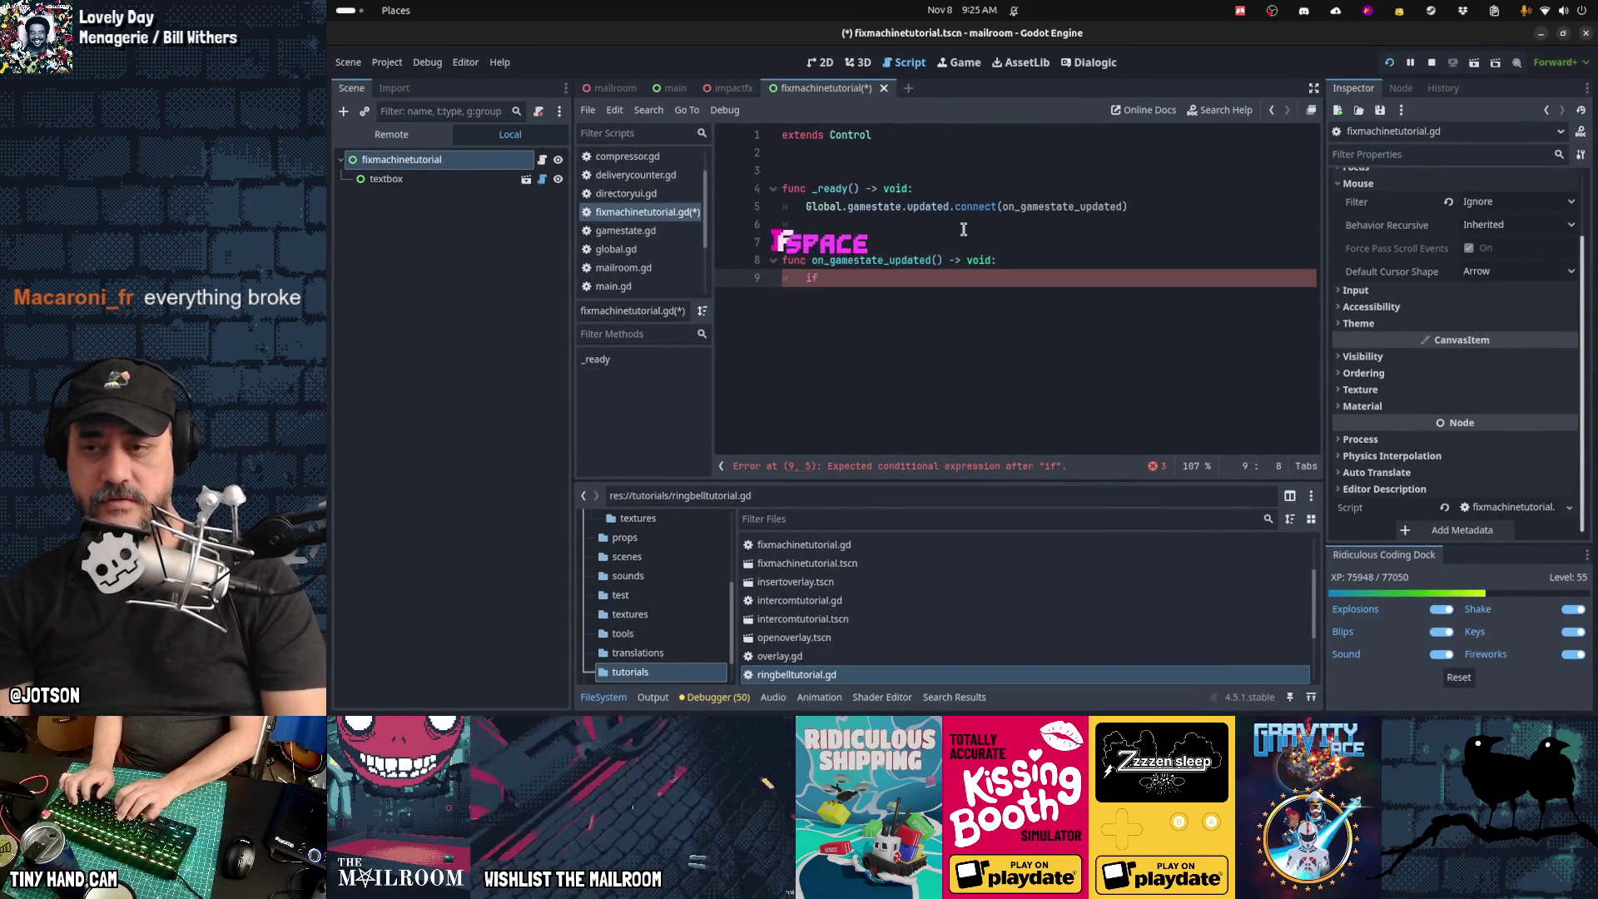
{"action": "type", "text": "if Global.gamestate.ma"}
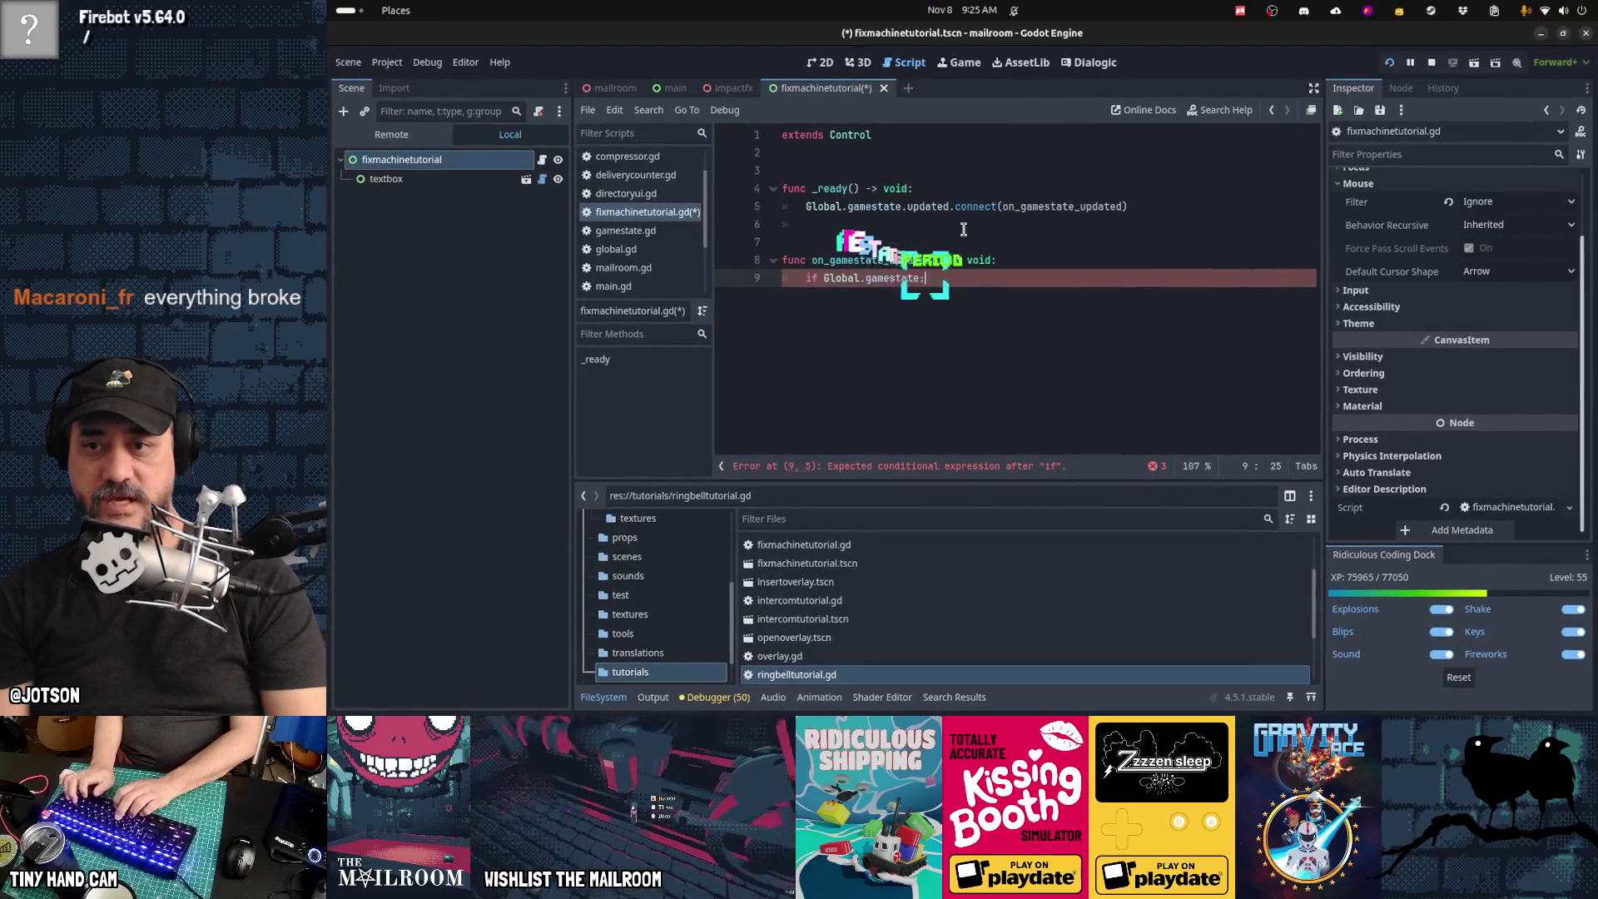
{"action": "key", "text": "Return"}
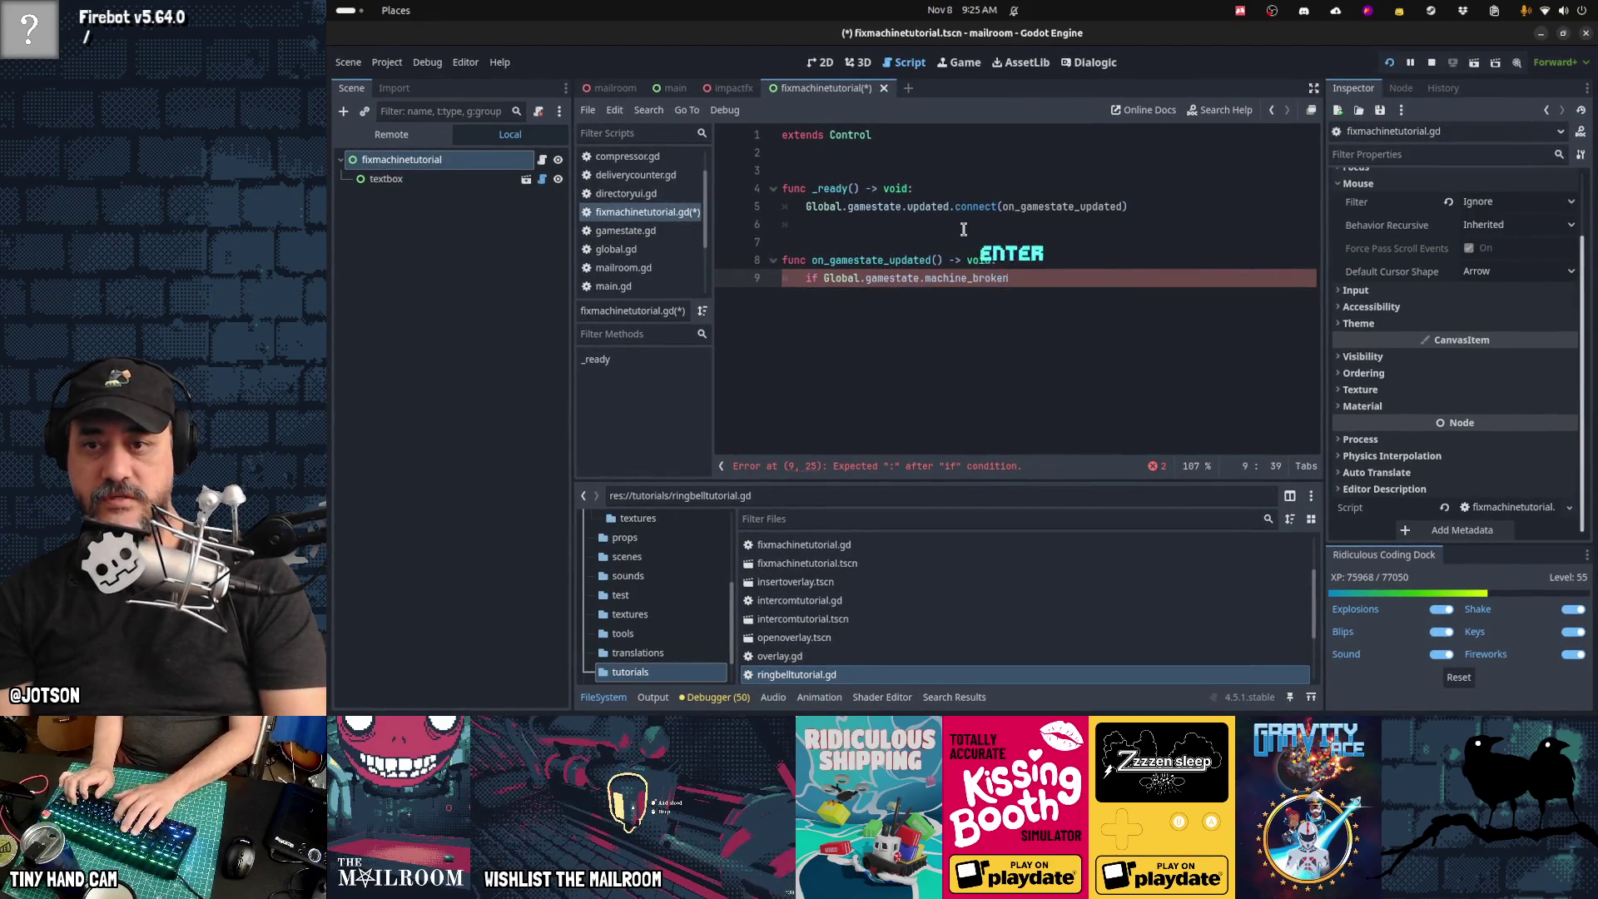
{"action": "type", "text": " == false:"}
{"action": "key", "text": "Return"}
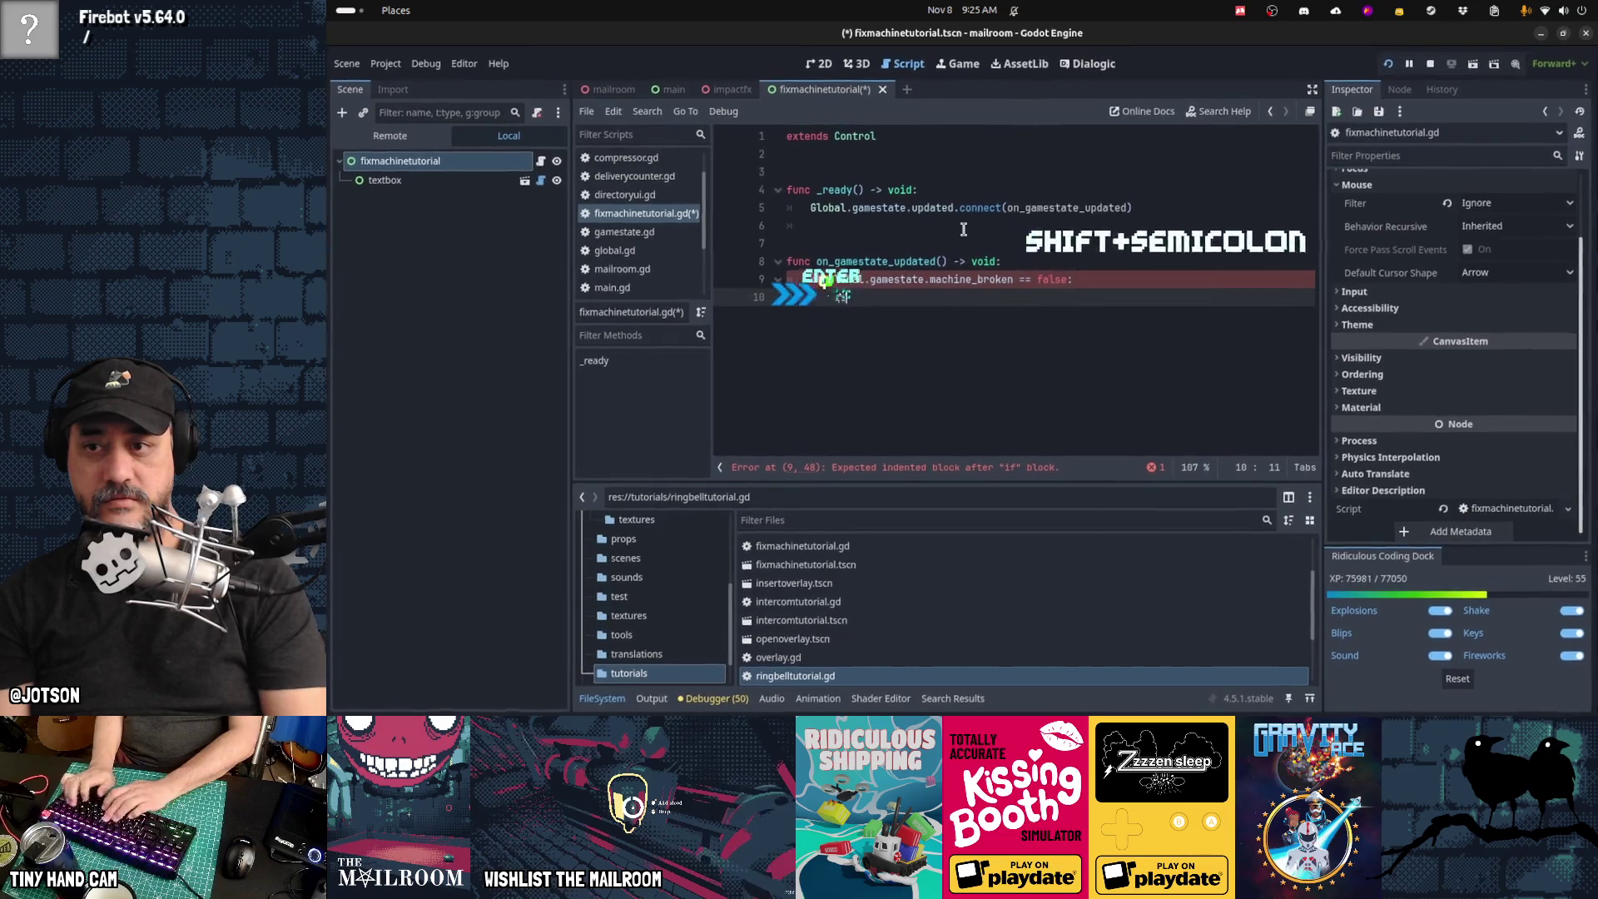
{"action": "type", "text": "queue_free()"}
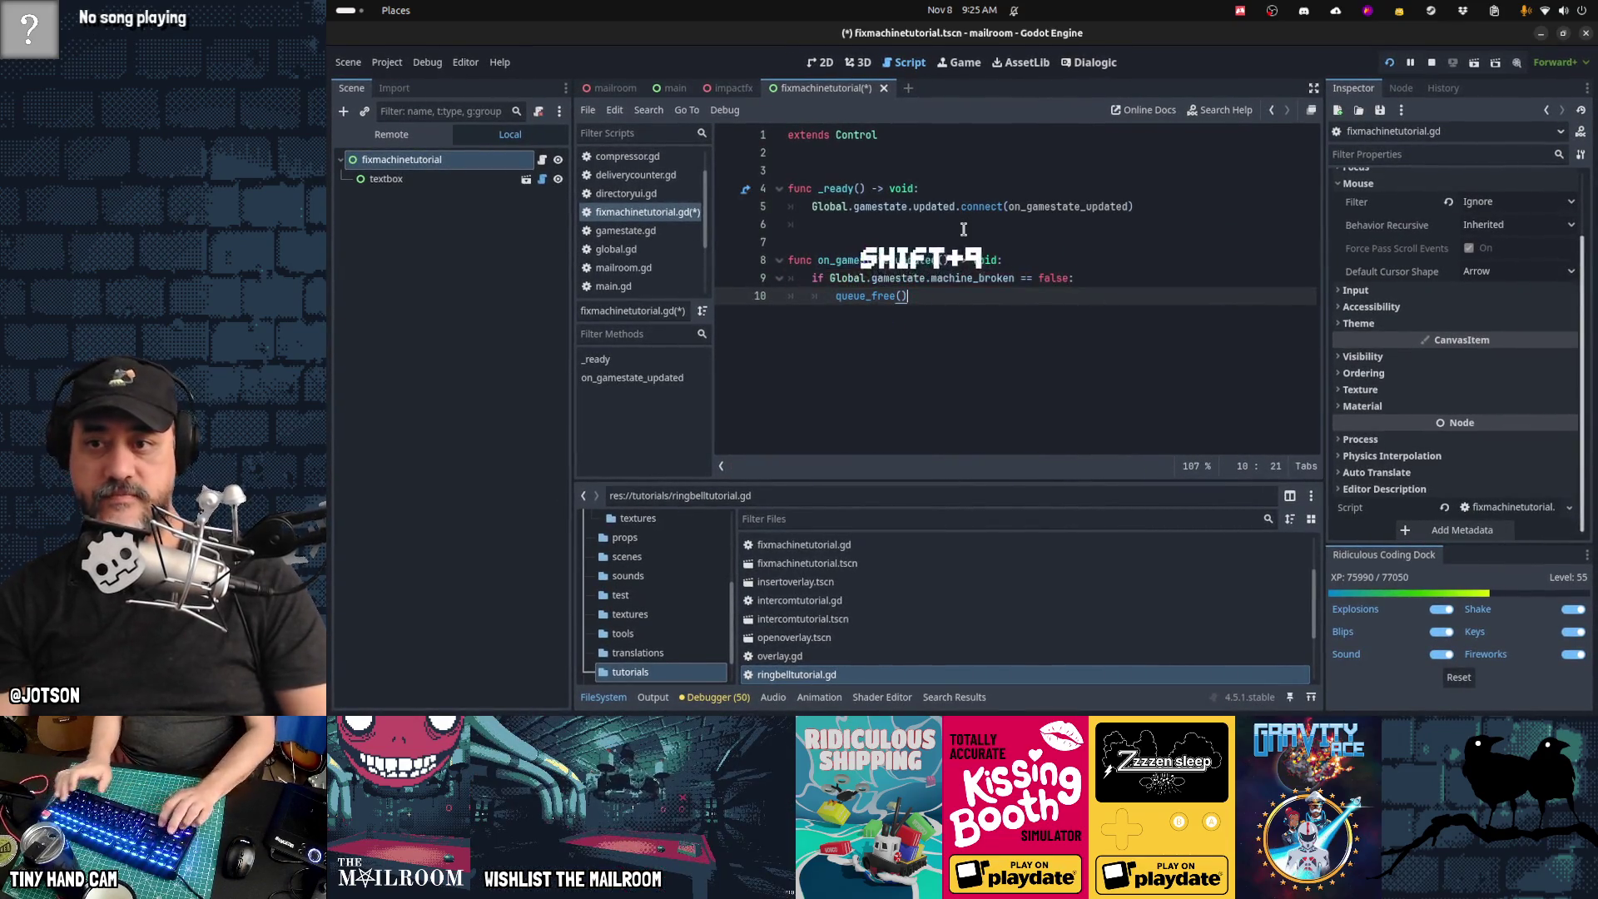
{"action": "key", "text": "Return"}
{"action": "key", "text": "Up"}
{"action": "key", "text": "Up"}
{"action": "key", "text": "Up"}
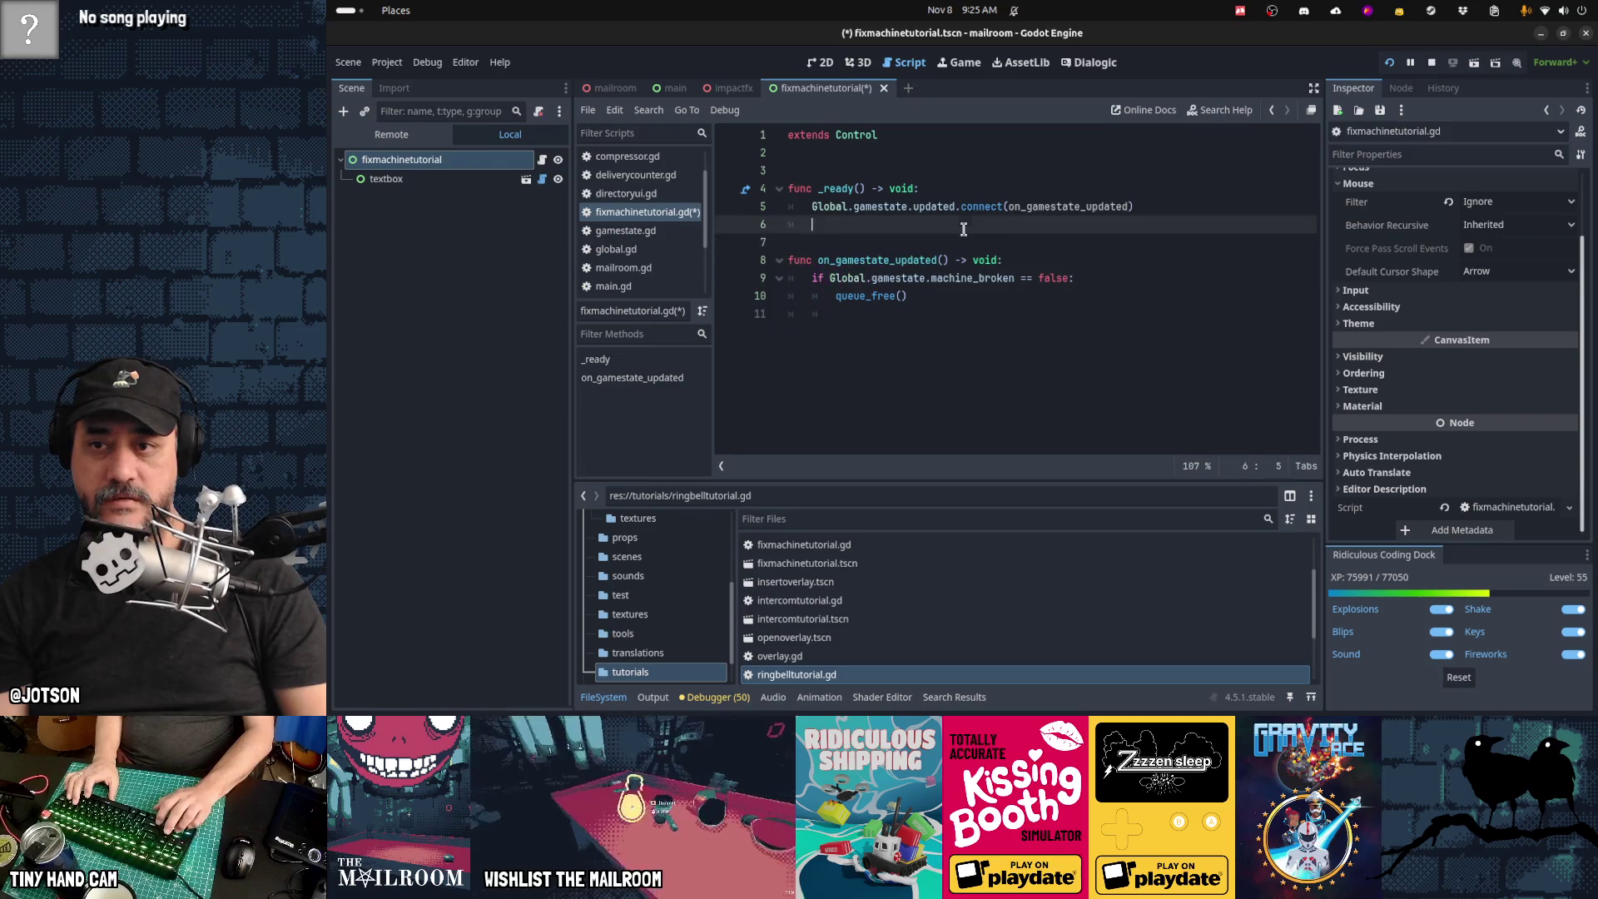
{"action": "key", "text": "Up"}
{"action": "key", "text": "ctrl+s"}
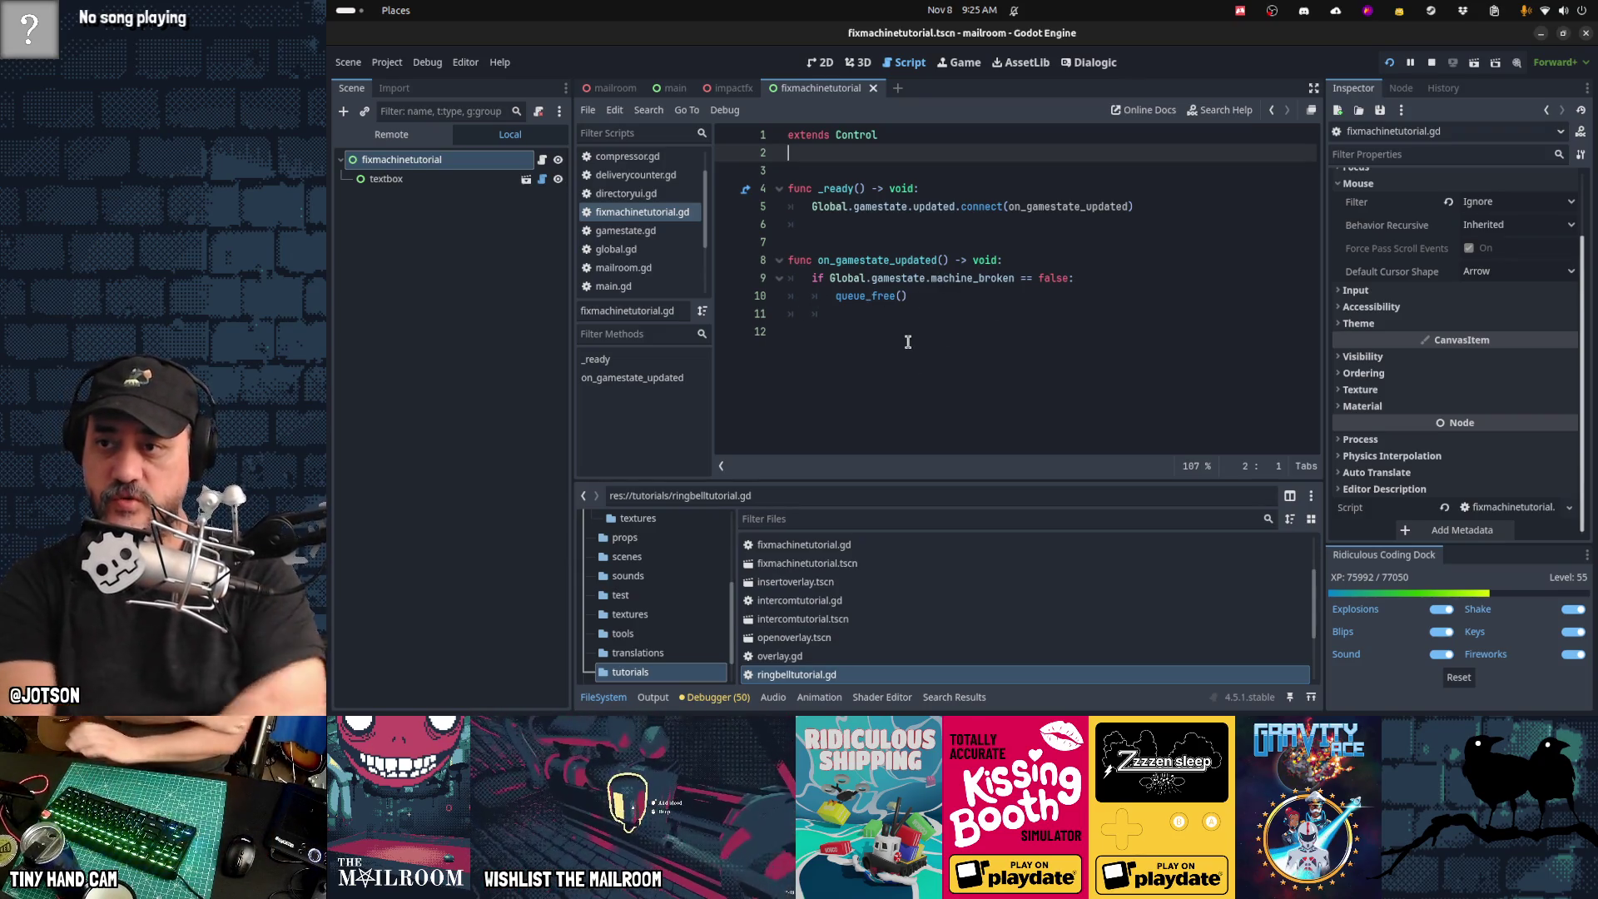
Step: Look over main.gd, then bring up the Dialogic timelines
{"action": "left_click", "coordinate": [665, 298]}
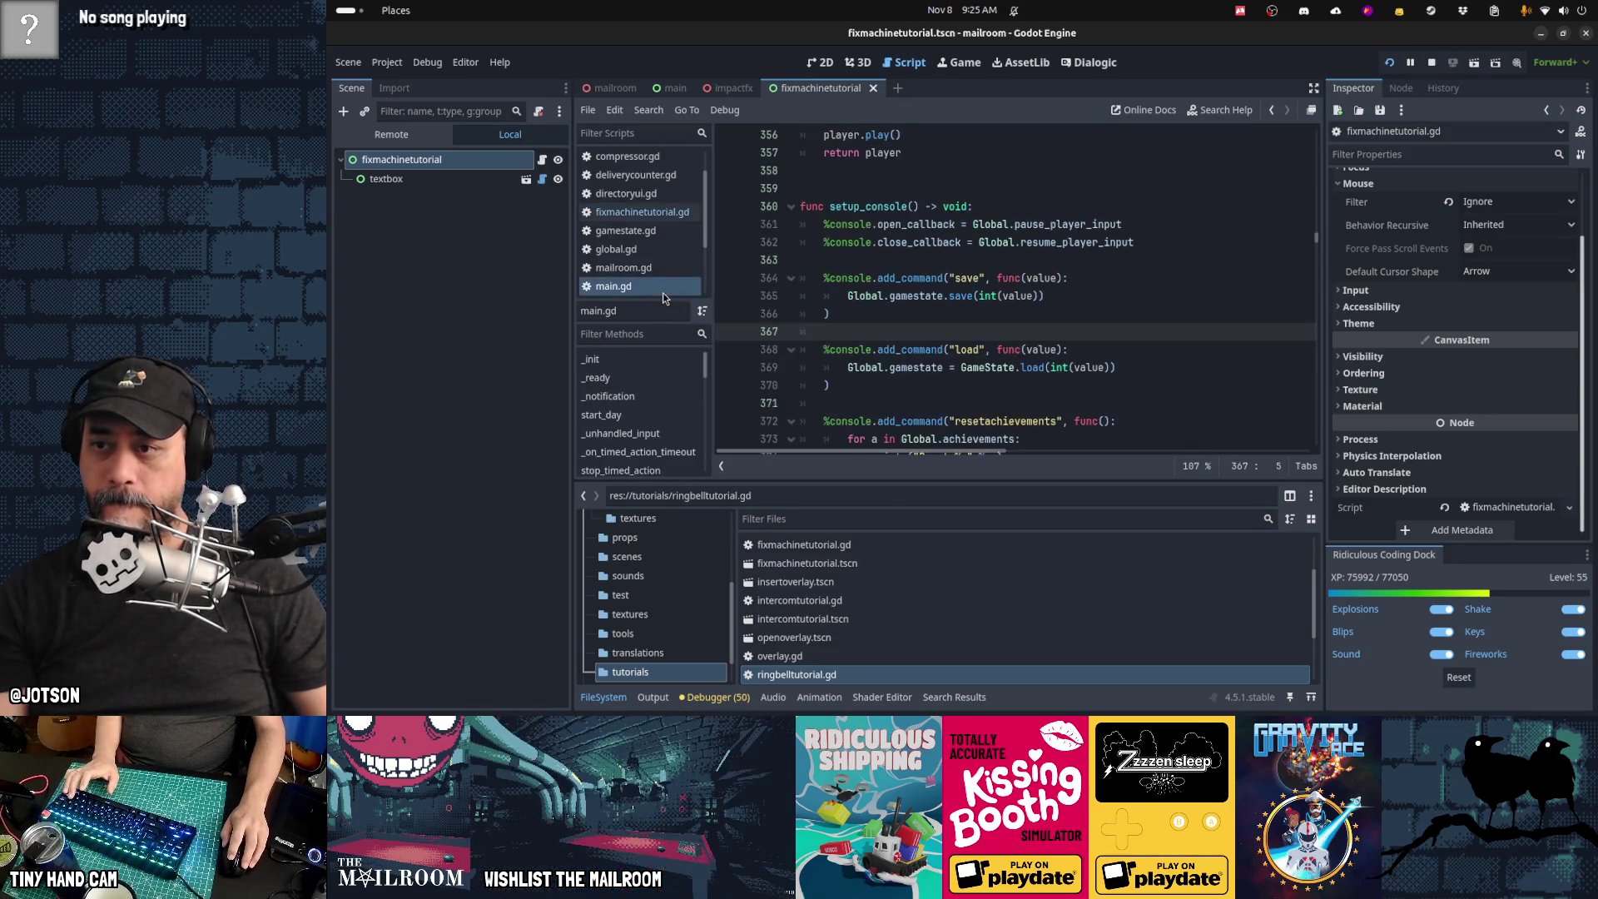
{"action": "scroll", "coordinate": [938, 315], "scroll_direction": "down", "scroll_amount": 4}
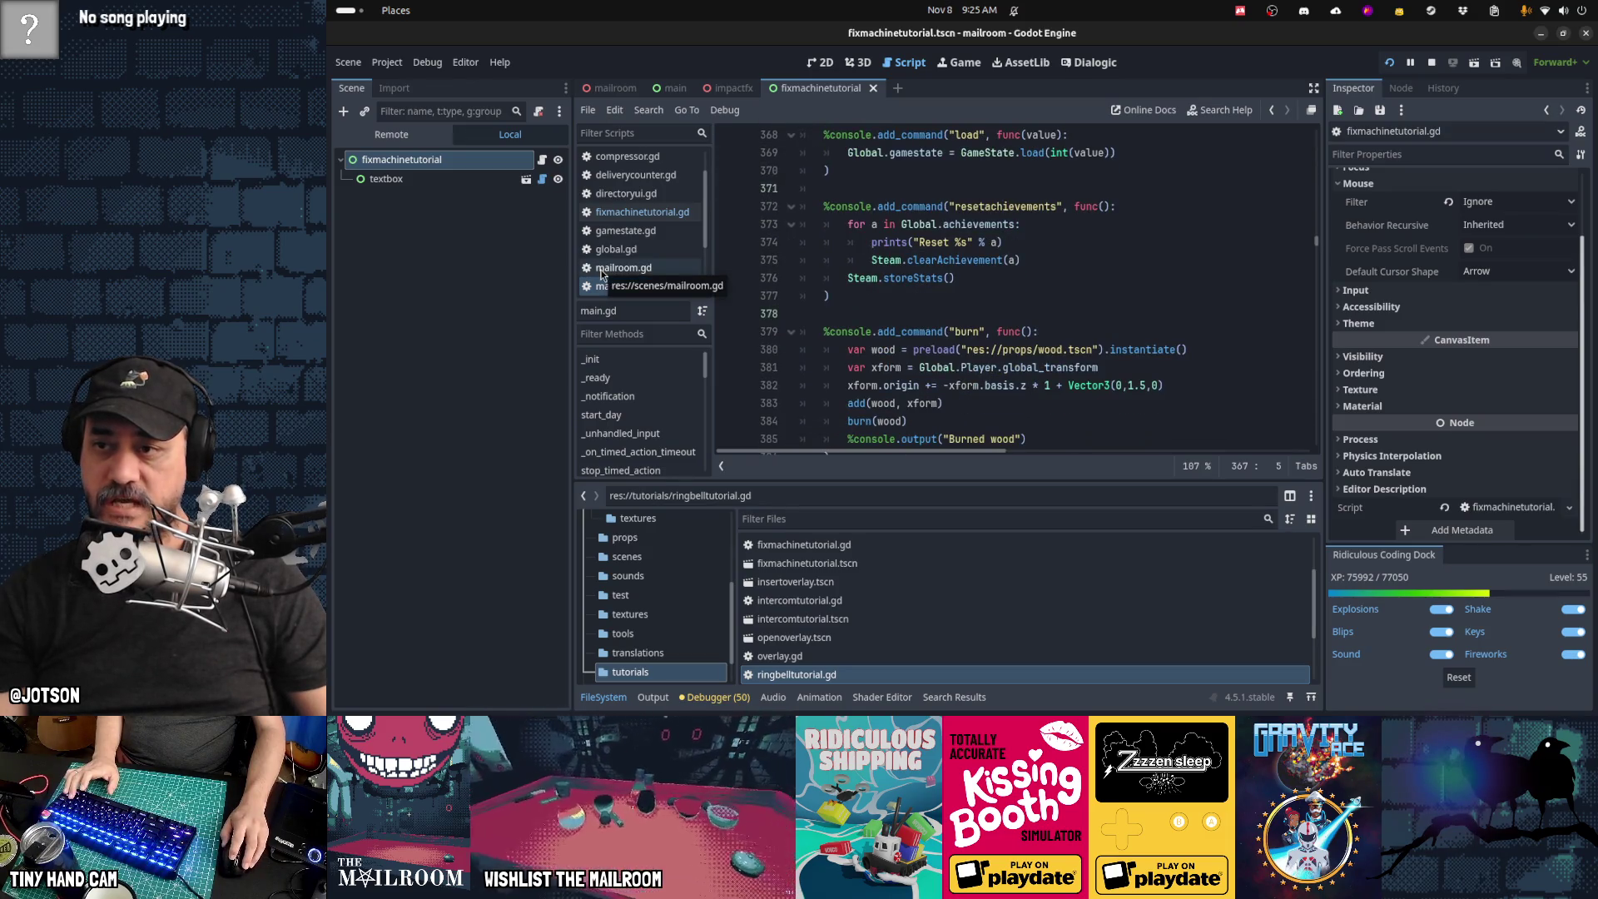
{"action": "left_click", "coordinate": [1076, 69]}
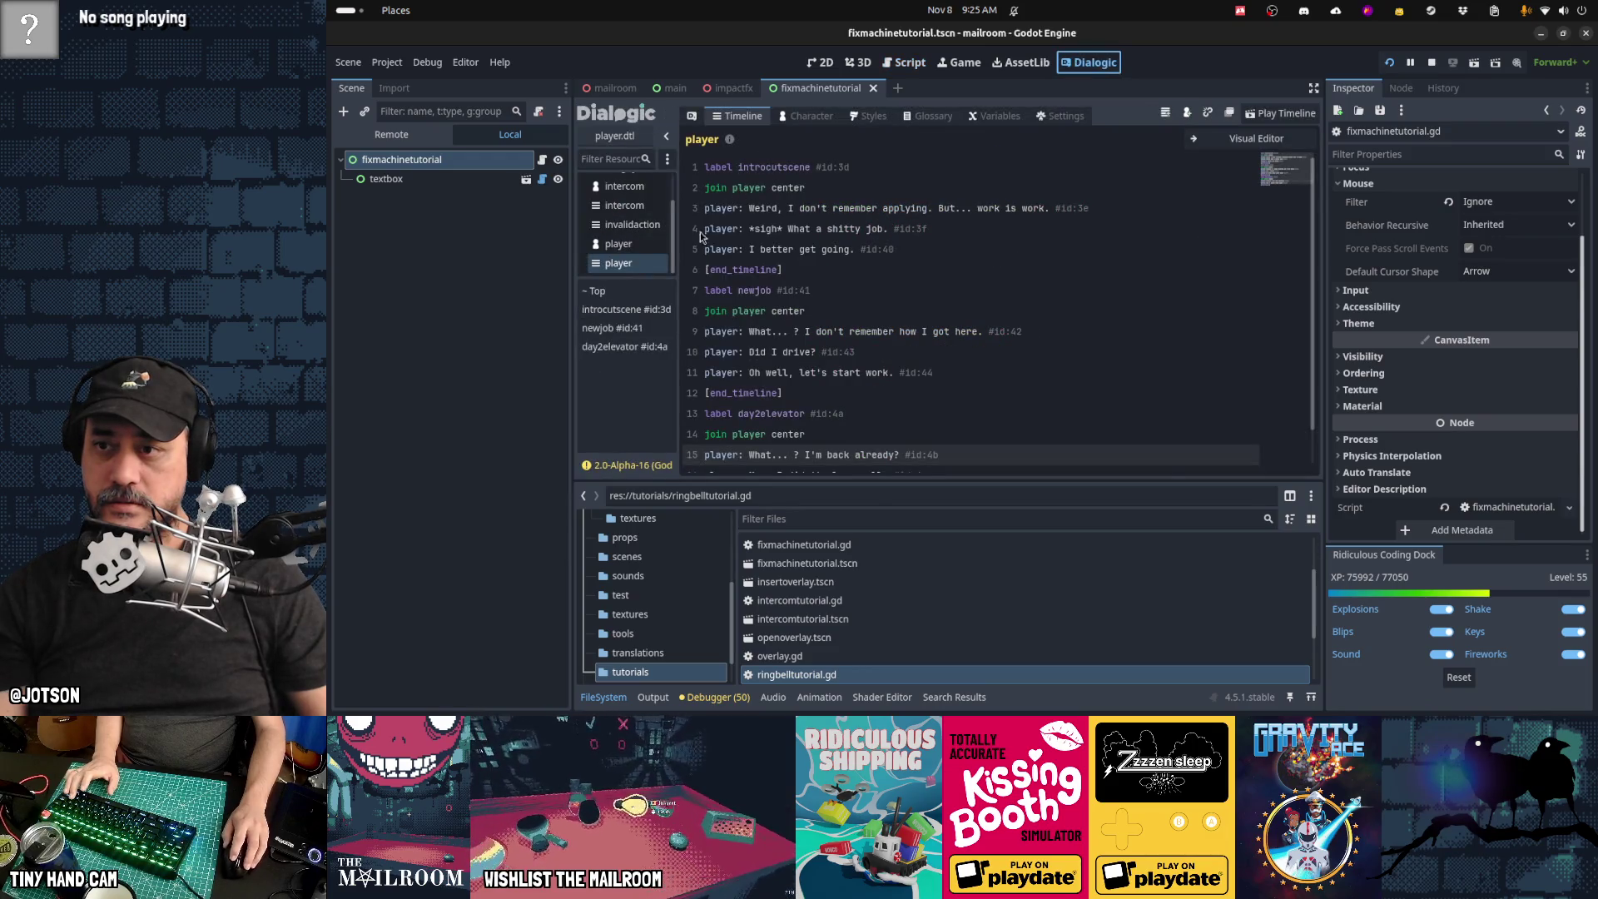
Step: Add do Tutorial.start("fixmachine") after 'Call me when you fix it.' in the intercom timeline, then run the game
{"action": "left_click", "coordinate": [626, 206]}
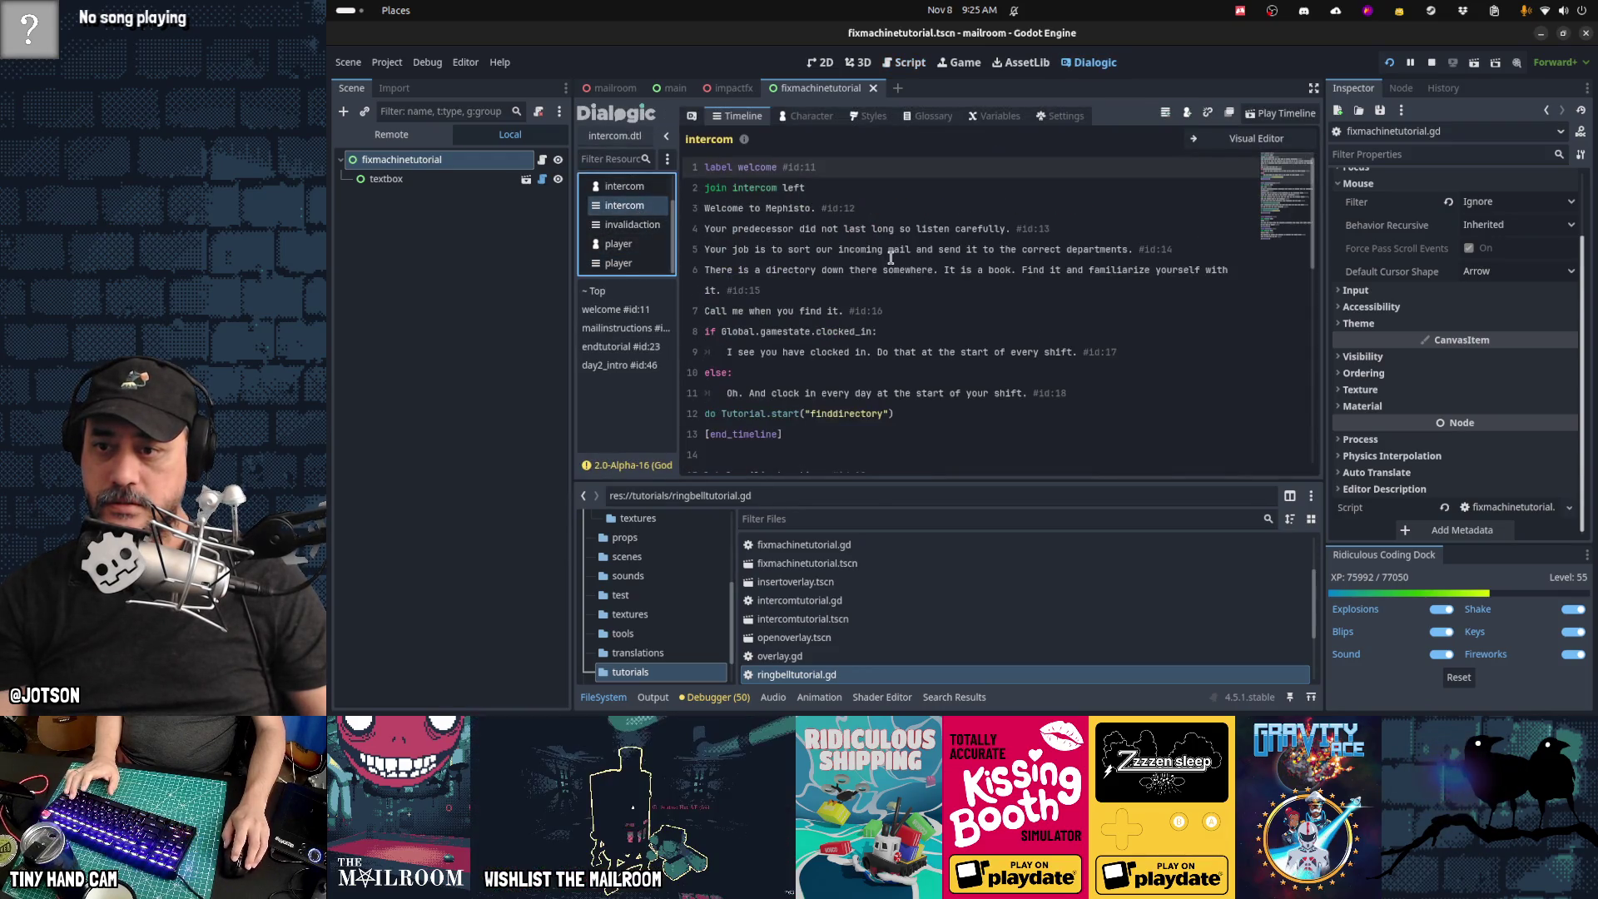
{"action": "left_click", "coordinate": [917, 422]}
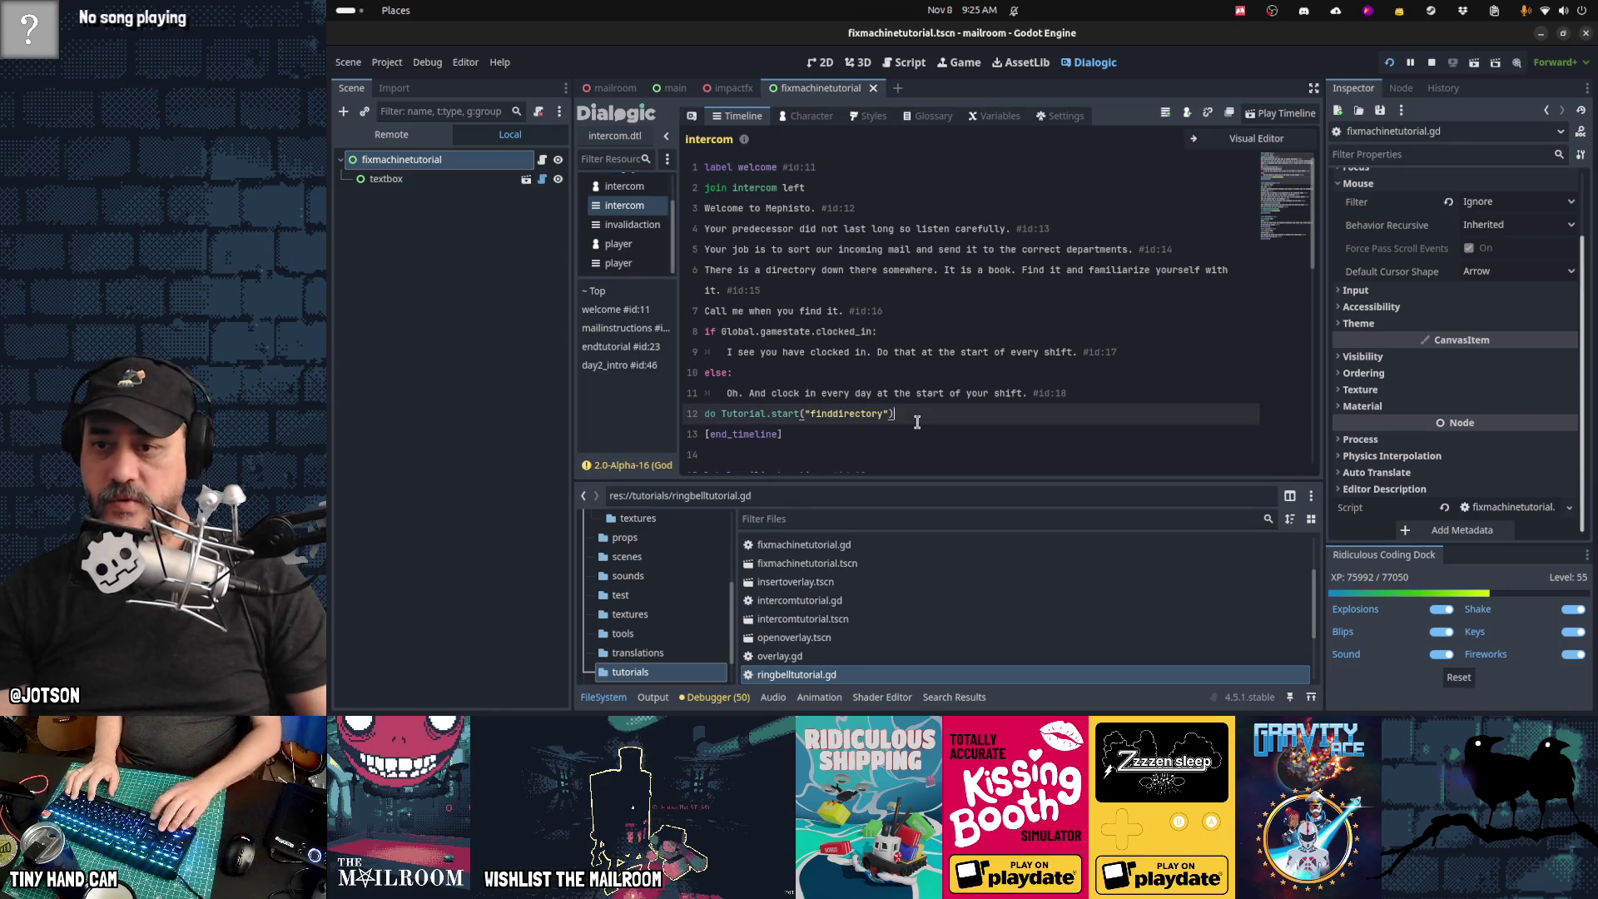
{"action": "key", "text": "shift+Home"}
{"action": "scroll", "coordinate": [917, 422], "scroll_direction": "down", "scroll_amount": 10}
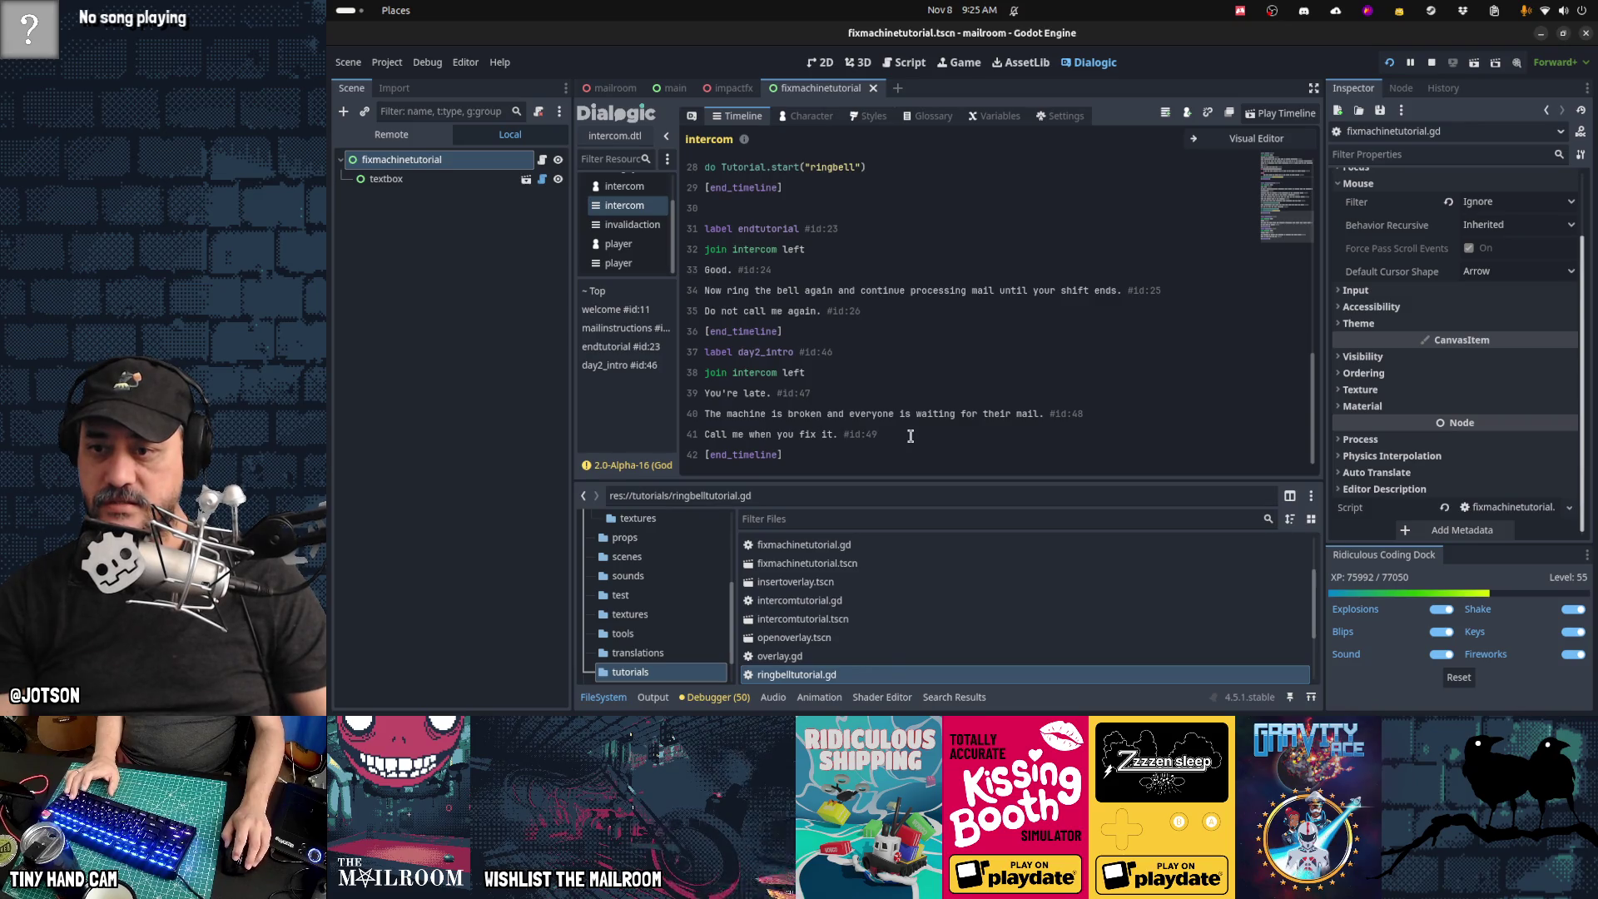
{"action": "left_click", "coordinate": [910, 434]}
{"action": "key", "text": "Return"}
{"action": "type", "text": "do Tutorial.start(\"finddirectory\")"}
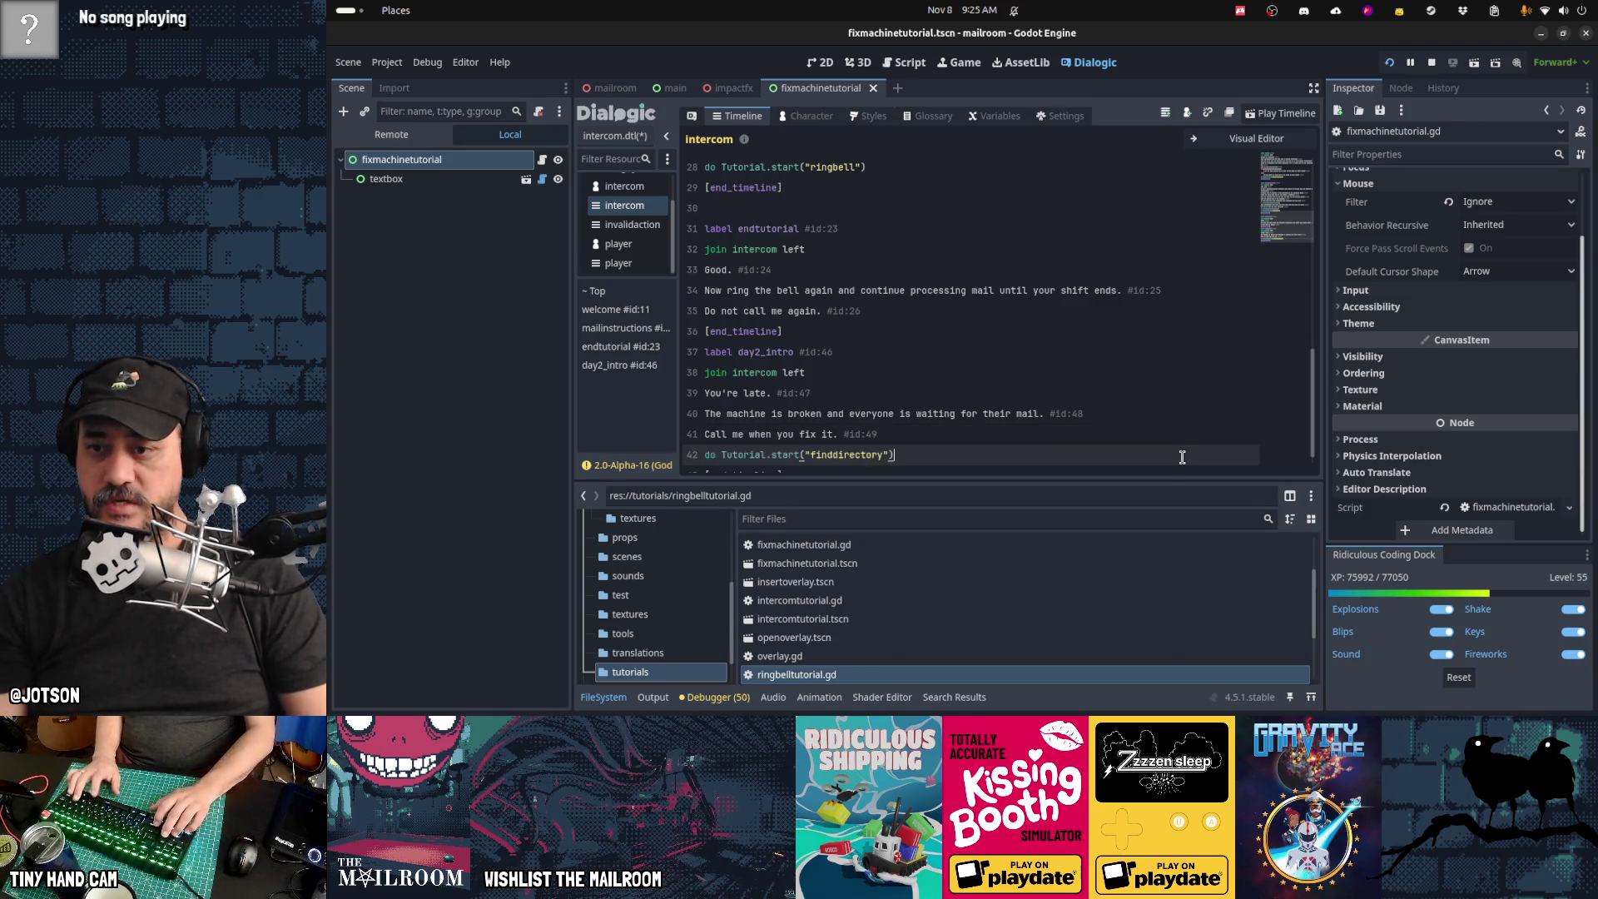
{"action": "key", "text": "Left"}
{"action": "key", "text": "ctrl+shift+Left"}
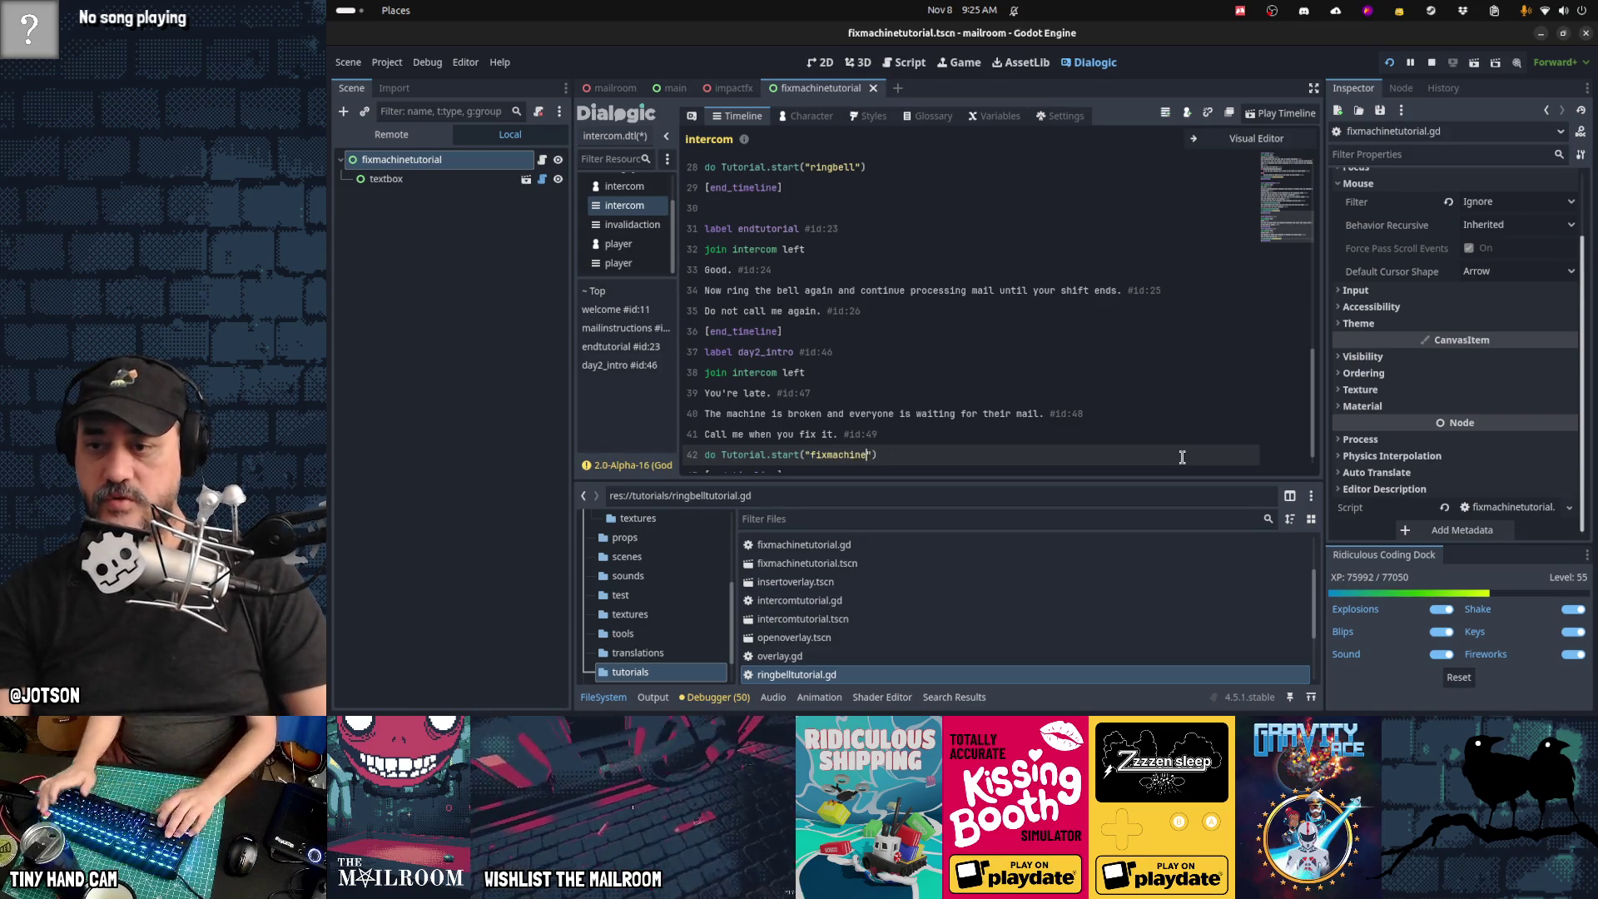
{"action": "key", "text": "Down"}
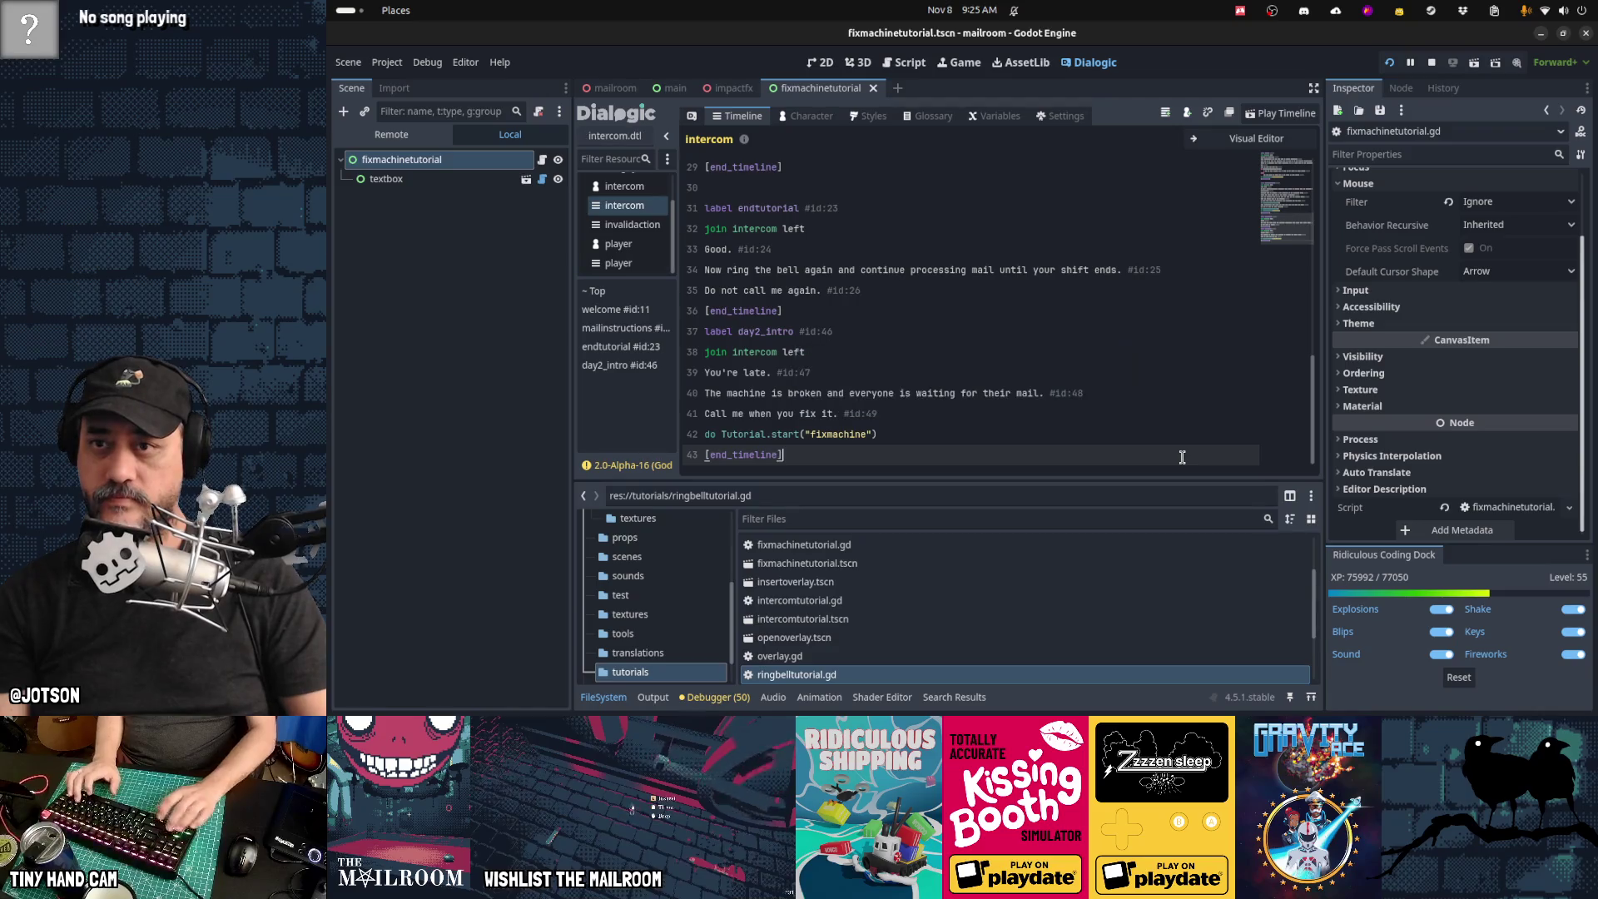
{"action": "key", "text": "F5"}
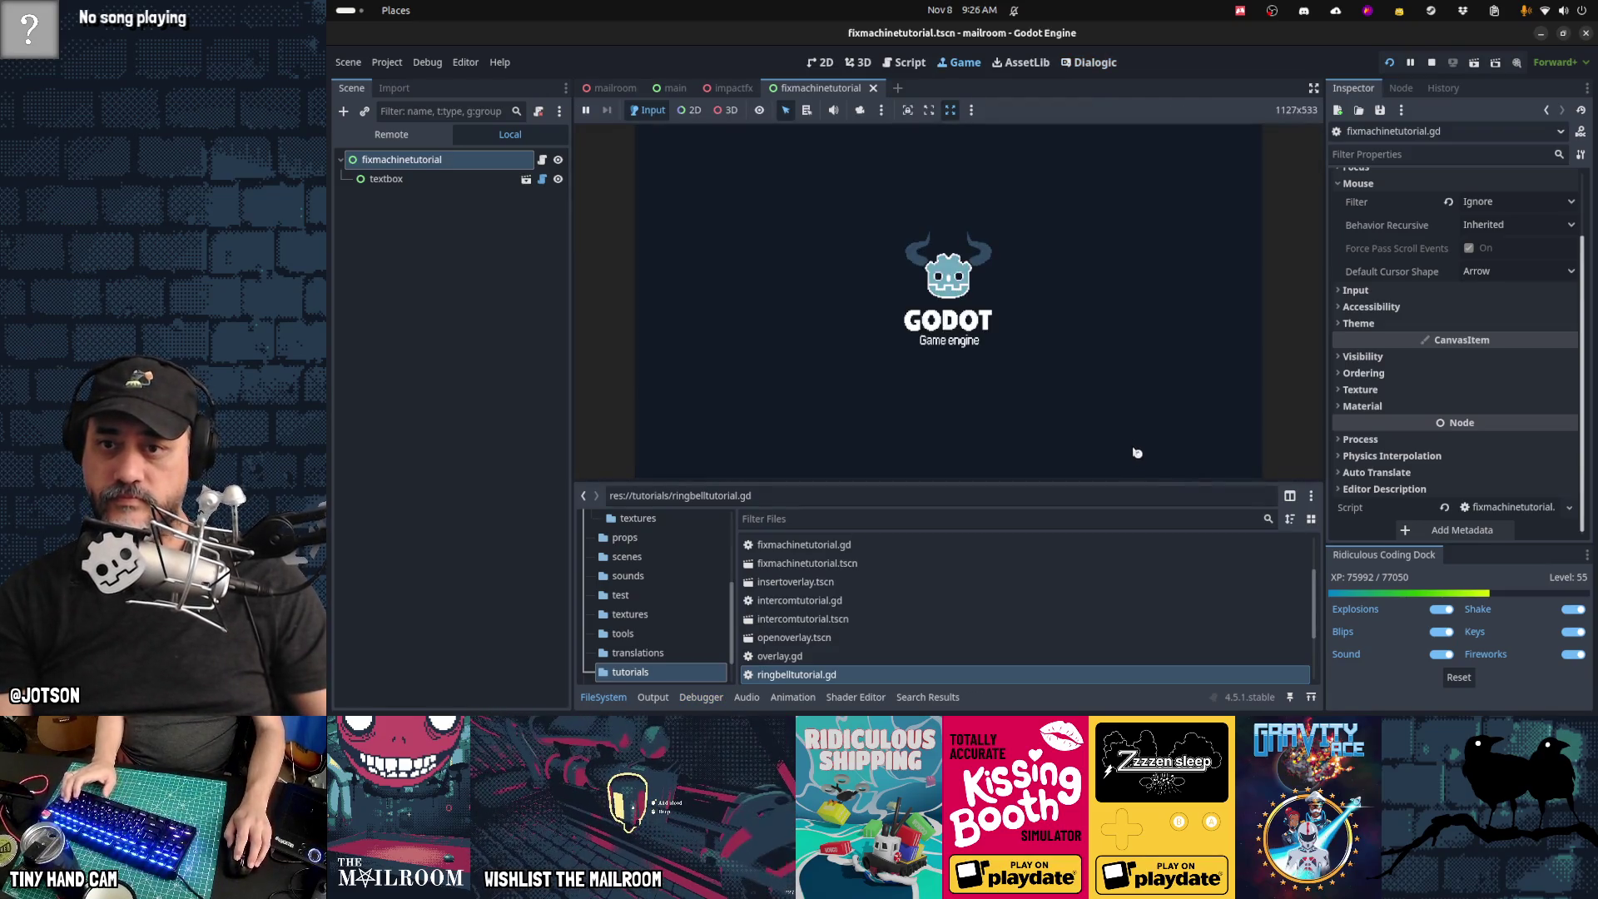
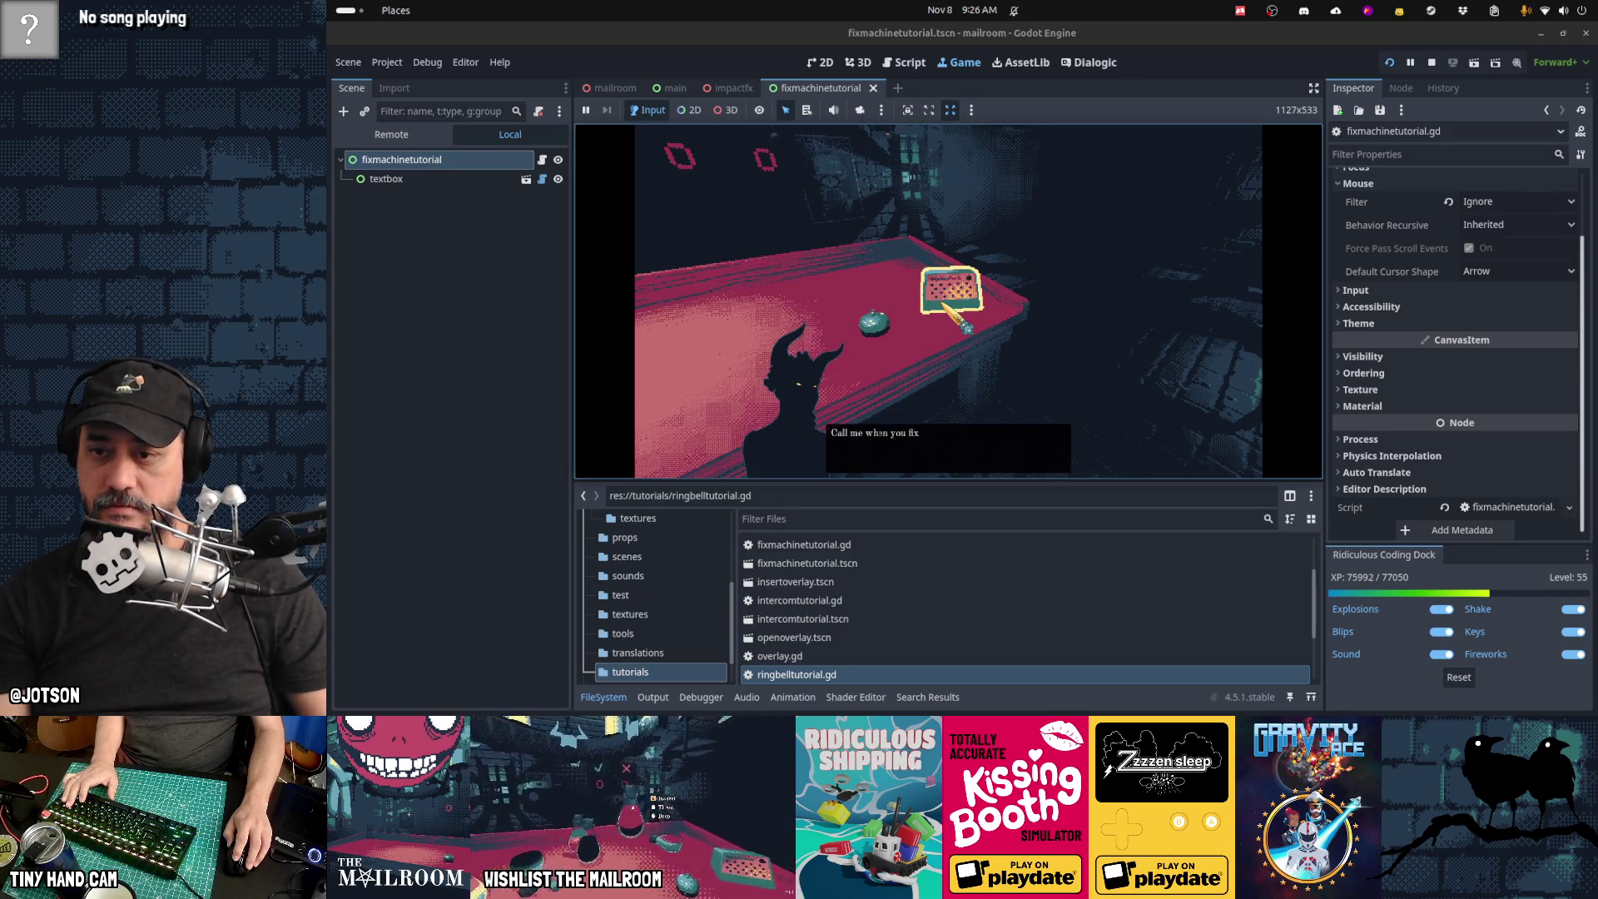
Step: Dismiss the 'Call me when you fix it' dialogue and submit the day console command, hitting the main.gd line 98 error
{"action": "left_click", "coordinate": [946, 303]}
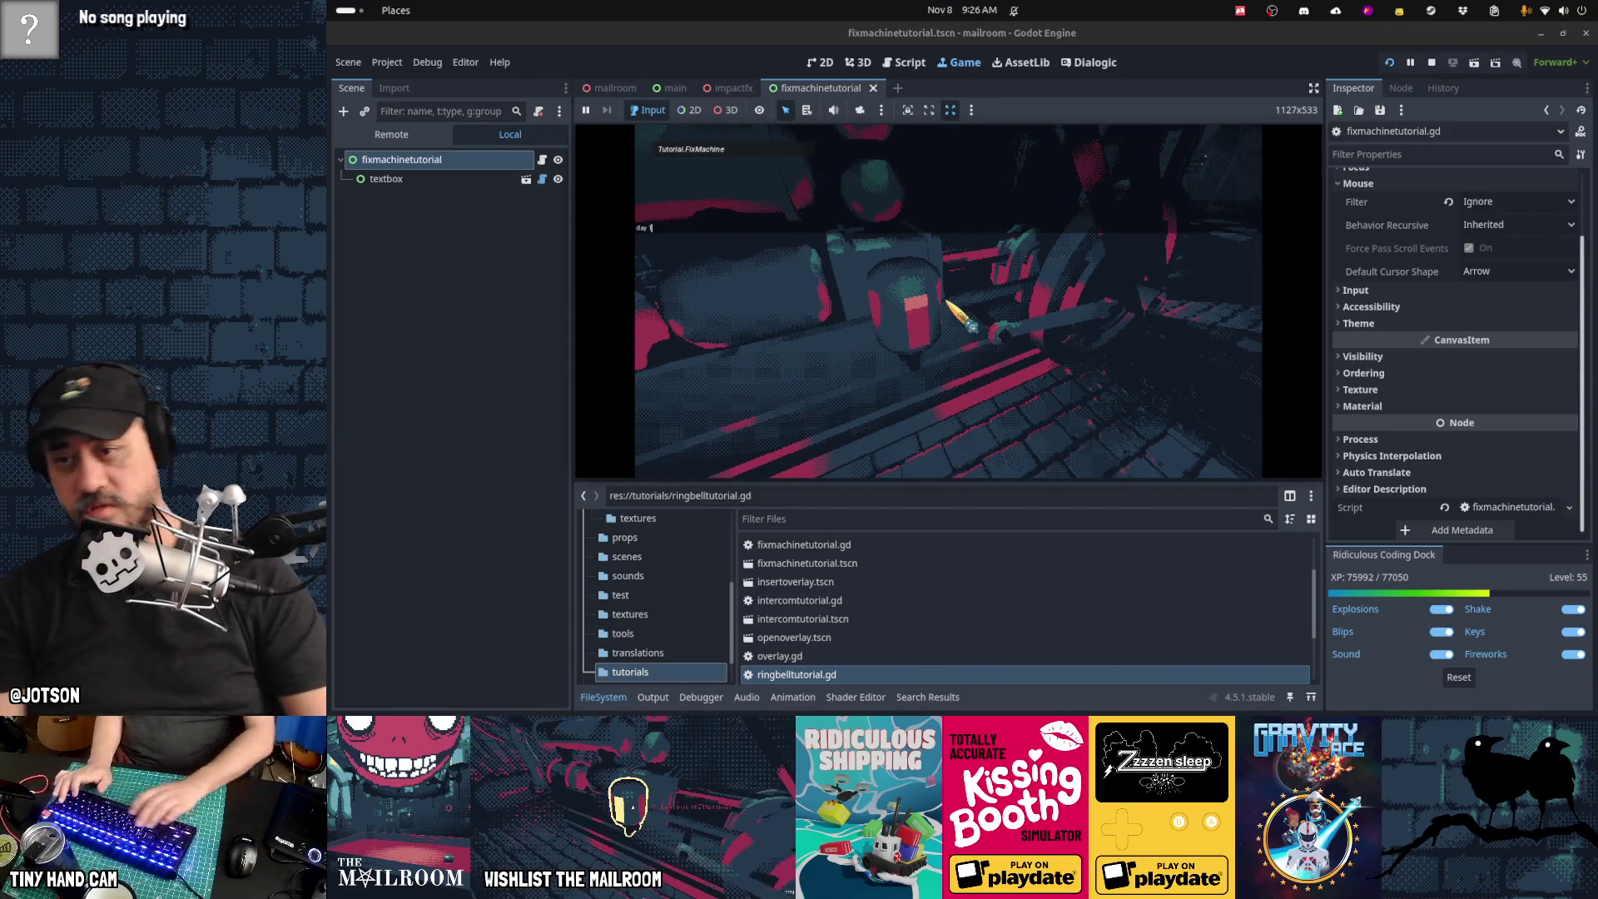
{"action": "key", "text": "Return"}
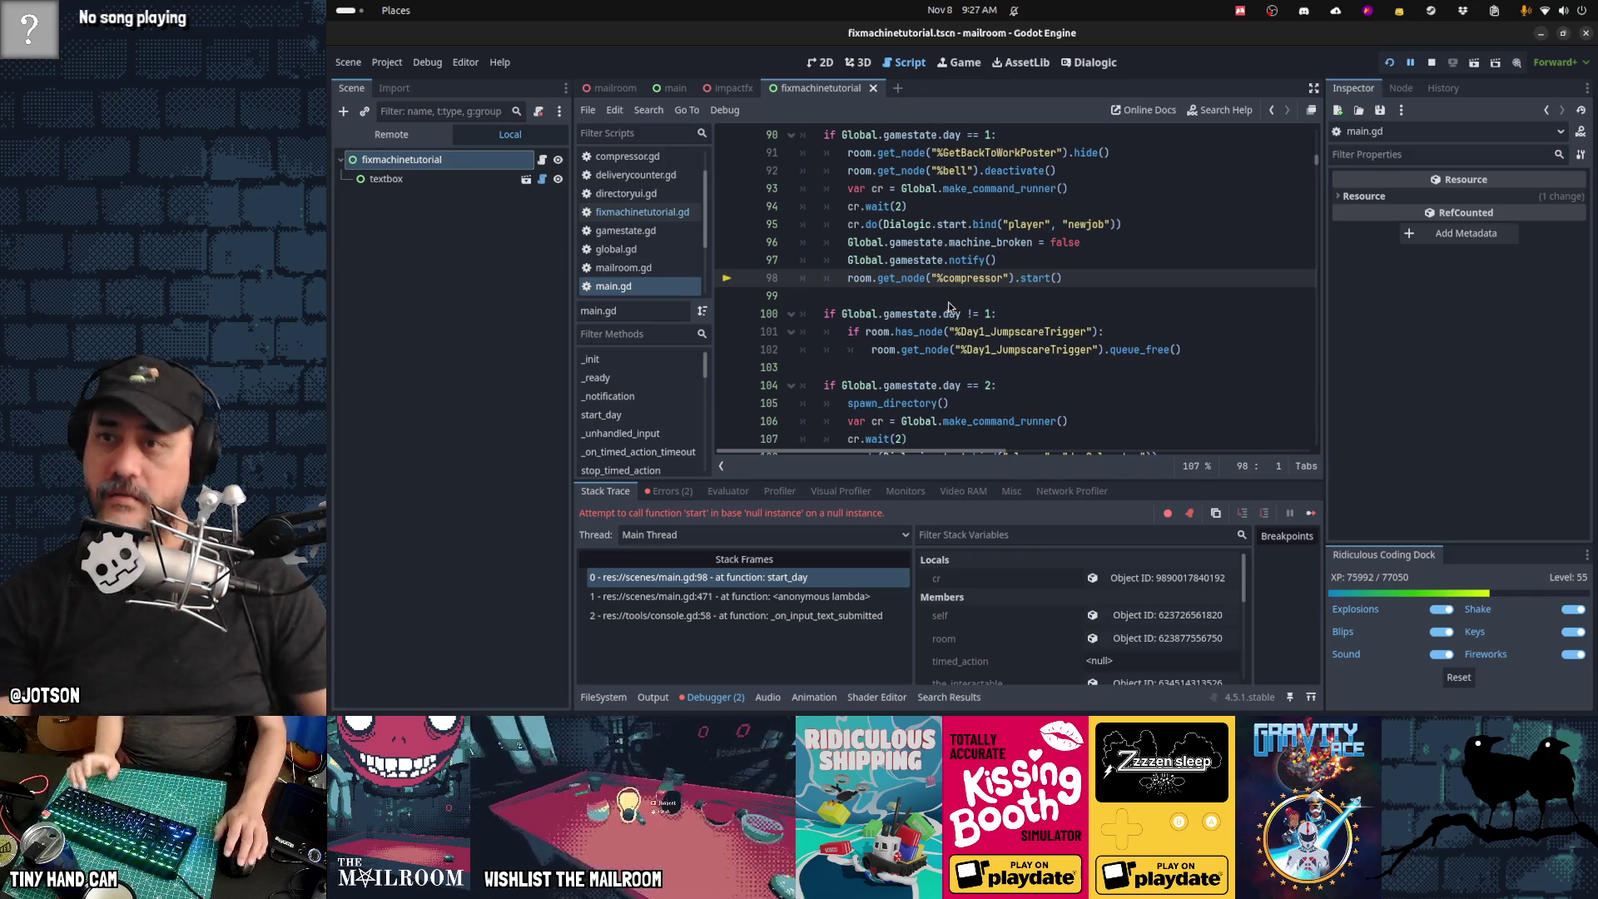
Step: In the mailroom scene, clear the node filter and make compressor accessible as a unique name
{"action": "left_click", "coordinate": [601, 91]}
{"action": "type", "text": "sound"}
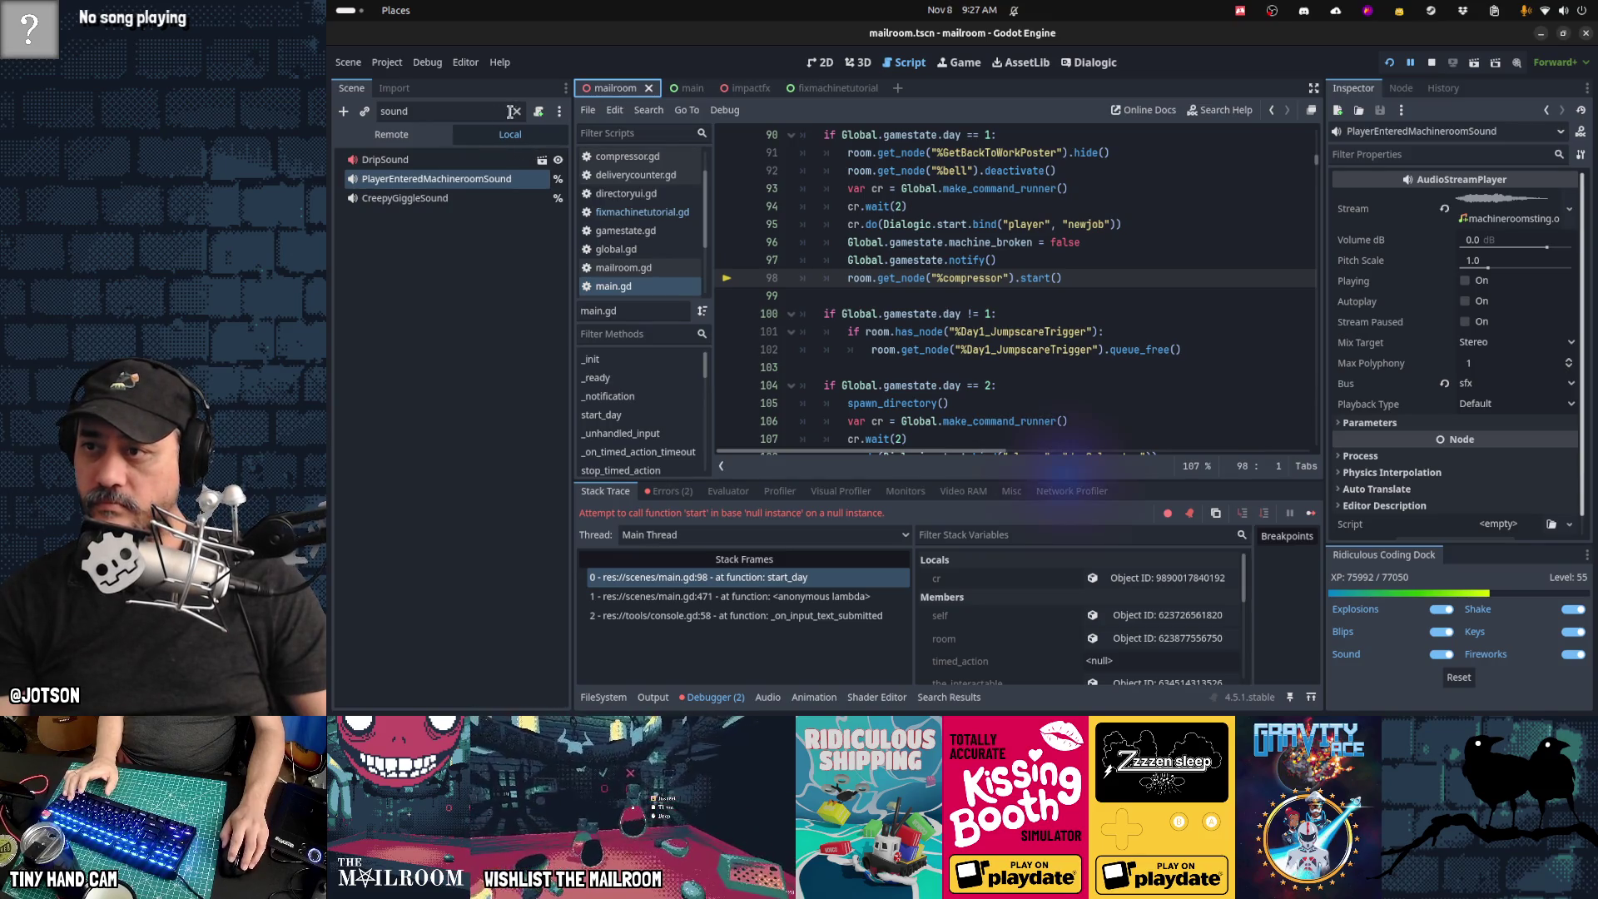
{"action": "left_click", "coordinate": [513, 112]}
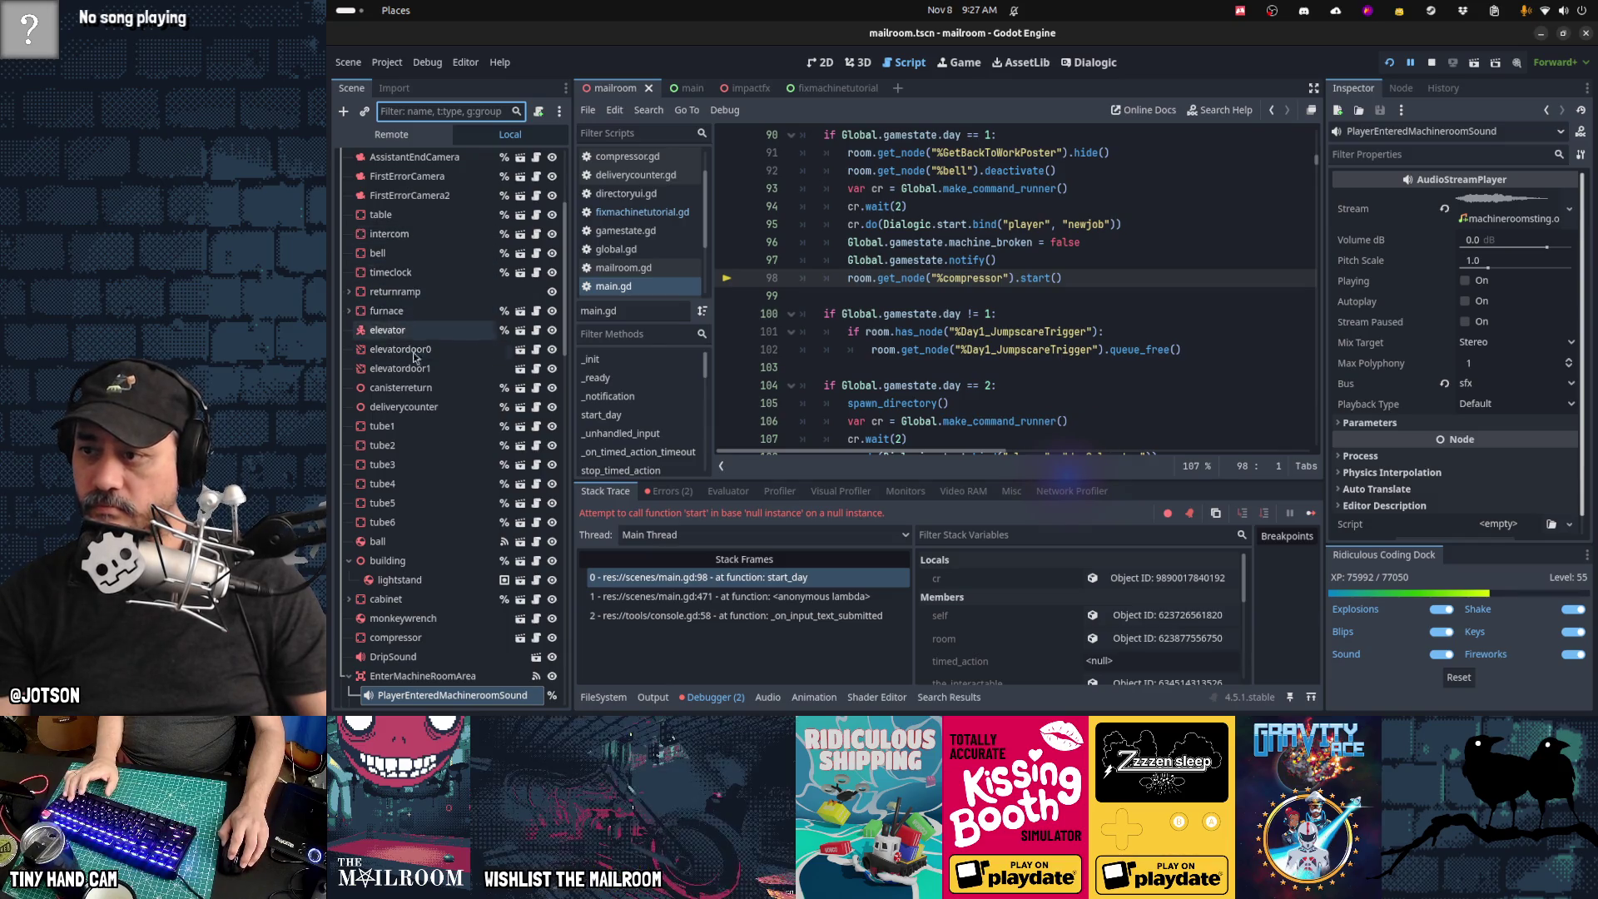
{"action": "right_click", "coordinate": [426, 639]}
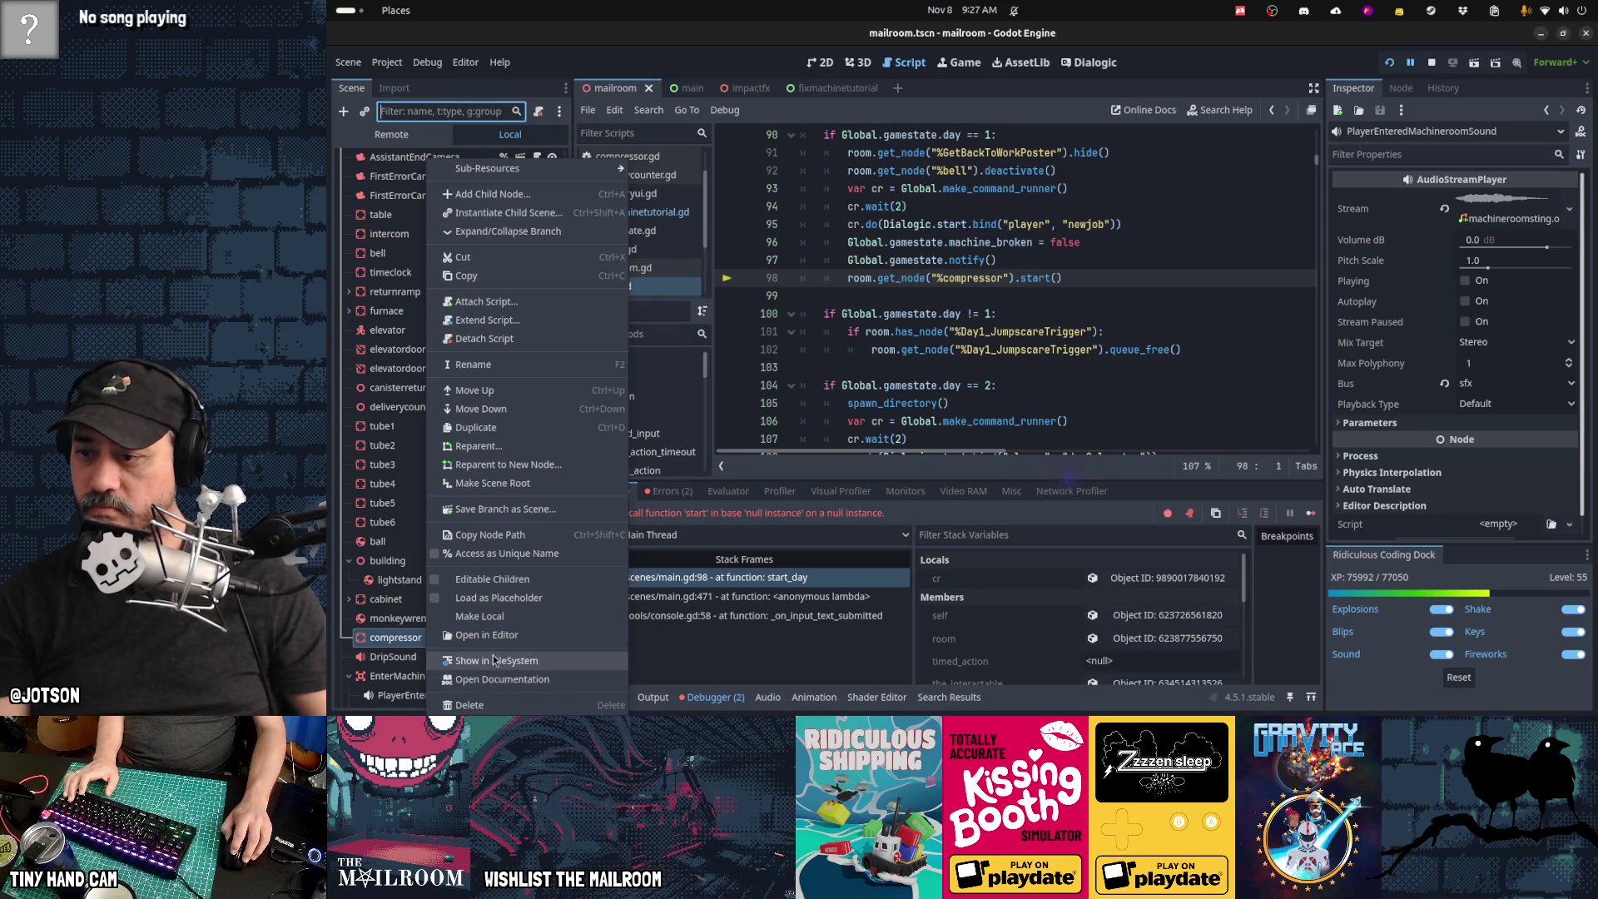
{"action": "left_click", "coordinate": [504, 554]}
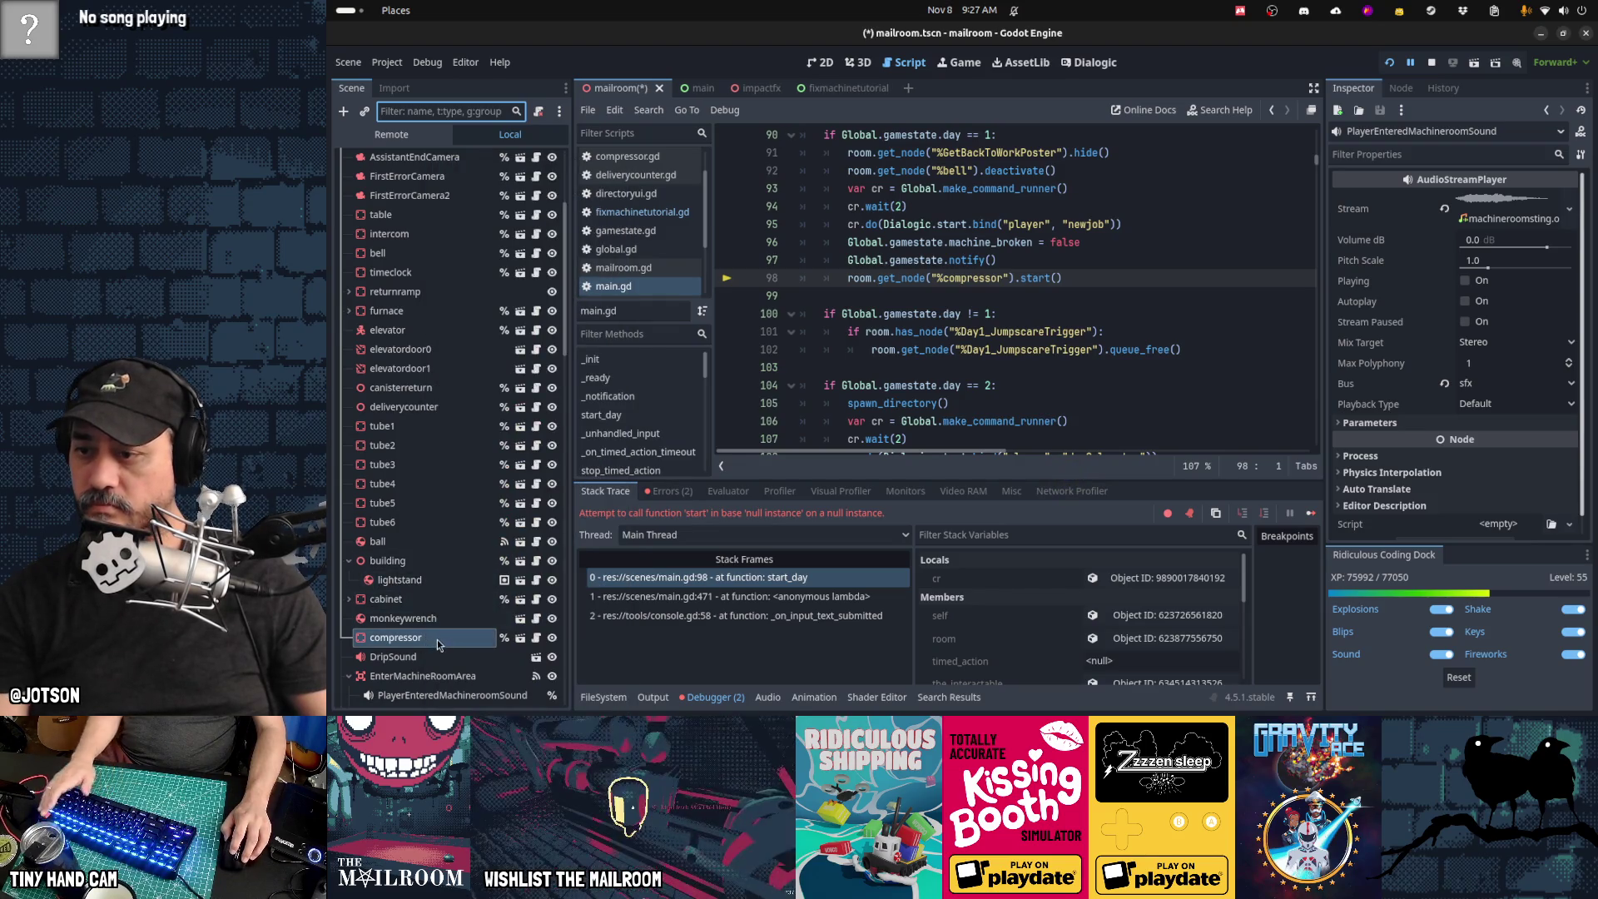
Step: Move the compressor node above elevator, save the mailroom scene, and resume the debugged game
{"action": "left_click_drag", "start_coordinate": [435, 647], "coordinate": [440, 589]}
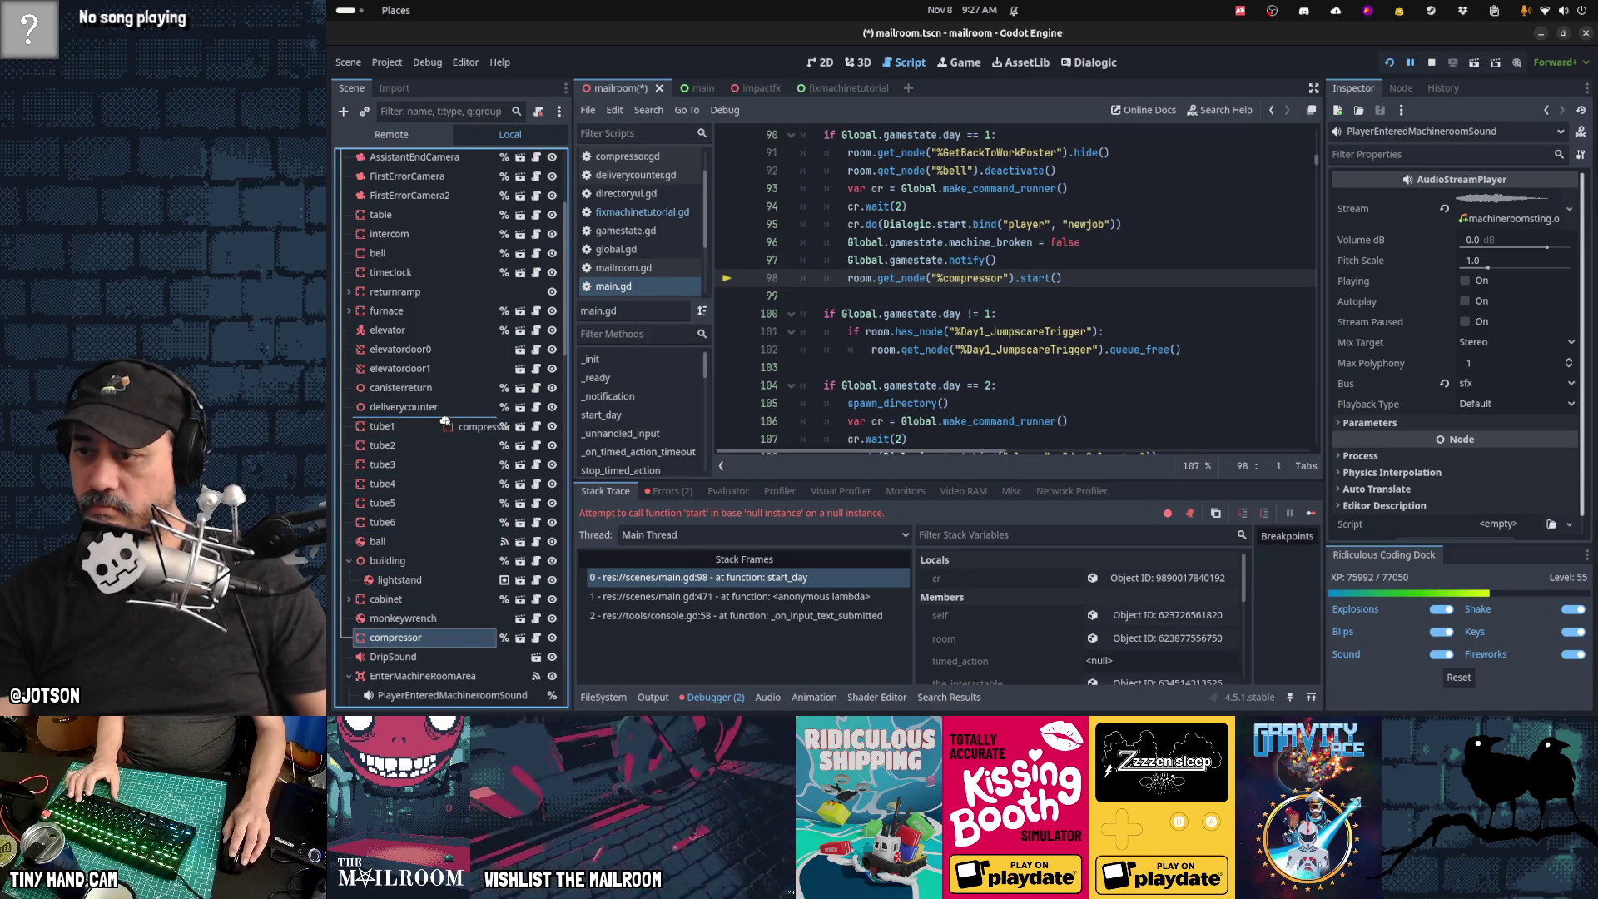
{"action": "left_click_drag", "start_coordinate": [445, 423], "coordinate": [442, 326]}
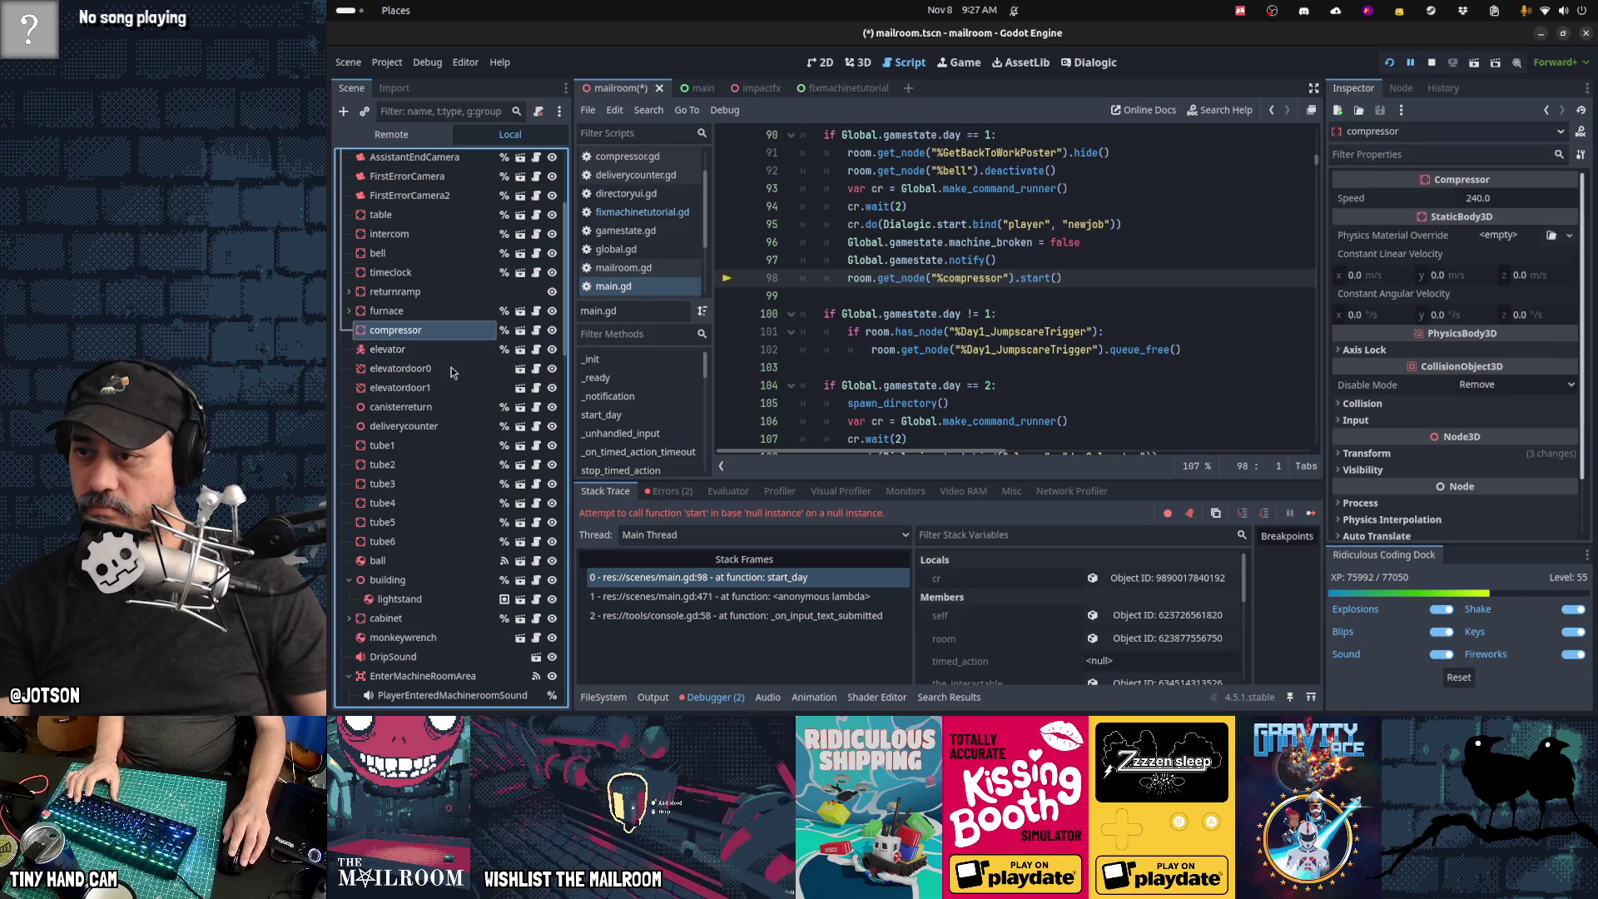
{"action": "key", "text": "ctrl+s"}
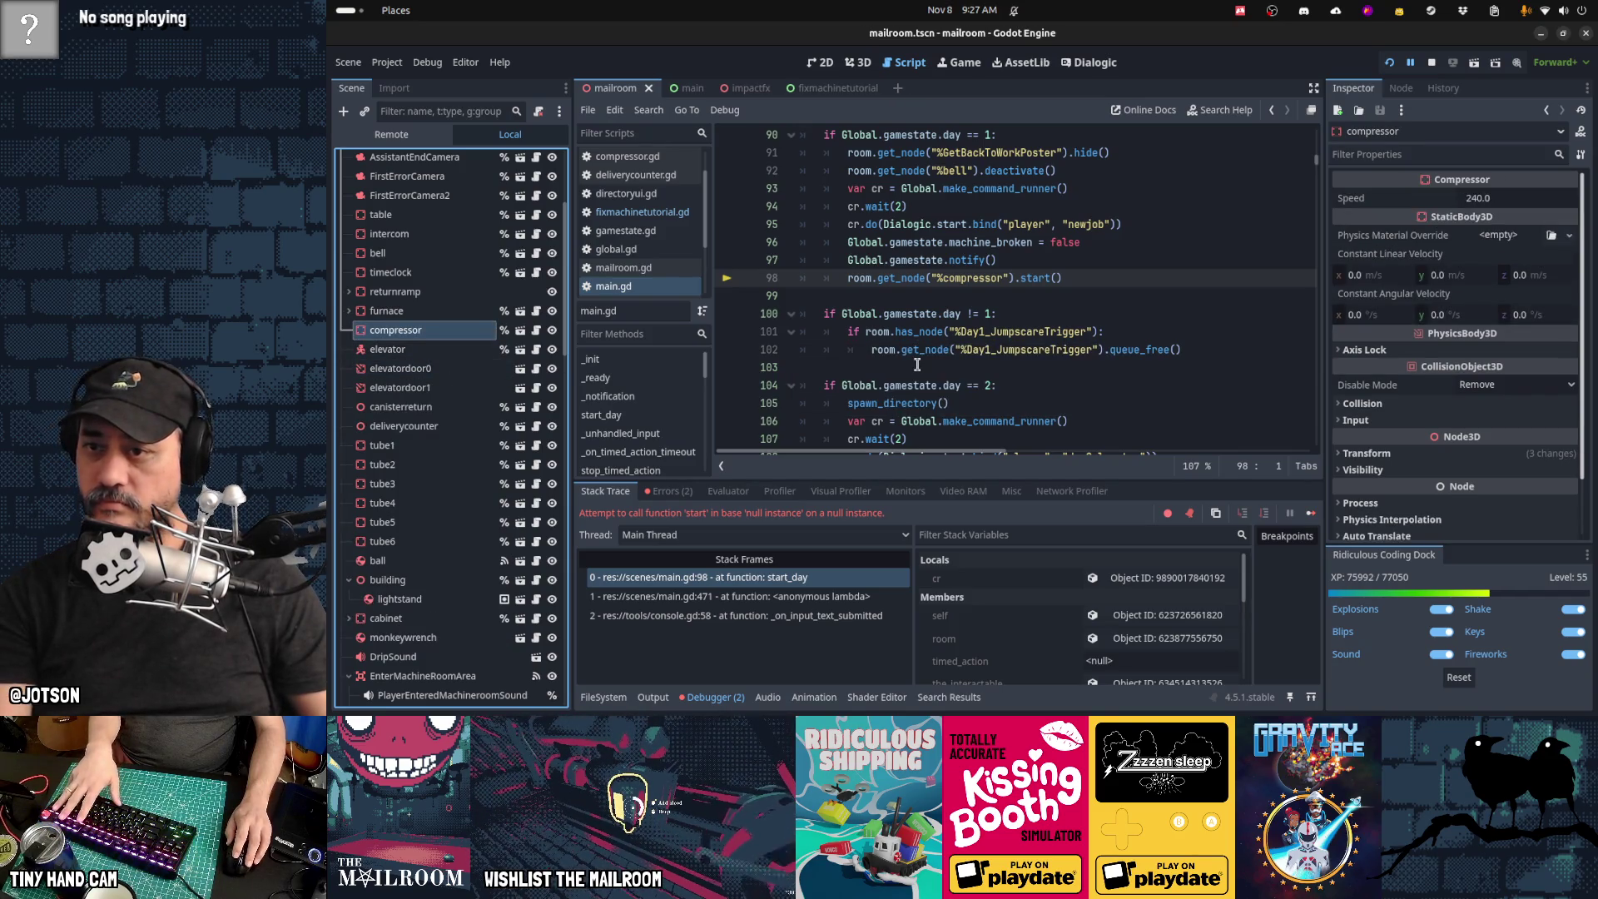
{"action": "key", "text": "F12"}
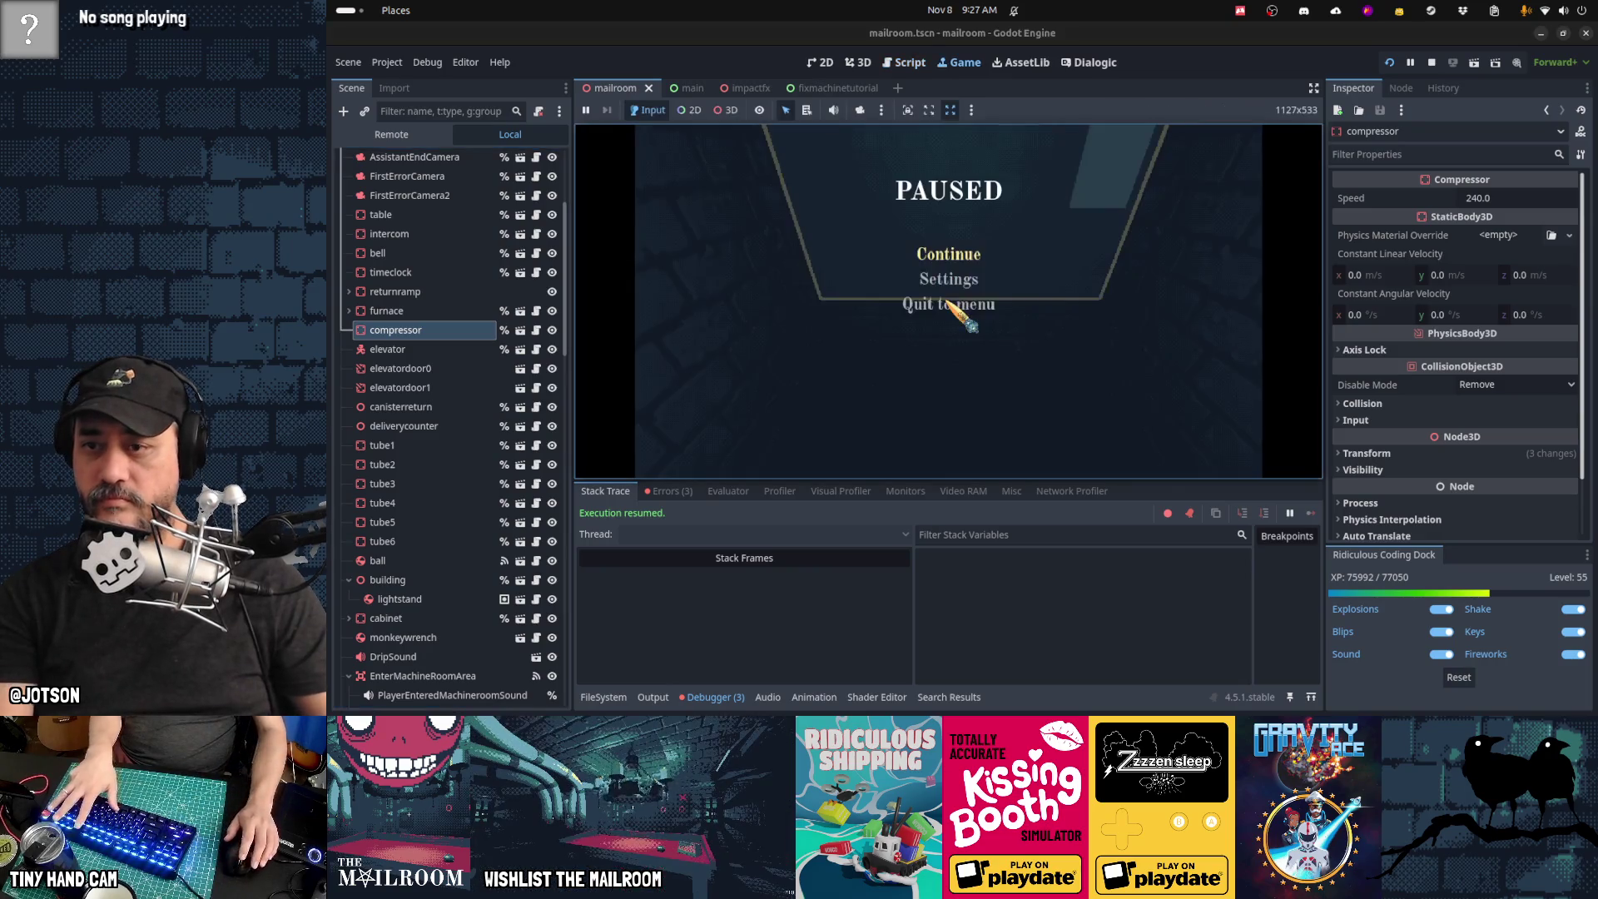
Step: Resume the game, dismiss the 'I'm back already' line, and run the day 2 and skip console commands
{"action": "left_click", "coordinate": [955, 253]}
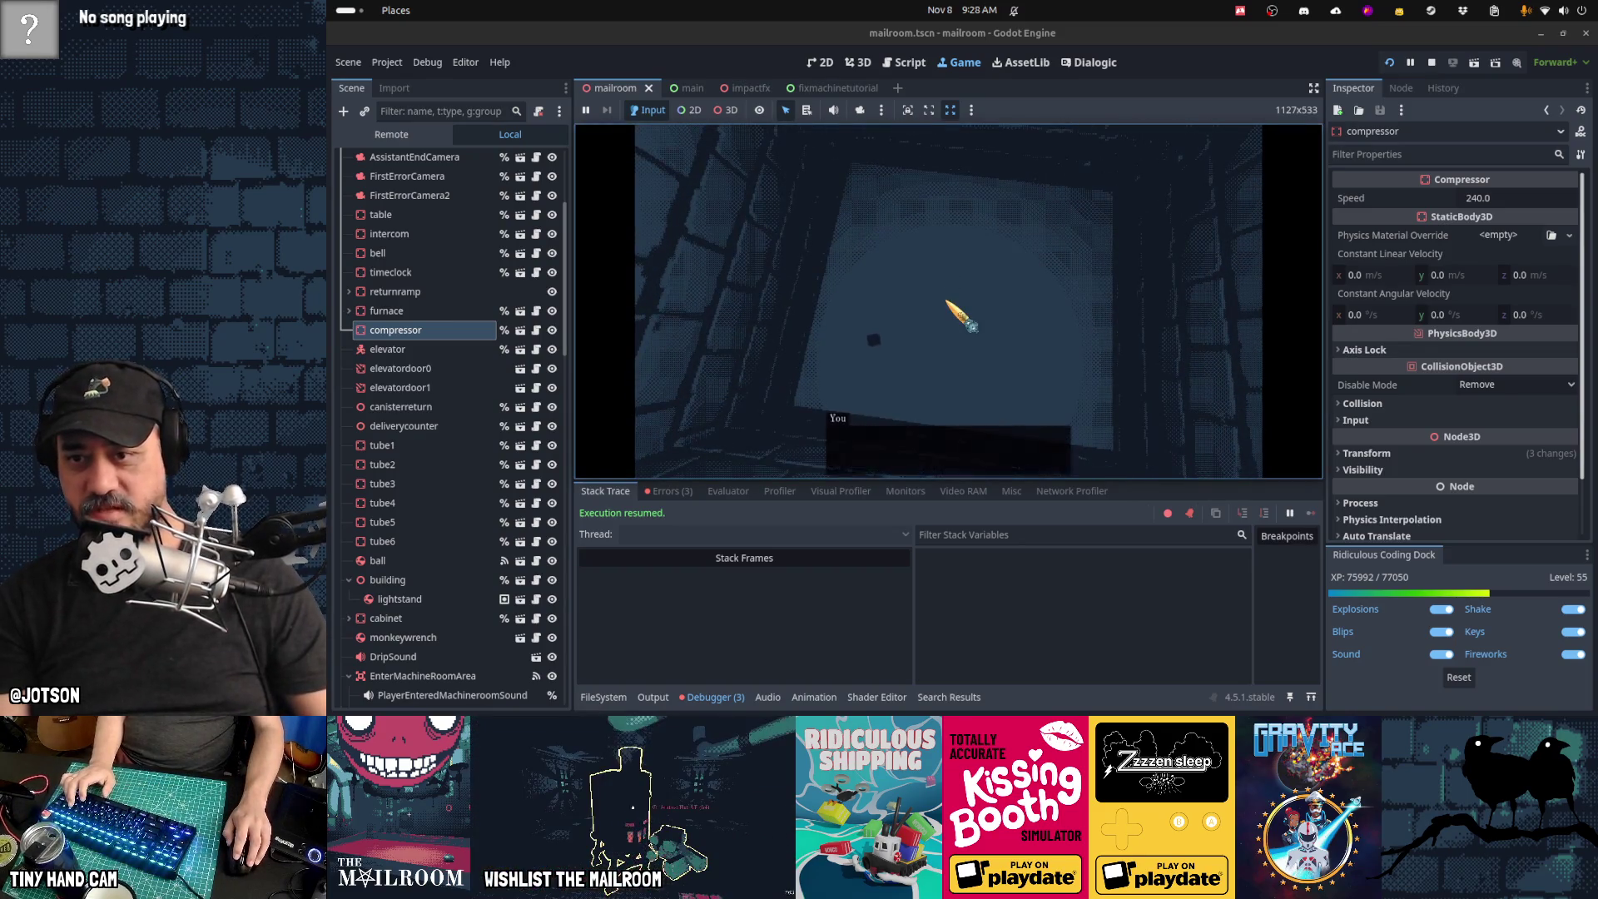
{"action": "left_click", "coordinate": [981, 263]}
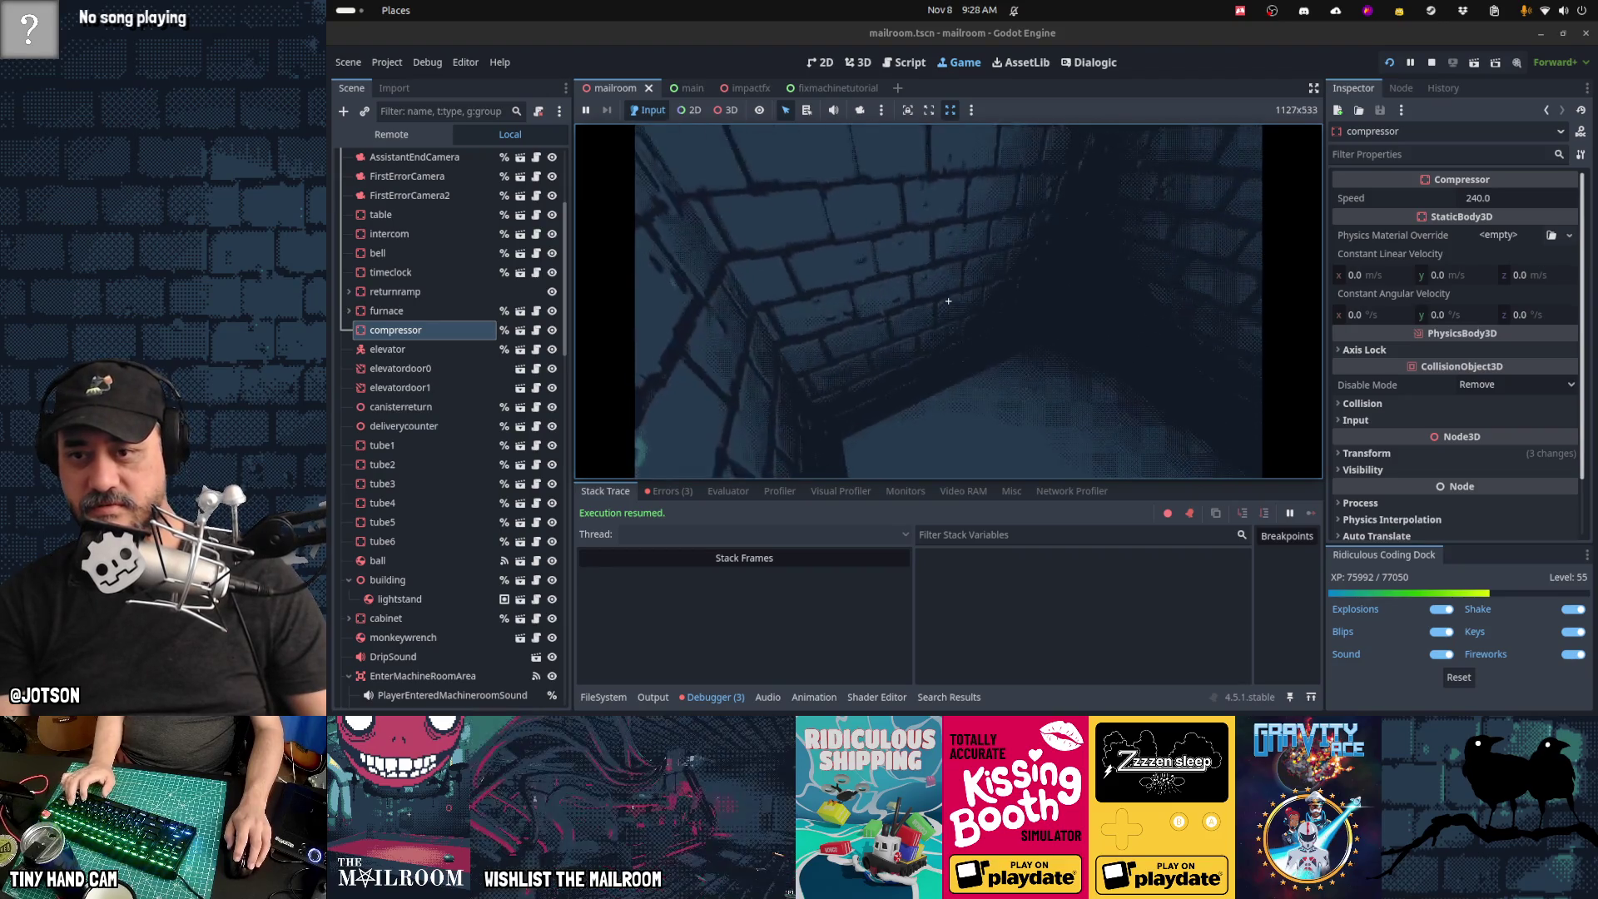
{"action": "key", "text": "grave"}
{"action": "type", "text": "day 2"}
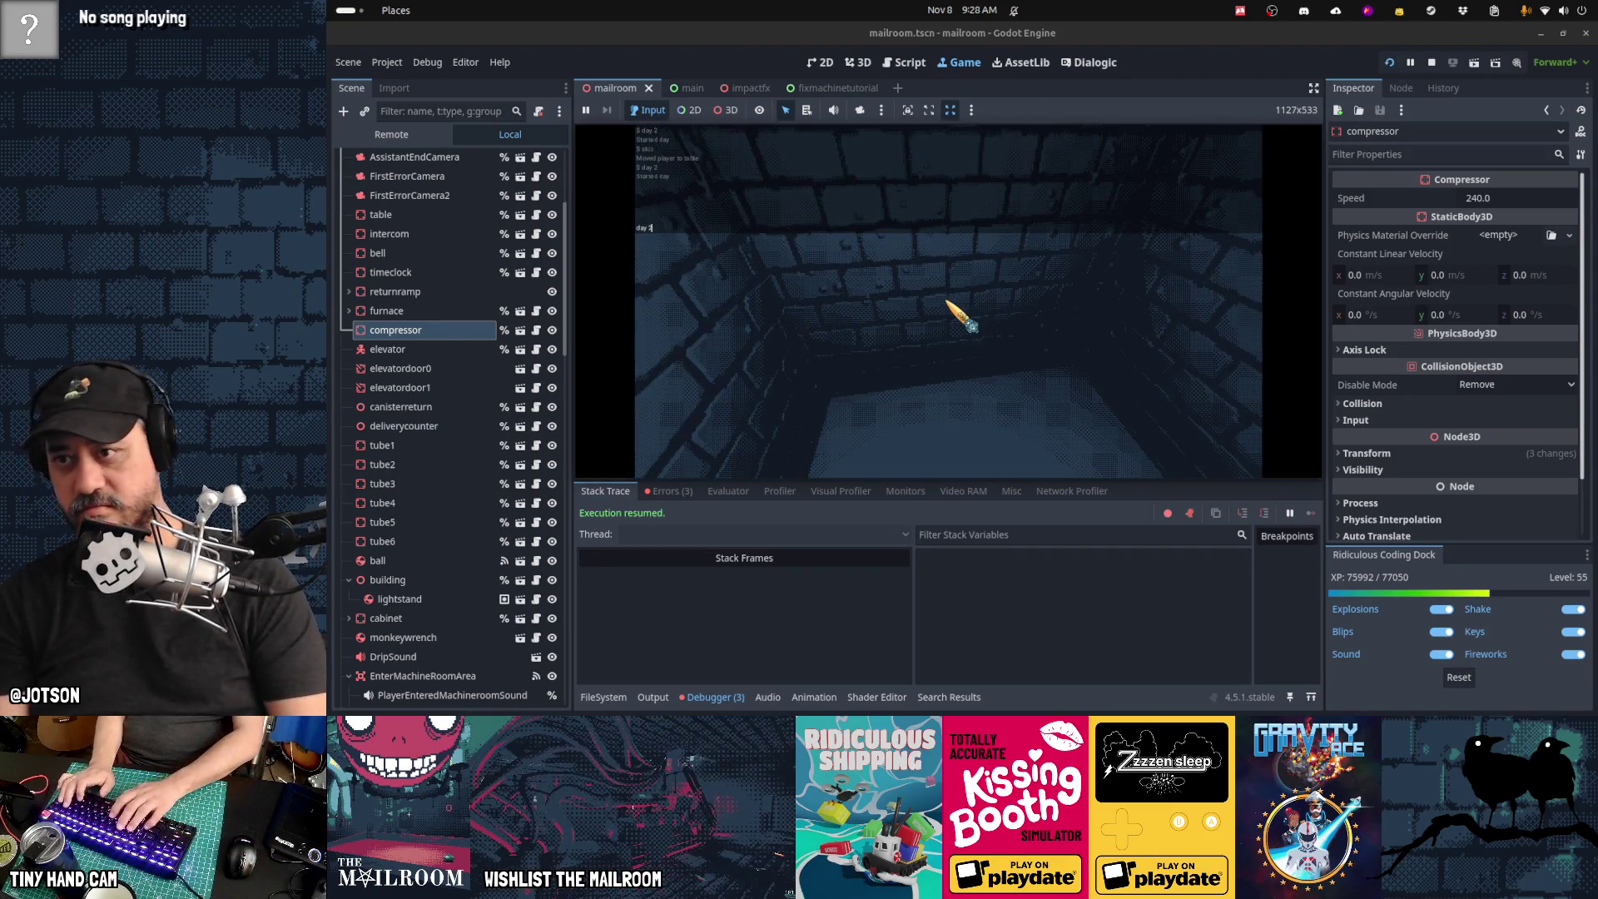
{"action": "key", "text": "Return"}
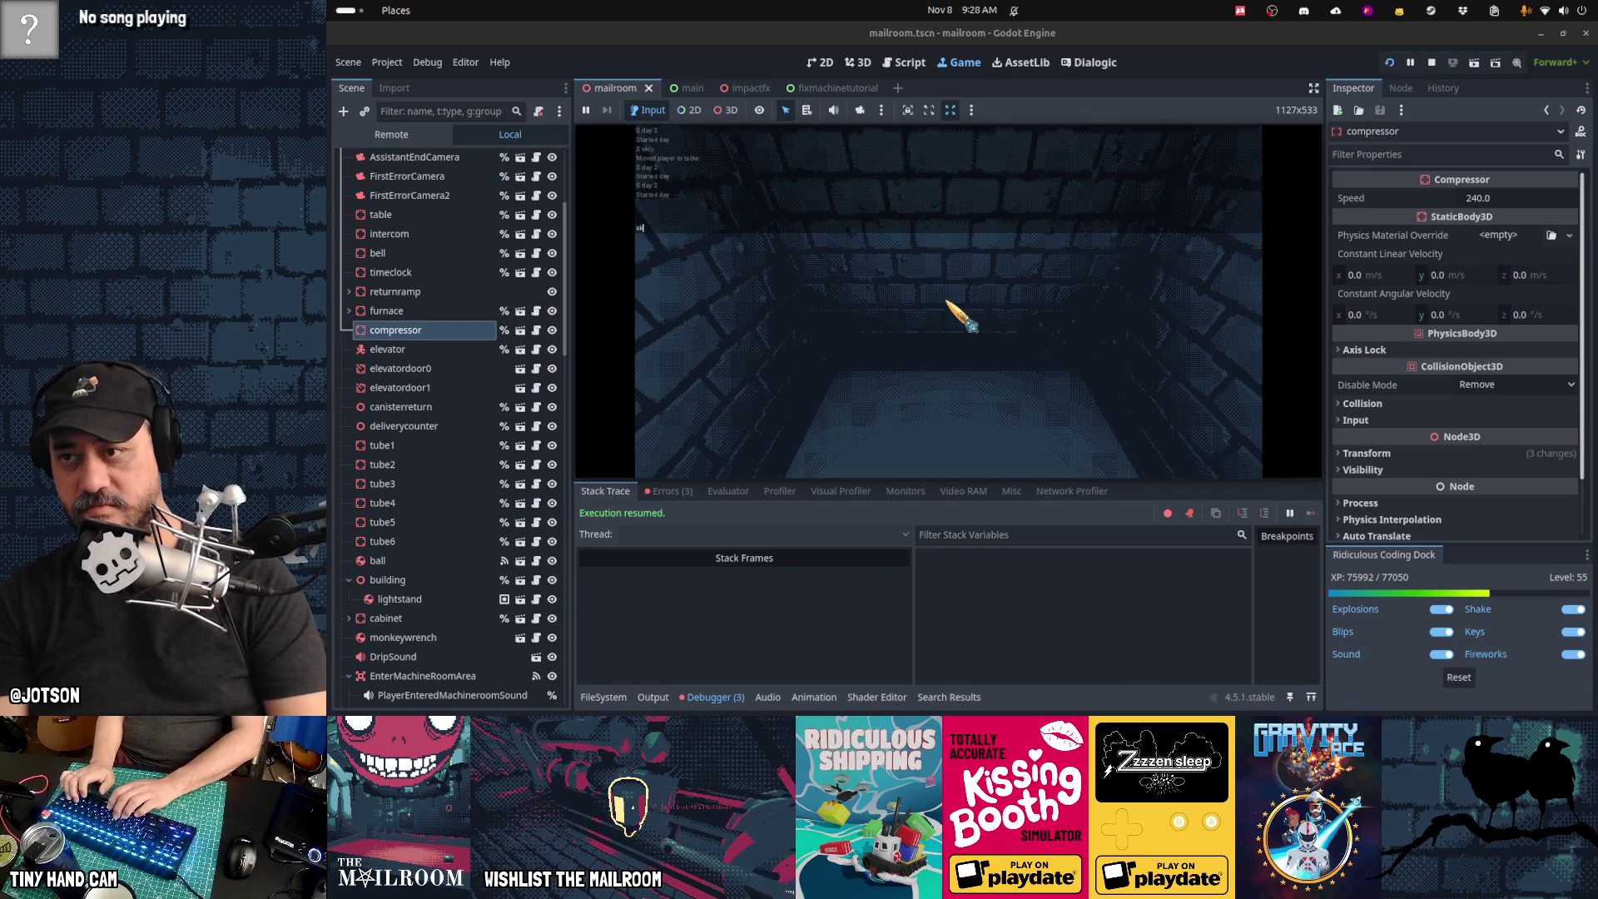
{"action": "key", "text": "Return"}
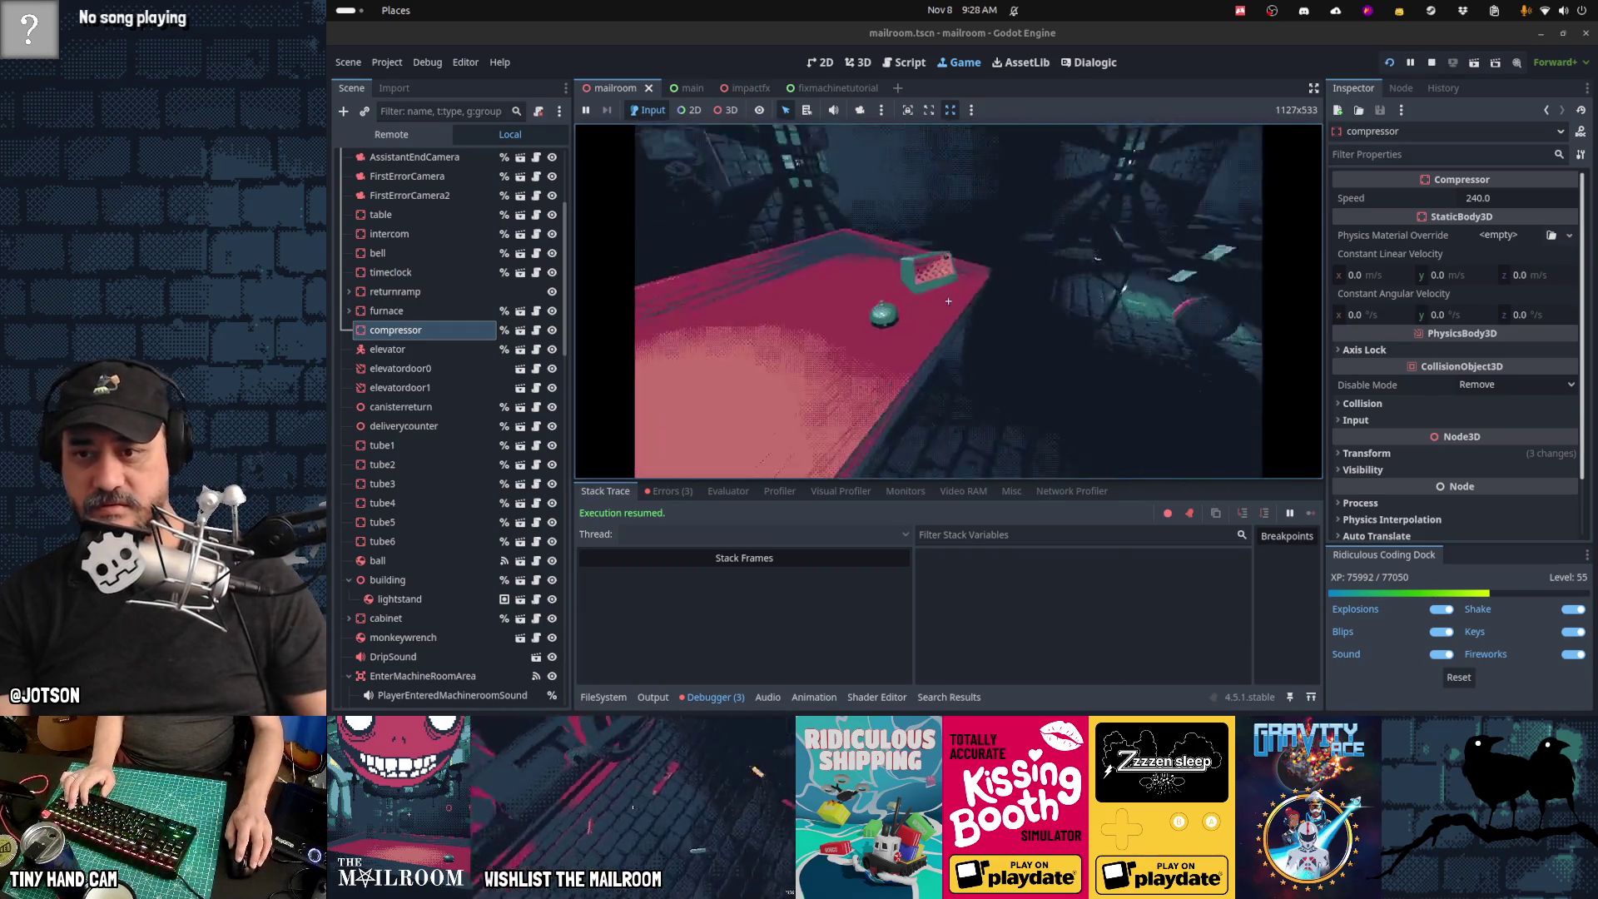
Step: Answer the intercom at the table, advance past the clocked-in dialogue, and stop the game
{"action": "left_click", "coordinate": [988, 301]}
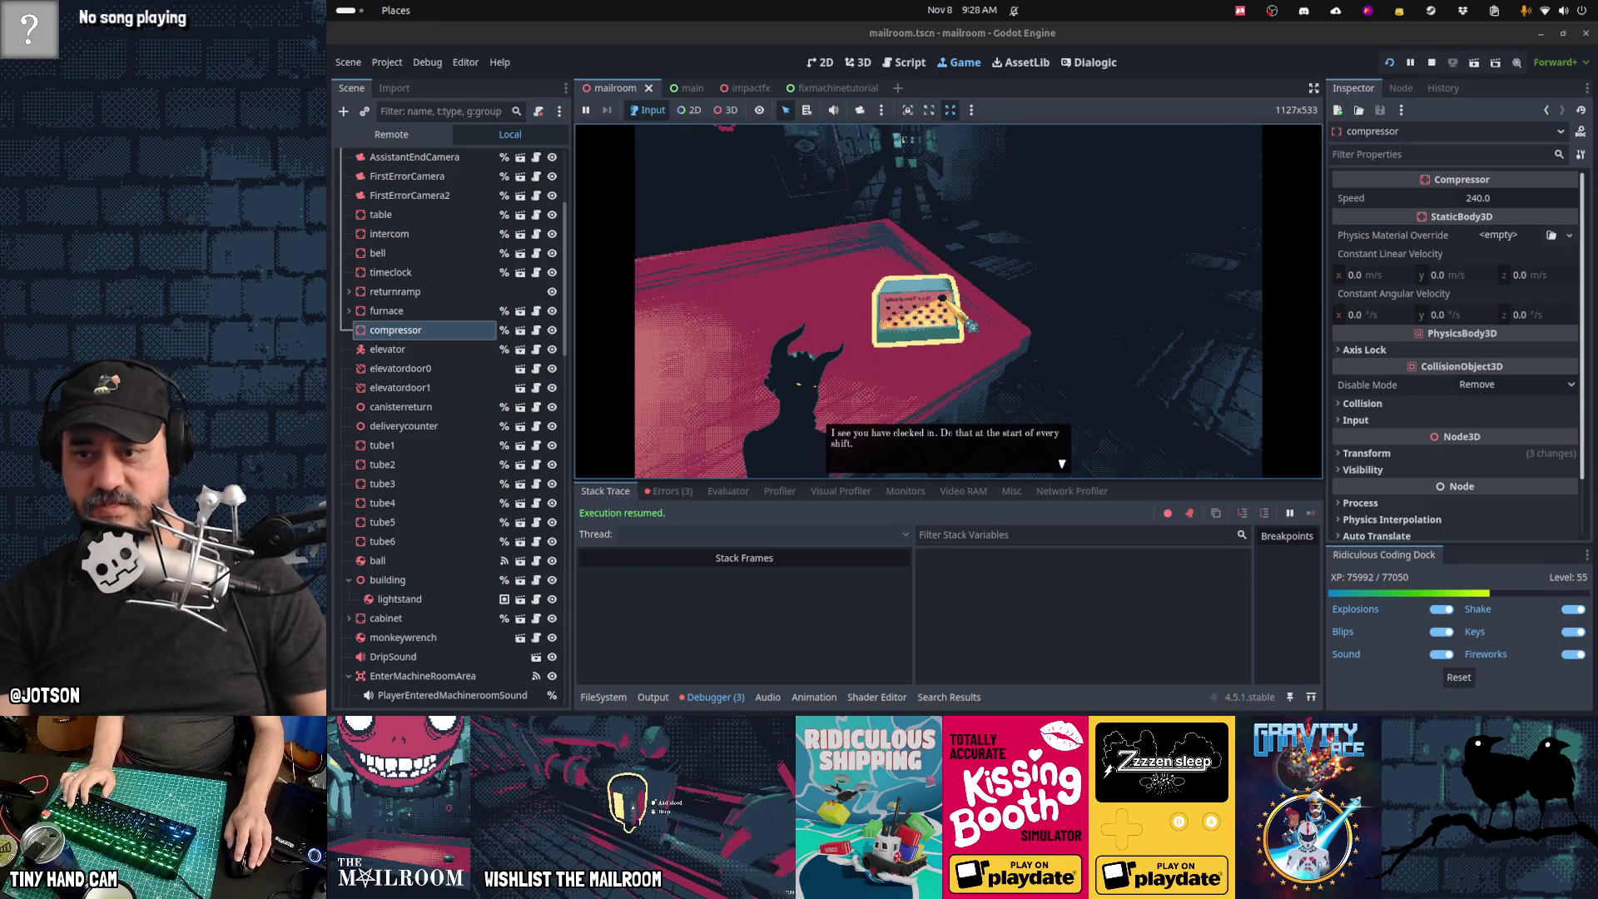
{"action": "left_click", "coordinate": [972, 325]}
{"action": "left_click", "coordinate": [943, 297]}
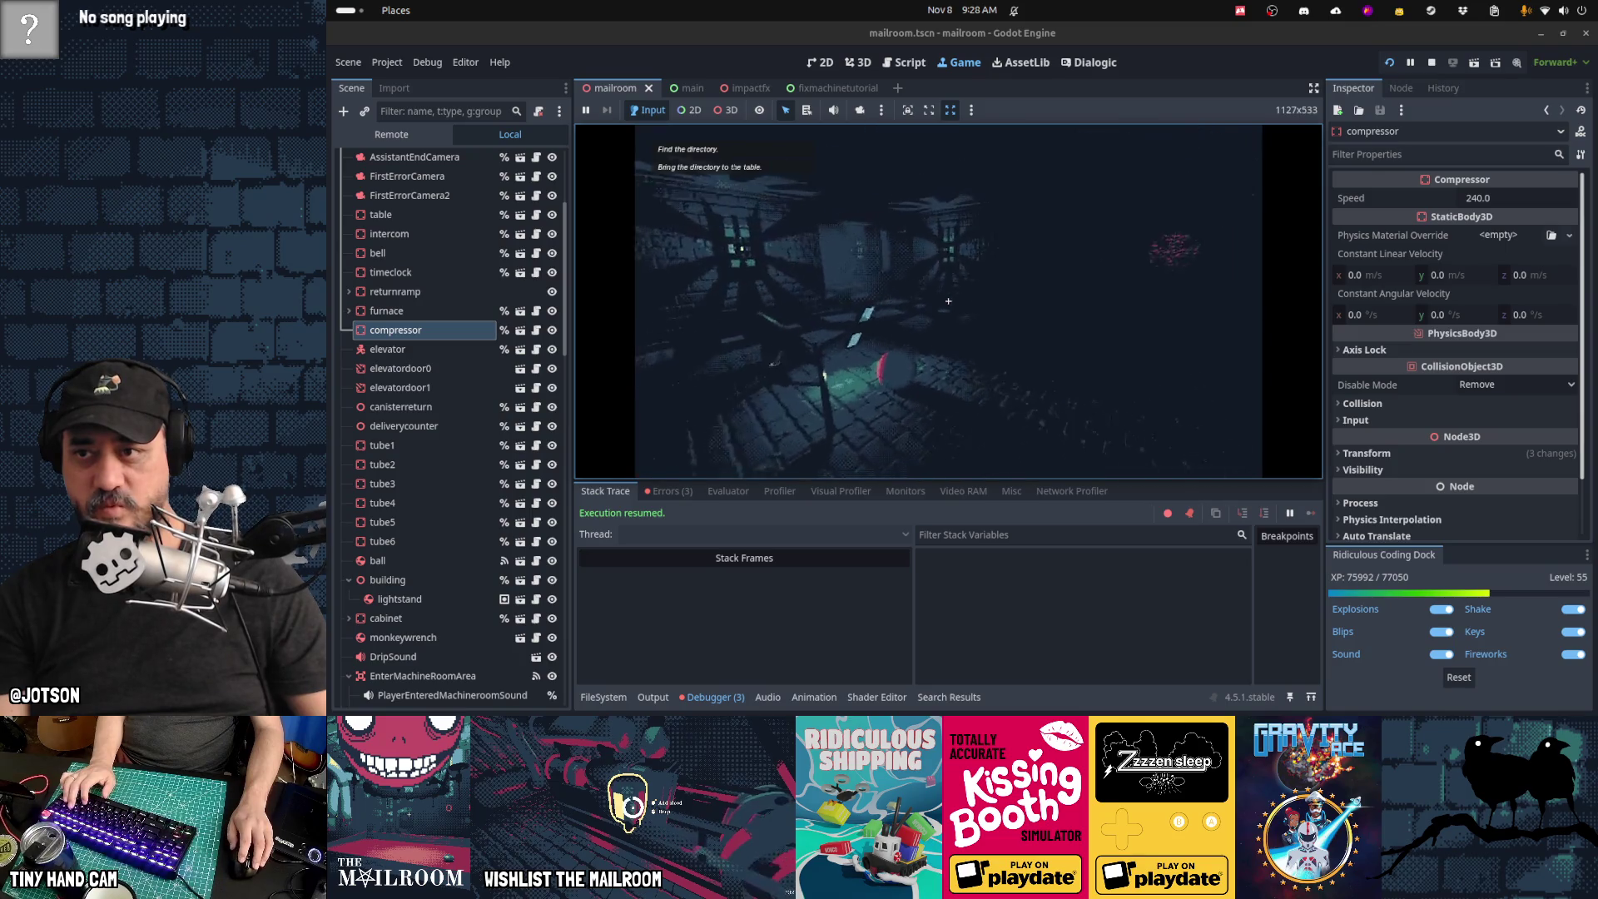
{"action": "key", "text": "F8"}
Step: Confirm saveslot_1.tres reads day = 2 in VS Code, then rerun the project in Godot
{"action": "mouse_move", "coordinate": [795, 702]}
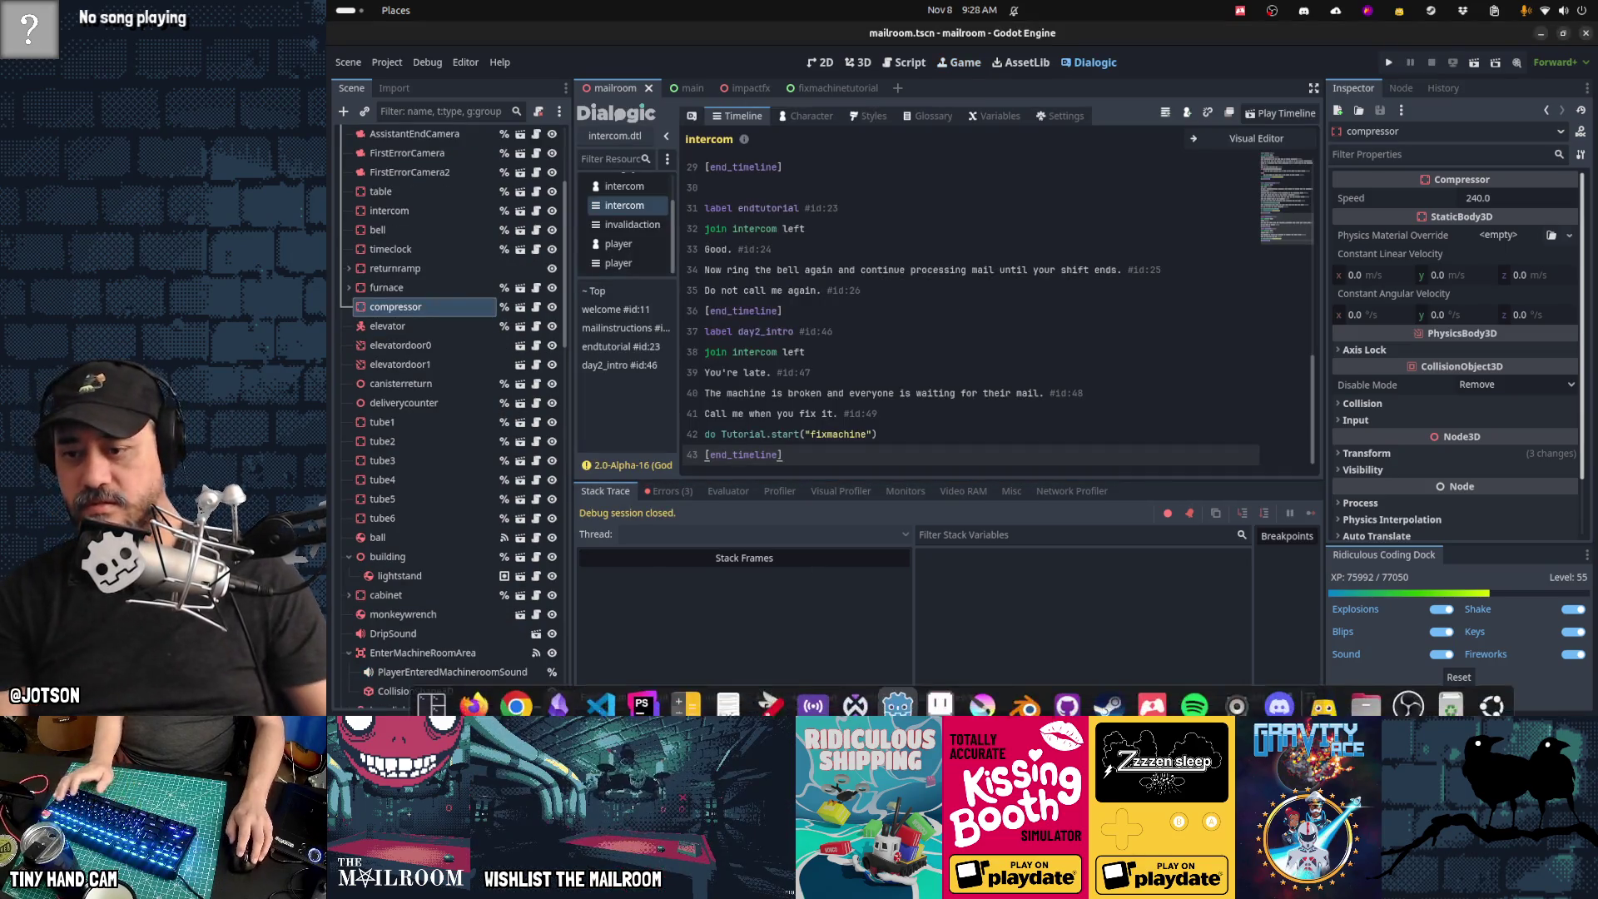
{"action": "left_click", "coordinate": [601, 691]}
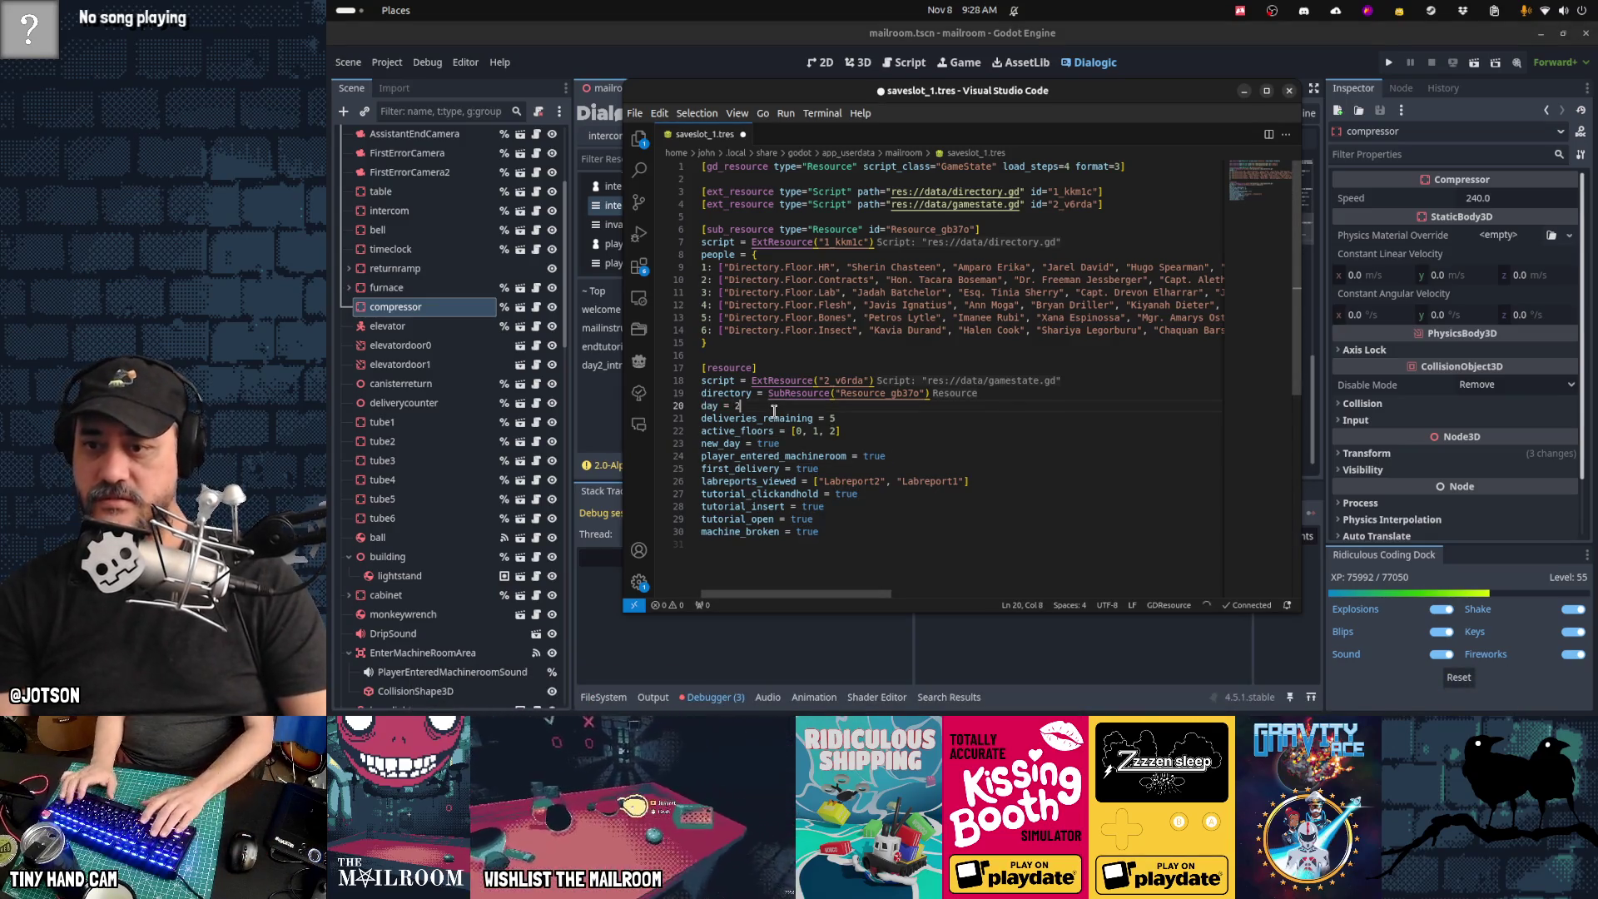
{"action": "key", "text": "alt+Tab"}
{"action": "key", "text": "F5"}
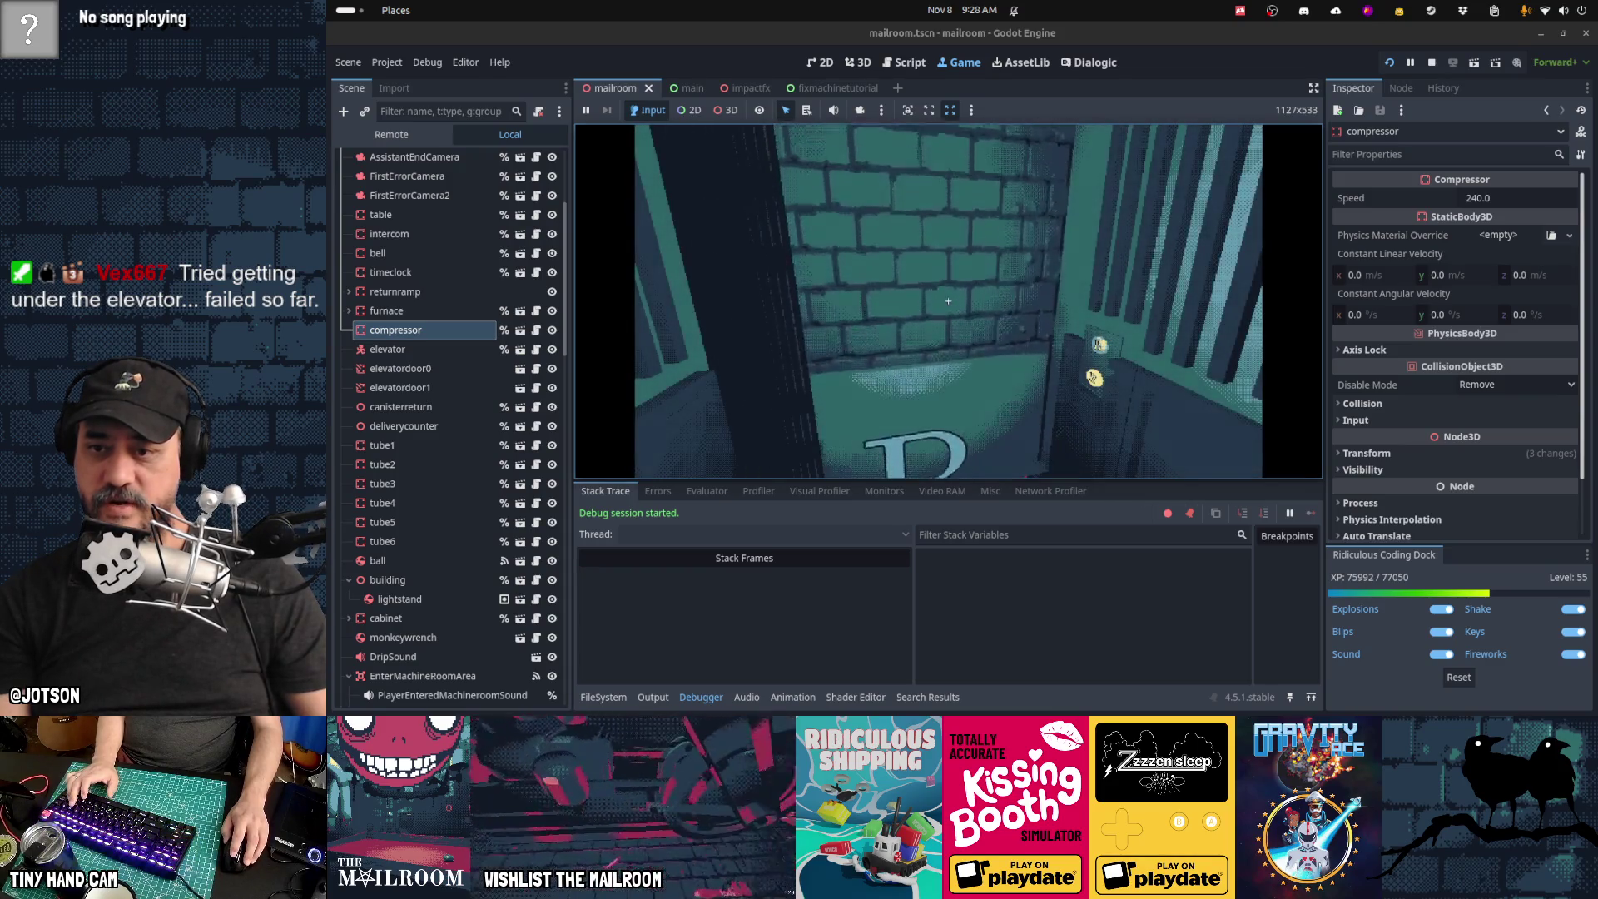
Step: Interact with the compressor on the table, dismiss its dialogue, enter a day 1 console command, then stop the game
{"action": "left_click", "coordinate": [948, 300]}
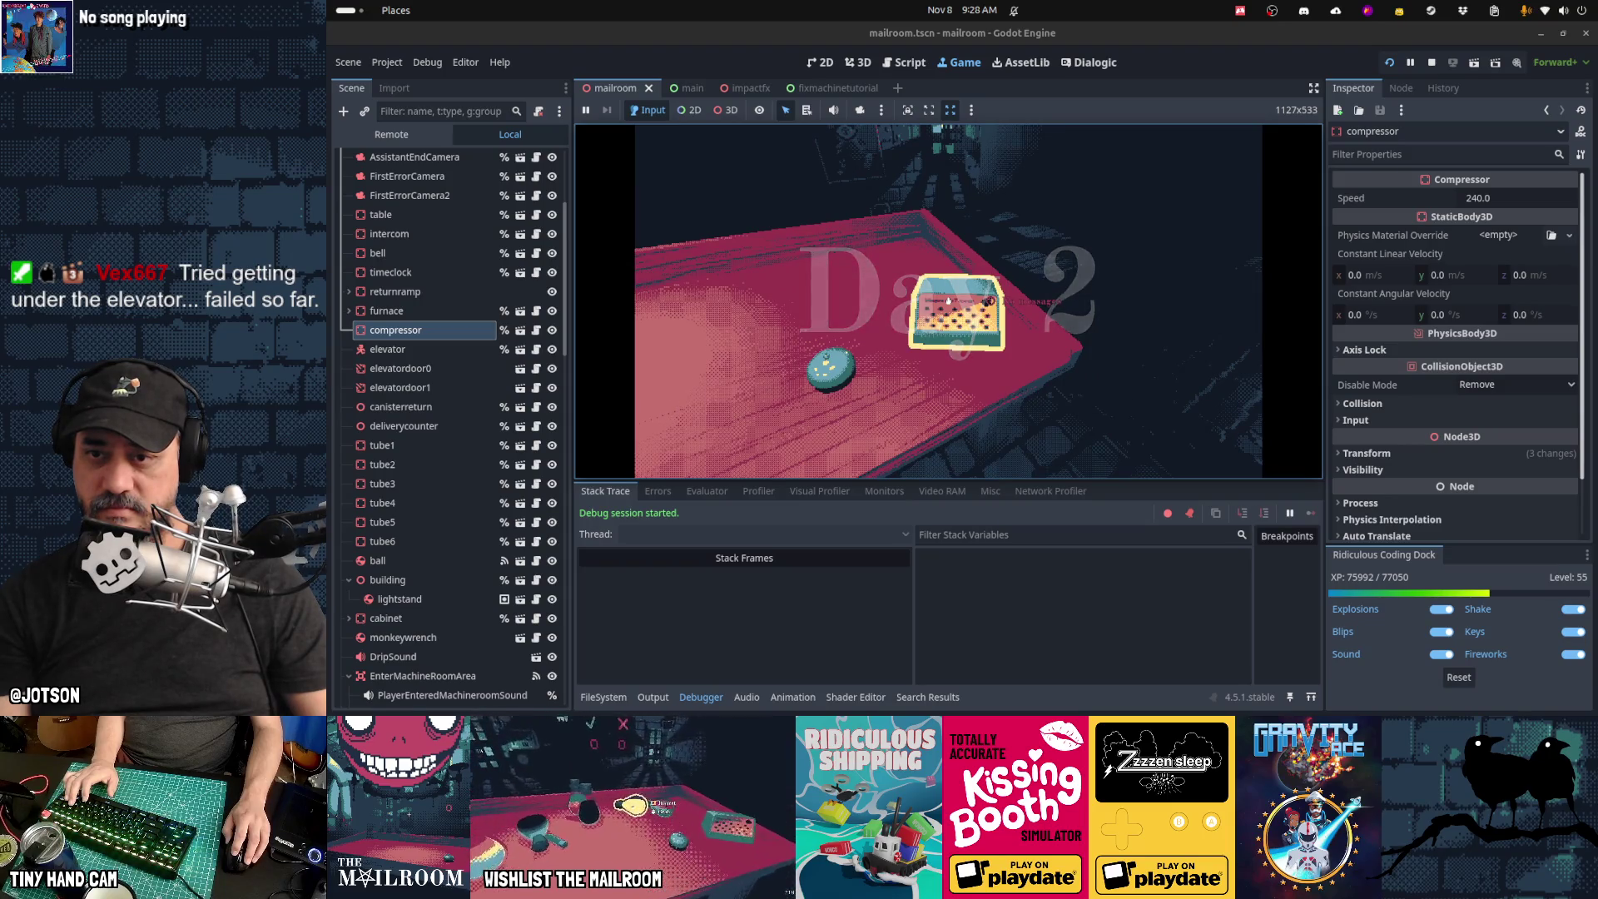
{"action": "left_click", "coordinate": [948, 301]}
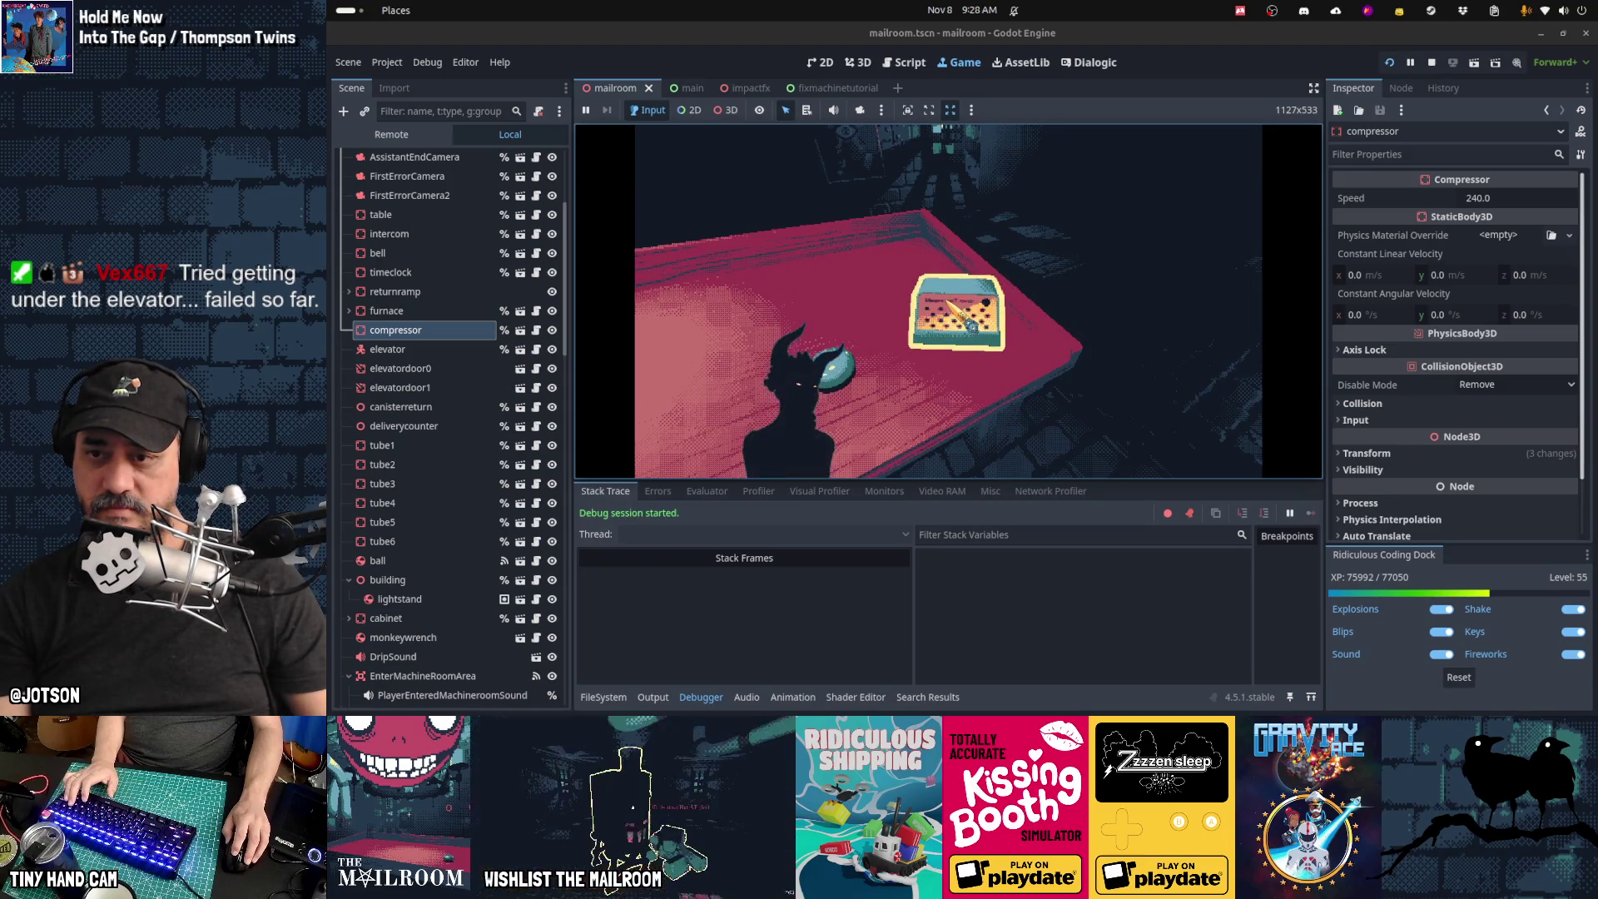
{"action": "left_click", "coordinate": [949, 303]}
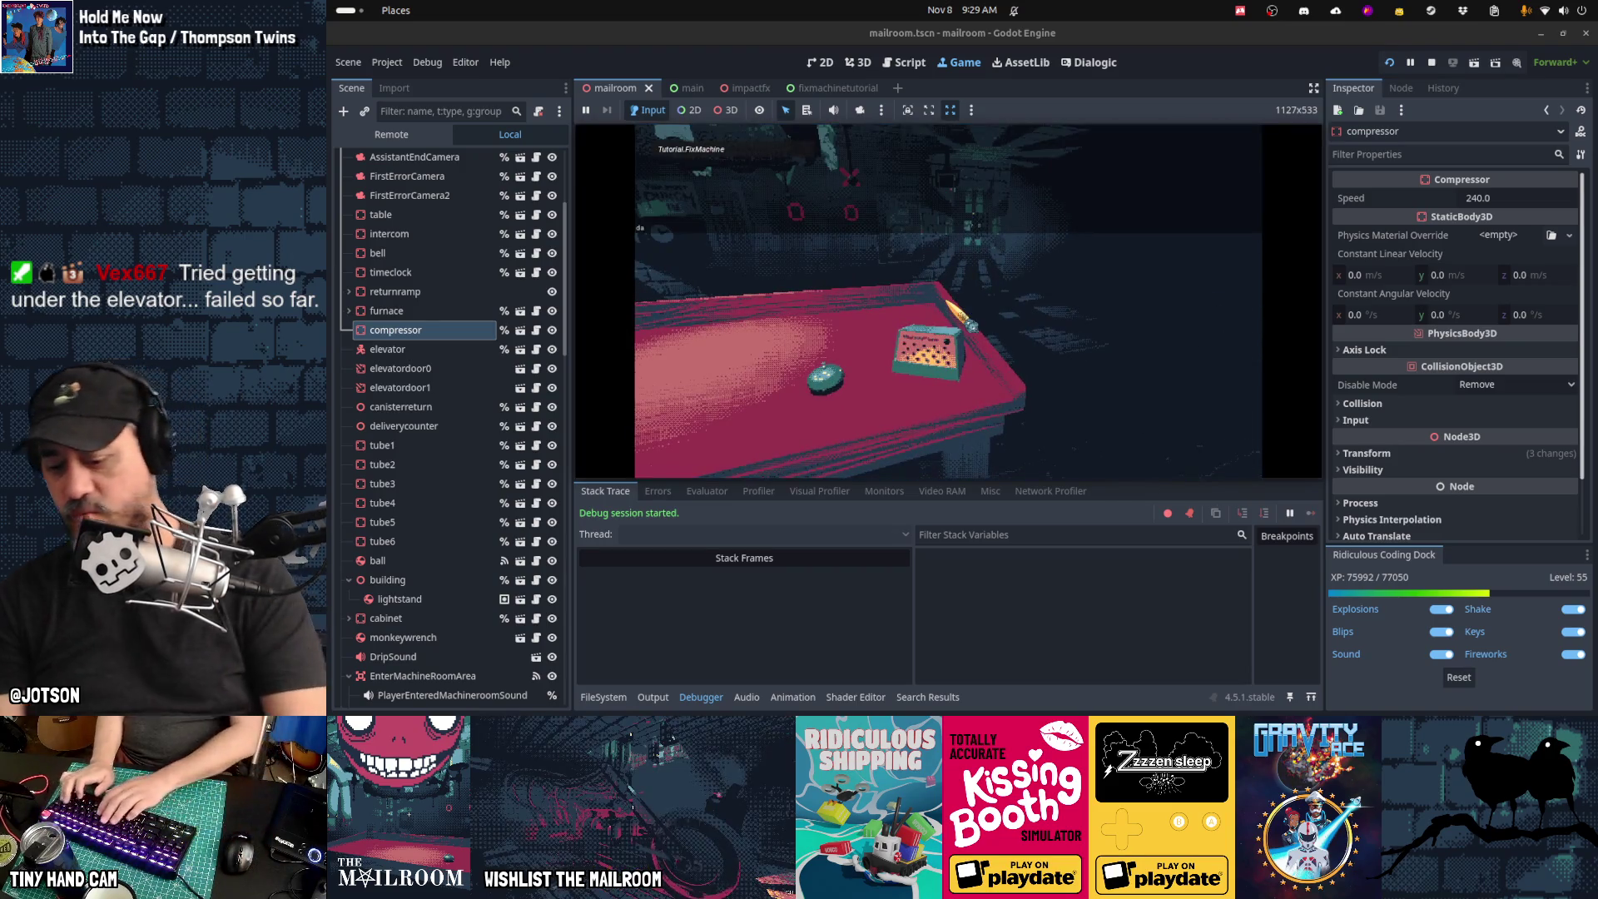
{"action": "type", "text": "day 1"}
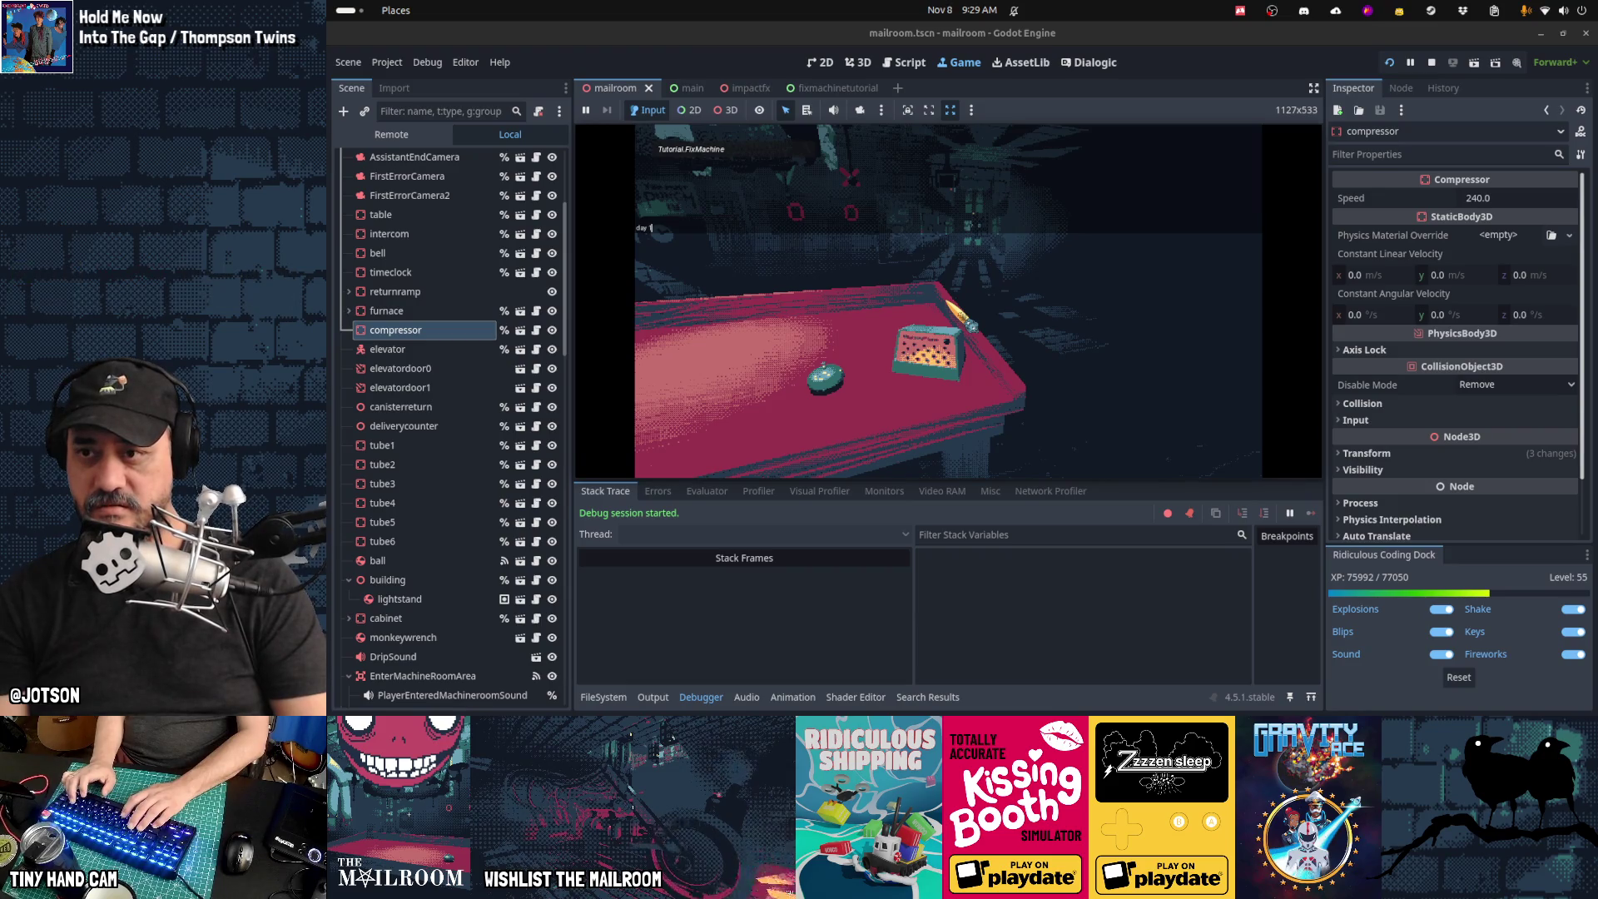
{"action": "key", "text": "Escape"}
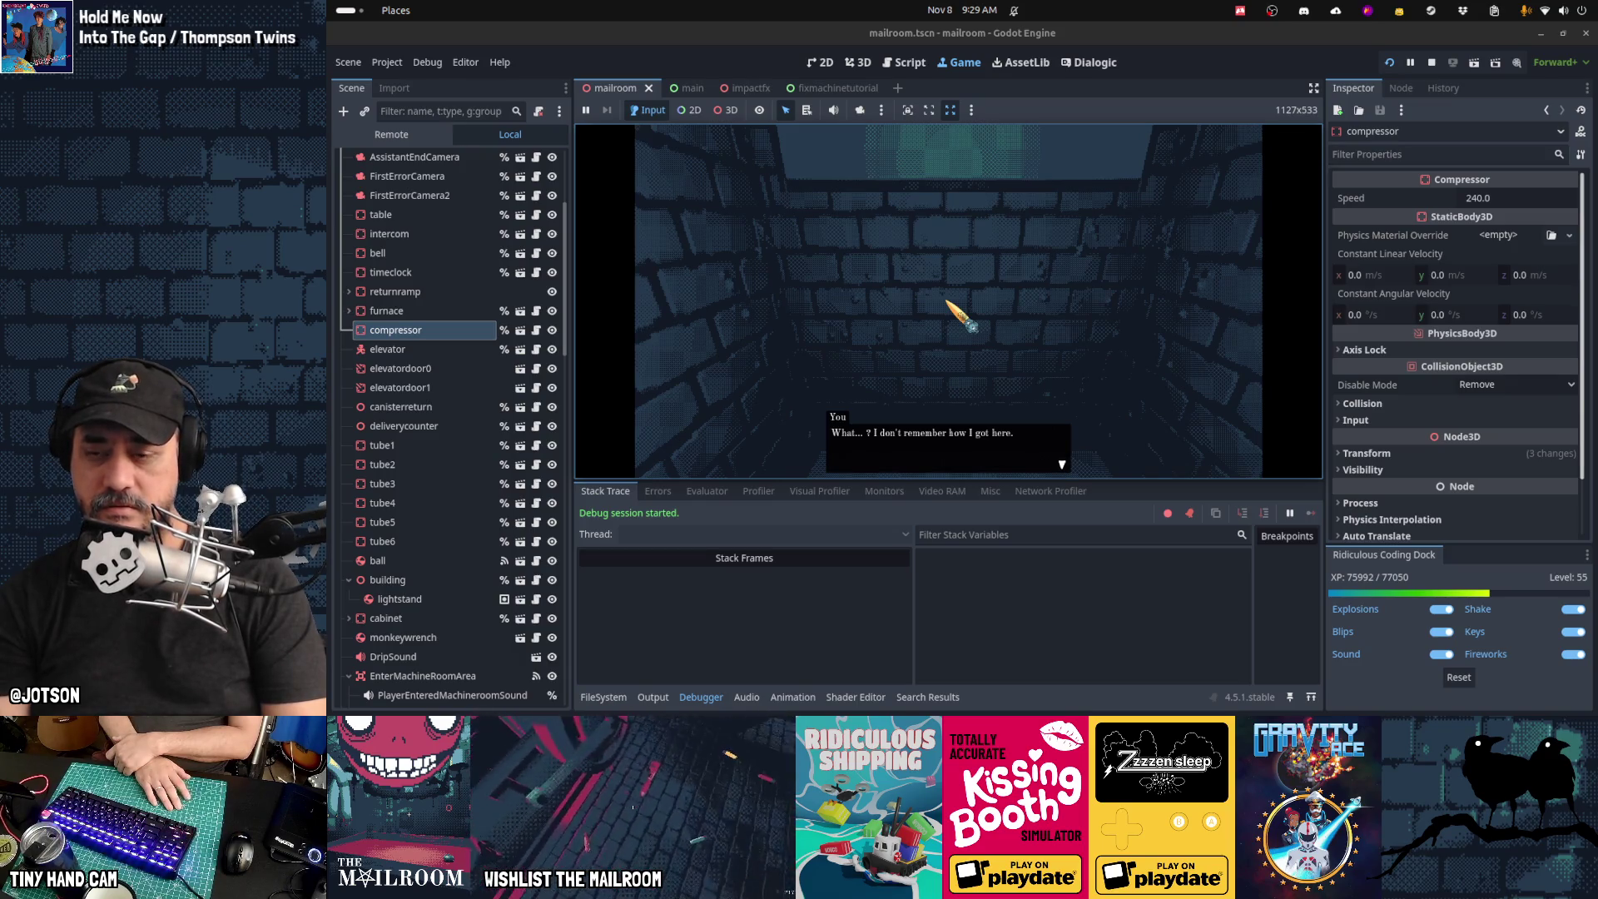
{"action": "key", "text": "F8"}
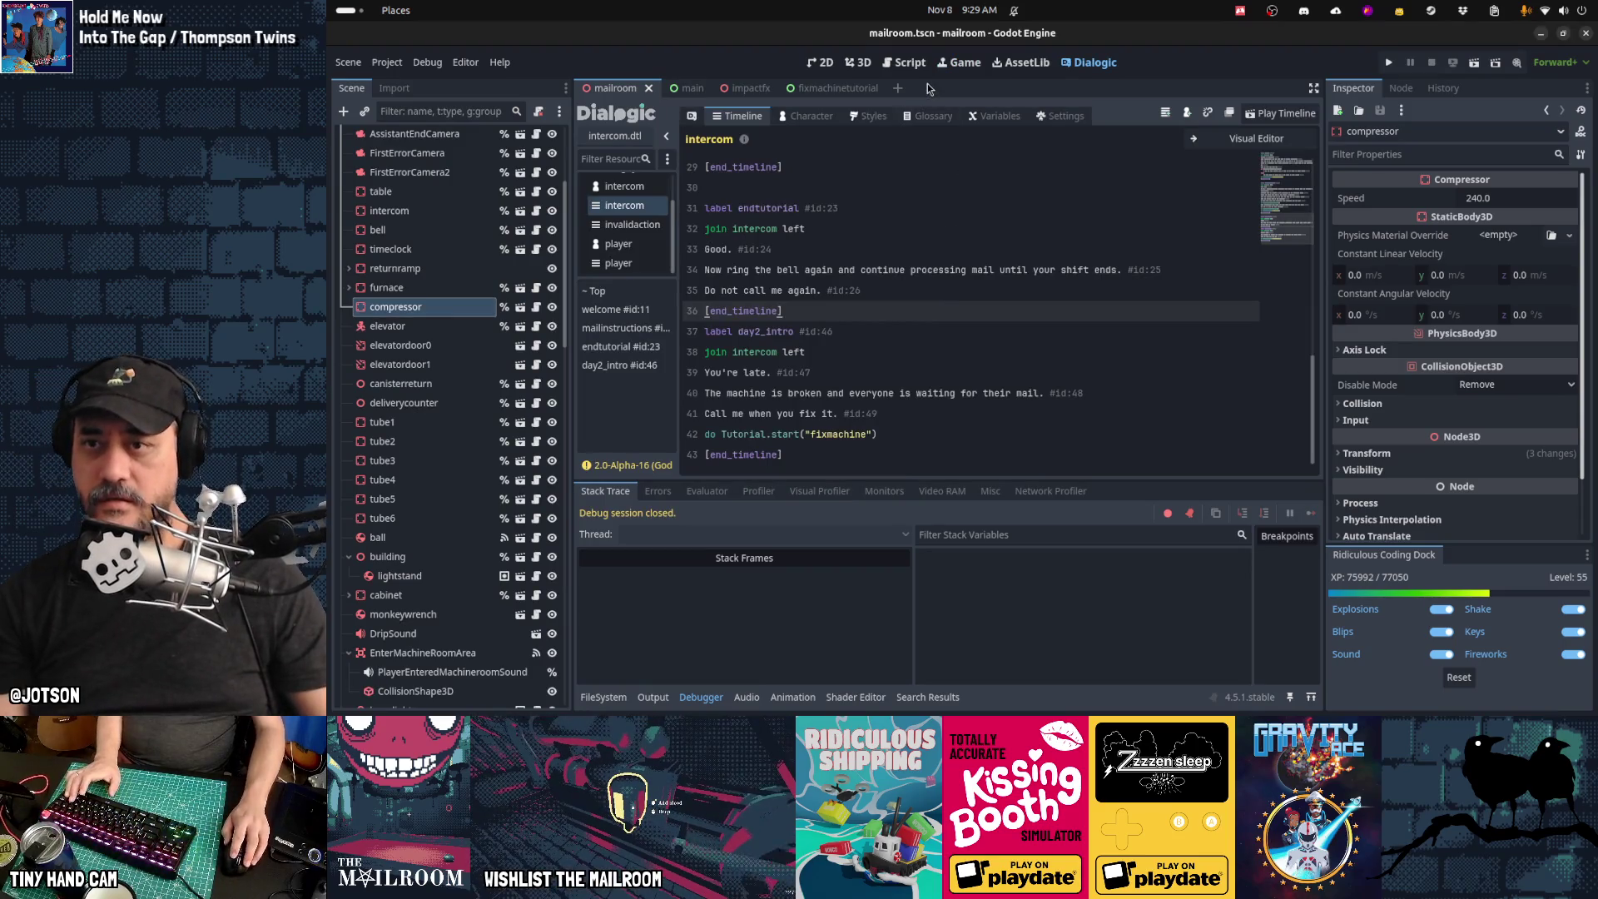
Step: In main.gd, search for 'skip' to locate the debug_skip block
{"action": "left_click", "coordinate": [909, 62]}
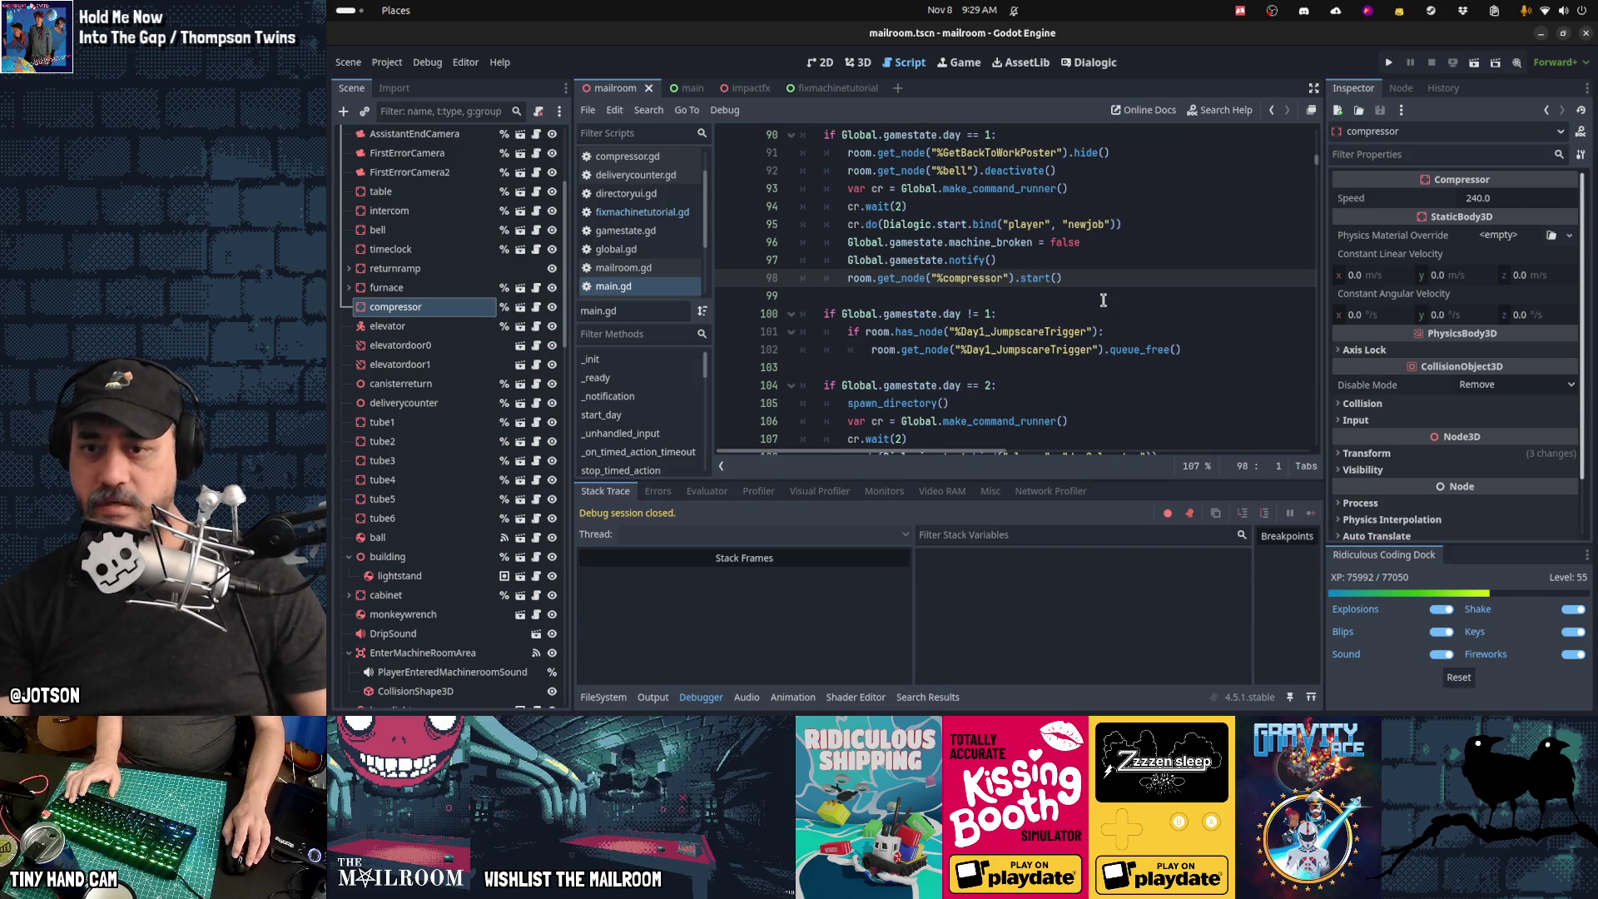
{"action": "key", "text": "ctrl+f"}
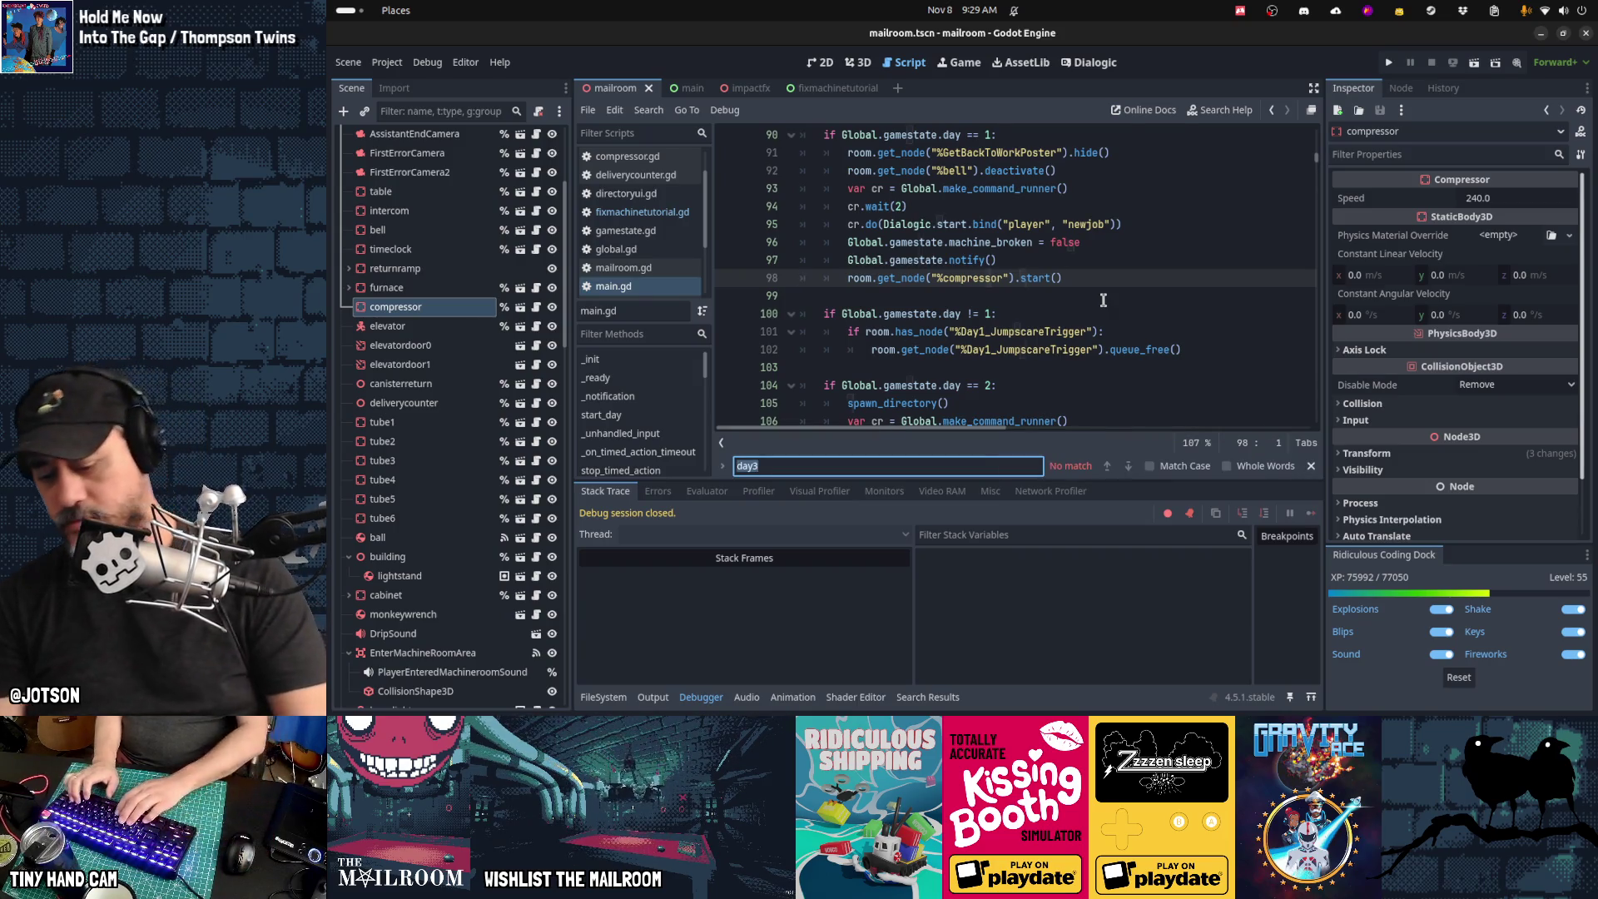
{"action": "type", "text": "skip"}
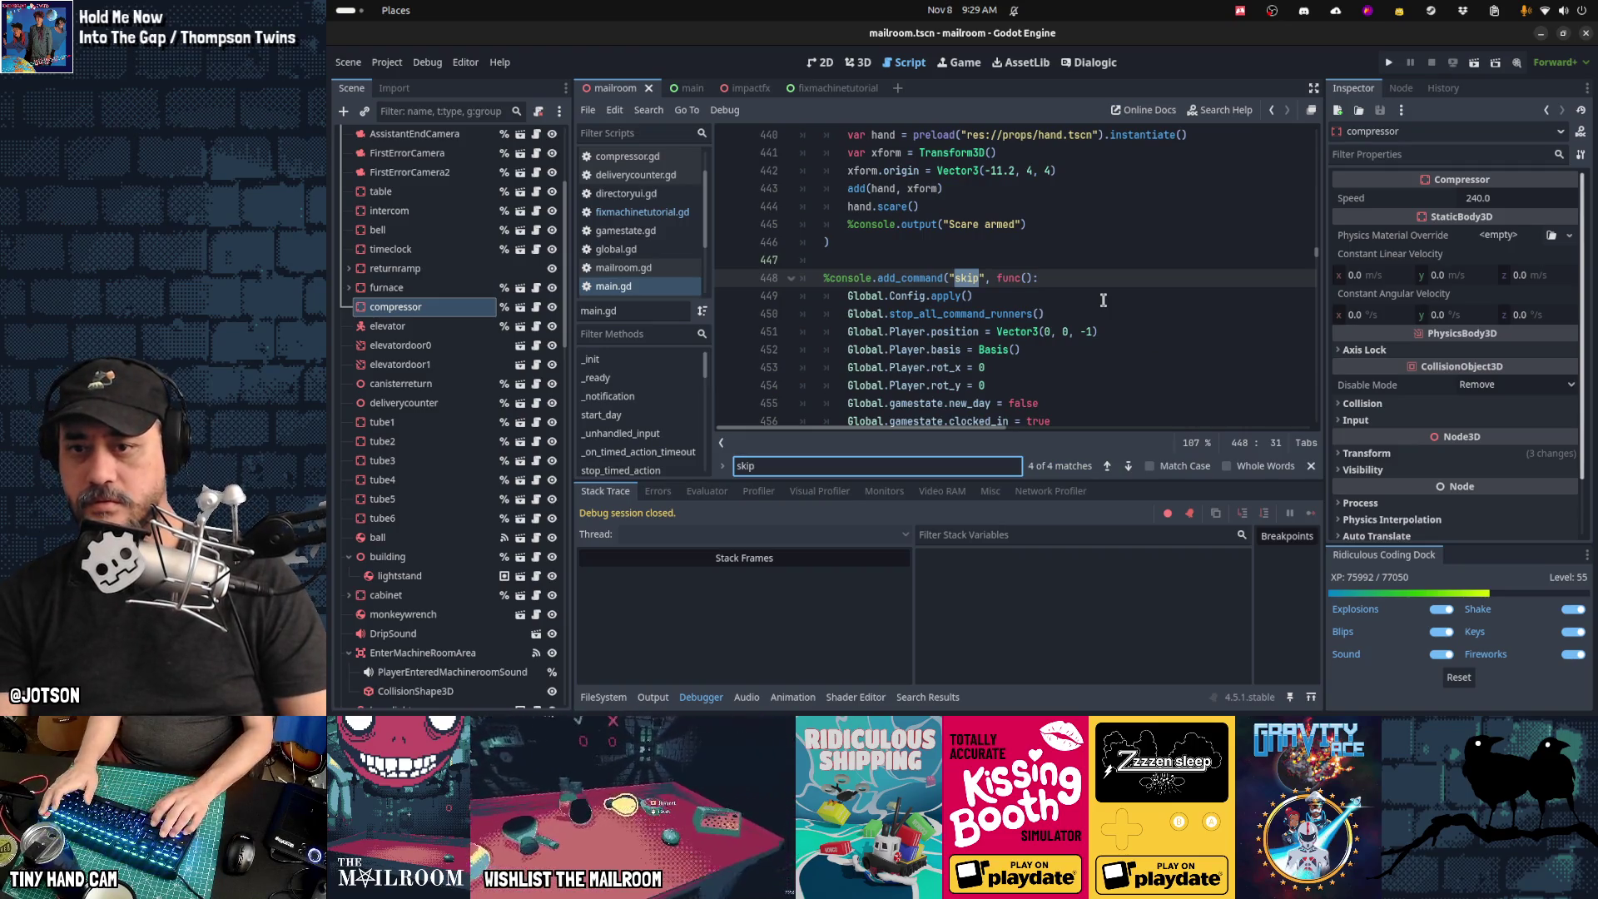
{"action": "key", "text": "Escape"}
{"action": "key", "text": "Down"}
{"action": "key", "text": "Down"}
{"action": "key", "text": "Down"}
{"action": "key", "text": "Down"}
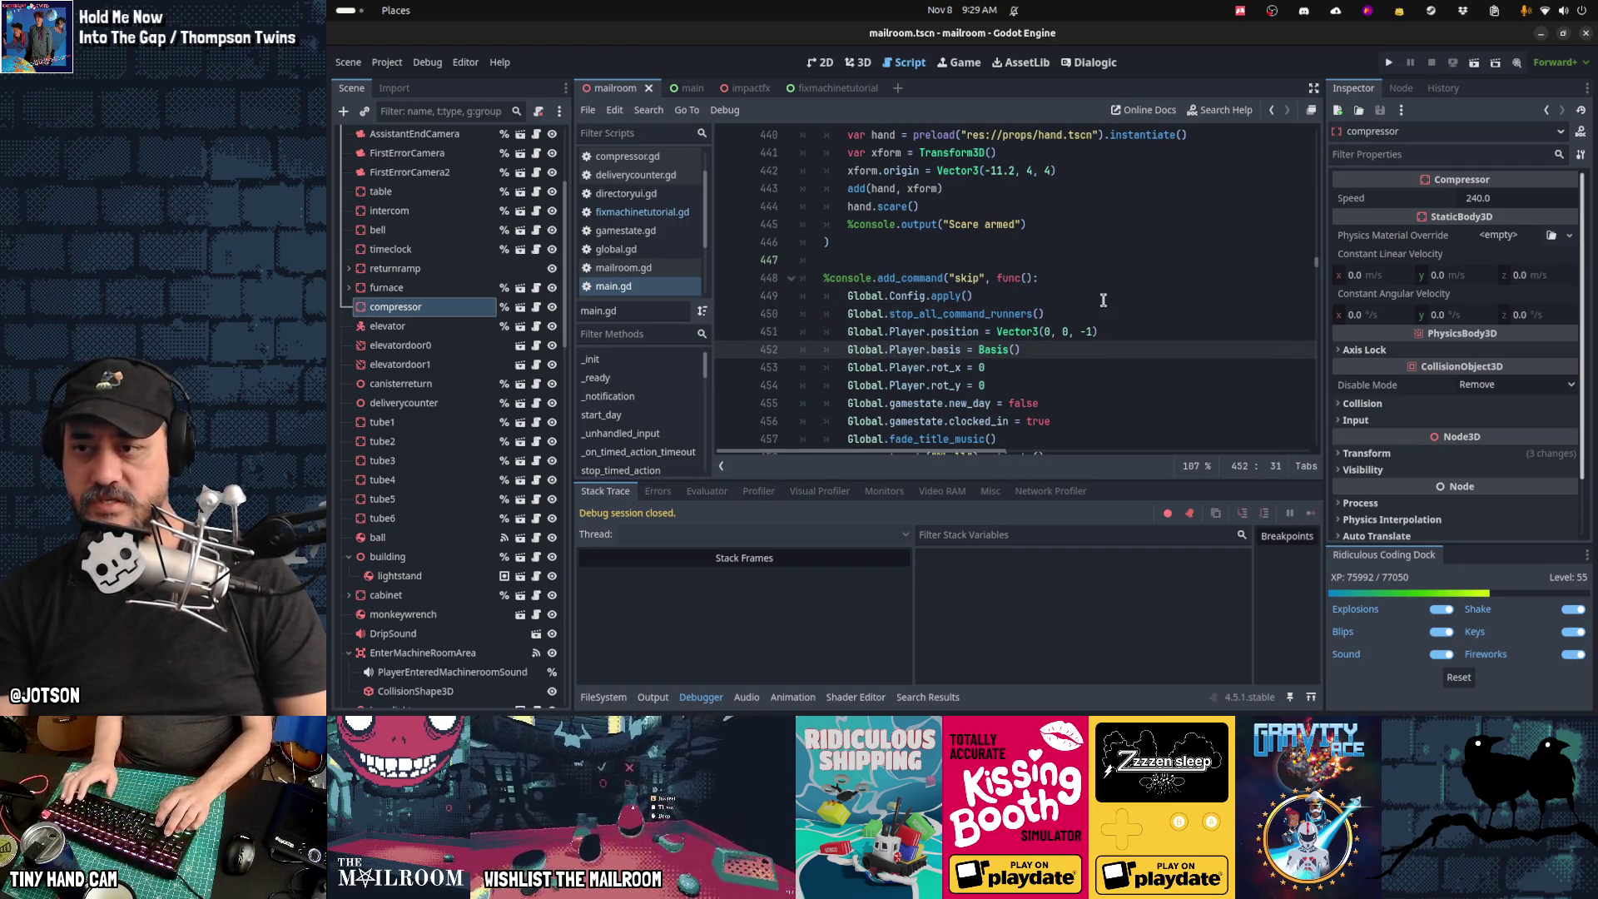
{"action": "key", "text": "ctrl+Home"}
{"action": "key", "text": "ctrl+f"}
{"action": "type", "text": "main.g"}
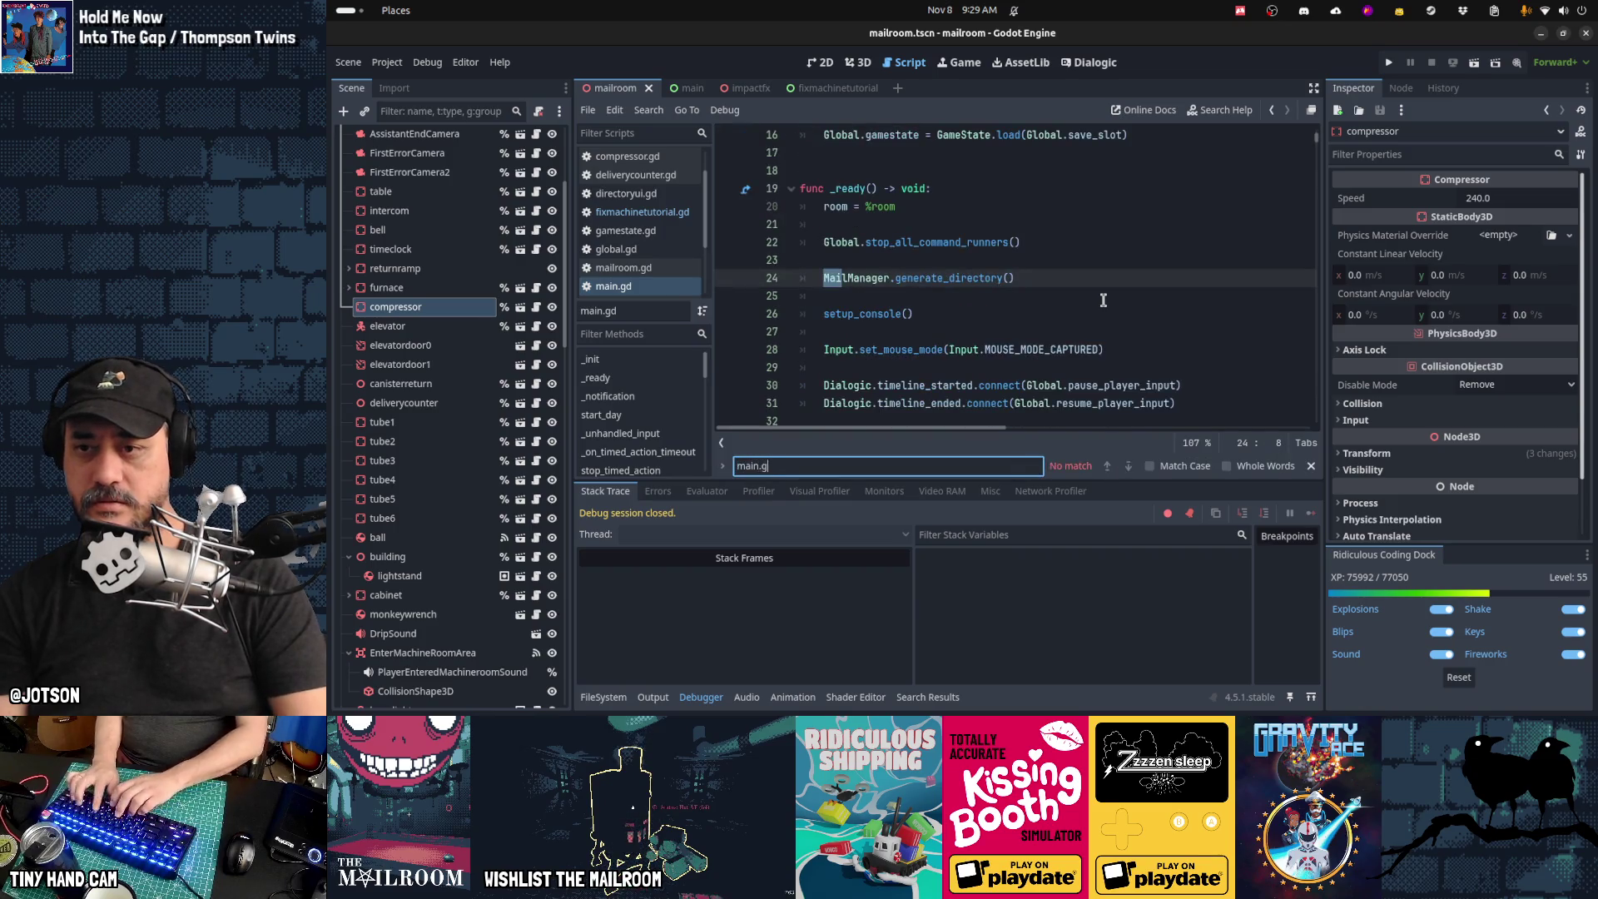
{"action": "key", "text": "Escape"}
Step: Delete the %console.run("skip") line under 'if Global.debug_skip:' and save main.gd
{"action": "key", "text": "Down"}
{"action": "key", "text": "Down"}
{"action": "key", "text": "Down"}
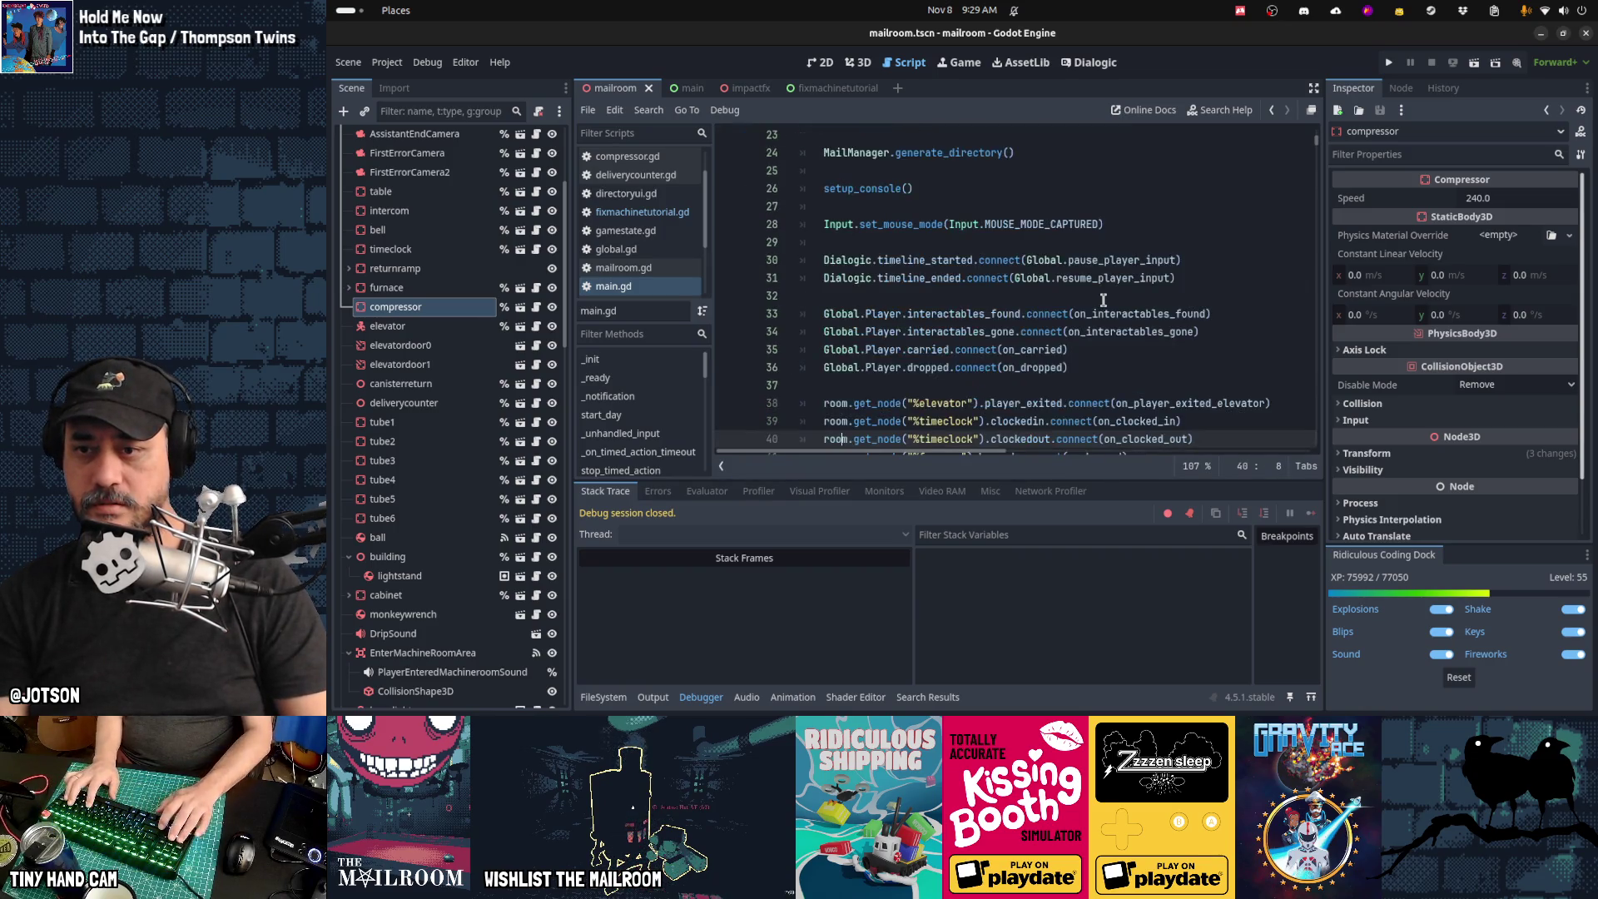
{"action": "key", "text": "Down"}
{"action": "key", "text": "Down"}
{"action": "key", "text": "Down"}
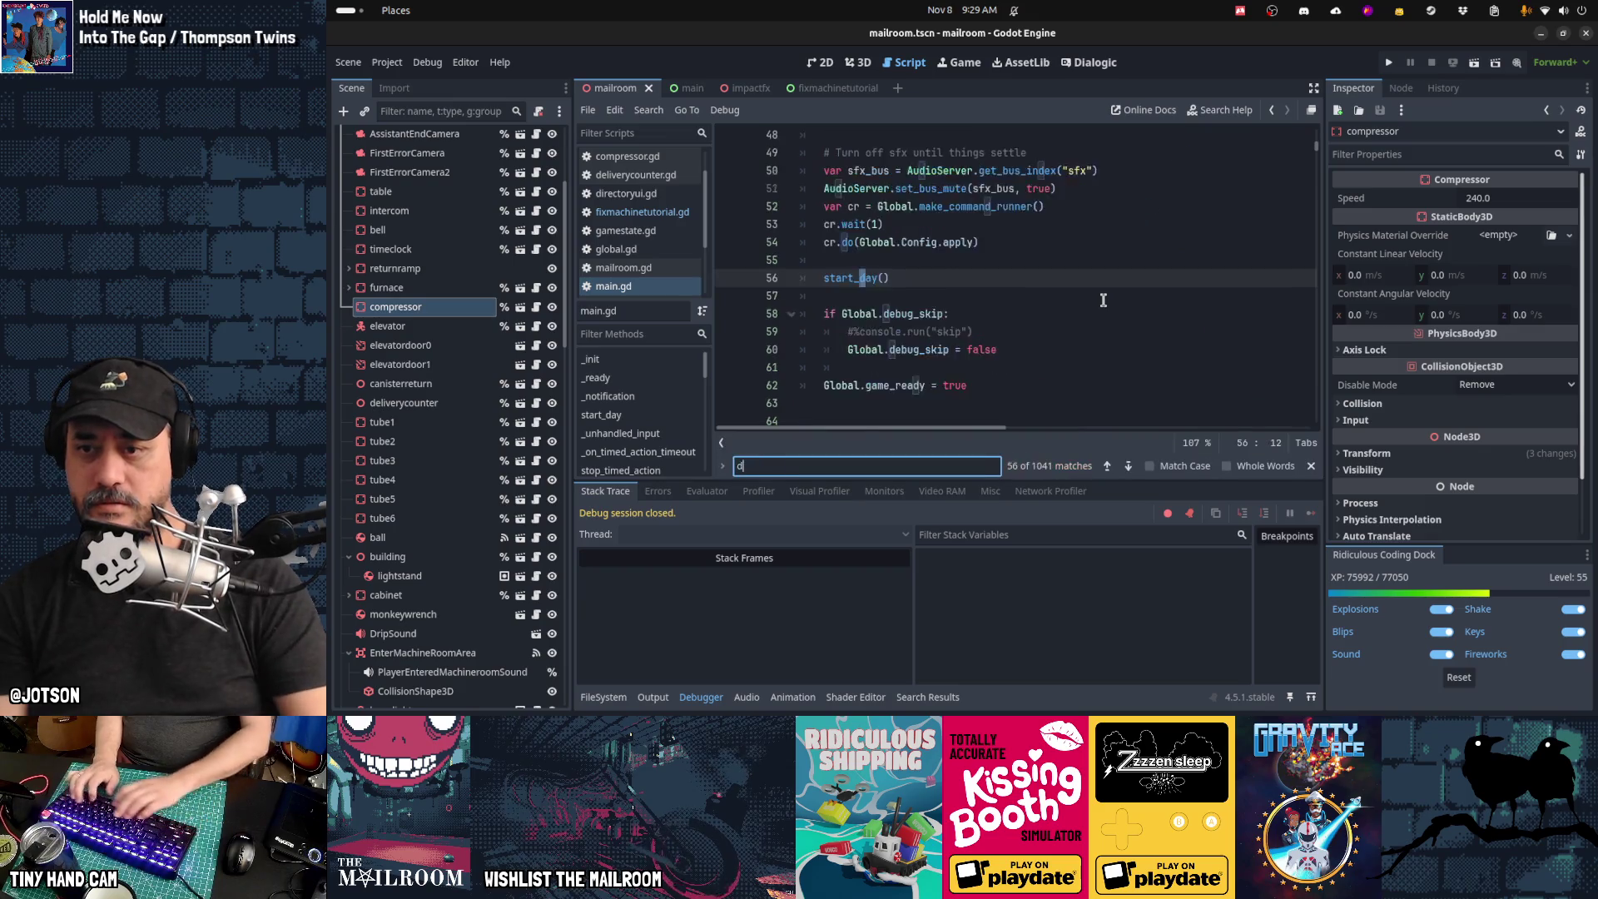
{"action": "key", "text": "ctrl+f"}
{"action": "key", "text": "Escape"}
{"action": "key", "text": "Delete"}
{"action": "key", "text": "ctrl+s"}
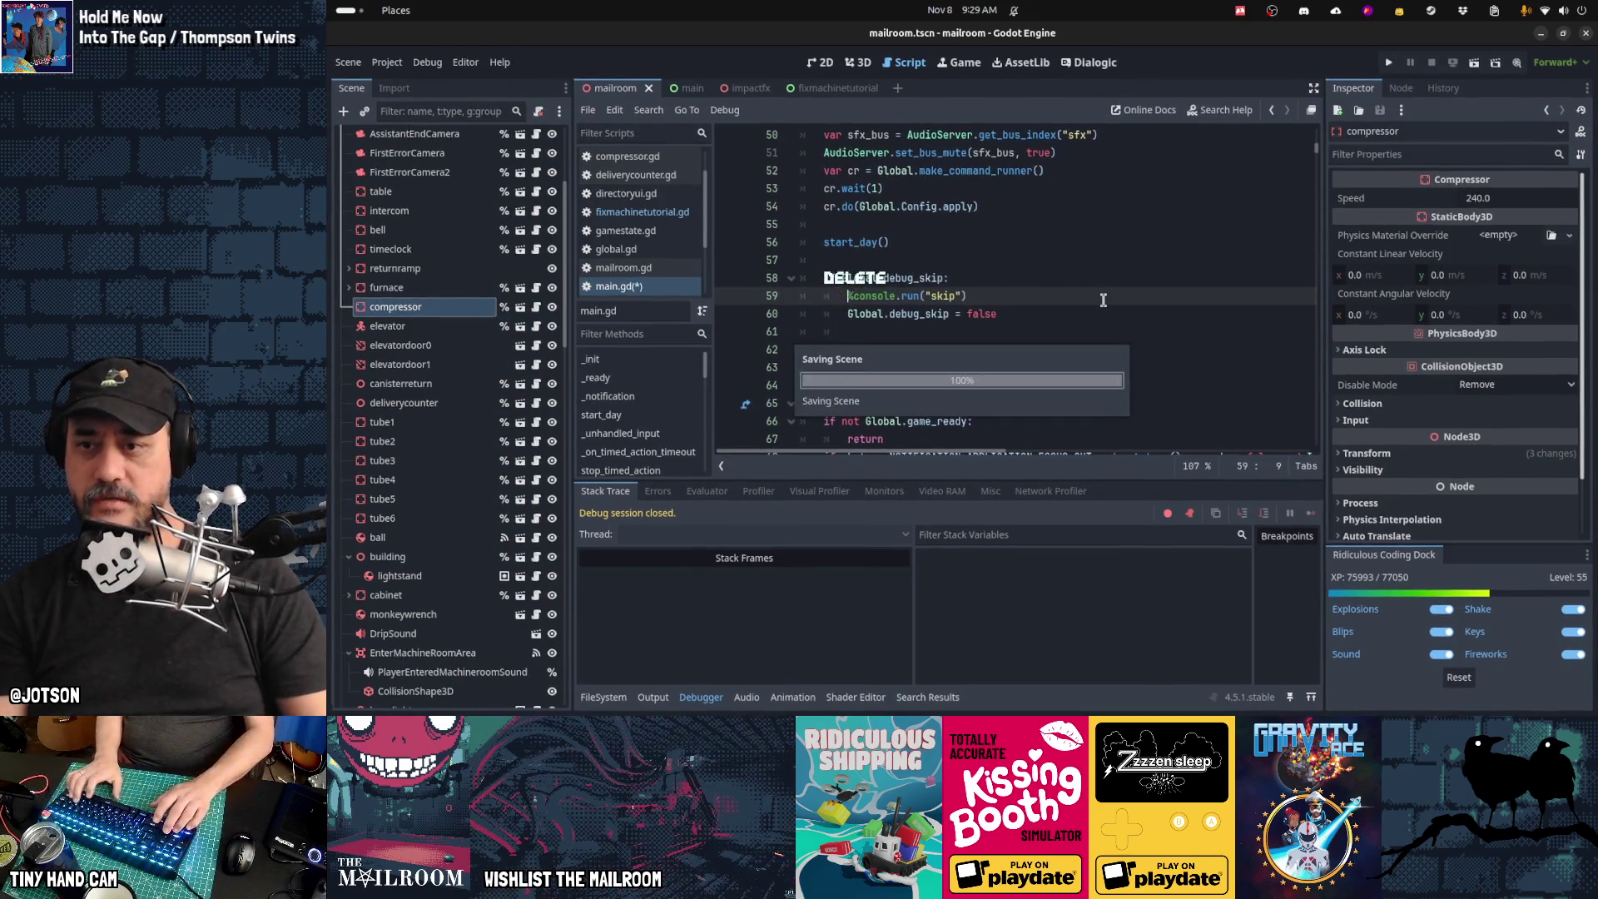
Step: Briefly test-run the game, stop it, and save main.gd again
{"action": "key", "text": "ctrl+F4"}
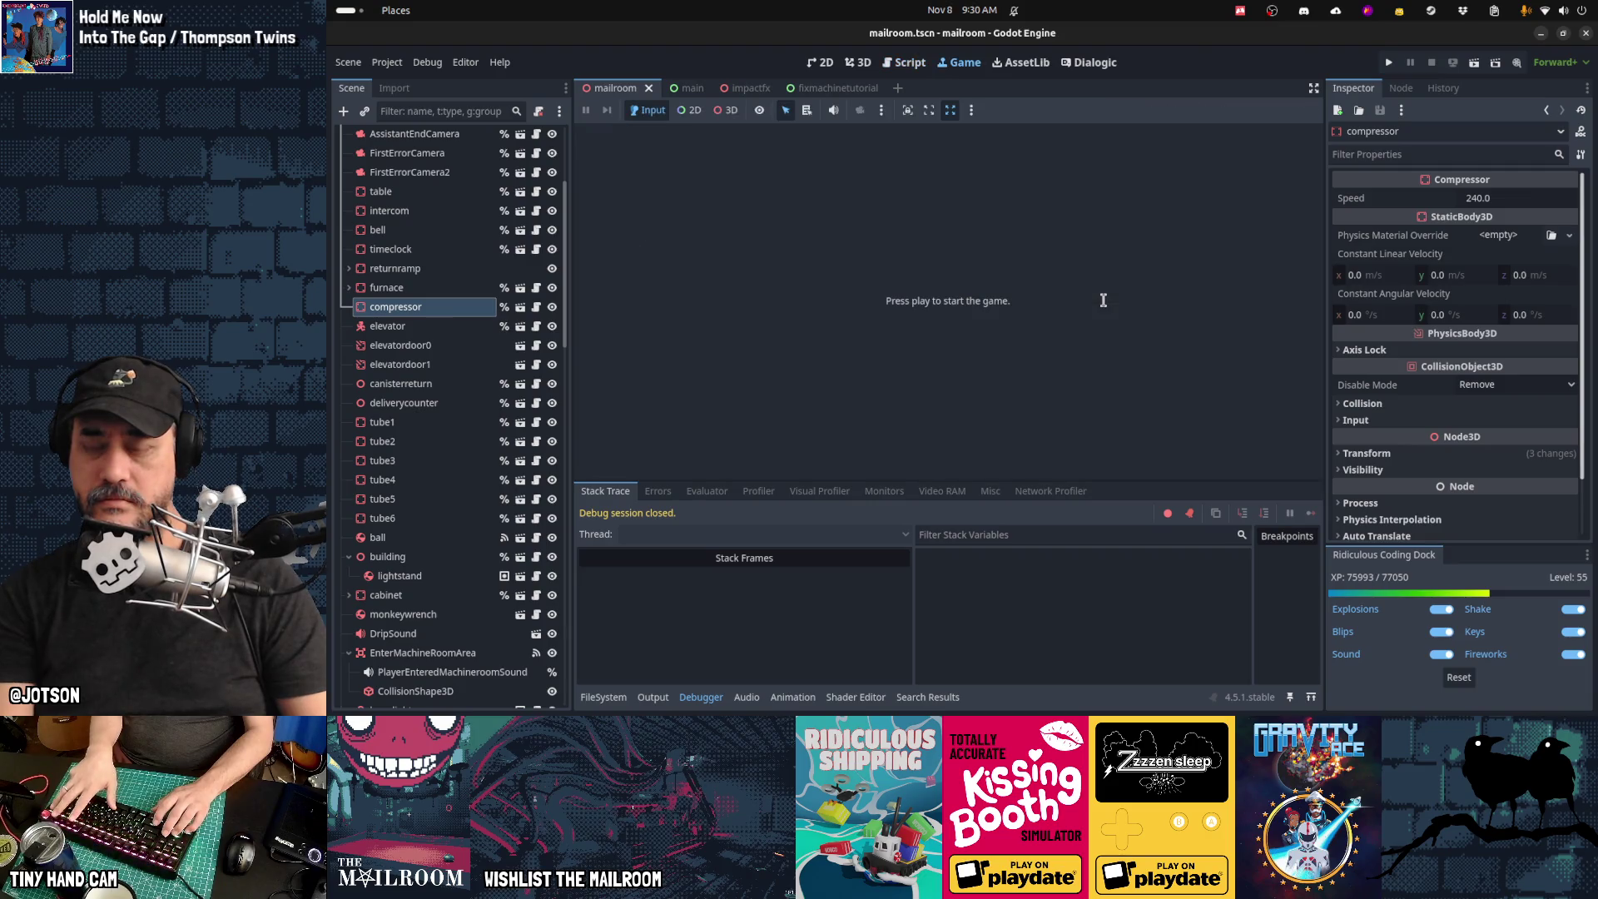
{"action": "key", "text": "F5"}
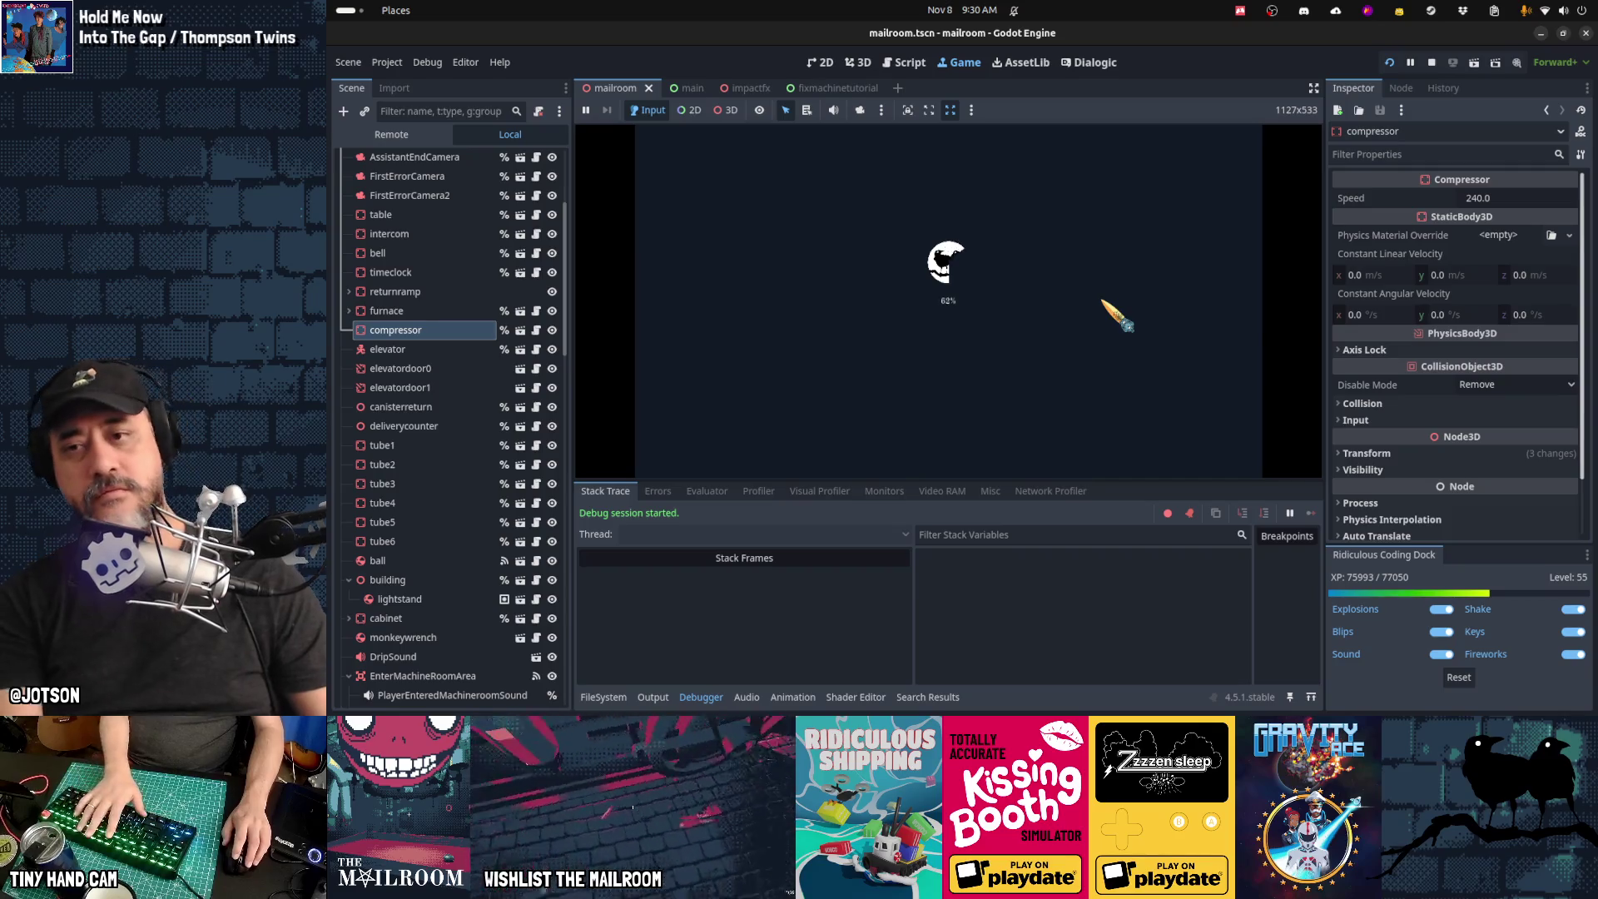
{"action": "key", "text": "F8"}
{"action": "key", "text": "ctrl+F3"}
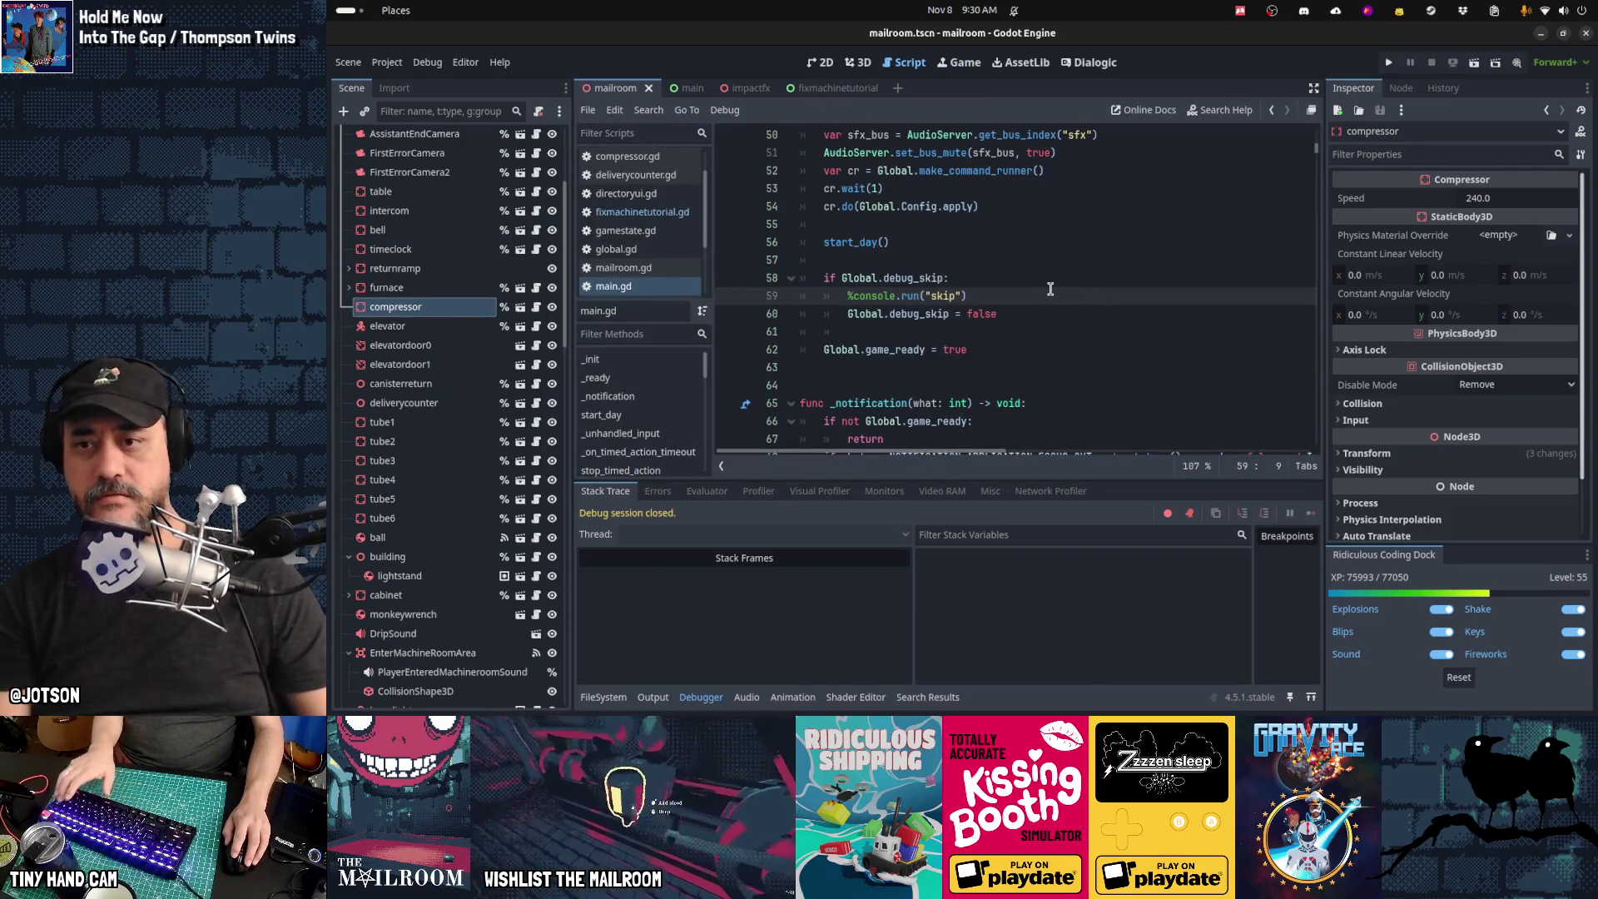
{"action": "key", "text": "ctrl+s"}
Step: Search main.gd for "day" and cut the player placement lines 468–469 from the day command
{"action": "key", "text": "ctrl+f"}
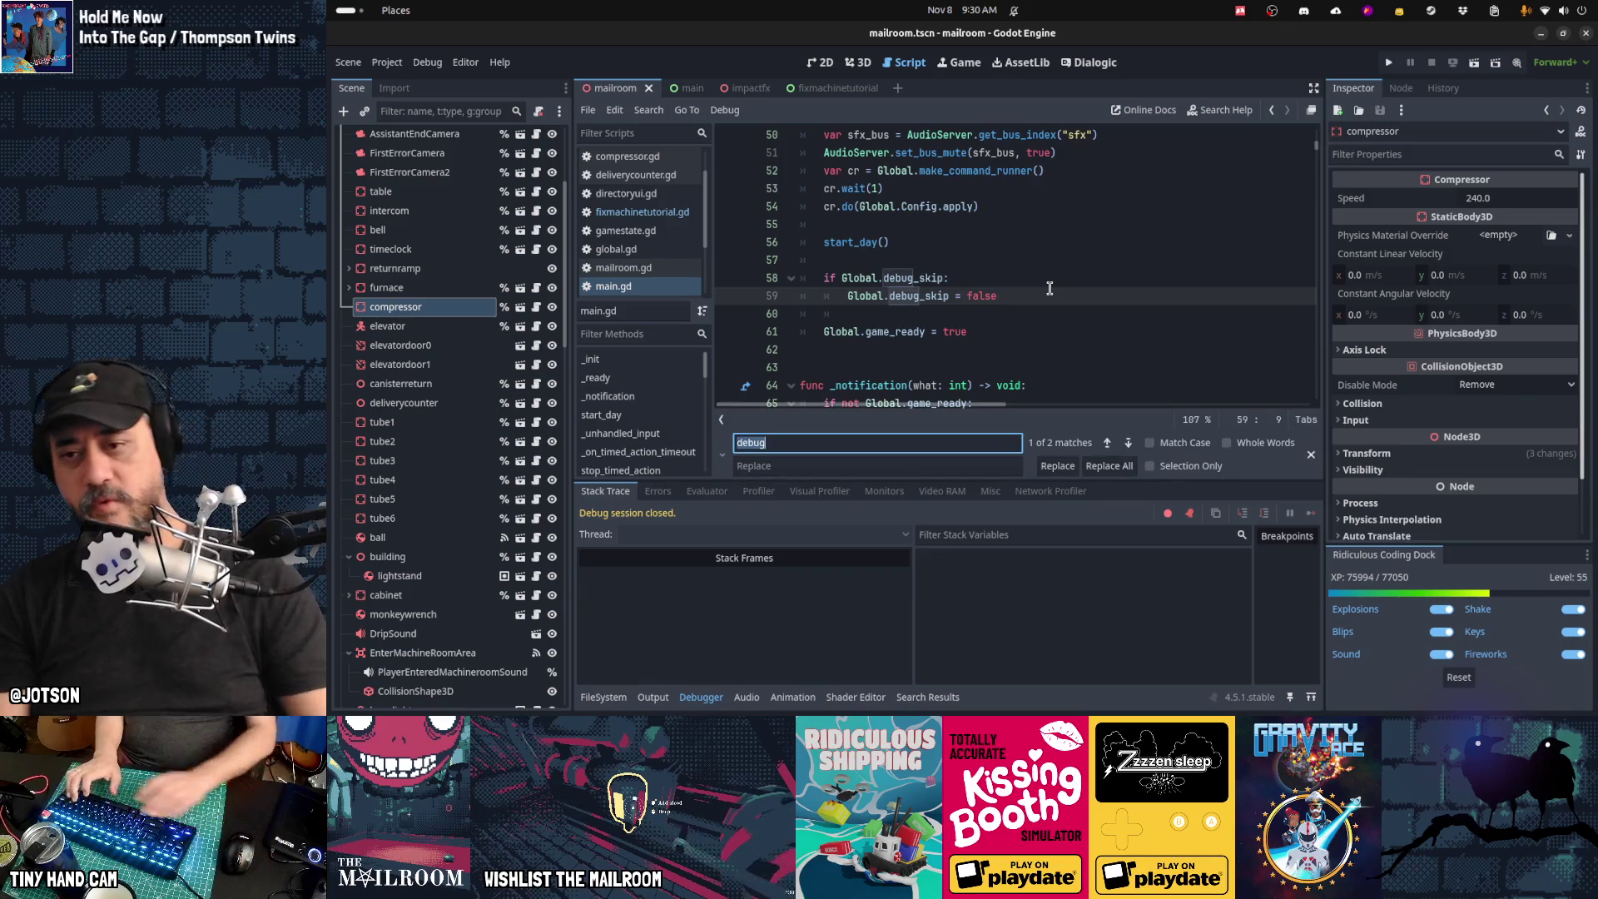
{"action": "type", "text": "\"day"}
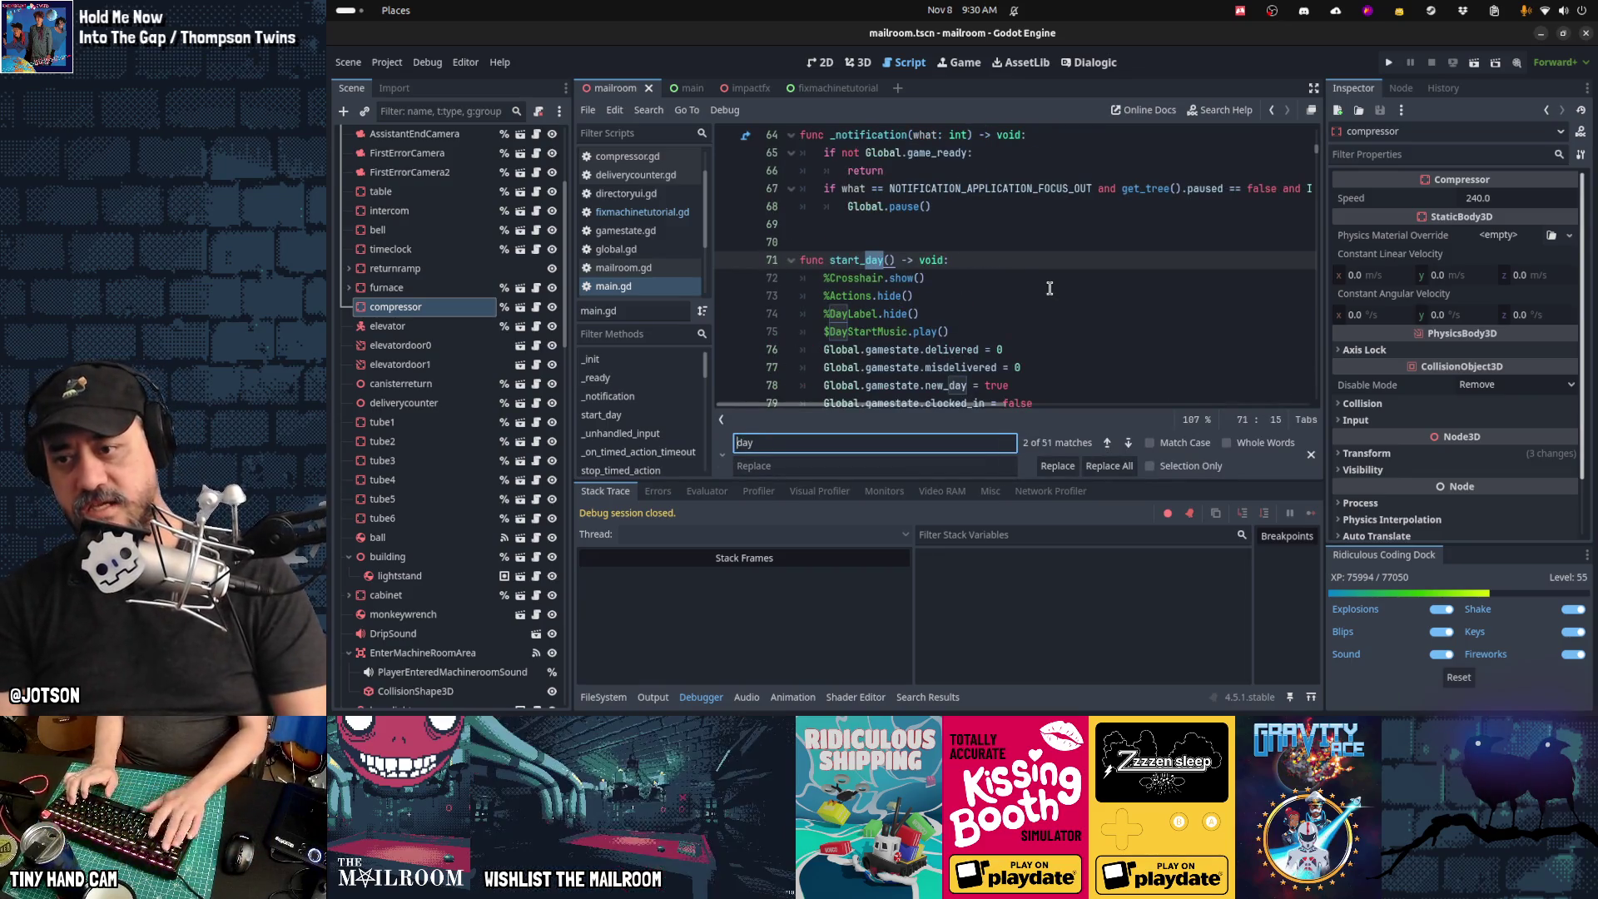
{"action": "type", "text": "\""}
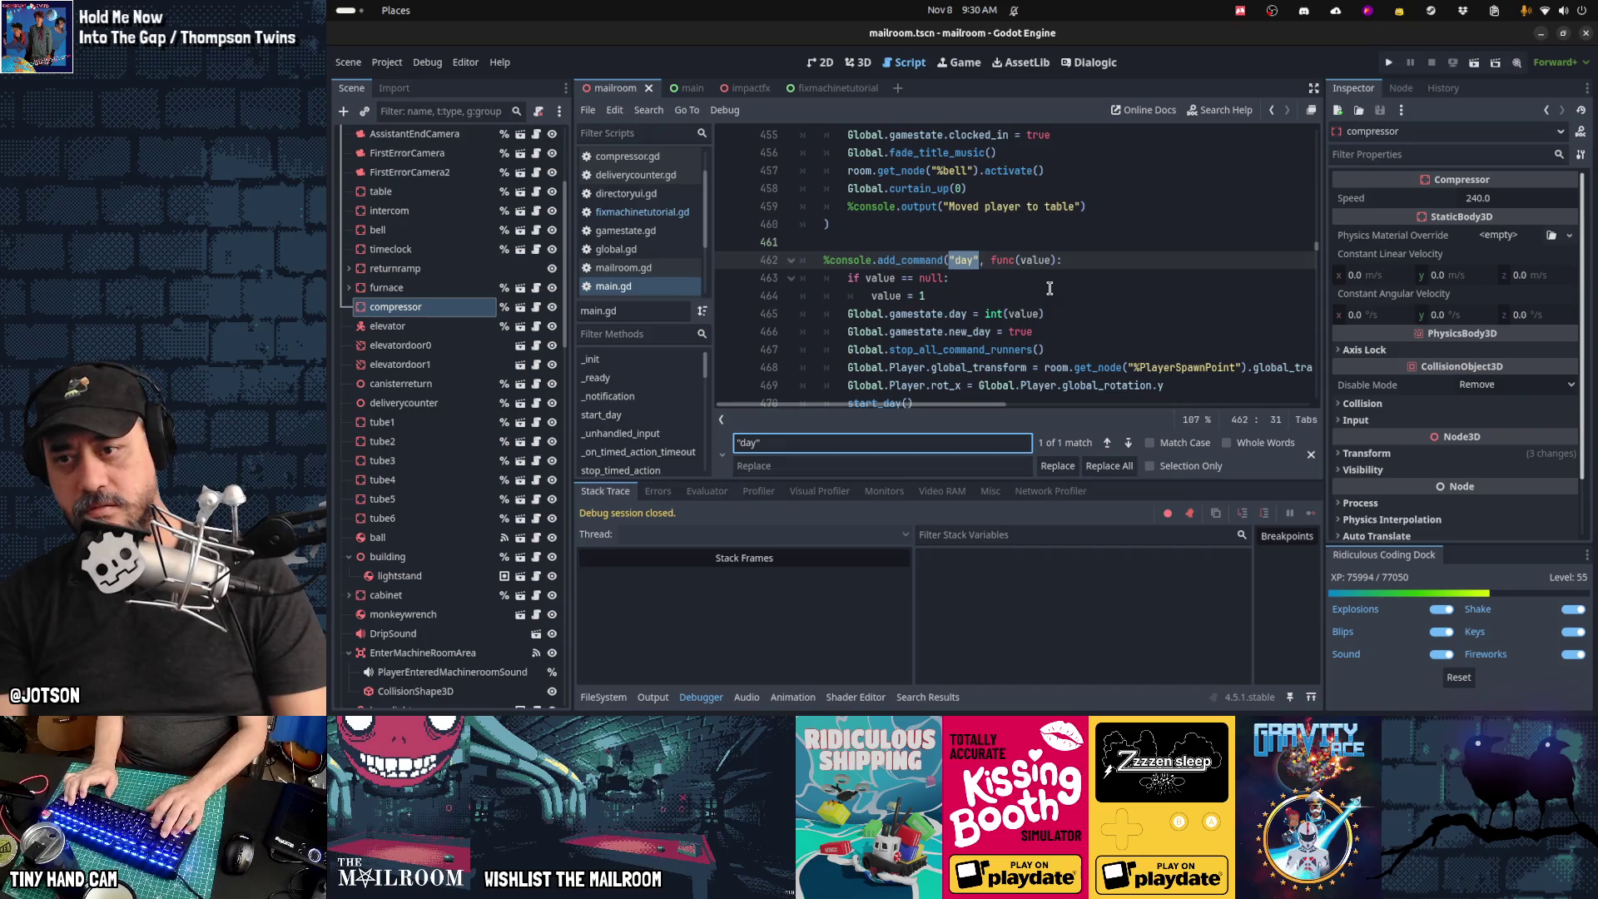
{"action": "key", "text": "Escape"}
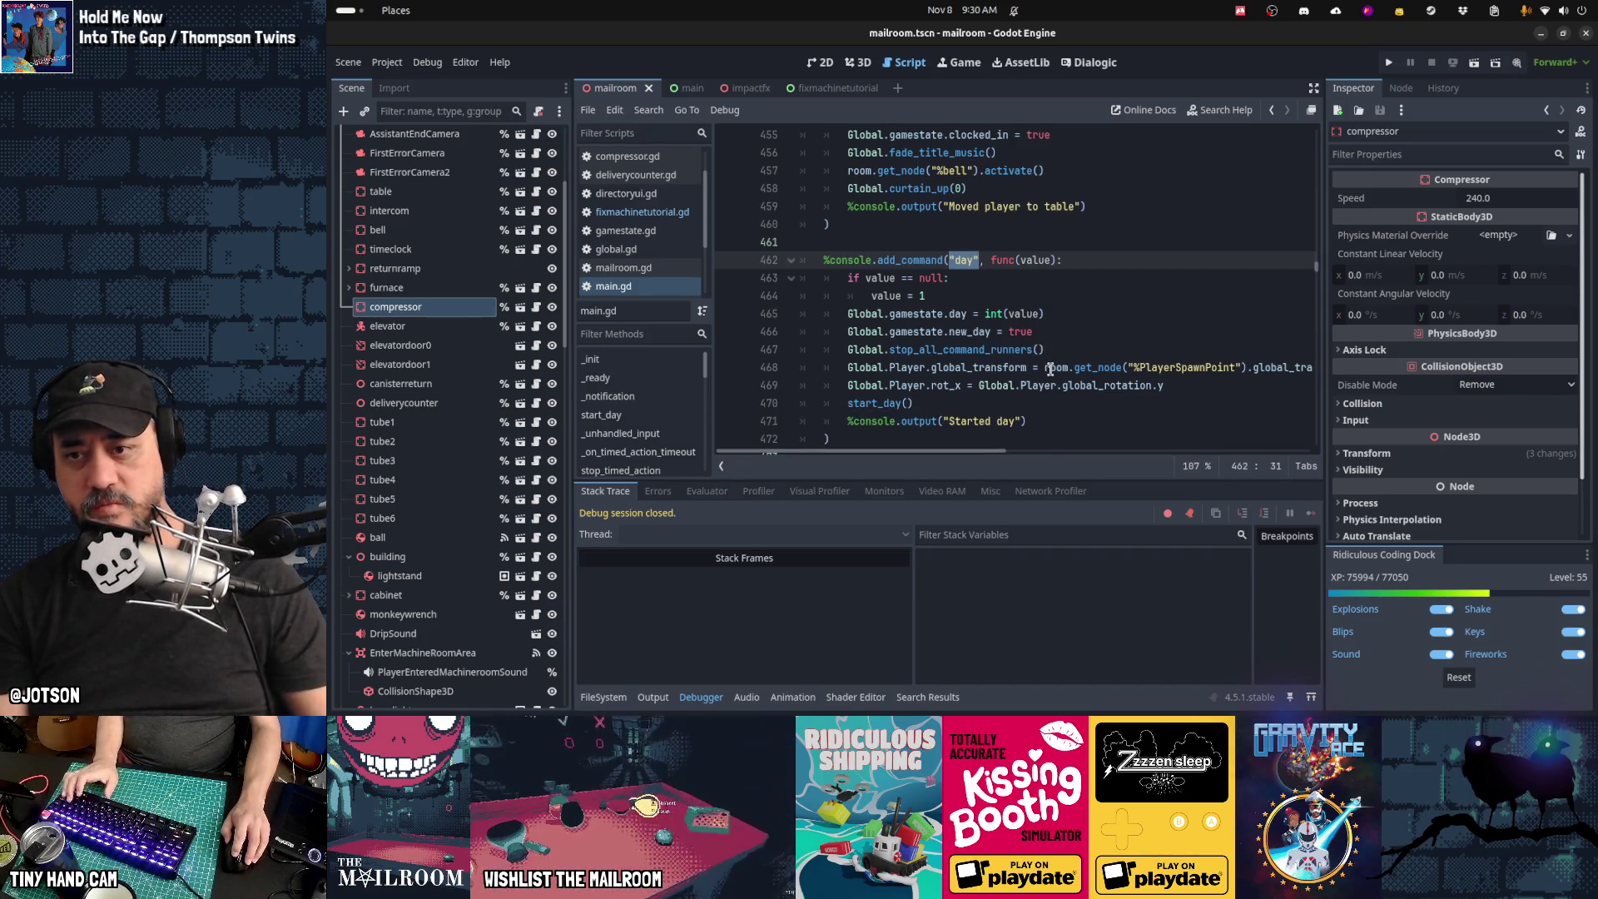
{"action": "left_click", "coordinate": [1047, 367]}
{"action": "key", "text": "Home"}
{"action": "key", "text": "shift+Down"}
{"action": "key", "text": "shift+Down"}
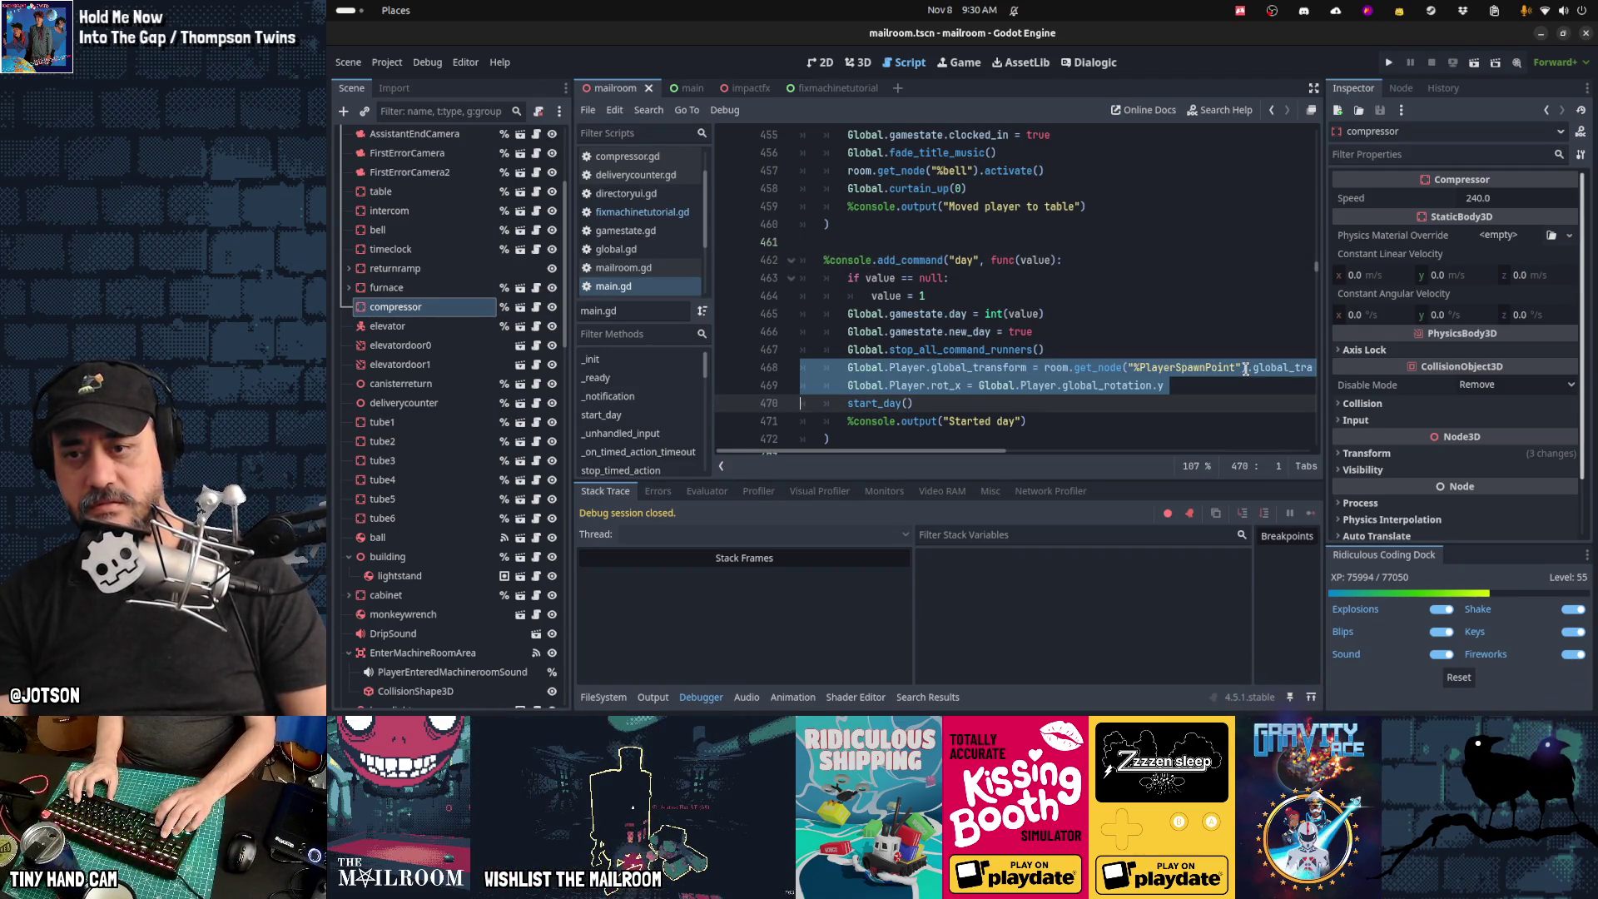
{"action": "key", "text": "ctrl+x"}
{"action": "key", "text": "ctrl+F4"}
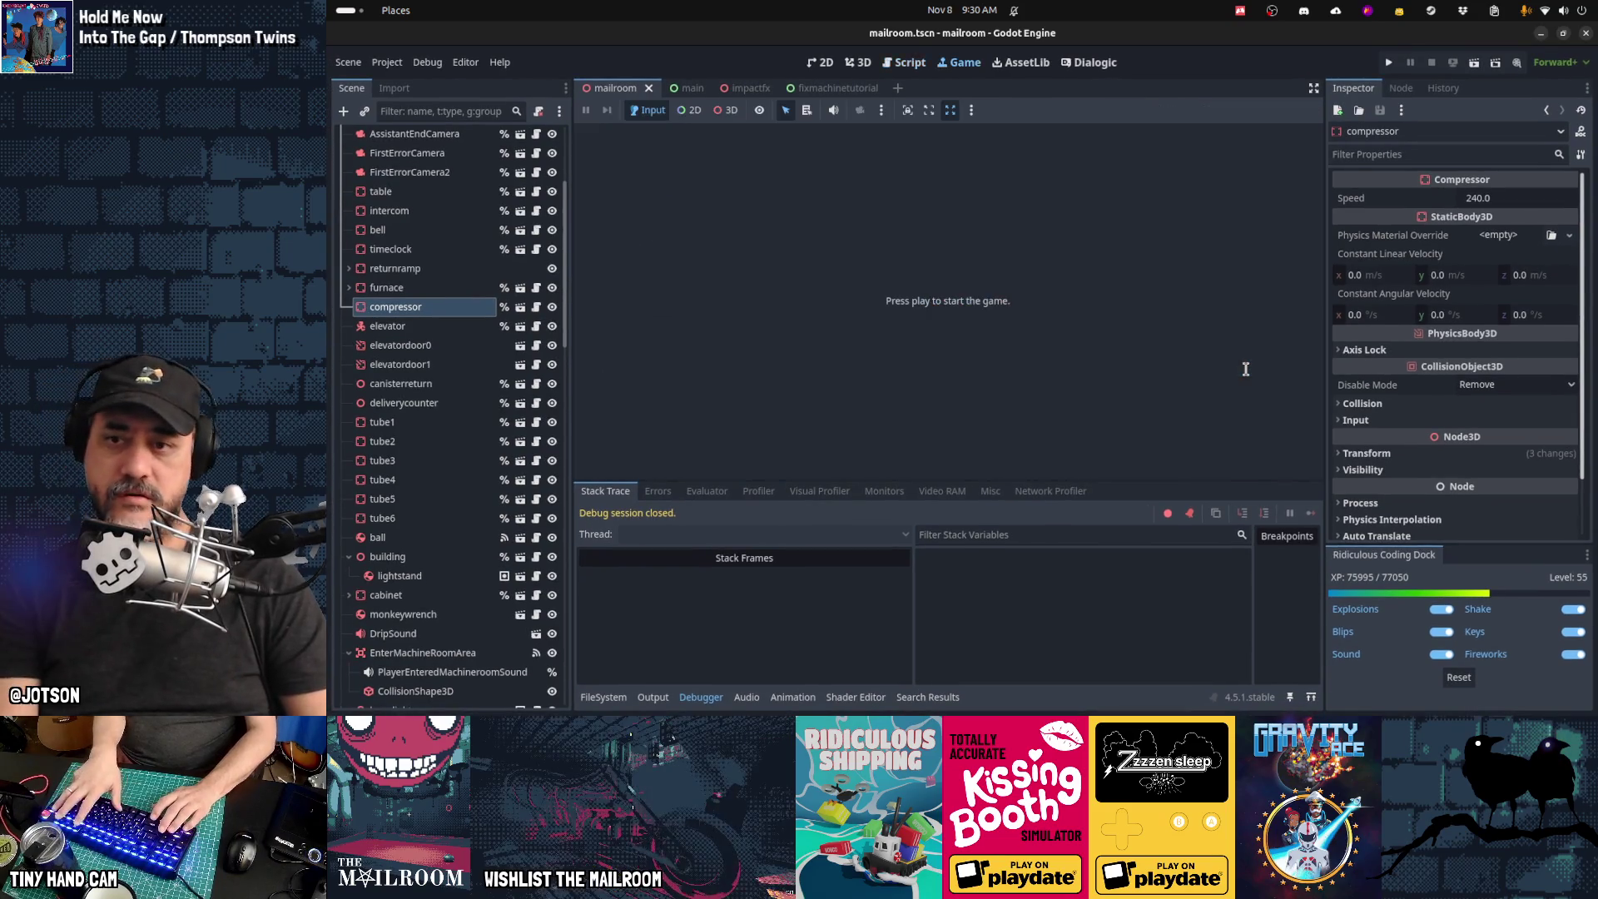
Step: Run the game, get through the opening dialogue, and open the B door
{"action": "key", "text": "F5"}
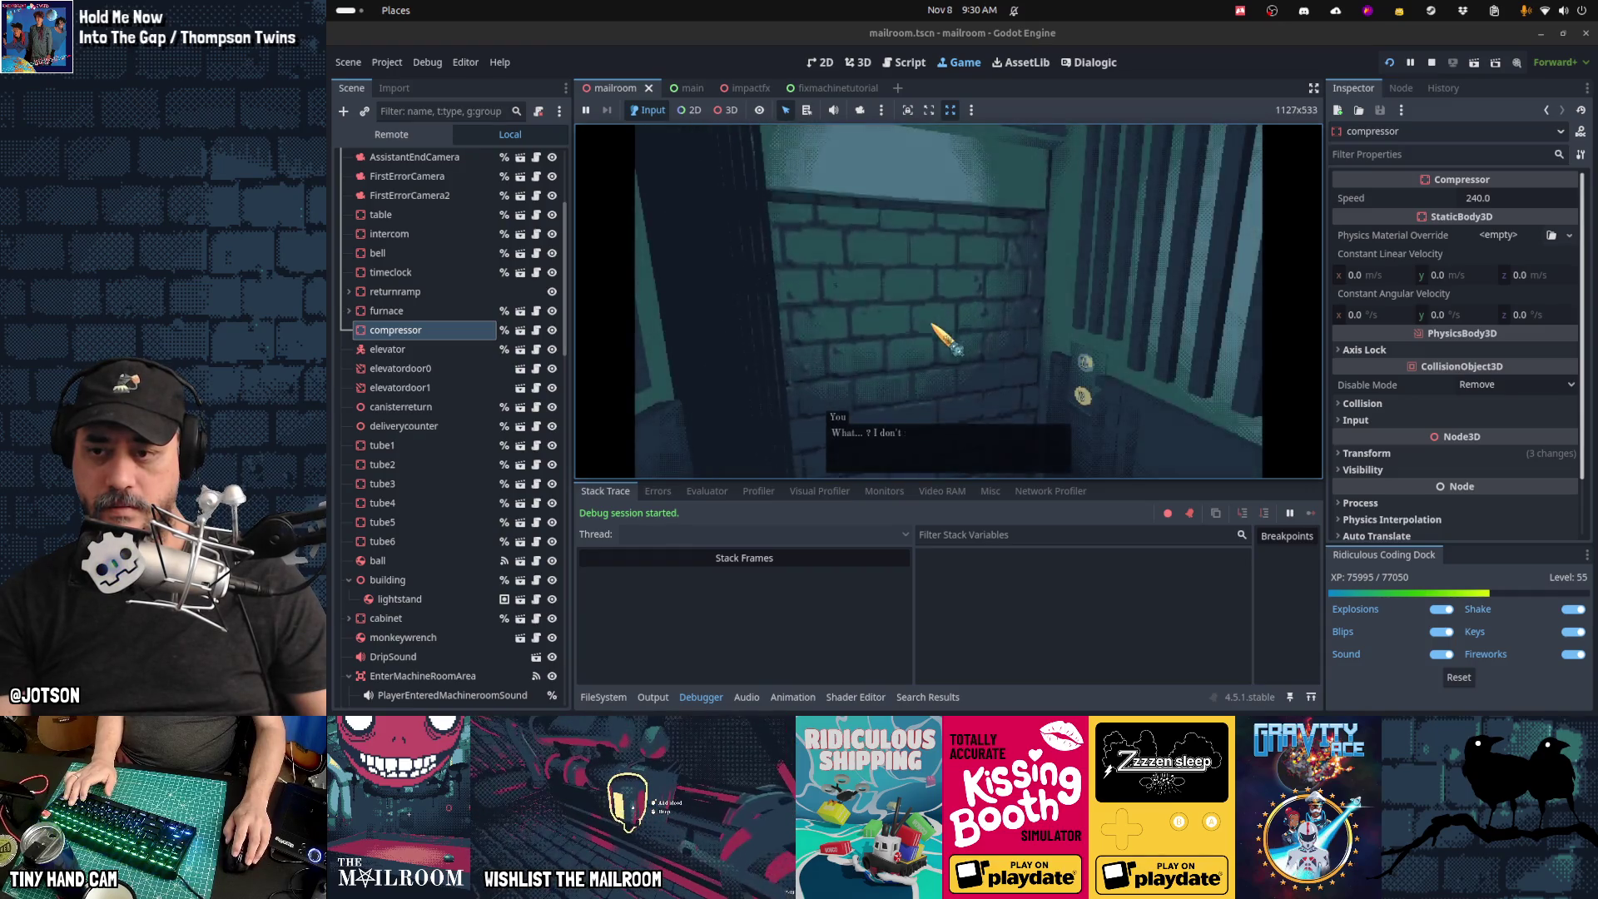
{"action": "left_click", "coordinate": [933, 324]}
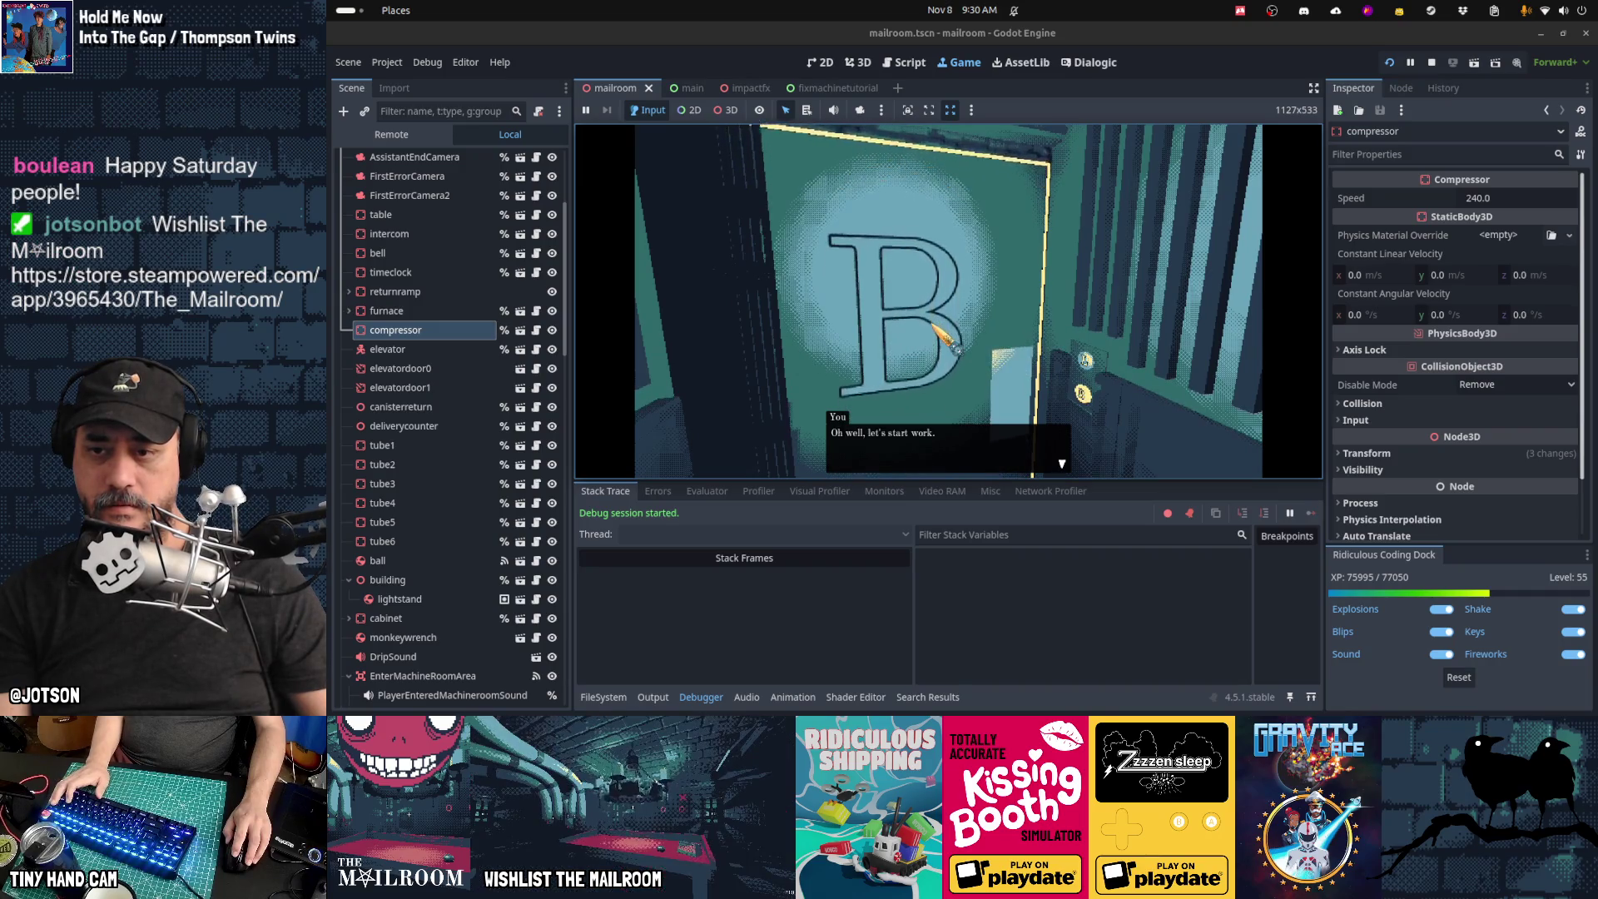
{"action": "left_click", "coordinate": [952, 310]}
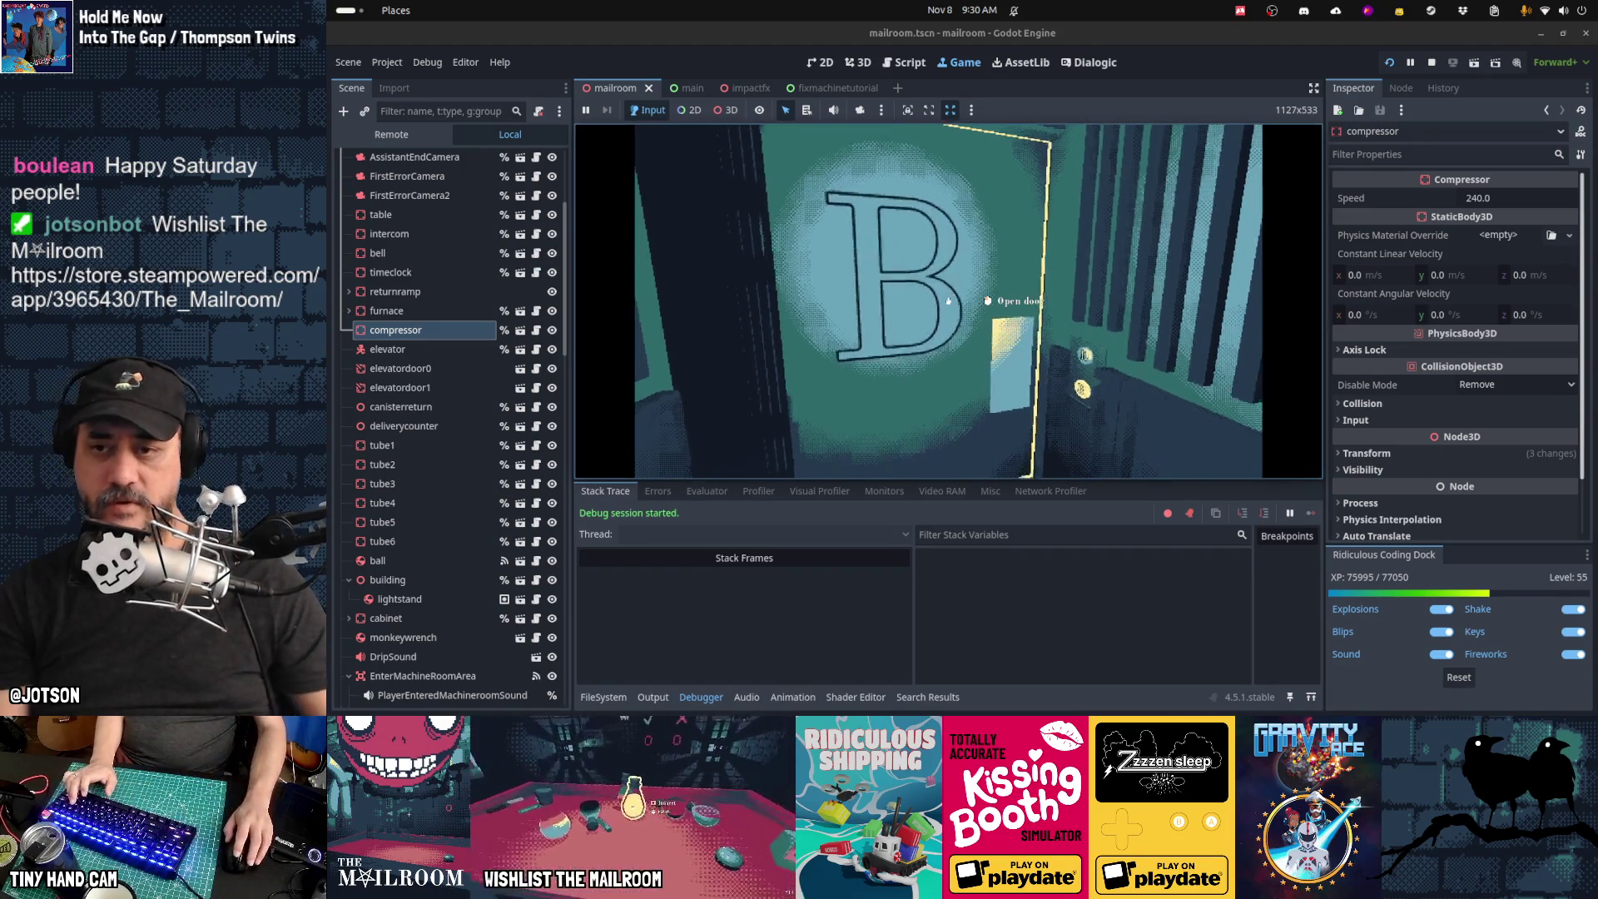
{"action": "left_click", "coordinate": [982, 305]}
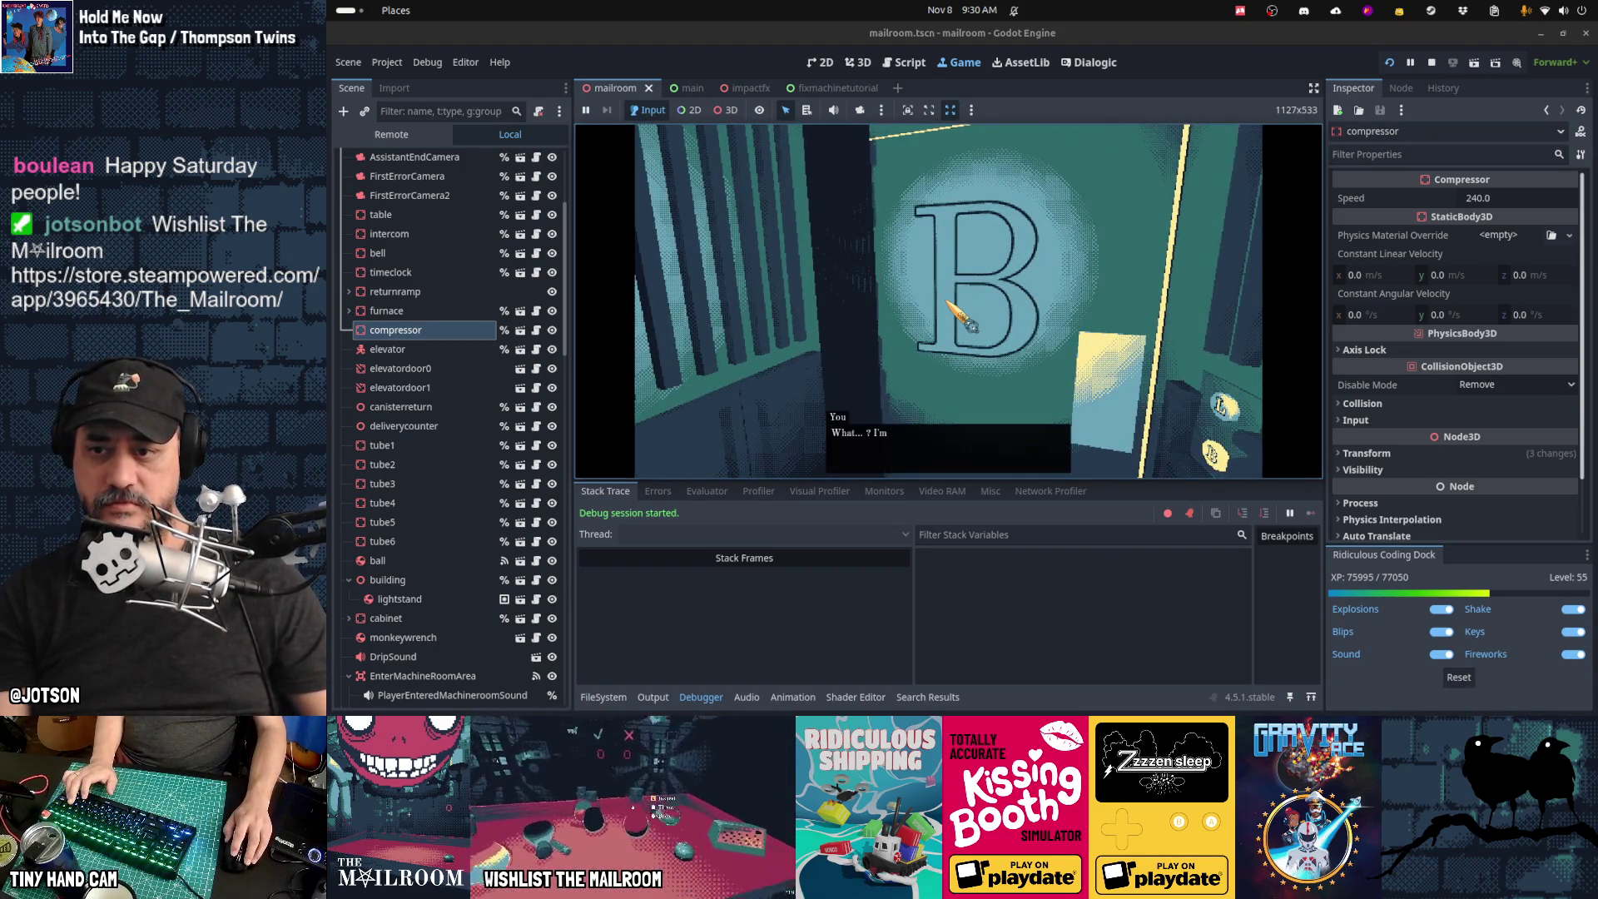
{"action": "left_click", "coordinate": [948, 302]}
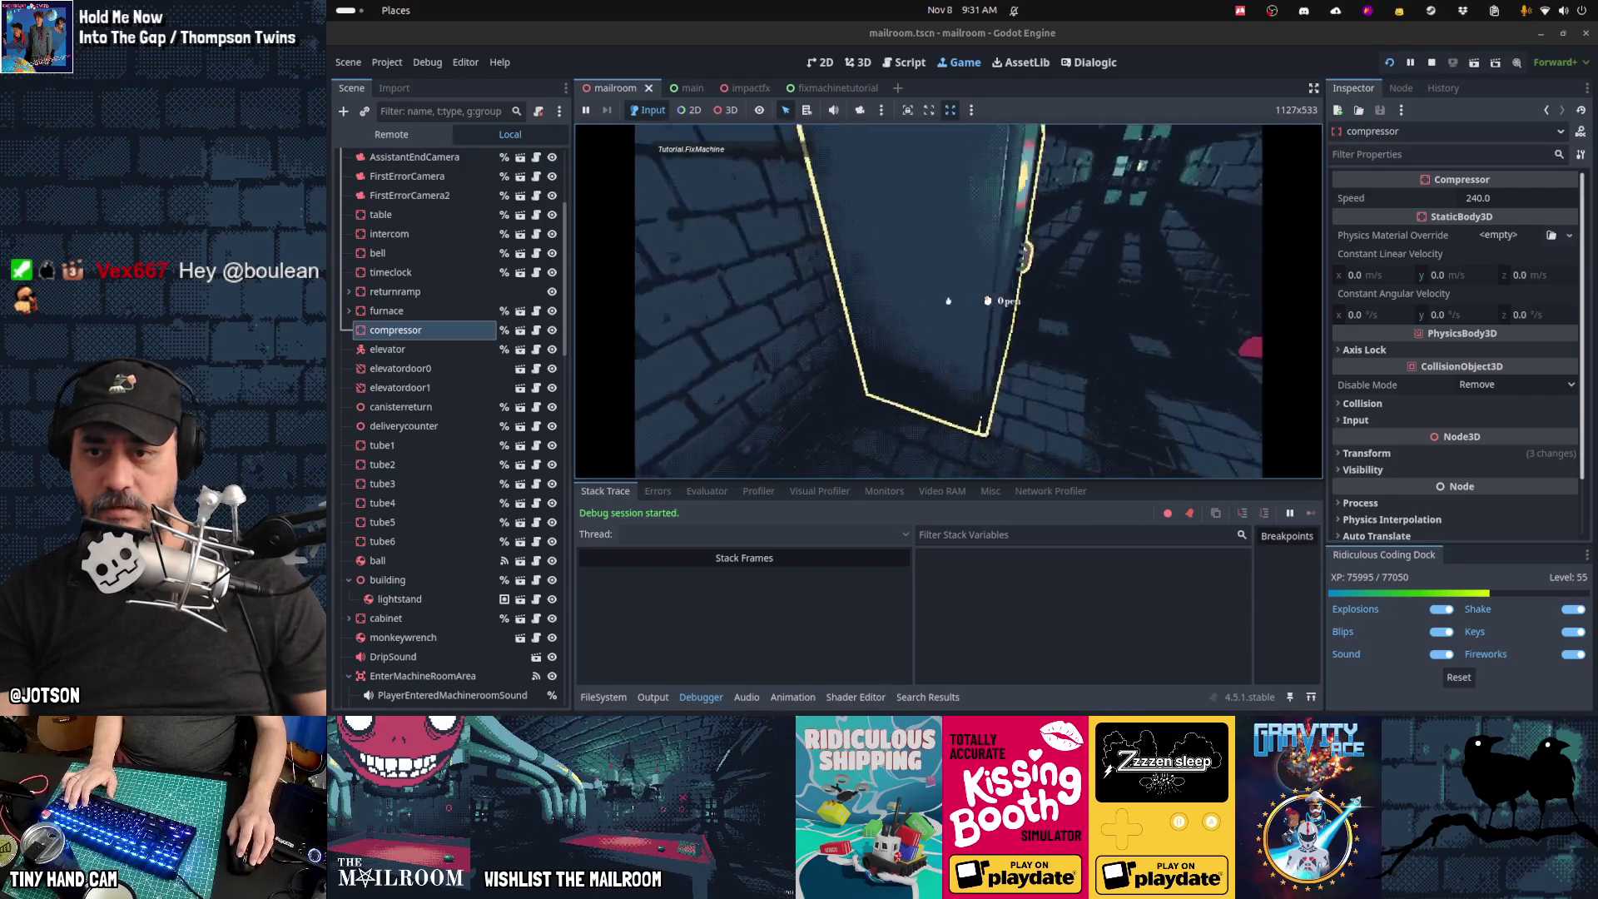
Step: Open the cabinet, grab the red wrench, and pause the game
{"action": "left_click", "coordinate": [948, 300]}
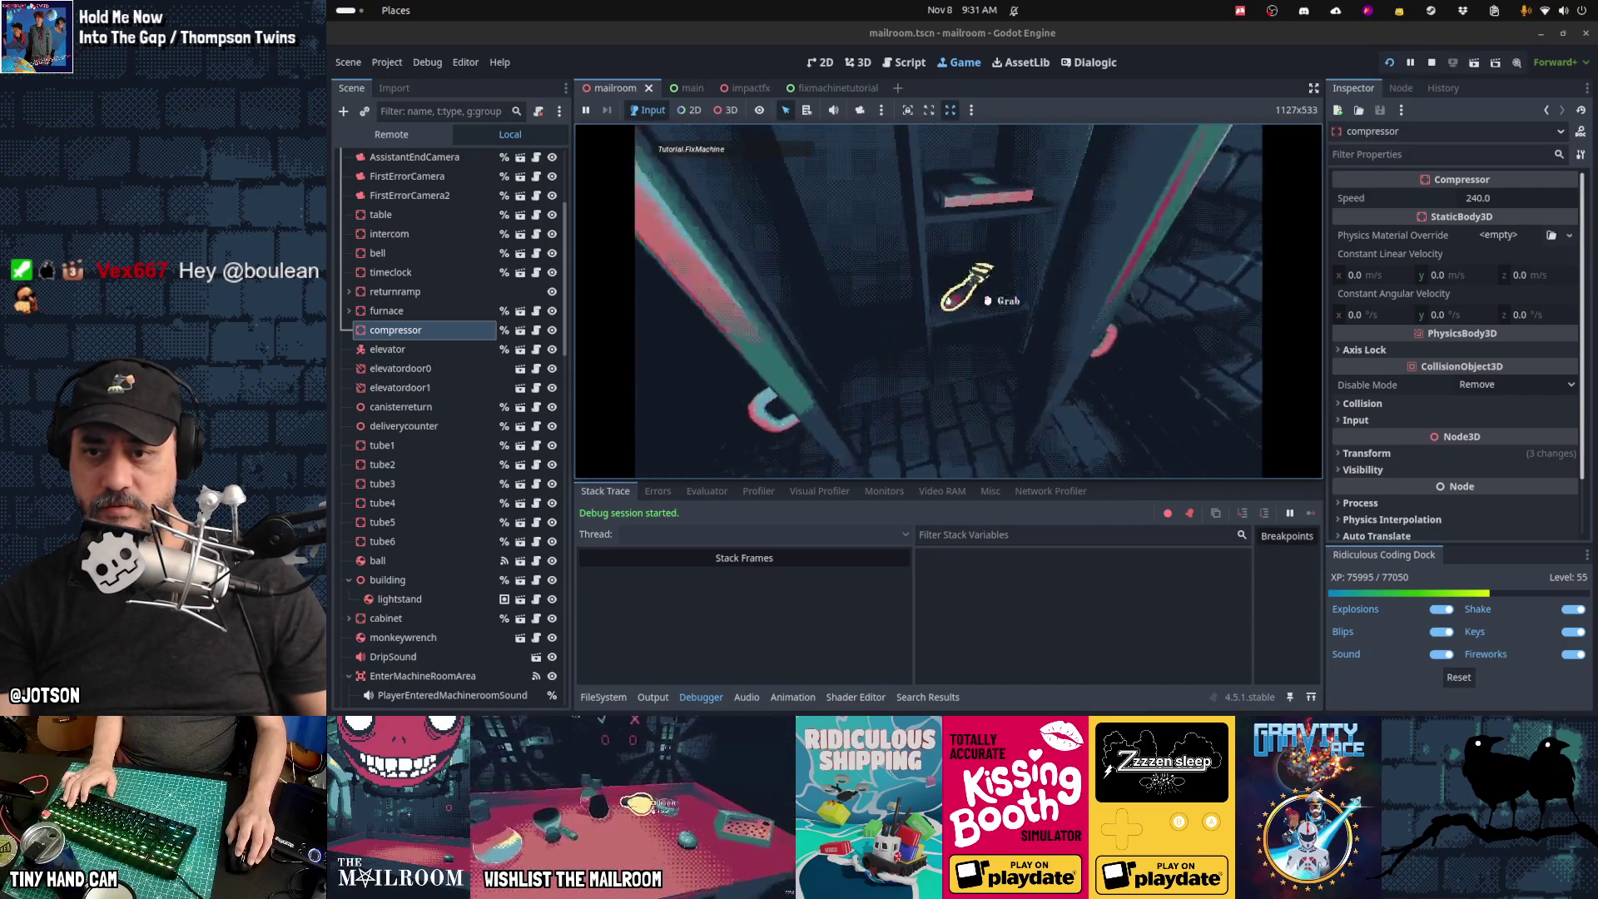
{"action": "left_click", "coordinate": [948, 300]}
{"action": "key", "text": "alt+Tab"}
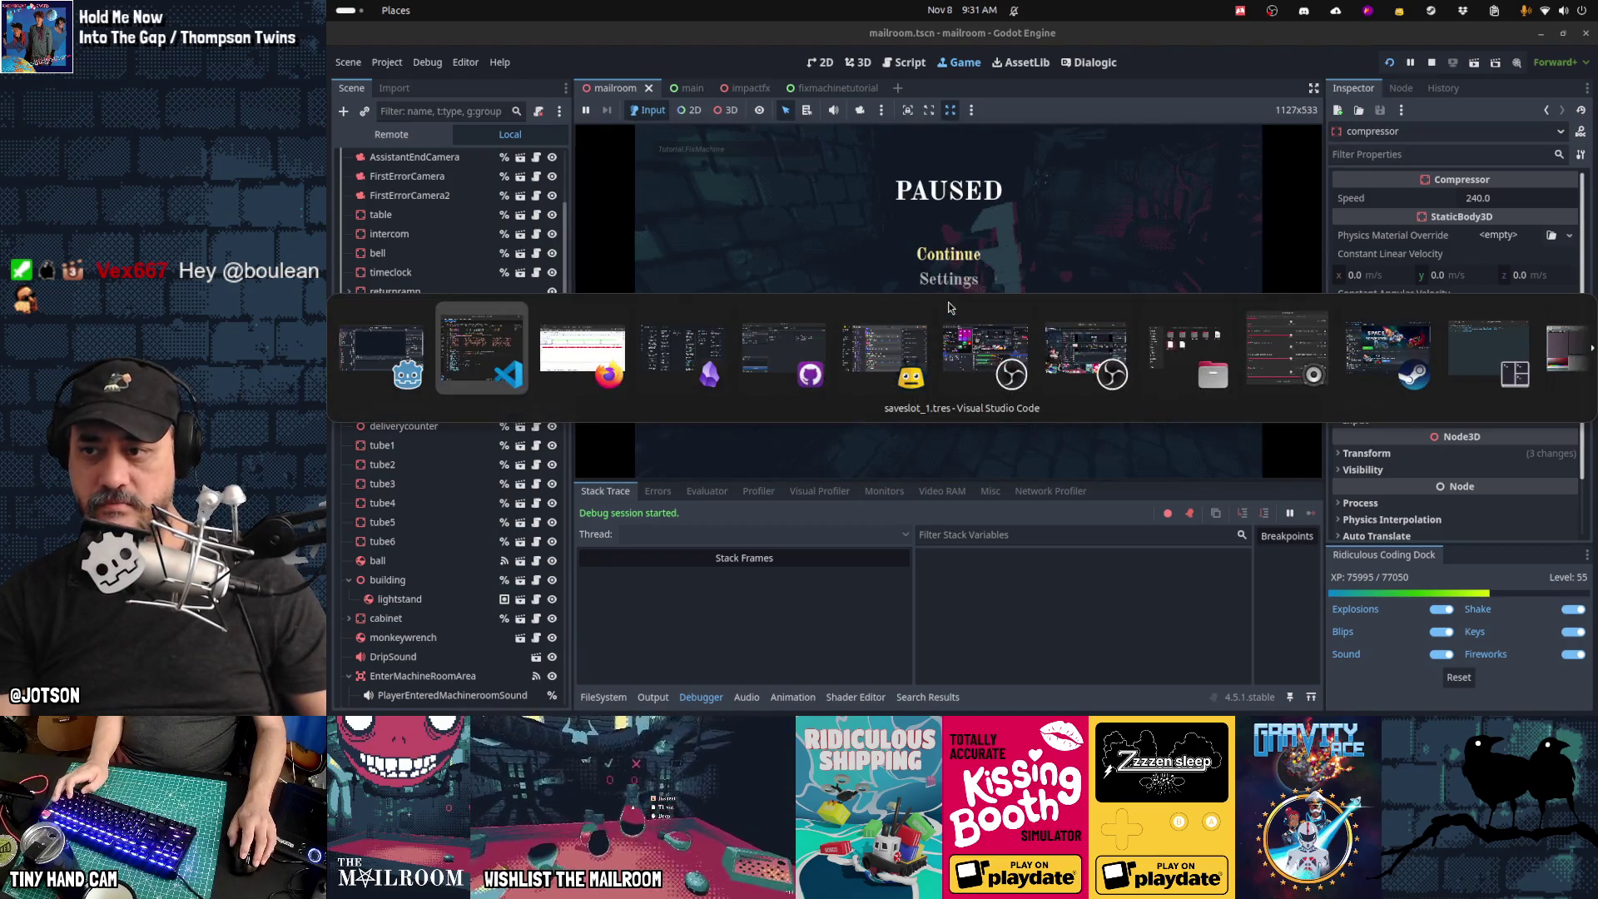
{"action": "key", "text": "Escape"}
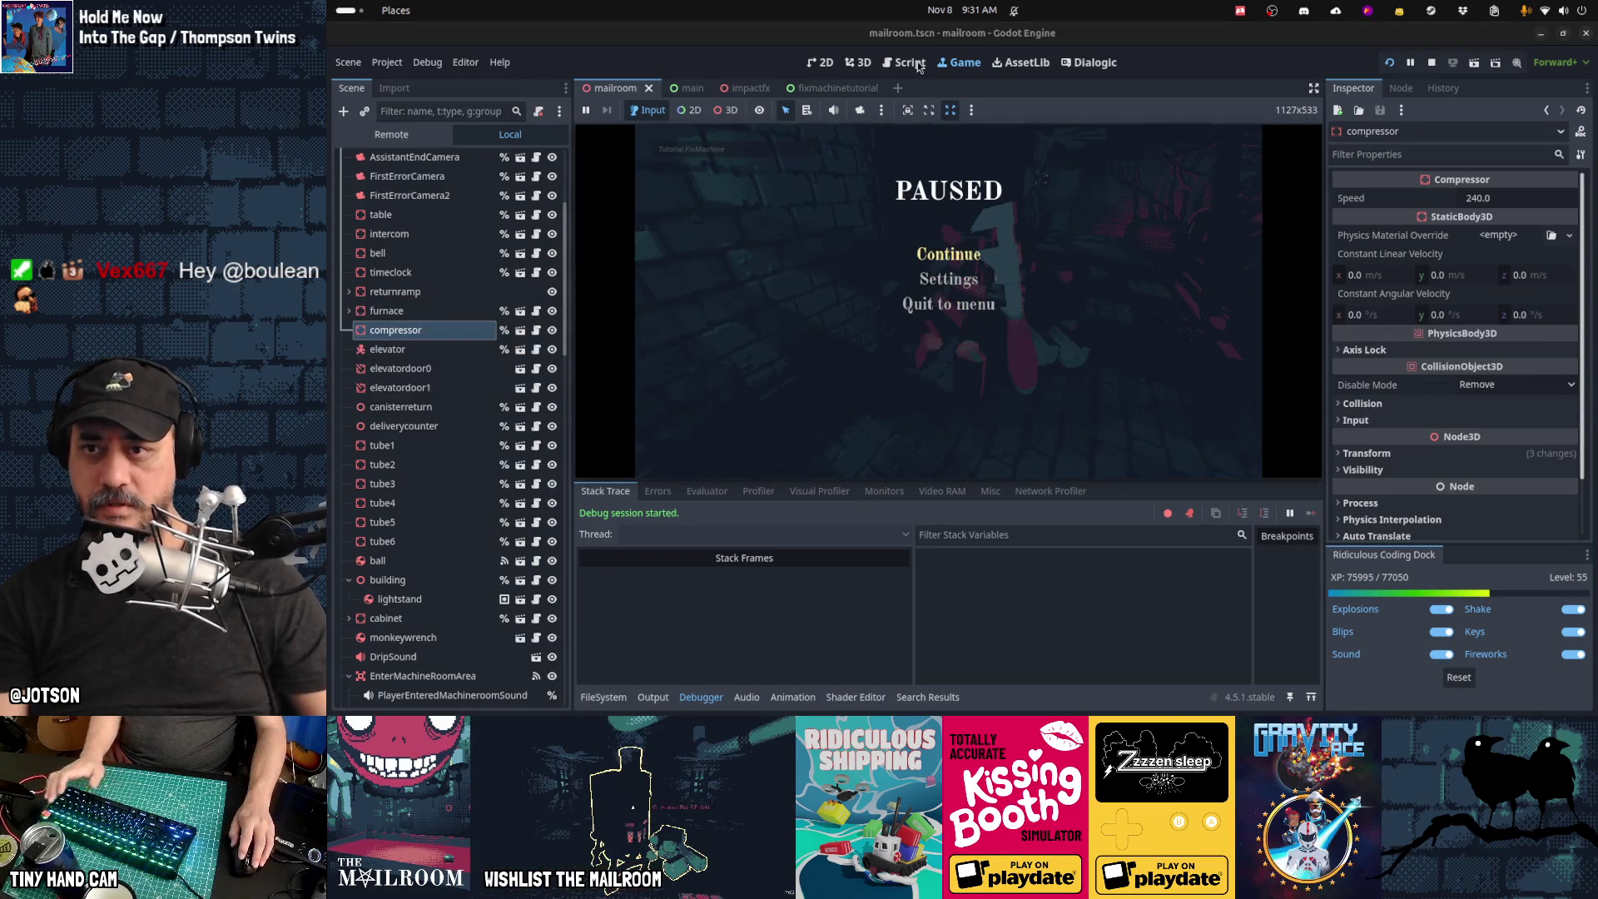
Step: Open the monkeywrench.gd script from main.gd via quick open
{"action": "left_click", "coordinate": [910, 63]}
{"action": "key", "text": "ctrl+f"}
{"action": "type", "text": "wrench.gd"}
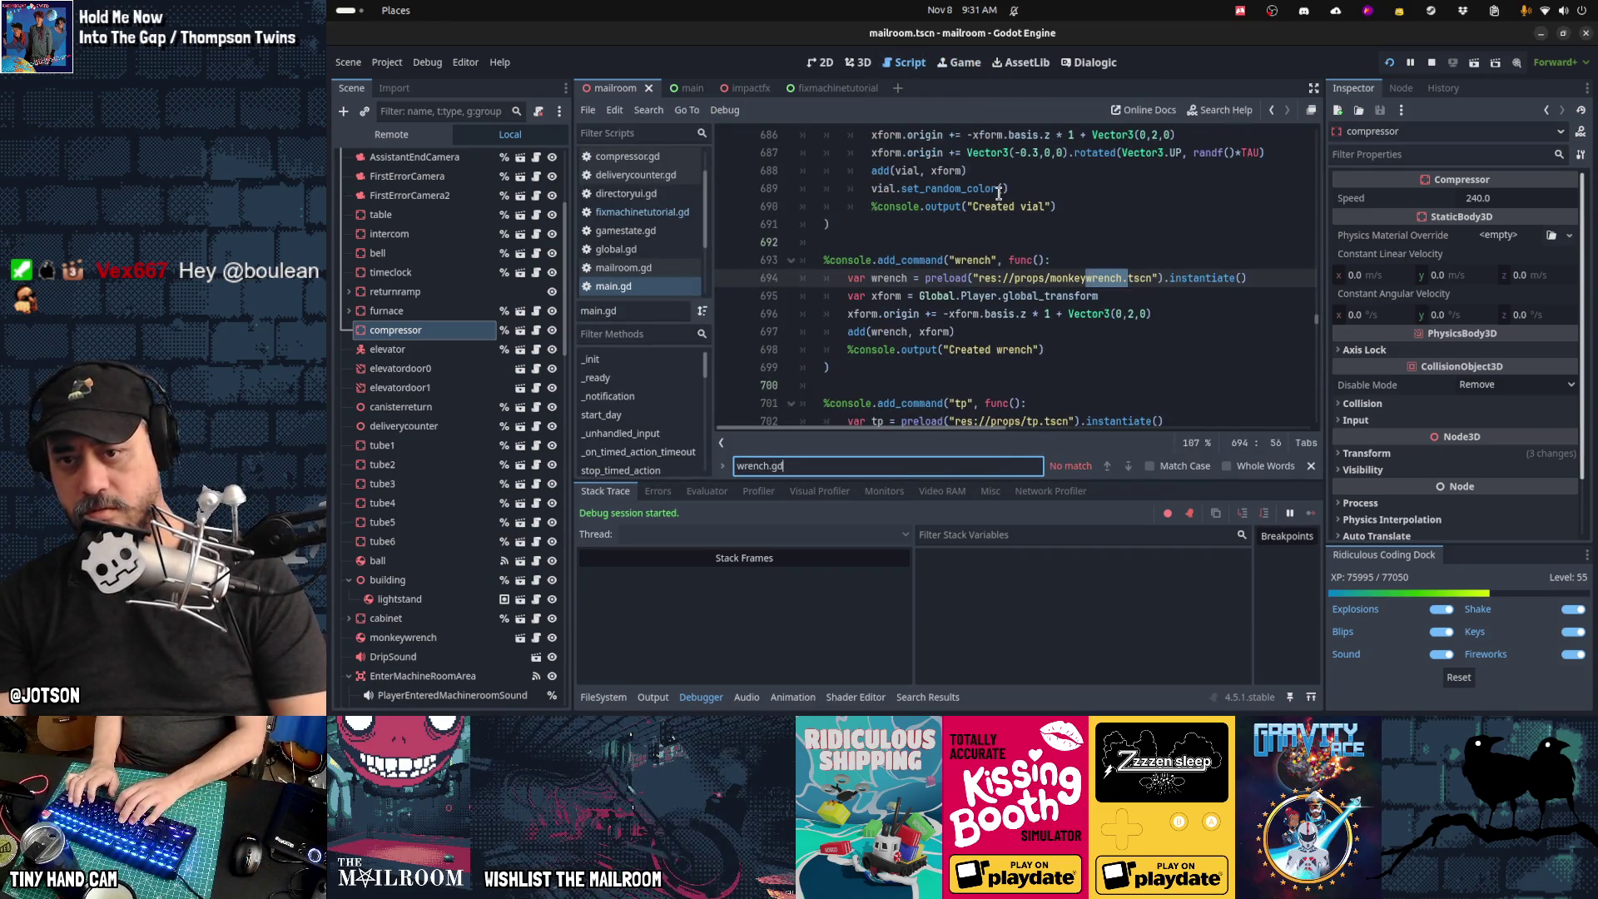
{"action": "key", "text": "Escape"}
{"action": "key", "text": "ctrl+z"}
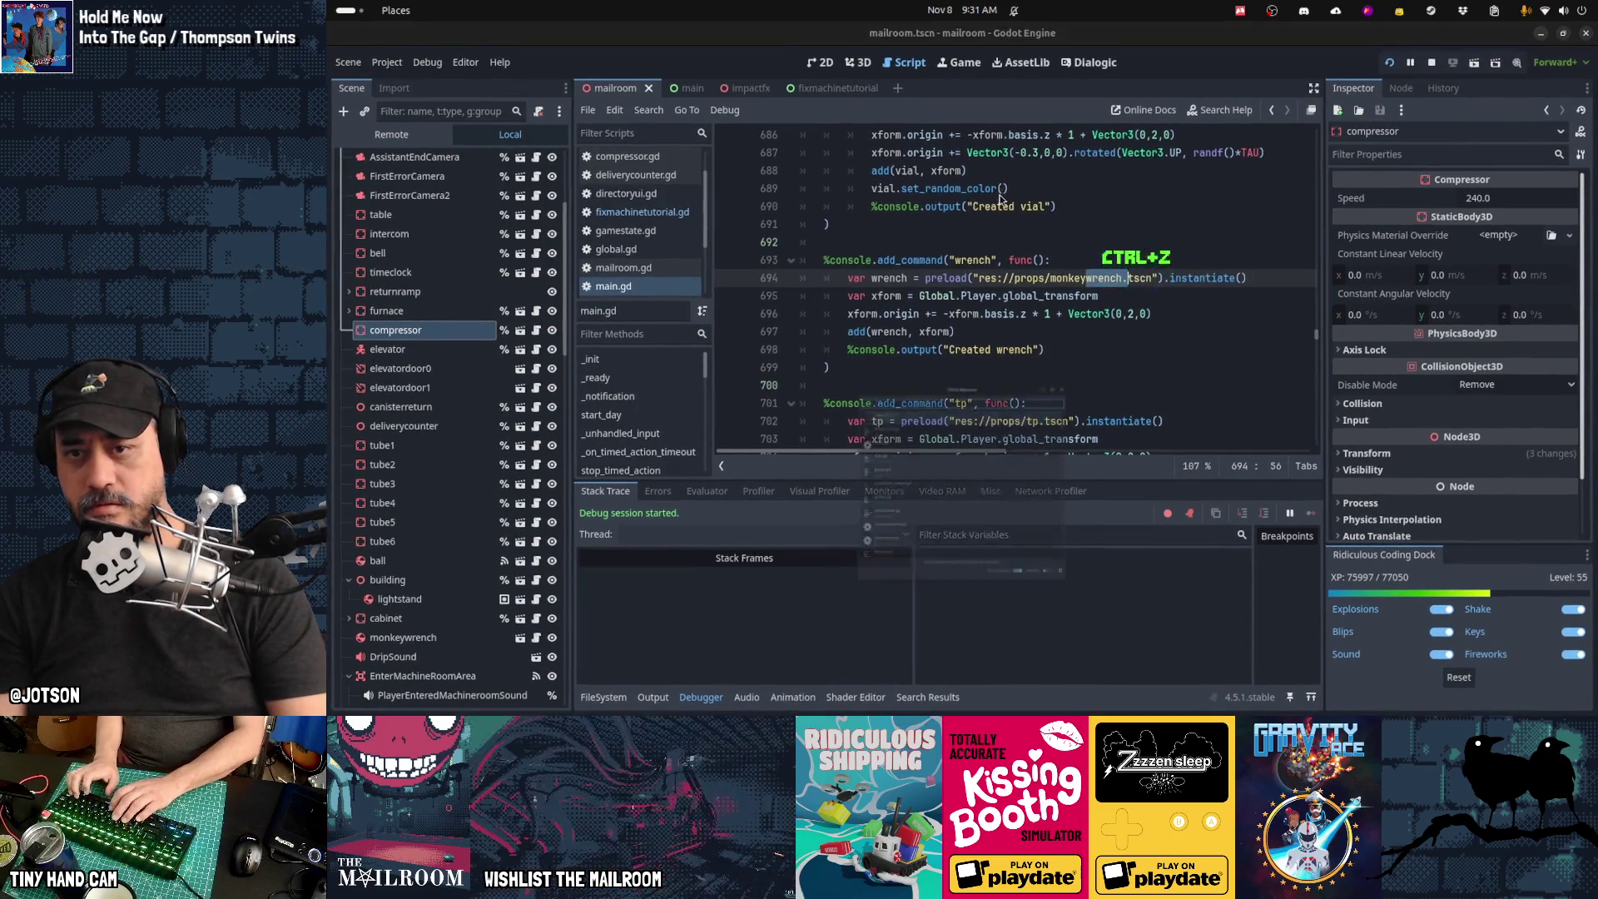
{"action": "type", "text": "wrench.gd"}
{"action": "key", "text": "Return"}
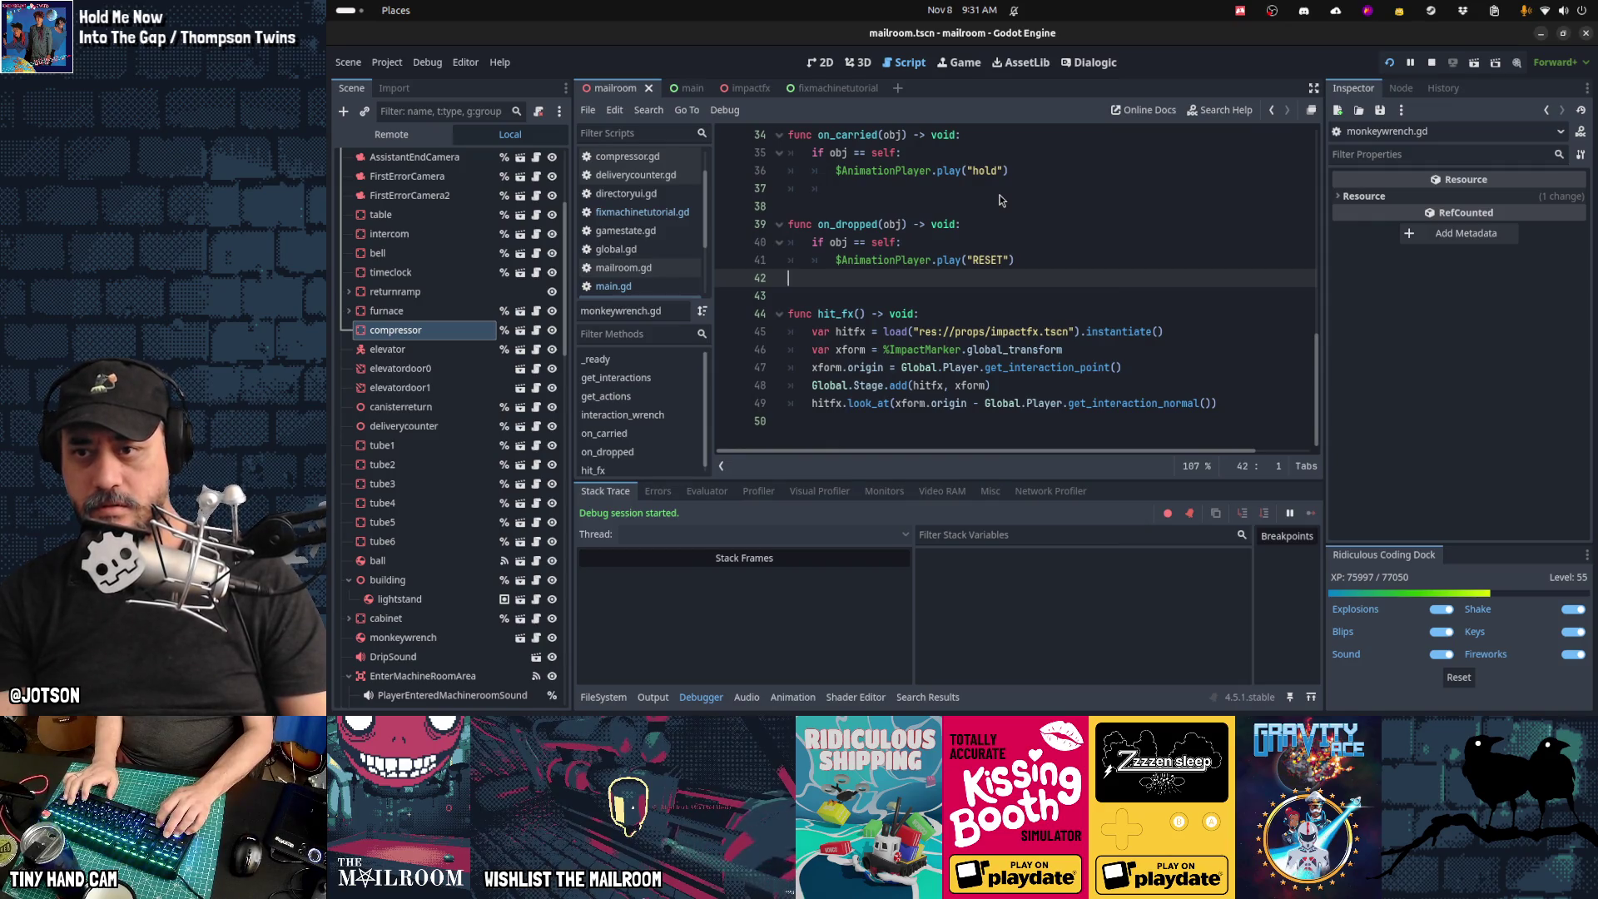
Step: Move into interaction_wrench and insert a new line below its return
{"action": "key", "text": "Down"}
{"action": "key", "text": "Down"}
{"action": "key", "text": "Down"}
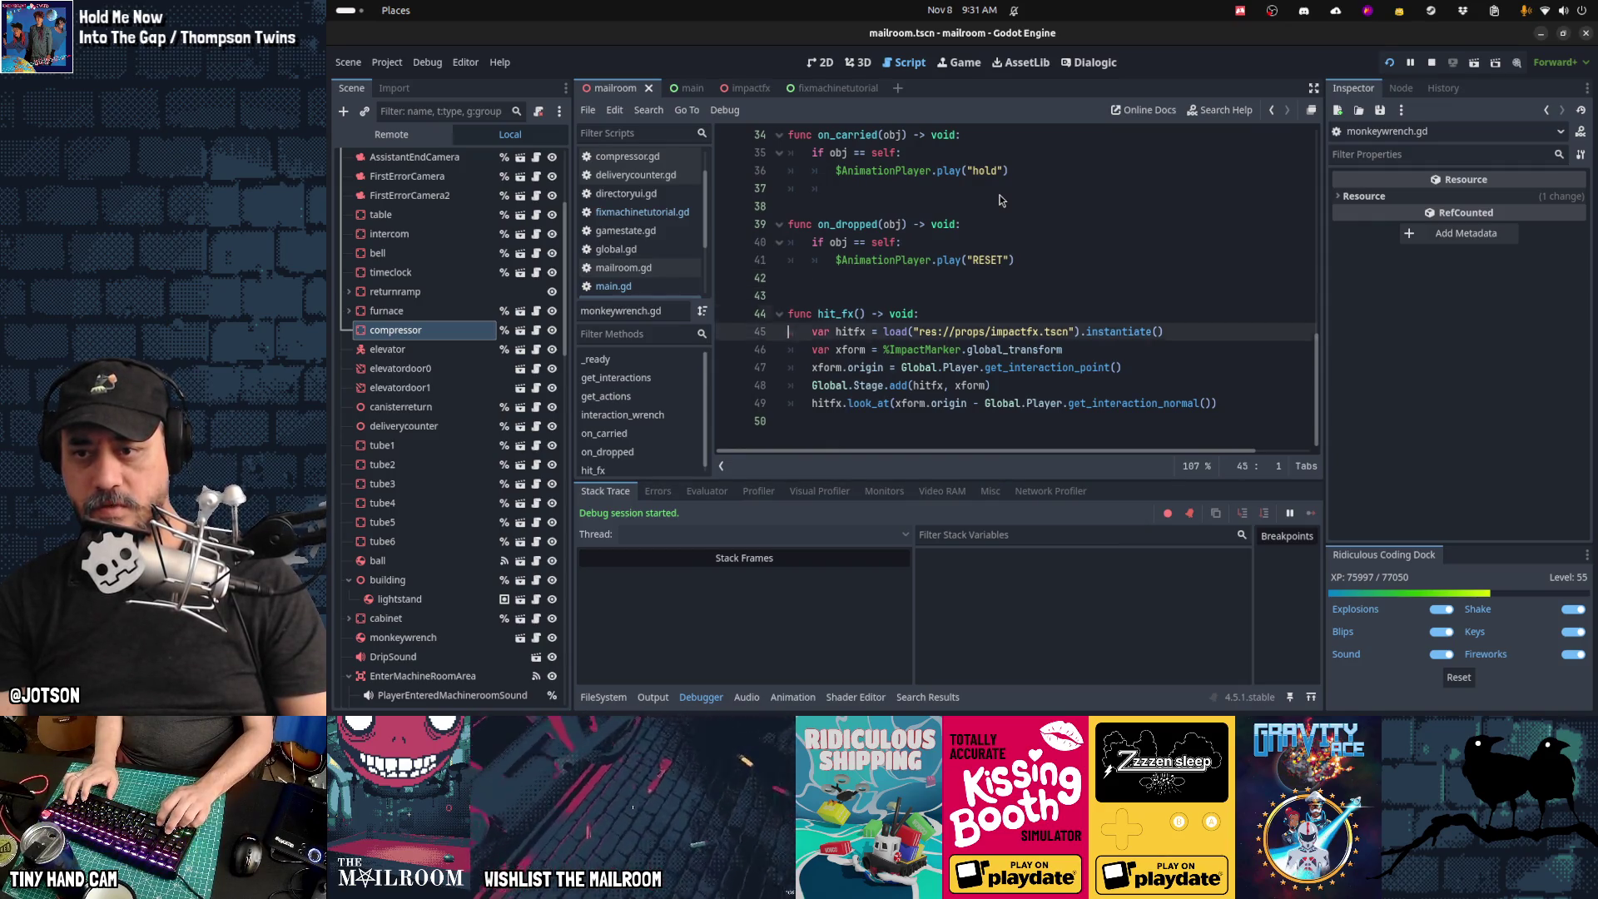
{"action": "key", "text": "Up"}
{"action": "key", "text": "Up"}
{"action": "key", "text": "Up"}
{"action": "key", "text": "Up"}
{"action": "key", "text": "Up"}
{"action": "key", "text": "Up"}
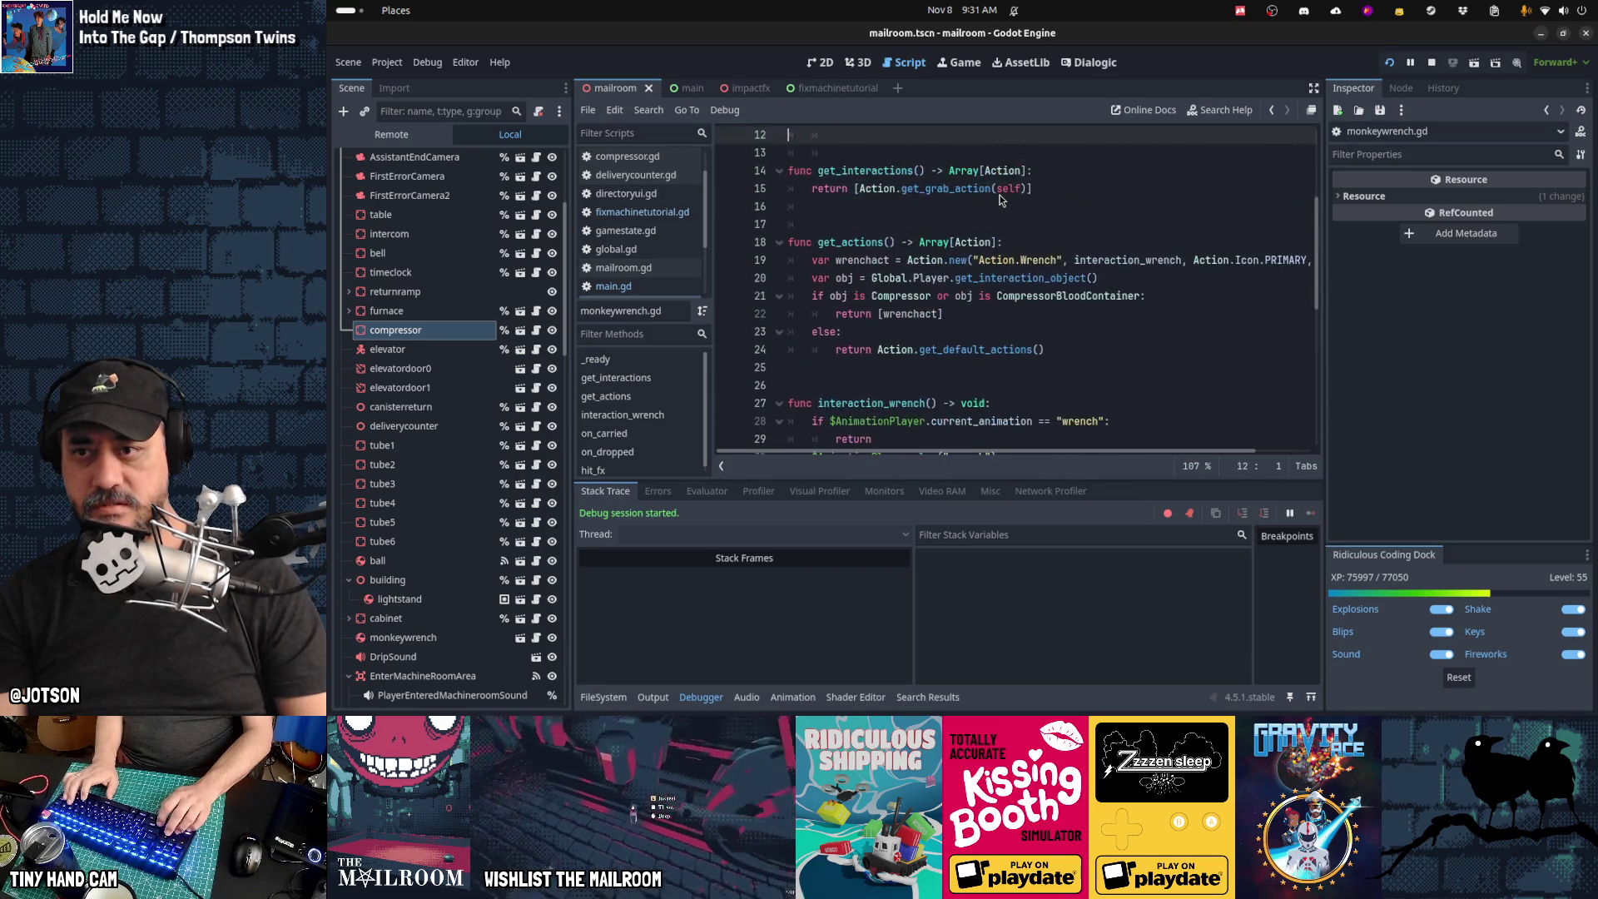
{"action": "key", "text": "Down"}
{"action": "key", "text": "Down"}
{"action": "key", "text": "Down"}
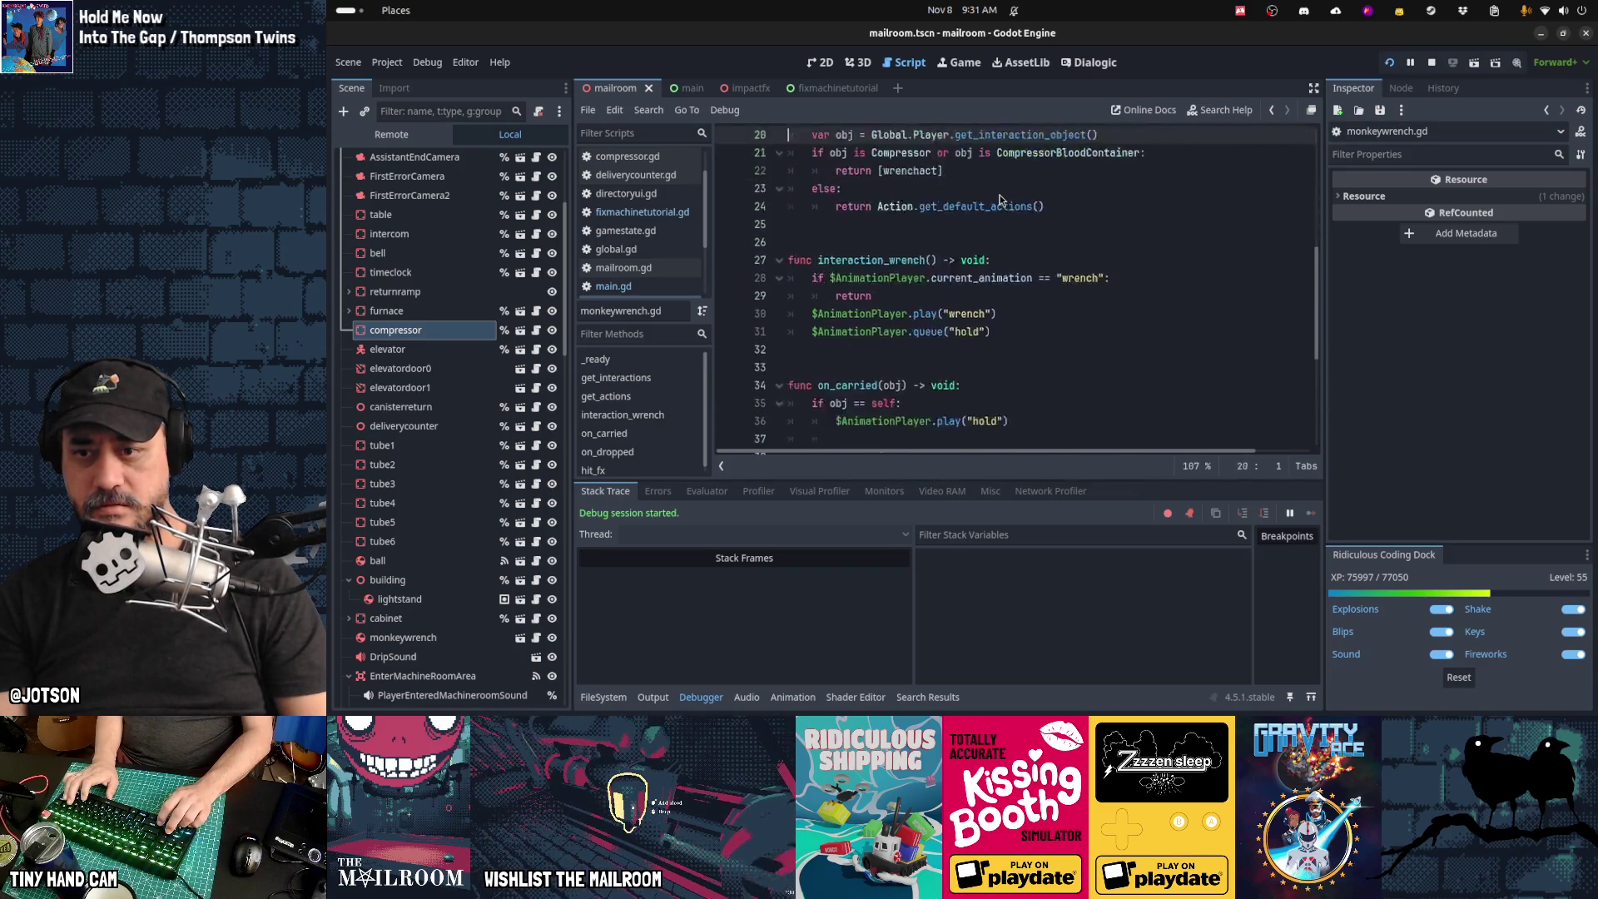
{"action": "key", "text": "Down"}
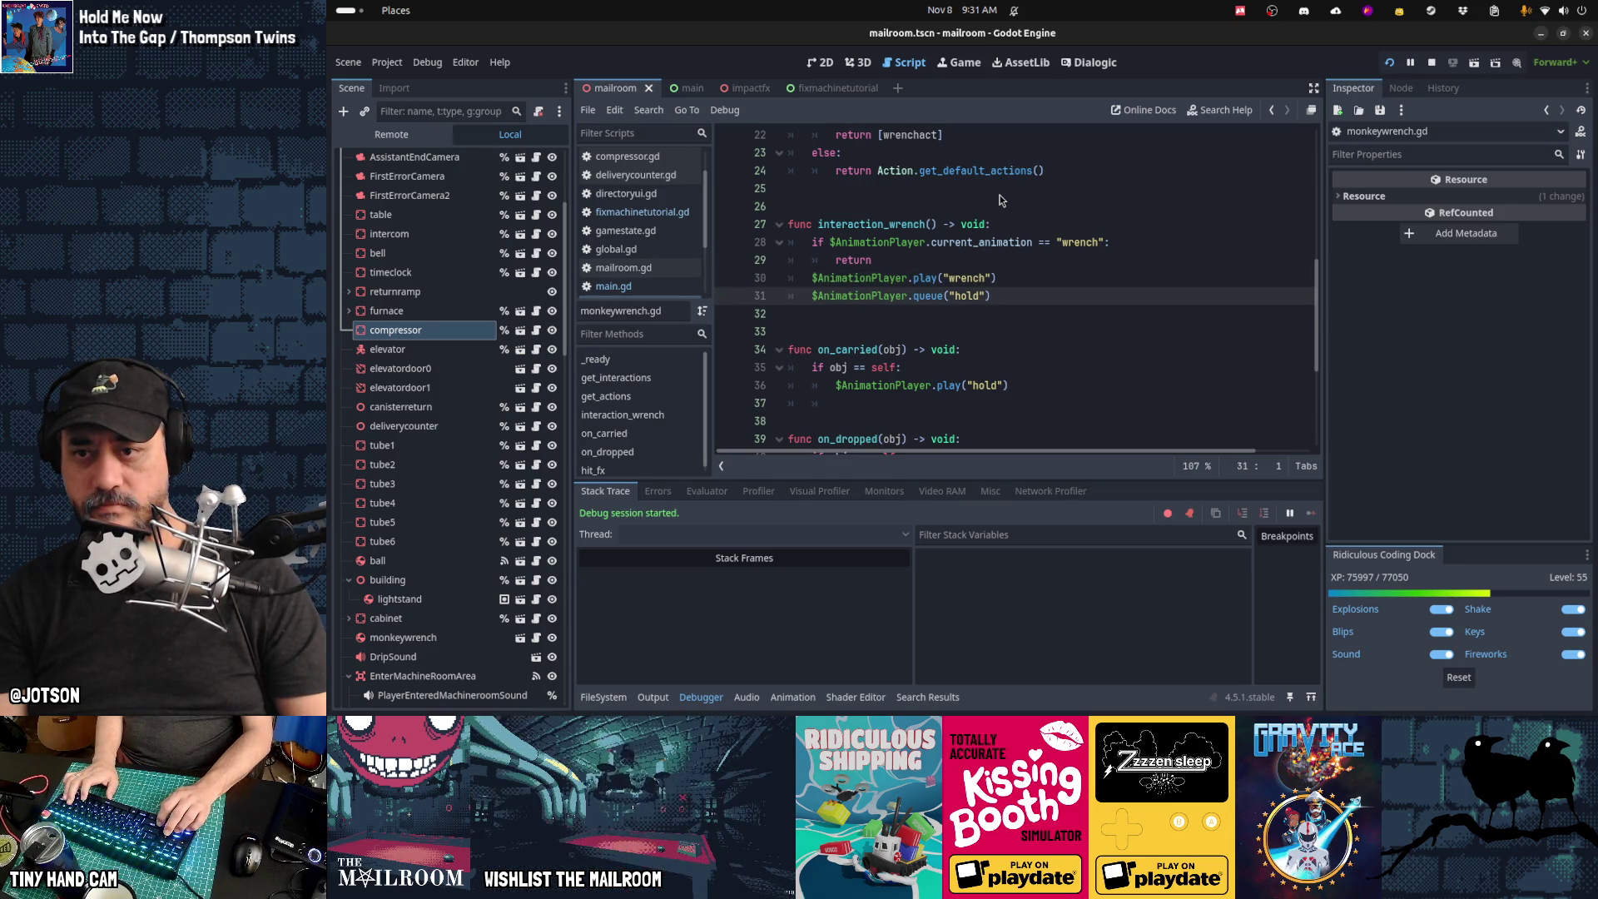
{"action": "key", "text": "Up"}
{"action": "key", "text": "Up"}
{"action": "key", "text": "End"}
{"action": "key", "text": "Return"}
{"action": "key", "text": "BackSpace"}
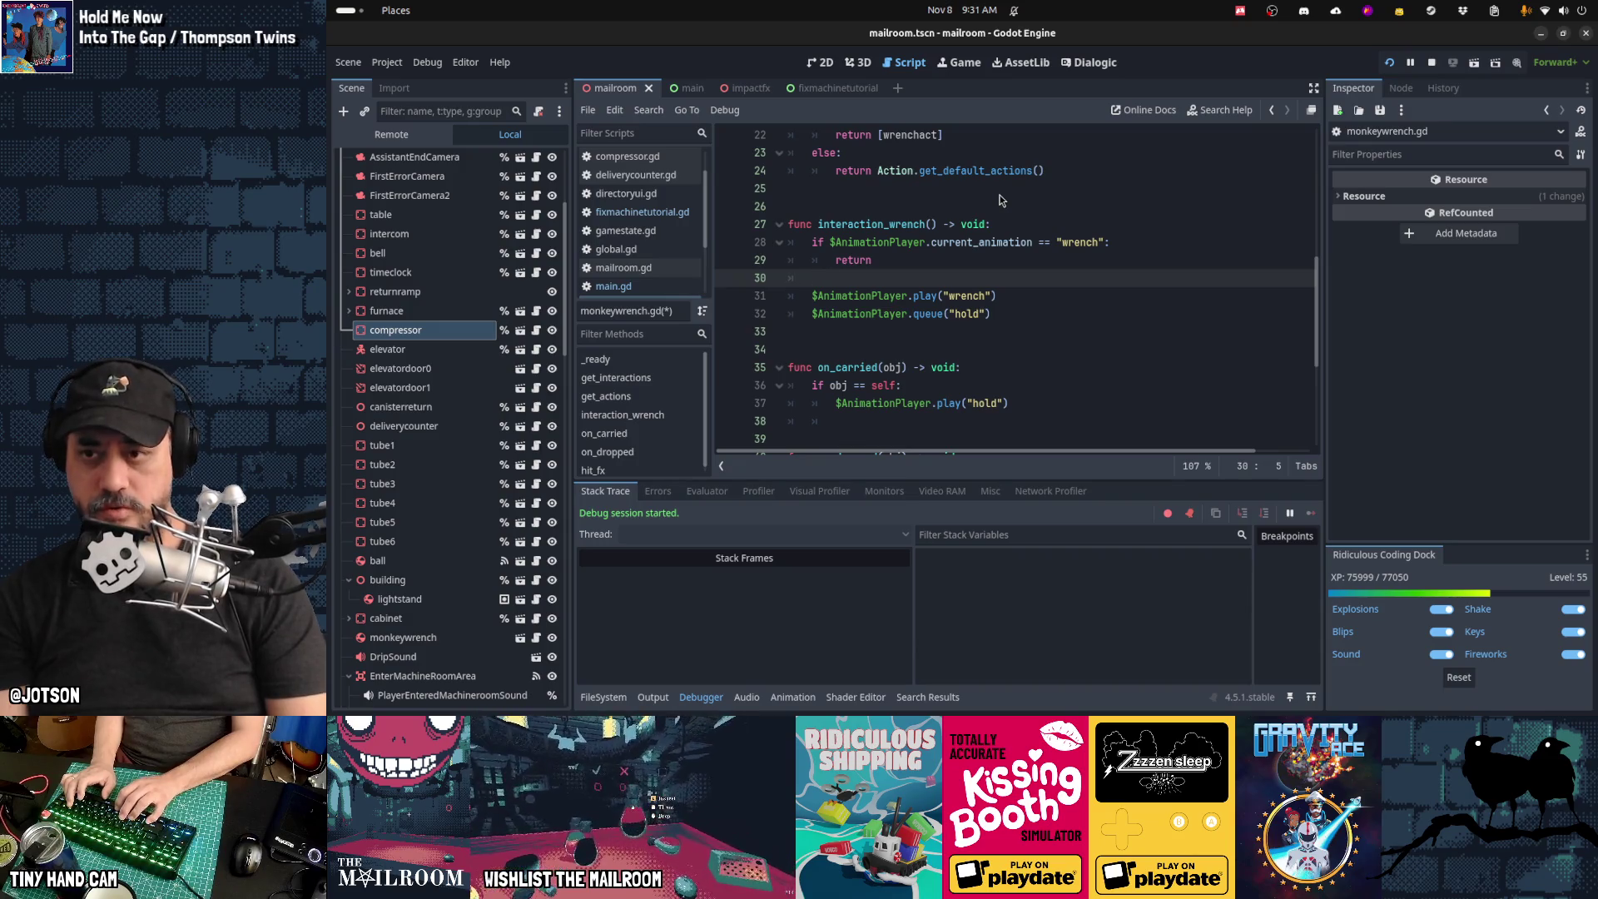
Step: Add Global.gamestate.machine_broken = false and Global.gamestate.notify(), then resume the running game
{"action": "type", "text": "Global."}
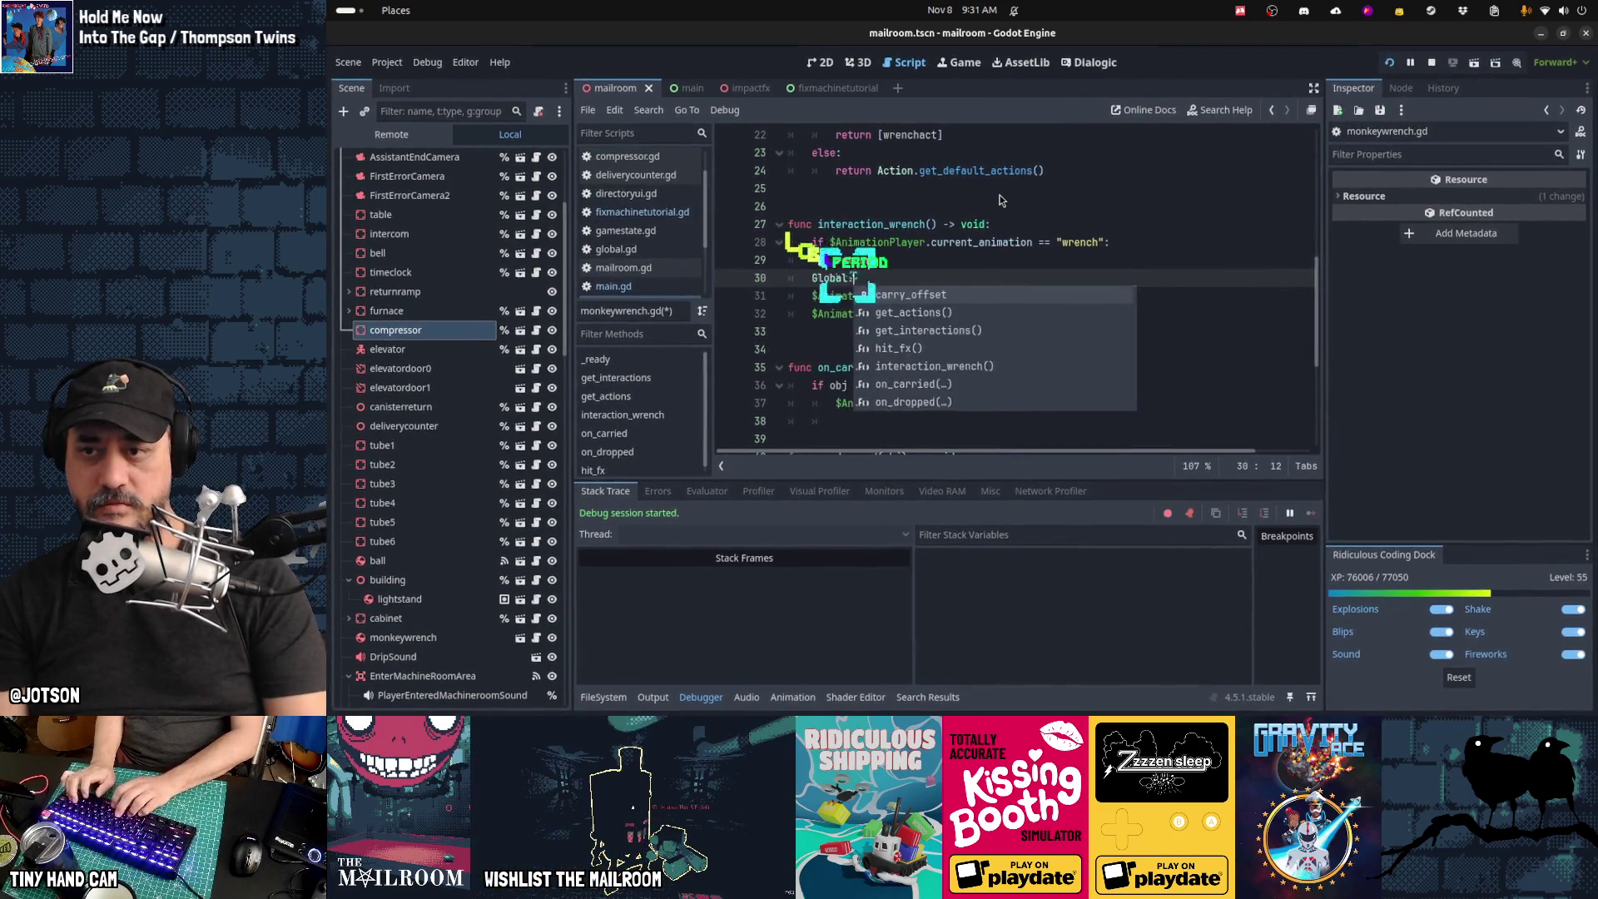
{"action": "type", "text": "gamestate.m"}
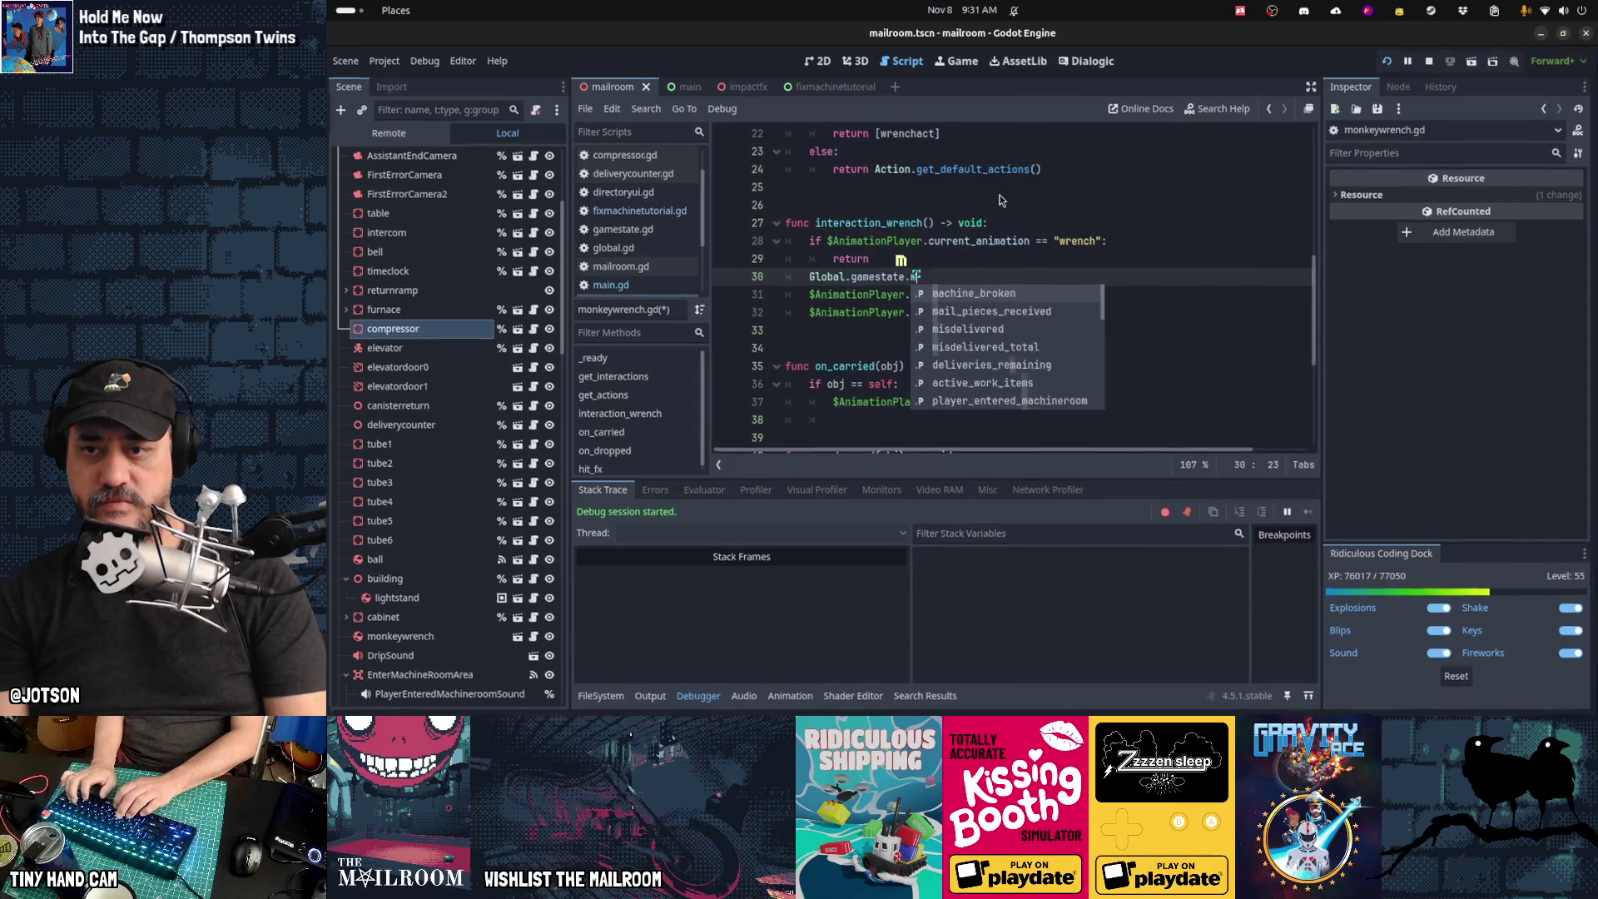
{"action": "key", "text": "Return"}
{"action": "type", "text": "= fal"}
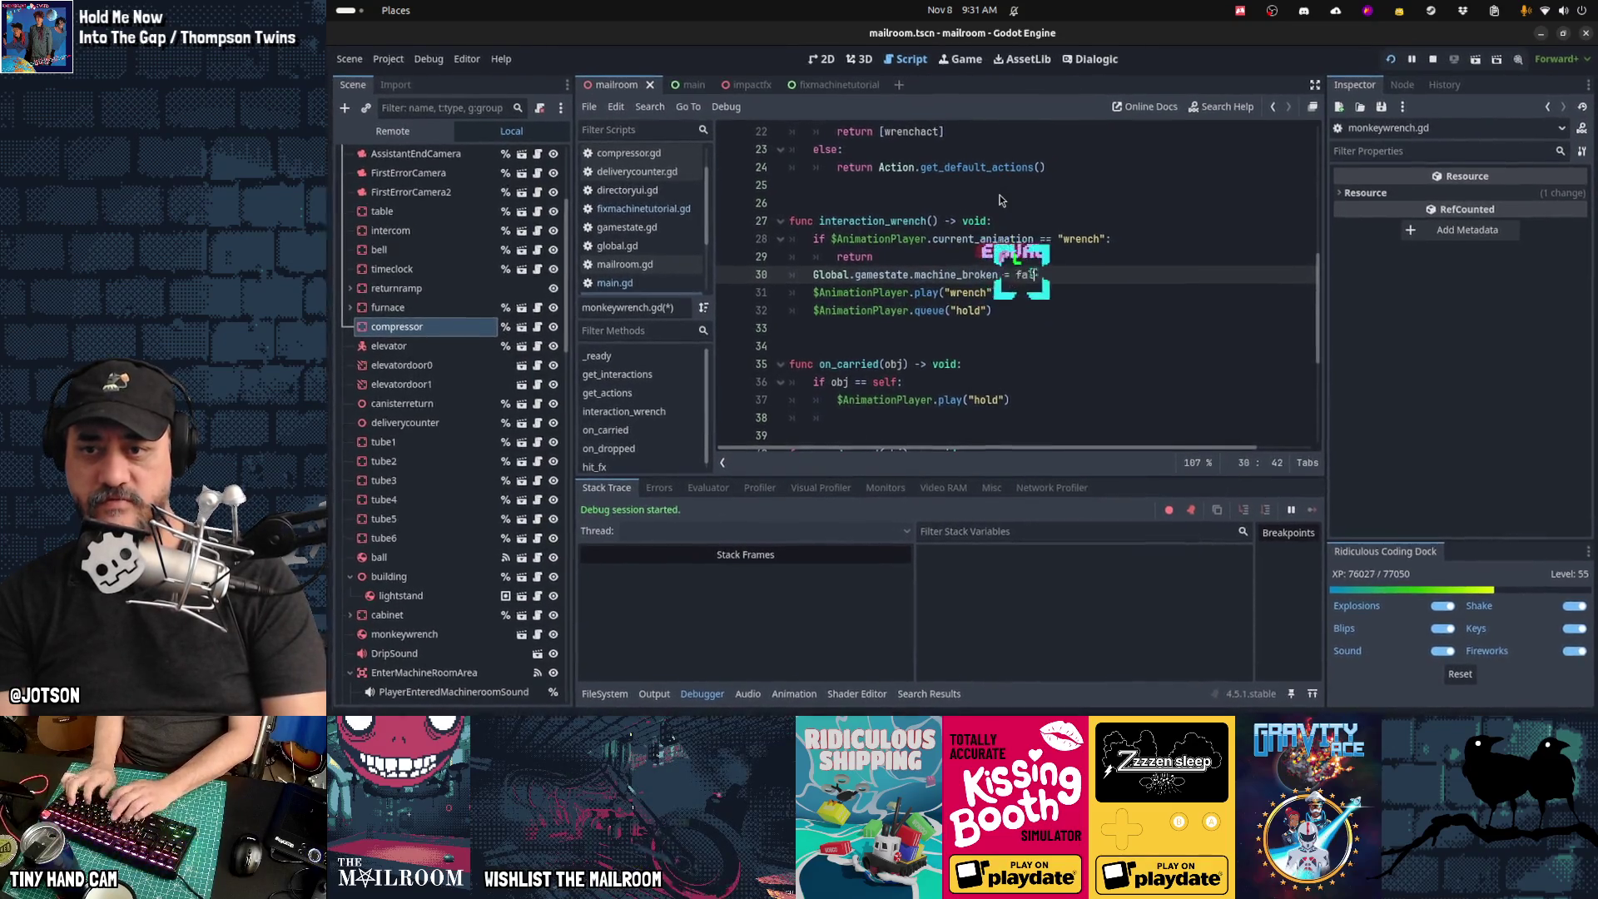
{"action": "type", "text": "se"}
{"action": "key", "text": "Return"}
{"action": "type", "text": "Global"}
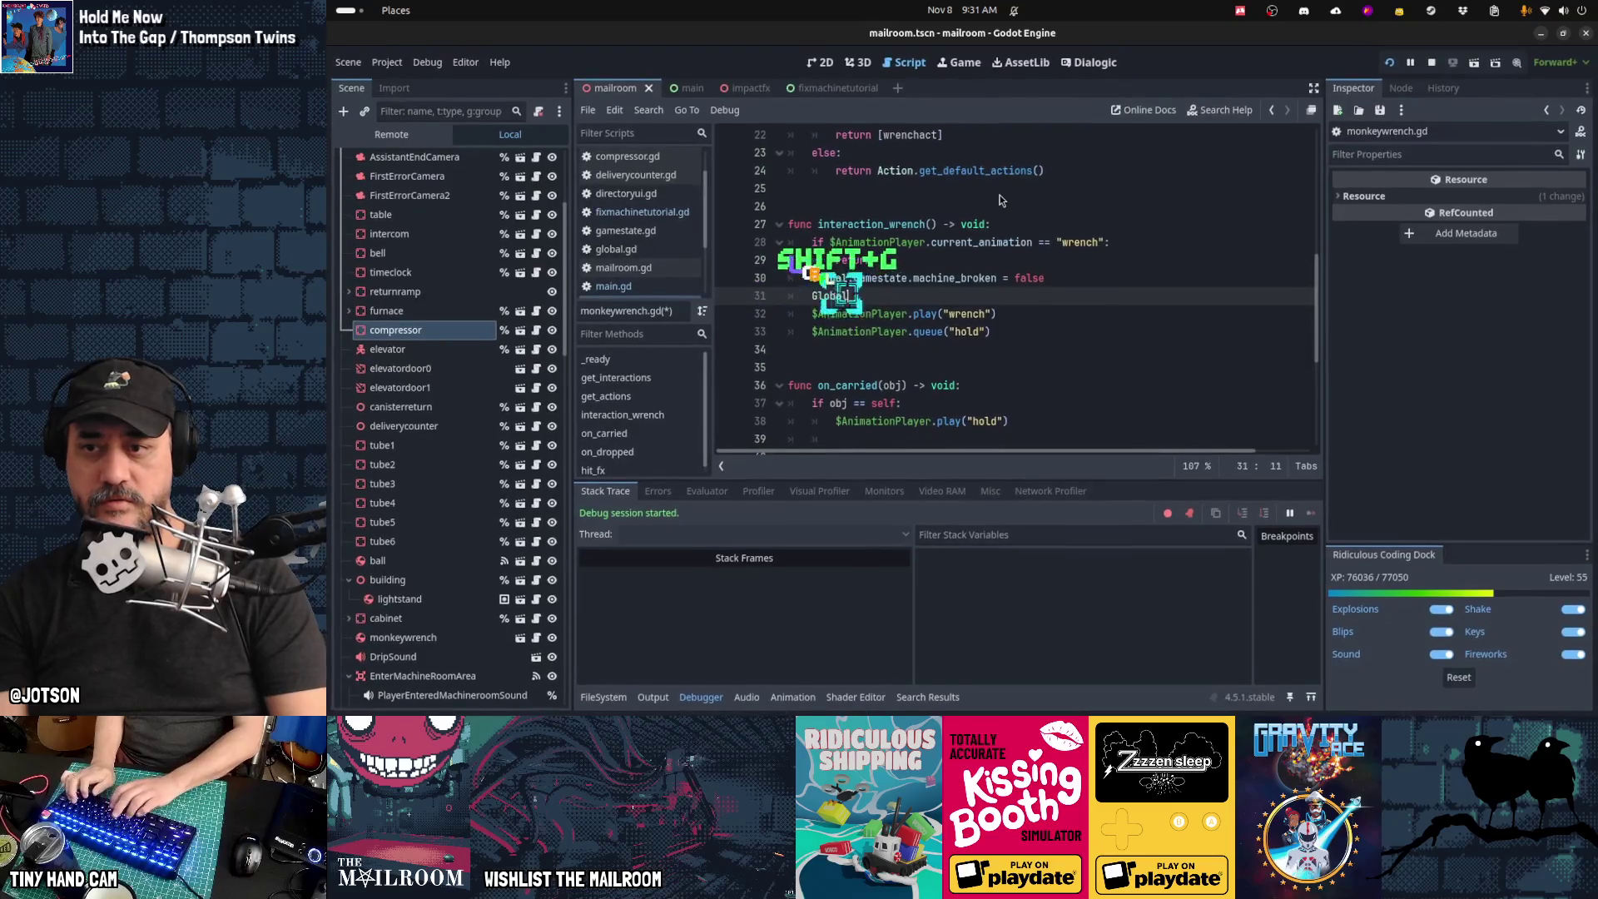
{"action": "type", "text": ".gamestate.notify"}
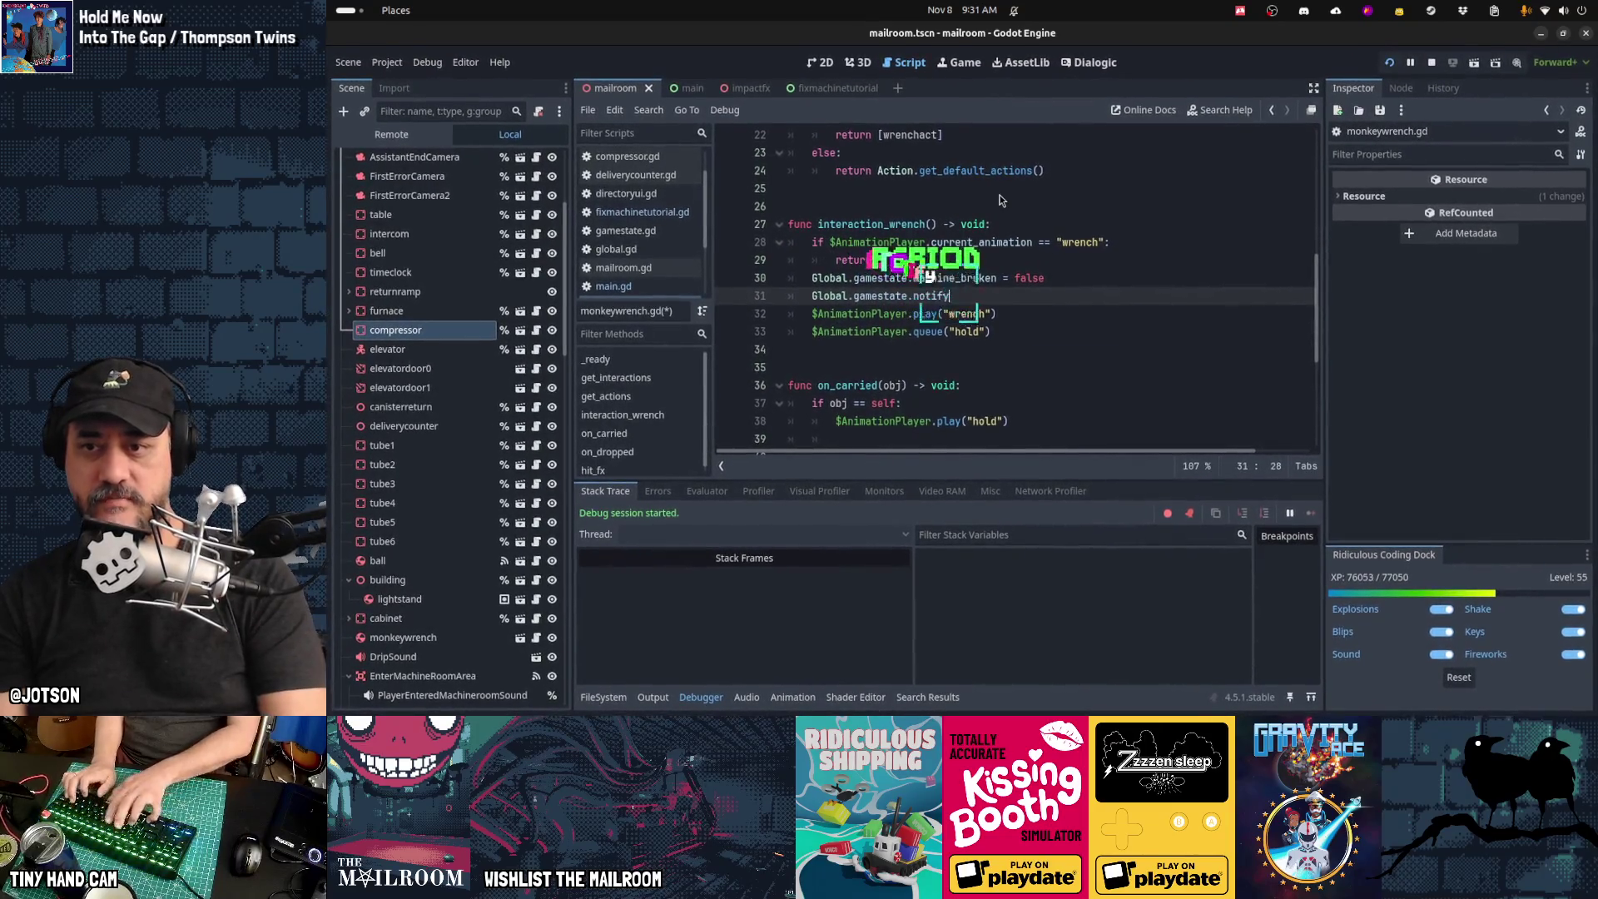
{"action": "type", "text": "()"}
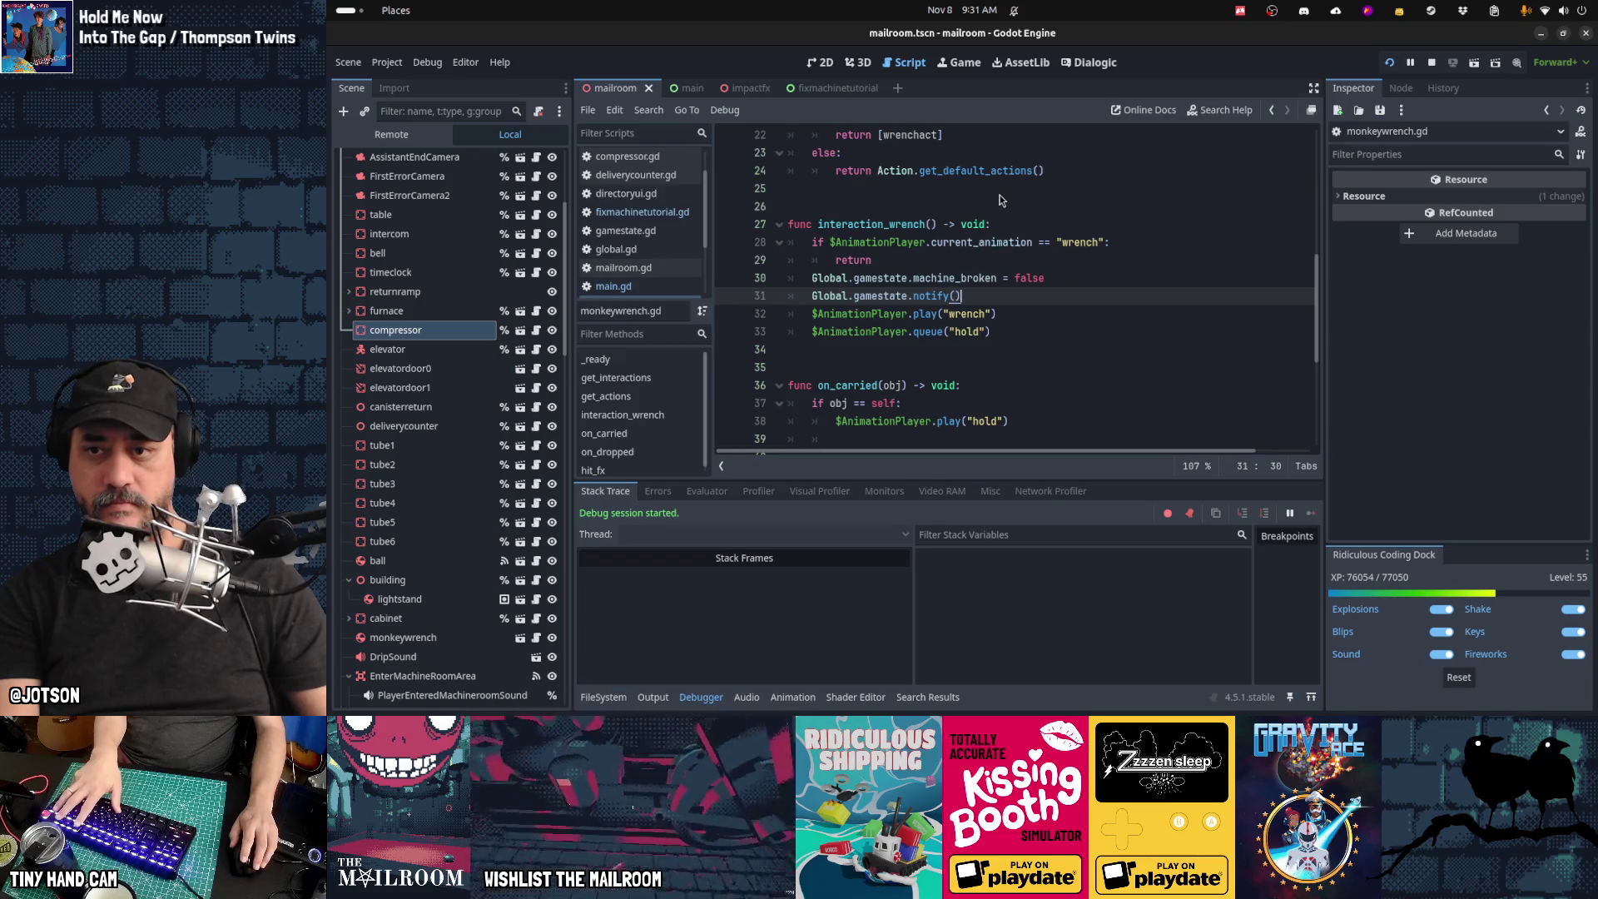
{"action": "key", "text": "ctrl+F4"}
{"action": "key", "text": "Escape"}
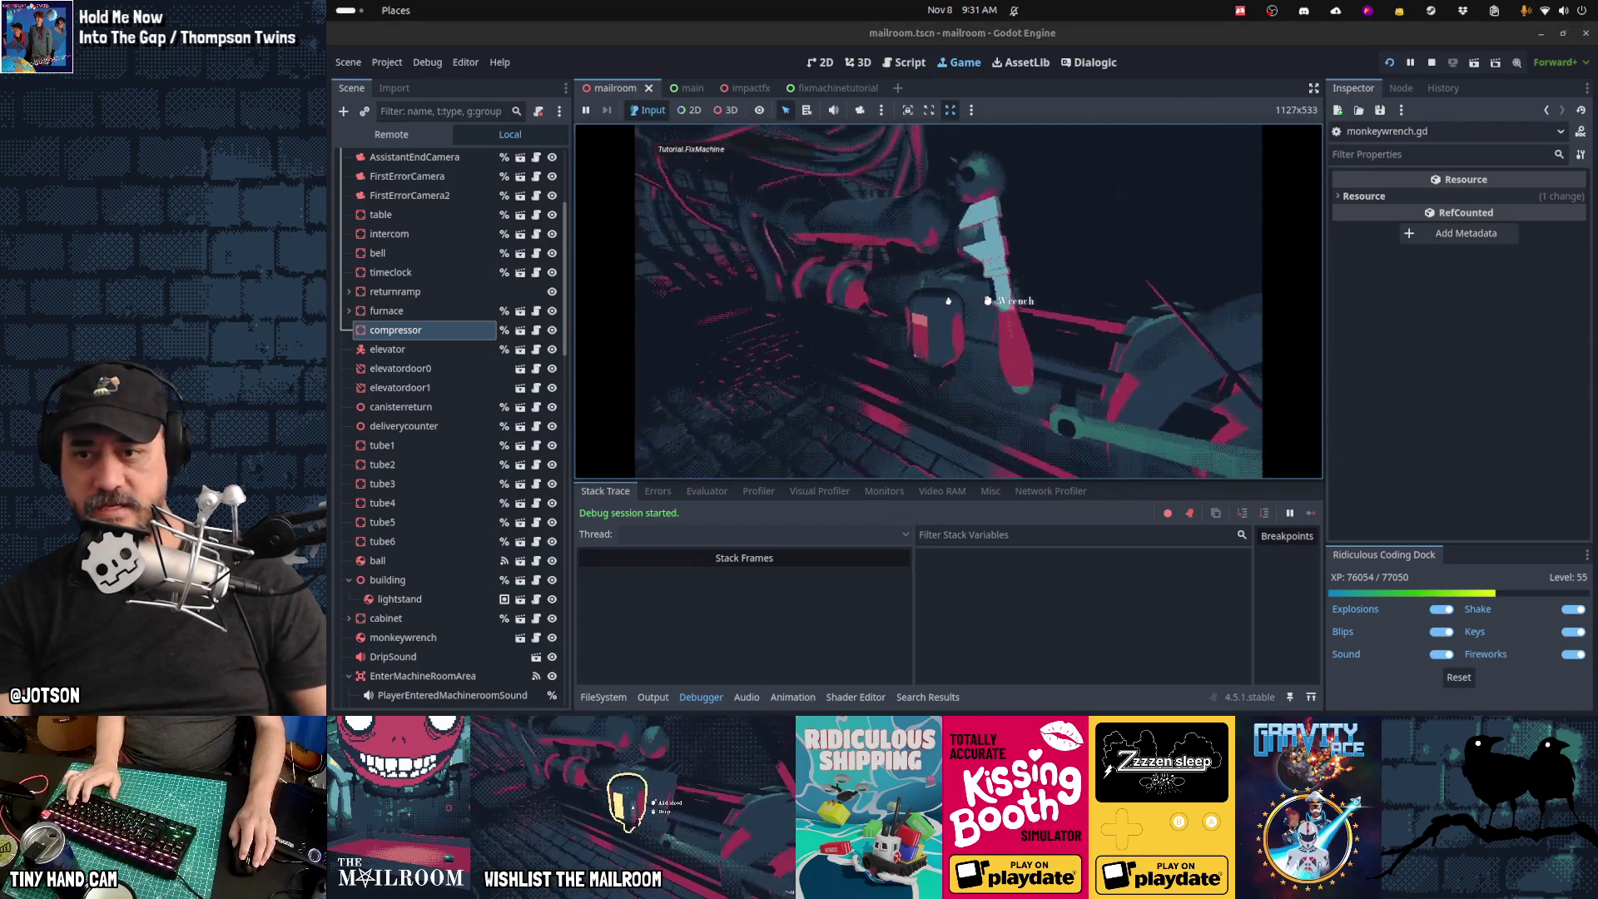
Step: Fix the machine with the wrench, walk to the red table, ring the bell, and stop the game
{"action": "left_click", "coordinate": [948, 300]}
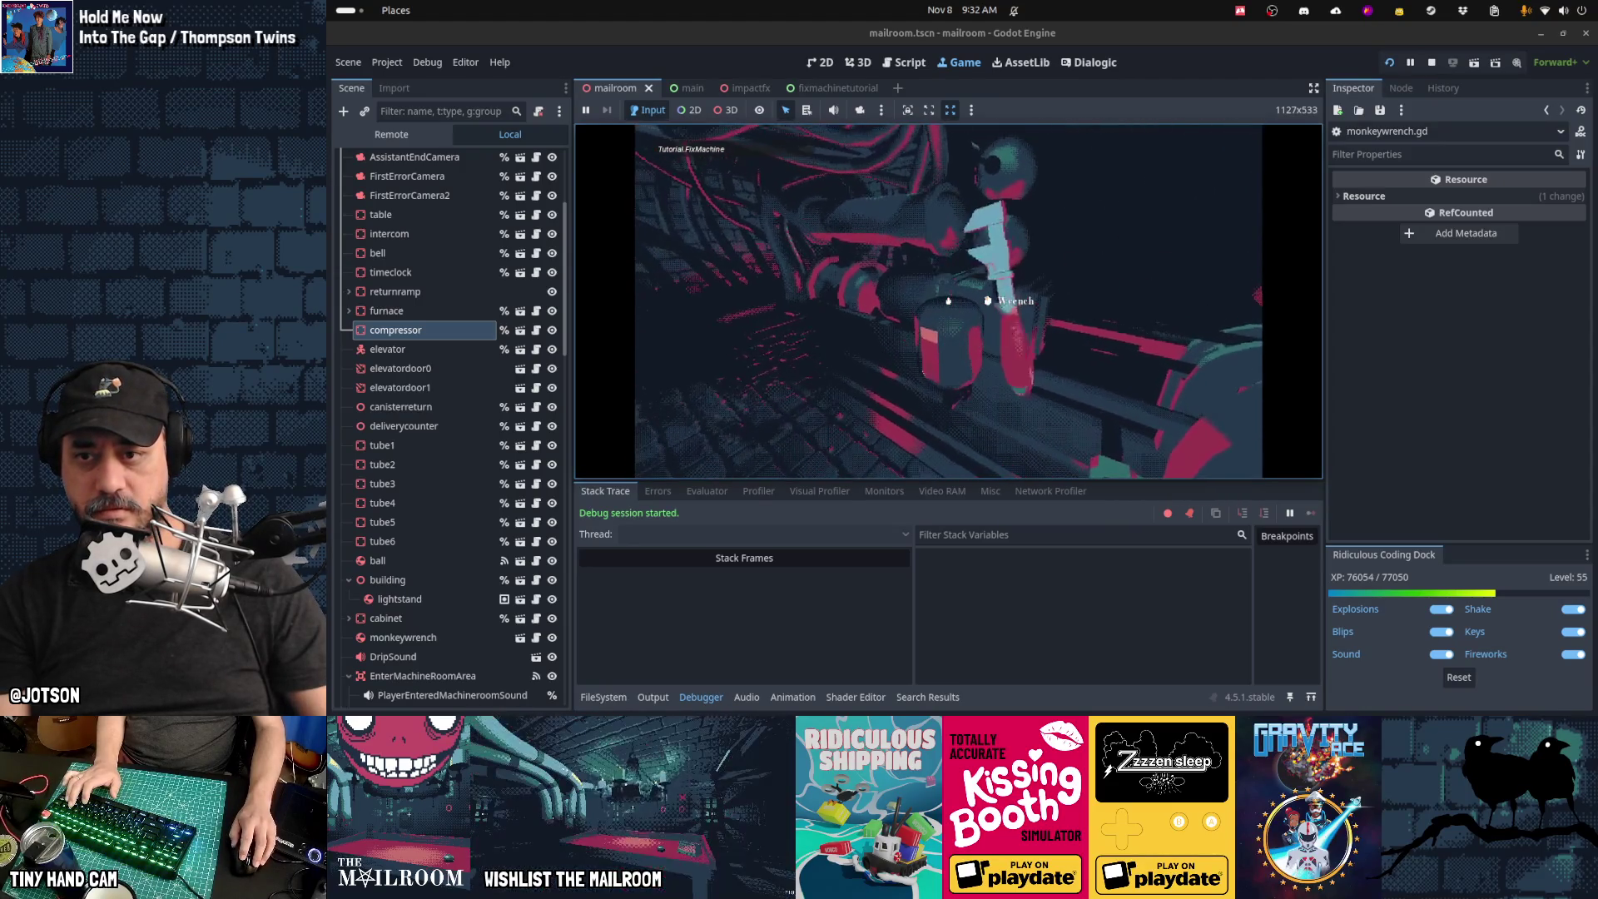
{"action": "left_click", "coordinate": [948, 301]}
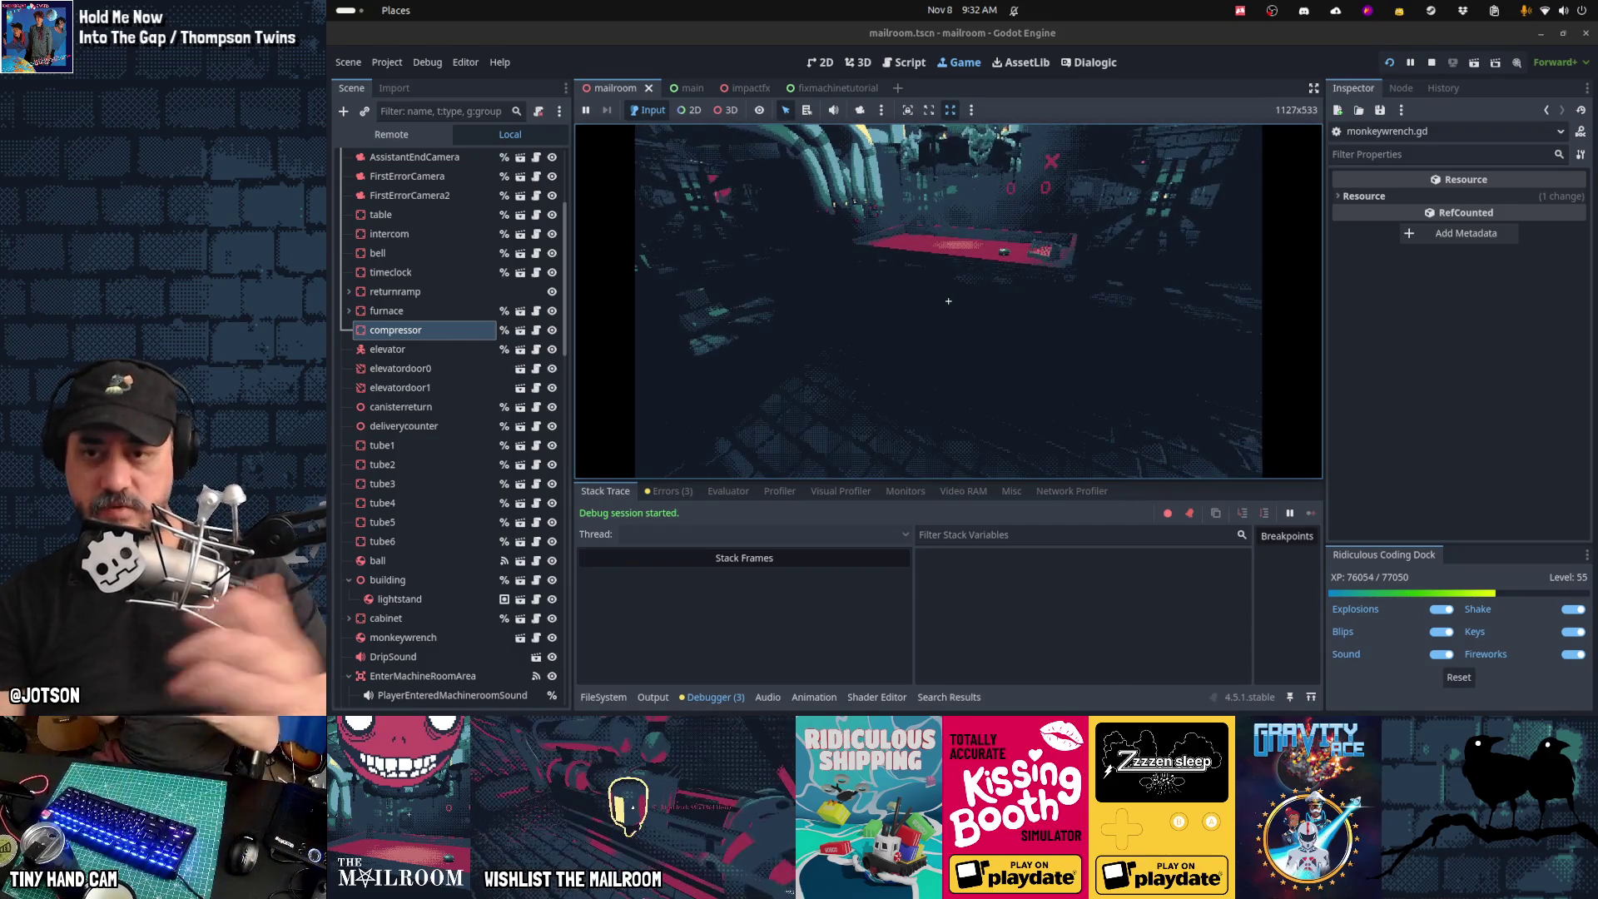
{"action": "key", "text": "w"}
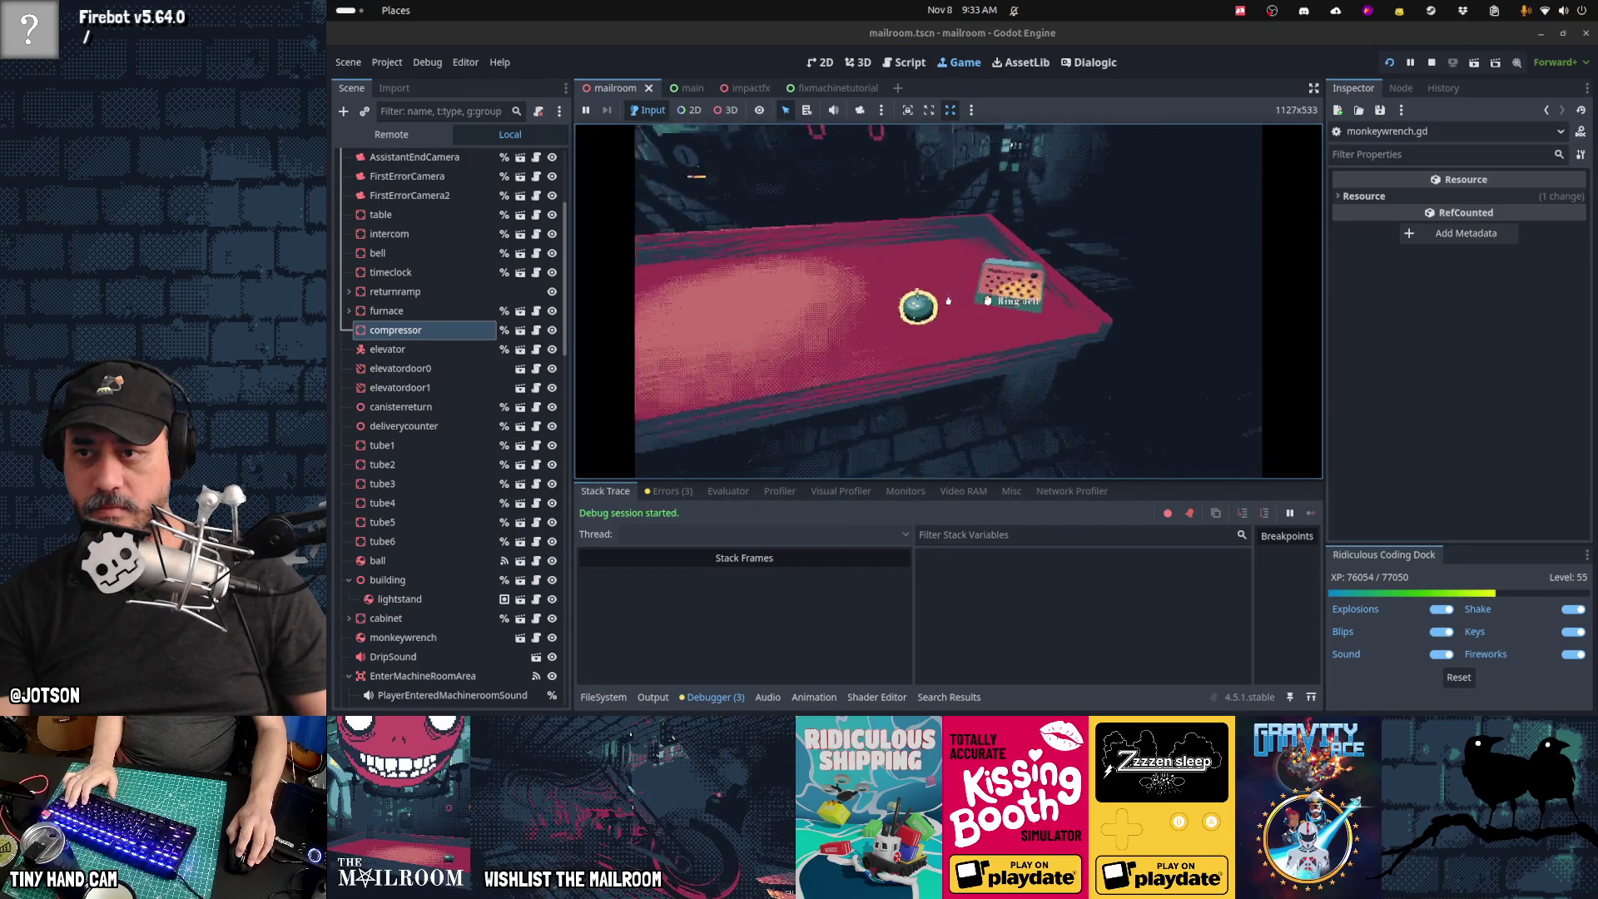
{"action": "left_click", "coordinate": [947, 291]}
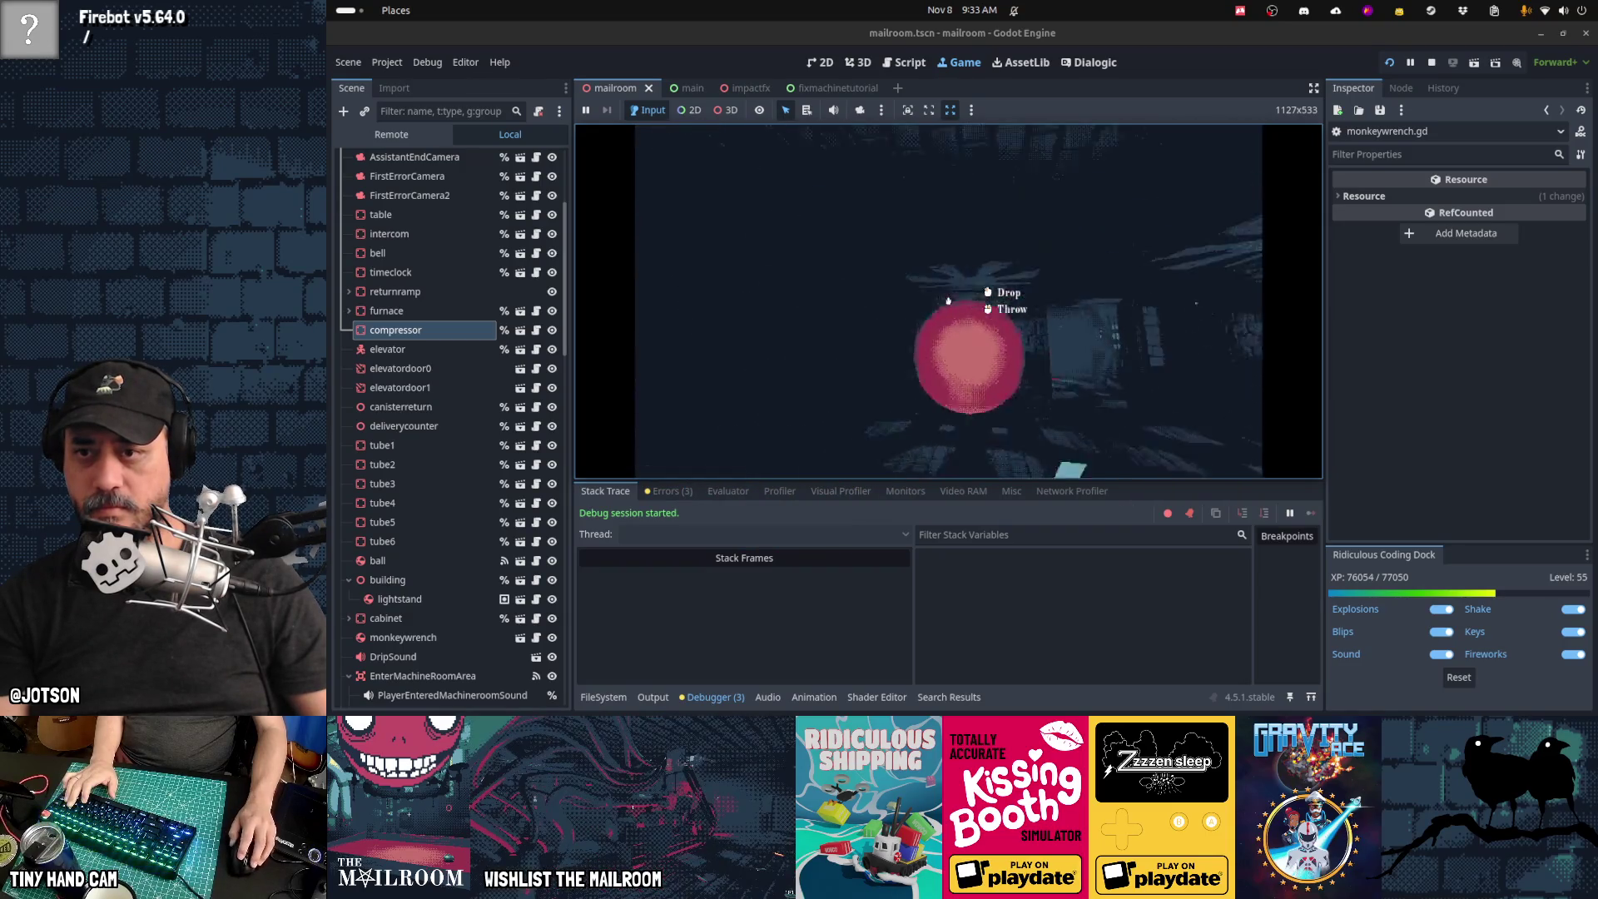
{"action": "left_click", "coordinate": [948, 300]}
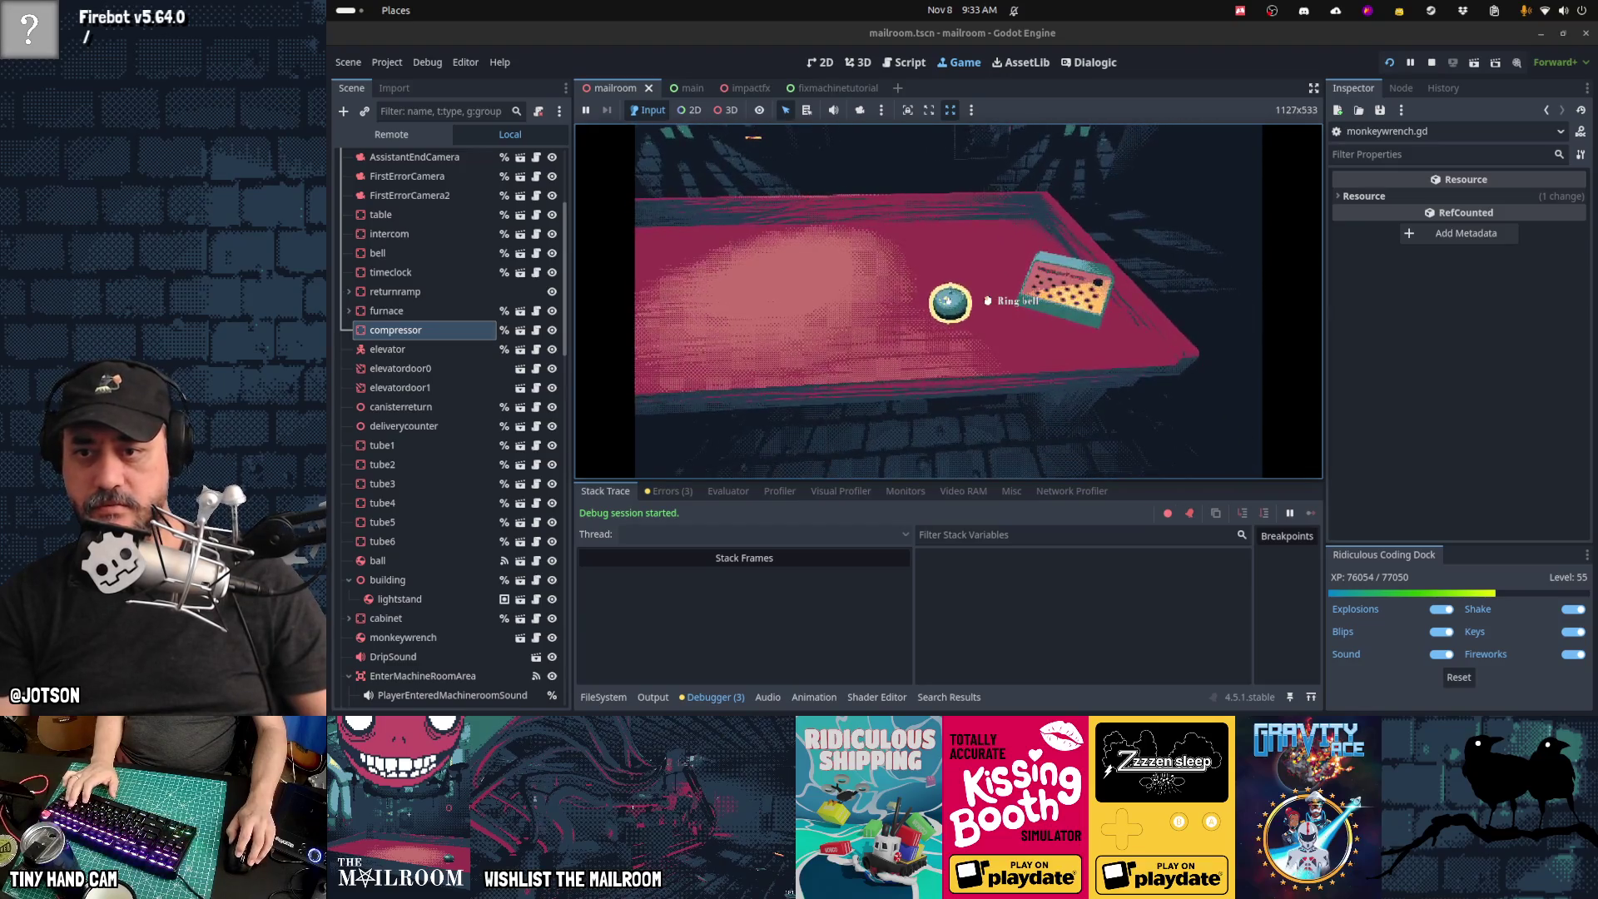
{"action": "left_click", "coordinate": [948, 301]}
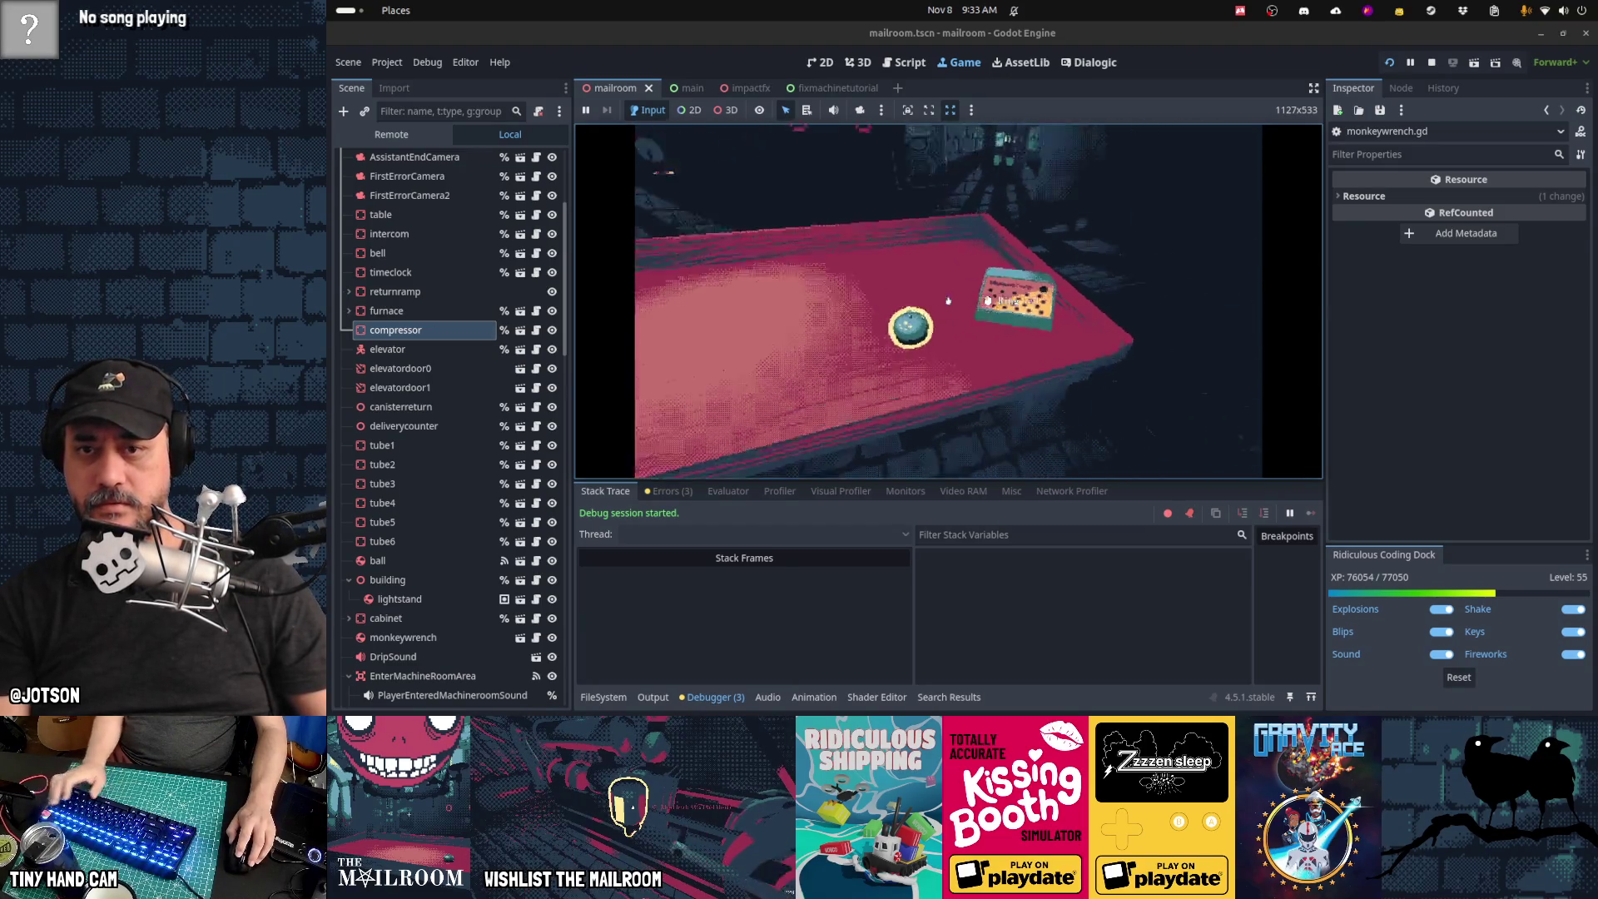
{"action": "key", "text": "F8"}
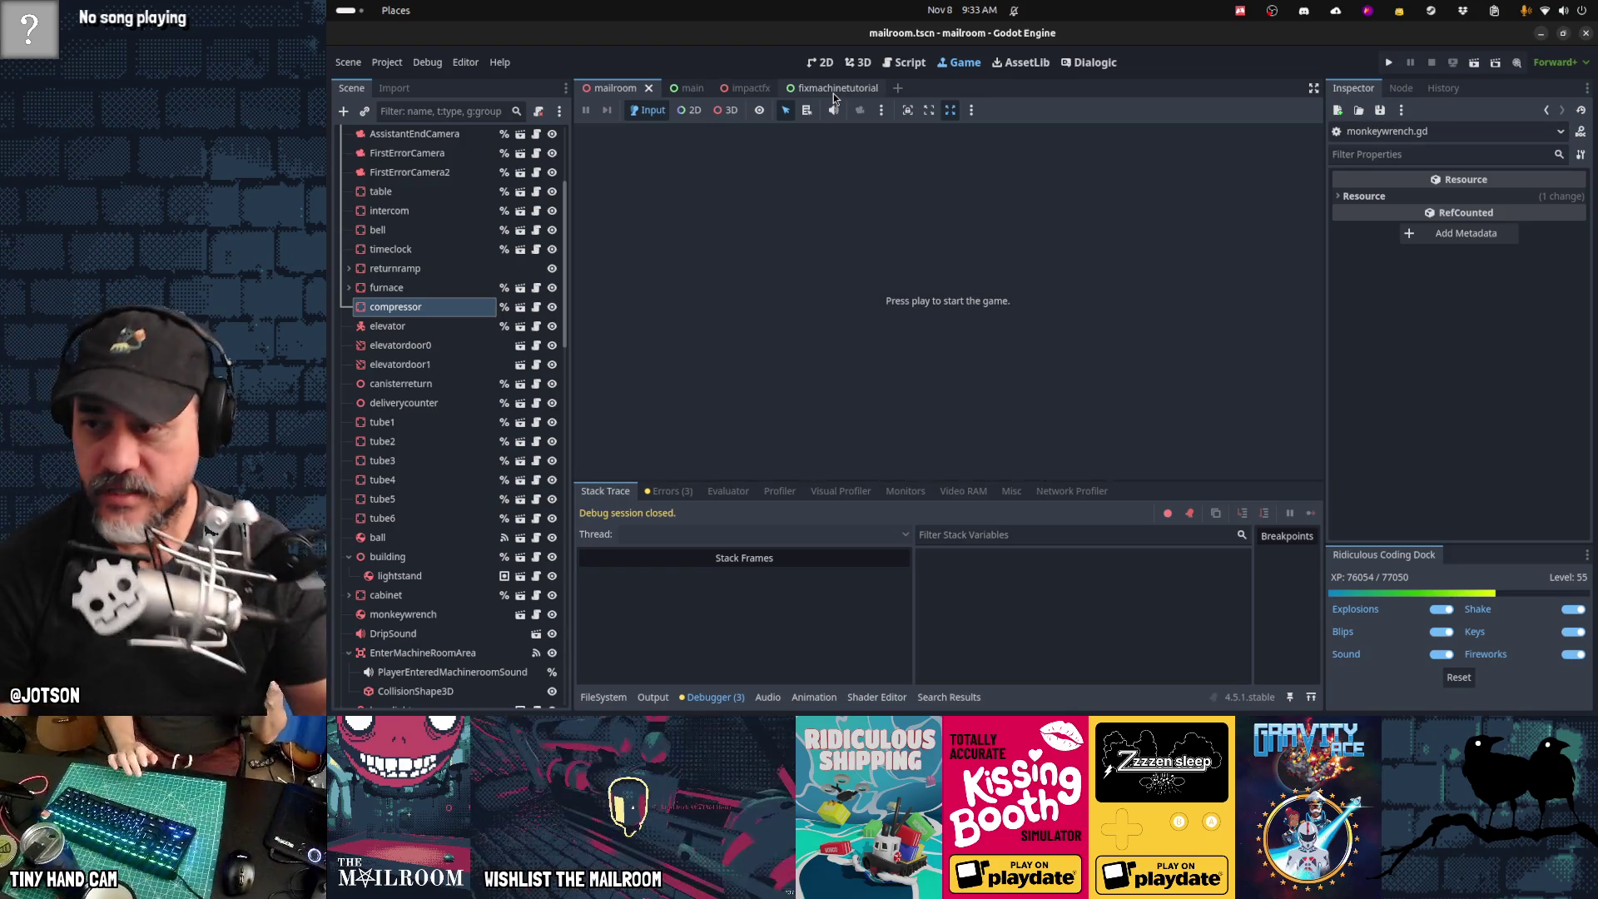
Step: Relaunch and start the demo, ride the elevator into Day 2, pause, and show the Remote scene tree
{"action": "scroll", "coordinate": [438, 386], "scroll_direction": "up", "scroll_amount": 5}
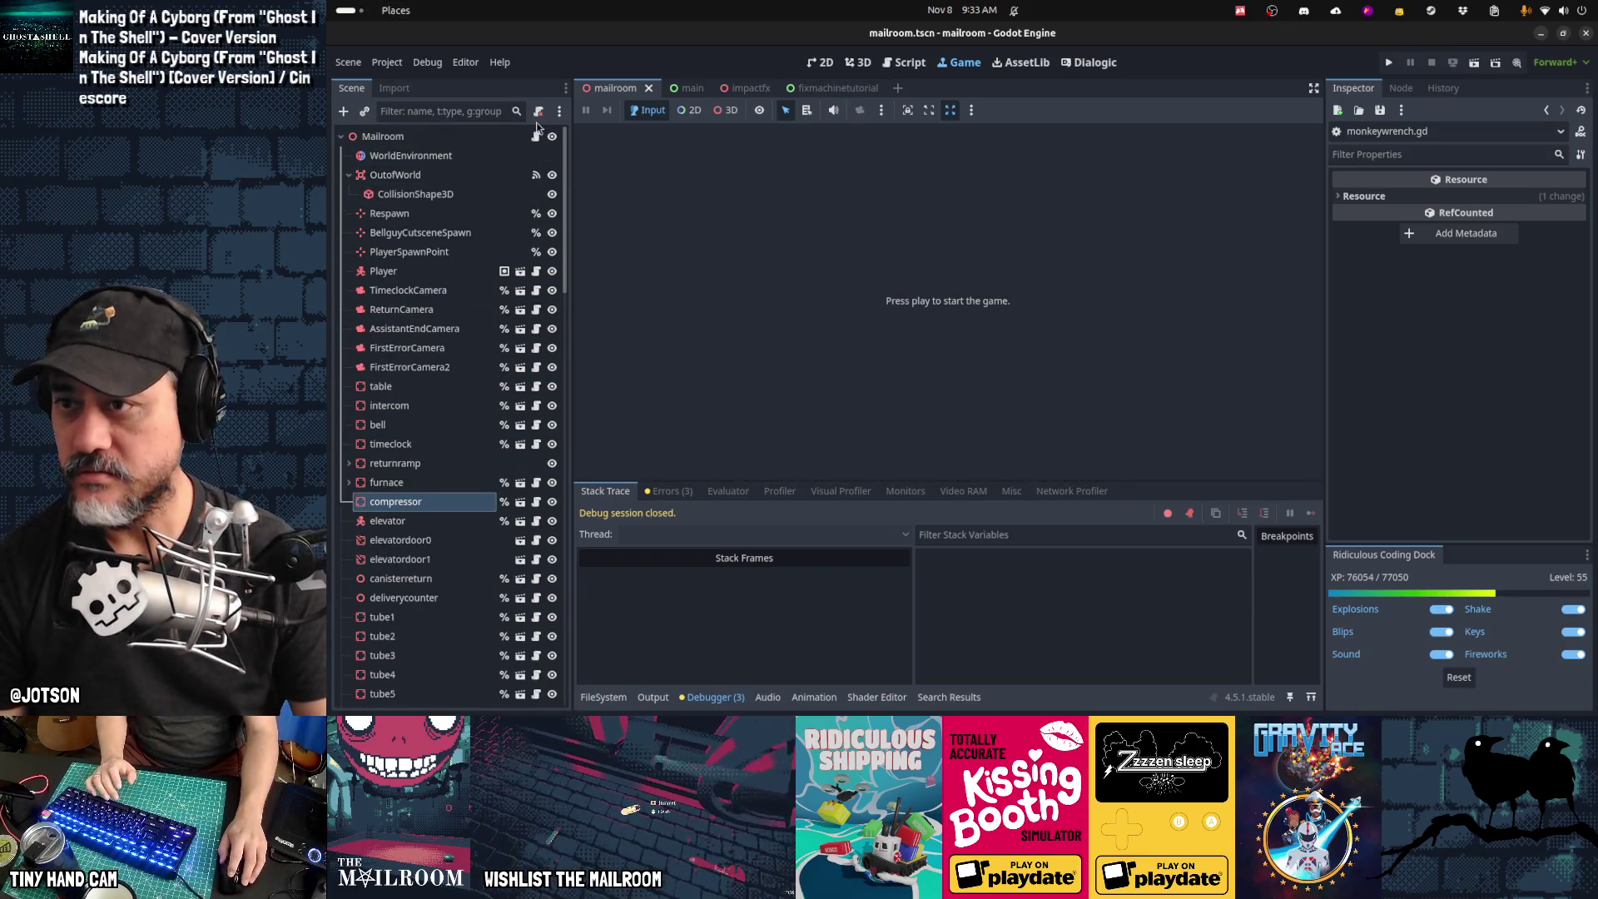
{"action": "key", "text": "F5"}
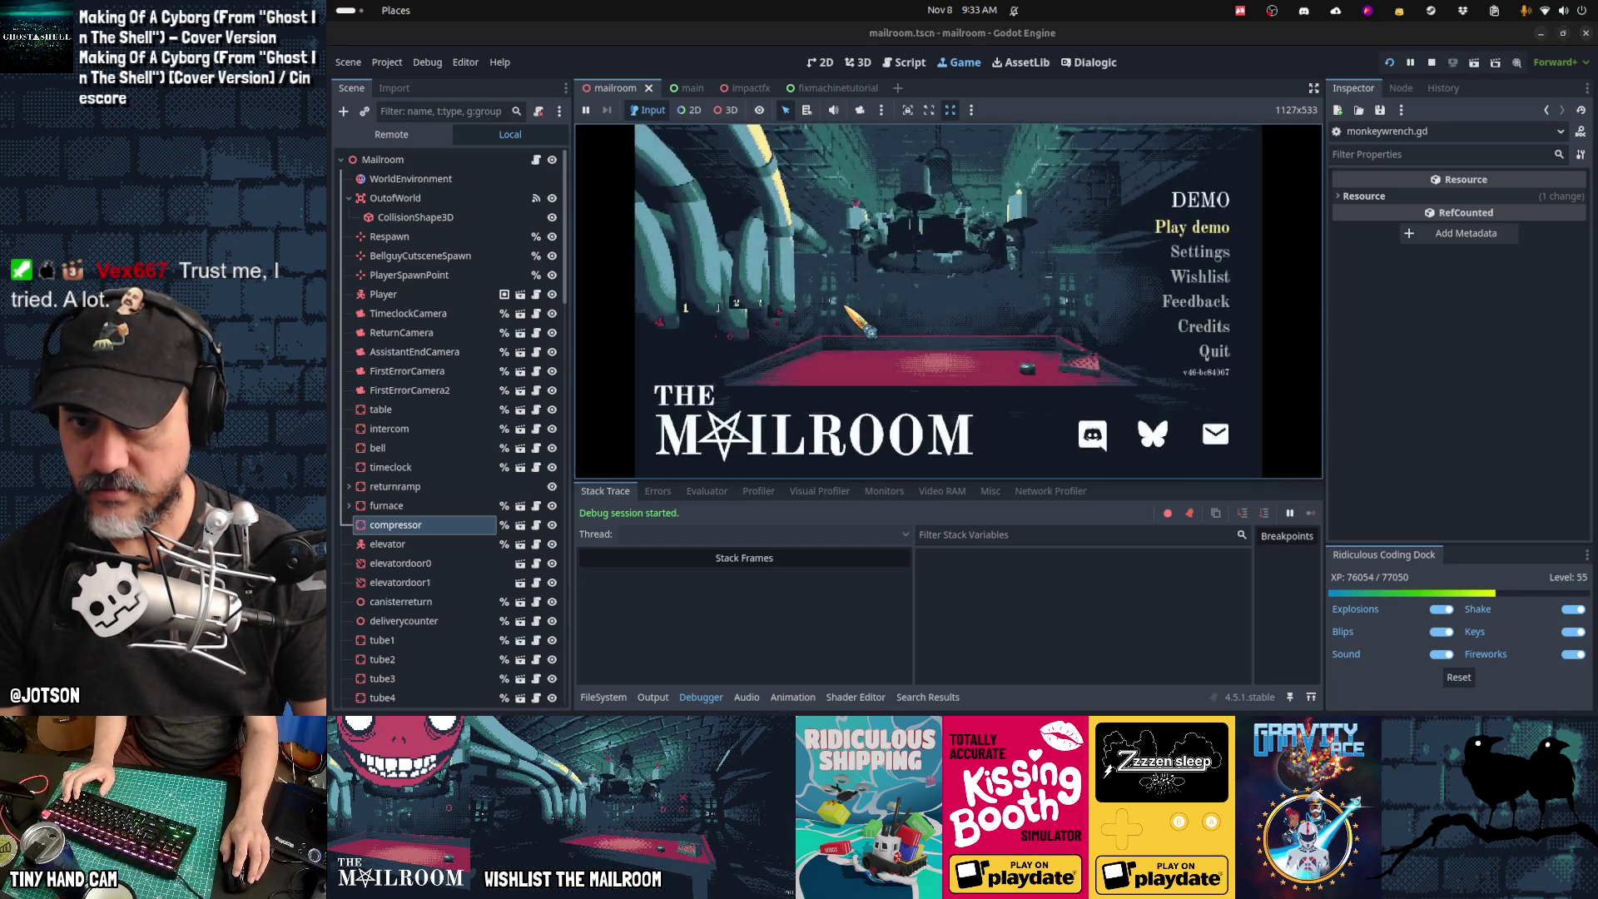
{"action": "key", "text": "Return"}
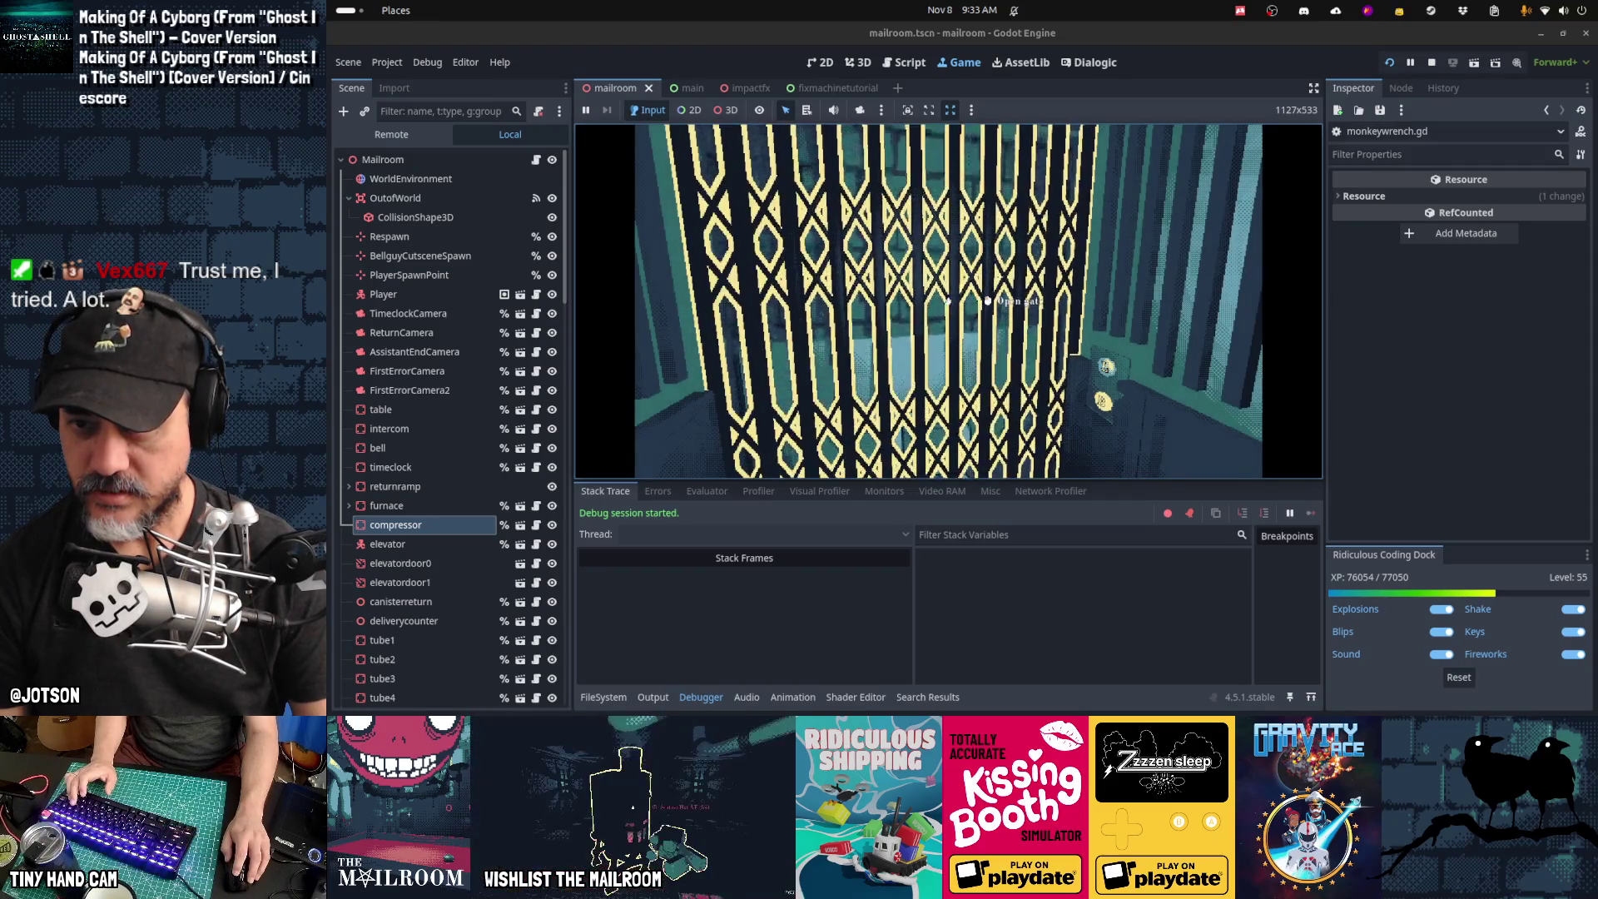
{"action": "left_click", "coordinate": [948, 300]}
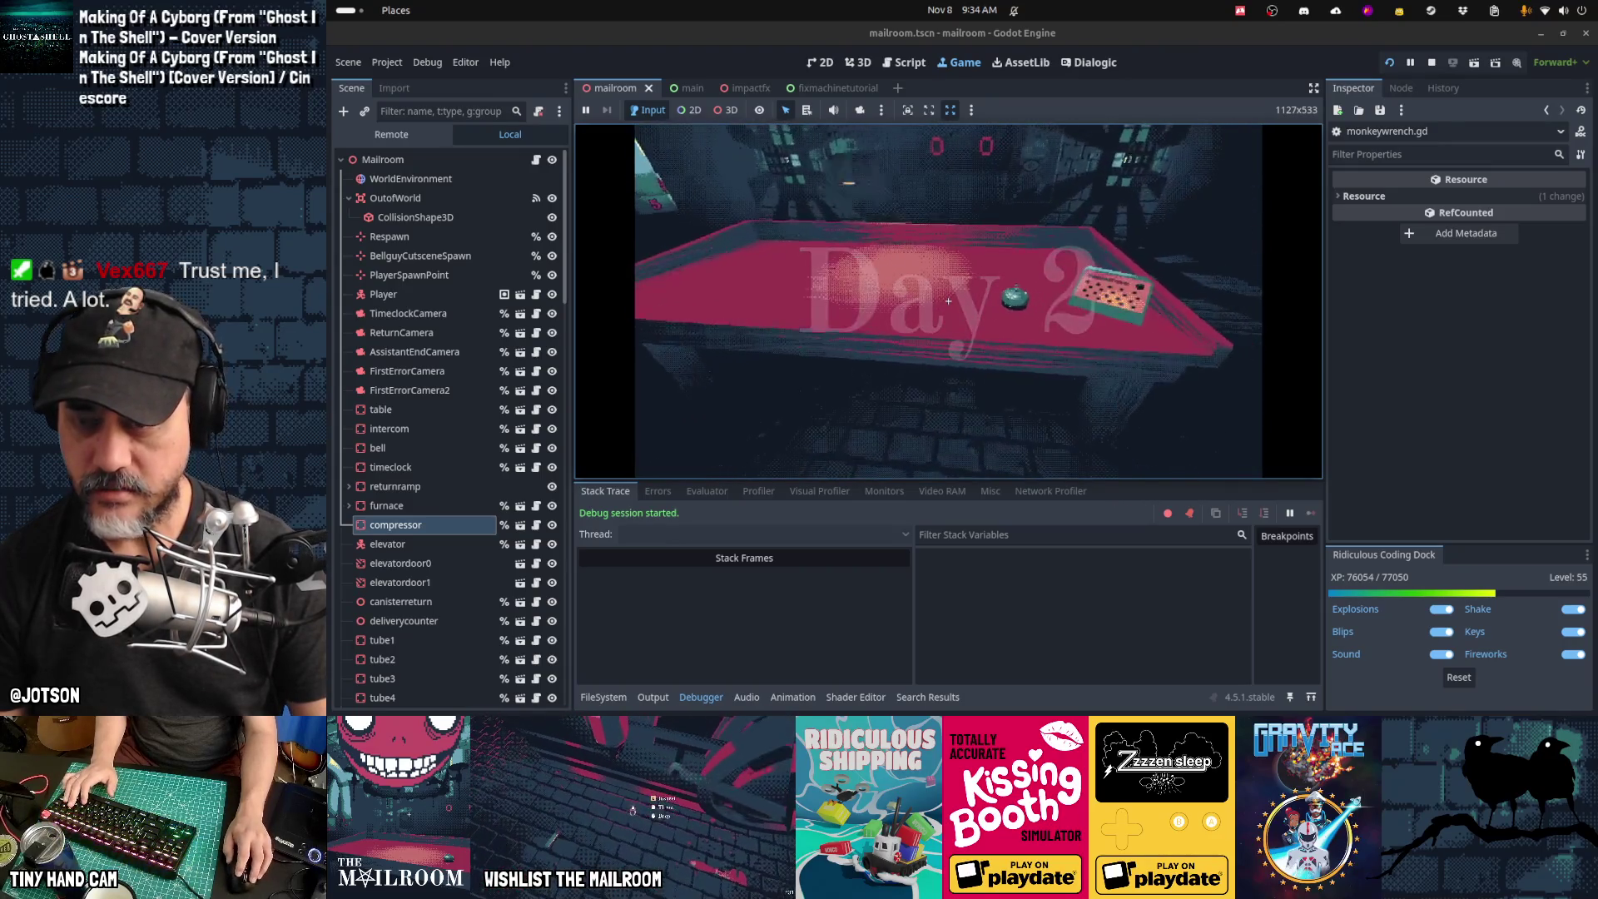
{"action": "key", "text": "Escape"}
{"action": "left_click", "coordinate": [397, 137]}
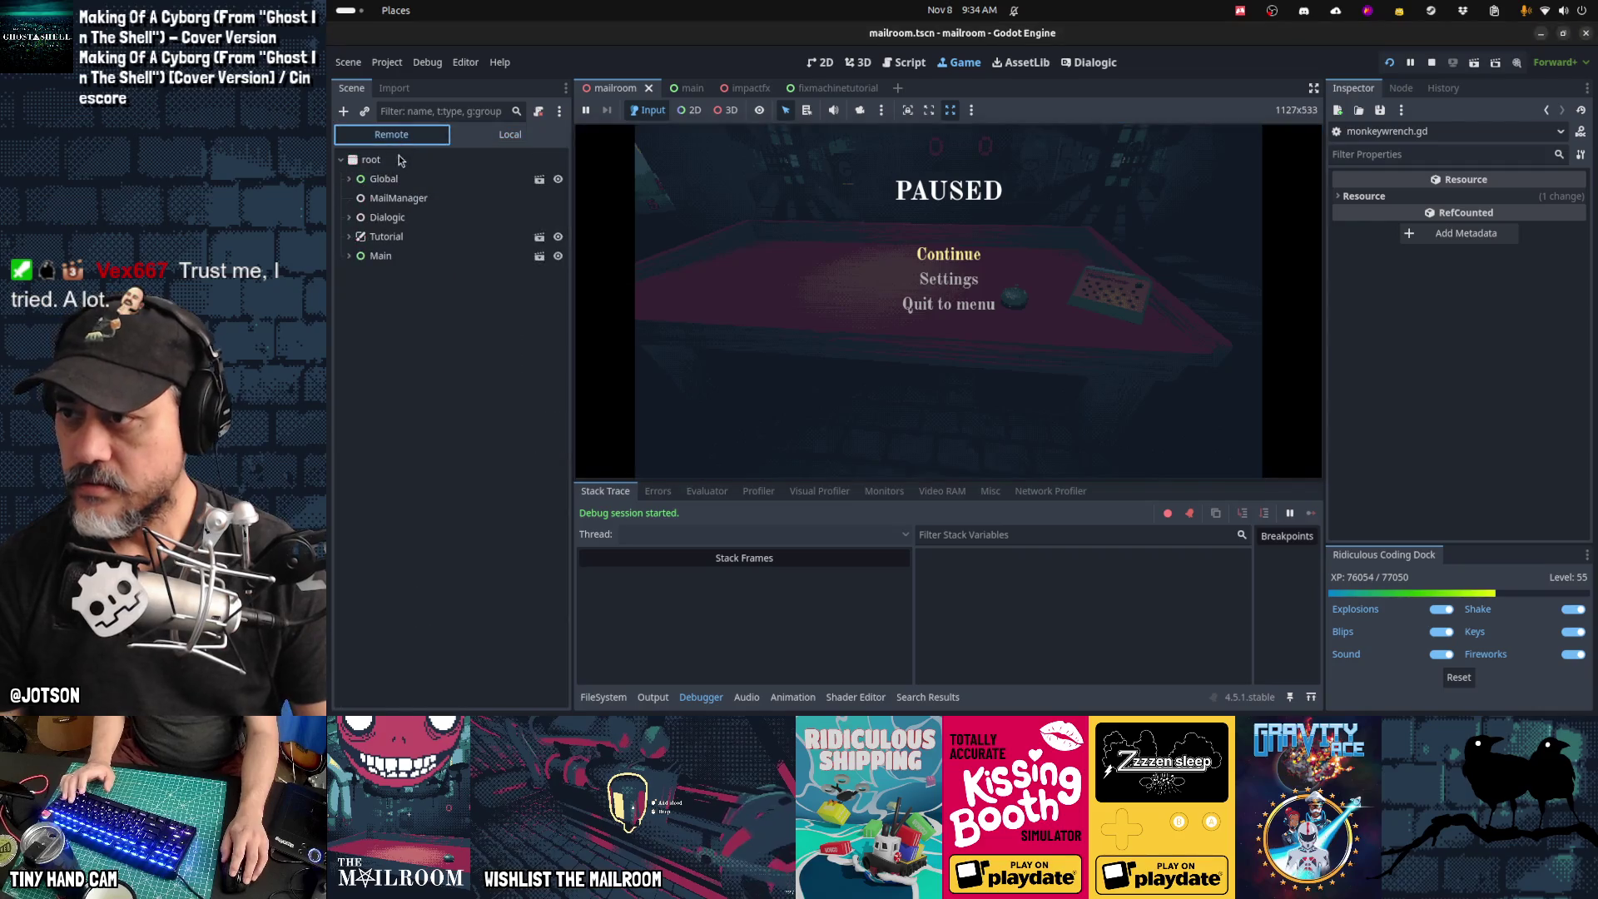
Step: Select Global in the Remote tree and expand its Gamestate resource to view live values
{"action": "left_click", "coordinate": [384, 178]}
{"action": "scroll", "coordinate": [1466, 341], "scroll_direction": "down", "scroll_amount": 3}
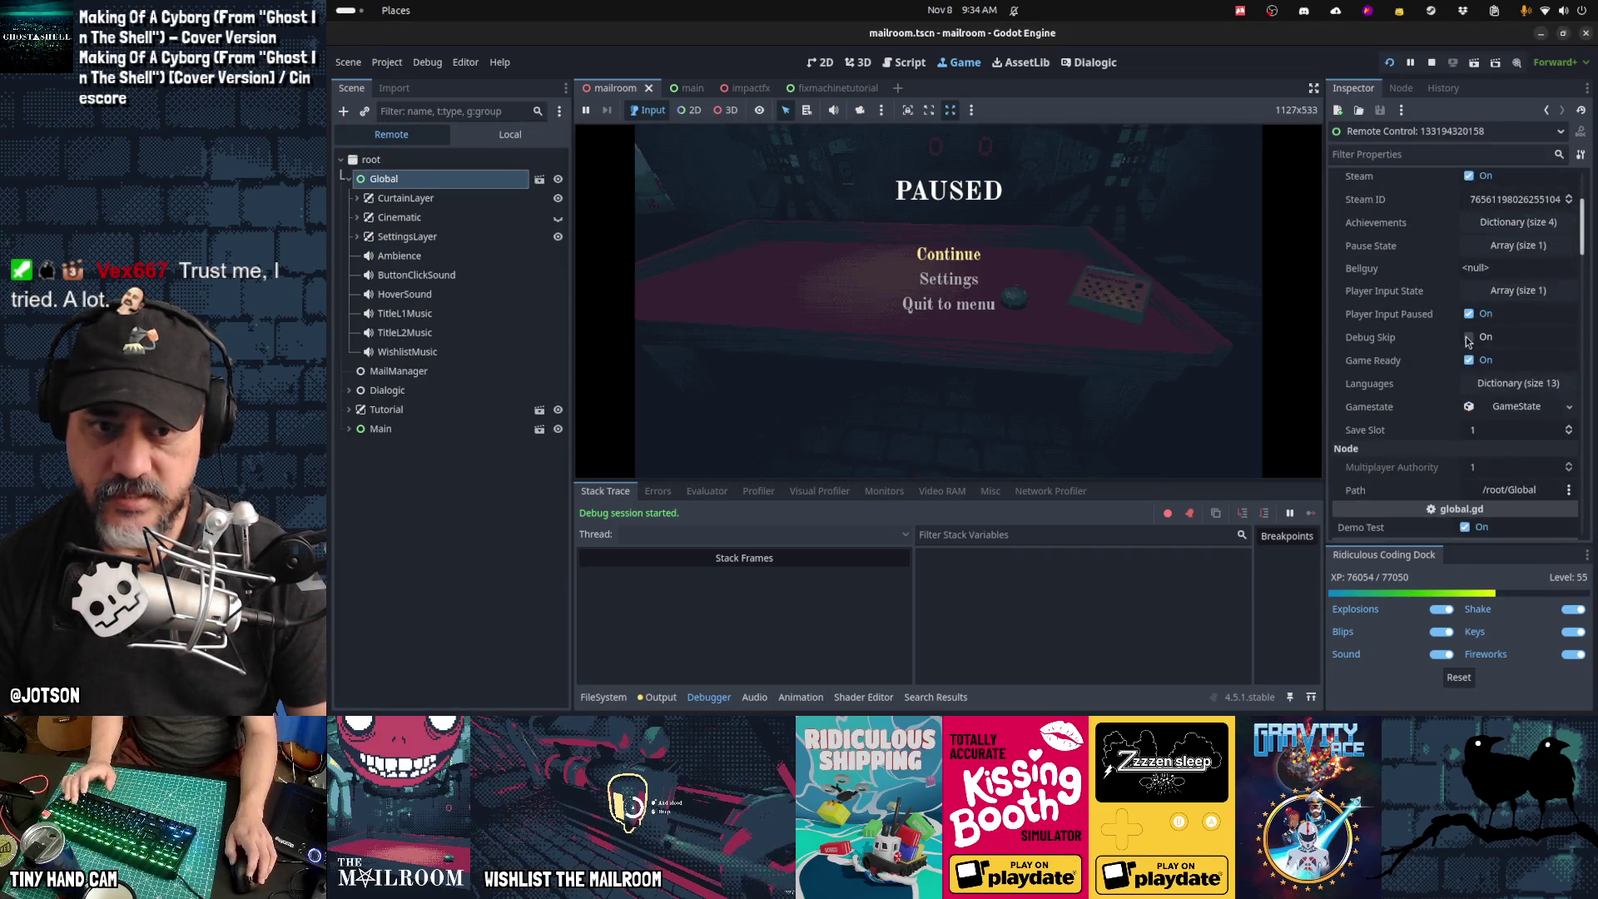
{"action": "left_click", "coordinate": [1518, 406]}
{"action": "scroll", "coordinate": [1469, 392], "scroll_direction": "down", "scroll_amount": 4}
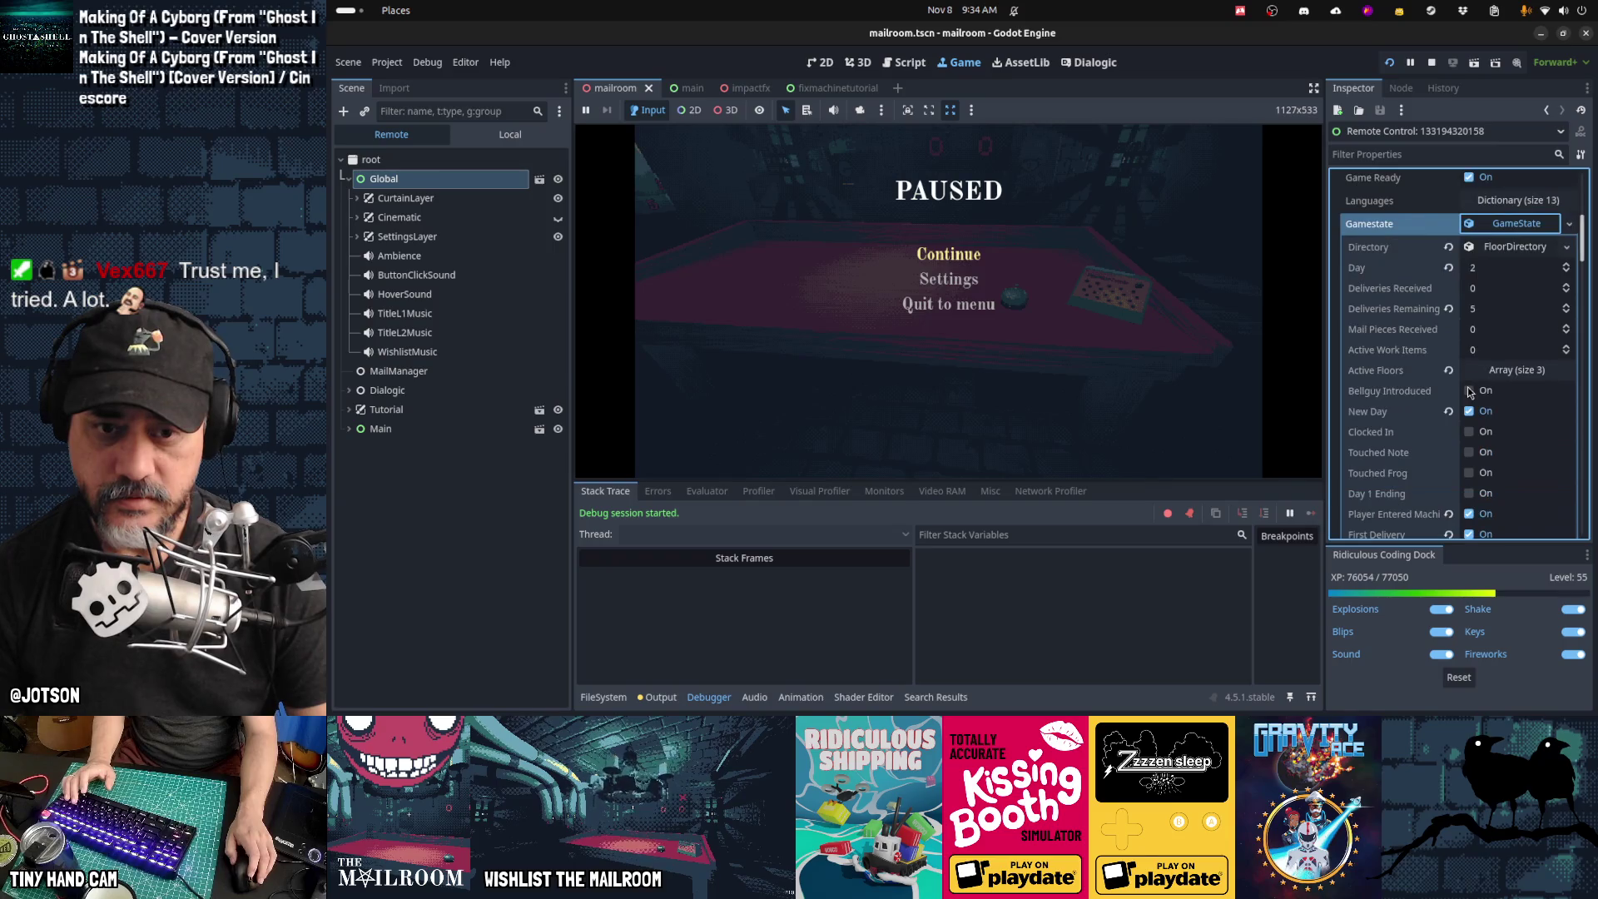
{"action": "scroll", "coordinate": [1378, 303], "scroll_direction": "down", "scroll_amount": 3}
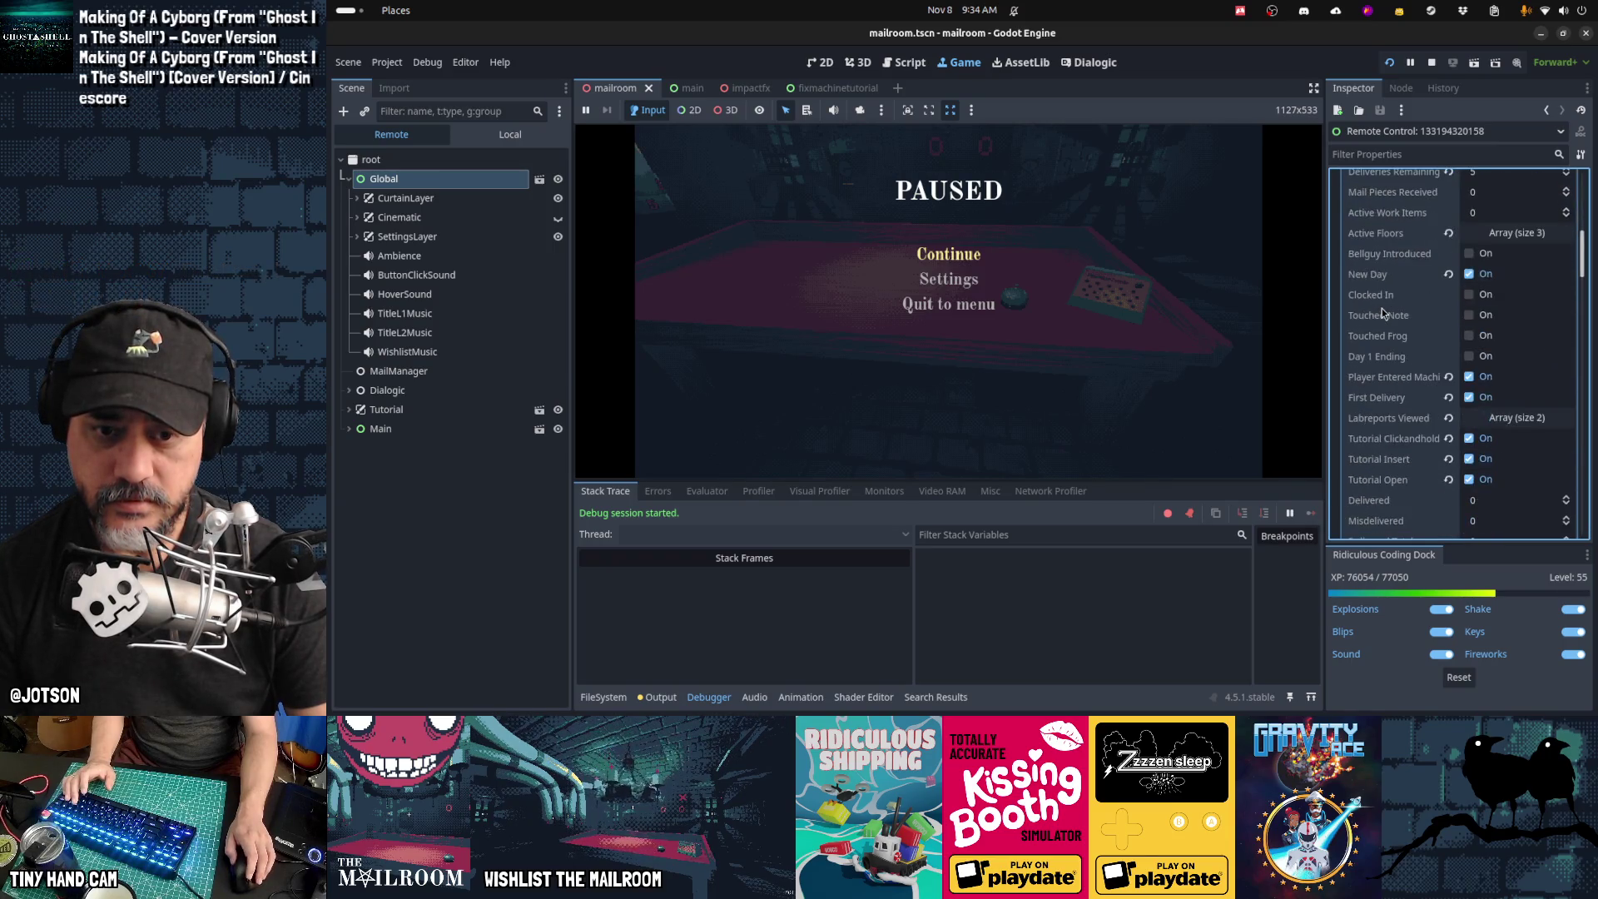
{"action": "scroll", "coordinate": [1381, 313], "scroll_direction": "down", "scroll_amount": 3}
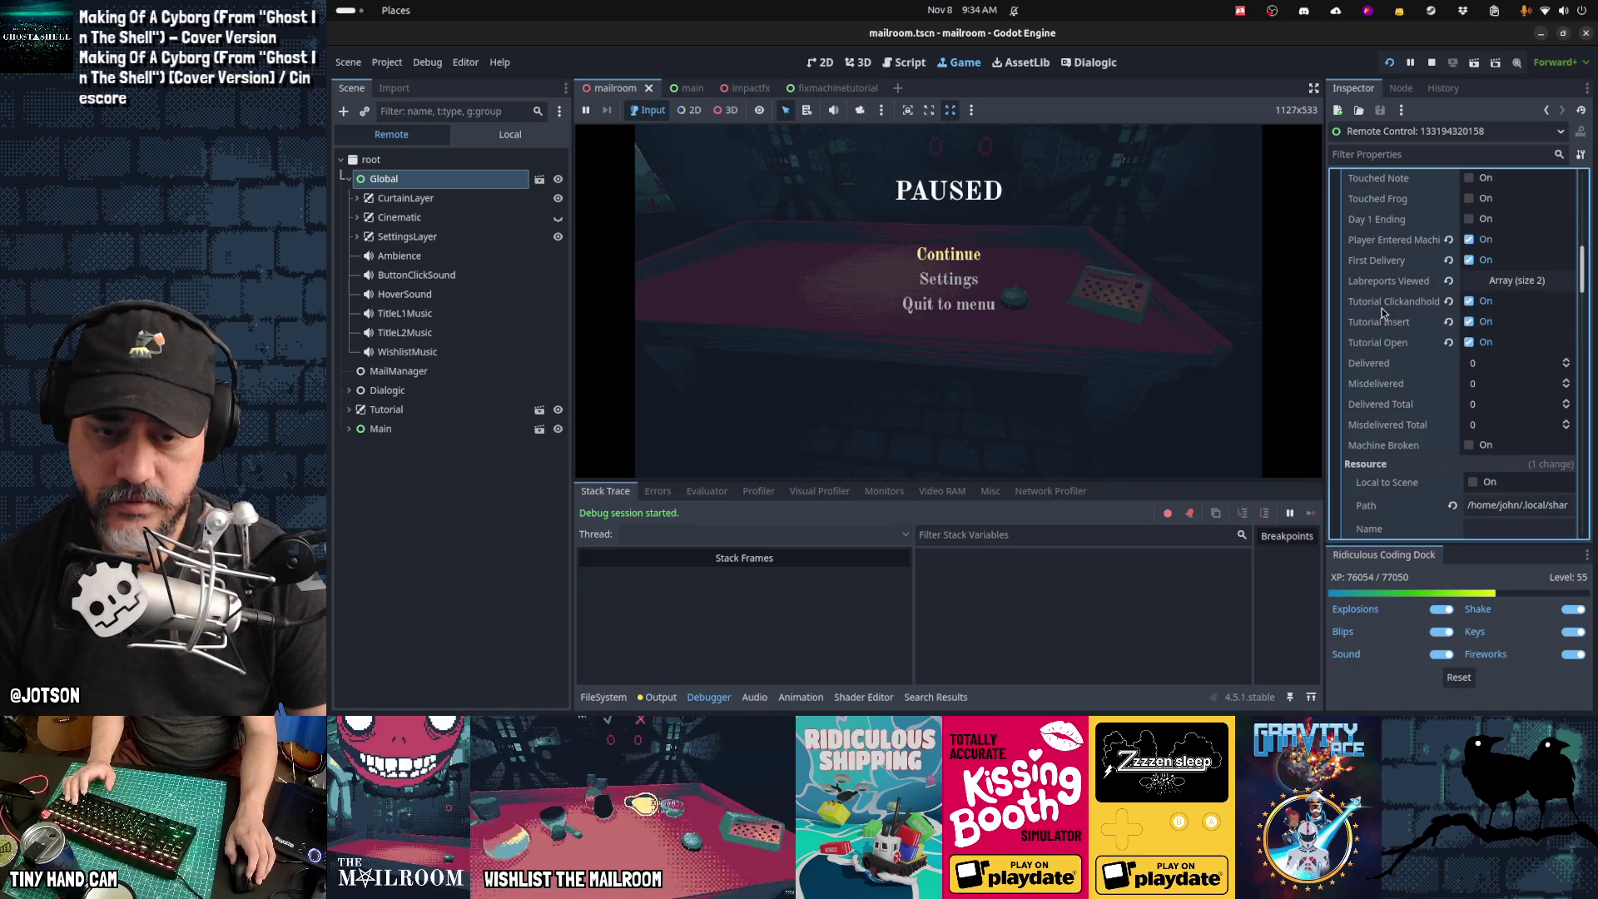
Step: Expand Main > SubViewportContainer > SubViewport > room, select bell, then return to the Script editor
{"action": "left_click", "coordinate": [348, 428]}
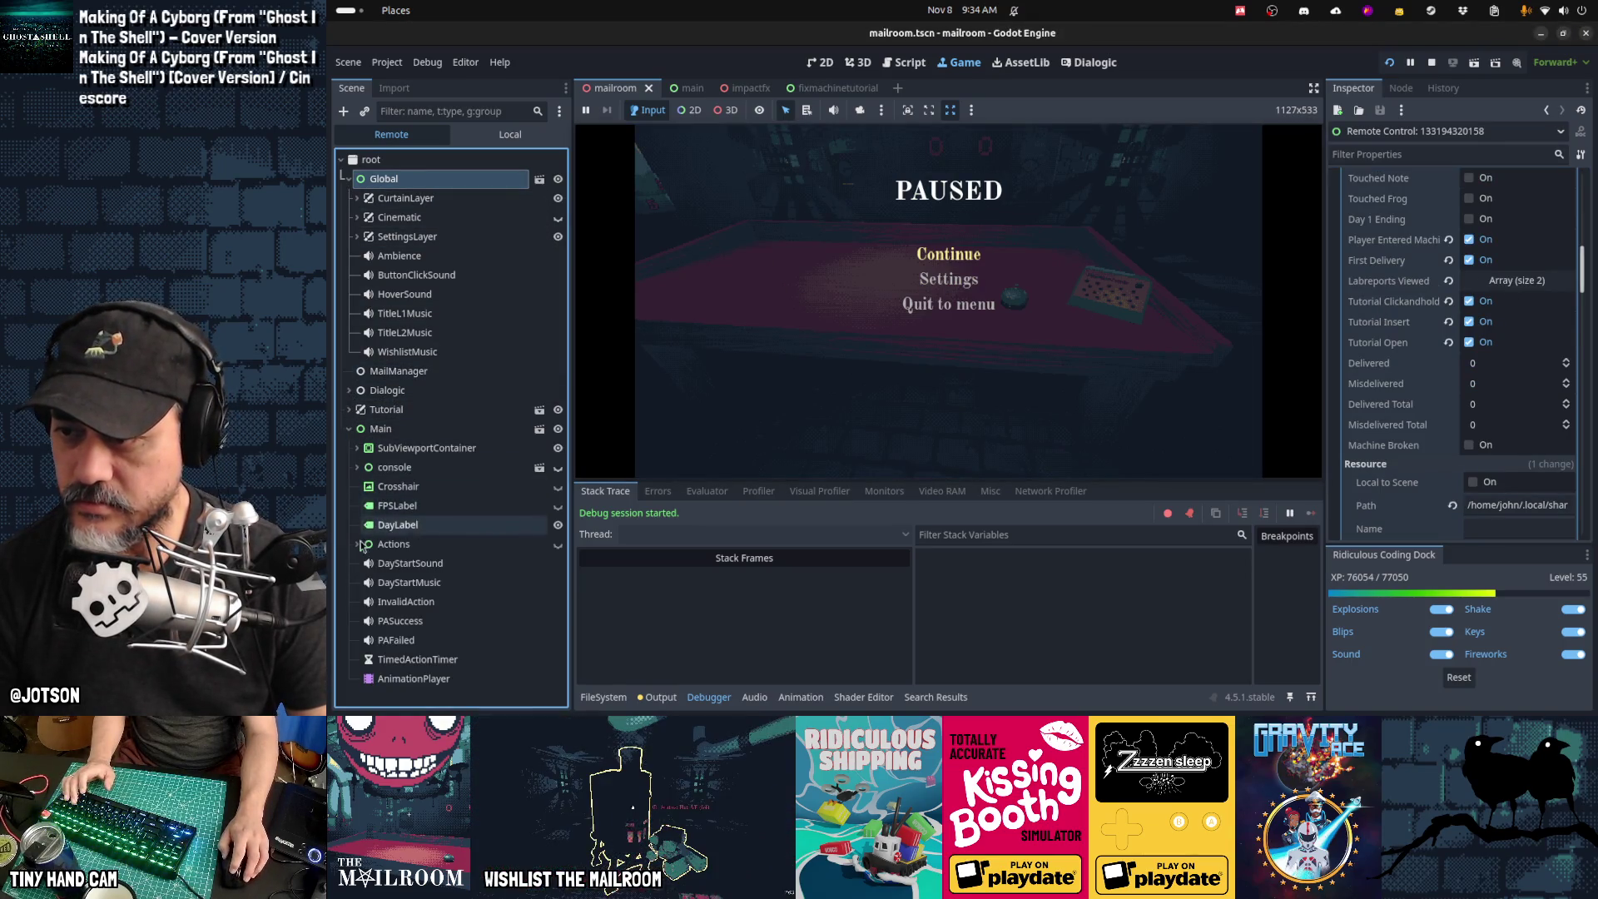
{"action": "left_click", "coordinate": [357, 448]}
{"action": "left_click", "coordinate": [365, 467]}
{"action": "left_click", "coordinate": [372, 486]}
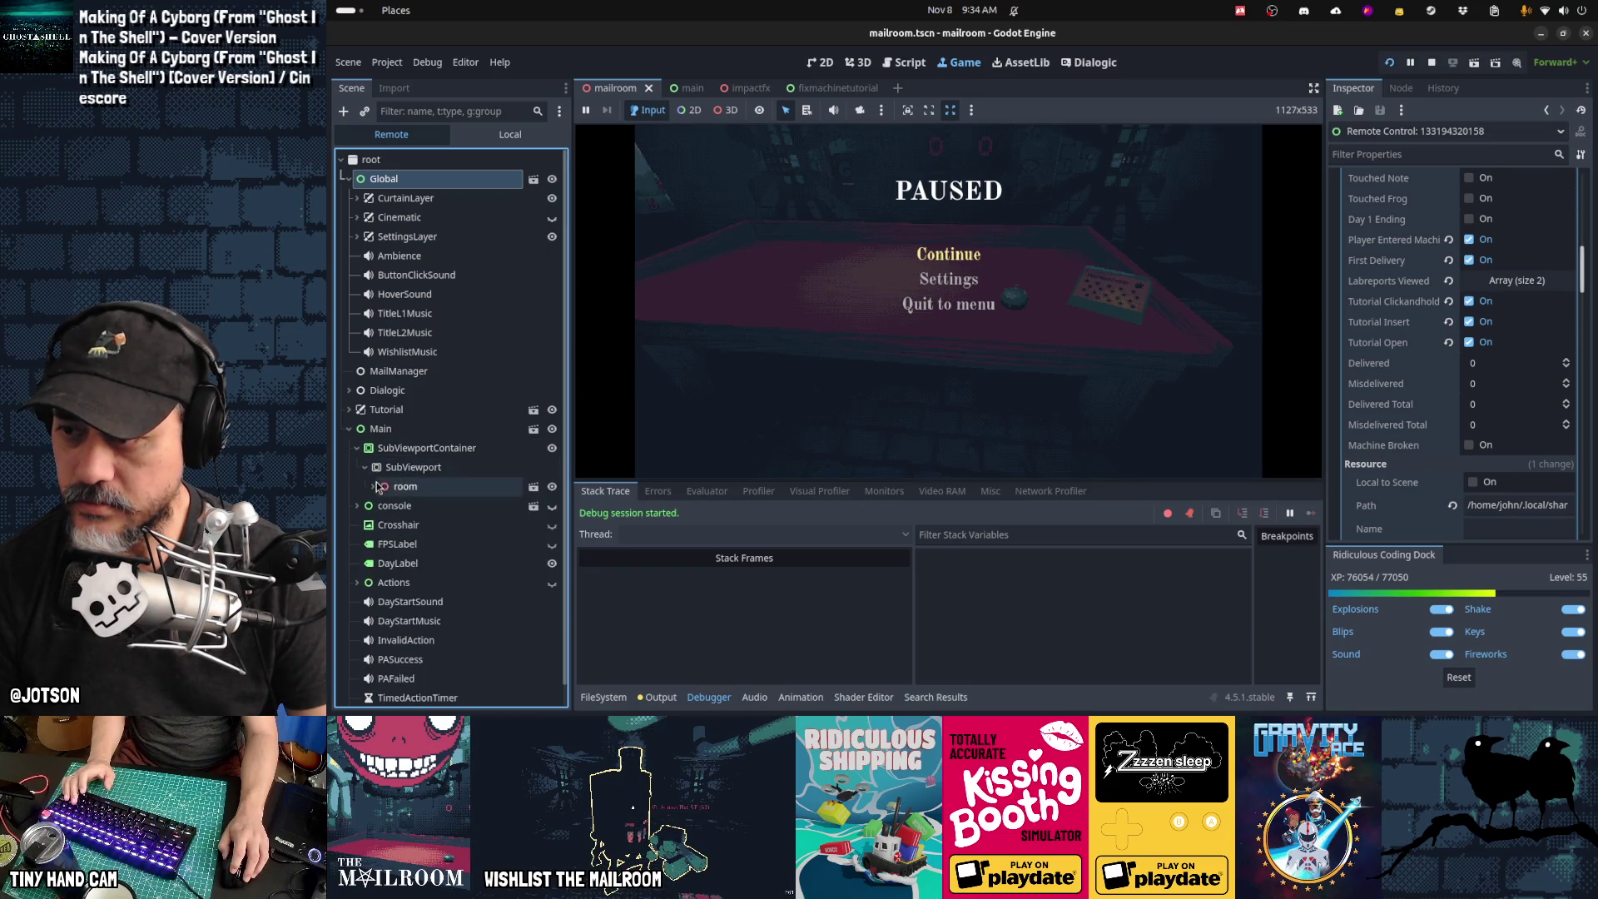
{"action": "left_click", "coordinate": [381, 487]}
{"action": "scroll", "coordinate": [383, 491], "scroll_direction": "down", "scroll_amount": 5}
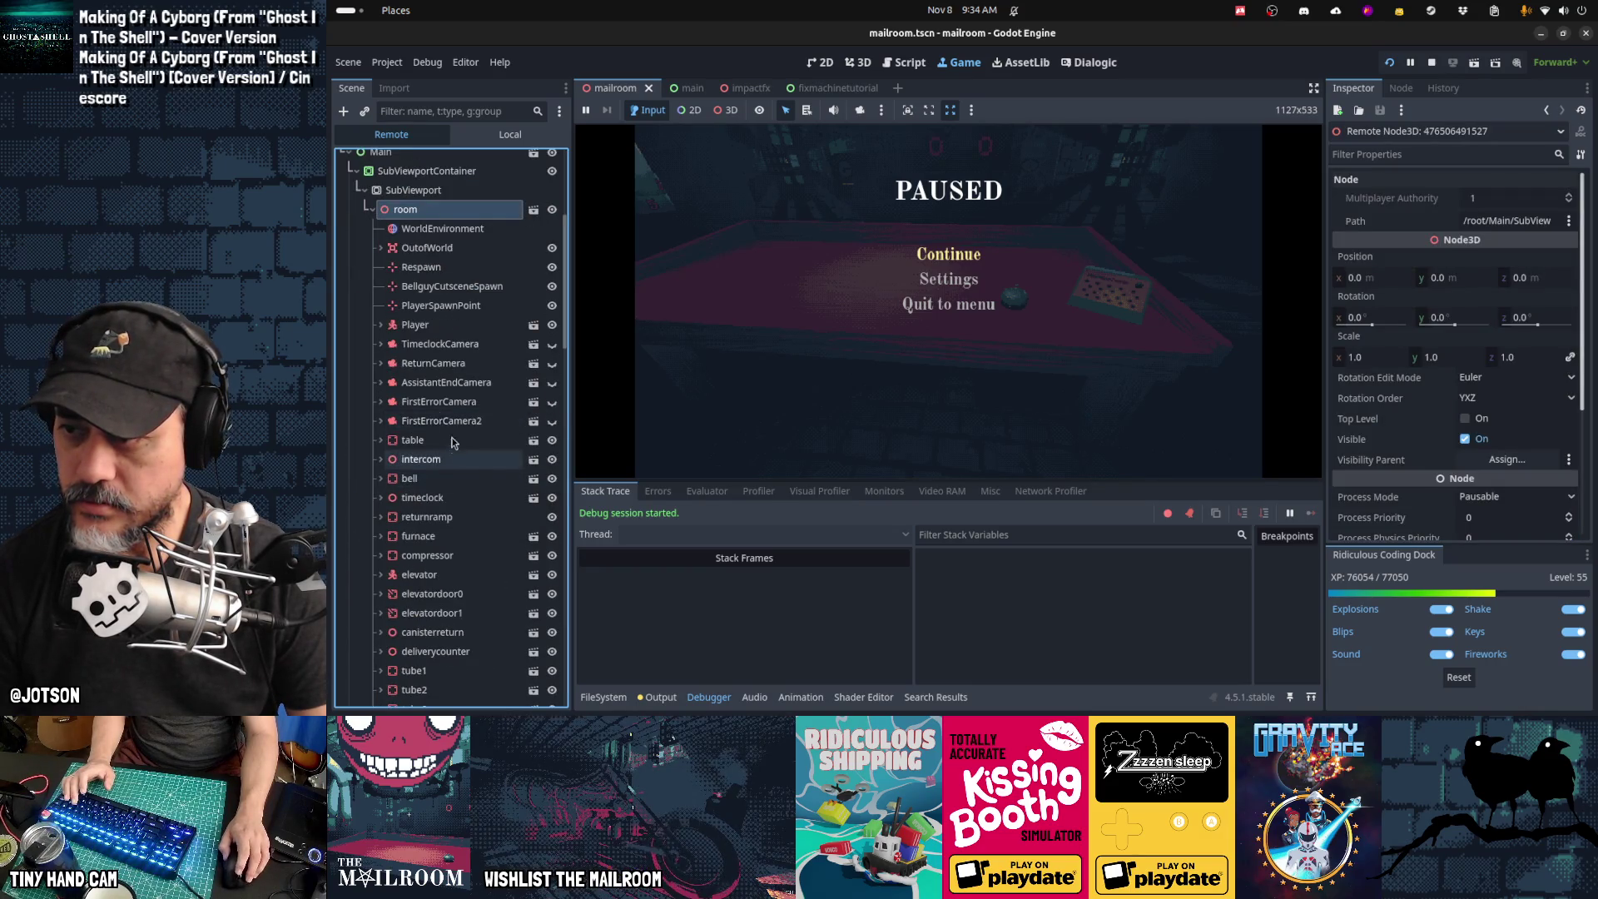
{"action": "left_click", "coordinate": [409, 478]}
{"action": "left_click", "coordinate": [379, 478]}
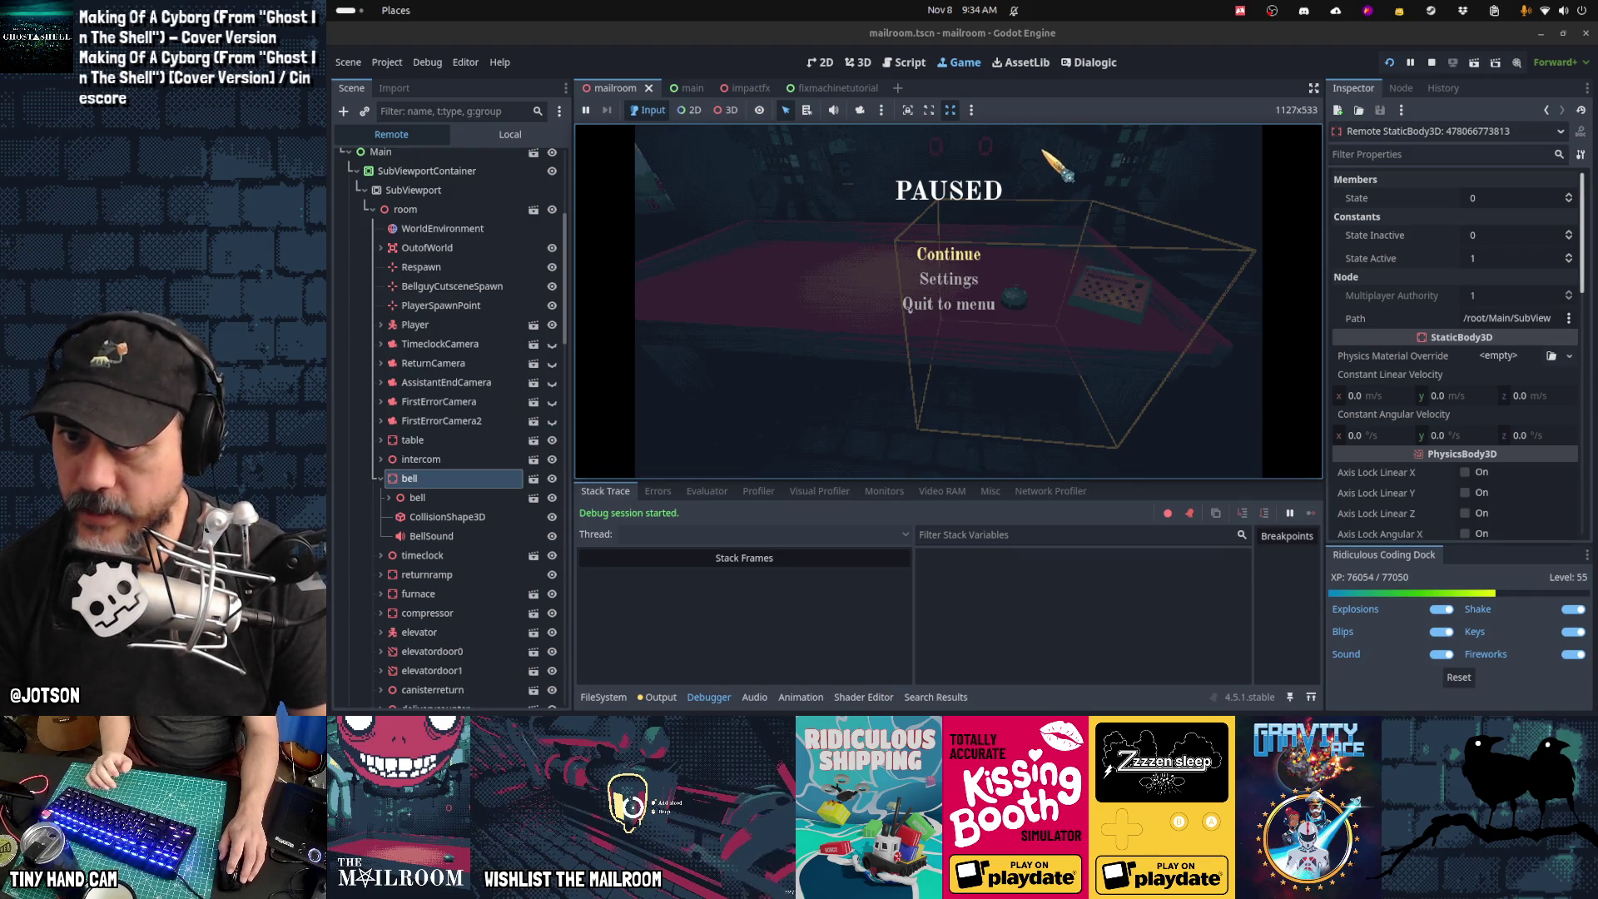
{"action": "key", "text": "ctrl+F3"}
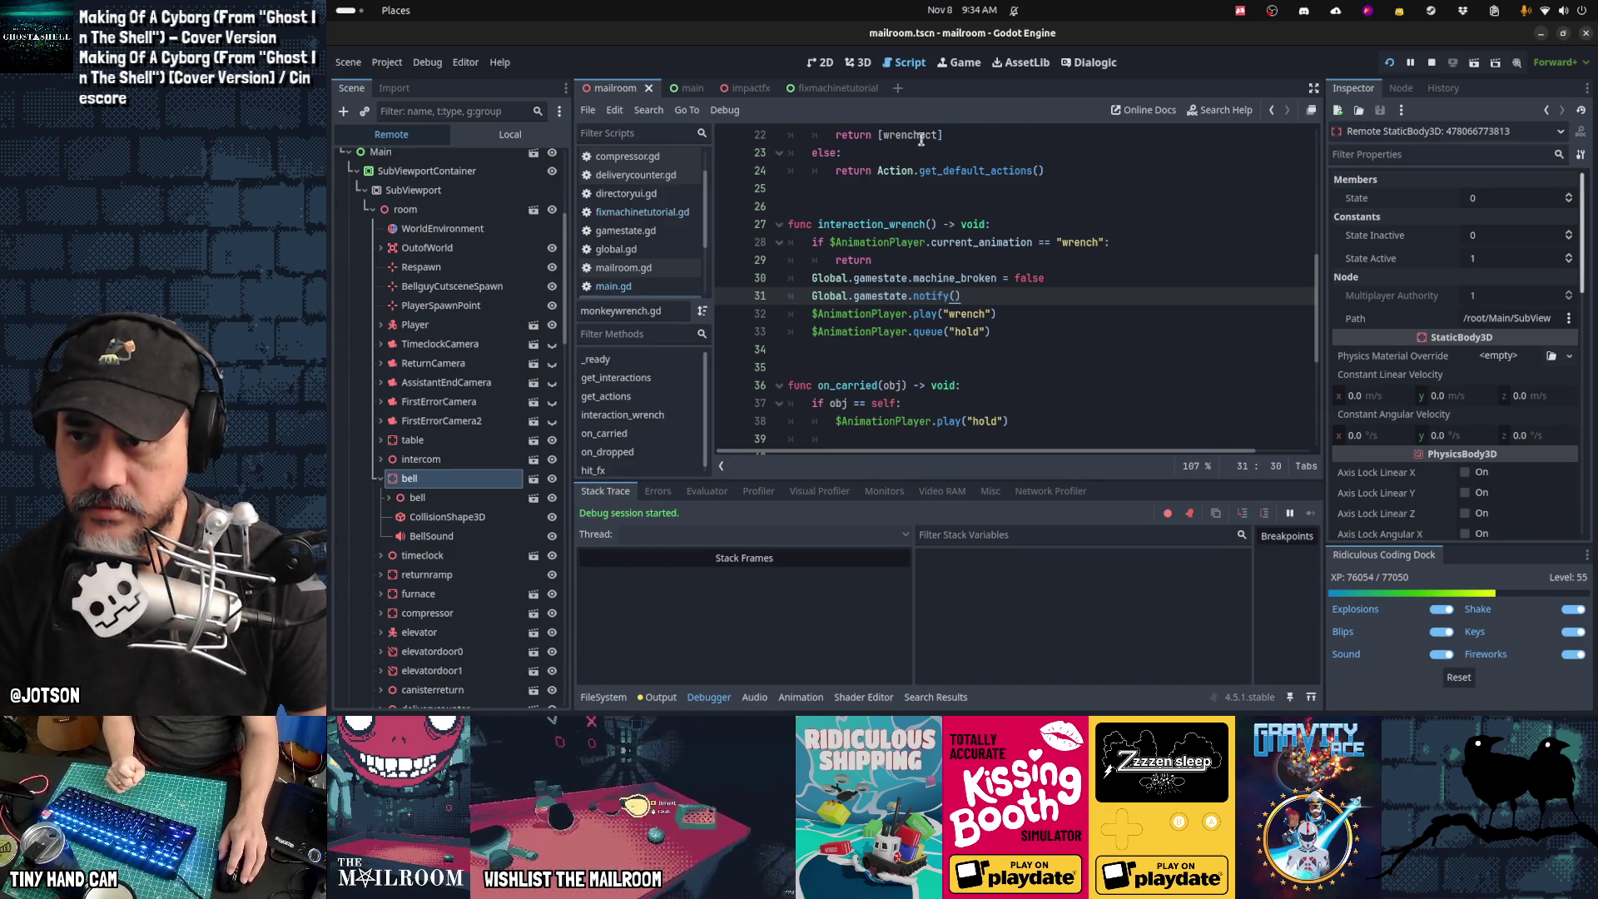
Step: Open main.gd and jump to the start_day function via Go to Function
{"action": "left_click", "coordinate": [636, 288]}
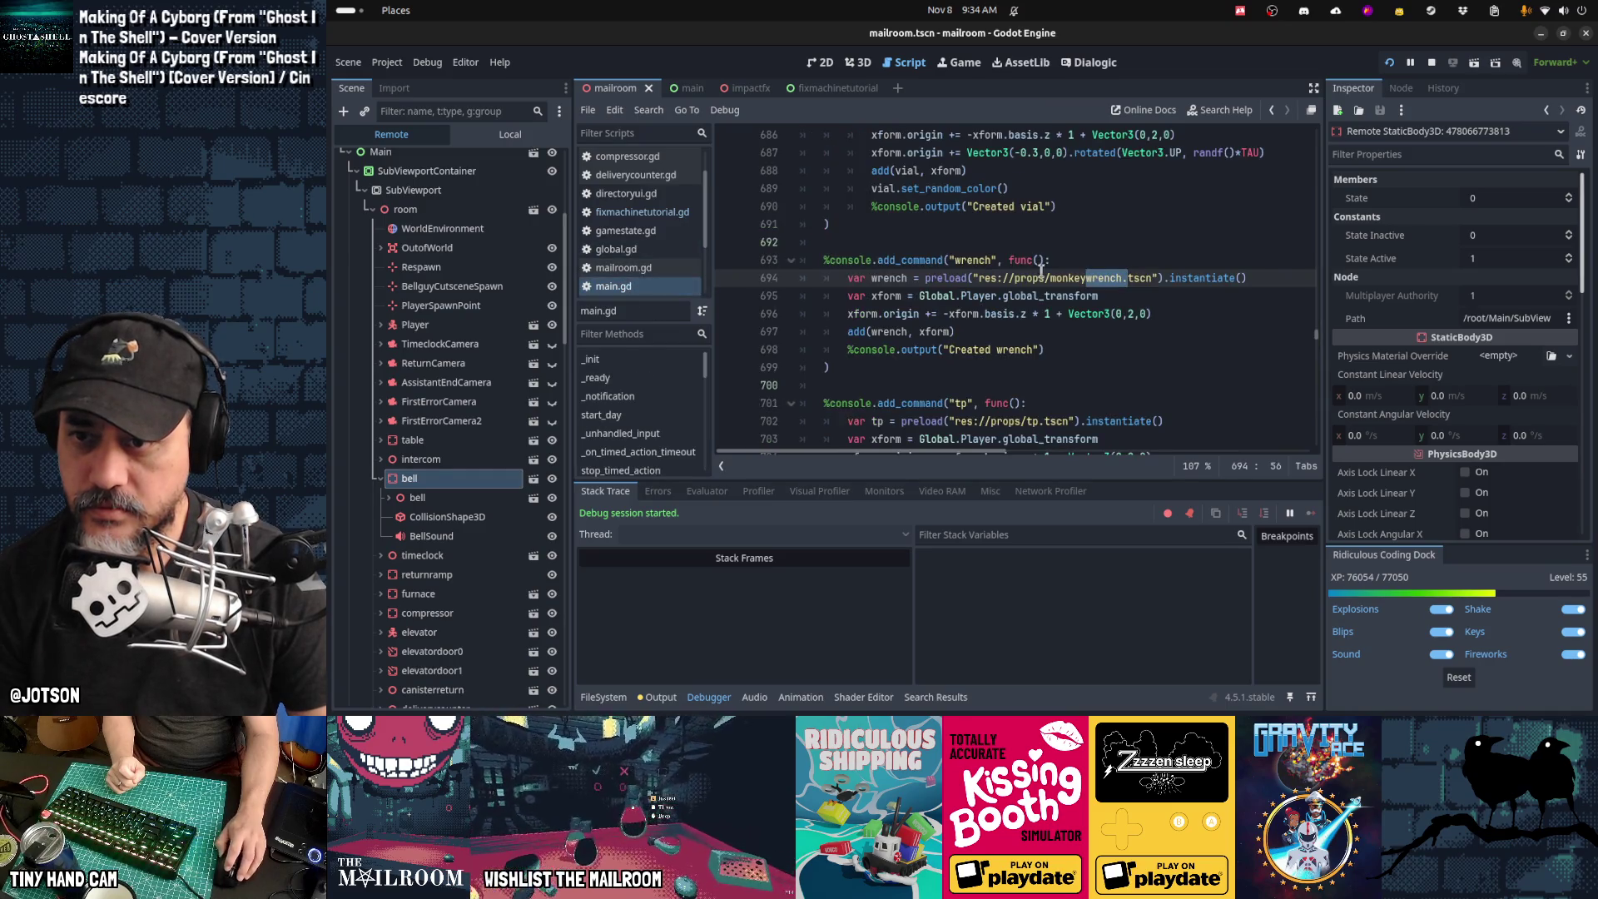
{"action": "key", "text": "Up"}
{"action": "key", "text": "Up"}
{"action": "key", "text": "Up"}
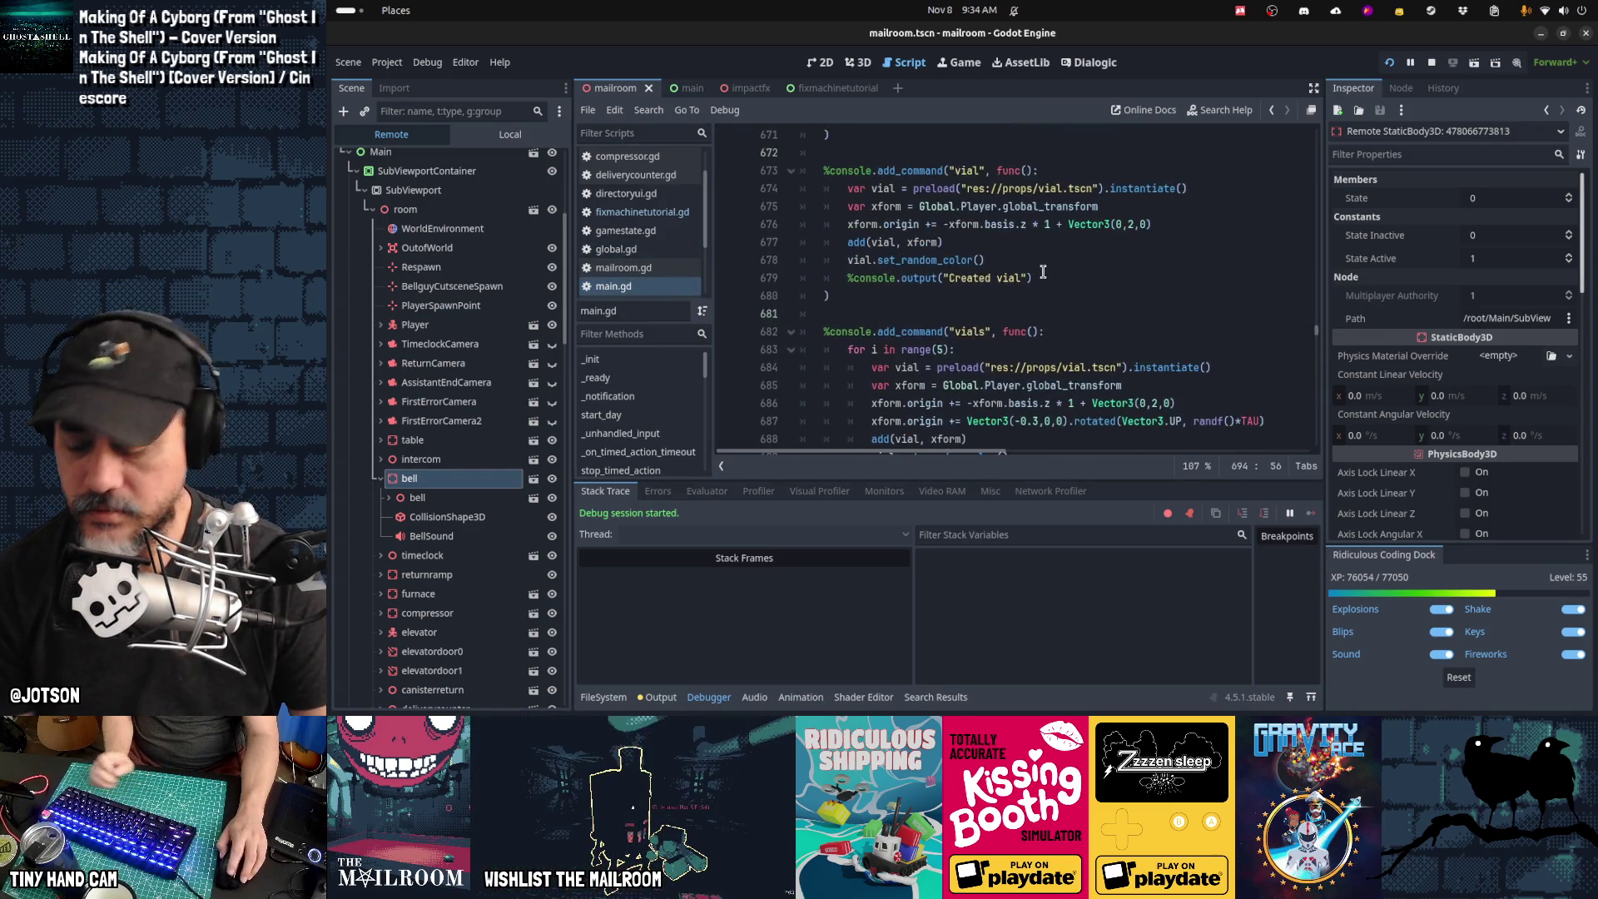
{"action": "key", "text": "ctrl+alt+f"}
{"action": "type", "text": "g"}
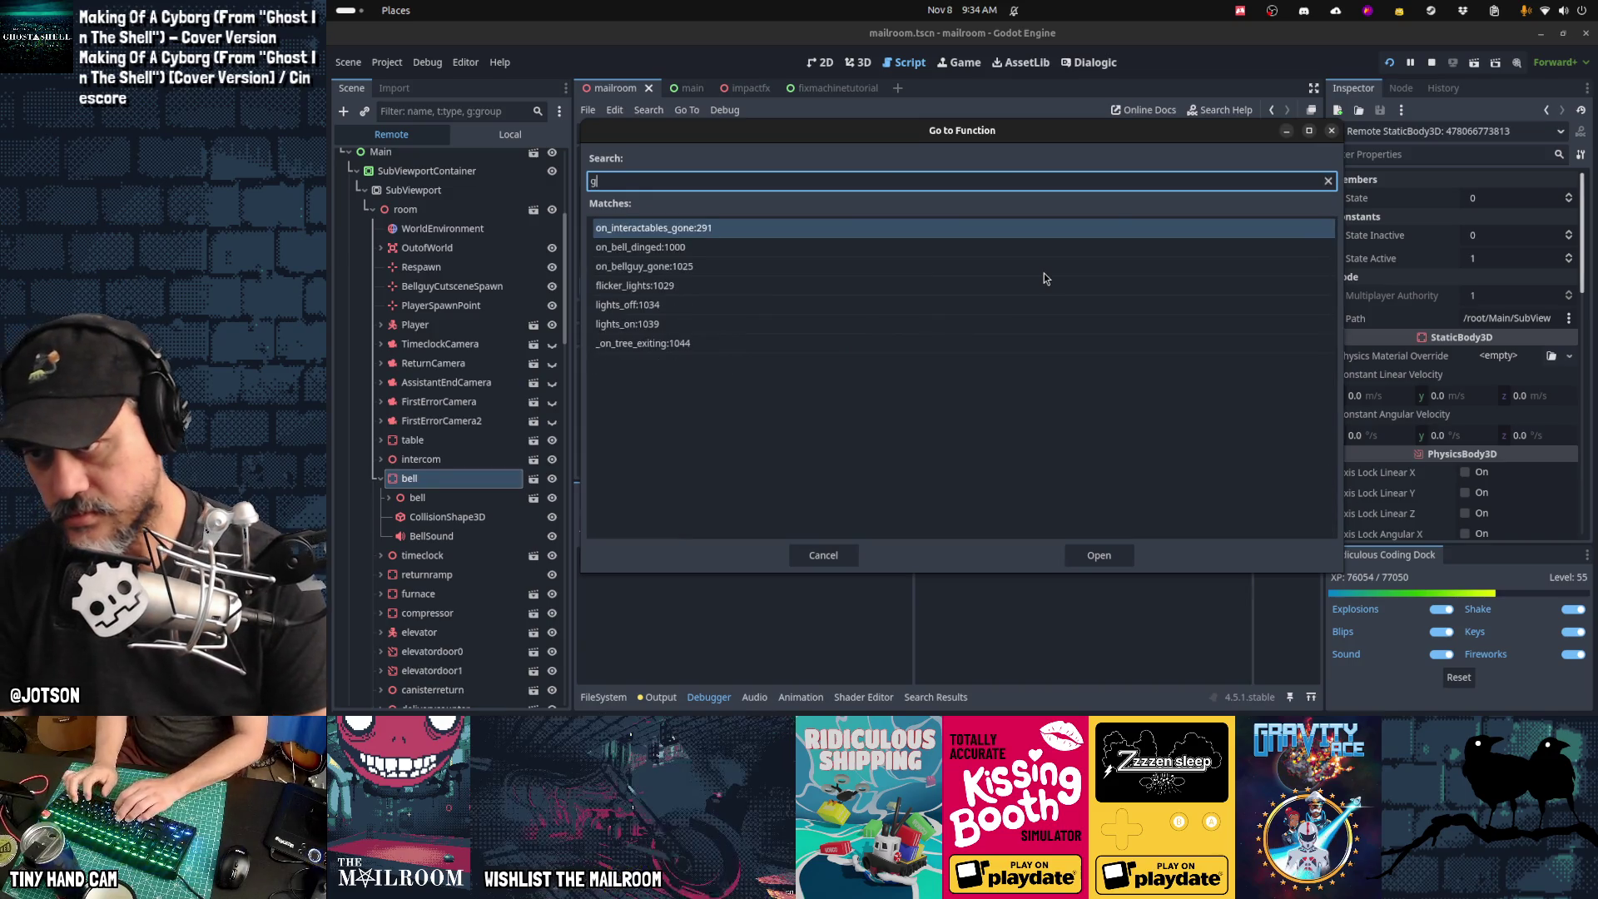
{"action": "key", "text": "BackSpace"}
{"action": "type", "text": "start_da"}
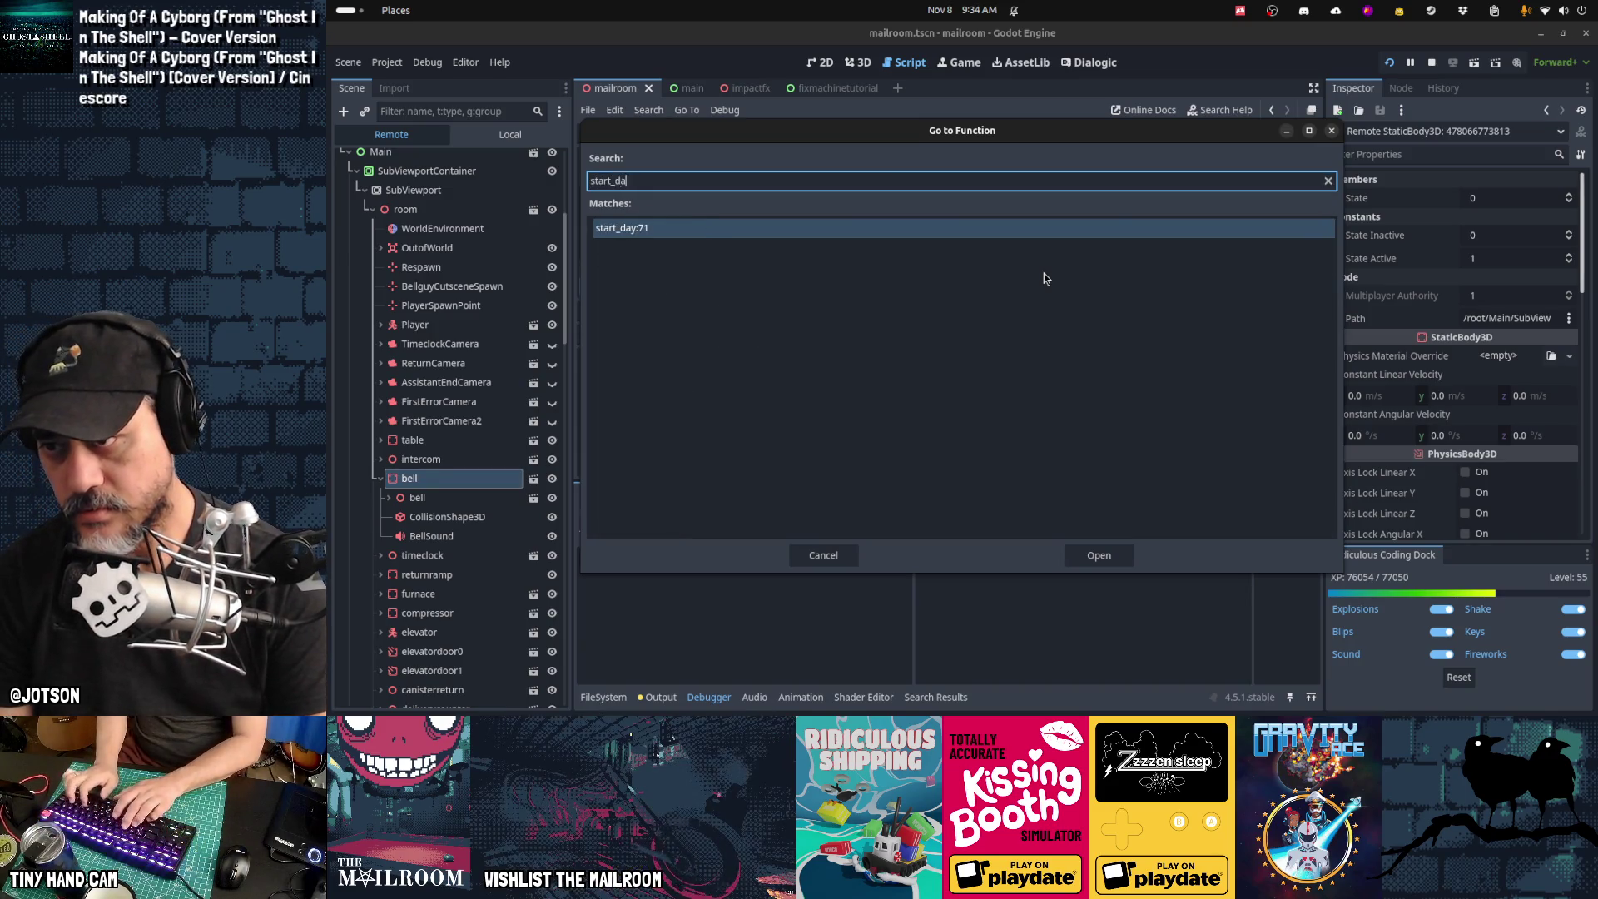
{"action": "type", "text": "y"}
{"action": "key", "text": "Return"}
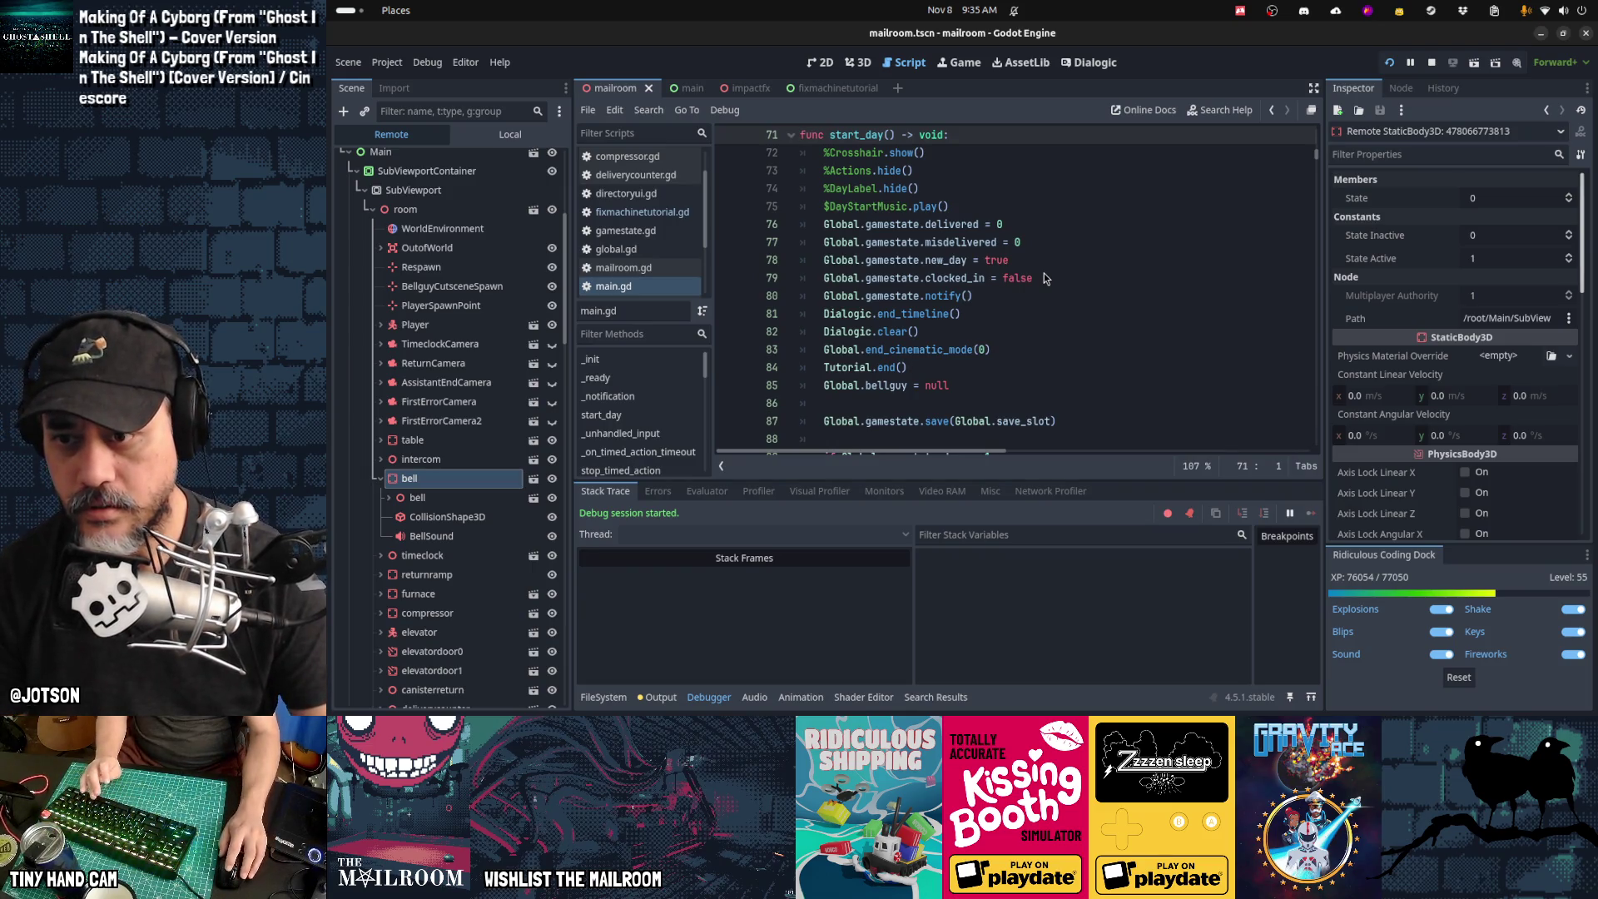
Step: Search for "bell" and select line 91's day-1 bell deactivate call
{"action": "left_click", "coordinate": [1010, 371]}
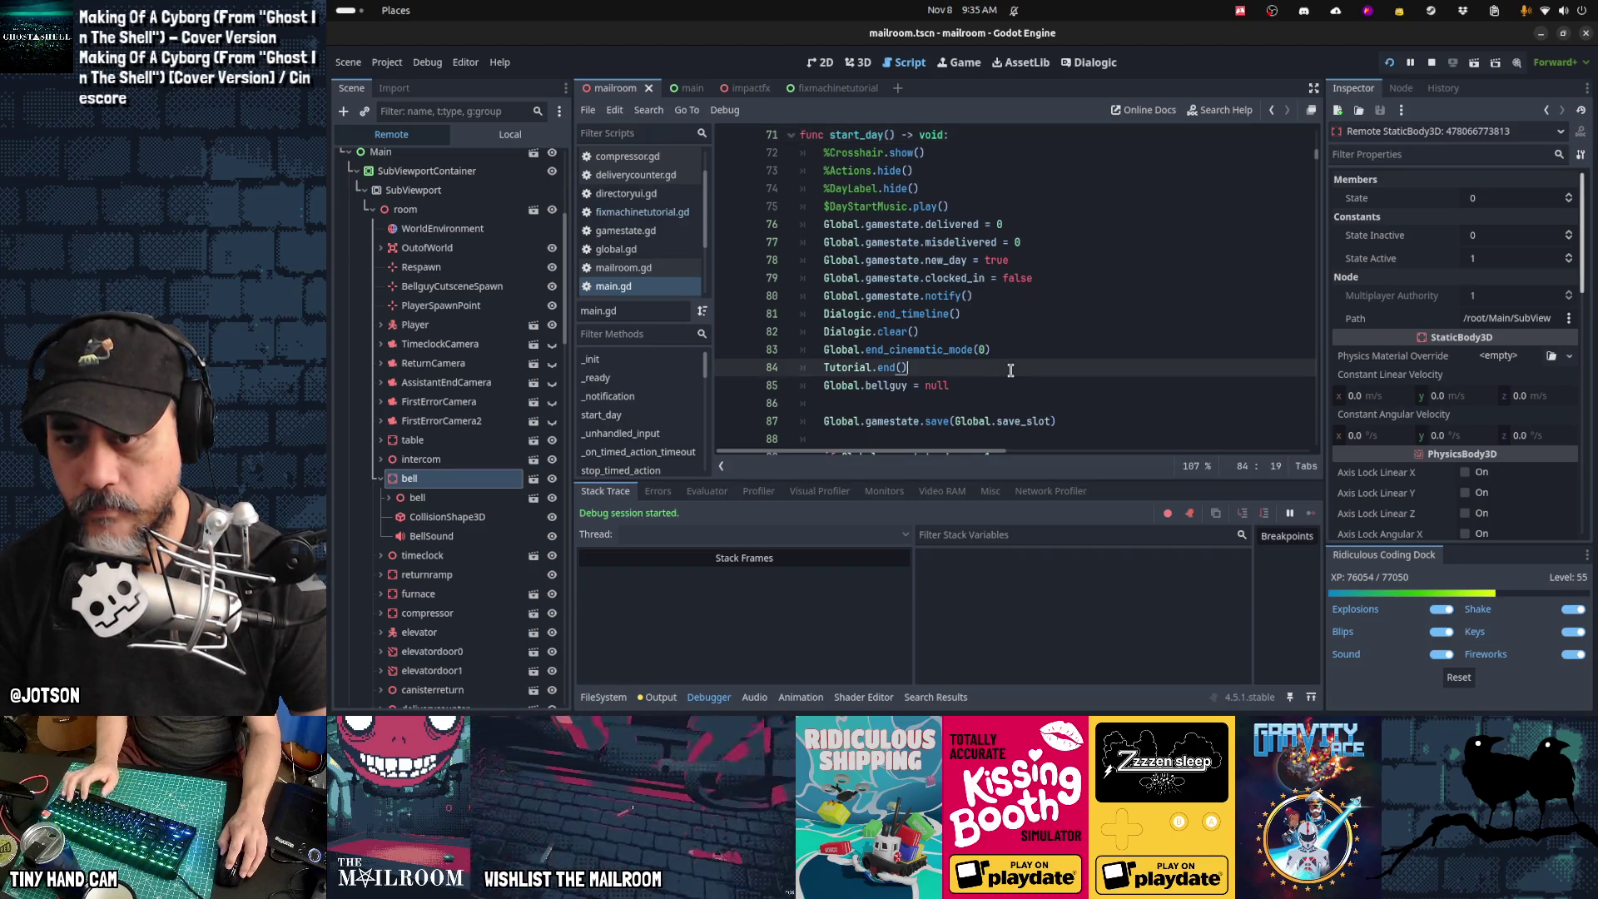
{"action": "key", "text": "ctrl+f"}
{"action": "type", "text": "bell"}
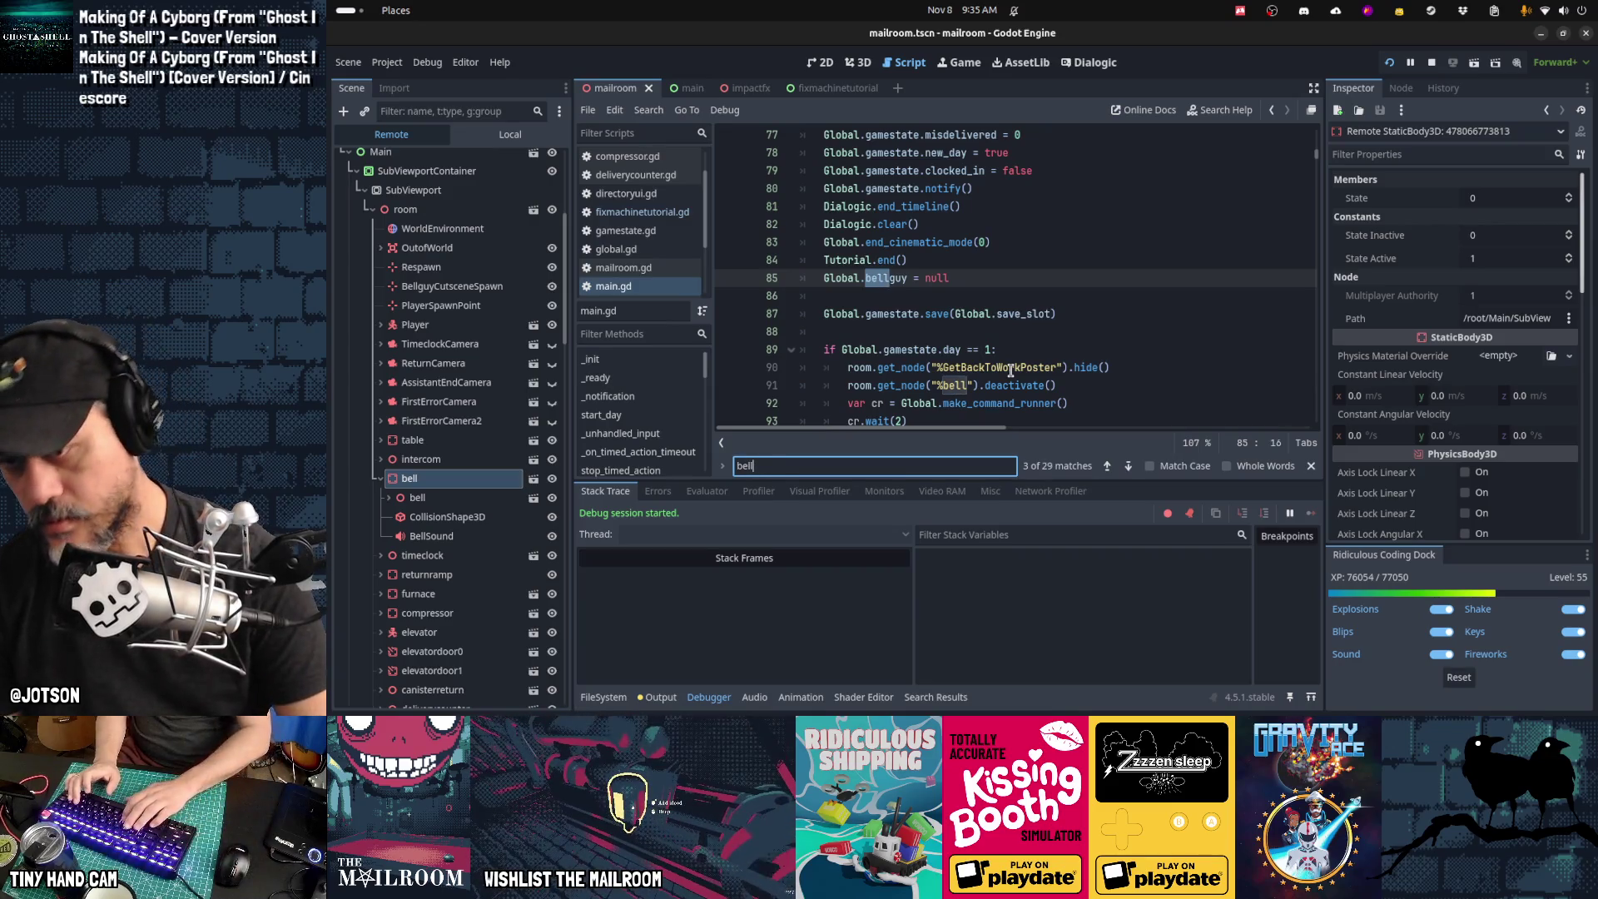
{"action": "key", "text": "Return"}
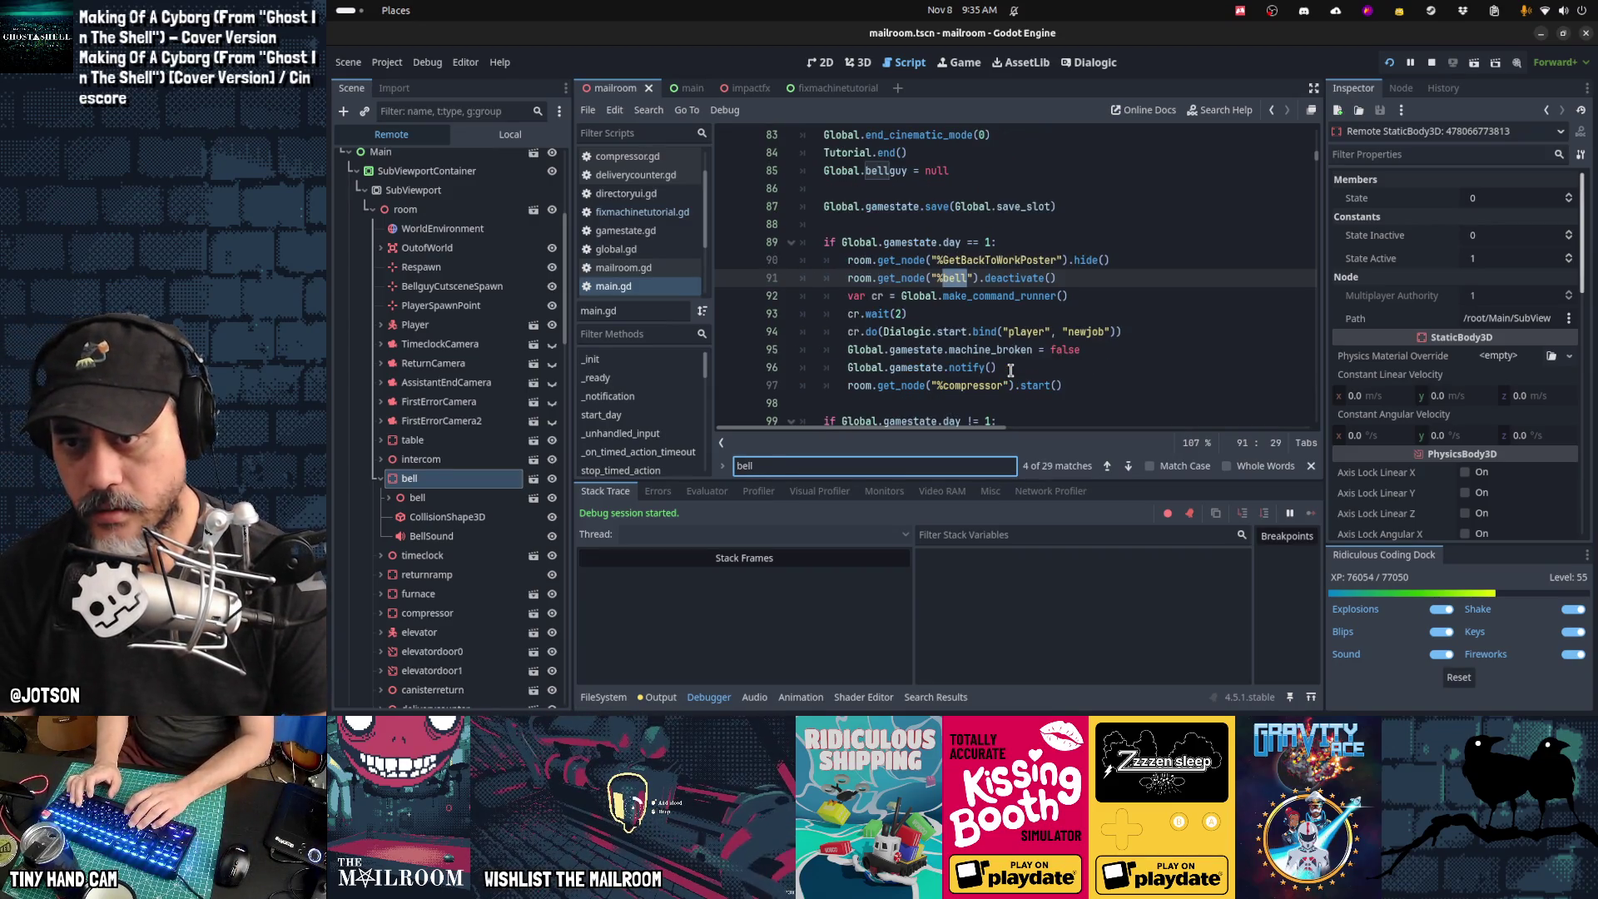
{"action": "key", "text": "Escape"}
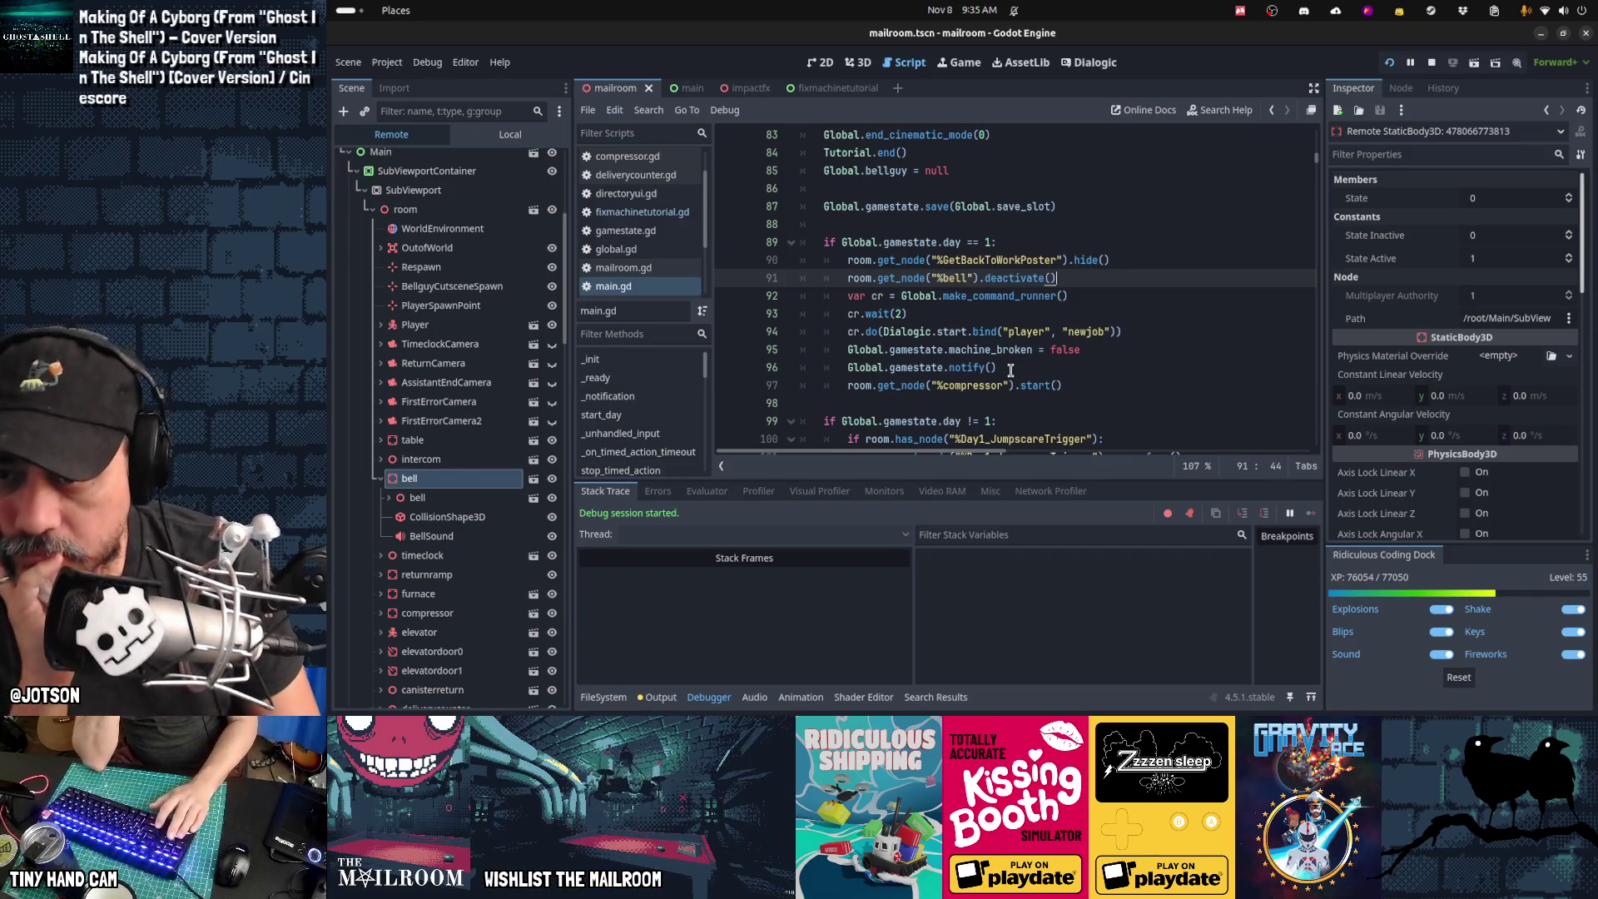
{"action": "key", "text": "shift+Home"}
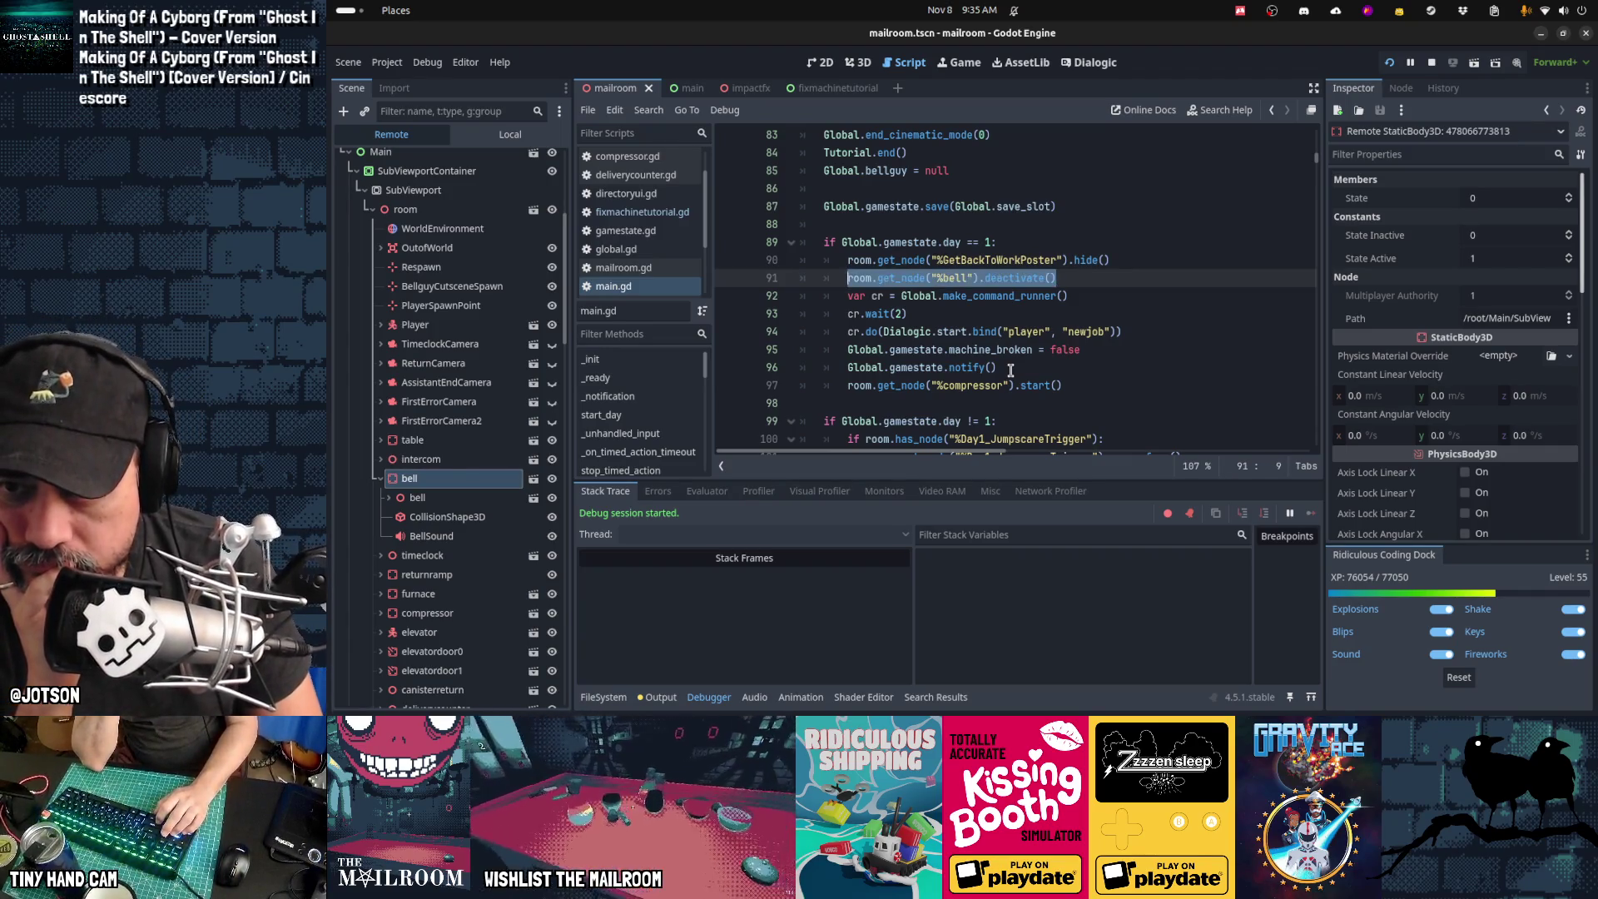
{"action": "scroll", "coordinate": [1010, 369], "scroll_direction": "down", "scroll_amount": 2}
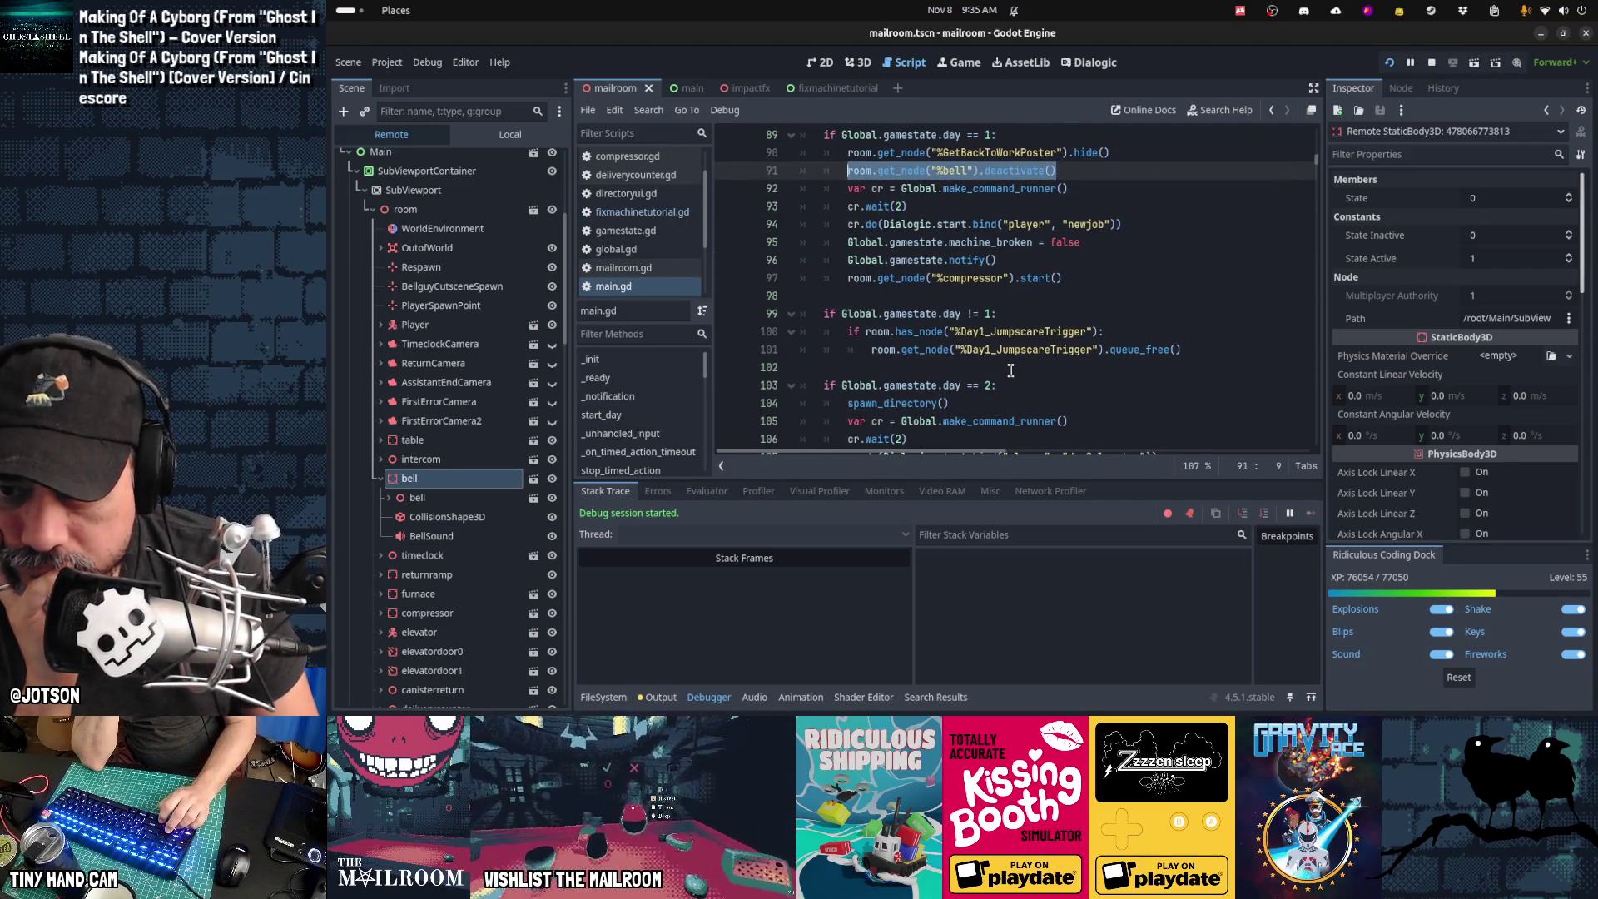
{"action": "scroll", "coordinate": [1010, 369], "scroll_direction": "down", "scroll_amount": 1}
{"action": "scroll", "coordinate": [1011, 369], "scroll_direction": "down", "scroll_amount": 1}
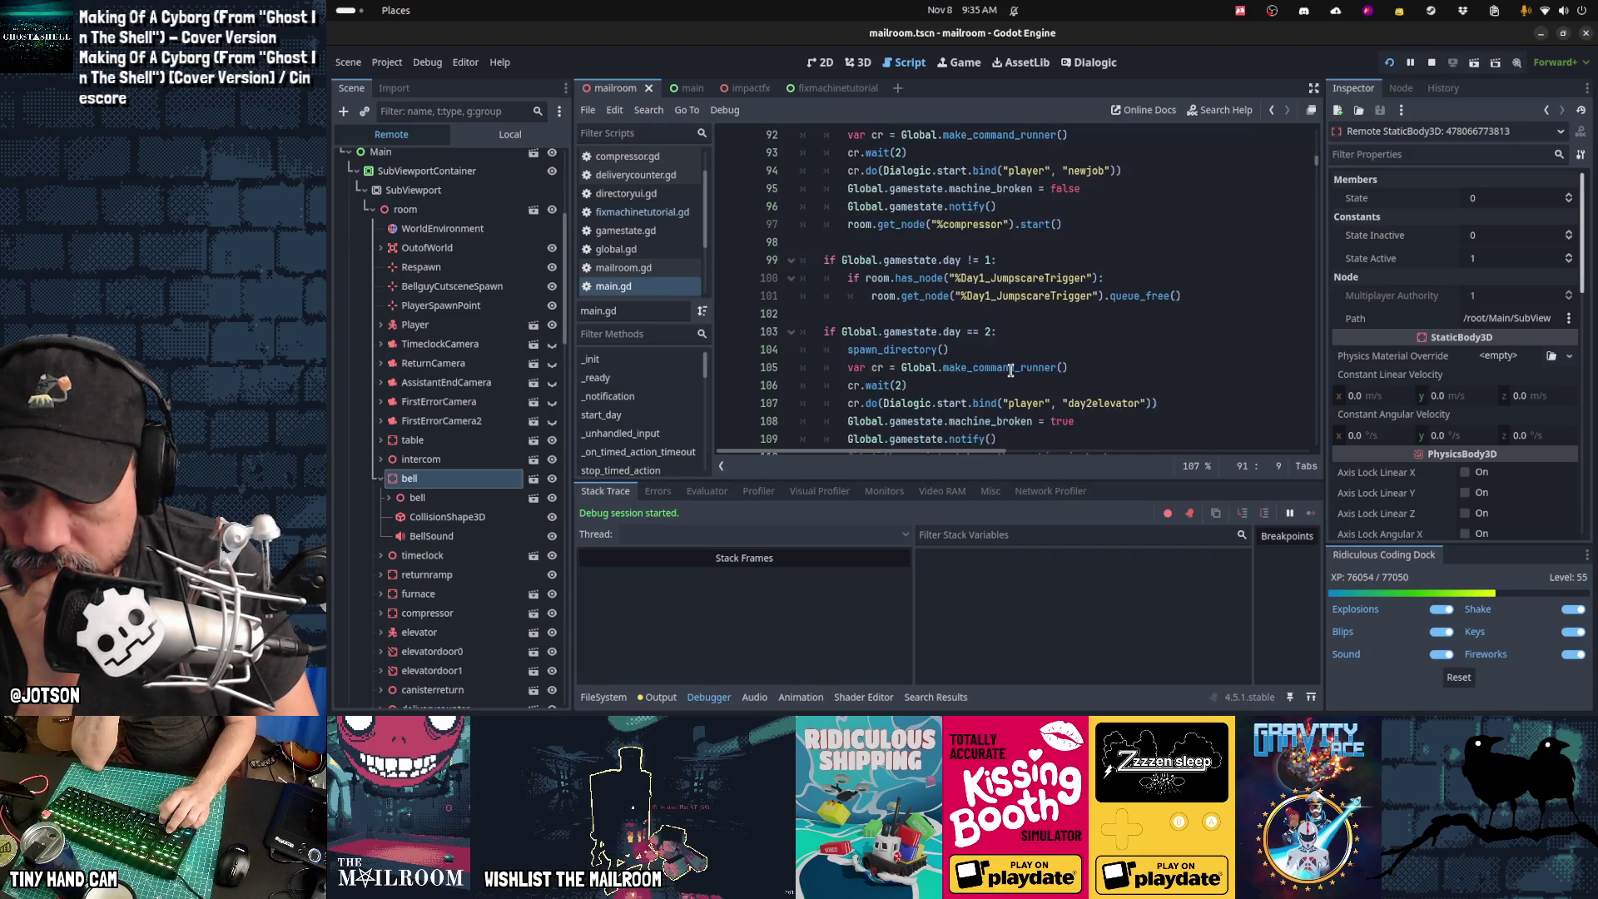
{"action": "scroll", "coordinate": [1010, 369], "scroll_direction": "up", "scroll_amount": 2}
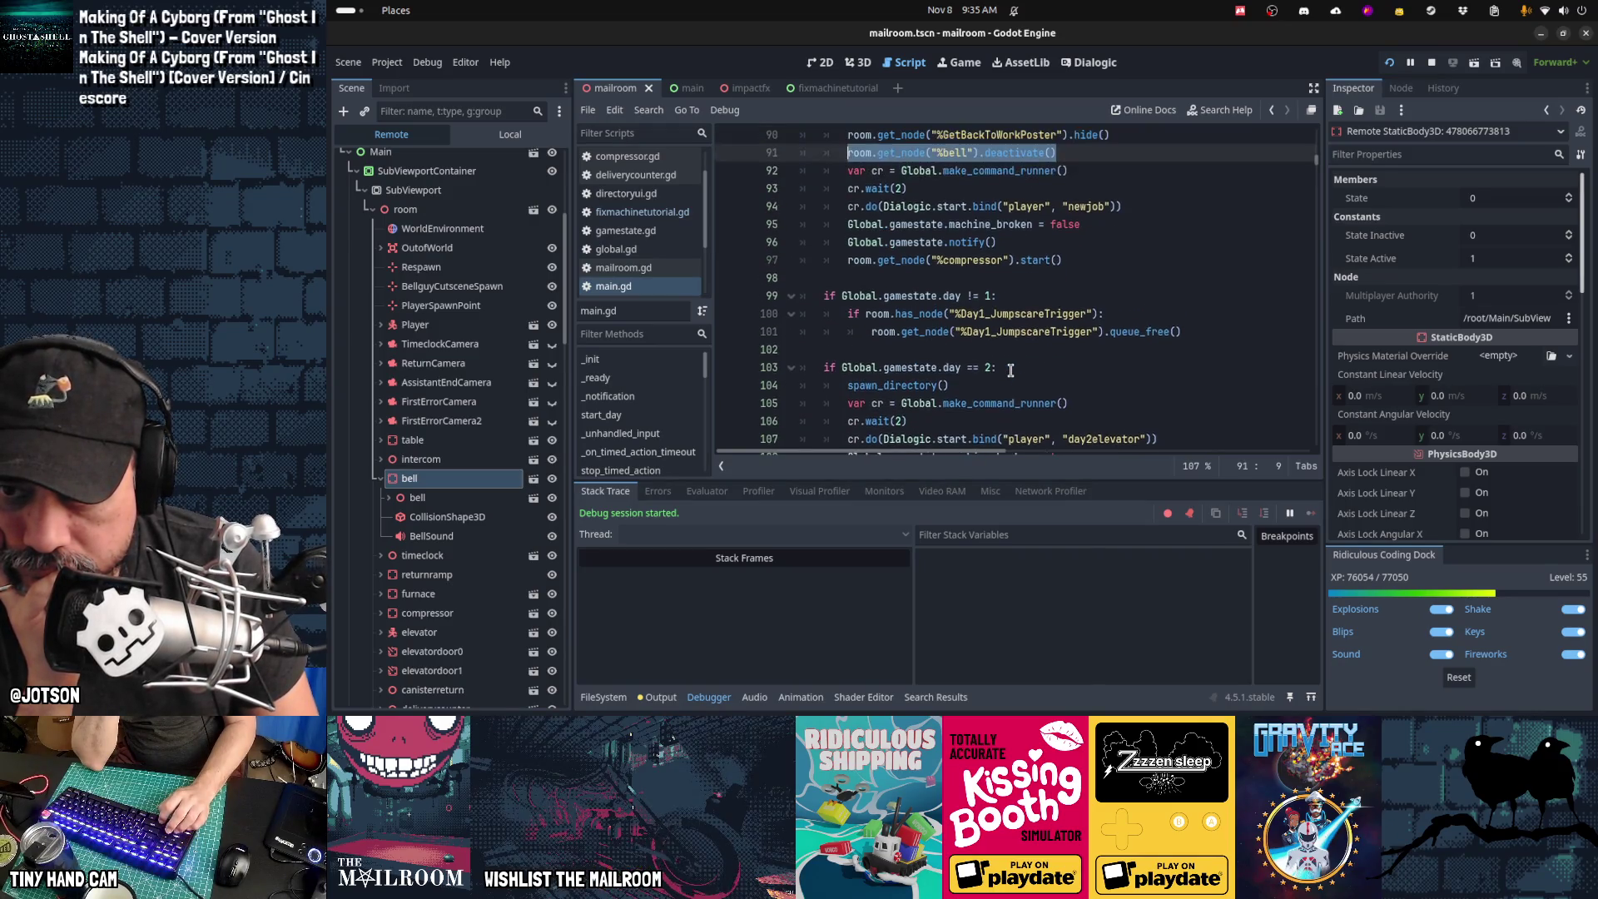
{"action": "key", "text": "Down"}
{"action": "key", "text": "Down"}
{"action": "key", "text": "Down"}
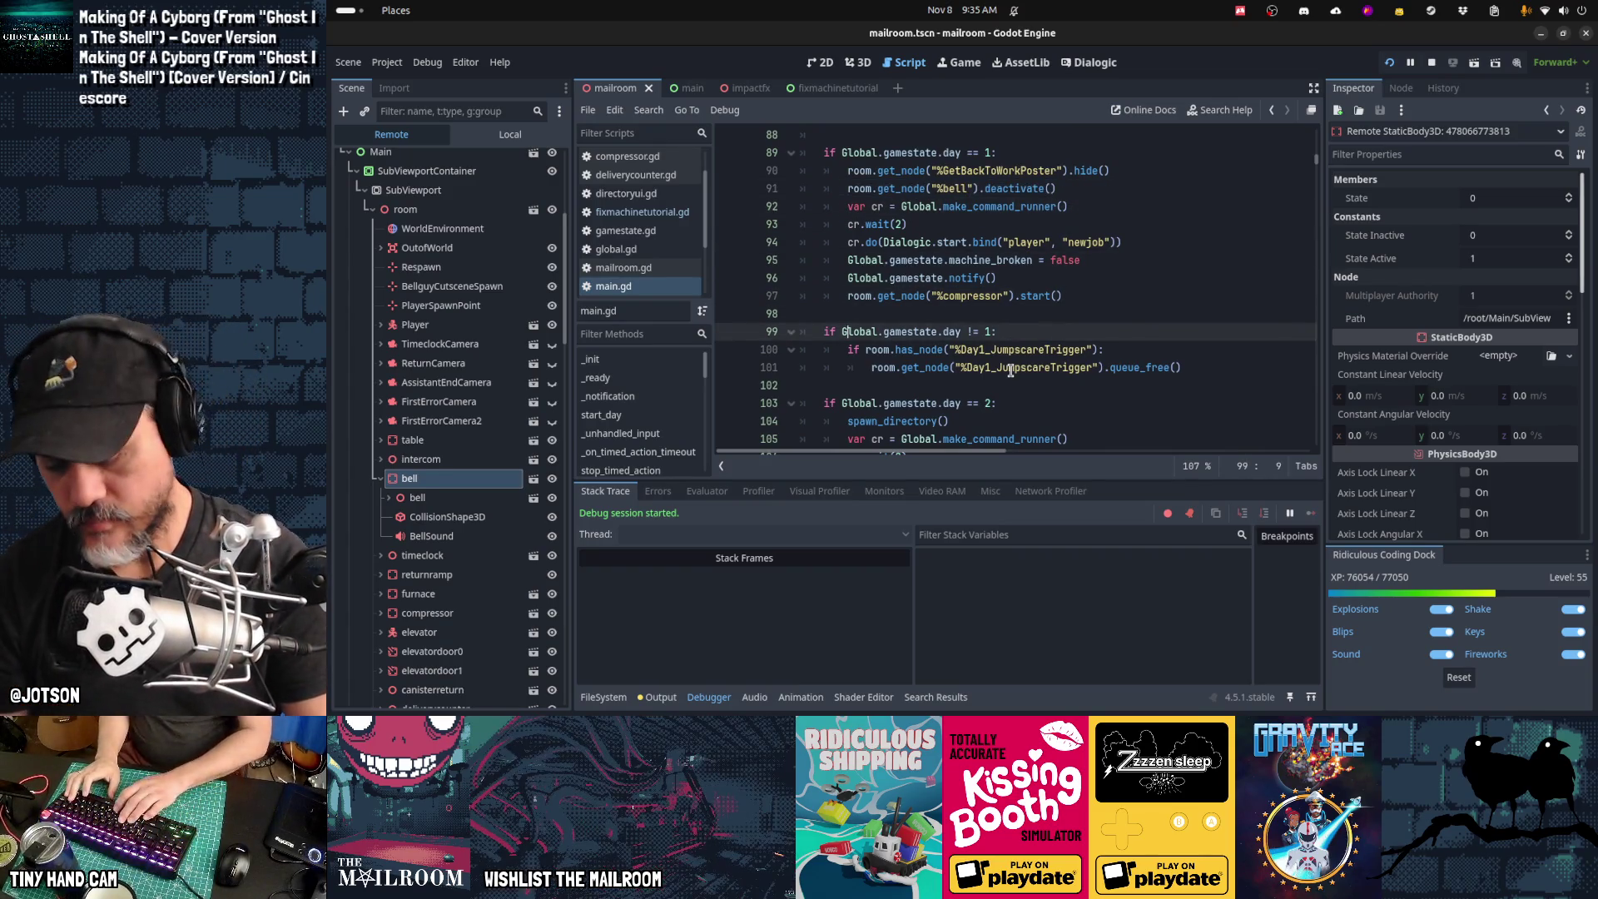
{"action": "key", "text": "ctrl+alt+o"}
Step: Quick-open bell.gd, review its activate/deactivate functions, and add two blank lines at the end
{"action": "type", "text": "bell.gd"}
{"action": "key", "text": "Return"}
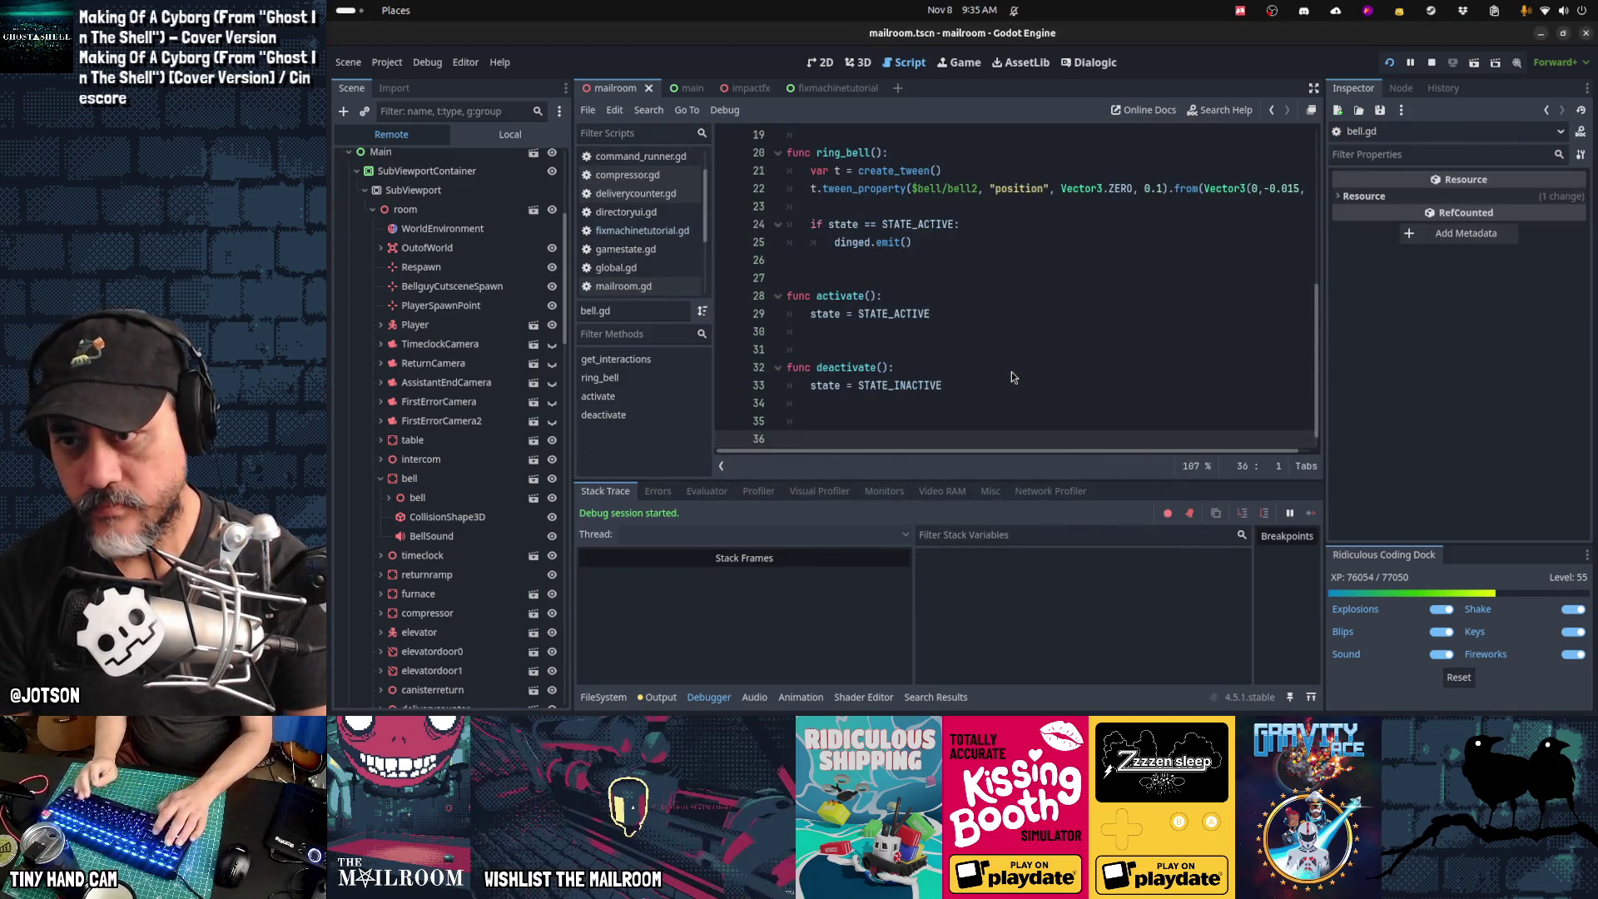
{"action": "key", "text": "ctrl+Home"}
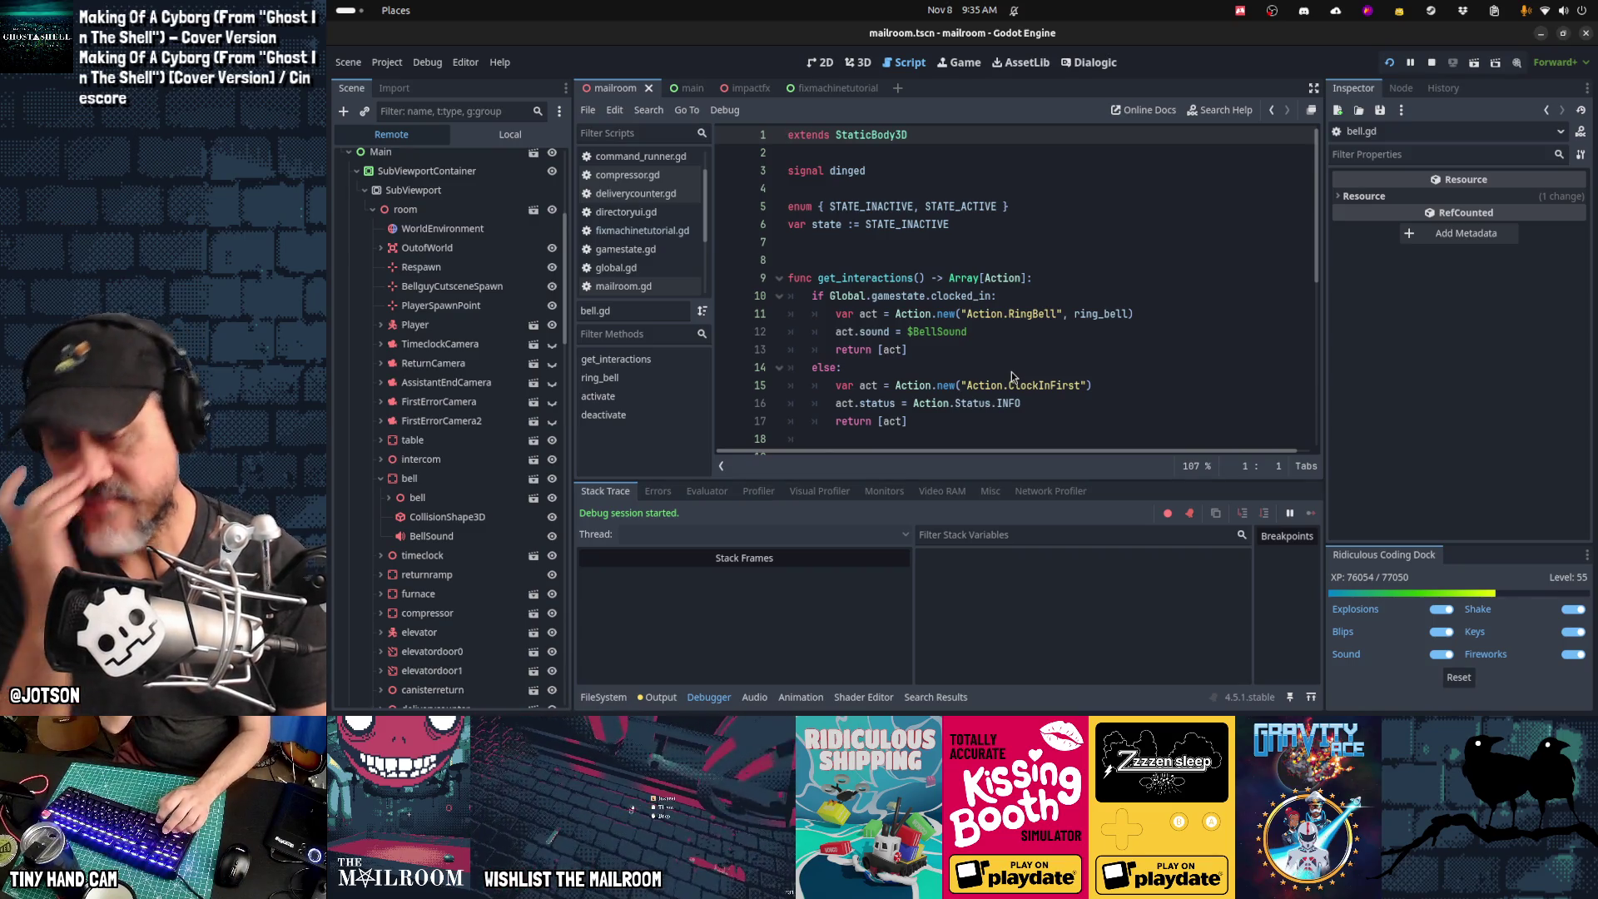
{"action": "key", "text": "ctrl+End"}
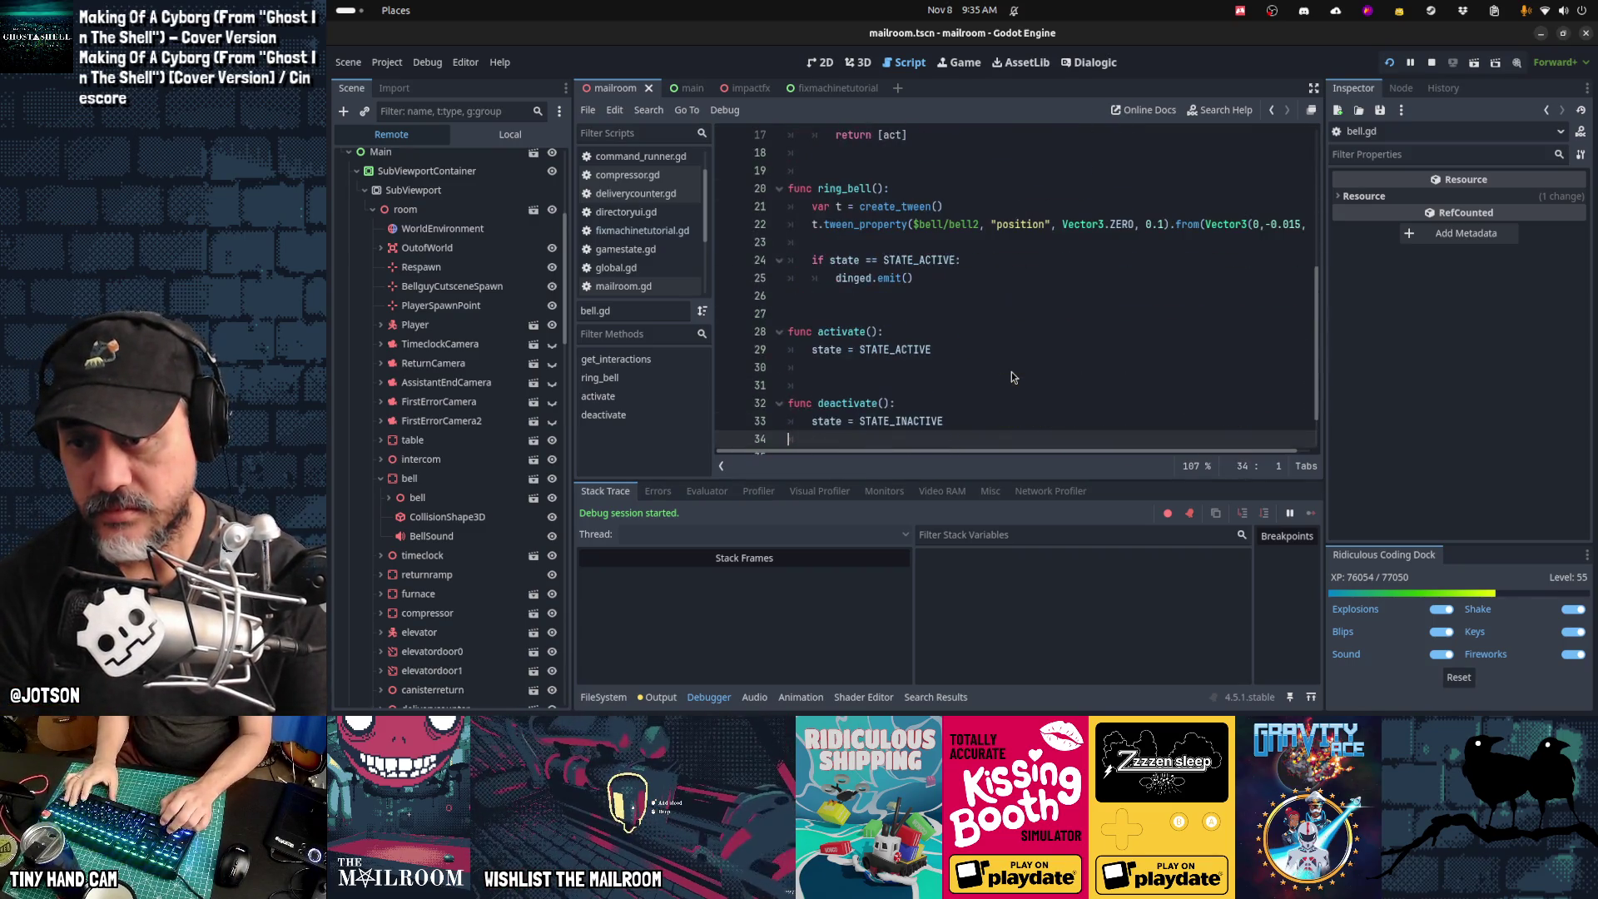
{"action": "key", "text": "Return"}
{"action": "key", "text": "Return"}
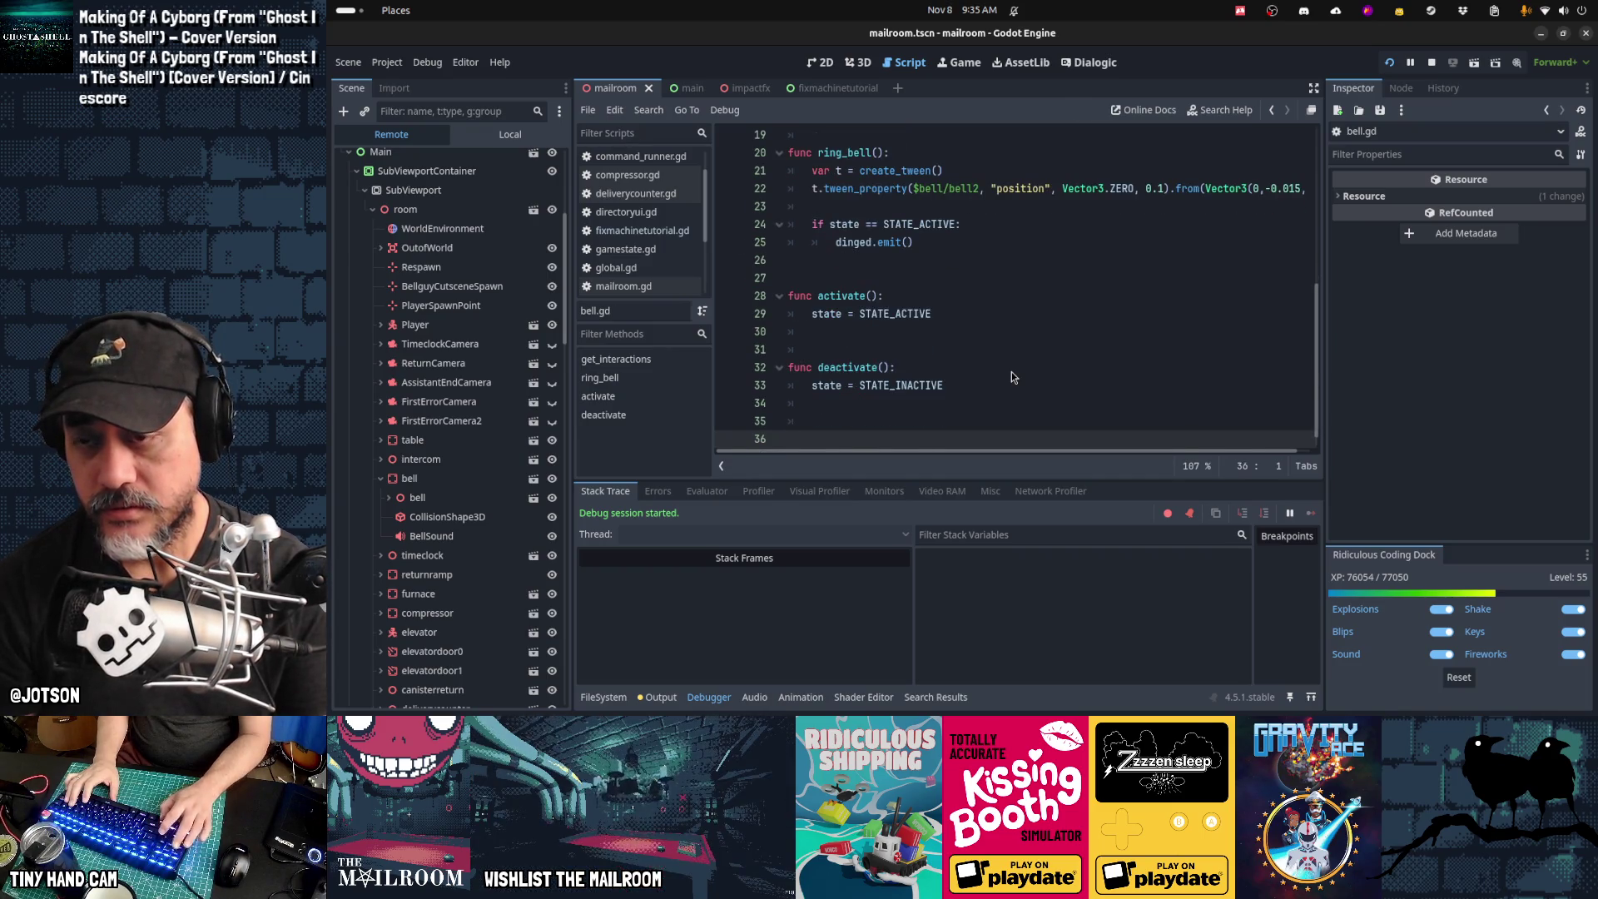
Step: Step back through bellguy.gd, compressor.gd, directoryui.gd and global.gd to monkeywrench.gd
{"action": "key", "text": "alt+Left"}
{"action": "key", "text": "alt+Left"}
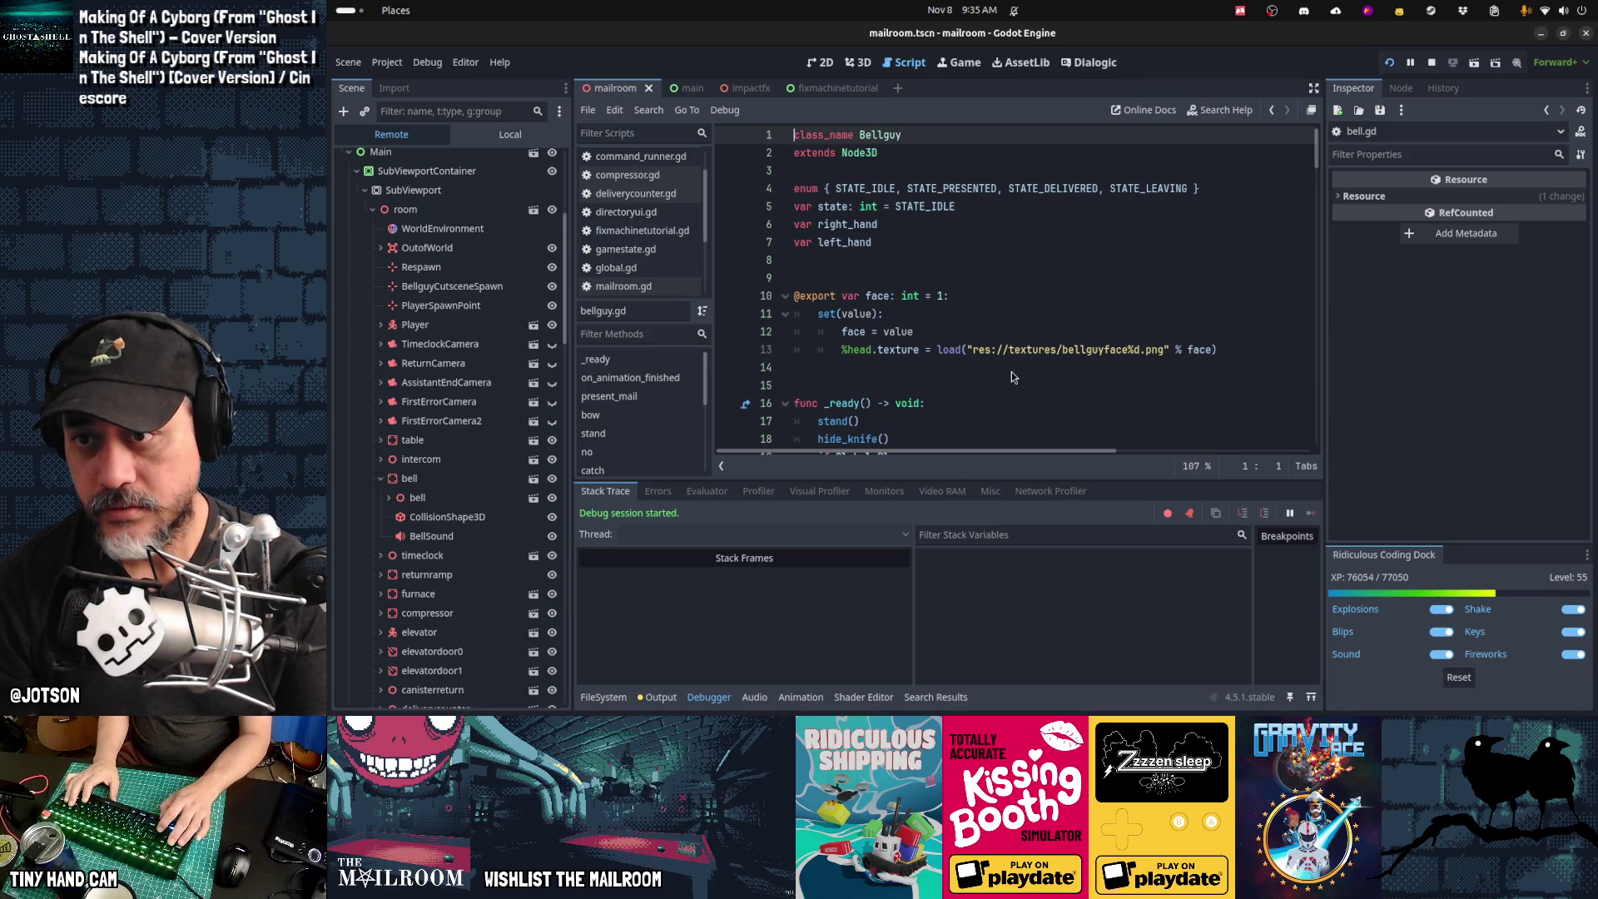
{"action": "key", "text": "alt+Left"}
{"action": "key", "text": "alt+Left"}
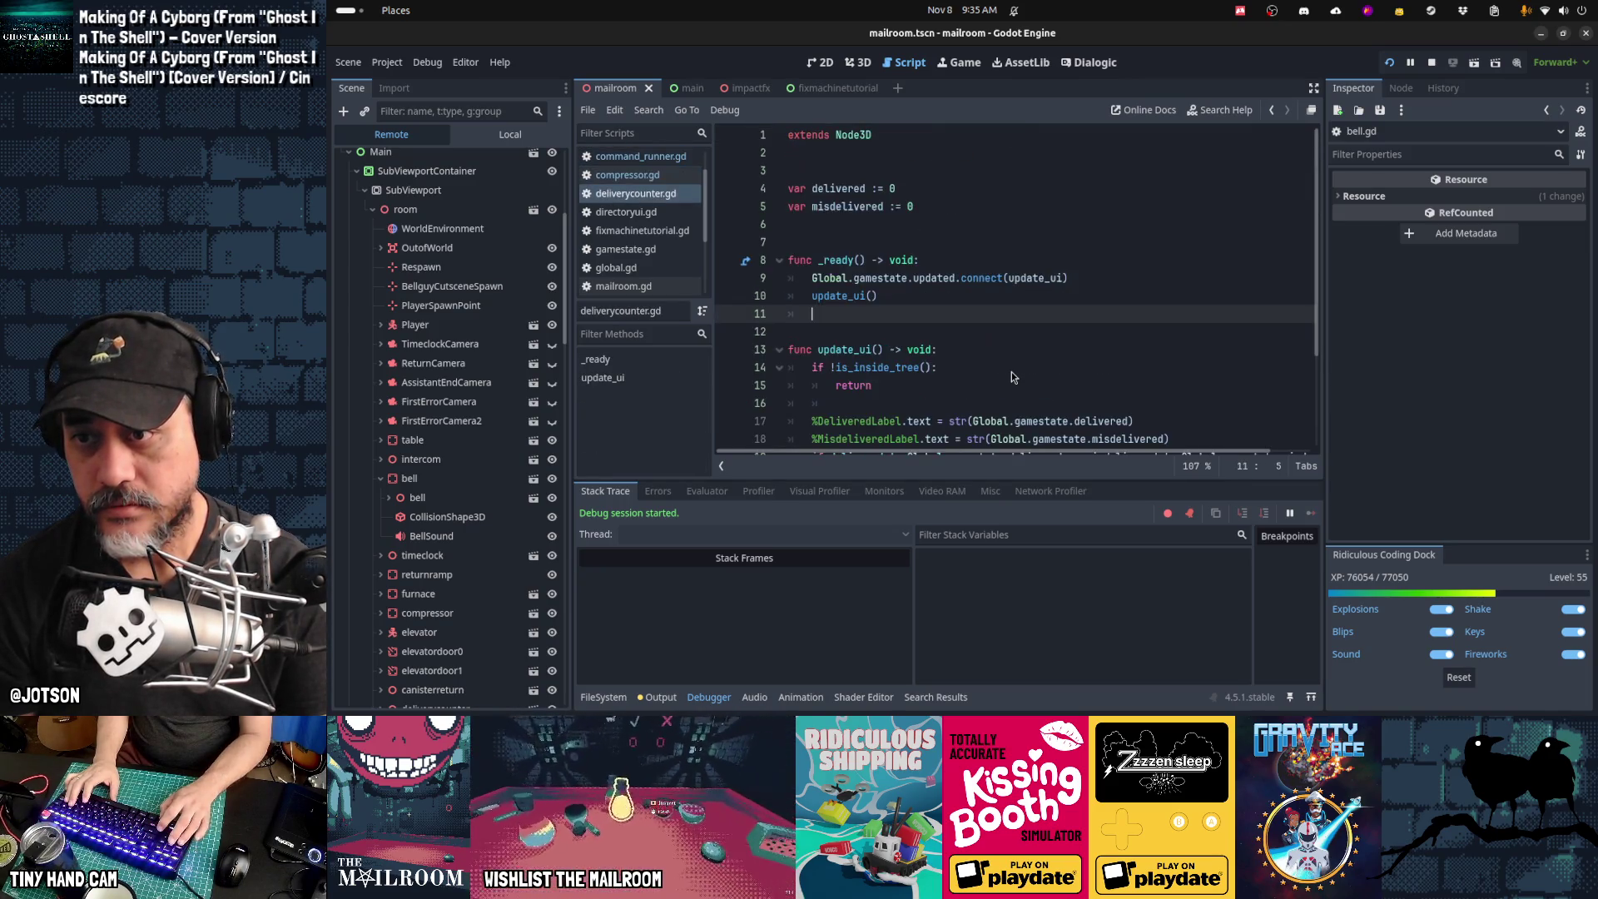
{"action": "key", "text": "alt+Left"}
{"action": "key", "text": "alt+Left"}
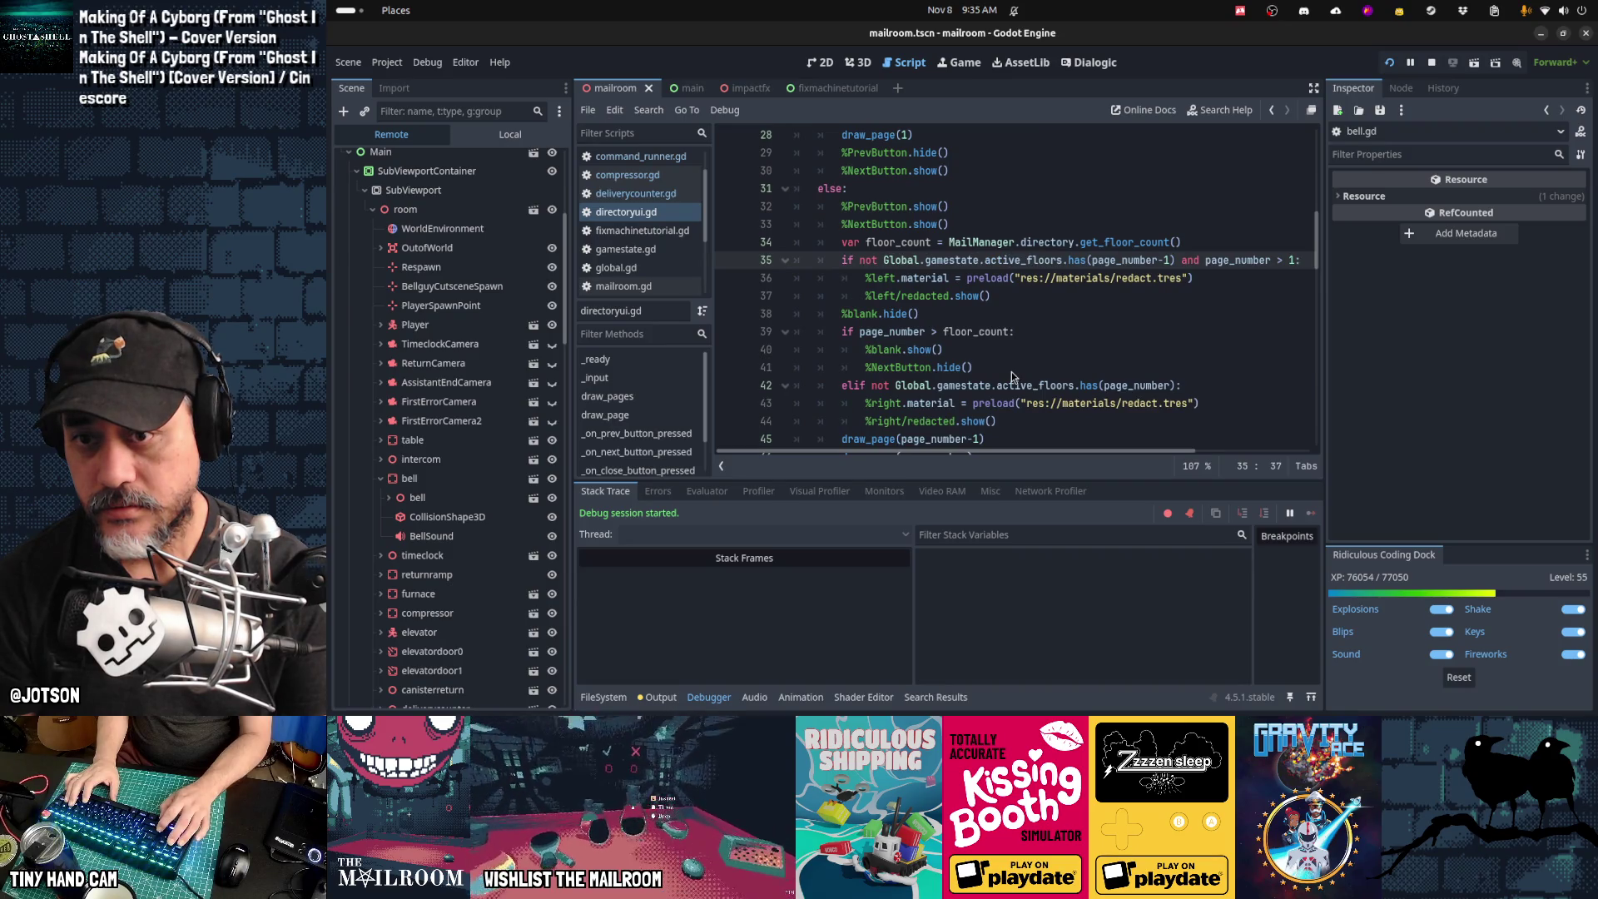
{"action": "key", "text": "alt+Left"}
{"action": "key", "text": "alt+Left"}
{"action": "key", "text": "alt+Left"}
{"action": "key", "text": "alt+Left"}
{"action": "key", "text": "alt+Left"}
{"action": "key", "text": "alt+Left"}
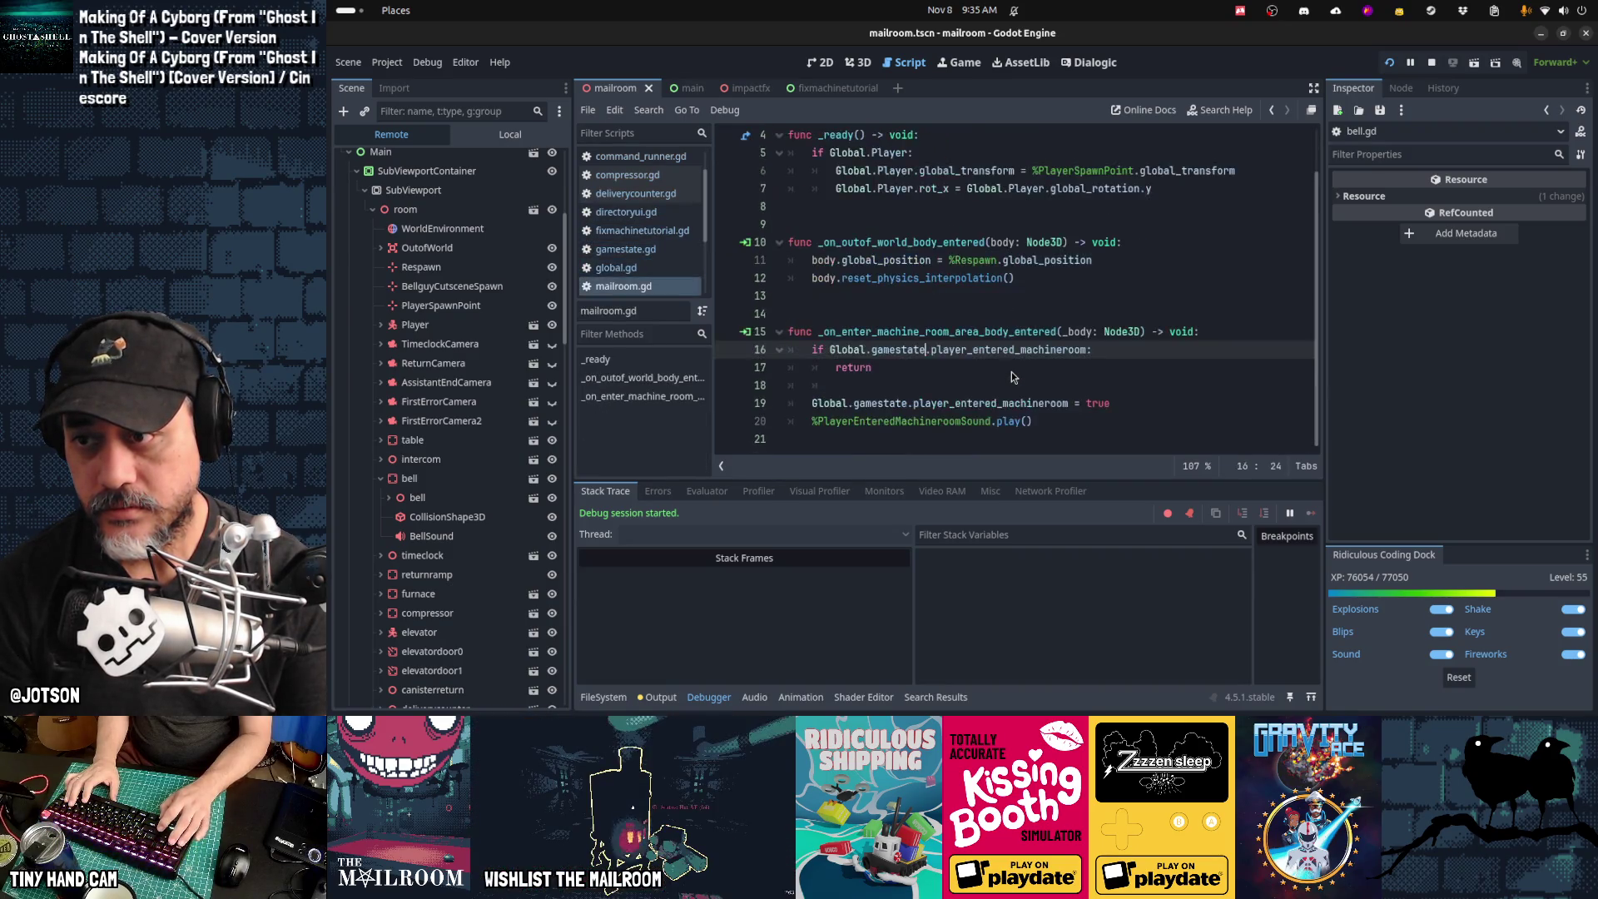
{"action": "key", "text": "alt+Left"}
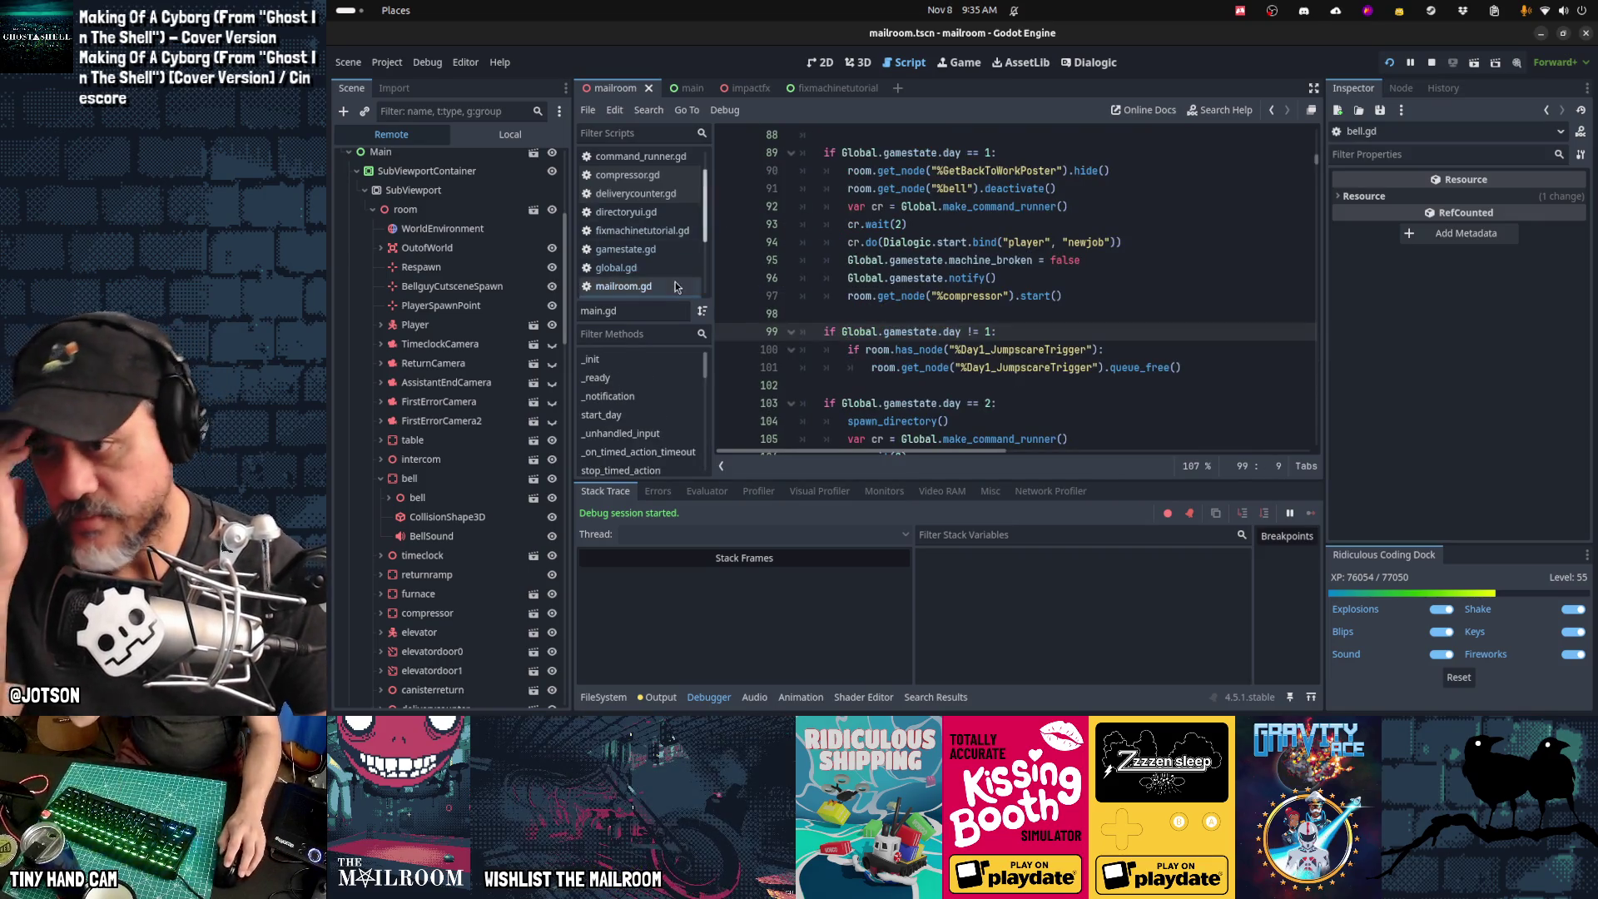
Step: Back in main.gd, select line 91's bell deactivate call and move toward the day-2 block
{"action": "scroll", "coordinate": [653, 267], "scroll_direction": "down", "scroll_amount": 3}
{"action": "left_click", "coordinate": [647, 252]}
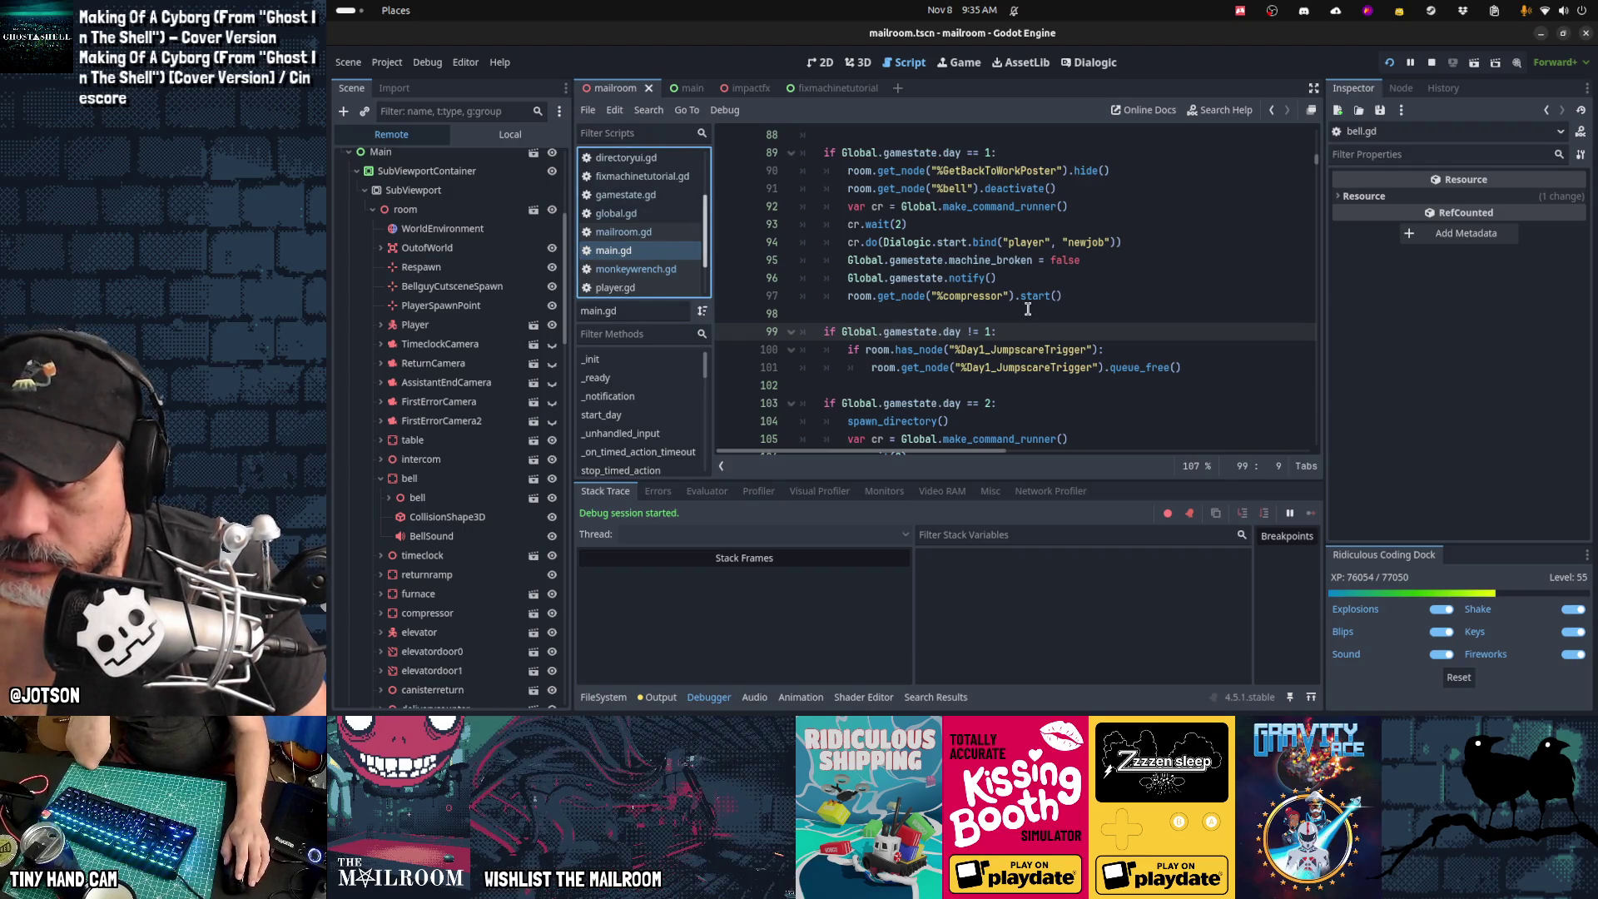
{"action": "left_click", "coordinate": [1097, 186]}
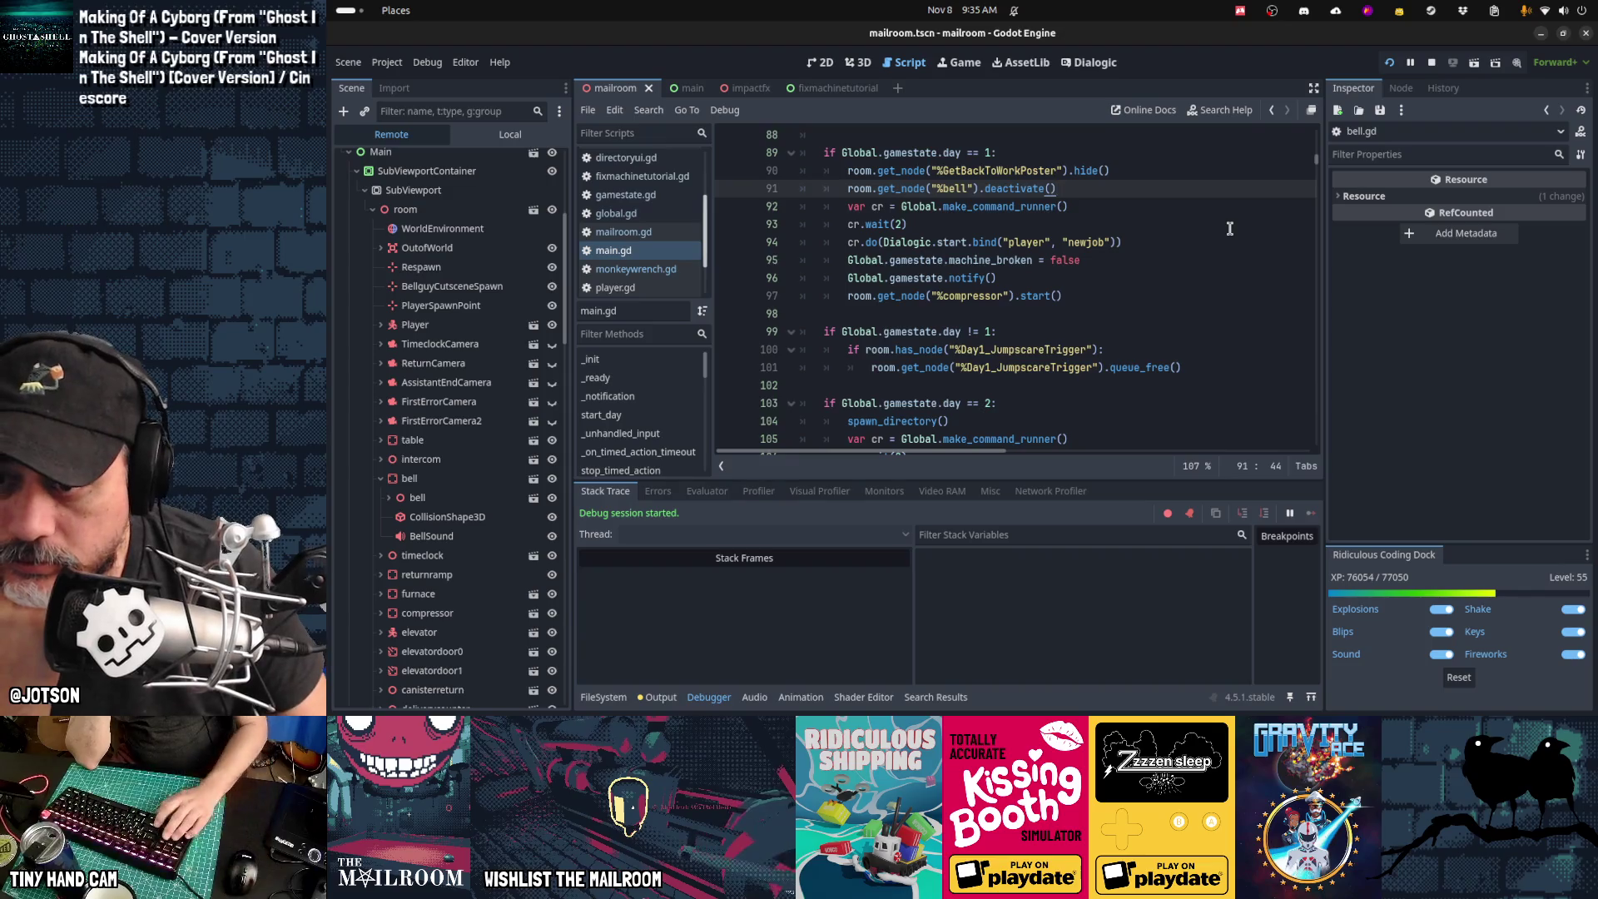
{"action": "key", "text": "shift+Home"}
{"action": "key", "text": "ctrl+c"}
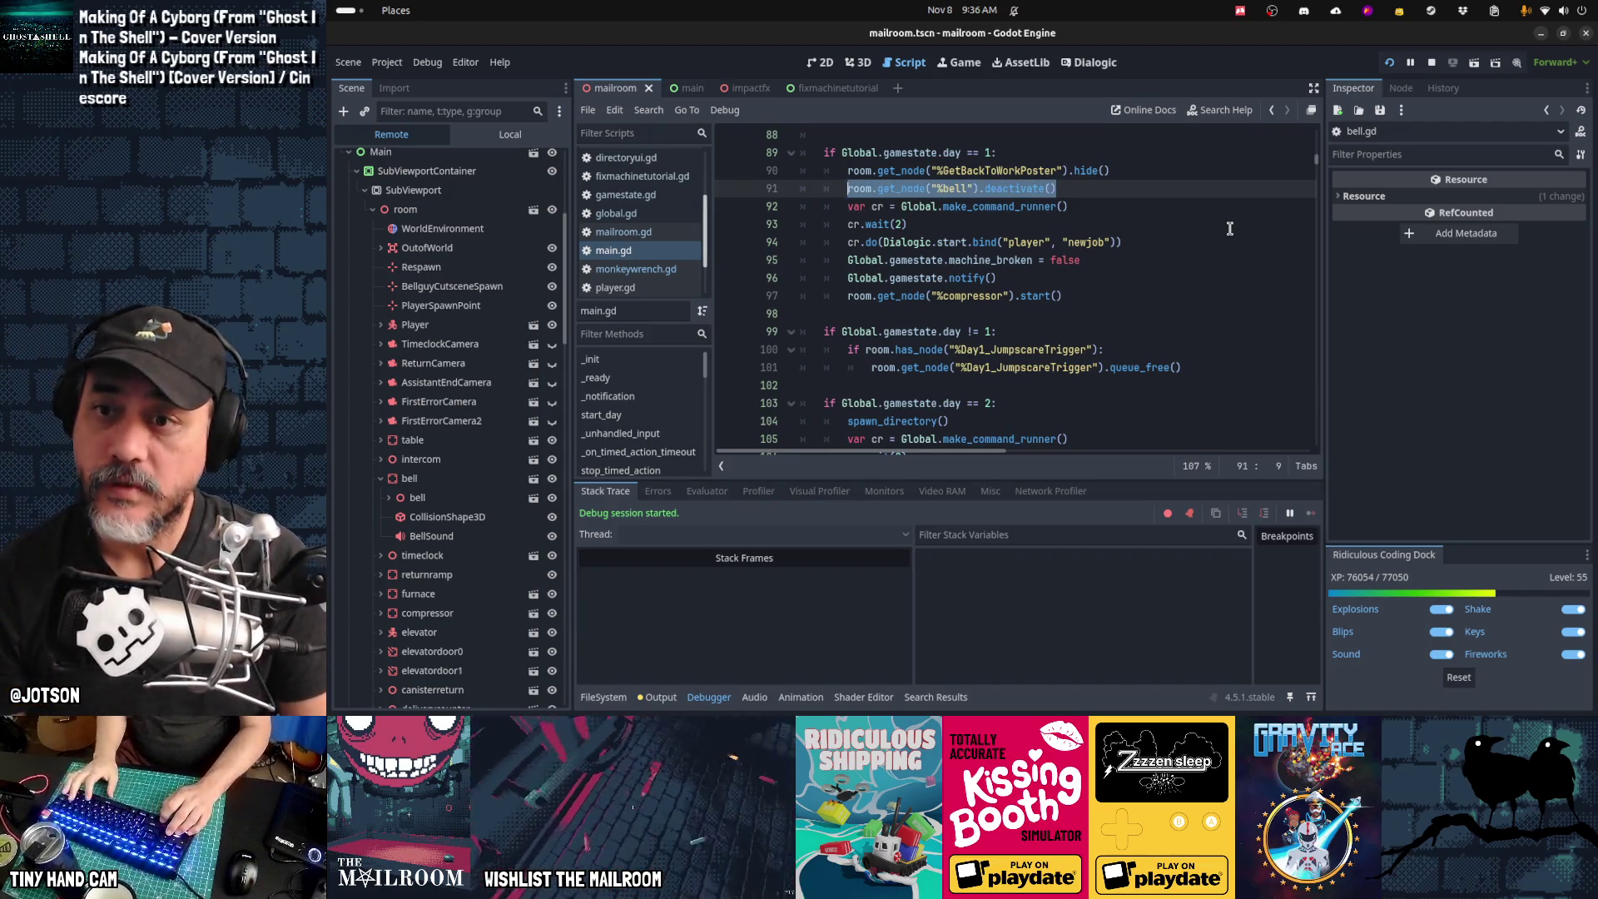
{"action": "key", "text": "Down"}
{"action": "key", "text": "Down"}
{"action": "key", "text": "Down"}
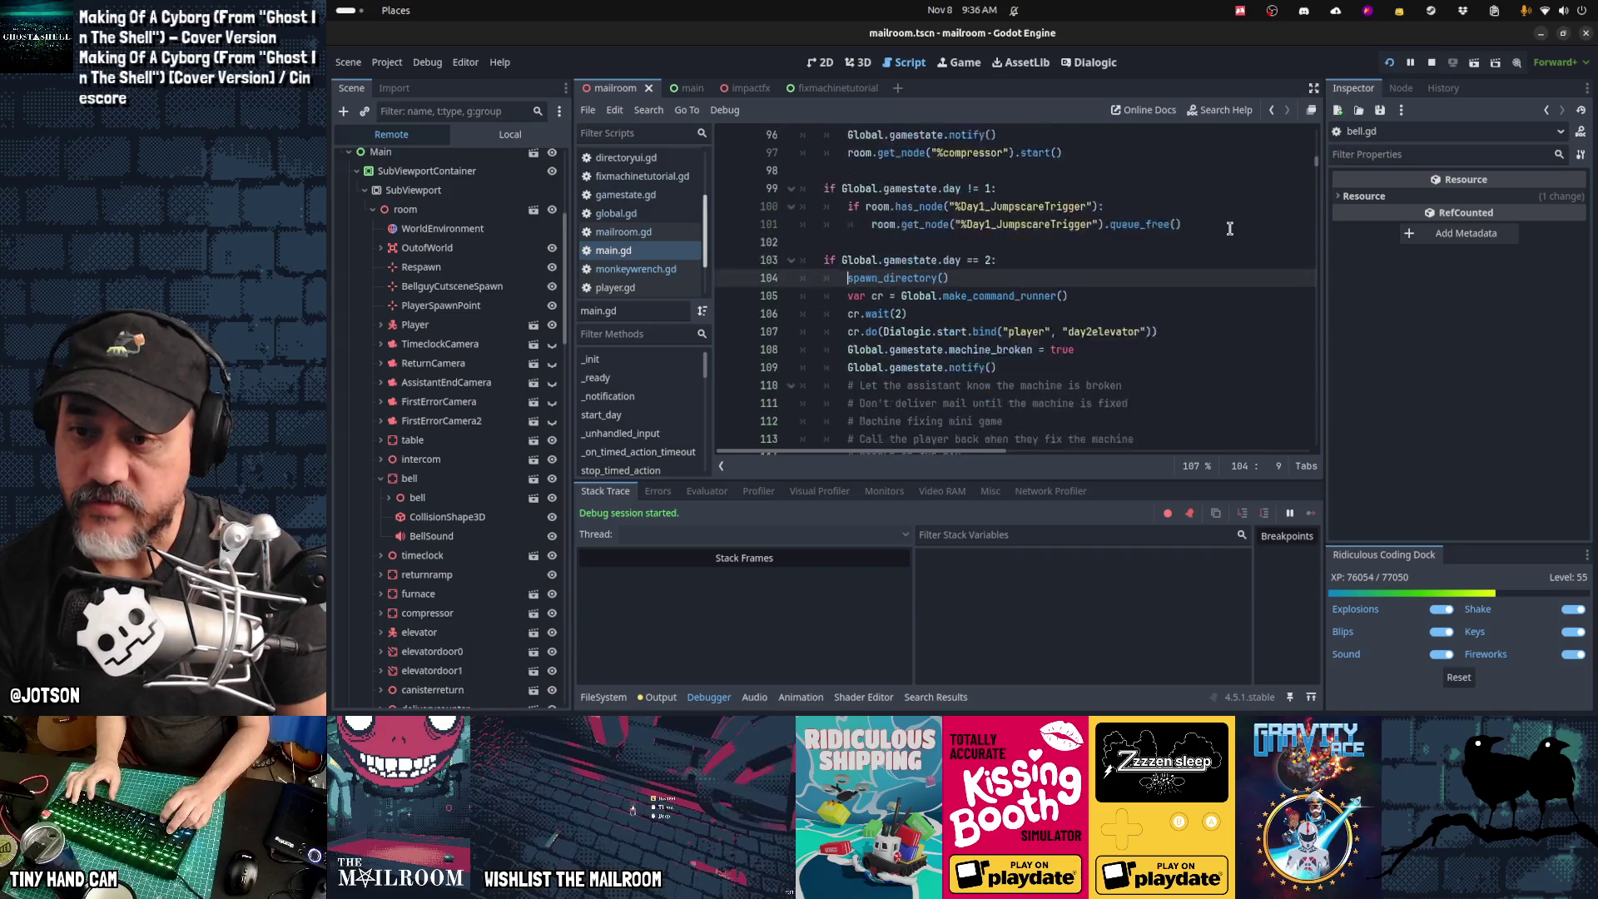
{"action": "key", "text": "Down"}
{"action": "key", "text": "Down"}
{"action": "key", "text": "Down"}
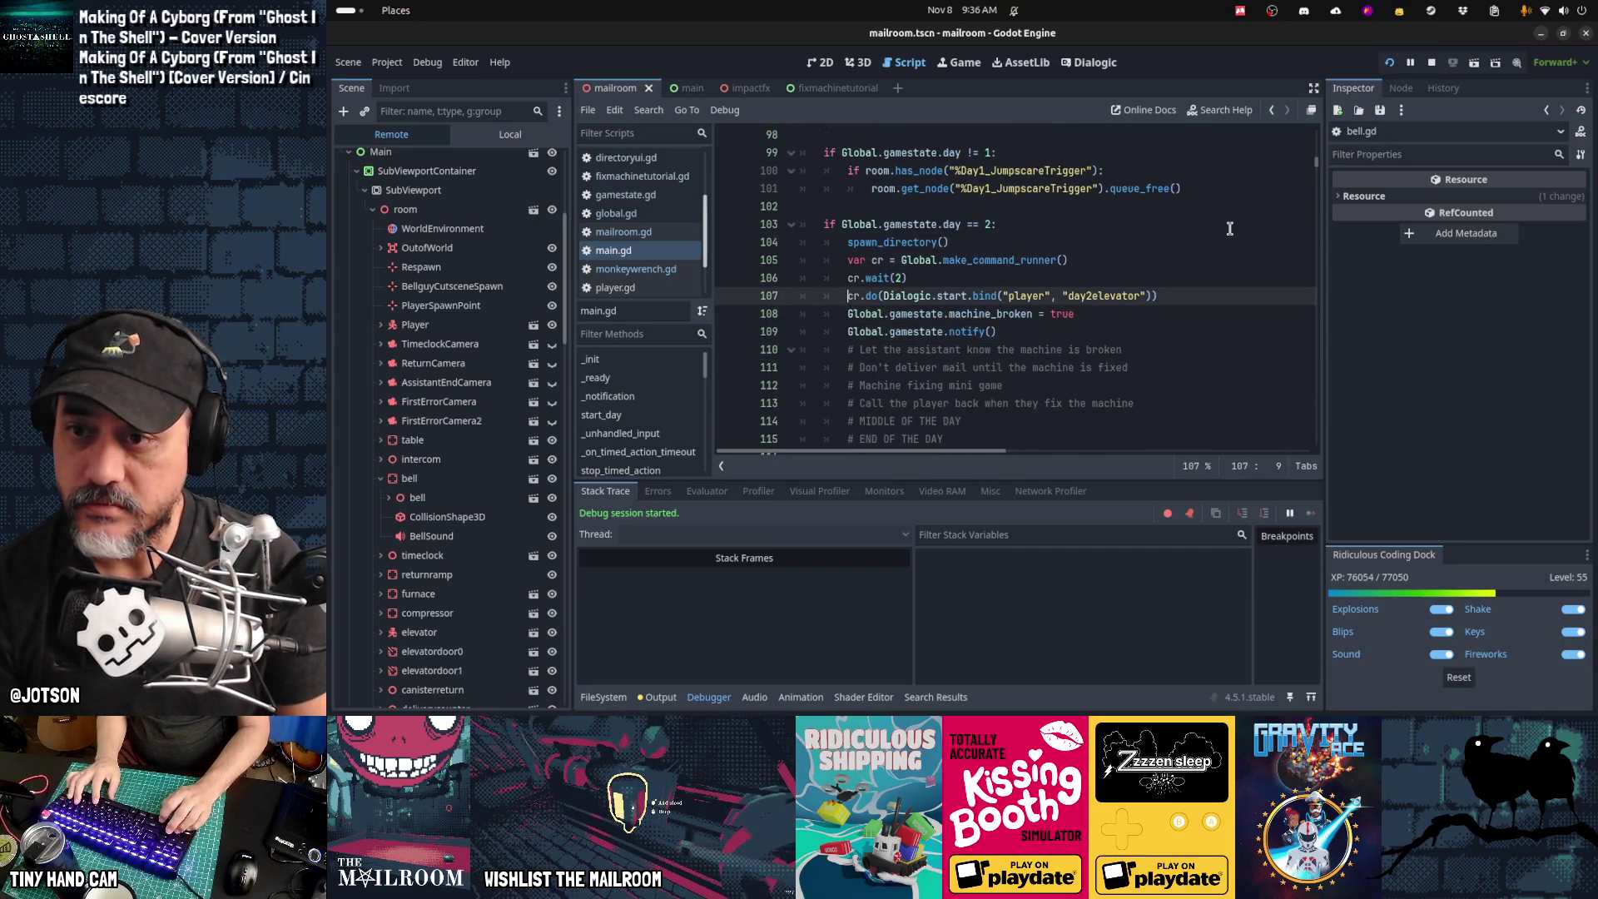
Step: Paste the bell line under the day-2 check as %bell.activate() and run the game
{"action": "key", "text": "Up"}
{"action": "key", "text": "Up"}
{"action": "key", "text": "Up"}
{"action": "key", "text": "End"}
{"action": "key", "text": "Return"}
{"action": "key", "text": "ctrl+v"}
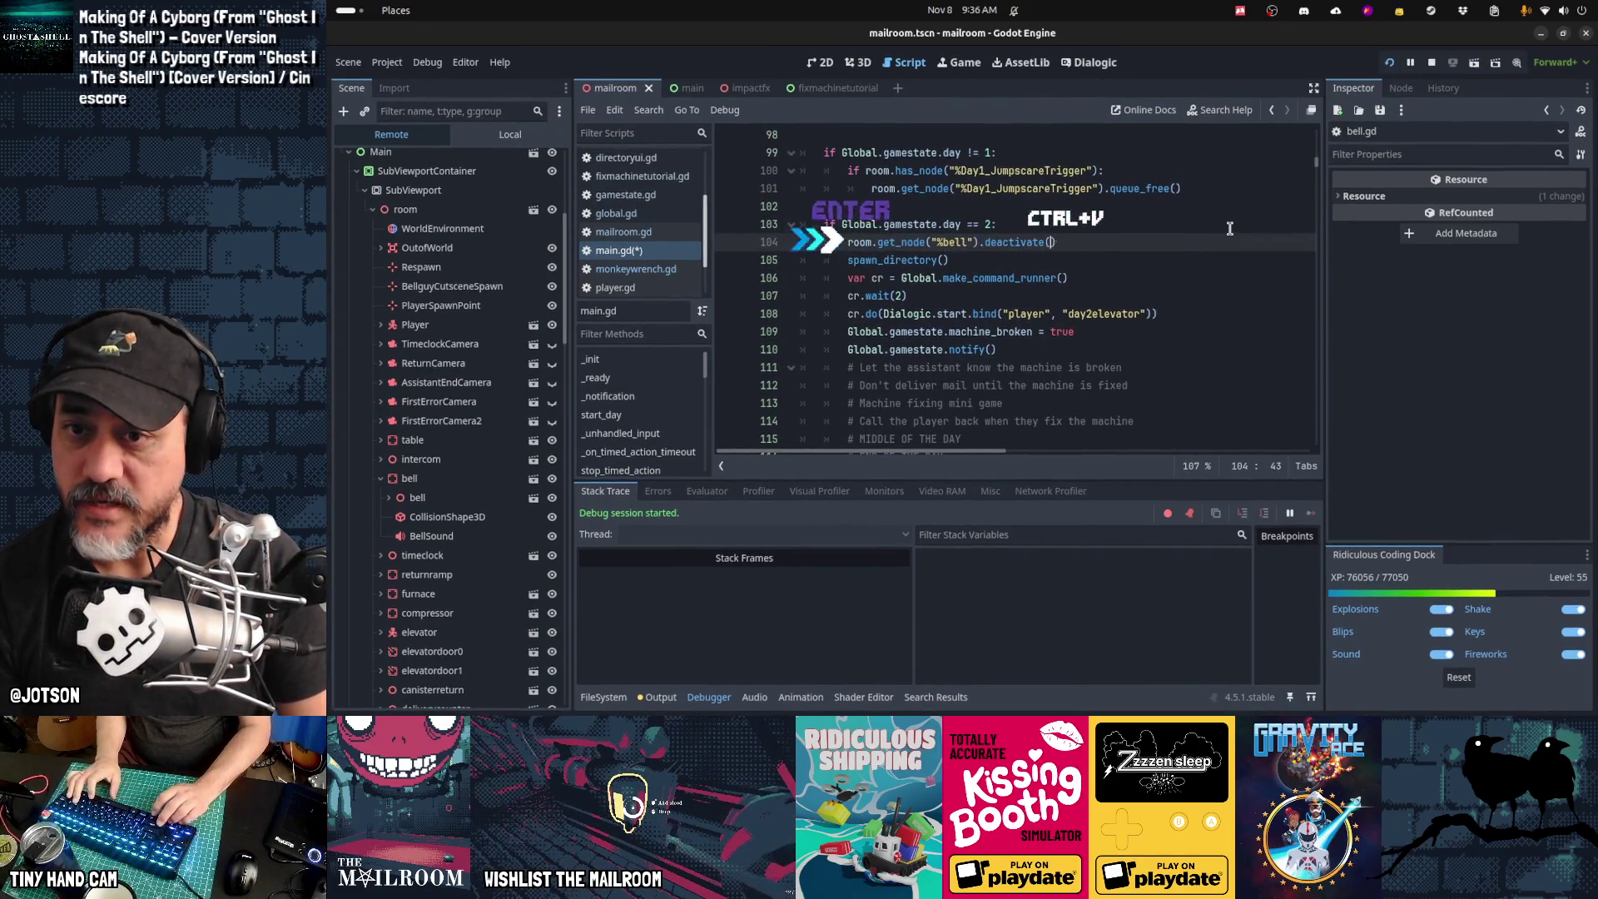
{"action": "key", "text": "ctrl+Left"}
{"action": "key", "text": "ctrl+Left"}
{"action": "key", "text": "Delete"}
{"action": "key", "text": "Delete"}
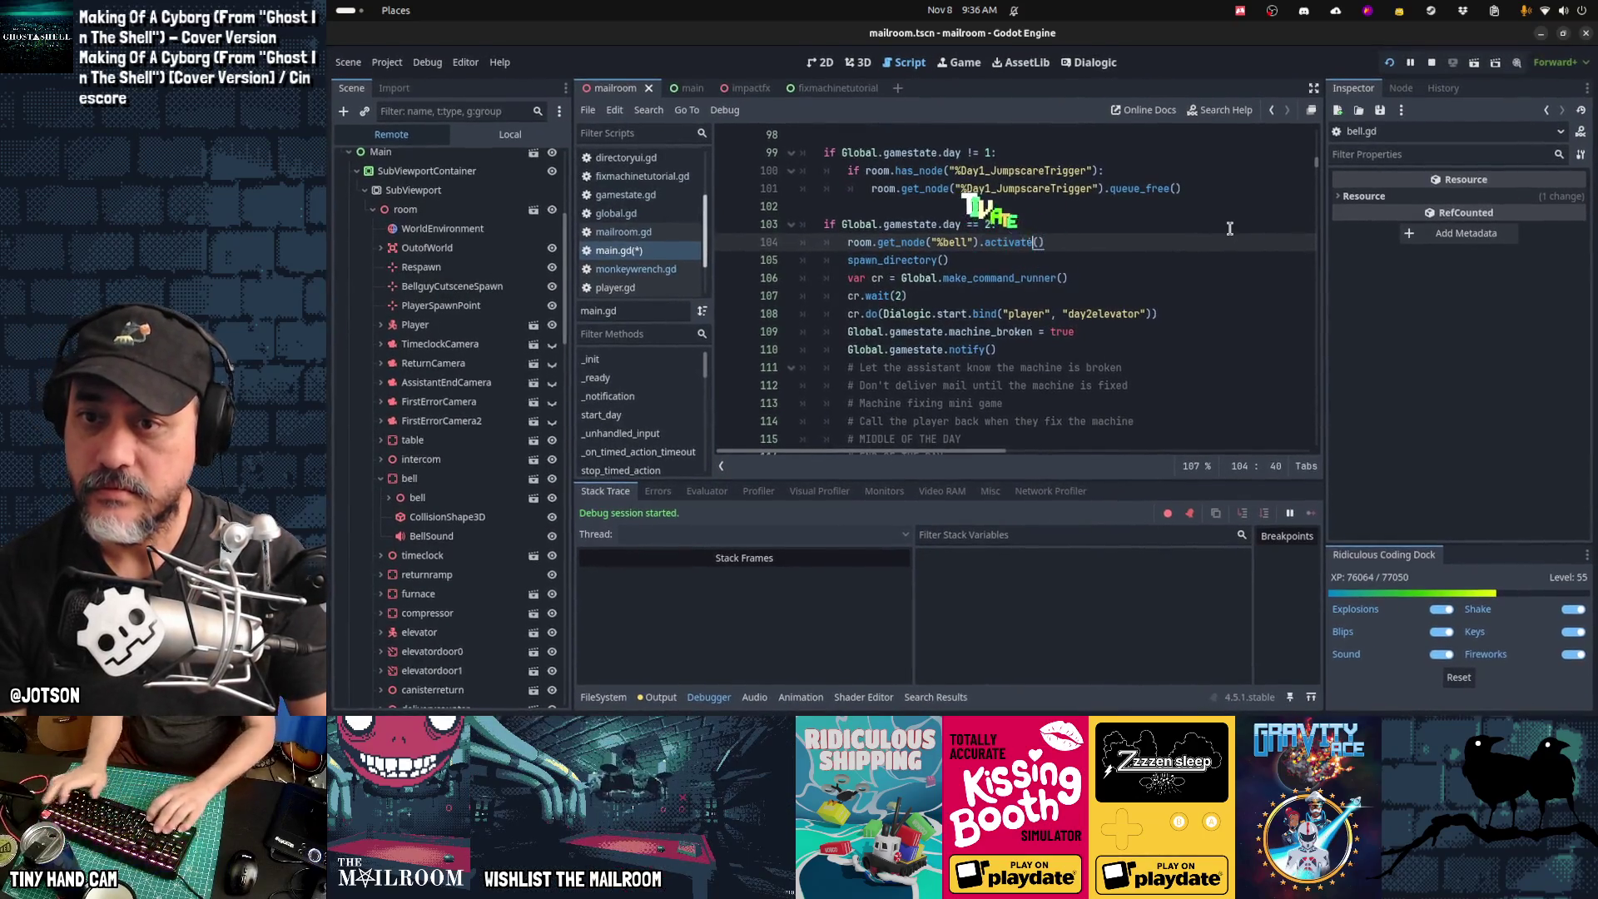
{"action": "key", "text": "Down"}
{"action": "key", "text": "End"}
{"action": "key", "text": "F5"}
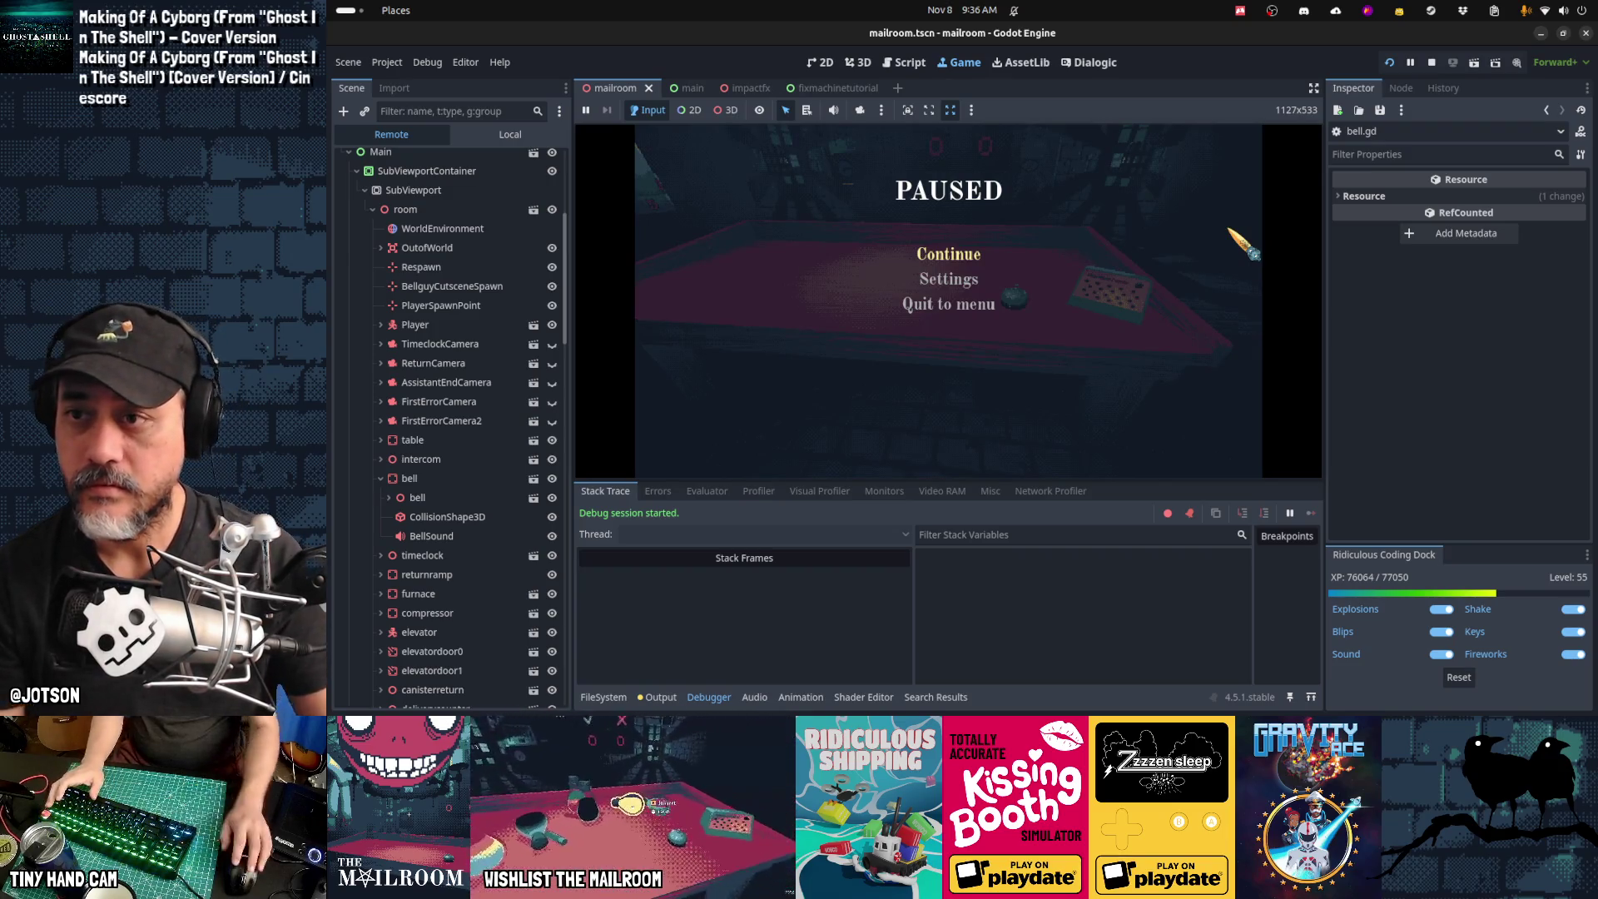
Step: Playtest day 2: resume, ring the bell, dismiss dialogue, grab the wrench, and drop the package
{"action": "key", "text": "Escape"}
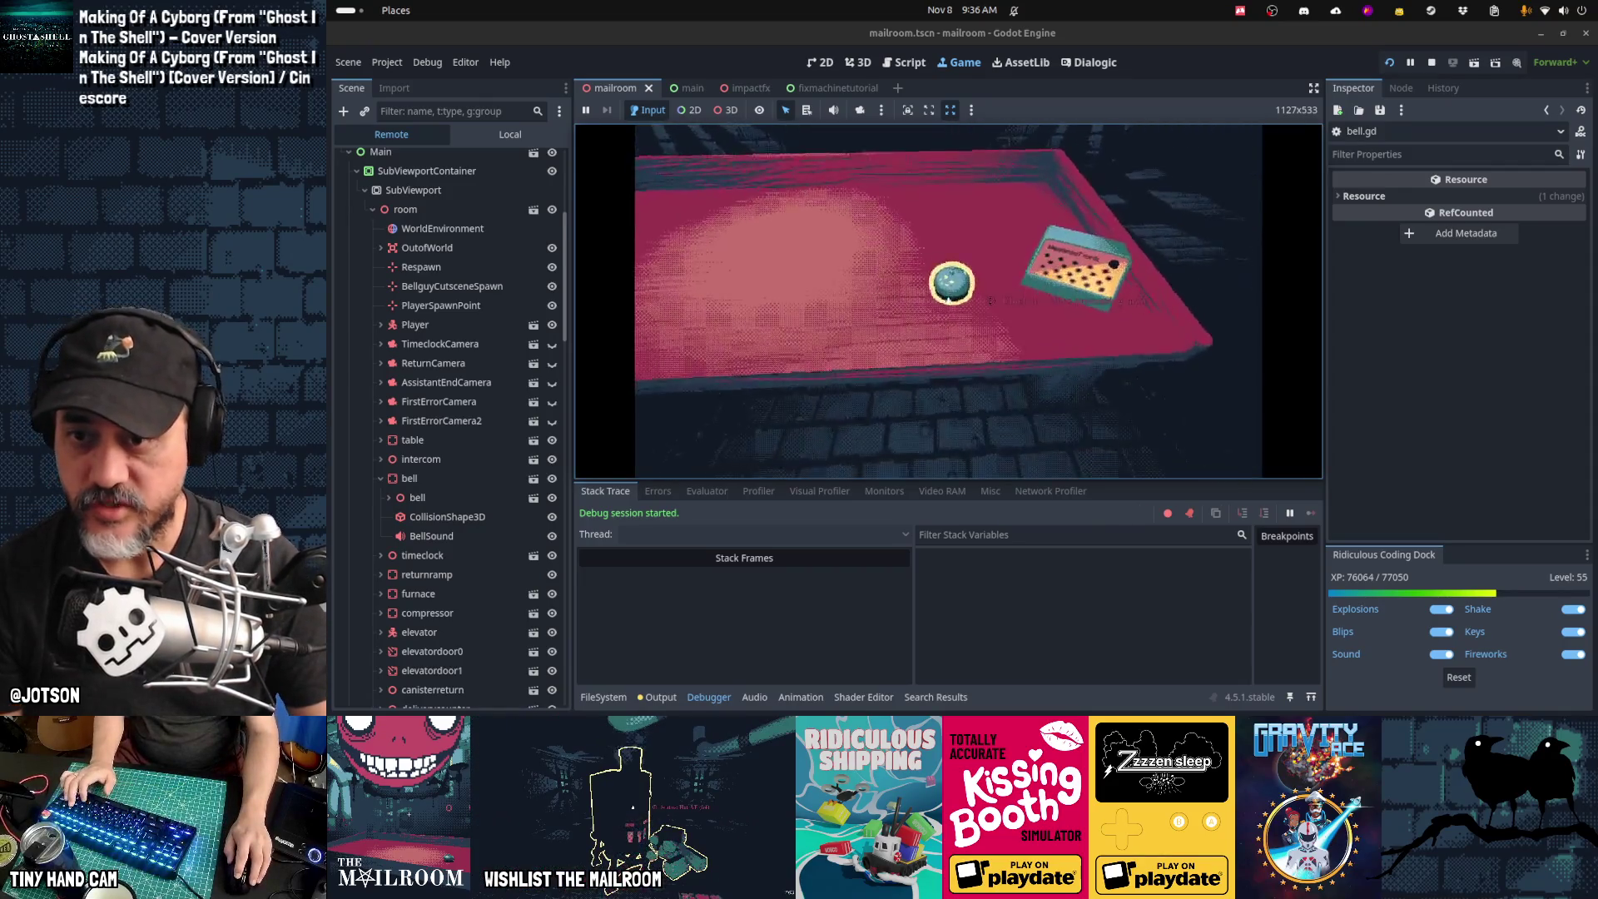
{"action": "left_click", "coordinate": [950, 295]}
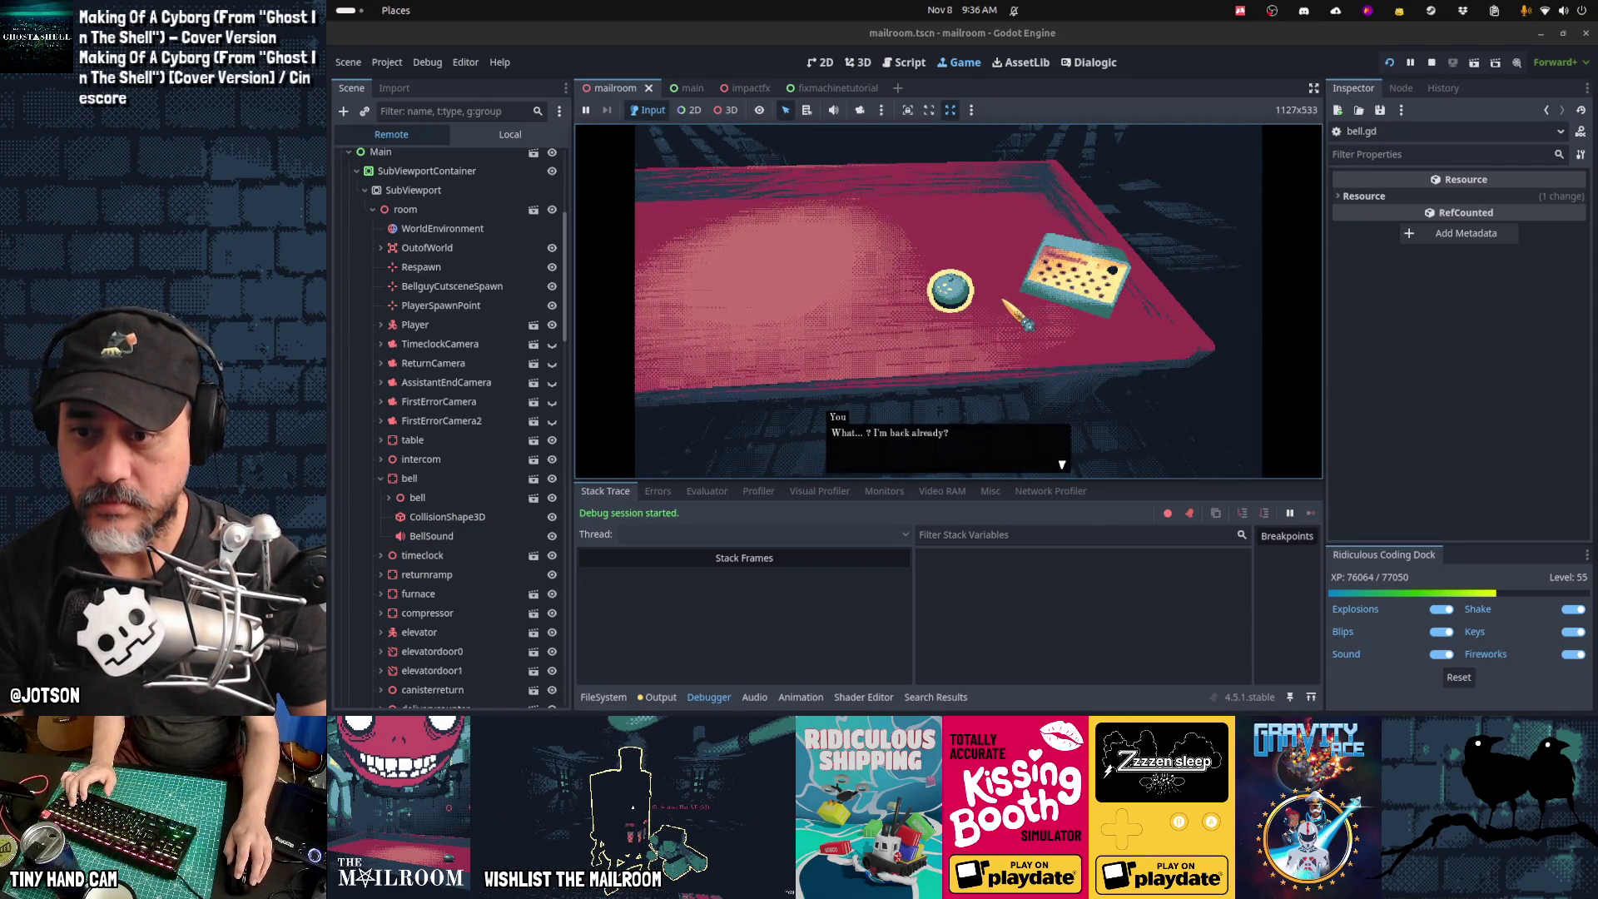
{"action": "left_click", "coordinate": [949, 298]}
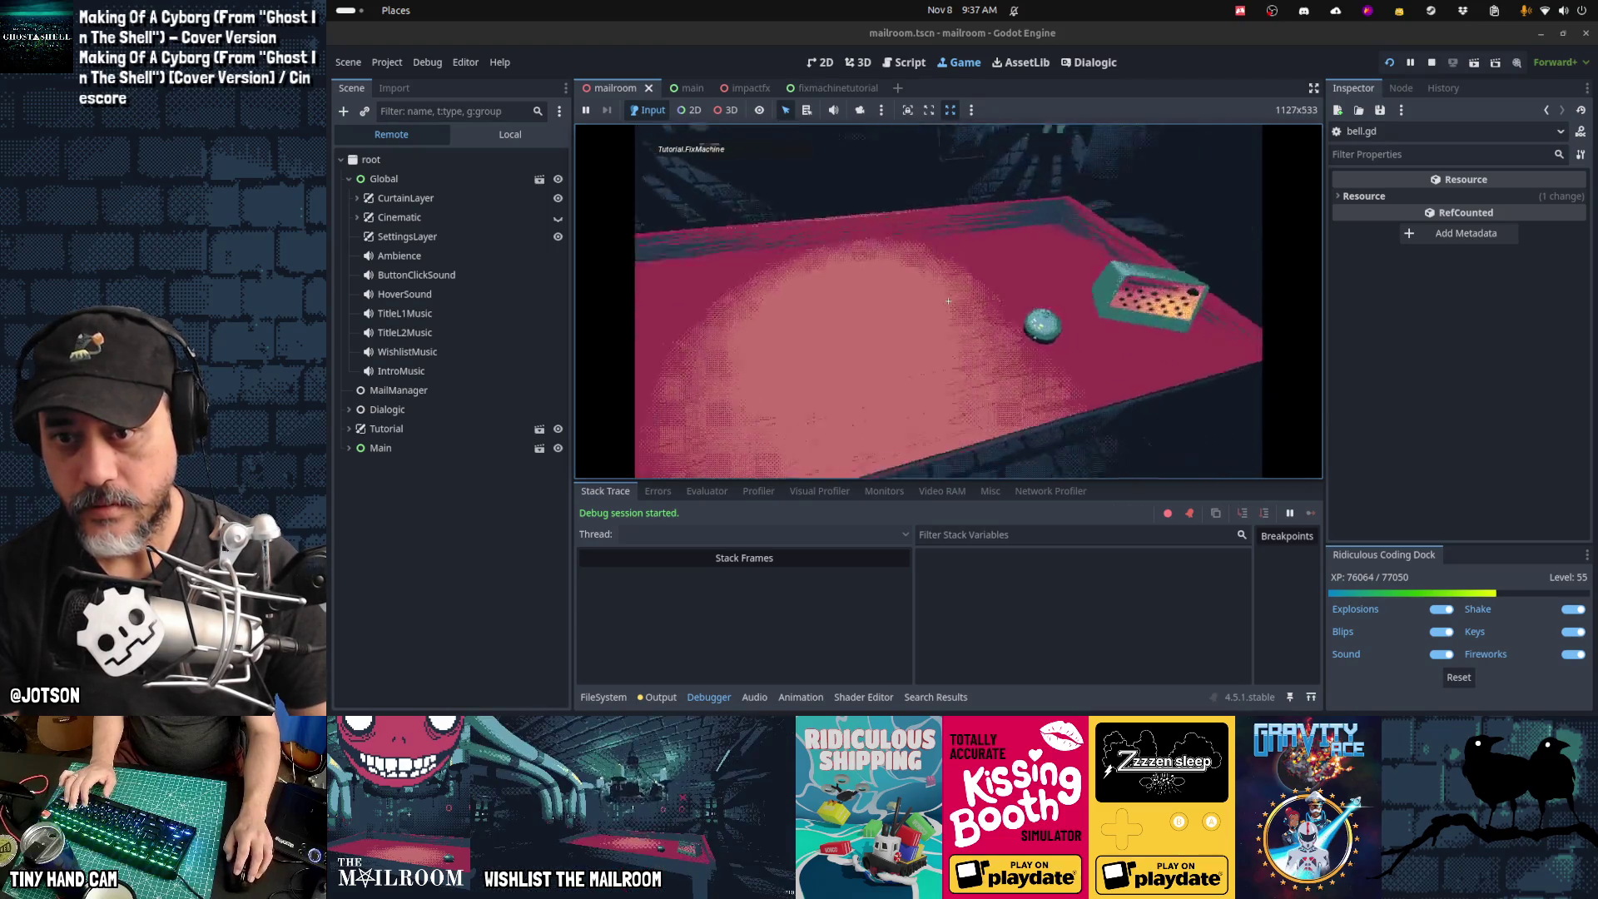
{"action": "left_click", "coordinate": [948, 301]}
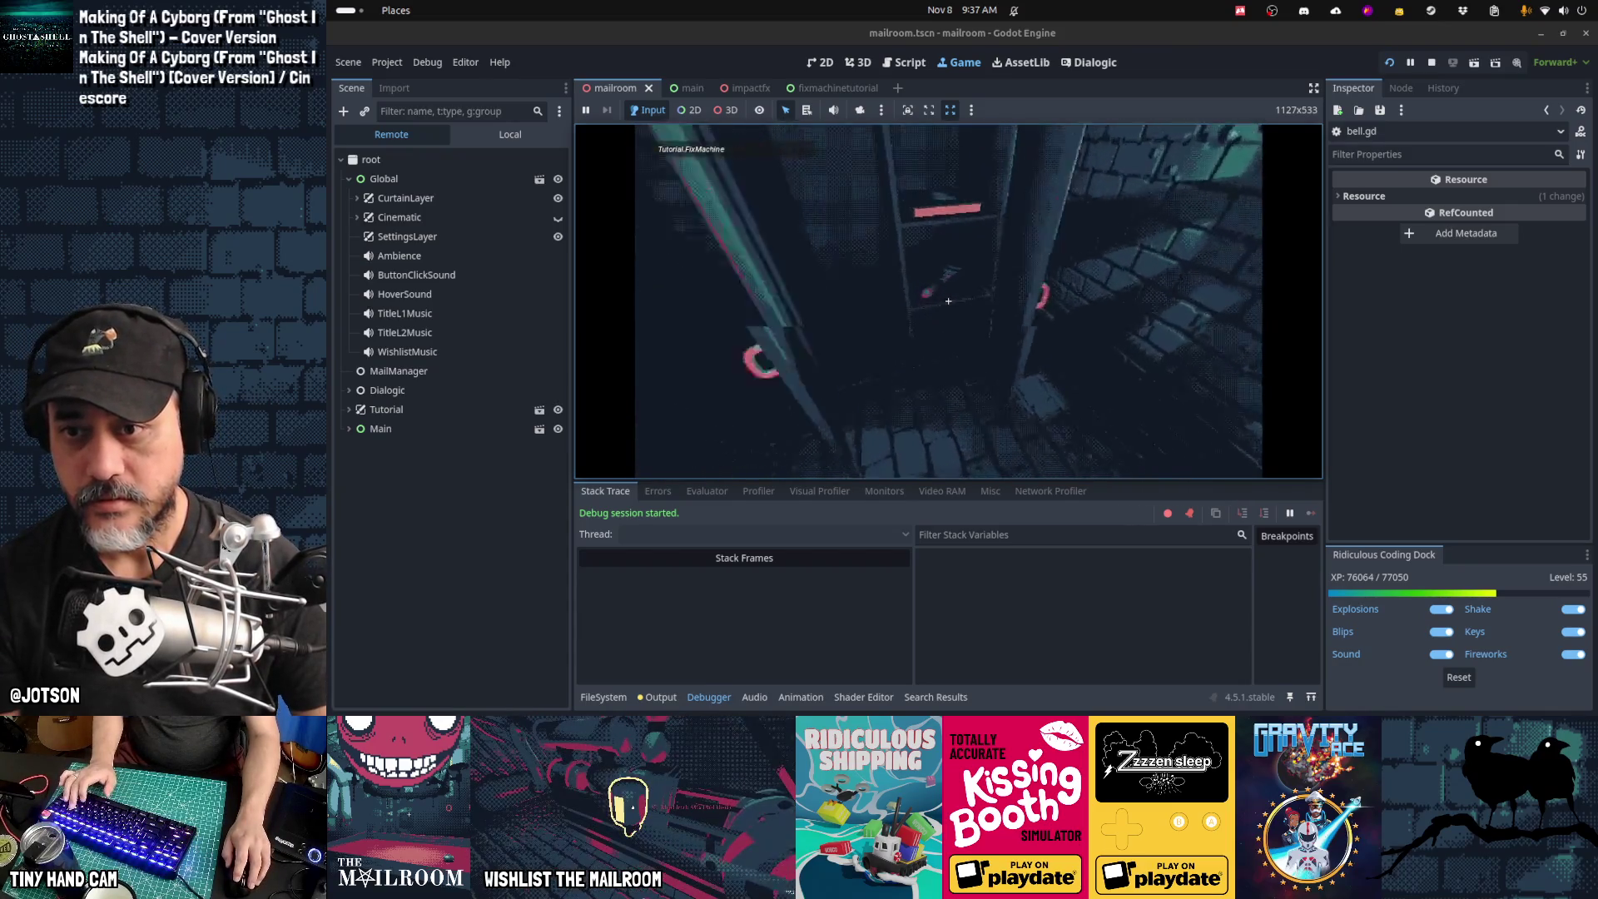
{"action": "left_click", "coordinate": [947, 301]}
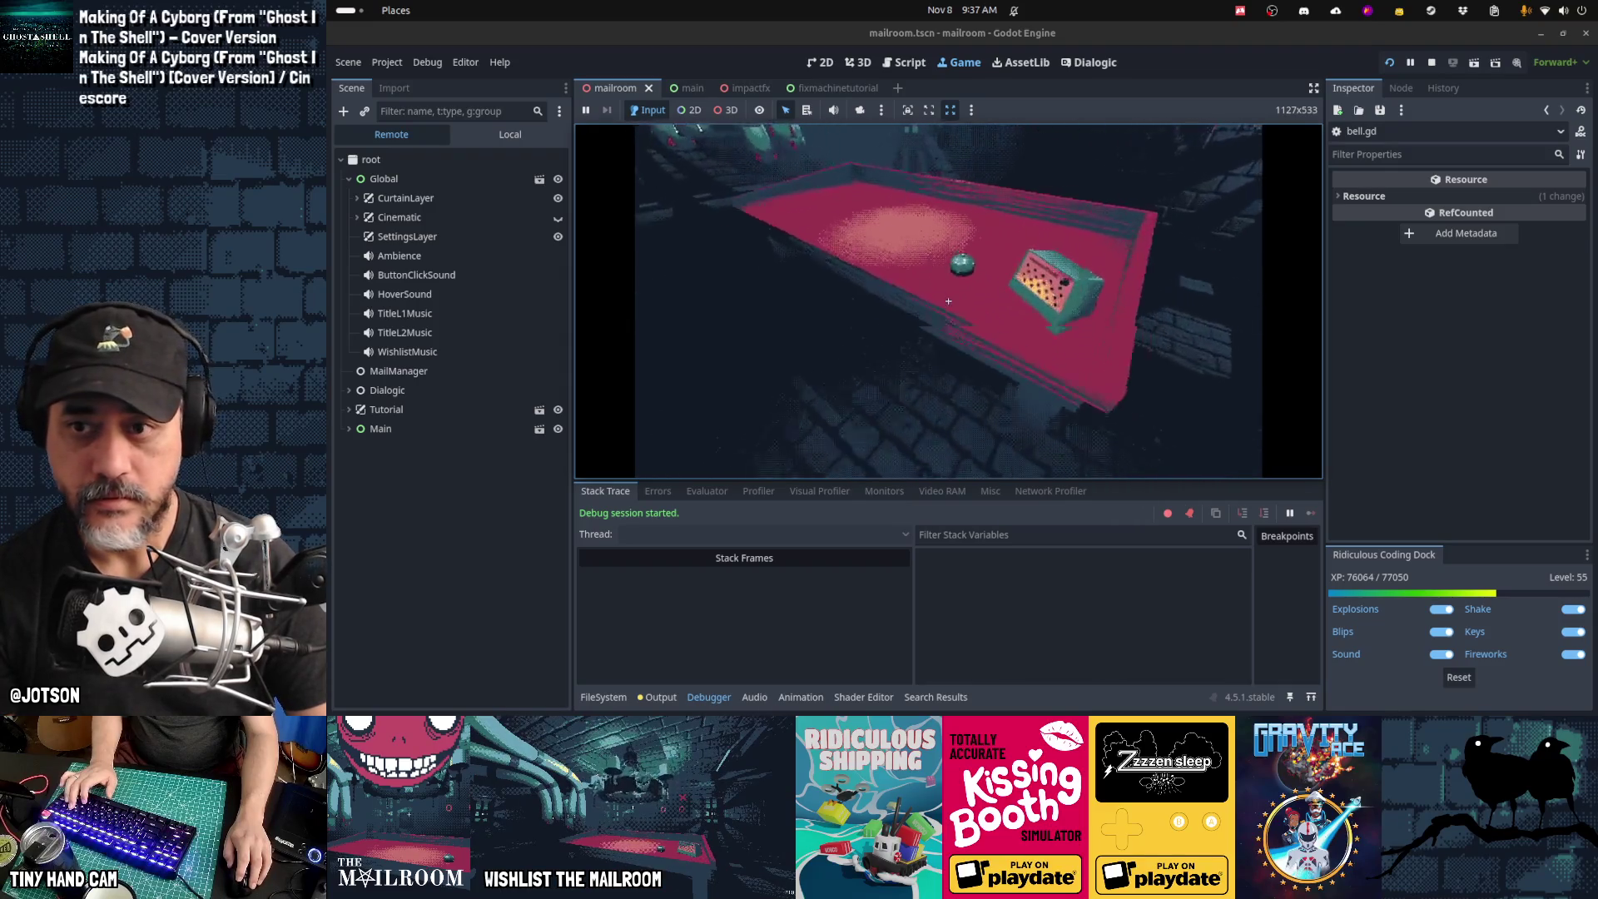
{"action": "left_click", "coordinate": [948, 301]}
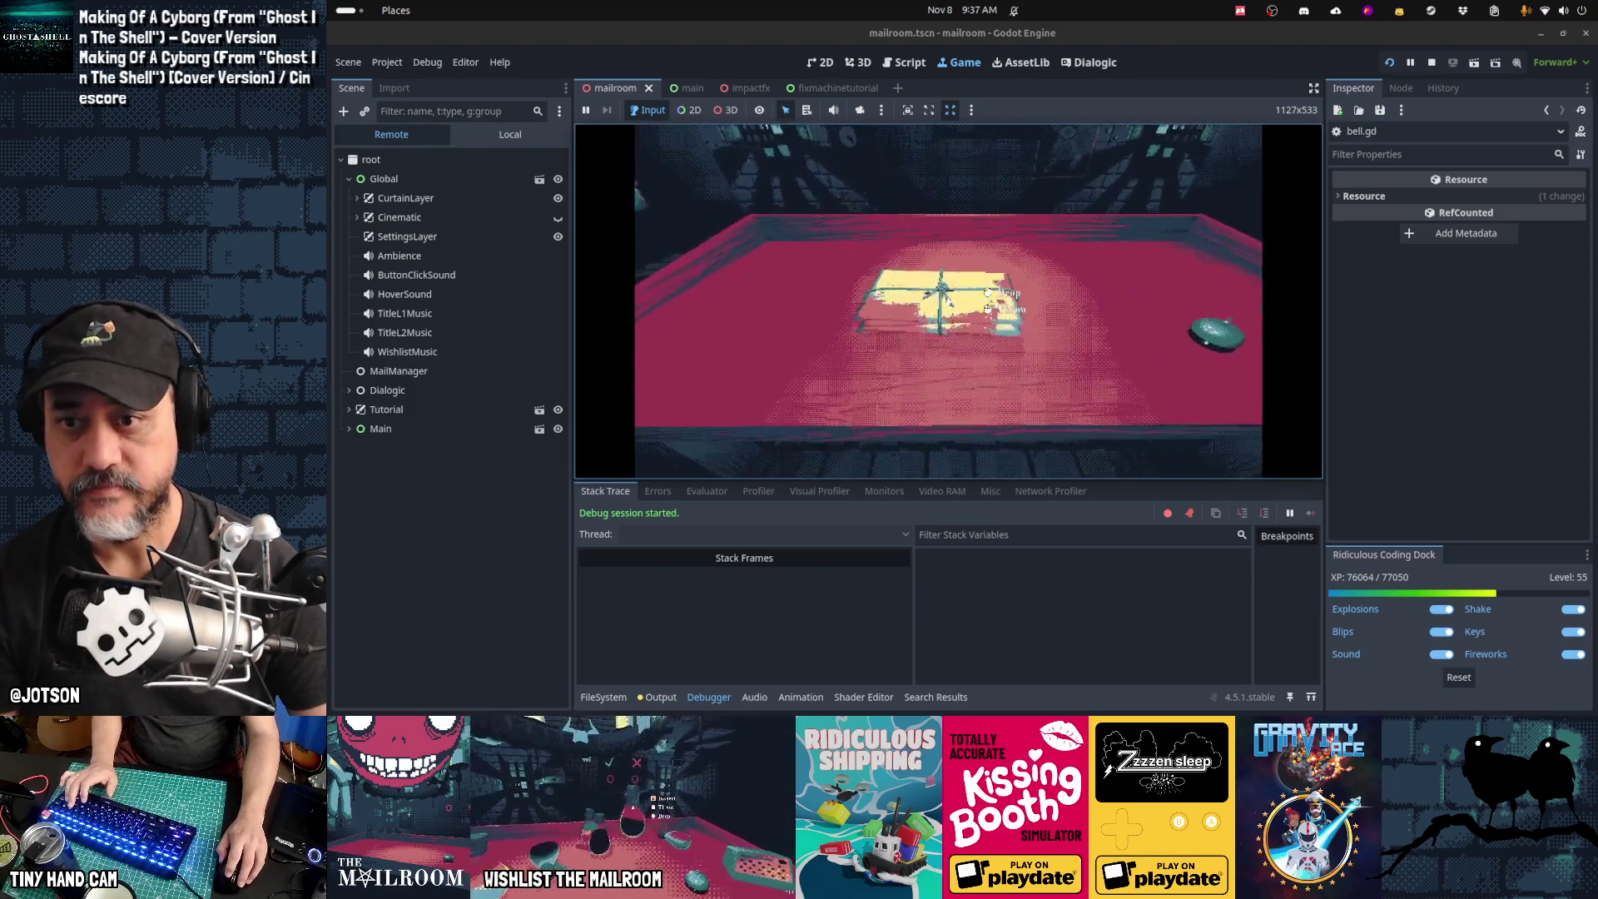
{"action": "left_click", "coordinate": [948, 300]}
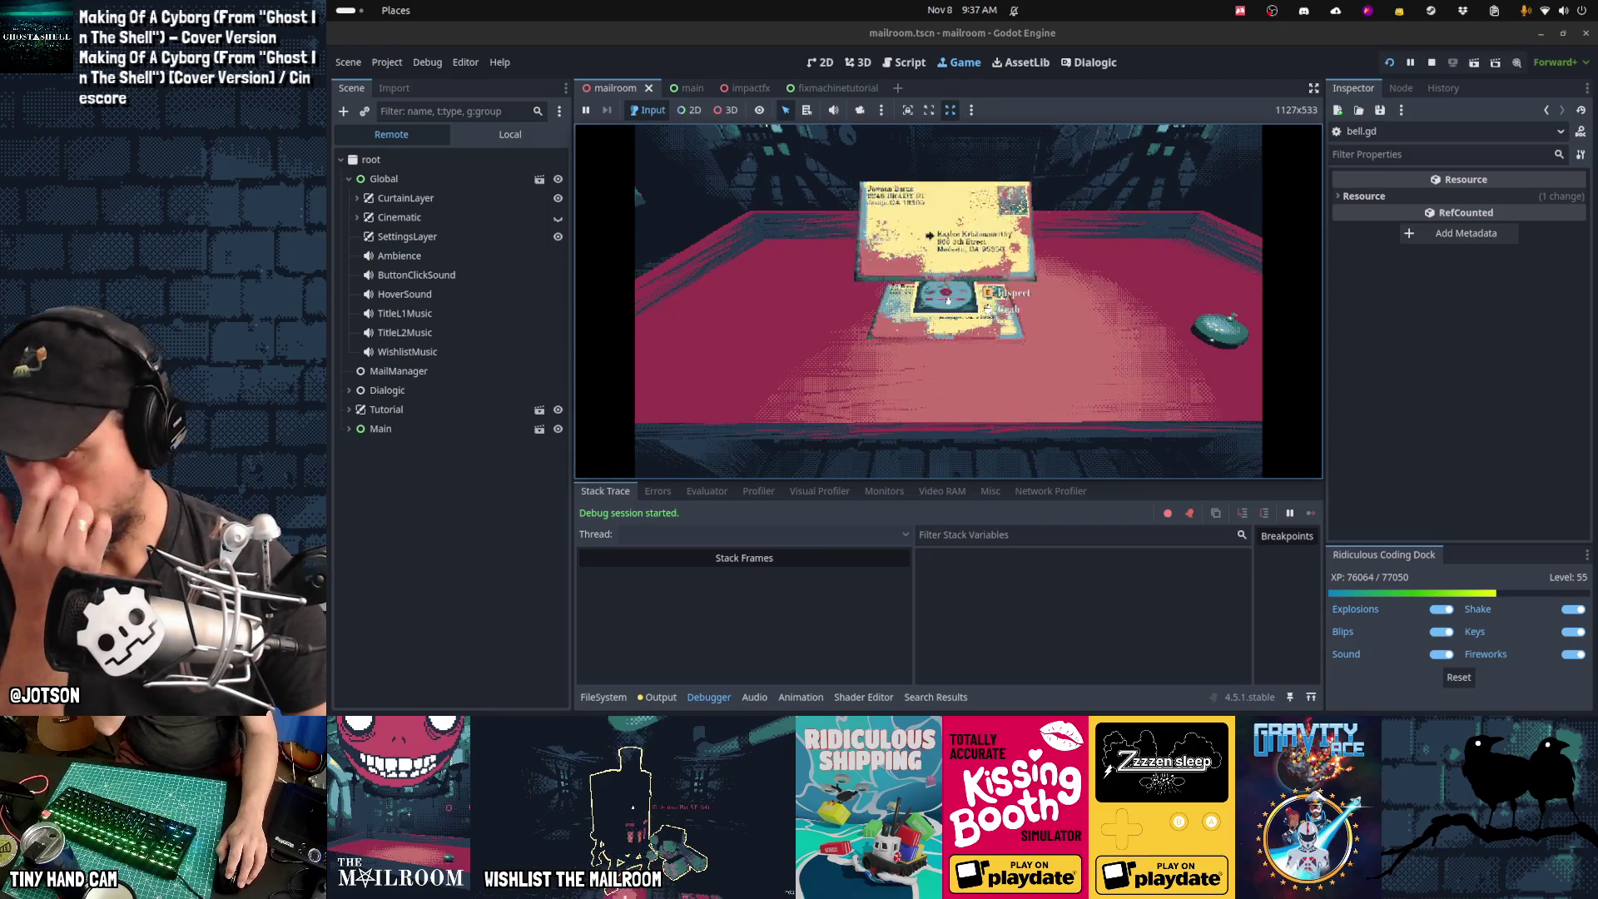
Step: Stop the game with F8, return to the script editor, and bring up Obsidian's TODO board
{"action": "key", "text": "F8"}
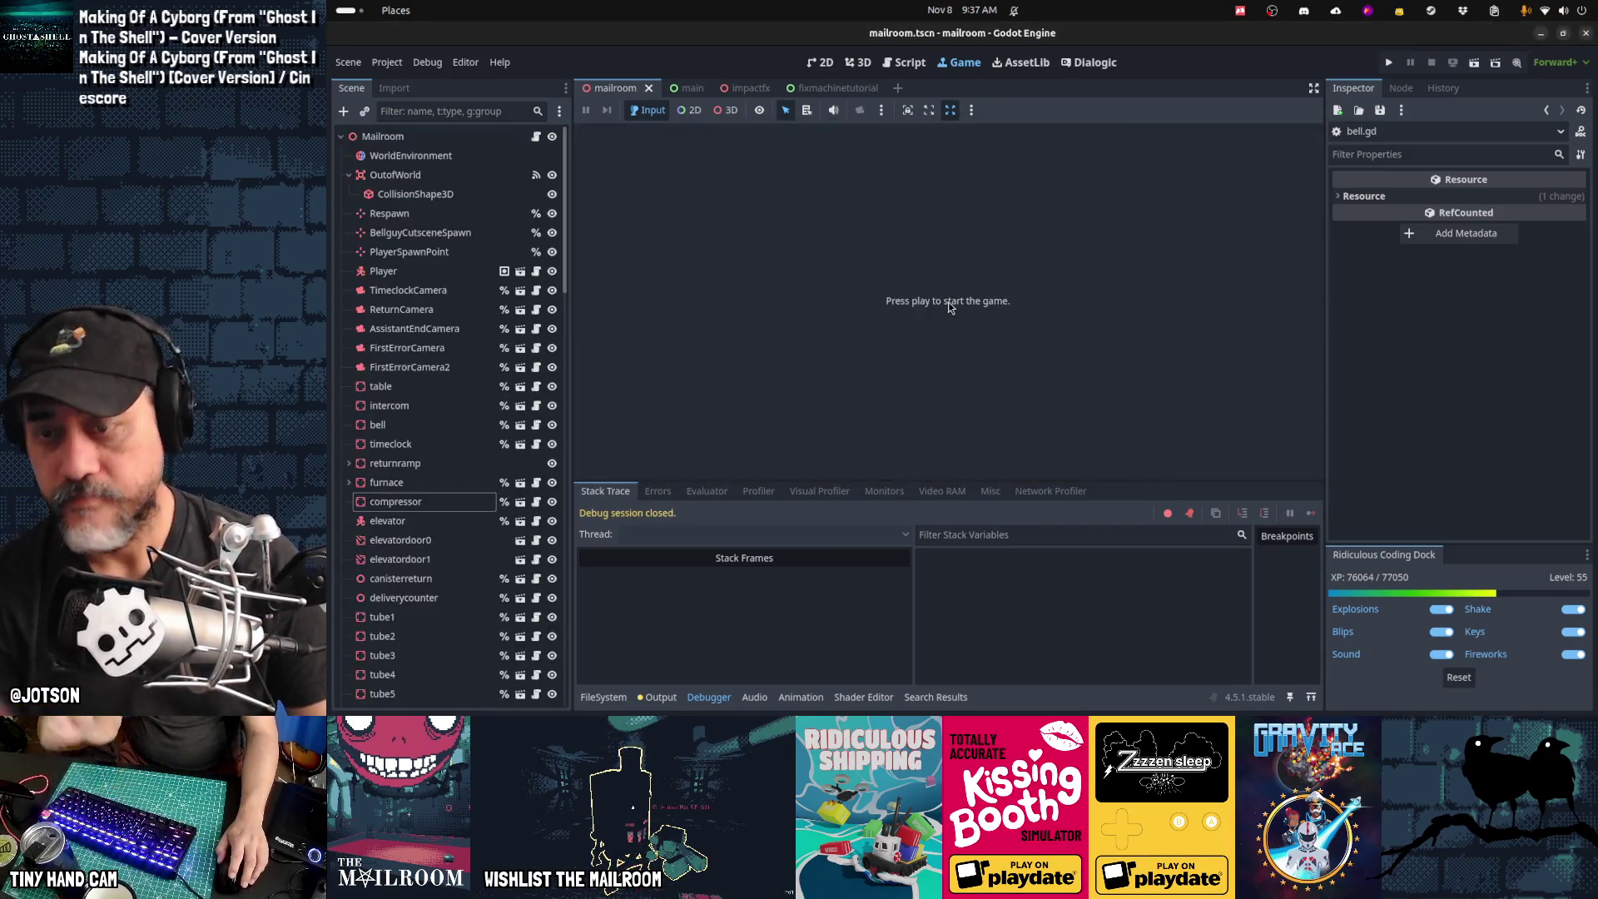
{"action": "left_click", "coordinate": [925, 65]}
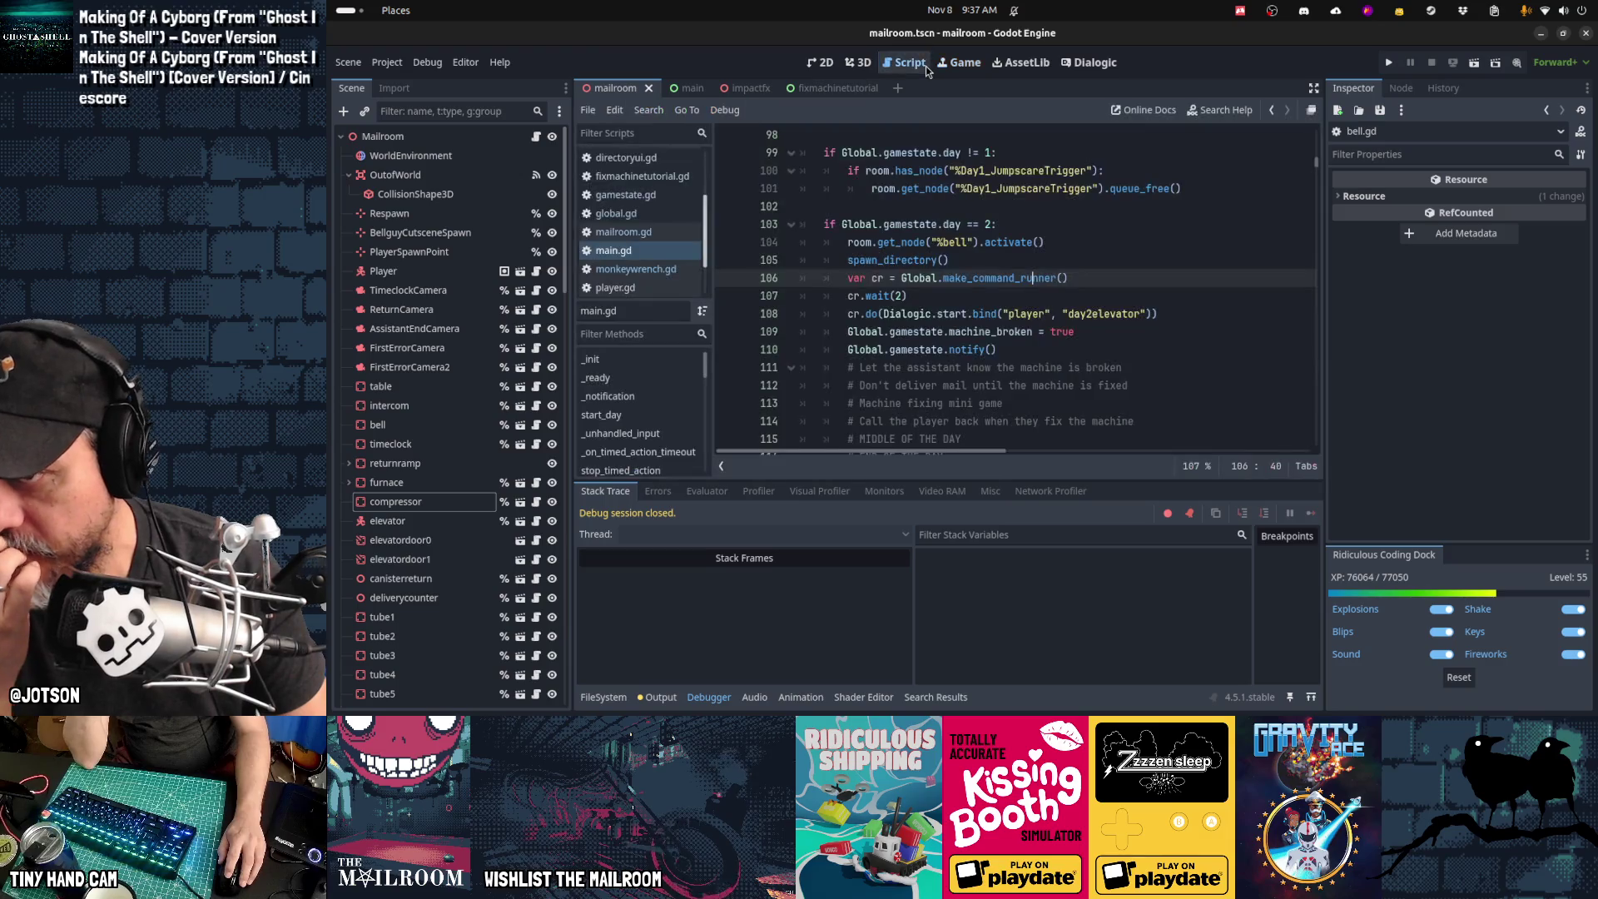
{"action": "mouse_move", "coordinate": [940, 697]}
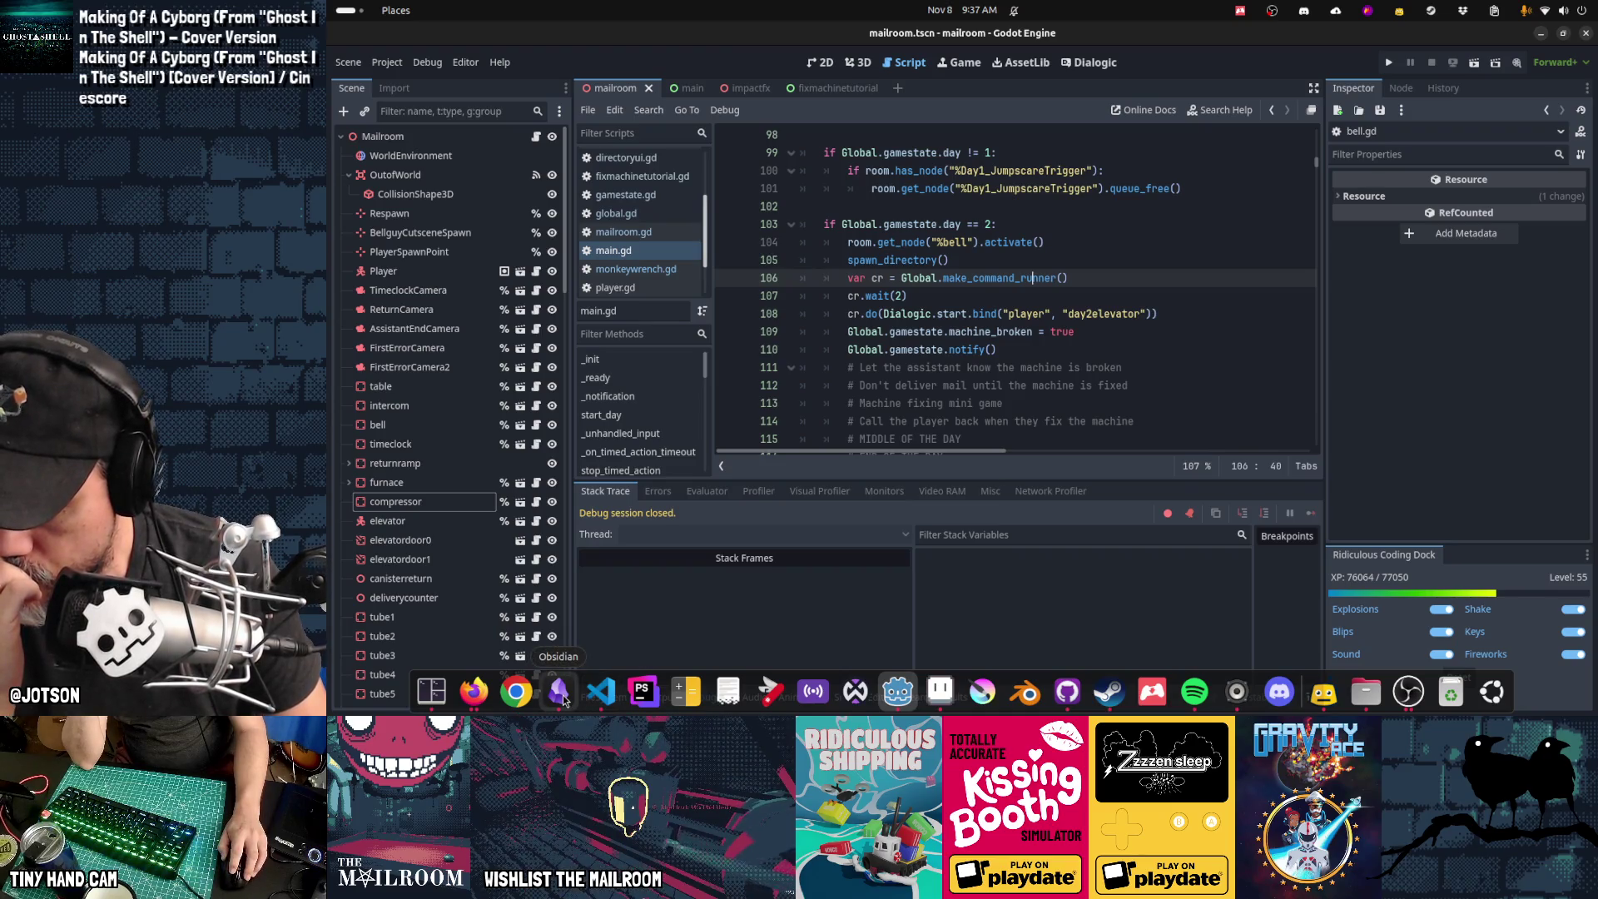
{"action": "left_click", "coordinate": [563, 697]}
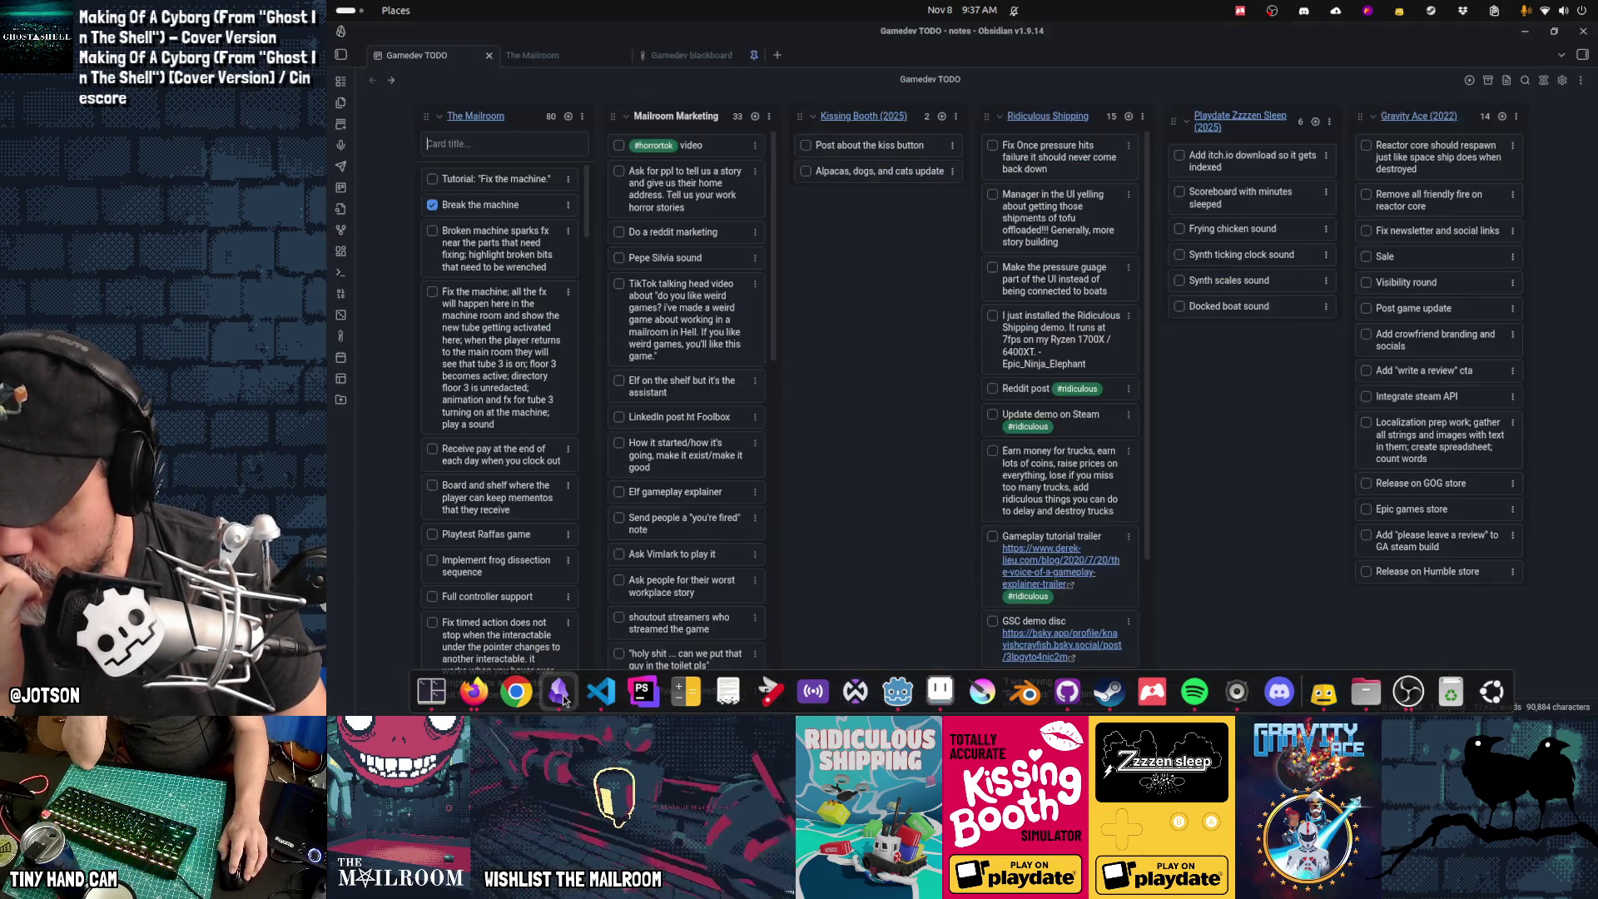
Step: Tick the Tutorial: "Fix the machine." card in Obsidian, then reopen monkeywrench.gd in Godot
{"action": "left_click", "coordinate": [433, 178]}
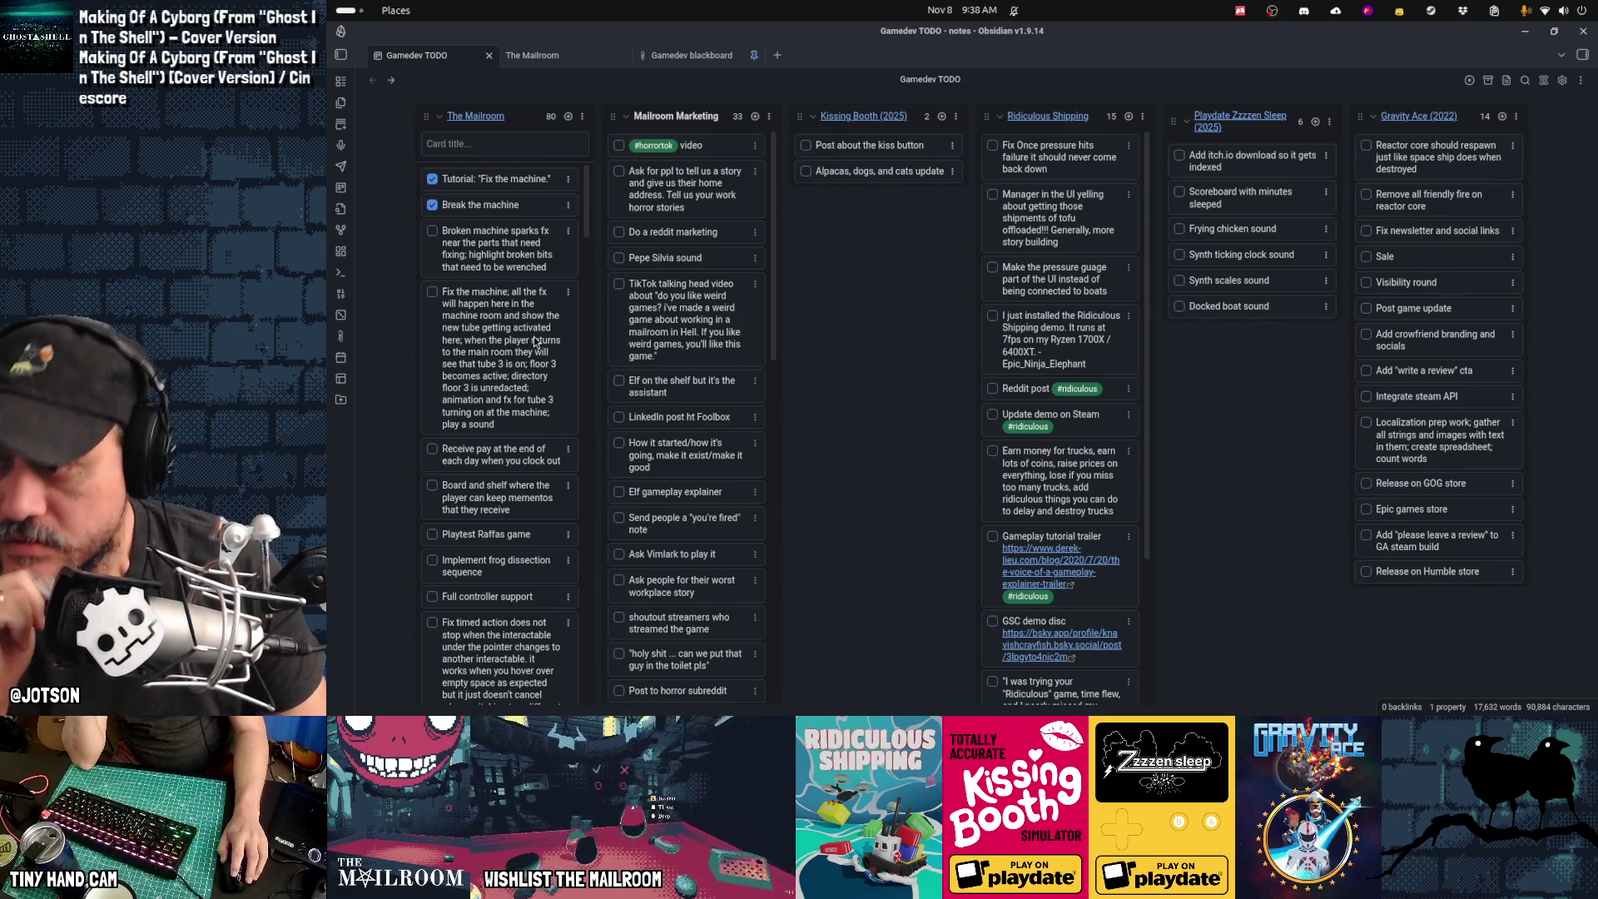
{"action": "mouse_move", "coordinate": [639, 713]}
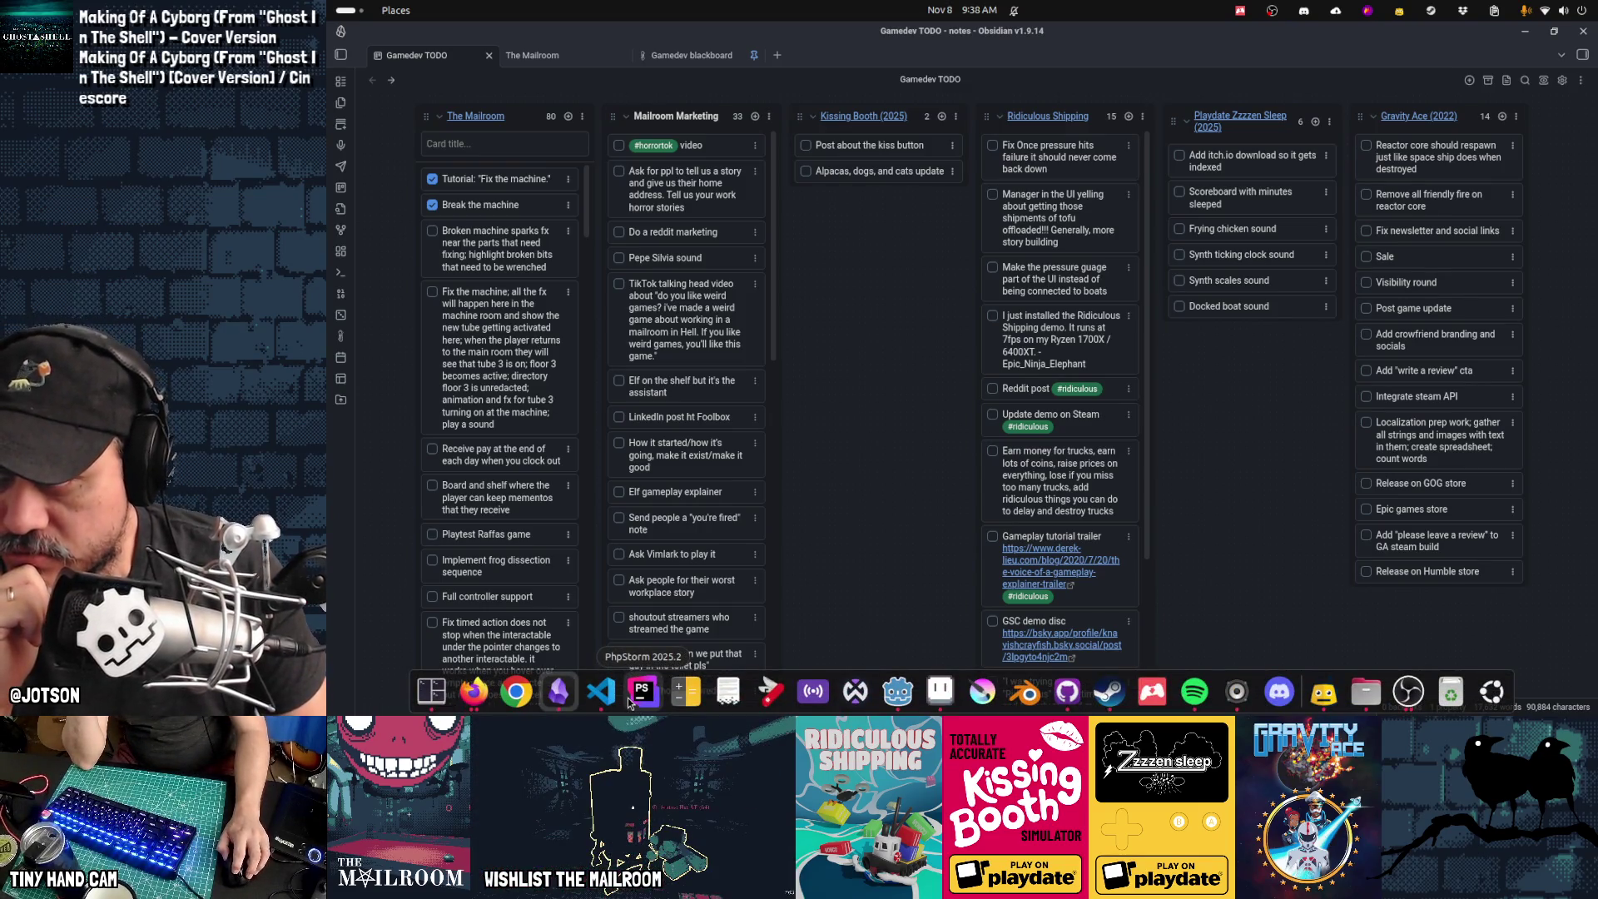
{"action": "left_click", "coordinate": [897, 692]}
{"action": "left_click", "coordinate": [674, 269]}
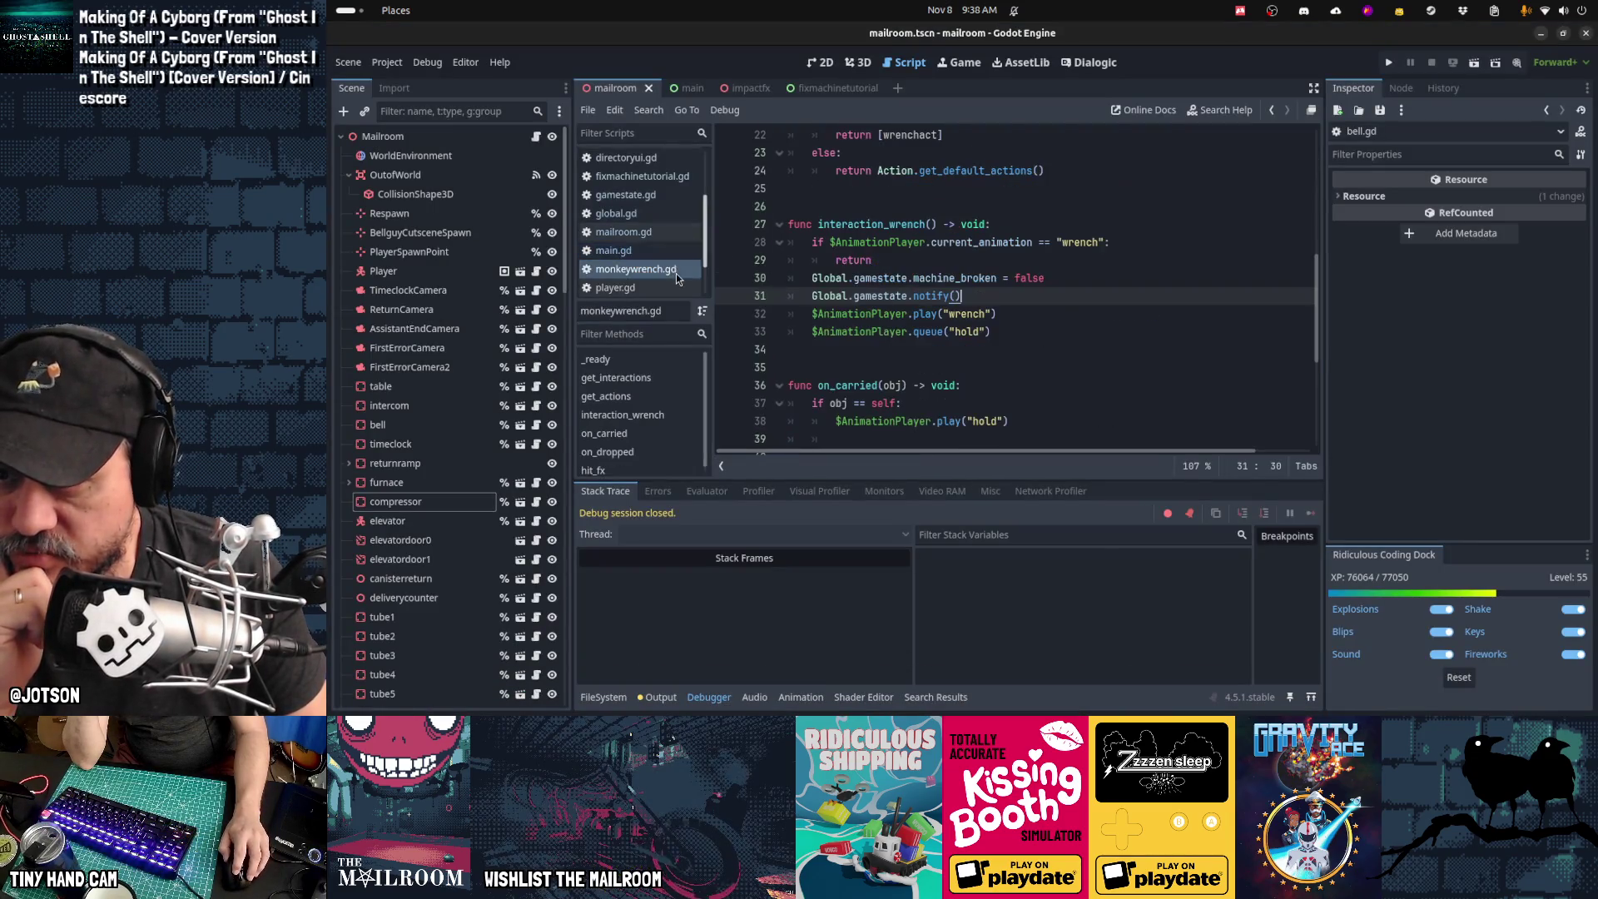
Step: Cut lines 30–31 (machine_broken = false and notify()) from interaction_wrench
{"action": "left_click", "coordinate": [992, 278]}
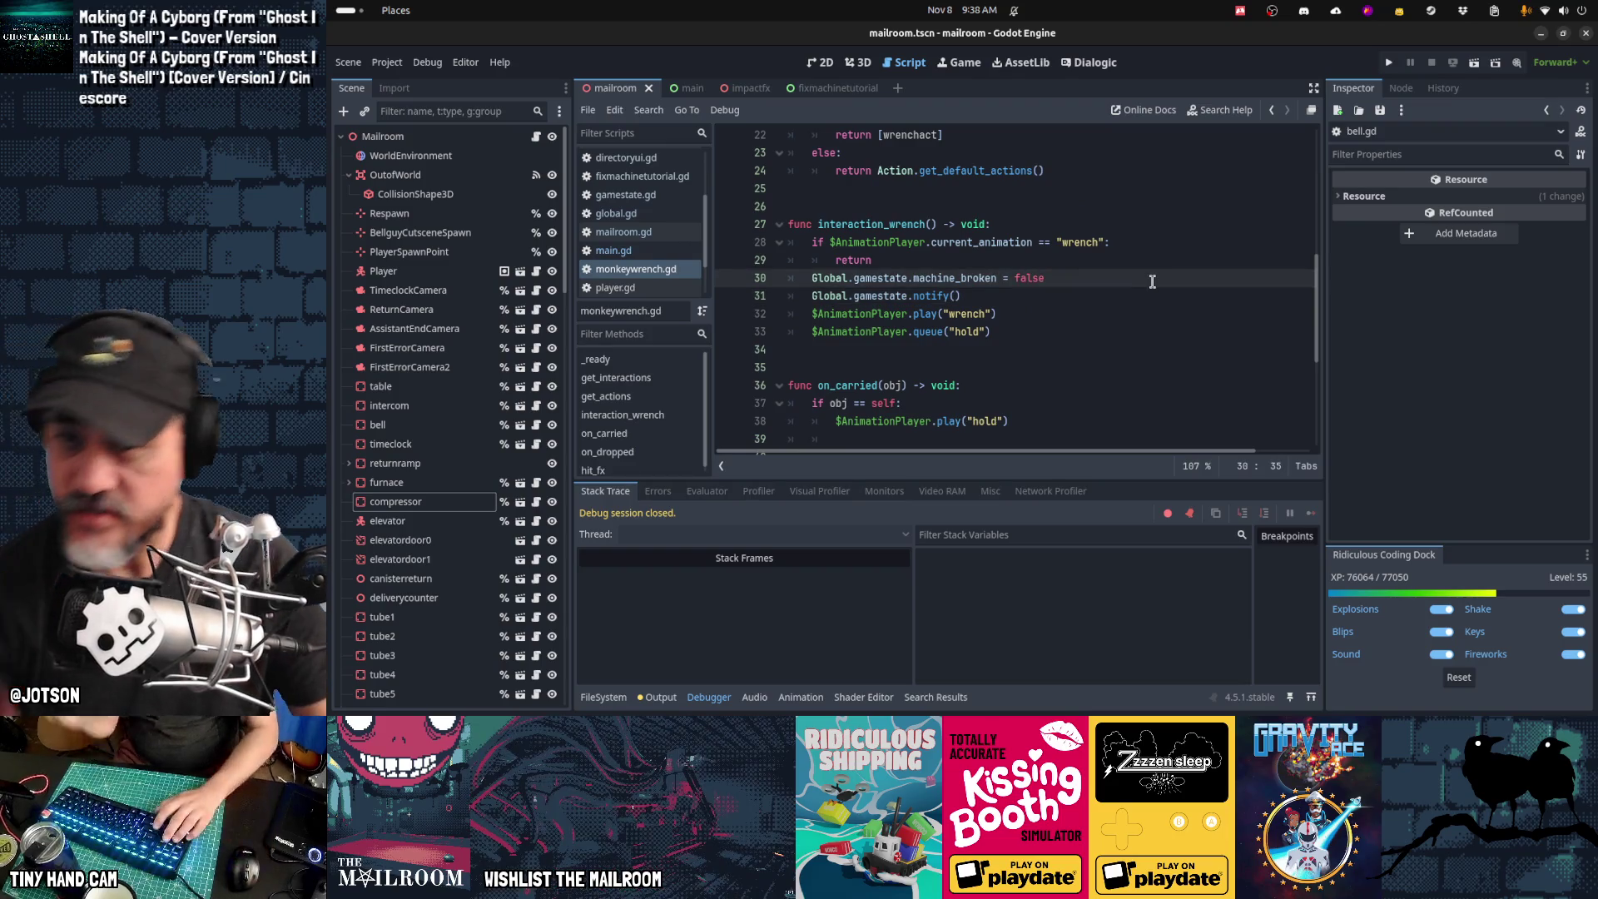
{"action": "key", "text": "shift+Down"}
{"action": "key", "text": "shift+Down"}
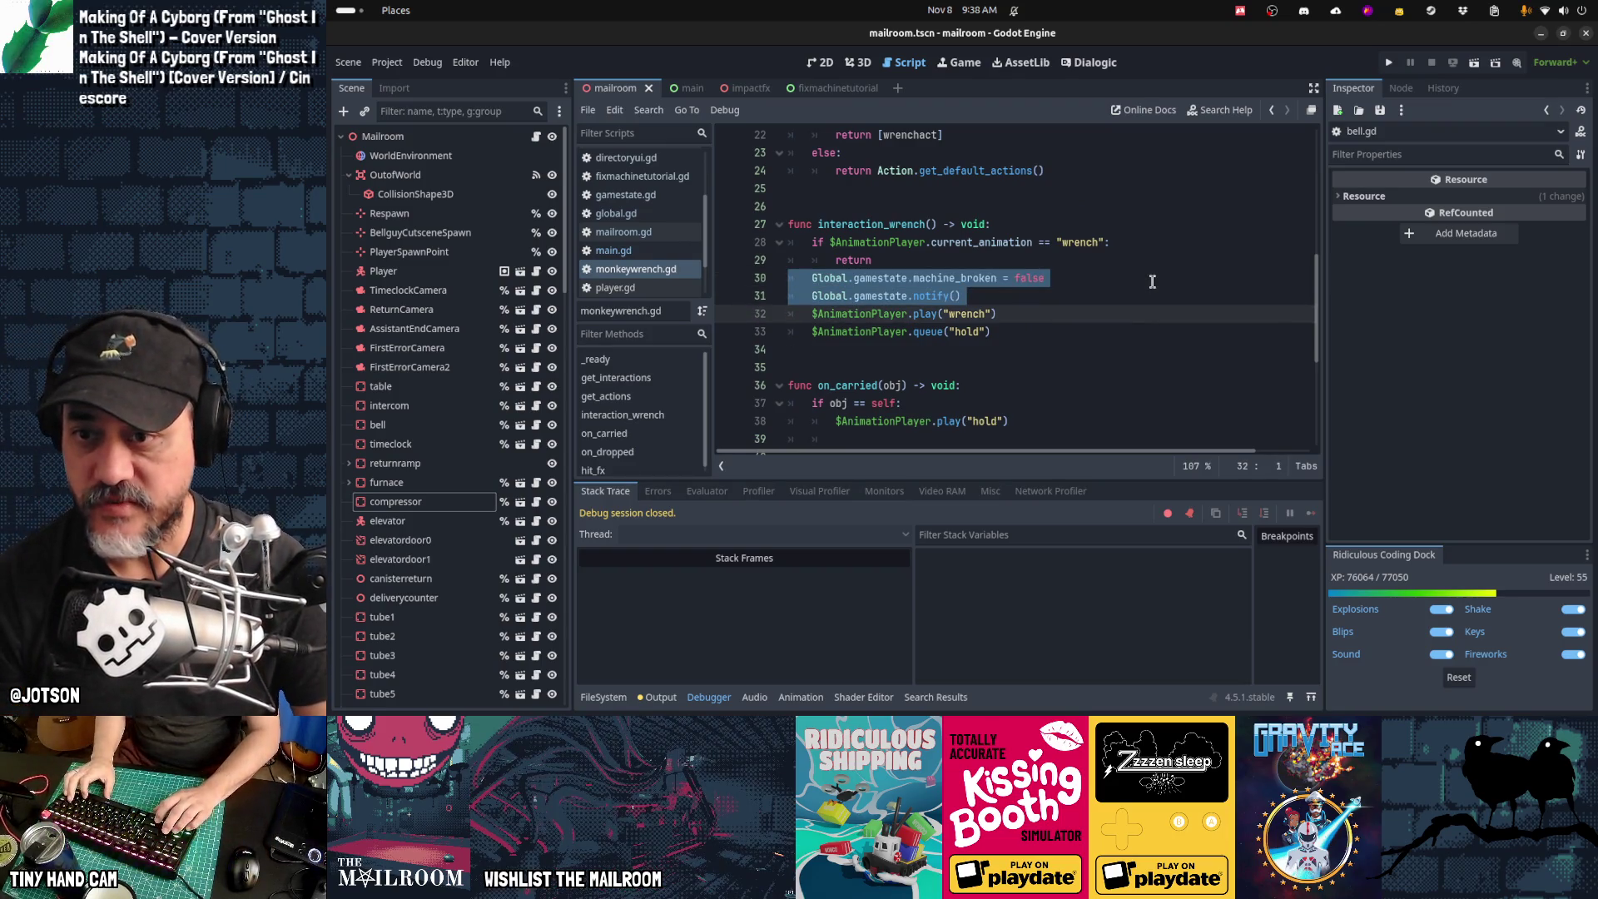
{"action": "key", "text": "ctrl+x"}
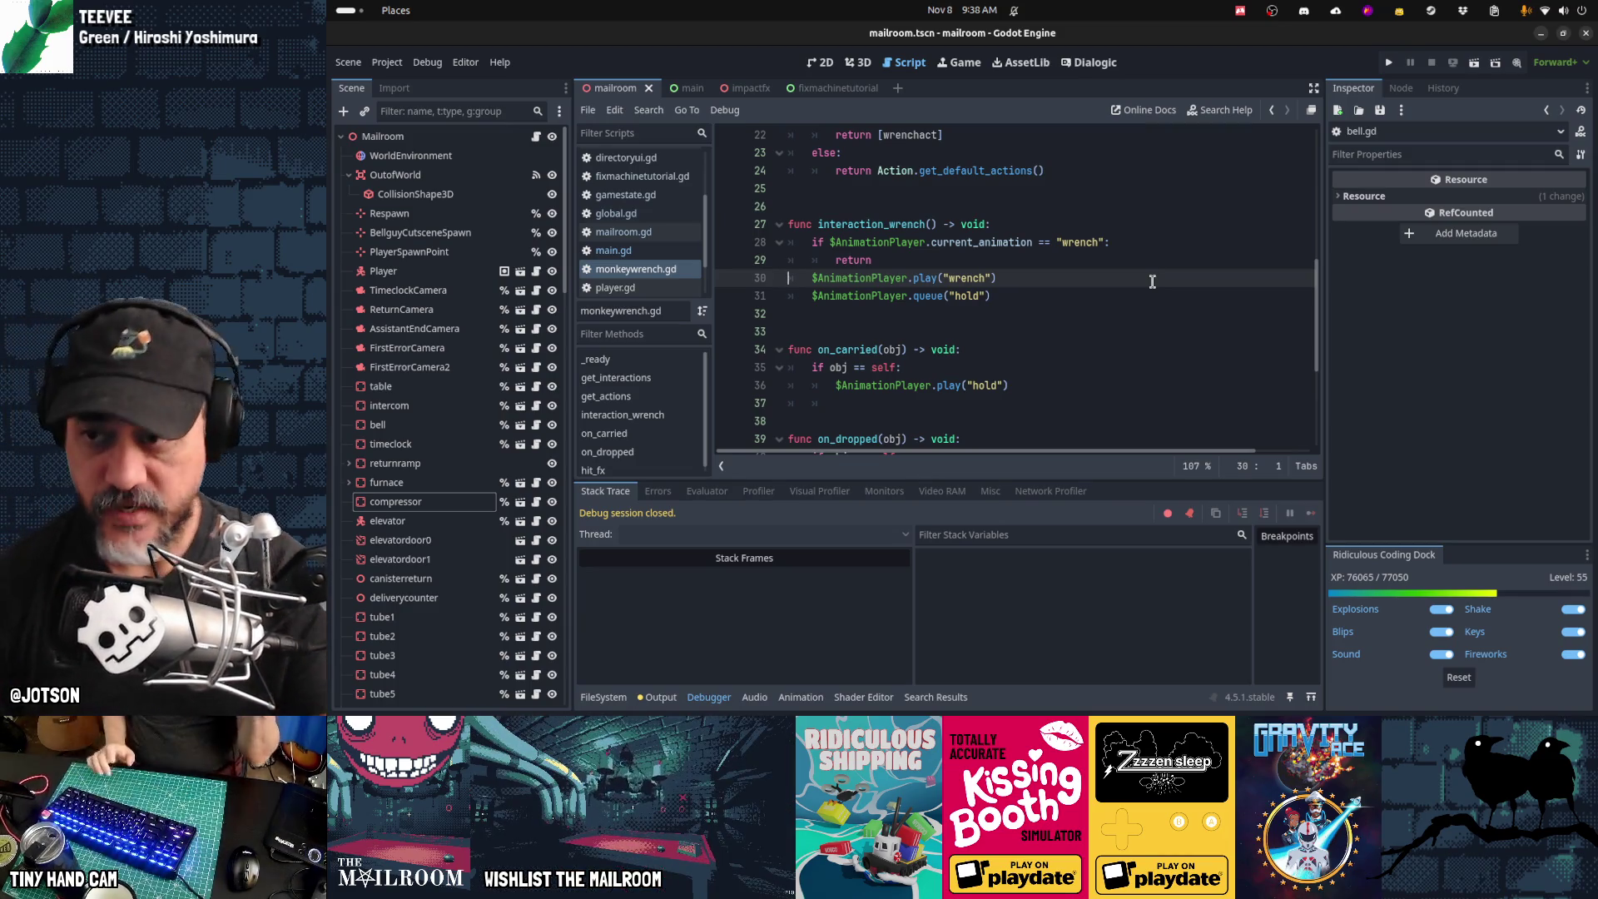
Step: Switch windows with Alt+Tab to bring the Obsidian TODO board forward
{"action": "key", "text": "alt+Tab"}
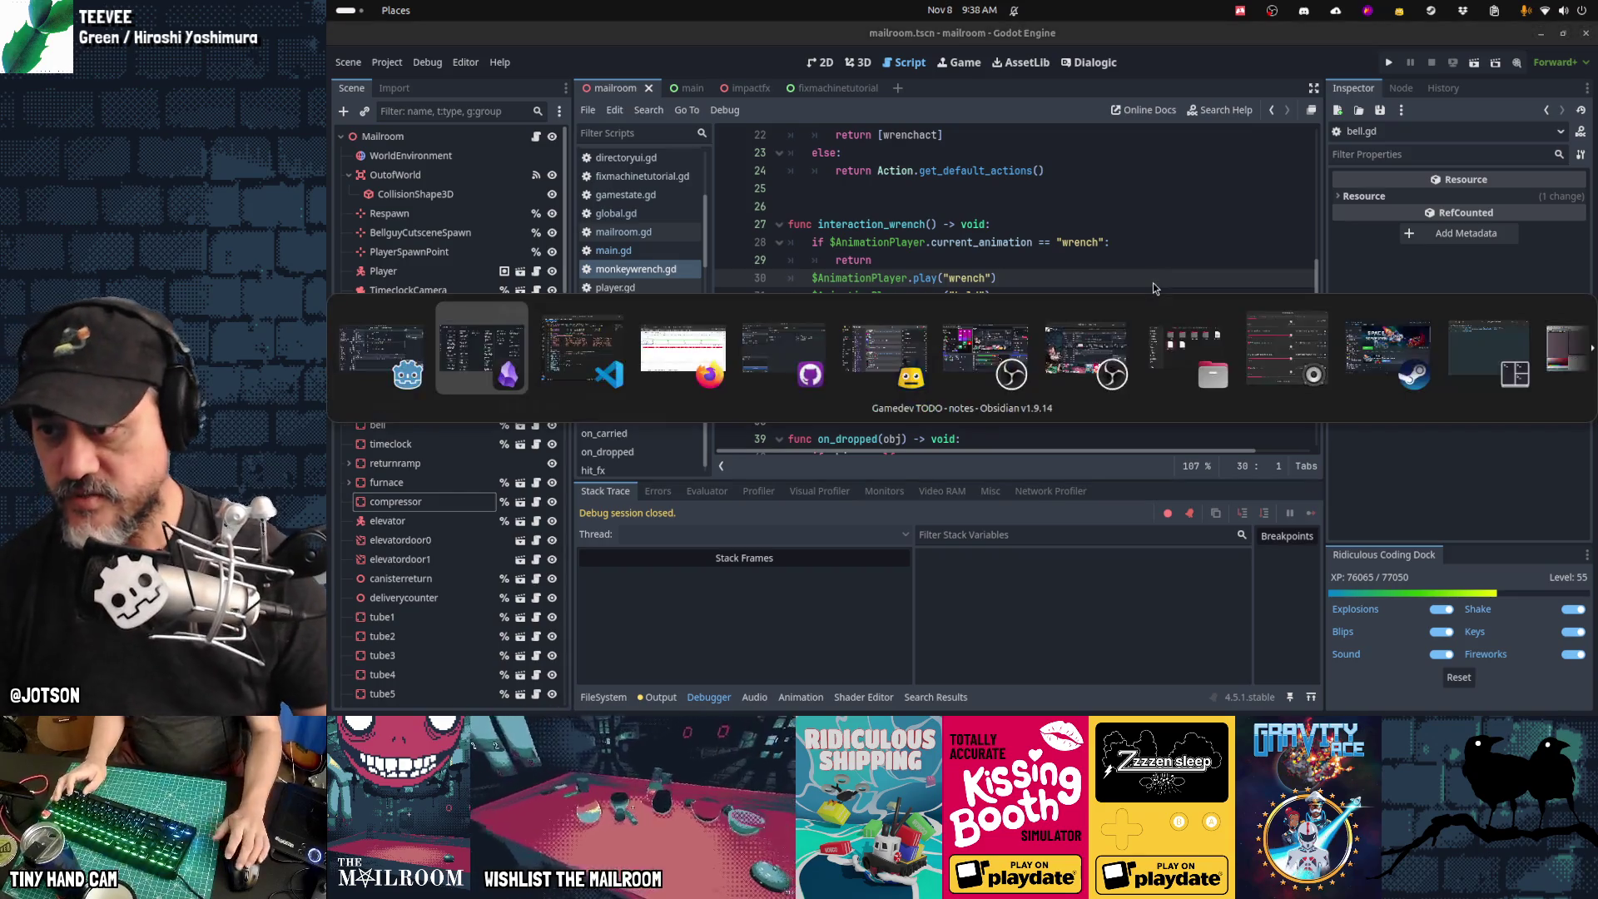
{"action": "key", "text": "Escape"}
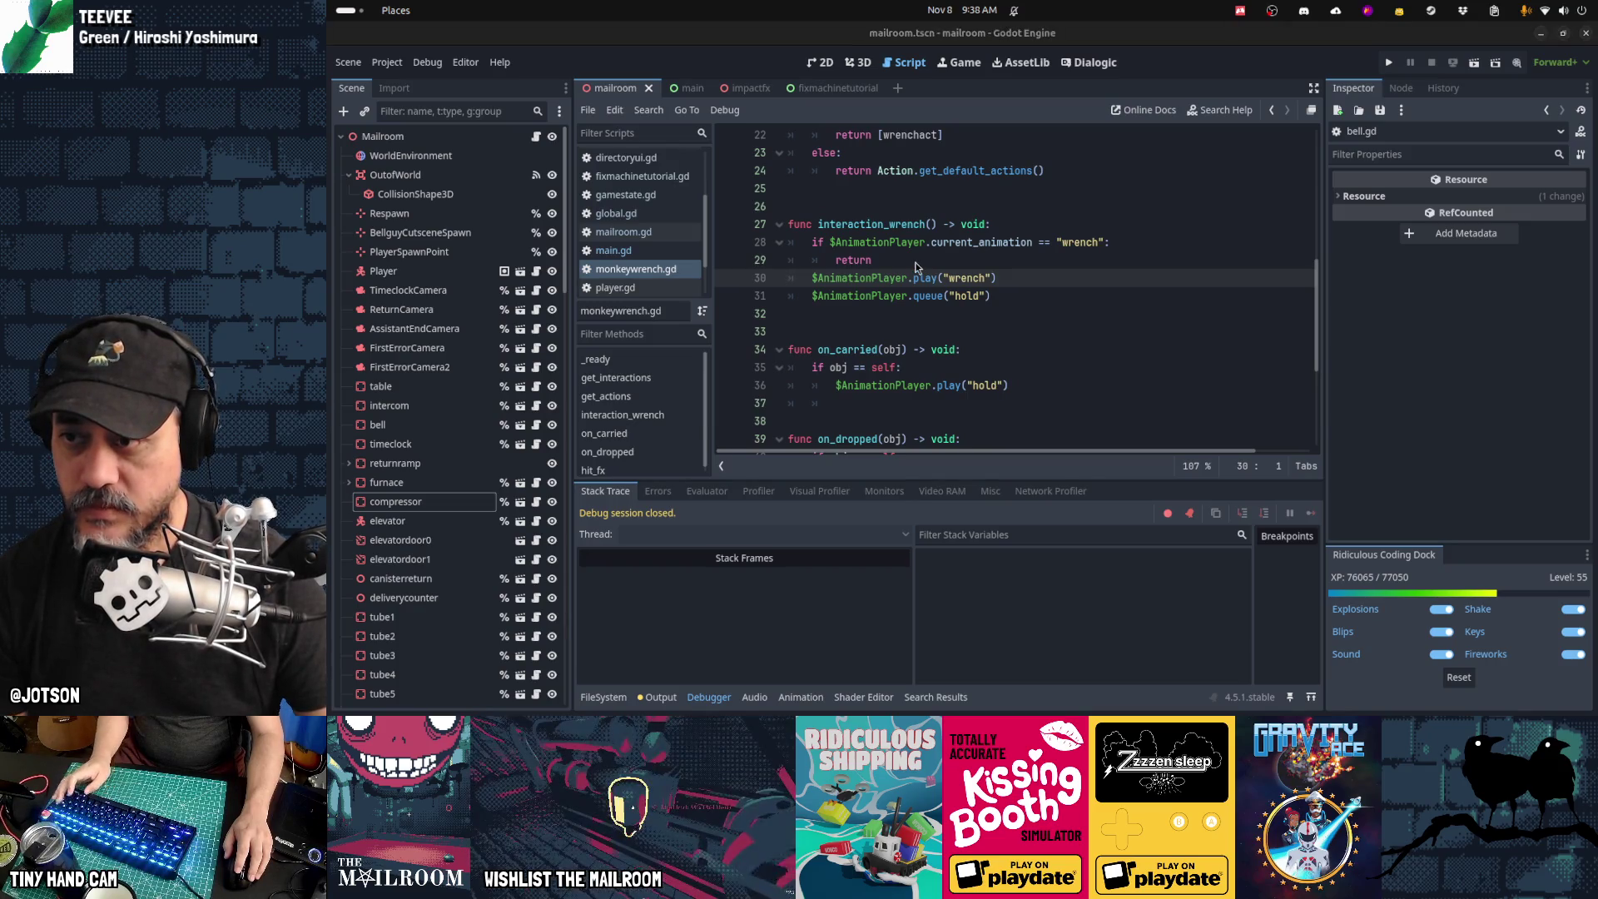
{"action": "key", "text": "alt+Tab"}
{"action": "key", "text": "Tab"}
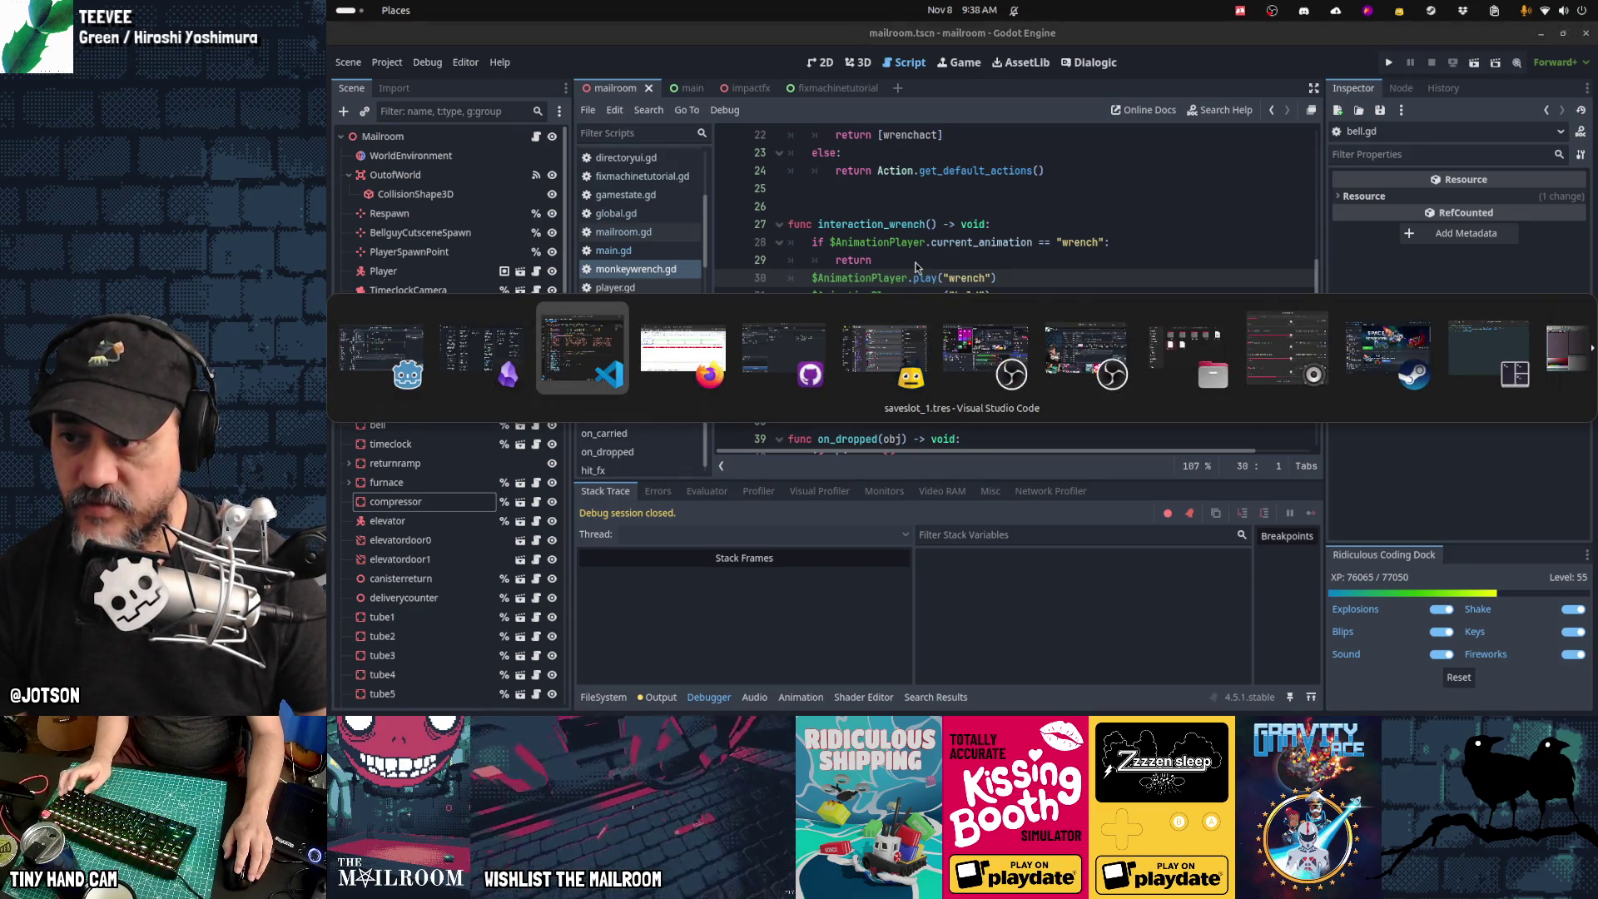
Step: Edit the Fix the machine card to end with "update gamestate"
{"action": "key", "text": "shift+Tab"}
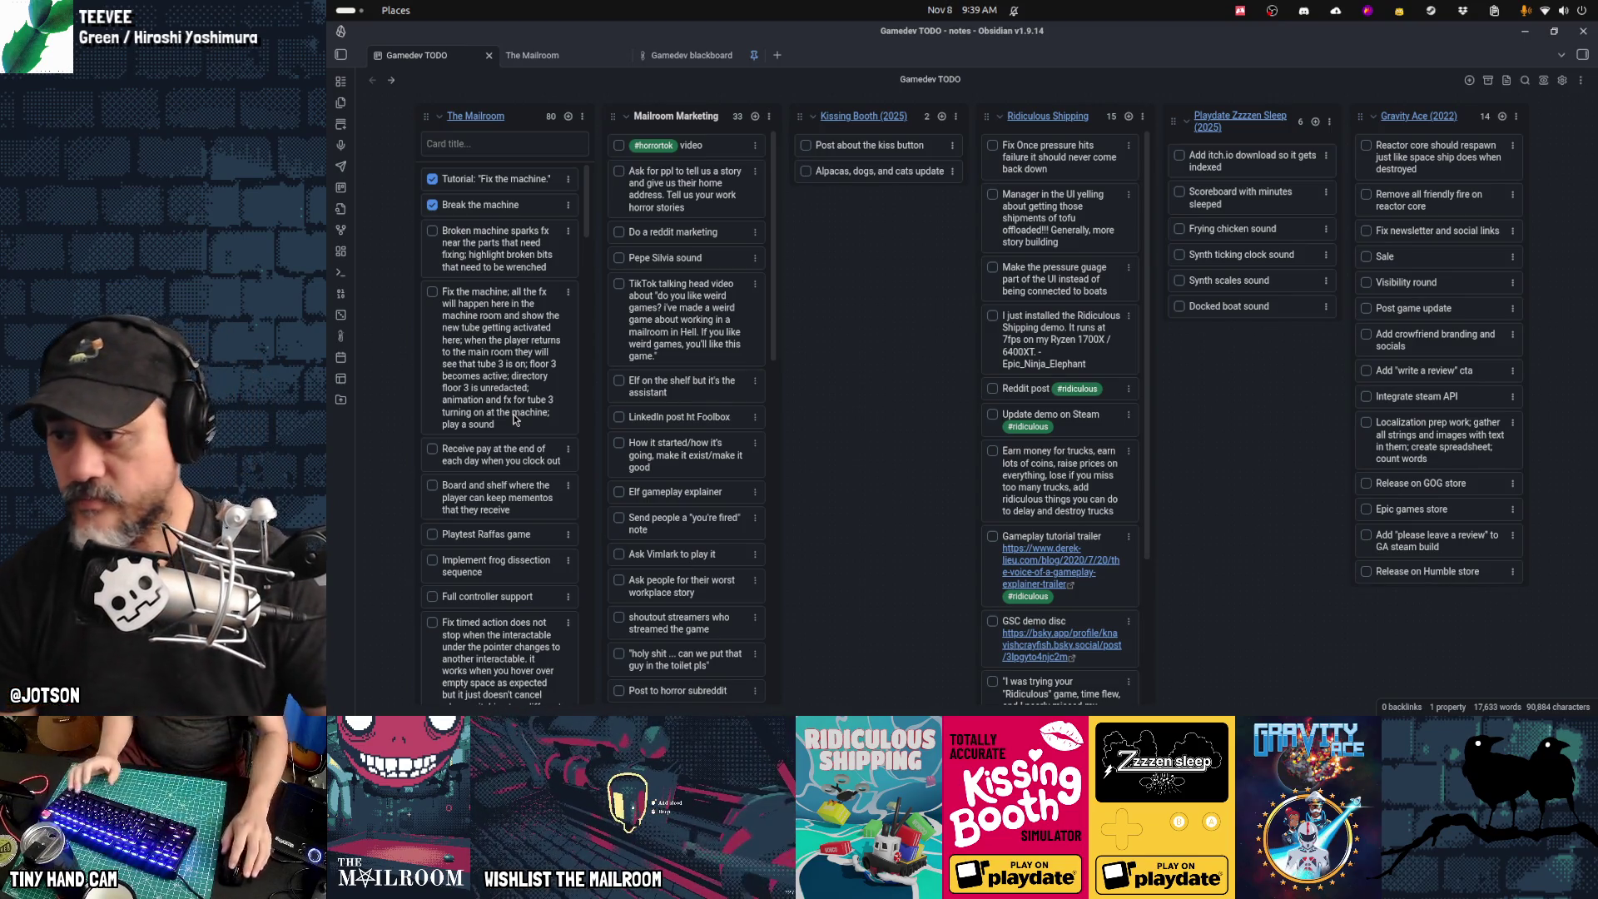
{"action": "double_click", "coordinate": [513, 416]}
{"action": "type", "text": ";"}
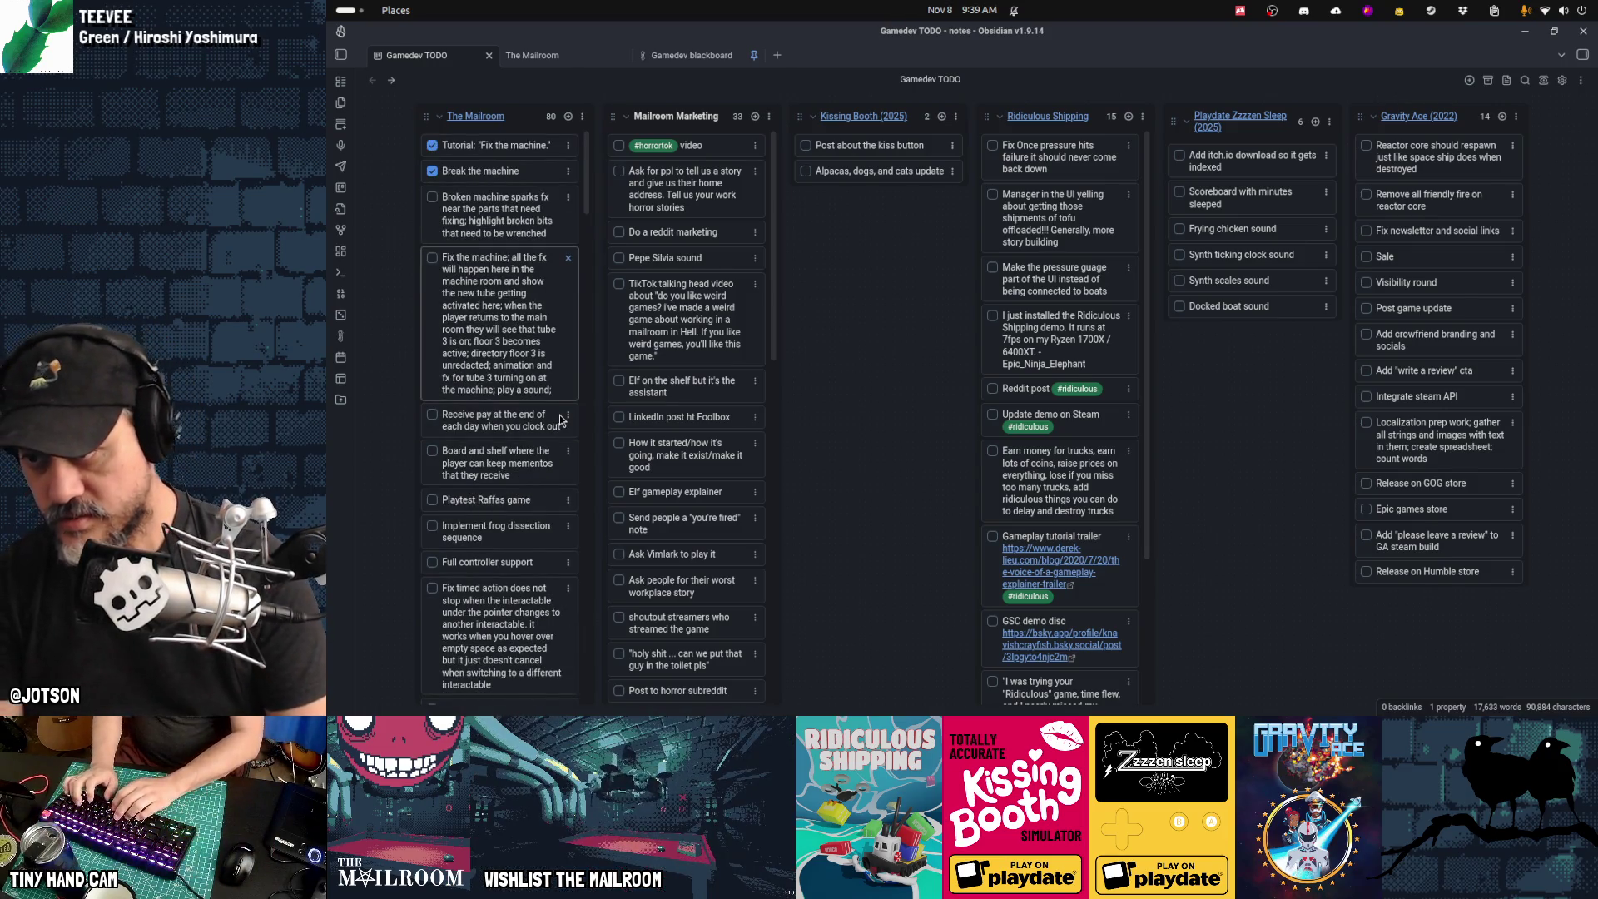
{"action": "type", "text": "update game"}
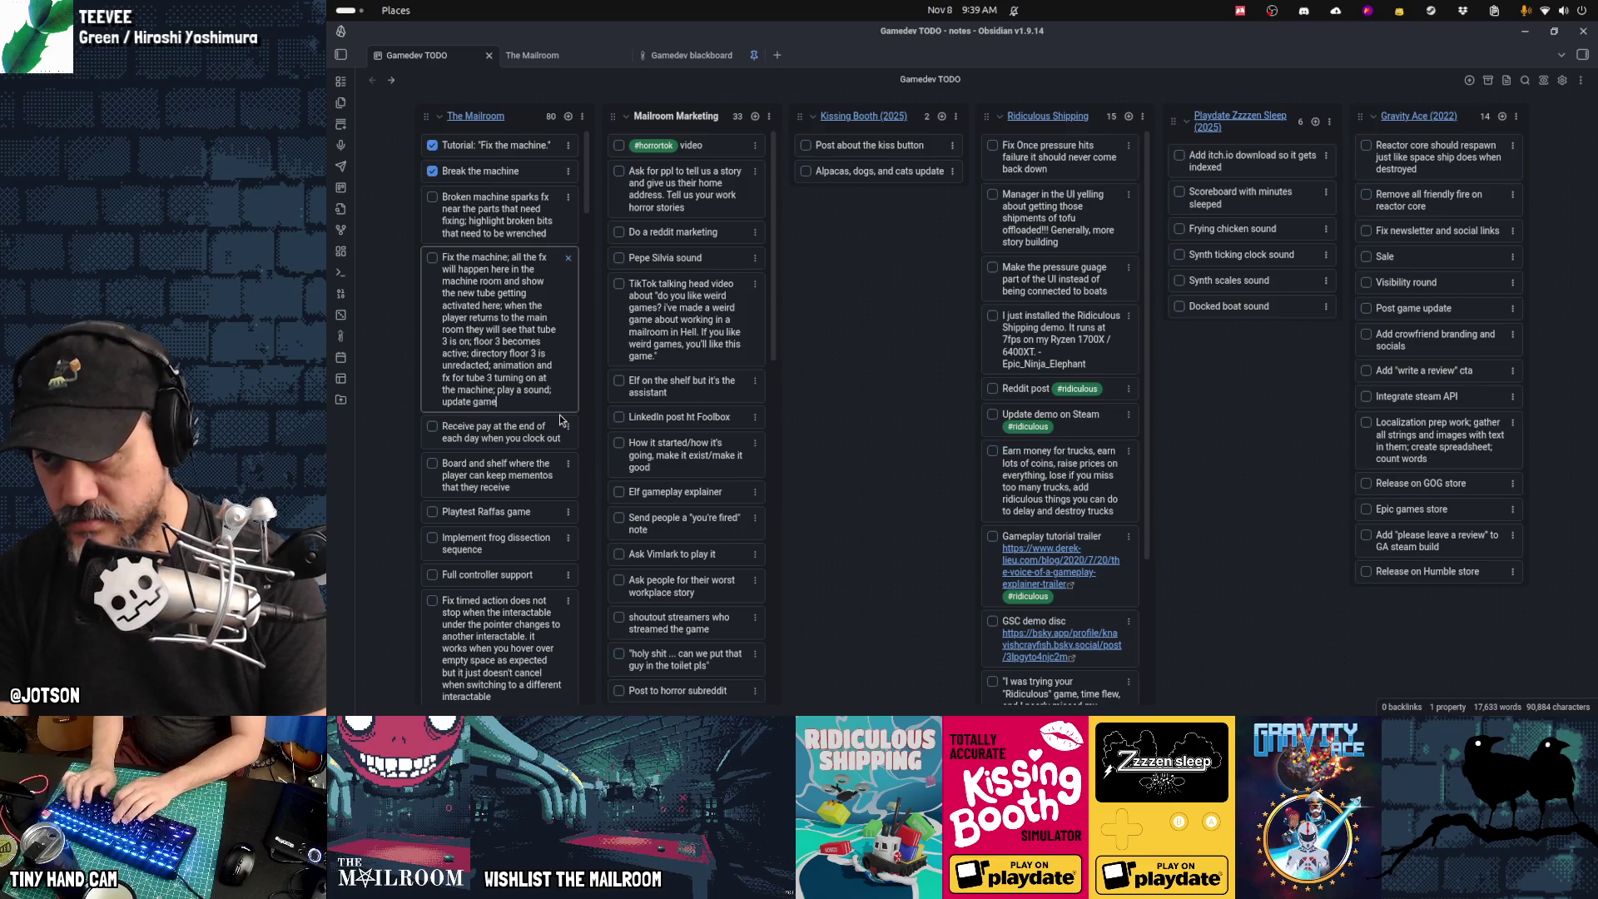
{"action": "type", "text": "state"}
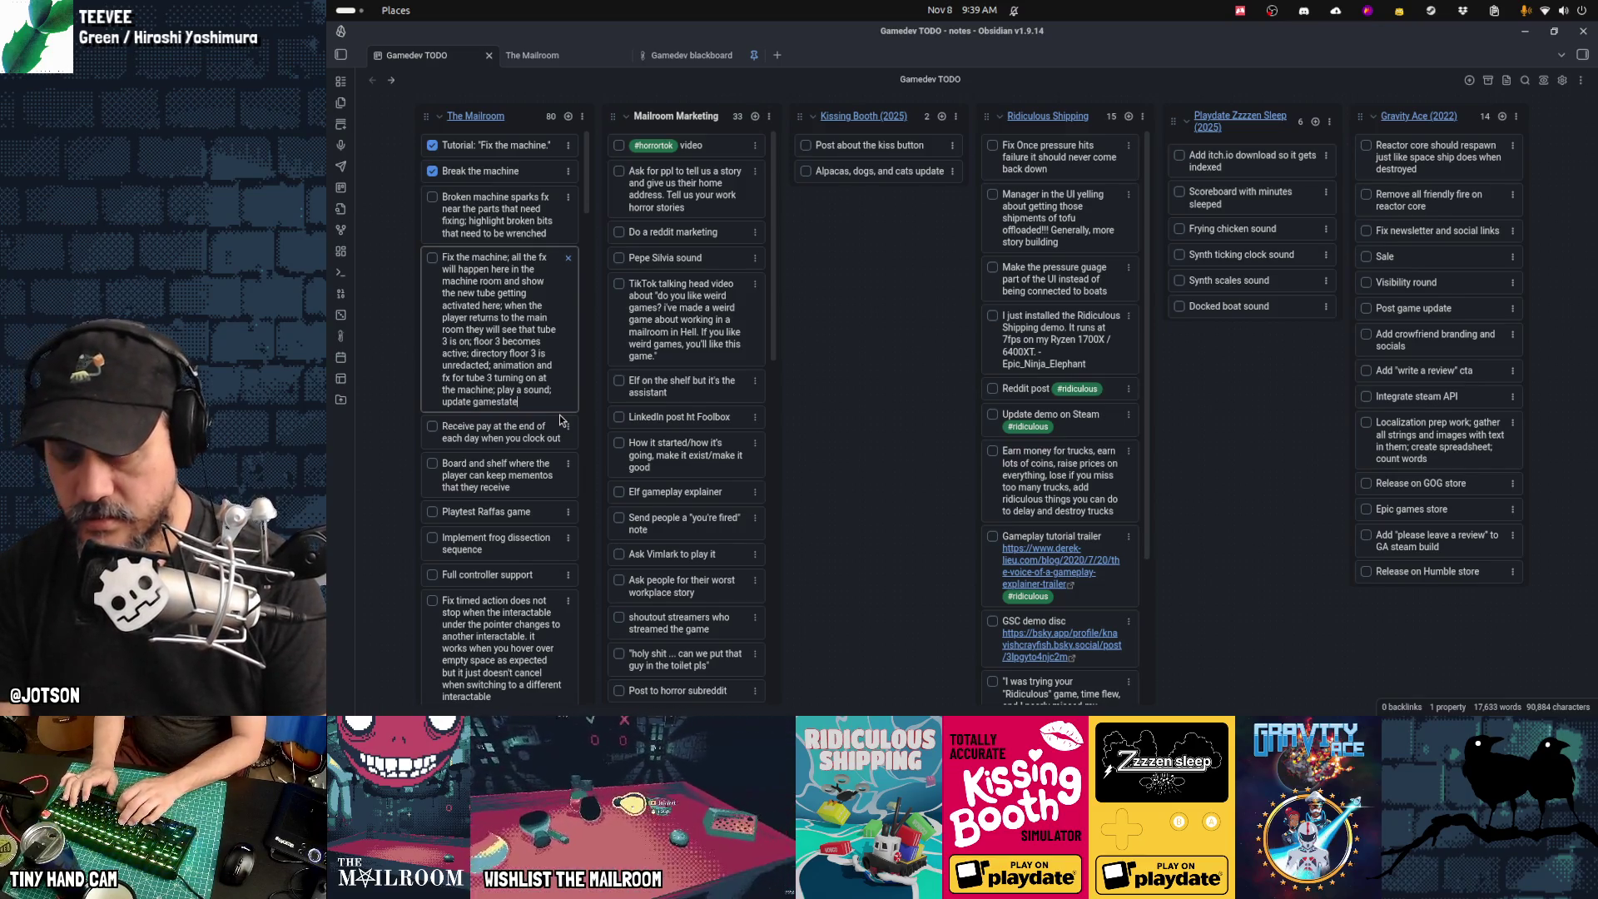
{"action": "key", "text": "Return"}
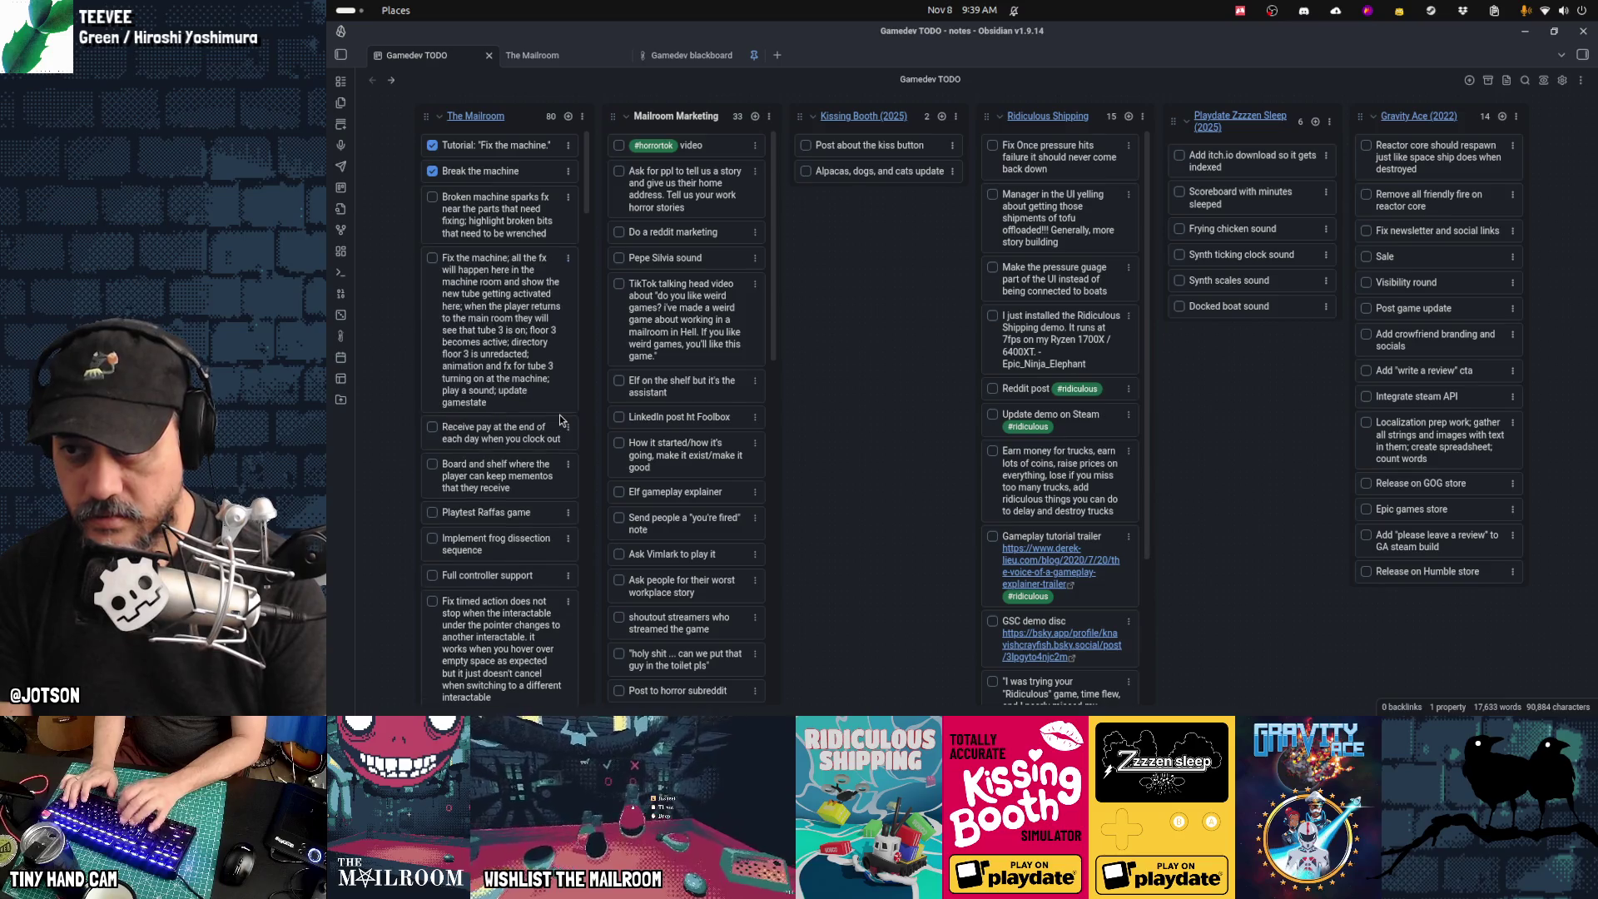